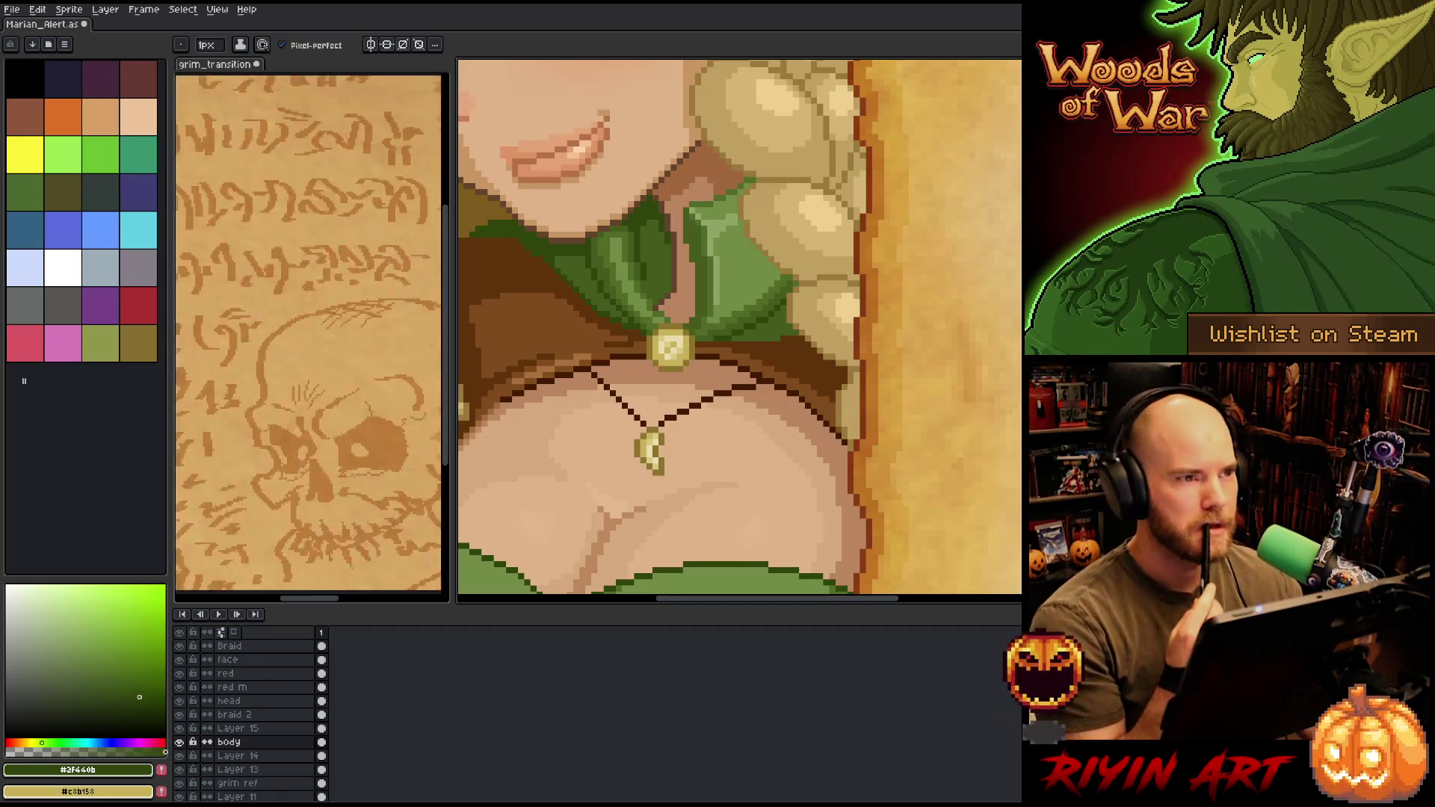
# - Zoom in and back out to check the chest and necklace against the whole portrait
pyautogui.scroll(-5, 662, 416)
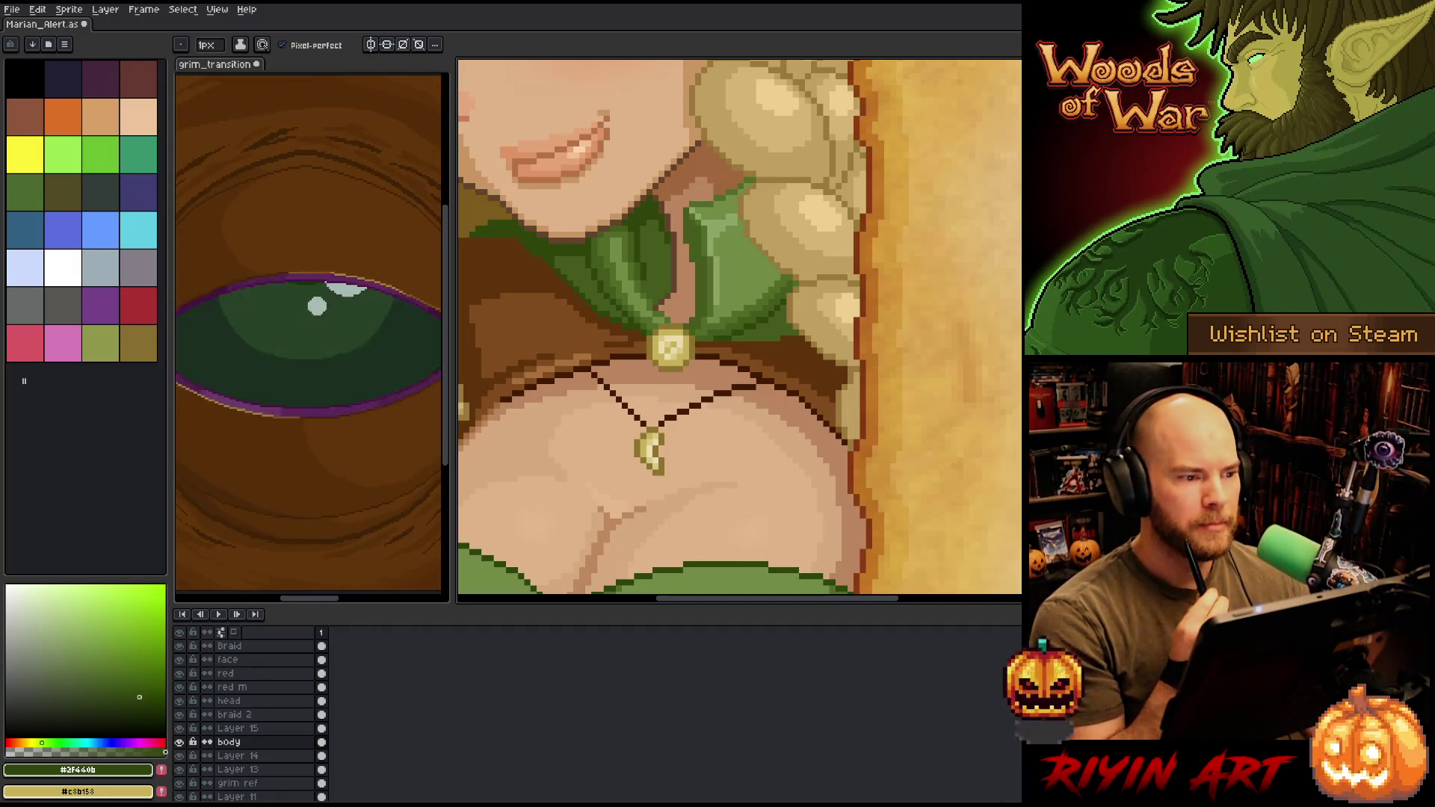
pyautogui.scroll(1, 662, 416)
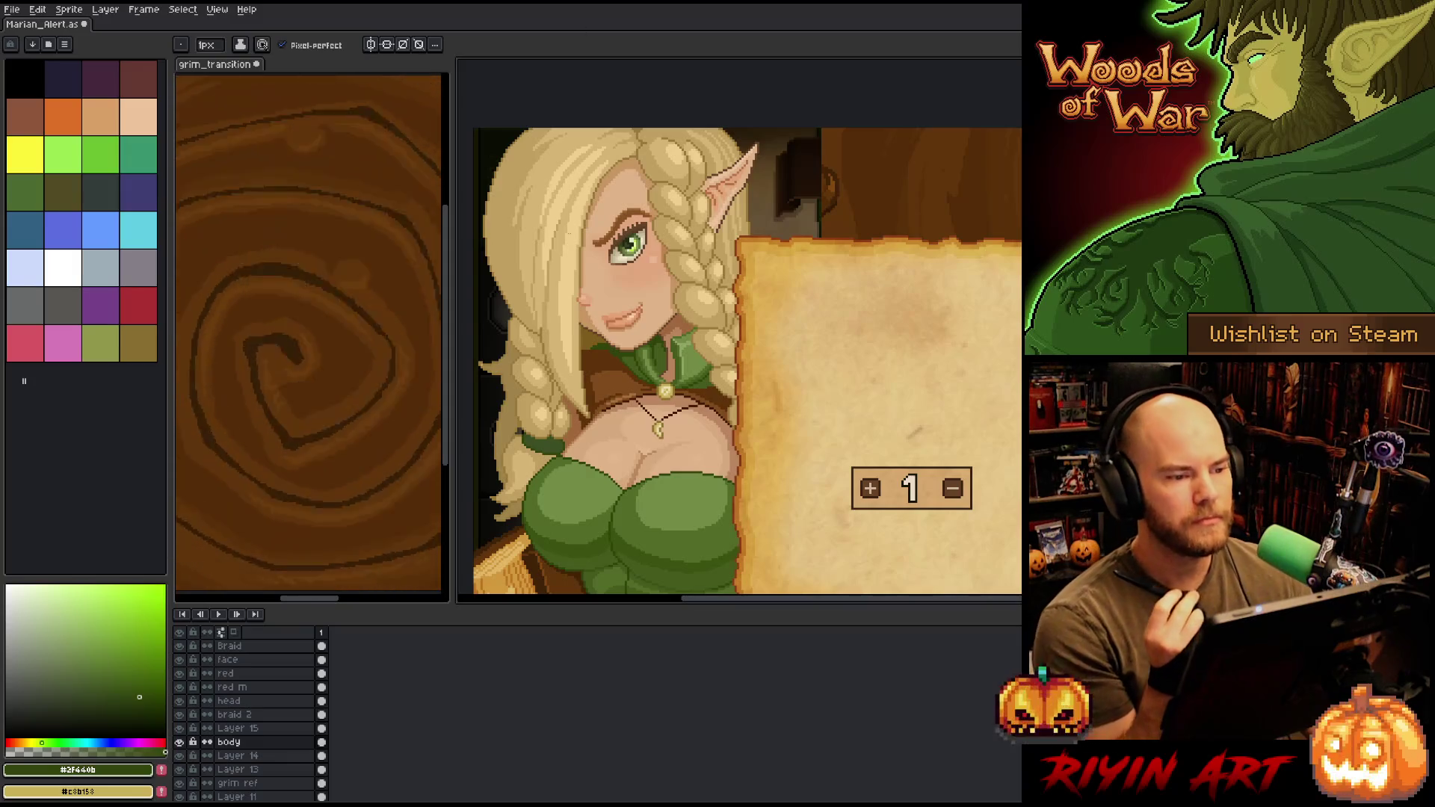
# - Play back the alert animation and pan over the hand, panel and face
pyautogui.press('Return')
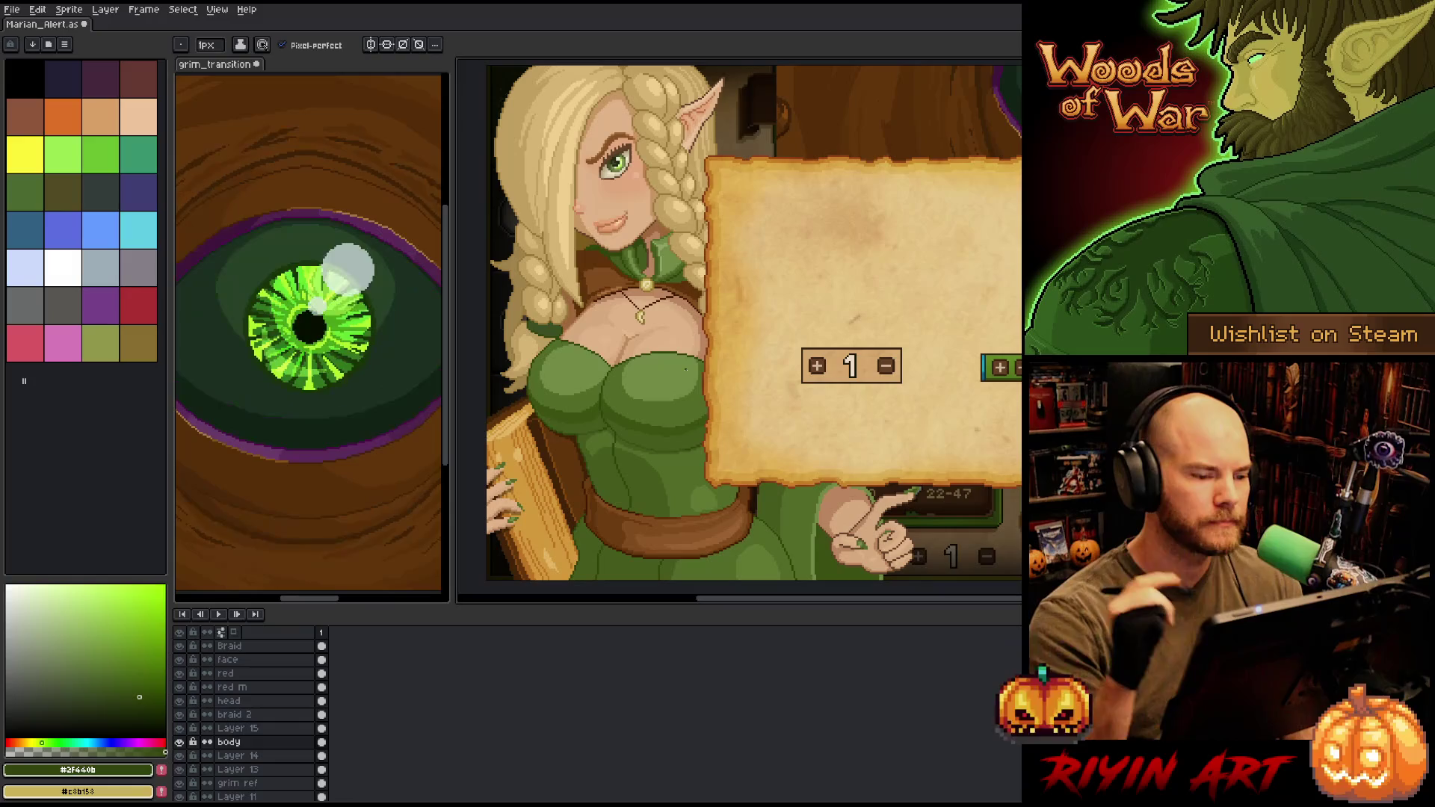
pyautogui.moveTo(824, 386); pyautogui.dragTo(871, 310)
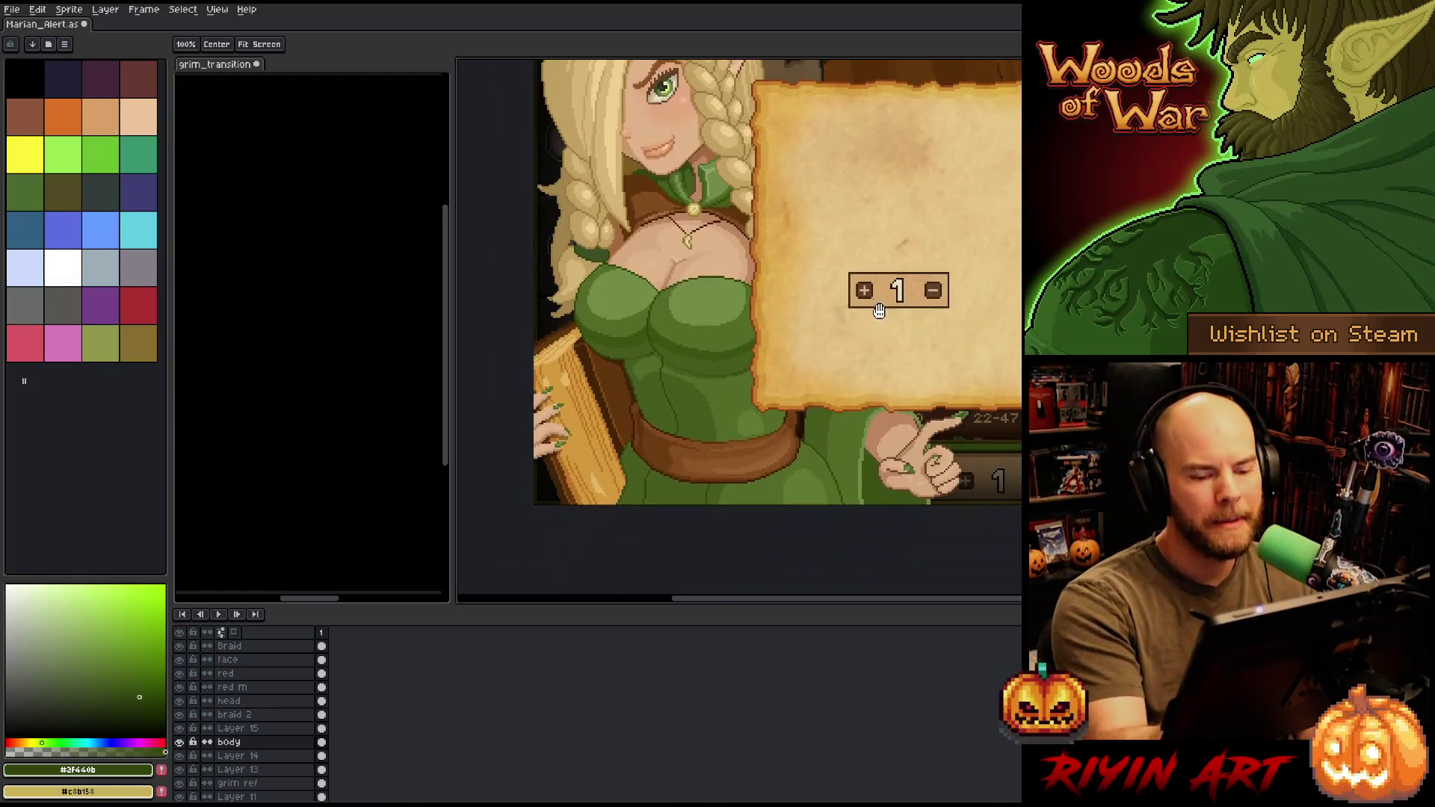
pyautogui.press('space')
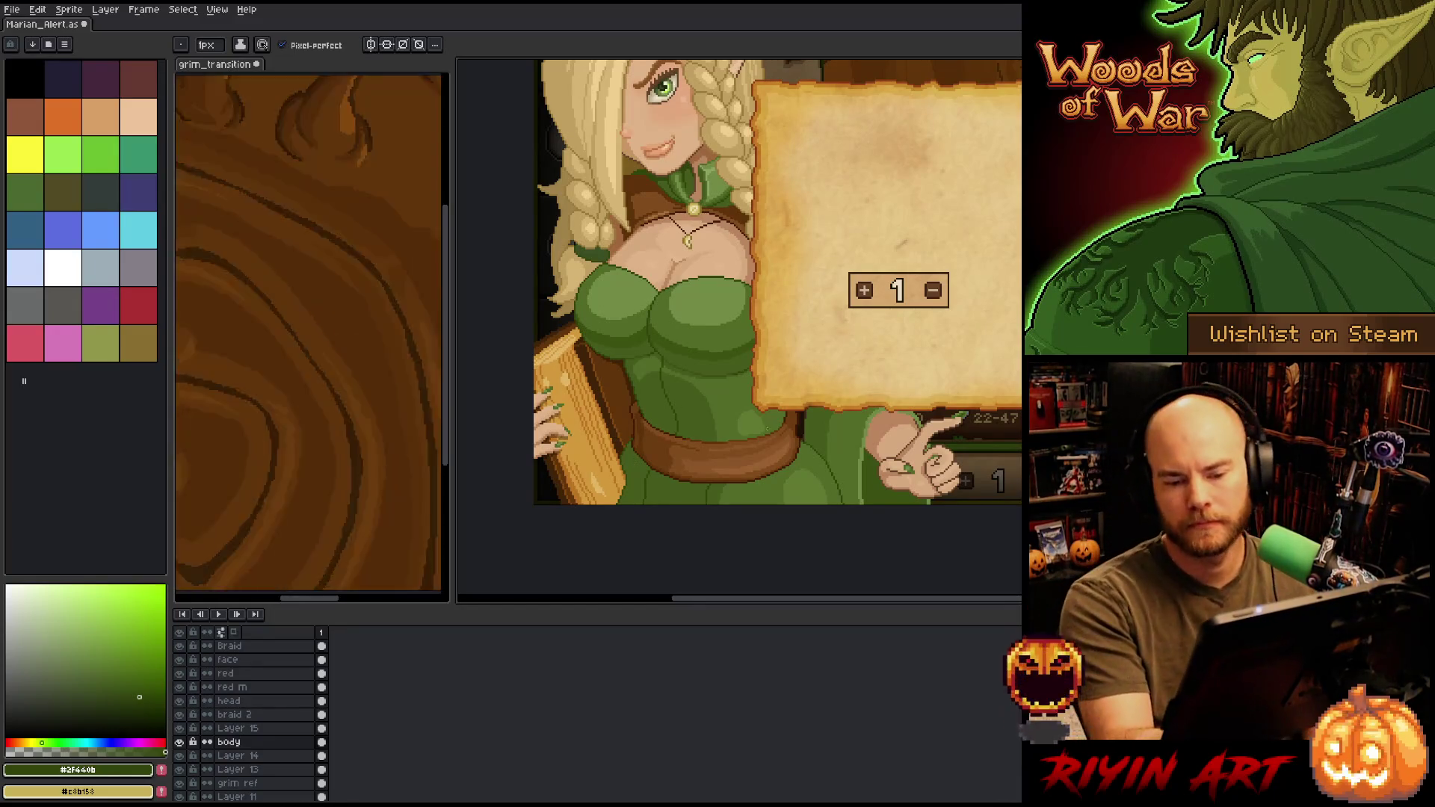
pyautogui.moveTo(805, 284)
pyautogui.mouseDown()
pyautogui.moveTo(759, 399)
pyautogui.moveTo(801, 341)
pyautogui.mouseUp()
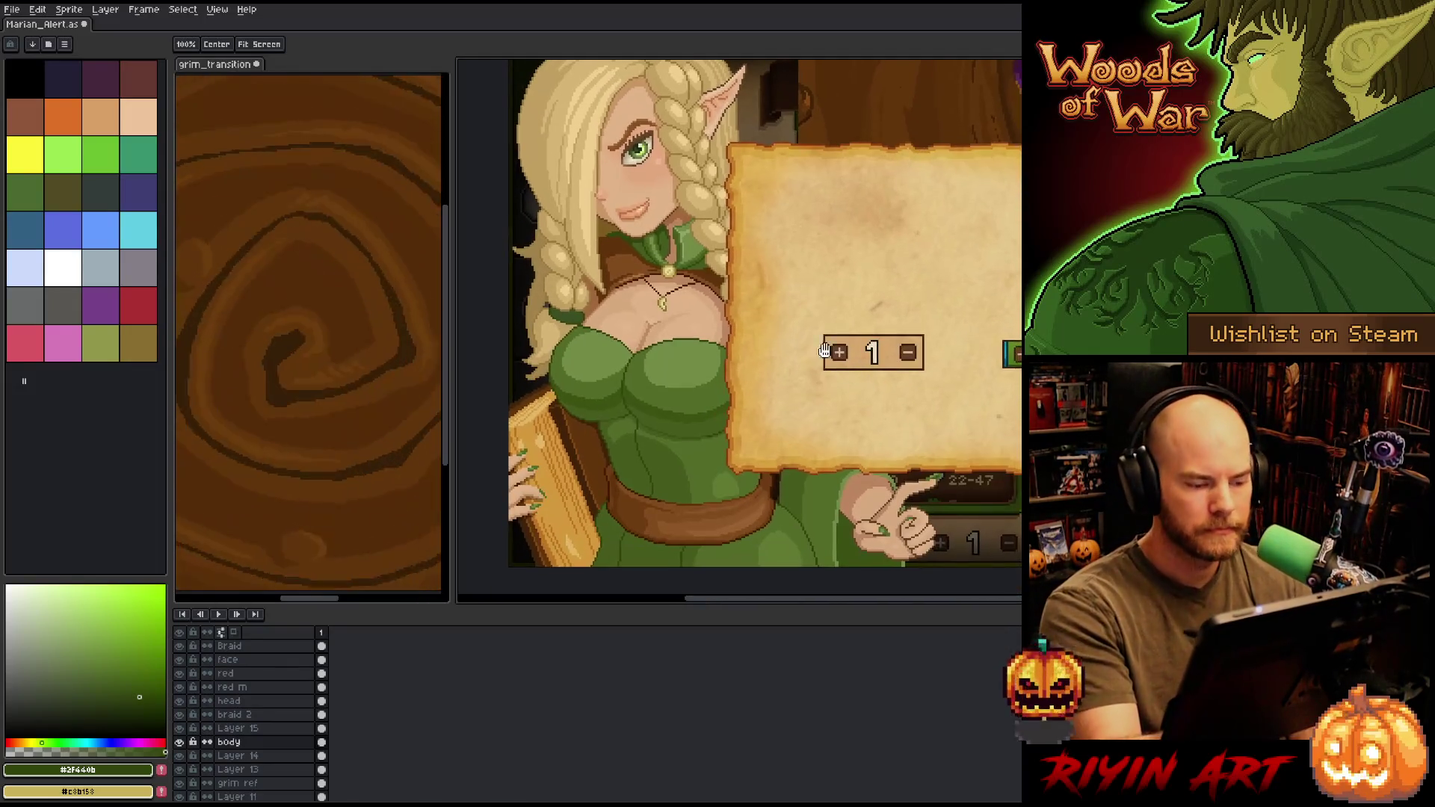
# - Pick the orange skin tone, selecting Layer 13, and switch to the Paint Bucket
pyautogui.press('b')
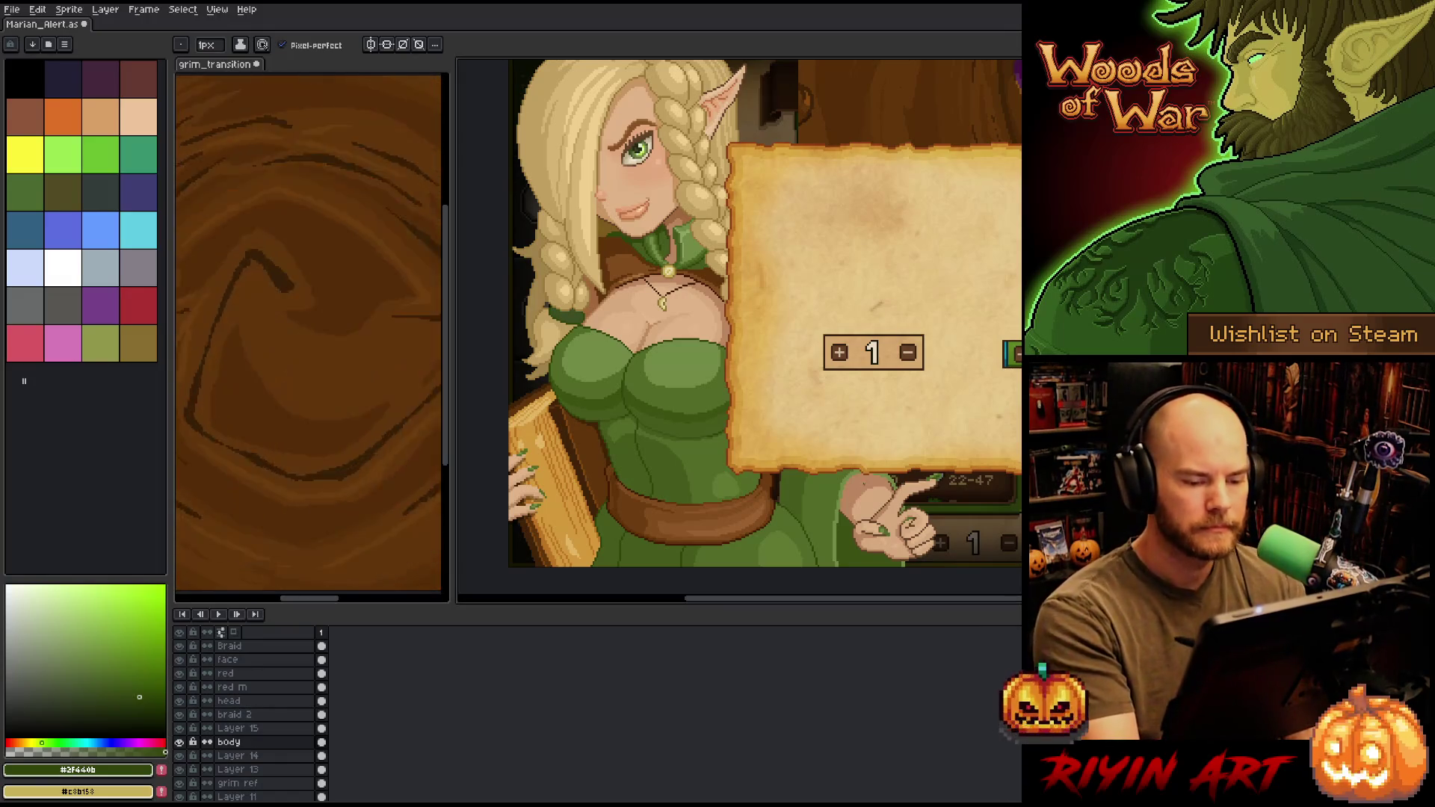
pyautogui.keyDown('alt'); pyautogui.click(867, 486); pyautogui.keyUp('alt')
pyautogui.keyDown('ctrl'); pyautogui.click(873, 495); pyautogui.keyUp('ctrl')
pyautogui.press('g')
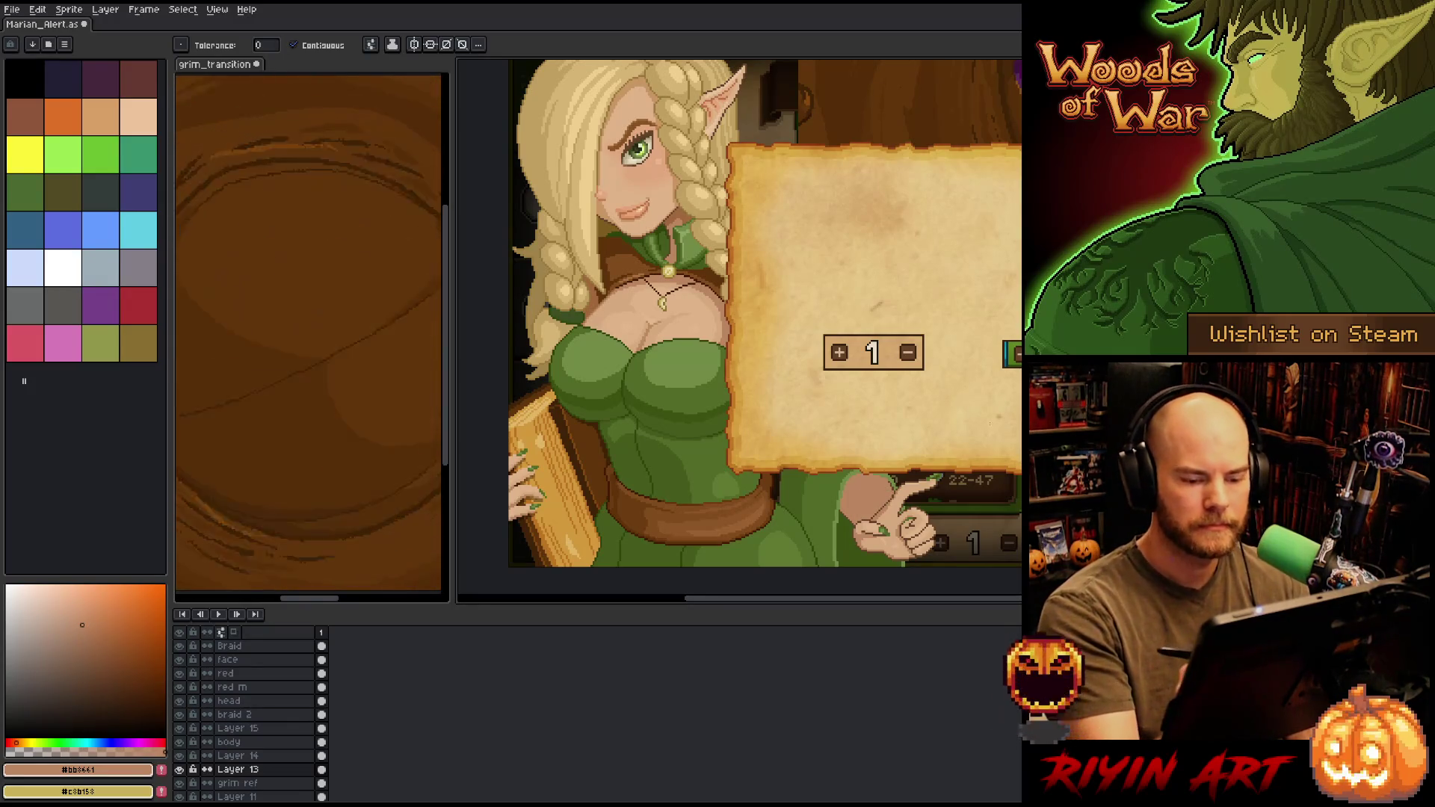
# - Save the sprite and pick the lighter skin tone #d6a97c
pyautogui.hotkey('ctrl', 's')
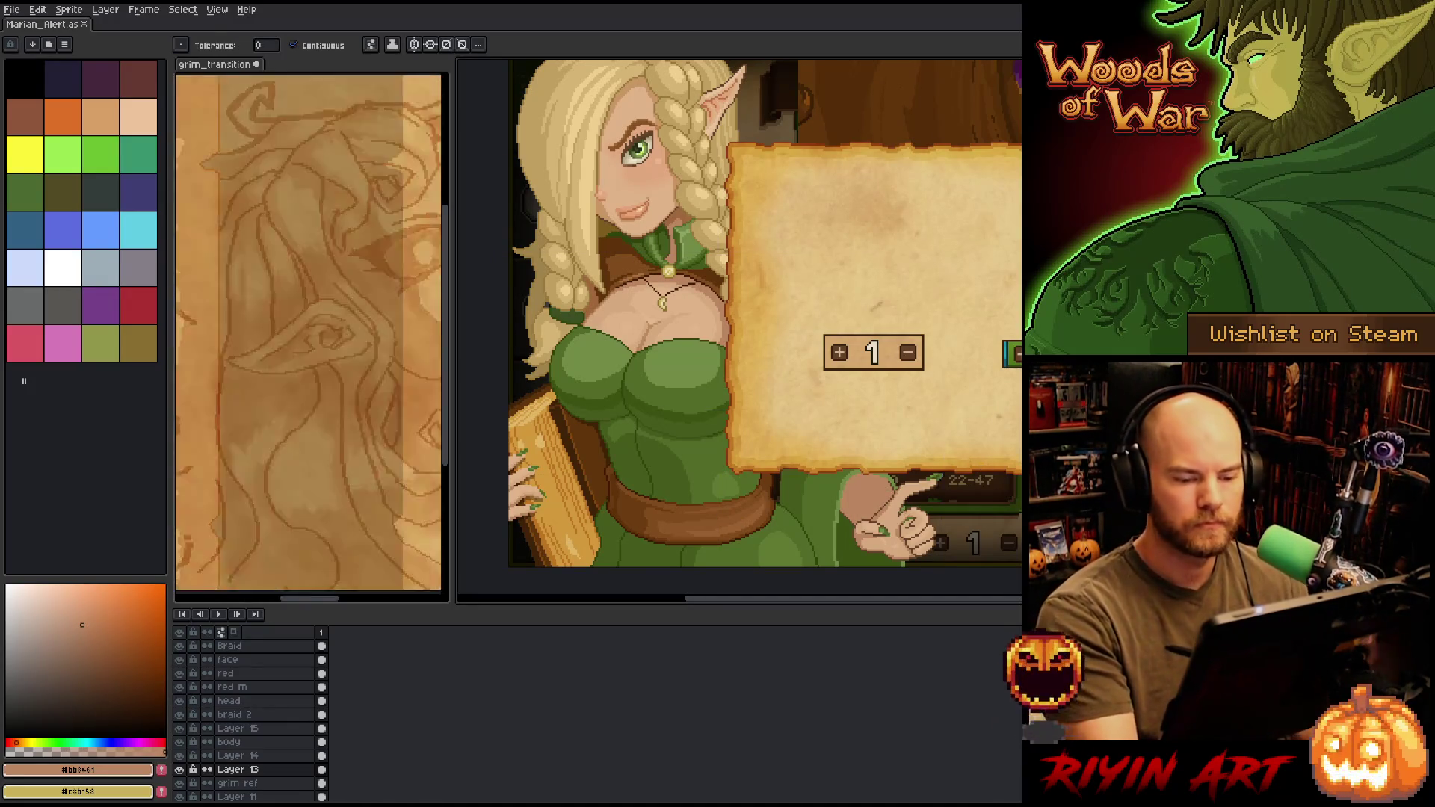
pyautogui.scroll(5, 870, 485)
pyautogui.press('b')
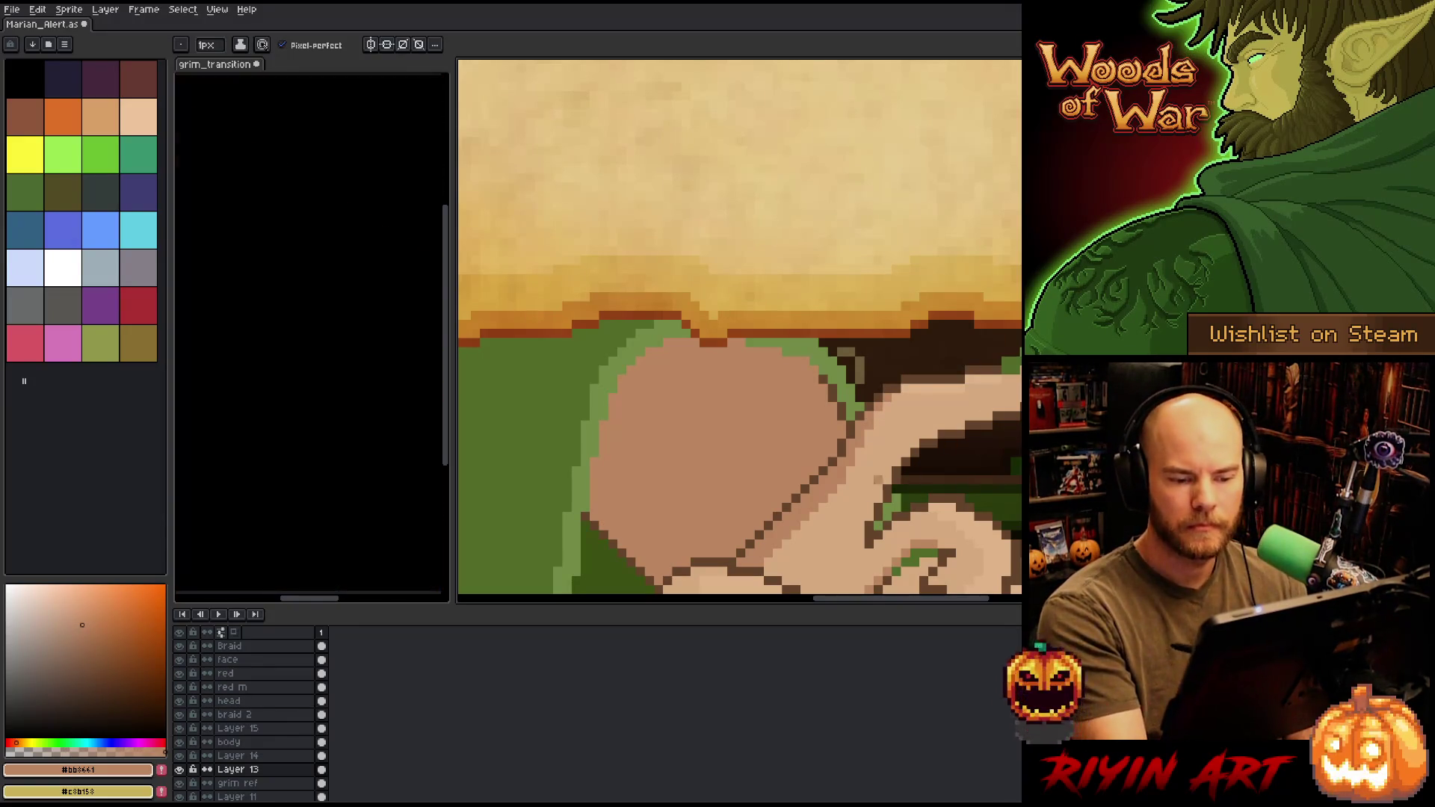
pyautogui.keyDown('alt'); pyautogui.click(926, 404); pyautogui.keyUp('alt')
pyautogui.press('g')
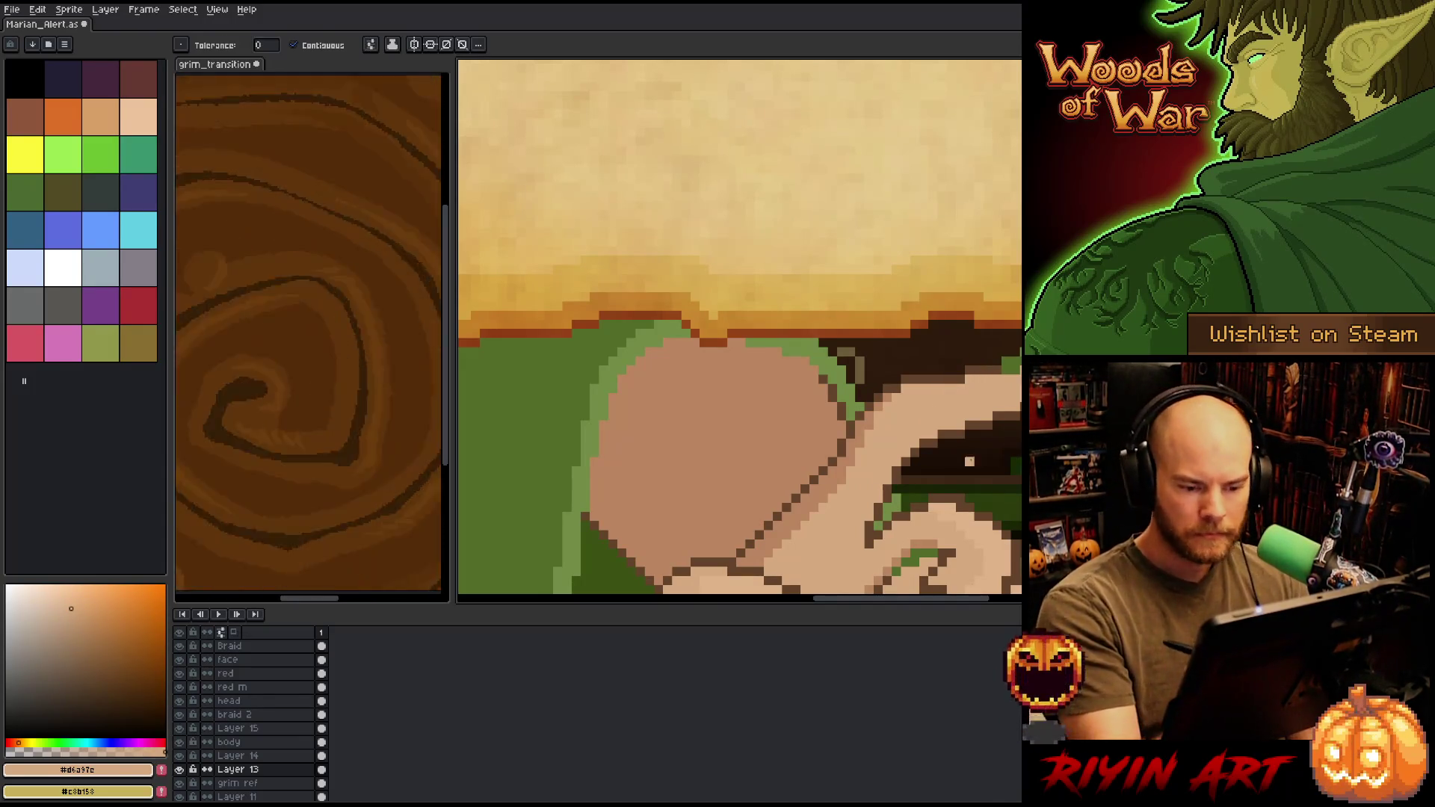
# - Shade the hand on the chest using the darker and light skin tones with the pencil
pyautogui.moveTo(862, 449); pyautogui.dragTo(908, 410)
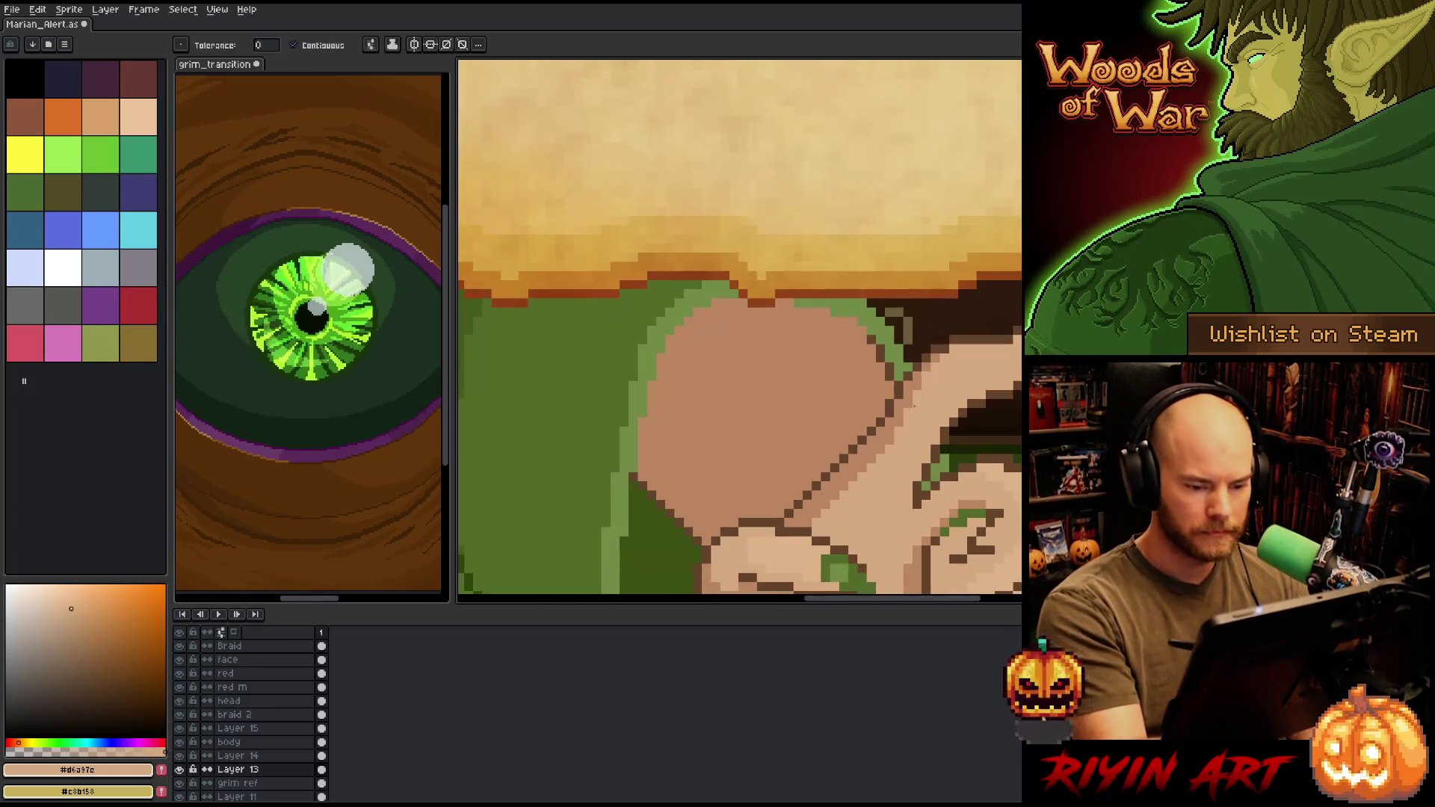
pyautogui.keyDown('alt'); pyautogui.click(889, 426); pyautogui.keyUp('alt')
pyautogui.press('b')
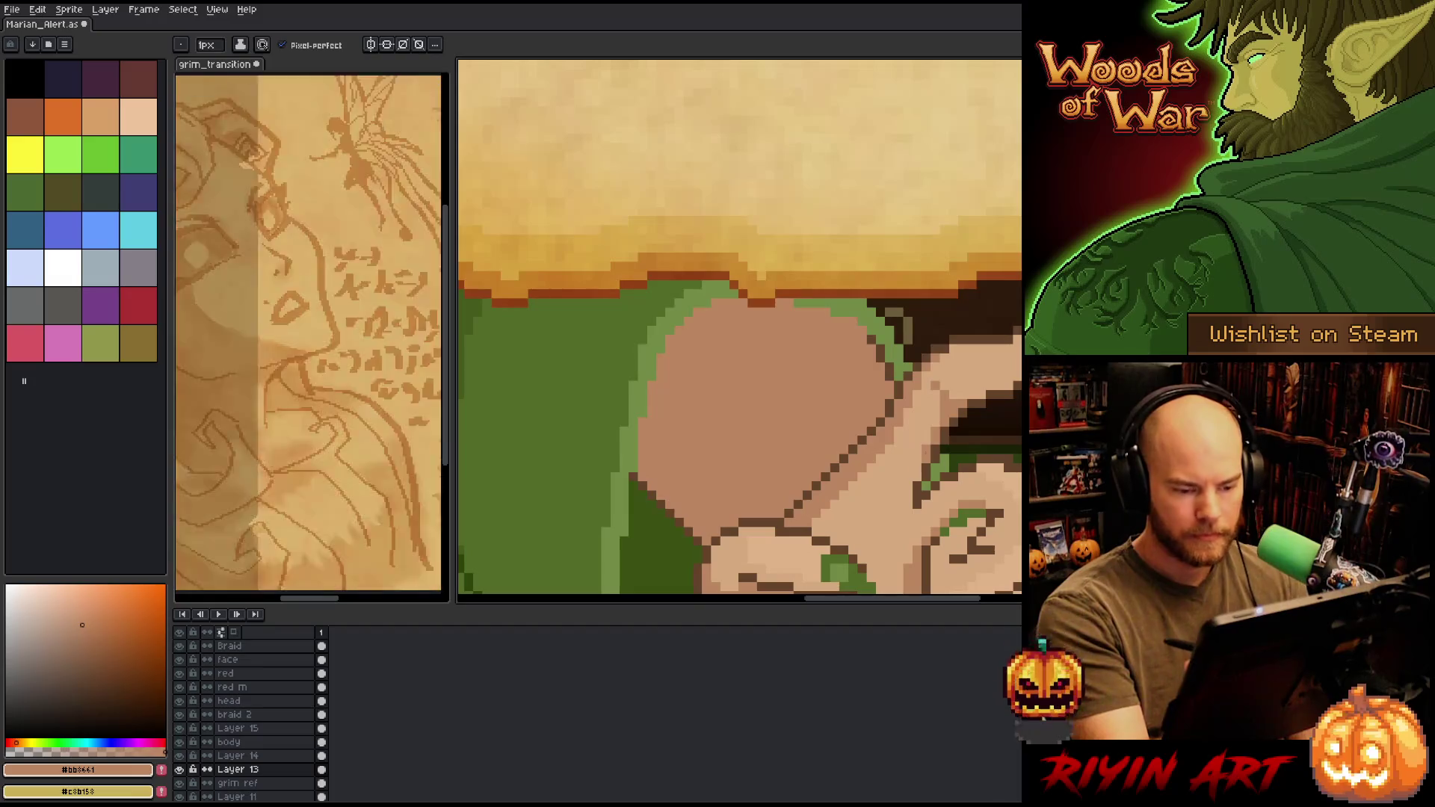
pyautogui.scroll(-2, 1004, 379)
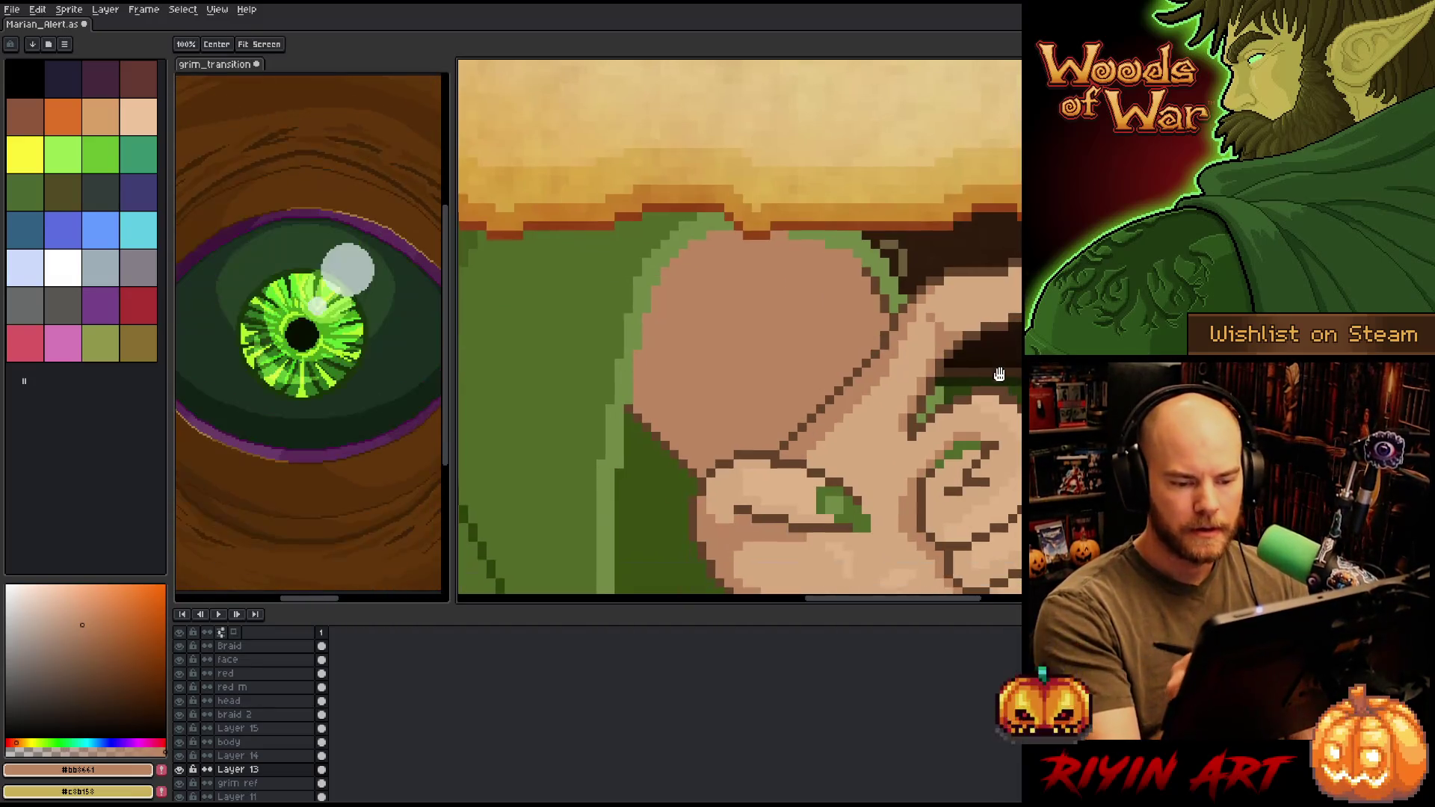
pyautogui.keyDown('alt'); pyautogui.click(1005, 380); pyautogui.keyUp('alt')
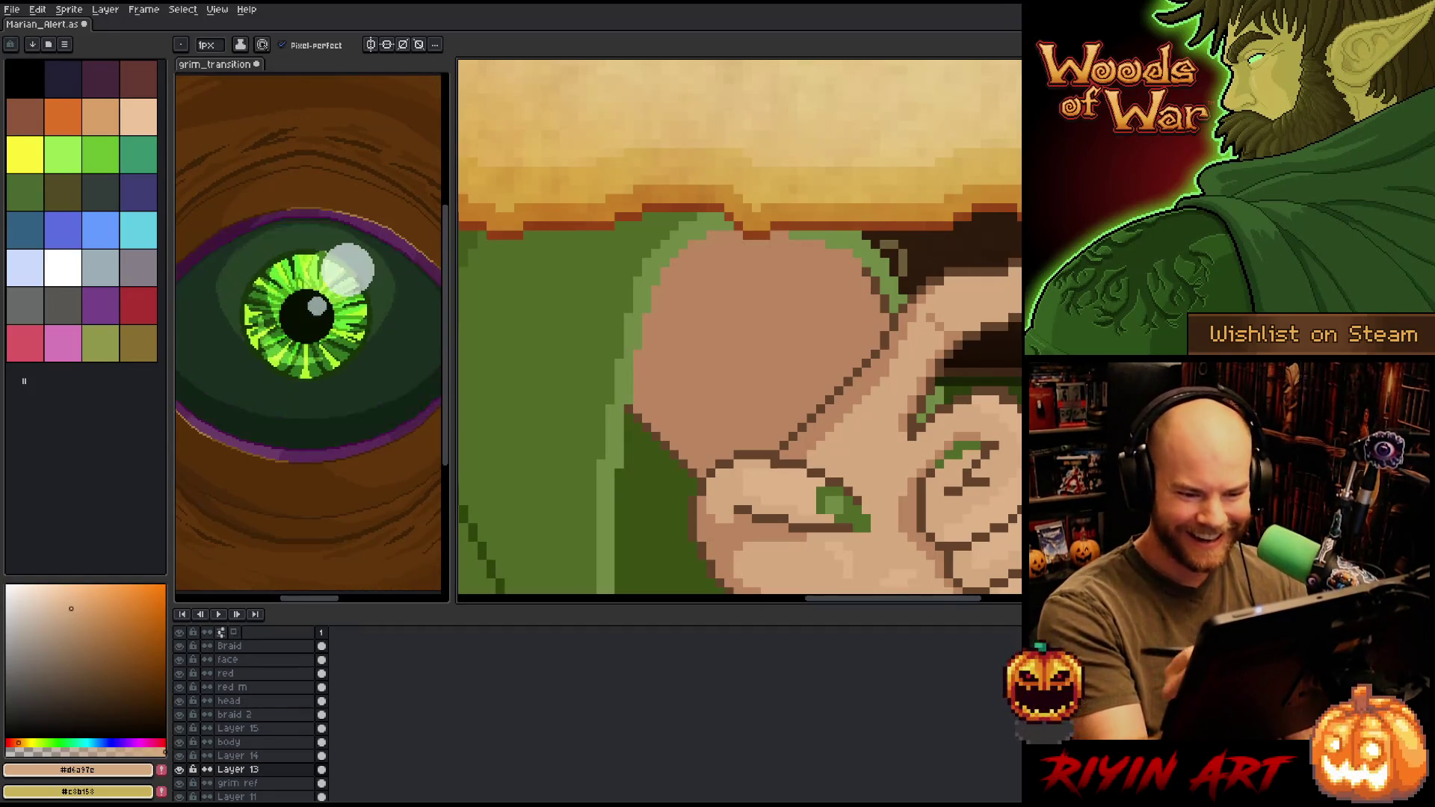
pyautogui.keyDown('alt'); pyautogui.click(955, 330); pyautogui.keyUp('alt')
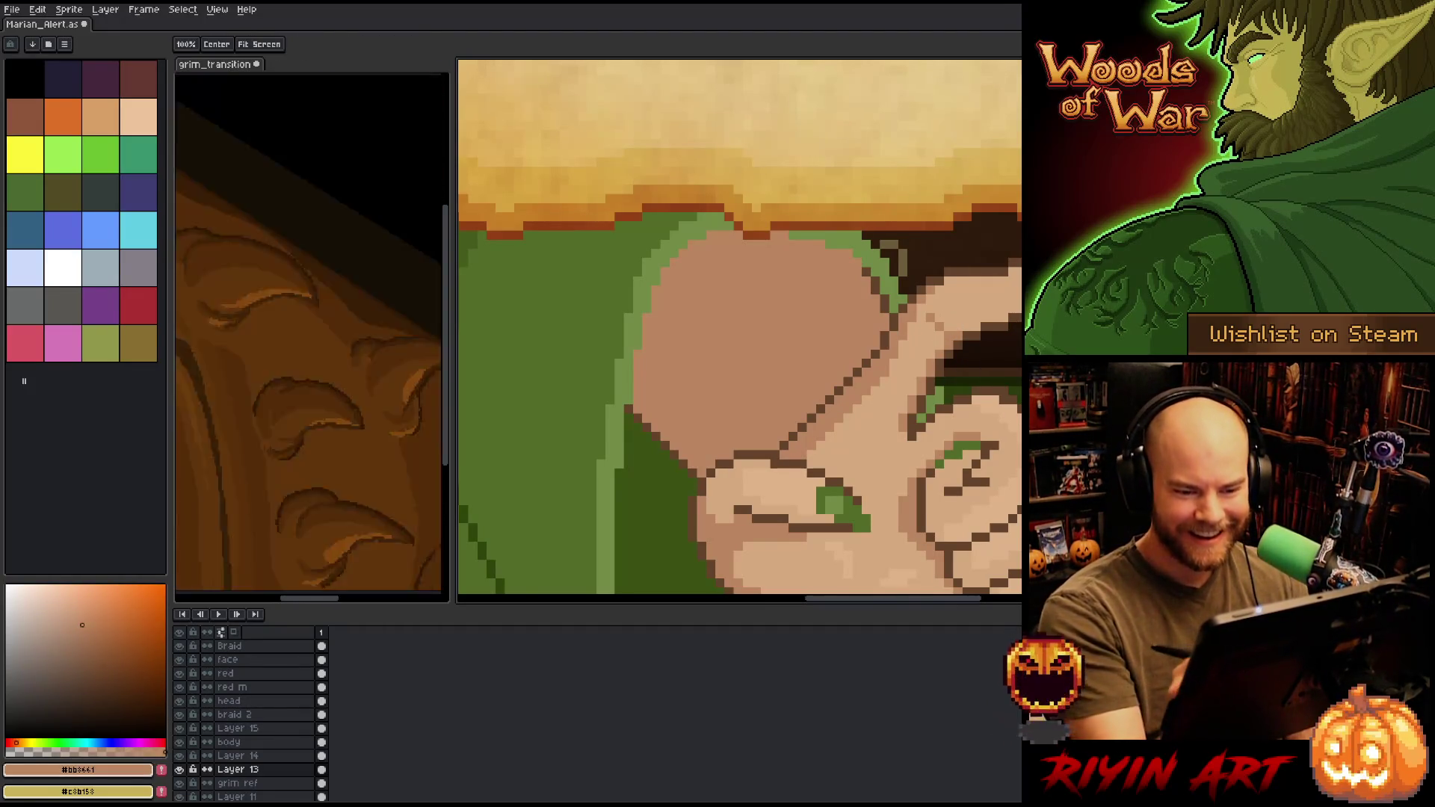
# - Continue redrawing the hand's shading higher up, alternating light and dark skin tones
pyautogui.moveTo(979, 323); pyautogui.dragTo(979, 268)
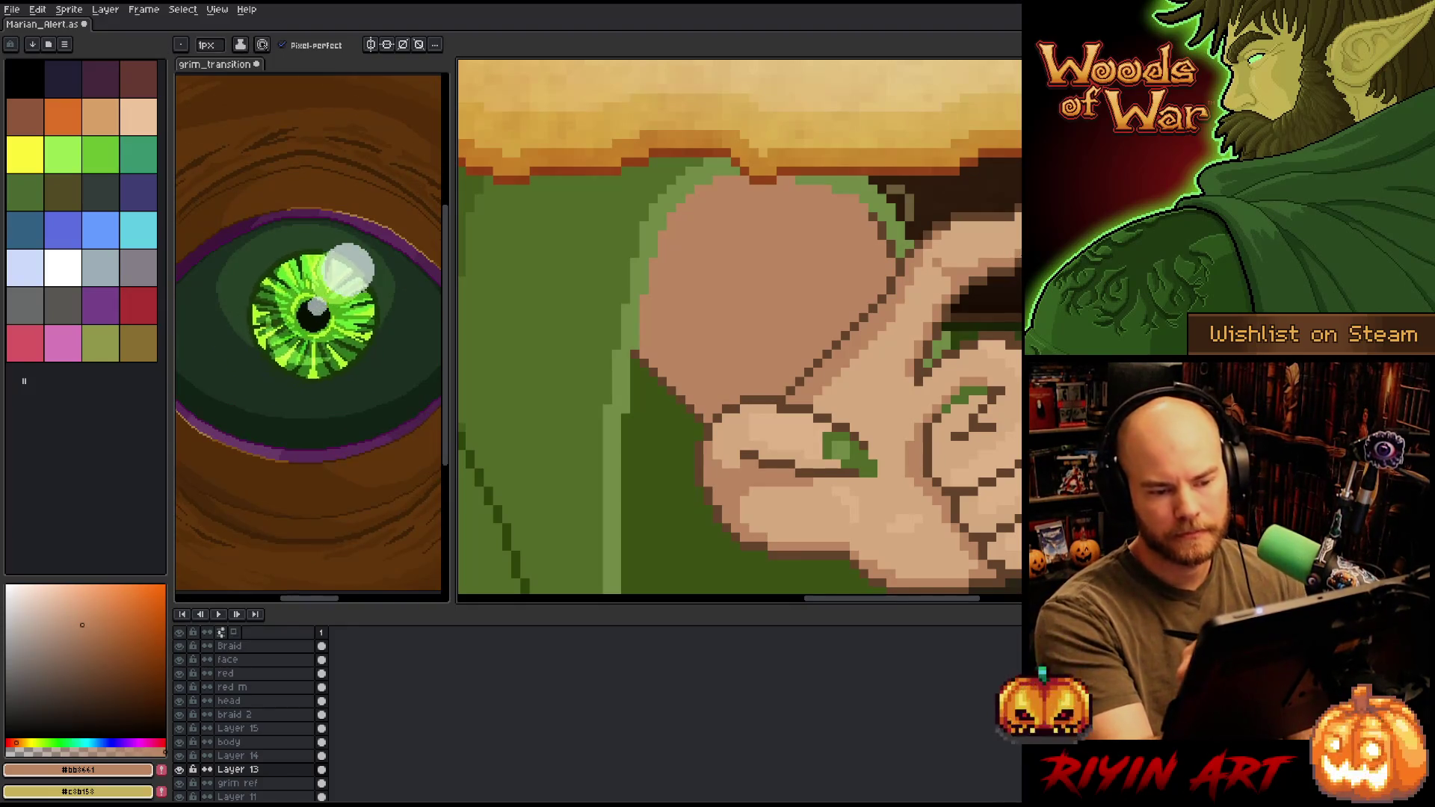
pyautogui.moveTo(740, 329); pyautogui.dragTo(778, 269)
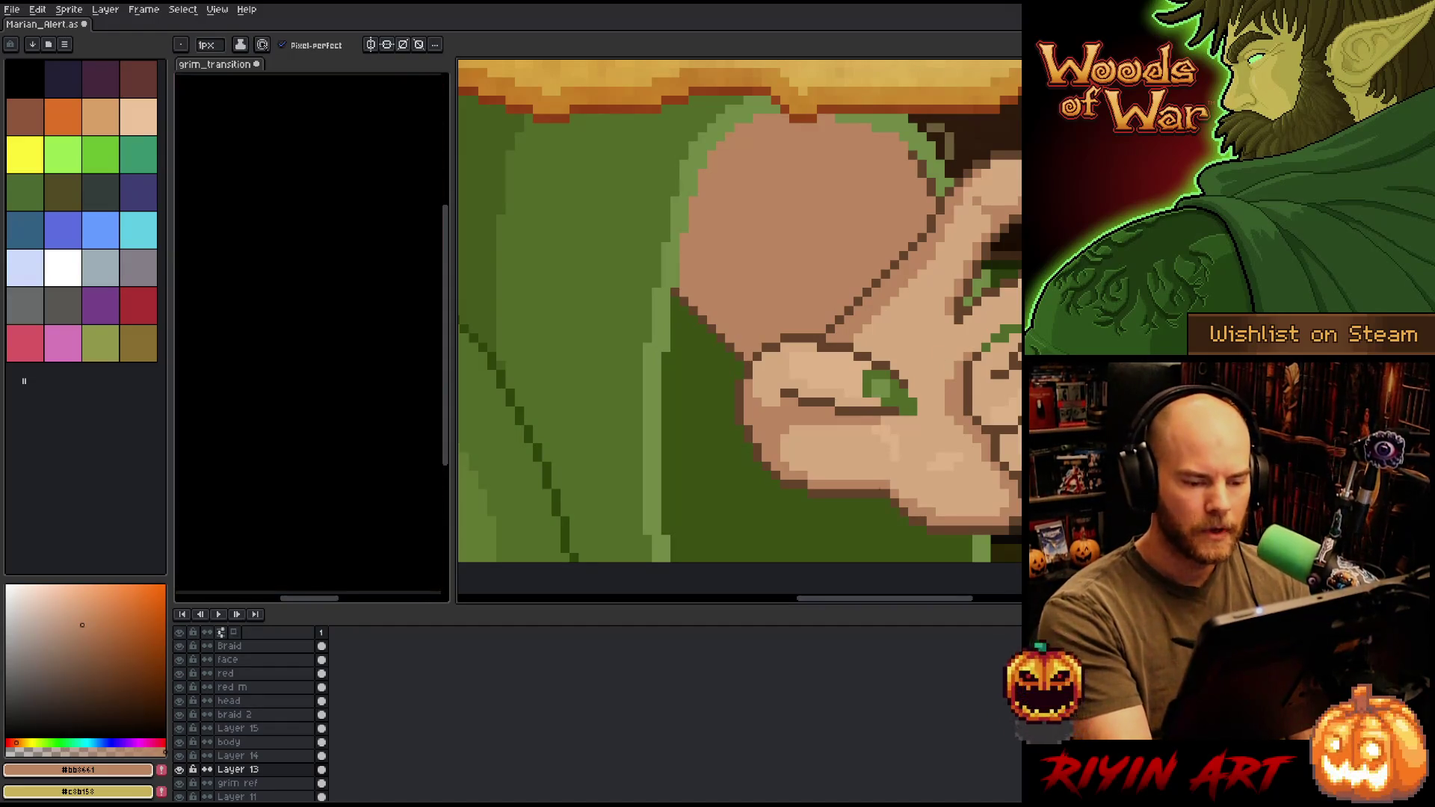
pyautogui.keyDown('alt'); pyautogui.click(891, 412); pyautogui.keyUp('alt')
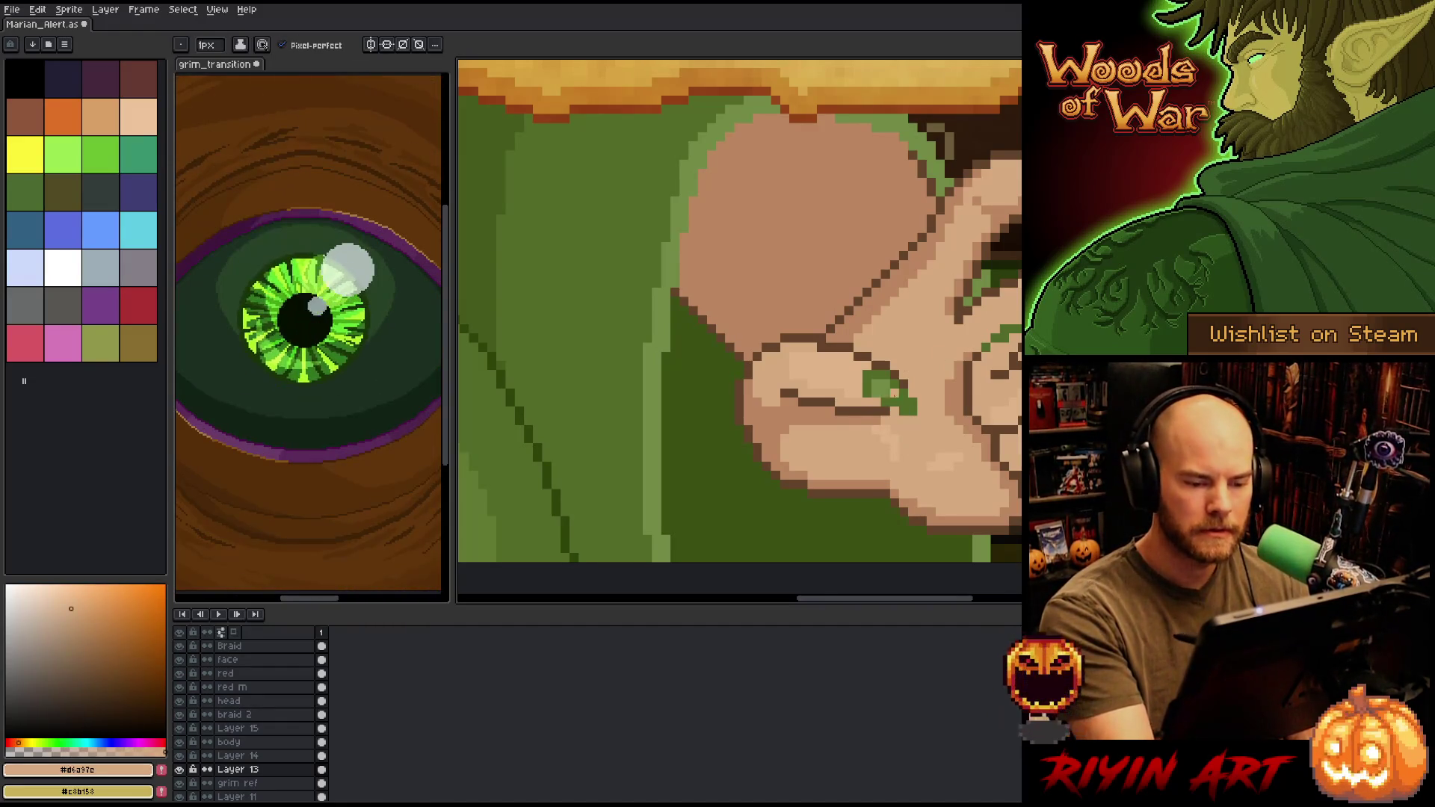
pyautogui.moveTo(994, 292); pyautogui.dragTo(937, 322)
pyautogui.keyDown('alt'); pyautogui.click(866, 317); pyautogui.keyUp('alt')
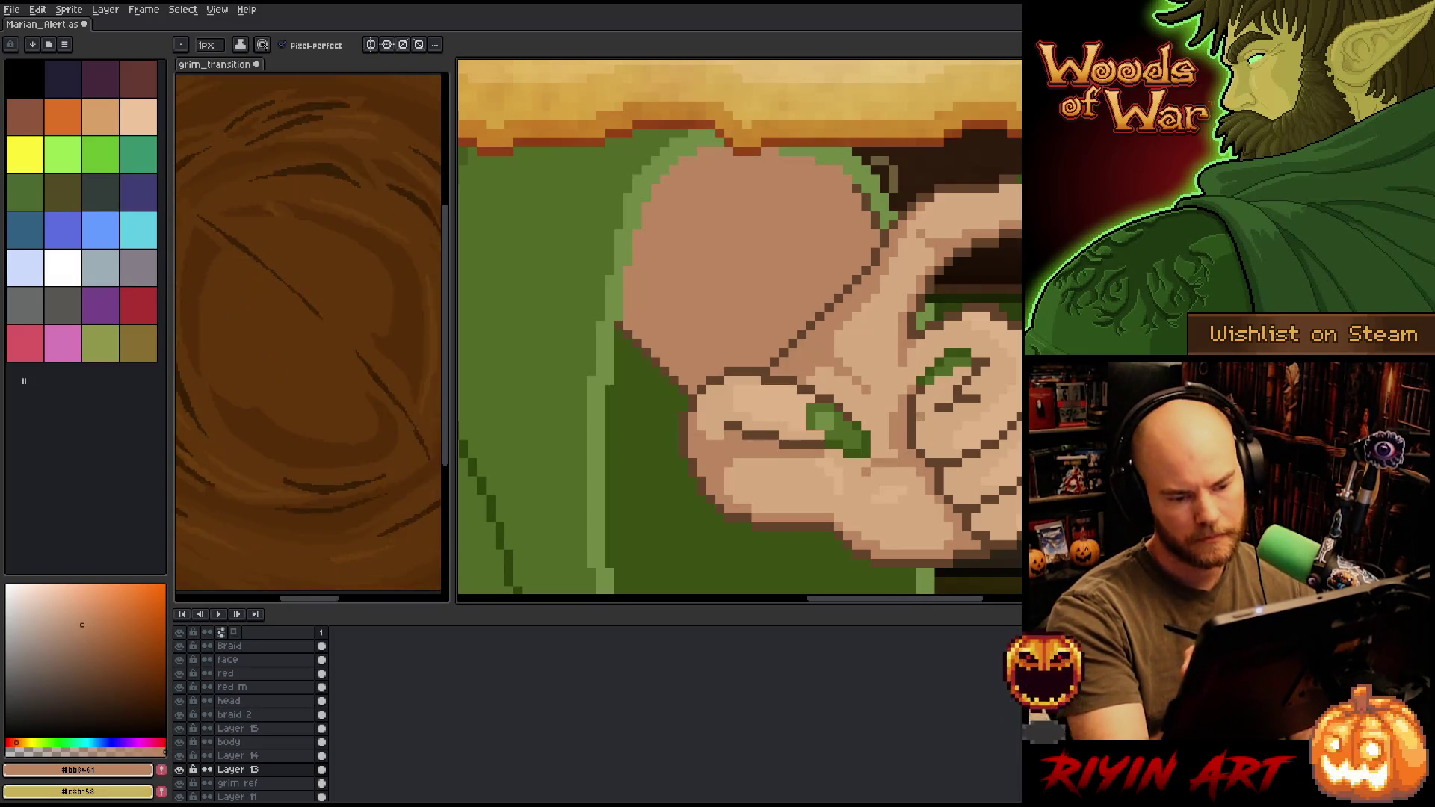
pyautogui.keyDown('alt'); pyautogui.click(890, 425); pyautogui.keyUp('alt')
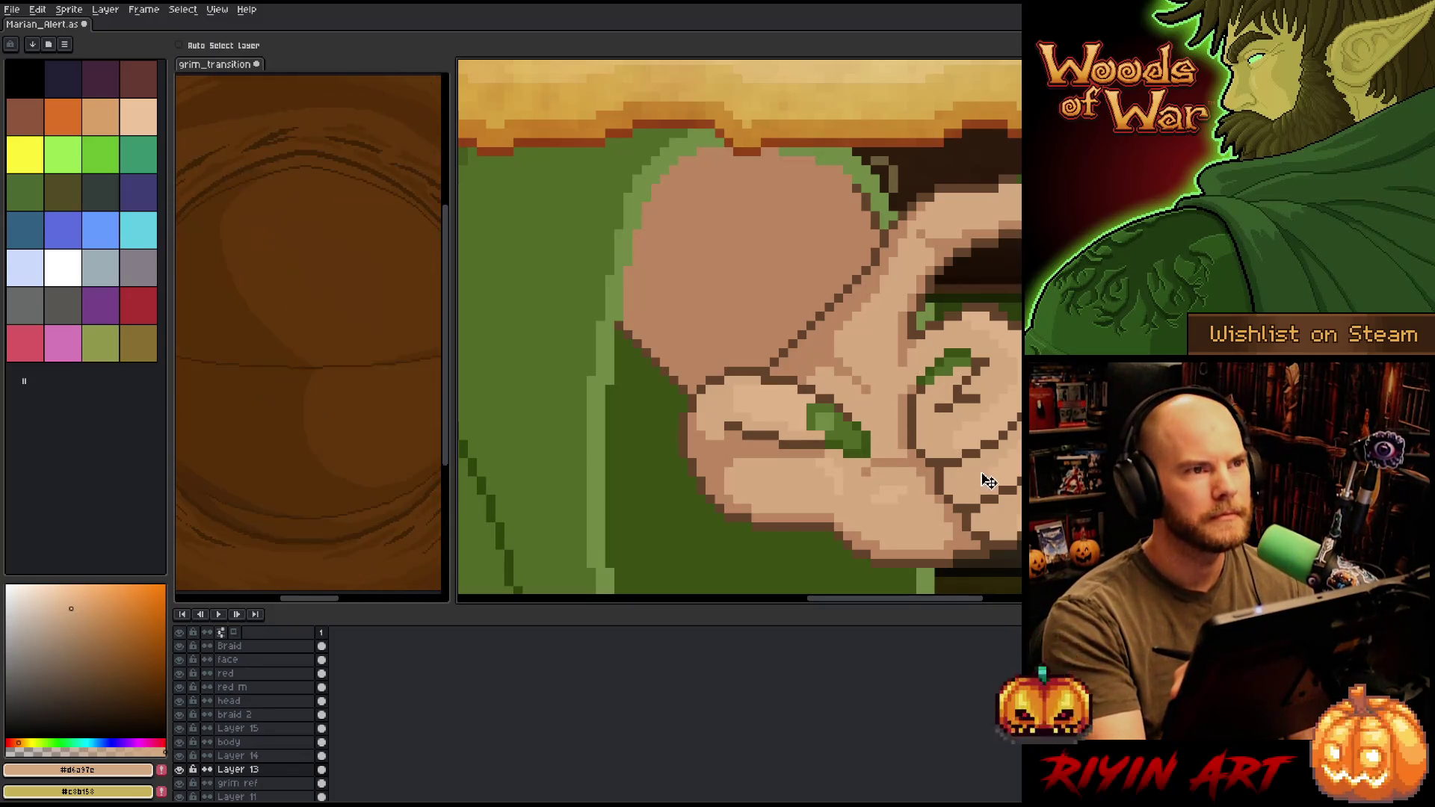
pyautogui.hscroll(3, 986, 471)
pyautogui.scroll(-5, 990, 467)
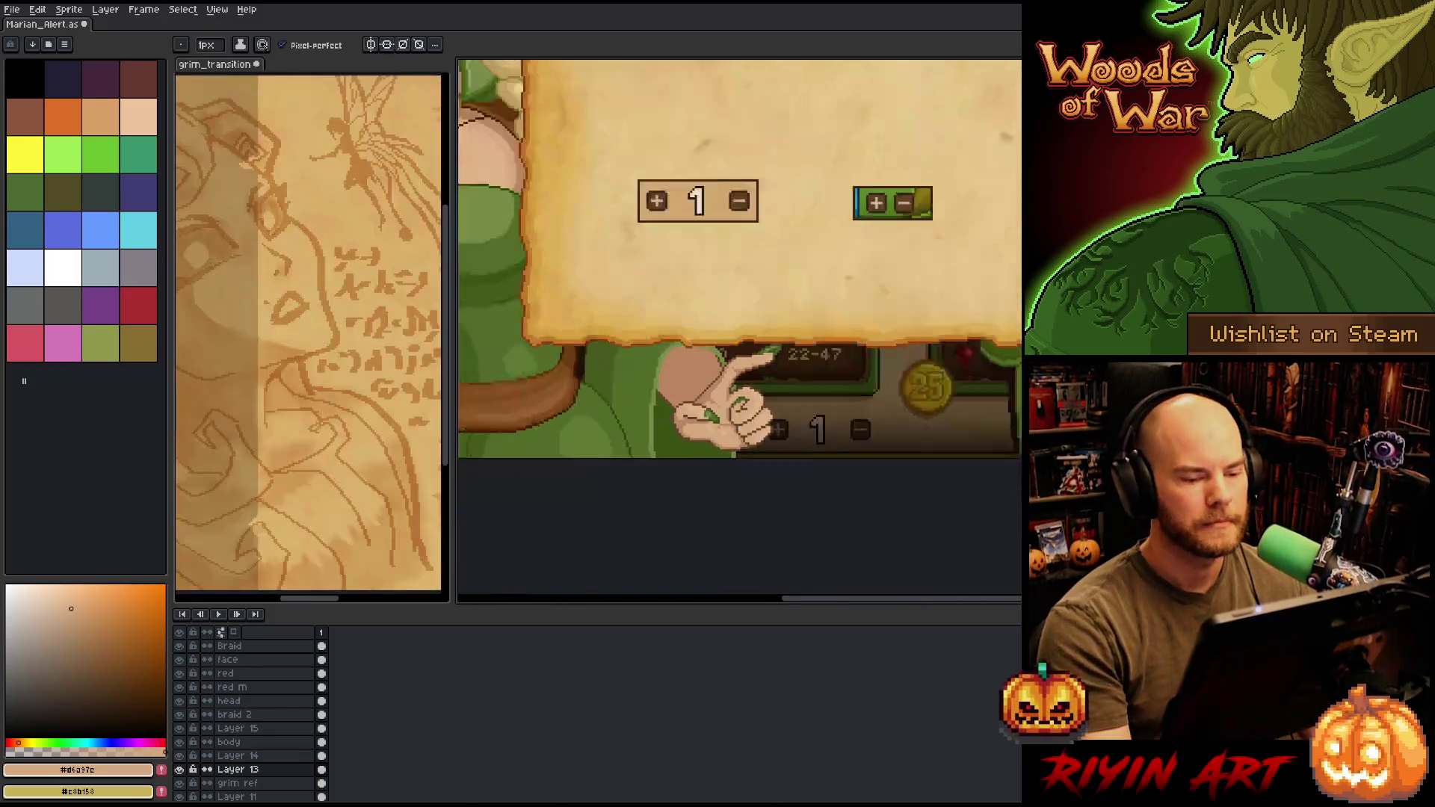
pyautogui.scroll(4, 720, 385)
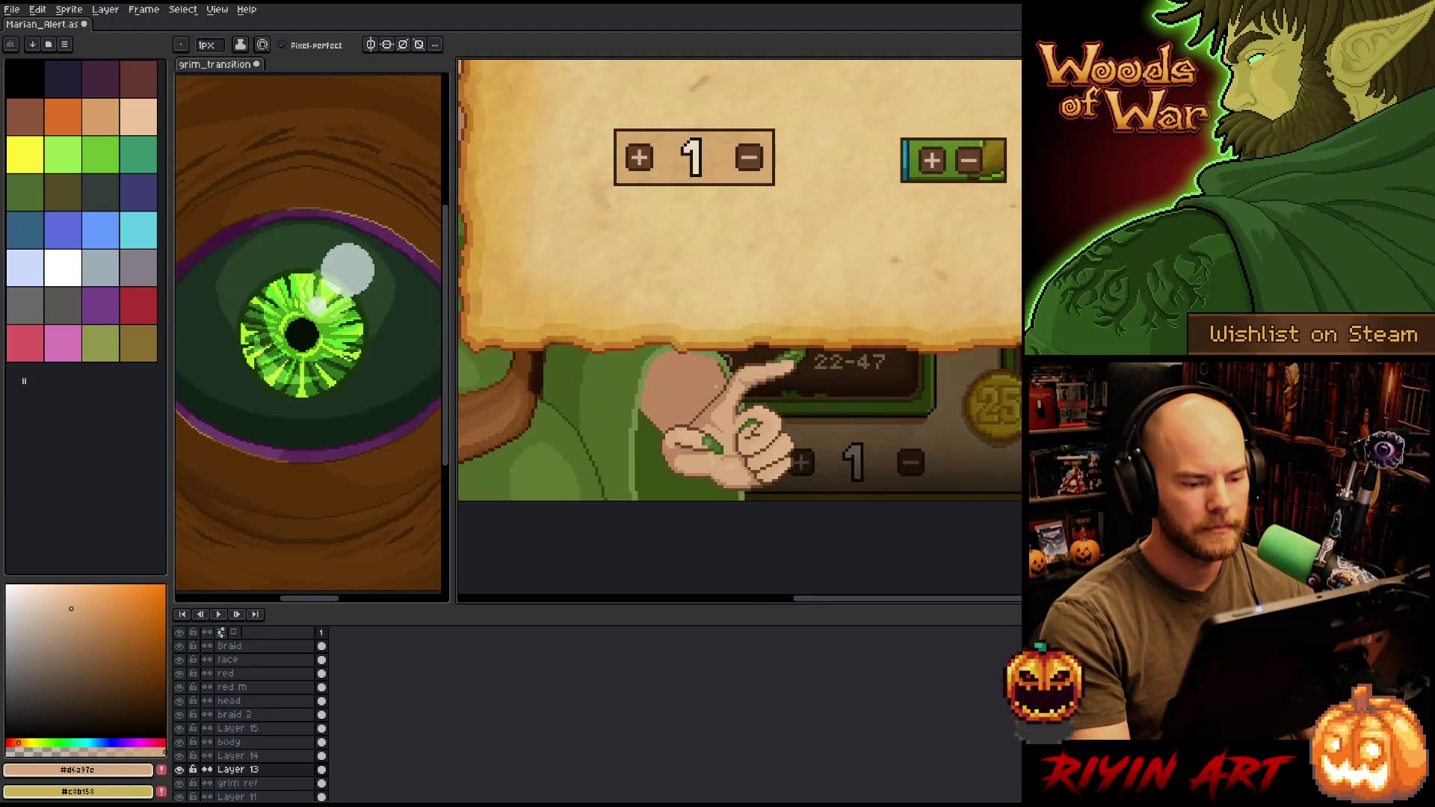
pyautogui.scroll(-2, 720, 403)
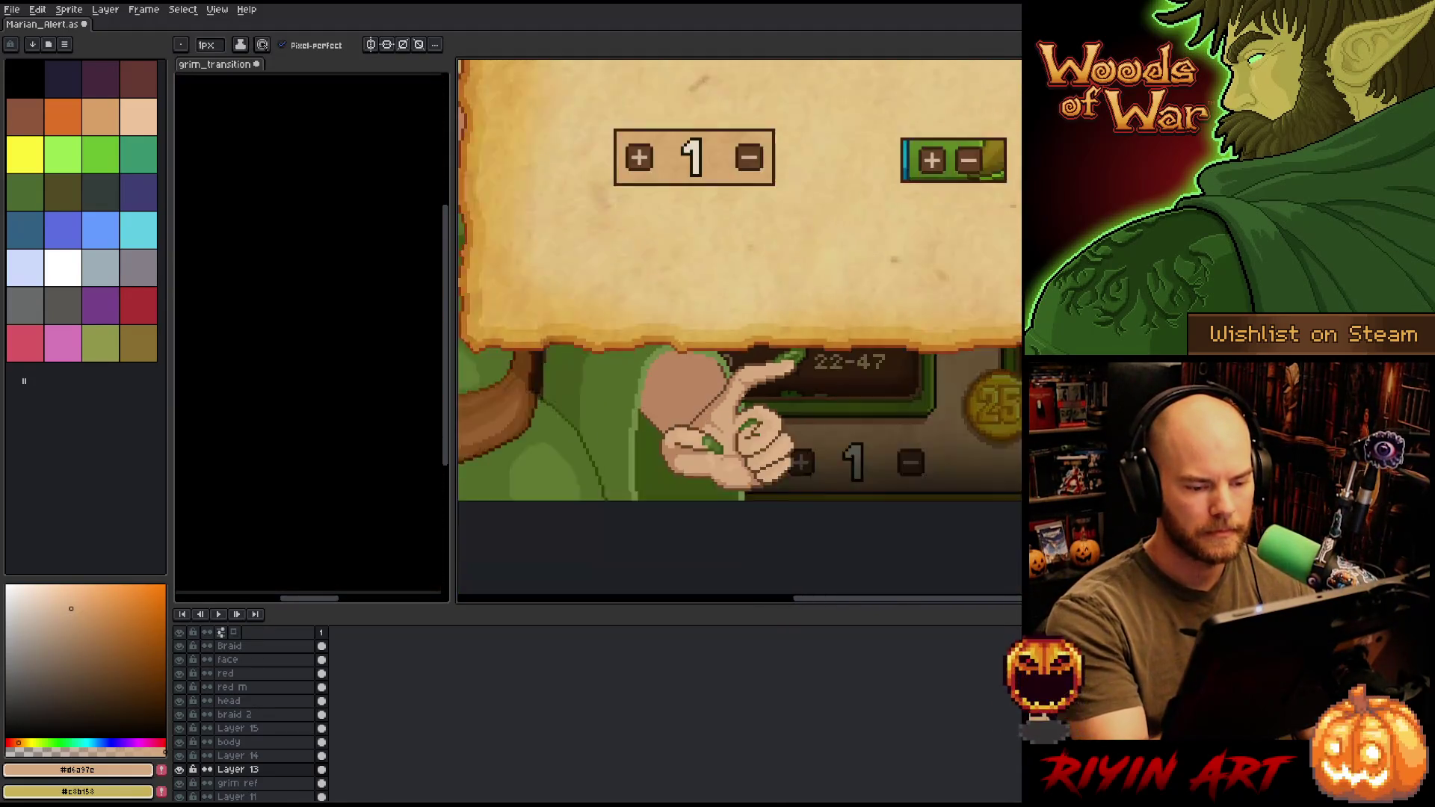
pyautogui.moveTo(710, 463)
pyautogui.mouseDown()
pyautogui.moveTo(820, 503)
pyautogui.moveTo(870, 491)
pyautogui.mouseUp()
pyautogui.scroll(3, 870, 491)
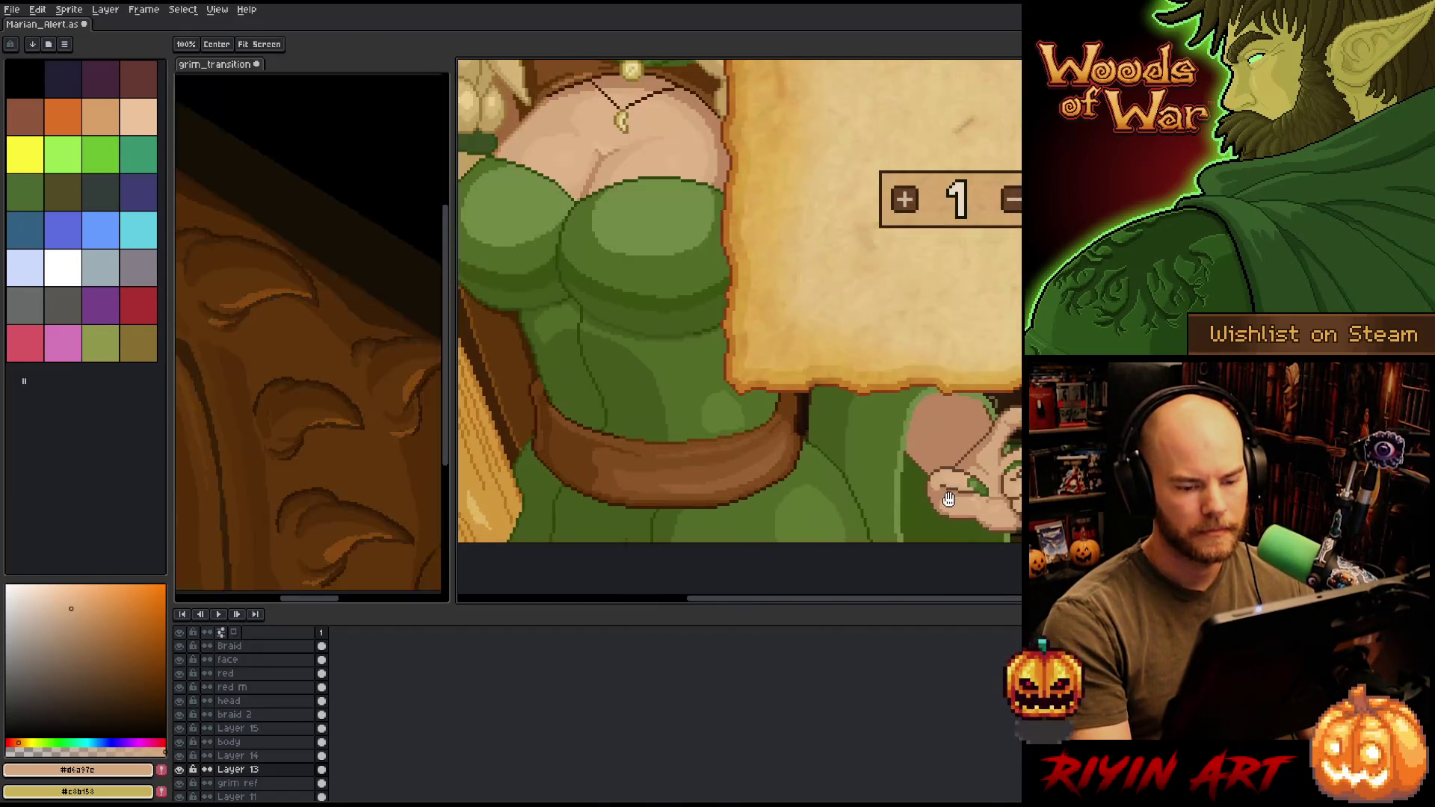
pyautogui.scroll(1, 831, 446)
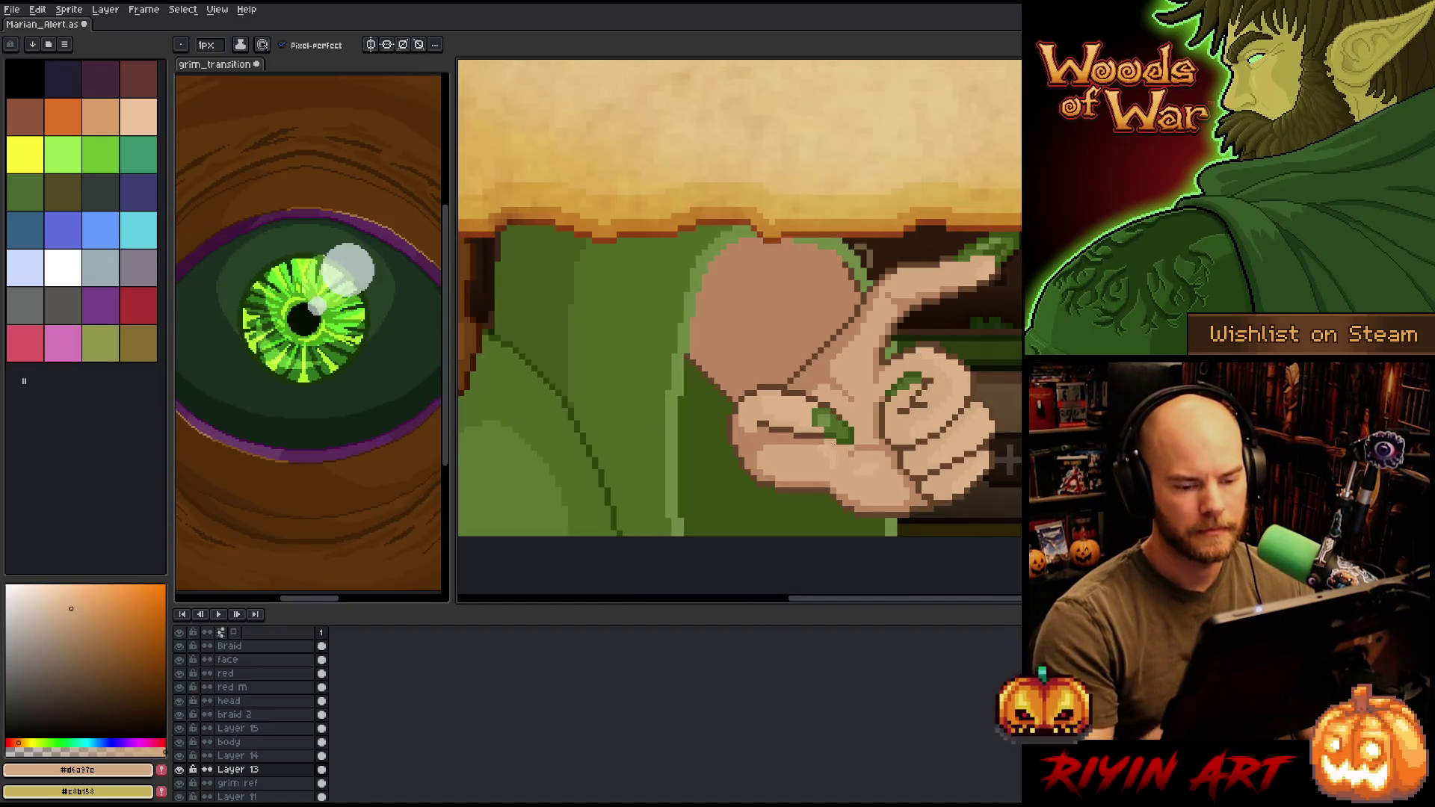
pyautogui.press('m')
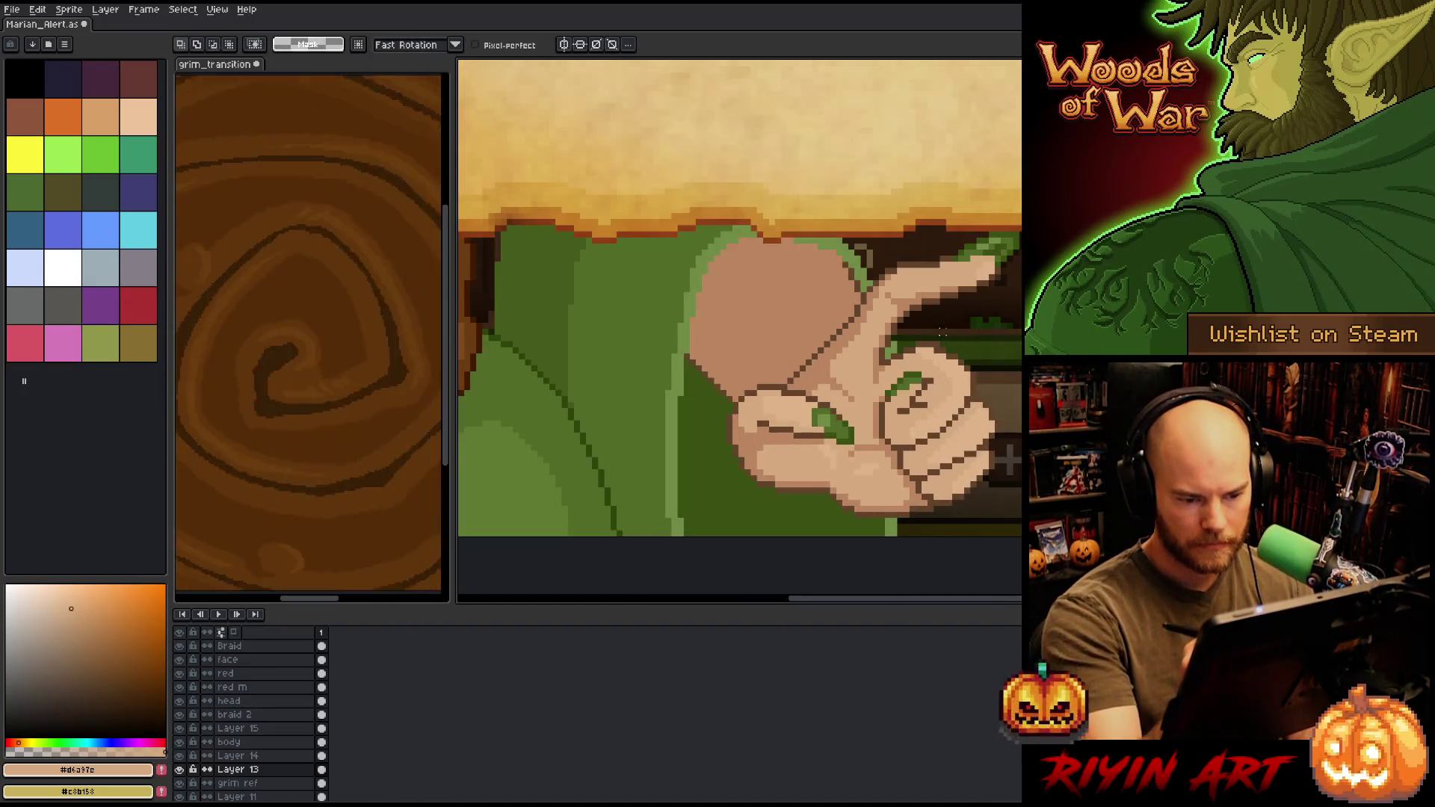
# - Shift the lasso-selected curled fingers up and right, then pick the dark brown outline colour
pyautogui.moveTo(893, 373)
pyautogui.mouseDown()
pyautogui.moveTo(931, 364)
pyautogui.moveTo(972, 497)
pyautogui.moveTo(929, 502)
pyautogui.moveTo(901, 470)
pyautogui.moveTo(875, 396)
pyautogui.moveTo(891, 377)
pyautogui.mouseUp()
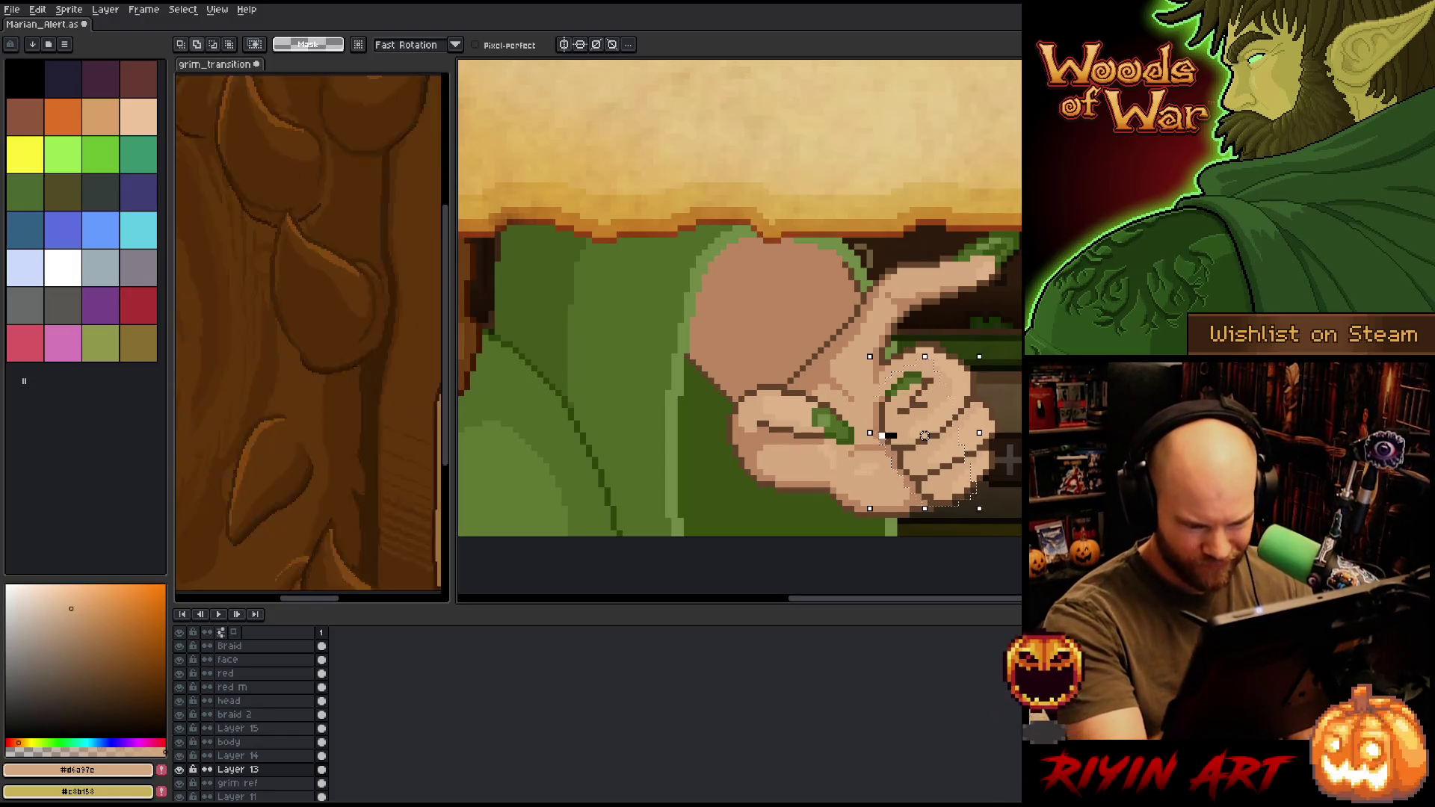
pyautogui.moveTo(924, 436); pyautogui.dragTo(930, 429)
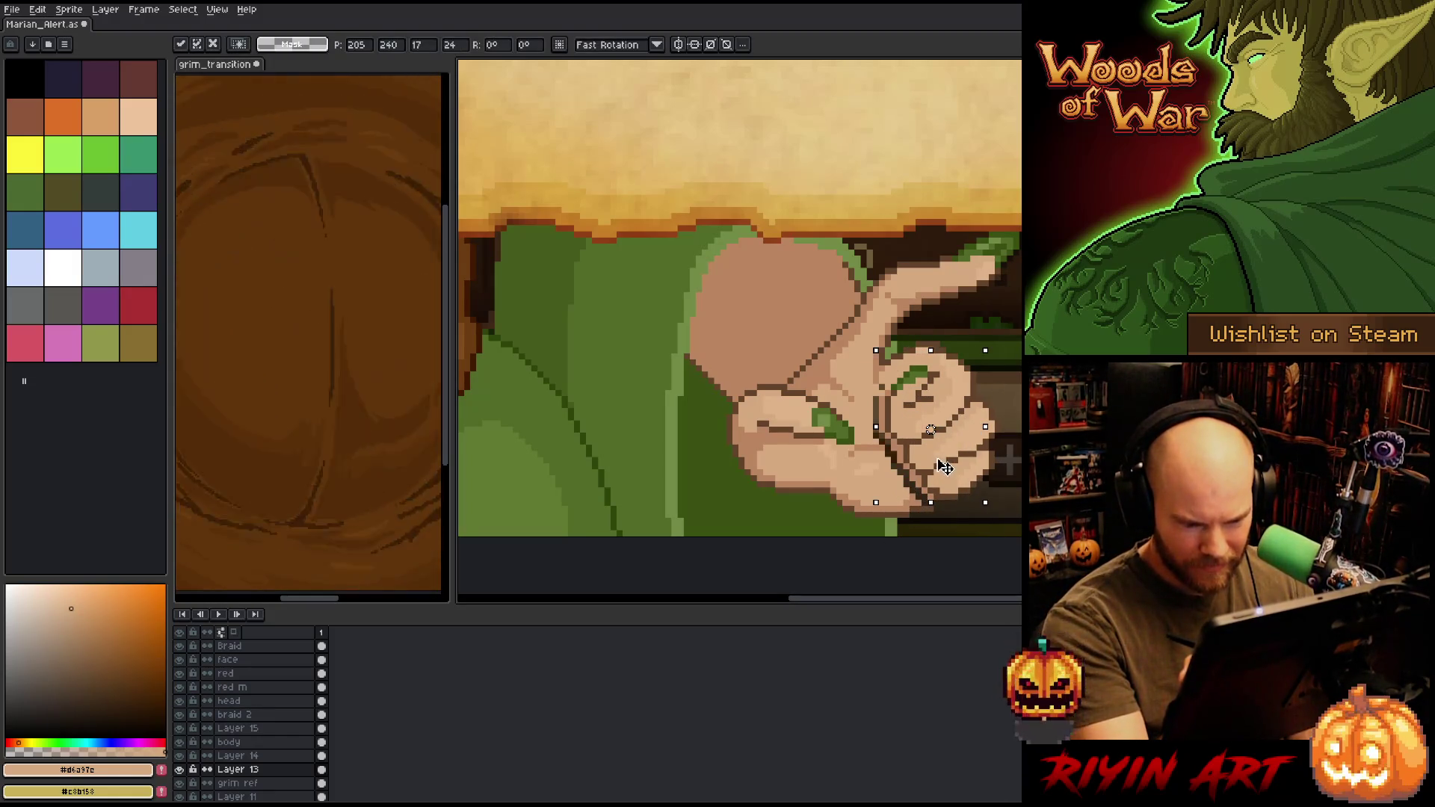
pyautogui.press('b')
pyautogui.keyDown('alt'); pyautogui.click(936, 515); pyautogui.keyUp('alt')
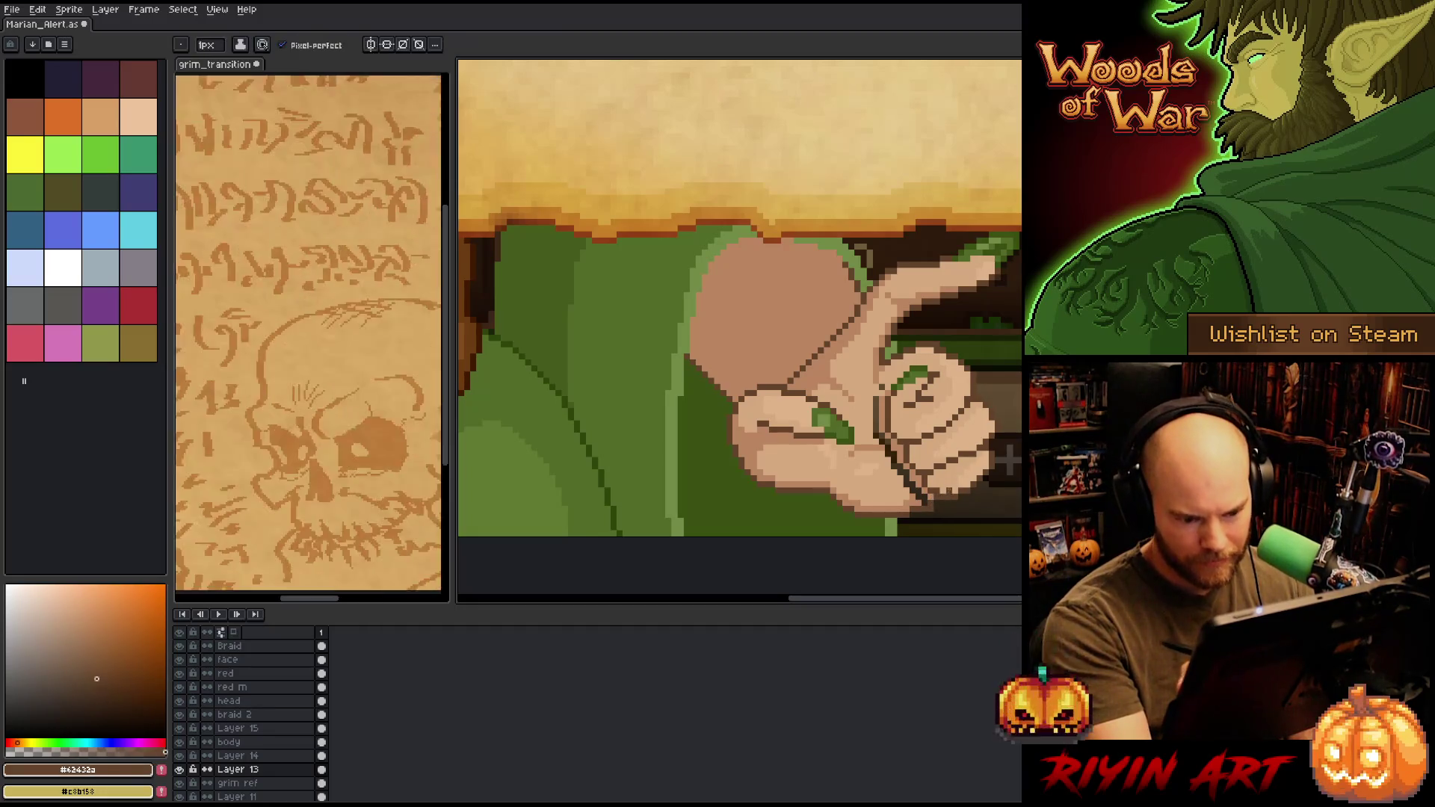
pyautogui.press('e')
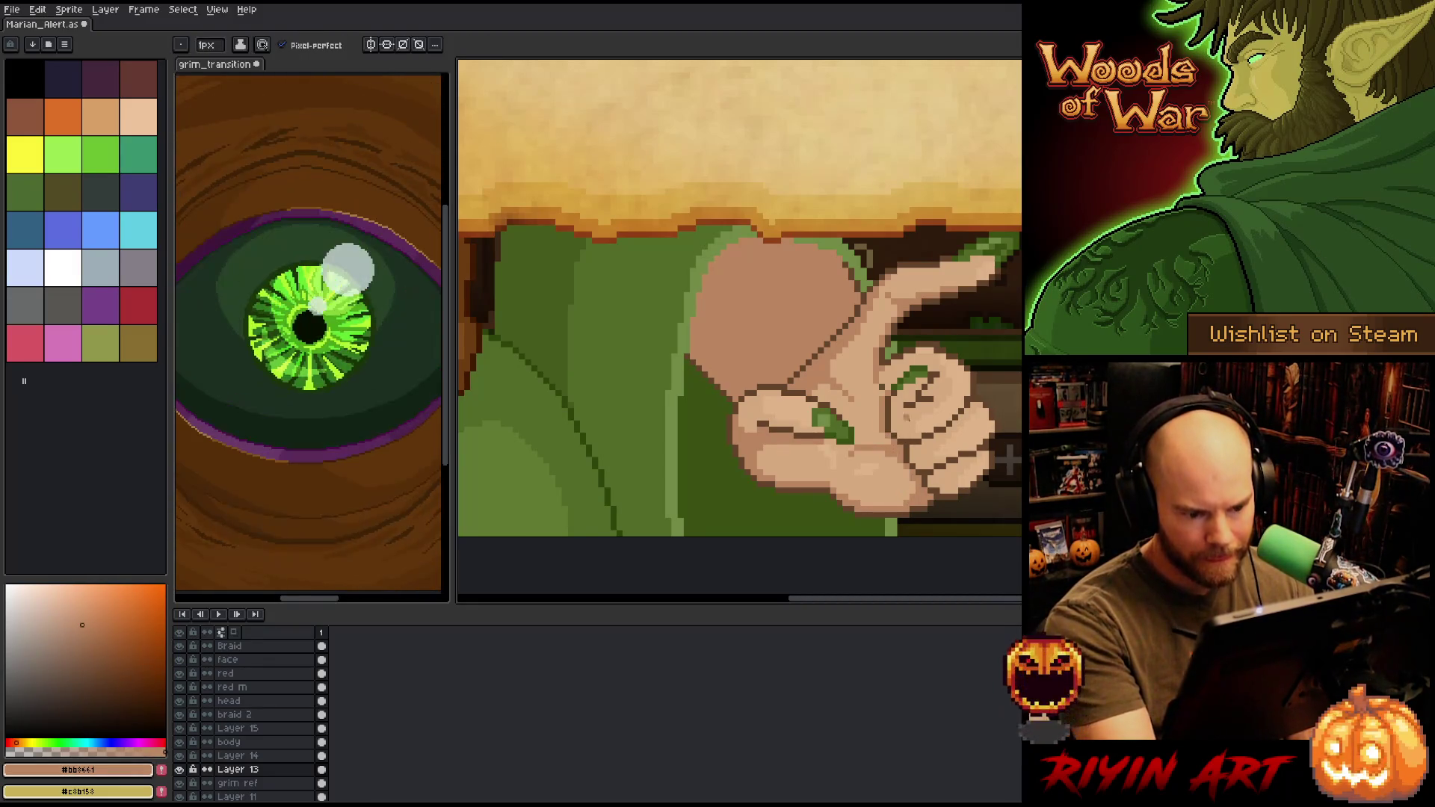
# - Touch up the hand with the light skin tone and dark brown outline, then save
pyautogui.keyDown('alt'); pyautogui.click(1007, 461); pyautogui.keyUp('alt')
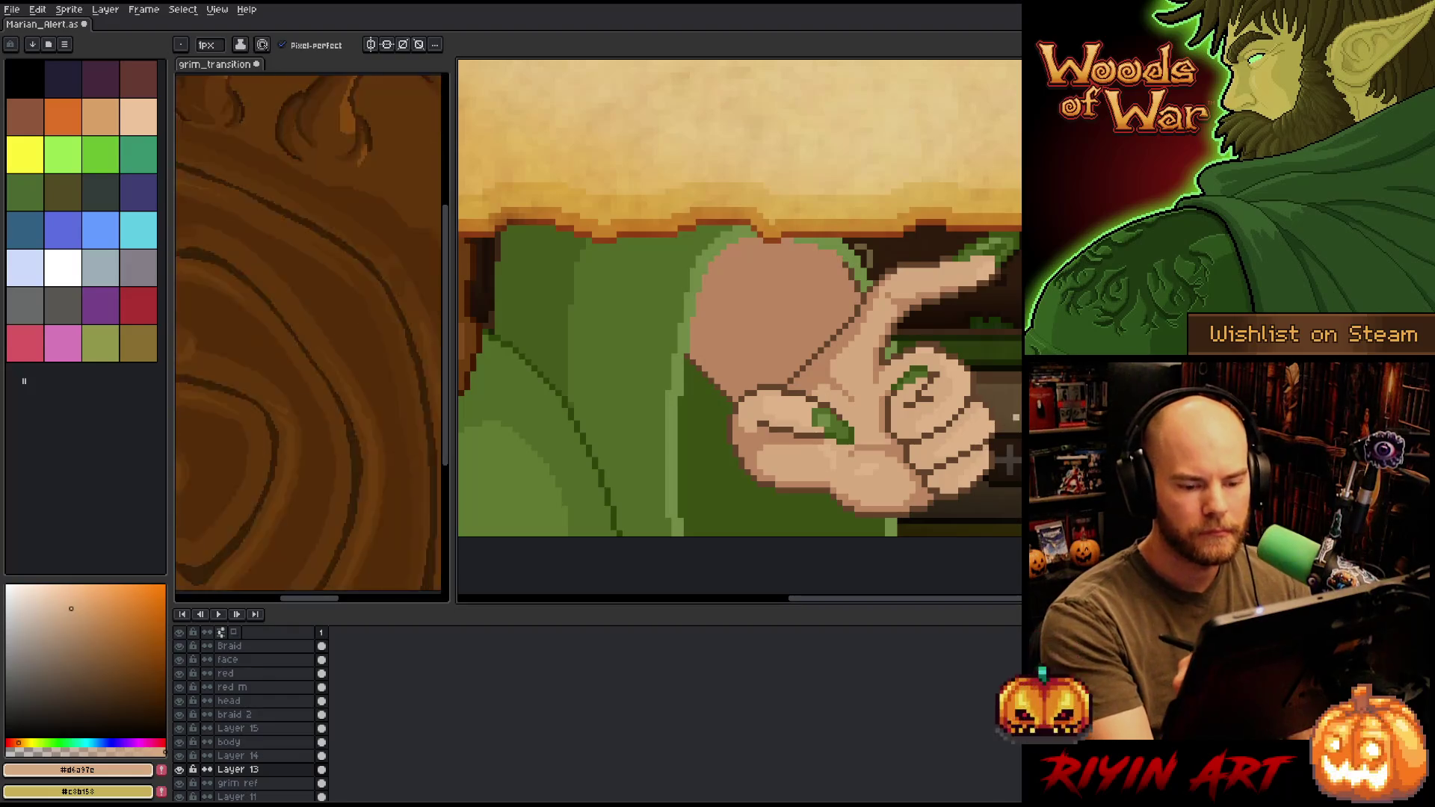
pyautogui.keyDown('alt'); pyautogui.click(1006, 461); pyautogui.keyUp('alt')
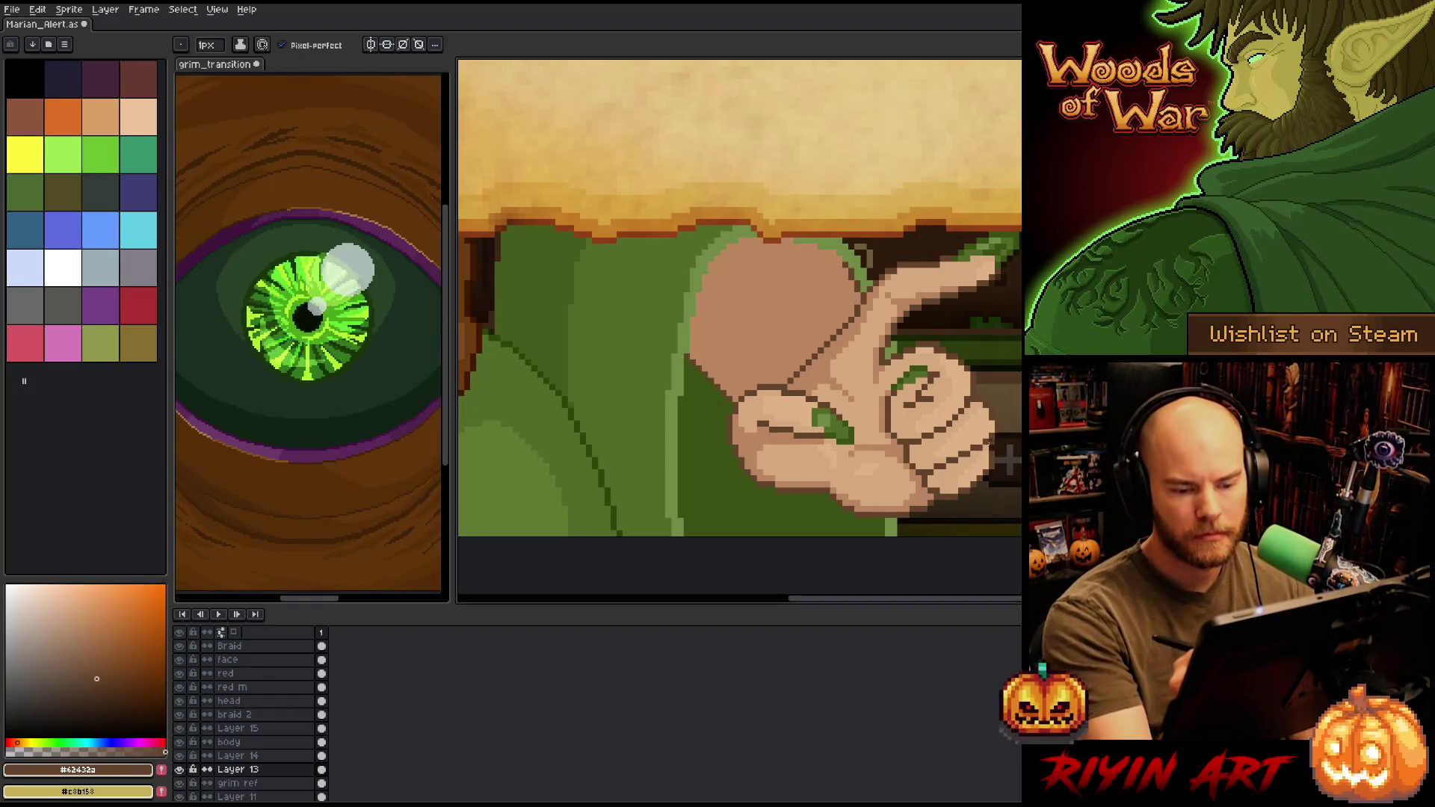
pyautogui.hotkey('ctrl', 's')
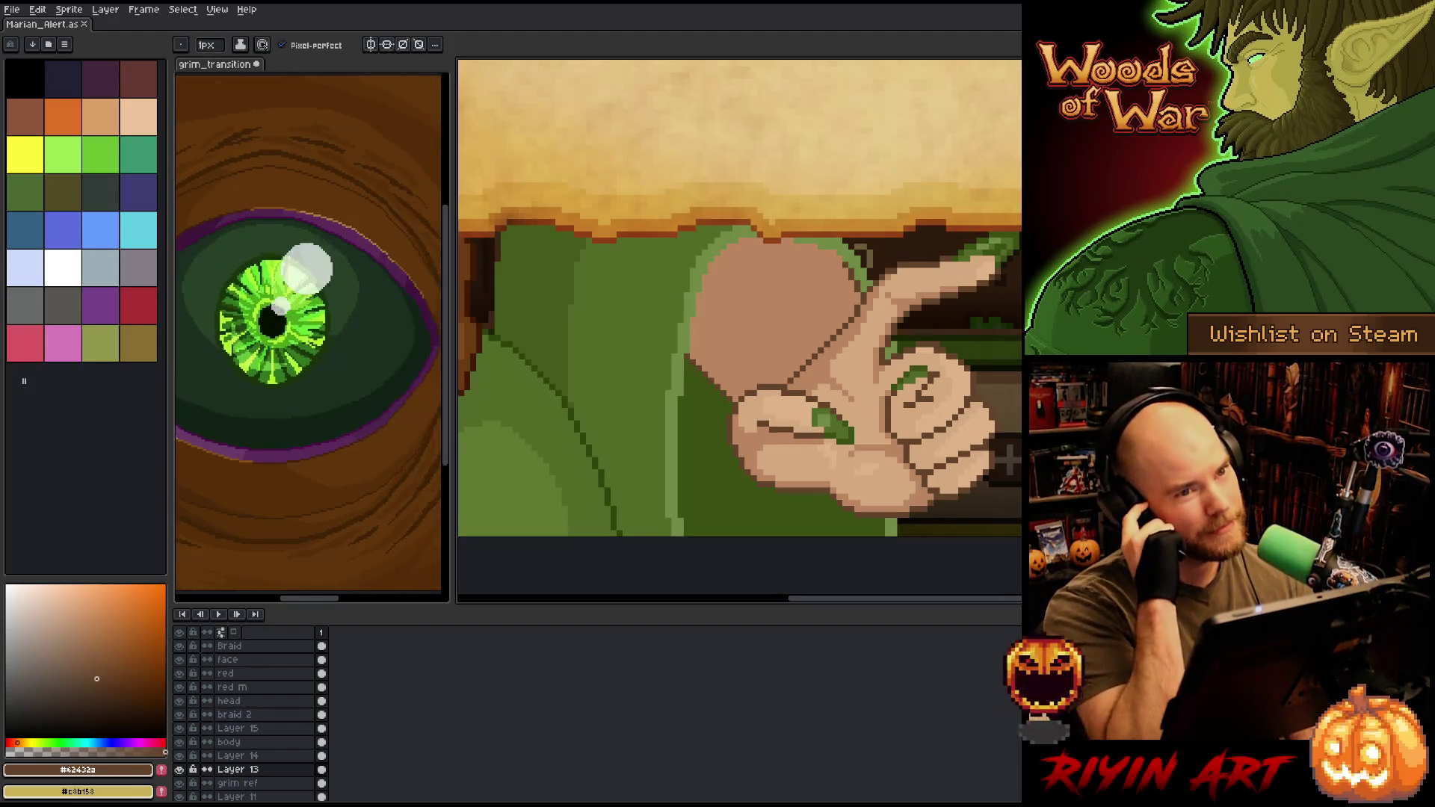
pyautogui.scroll(-3, 1005, 461)
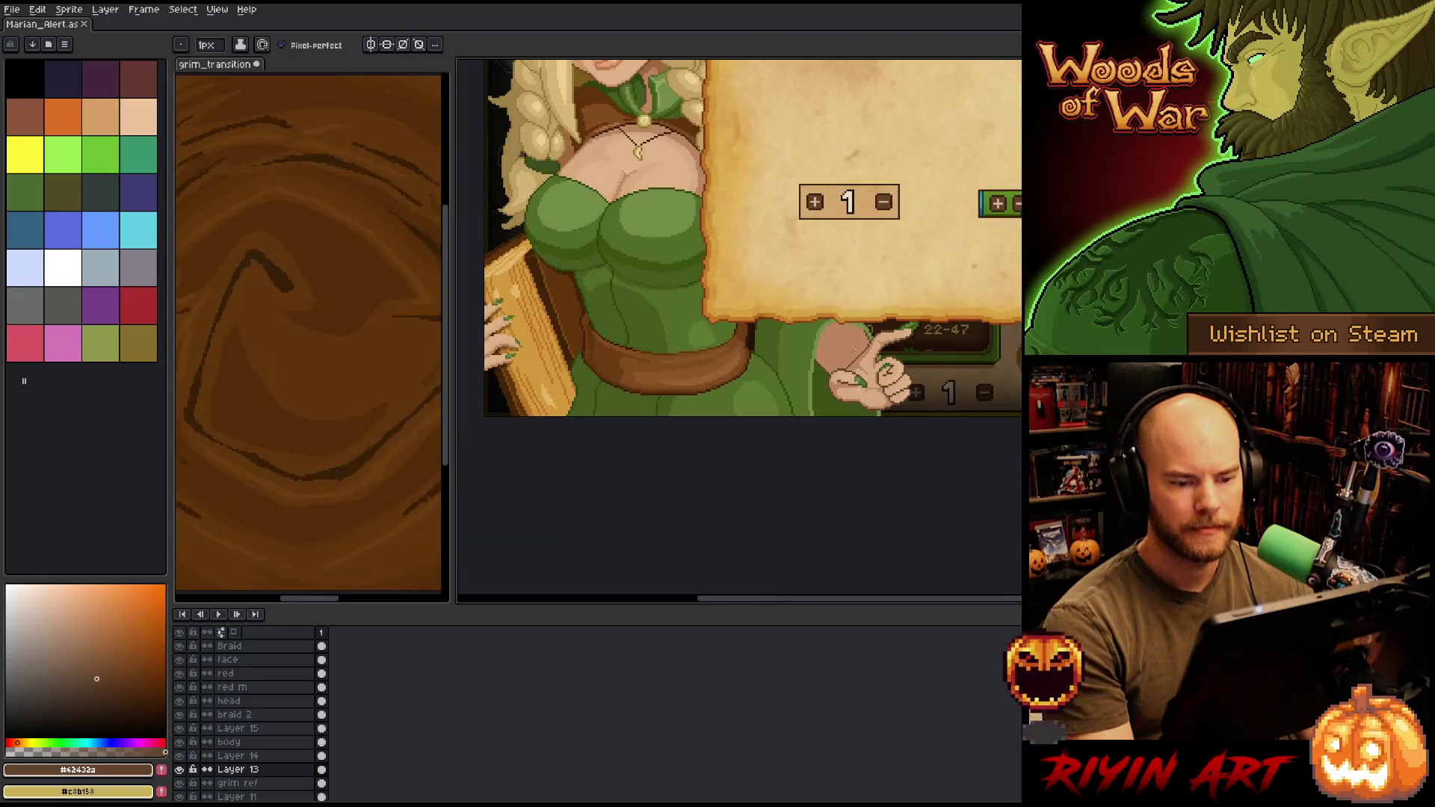
# - Move a rectangular selection of pixels right of the finger, then deselect
pyautogui.scroll(2, 740, 269)
pyautogui.scroll(2, 982, 371)
pyautogui.press('m')
pyautogui.moveTo(980, 371)
pyautogui.mouseDown()
pyautogui.moveTo(958, 368)
pyautogui.moveTo(964, 348)
pyautogui.mouseUp()
pyautogui.press('v')
pyautogui.hotkey('ctrl', 'd')
pyautogui.press('b')
# - Adjust the pointing fingertip with a rectangular selection, then reframe on the elf and parchment
pyautogui.press('m')
pyautogui.moveTo(918, 290)
pyautogui.mouseDown()
pyautogui.moveTo(983, 383)
pyautogui.moveTo(976, 356)
pyautogui.mouseUp()
pyautogui.hotkey('ctrl', 'd')
pyautogui.press('b')
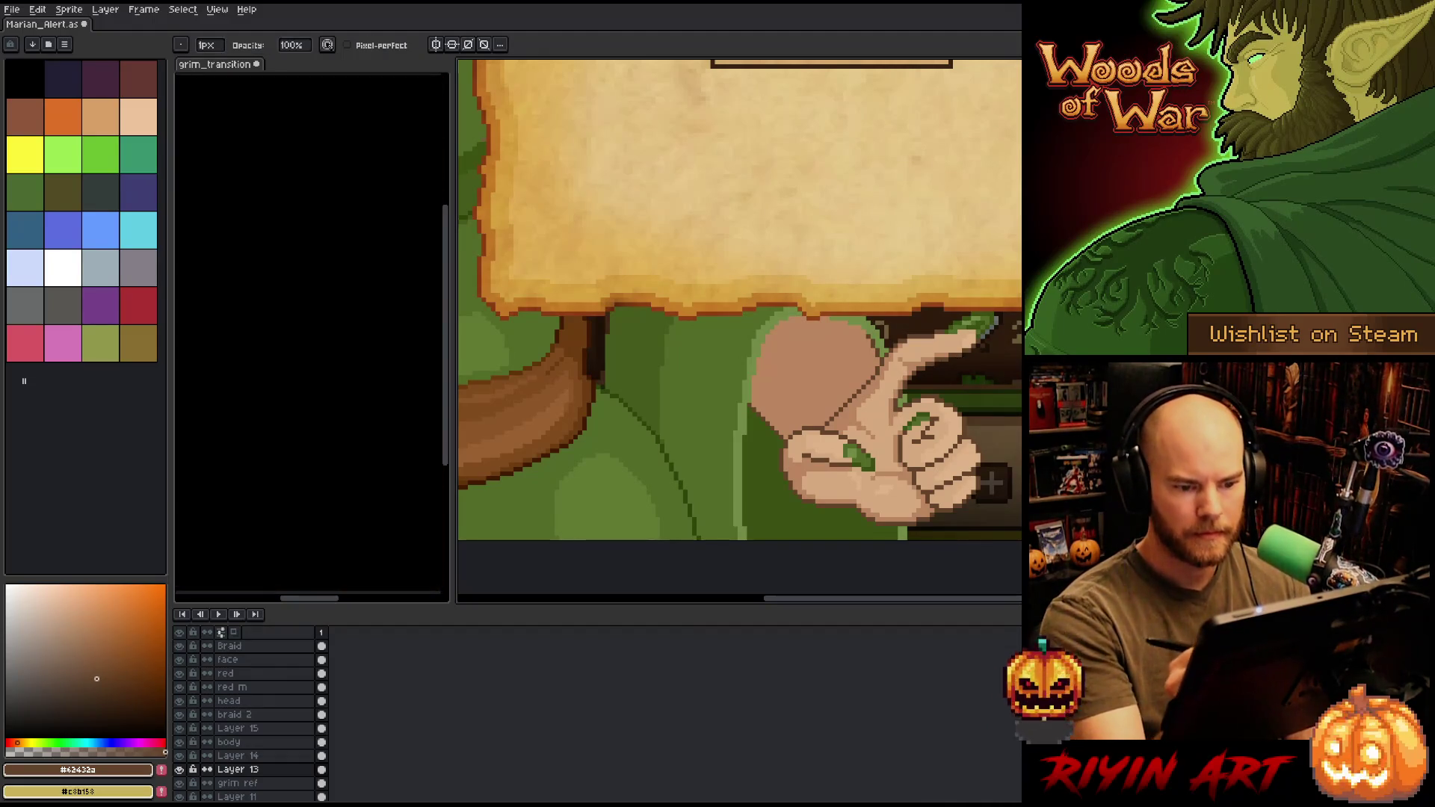
pyautogui.scroll(-5, 992, 482)
pyautogui.scroll(1, 957, 309)
pyautogui.scroll(-1, 957, 308)
pyautogui.scroll(1, 910, 298)
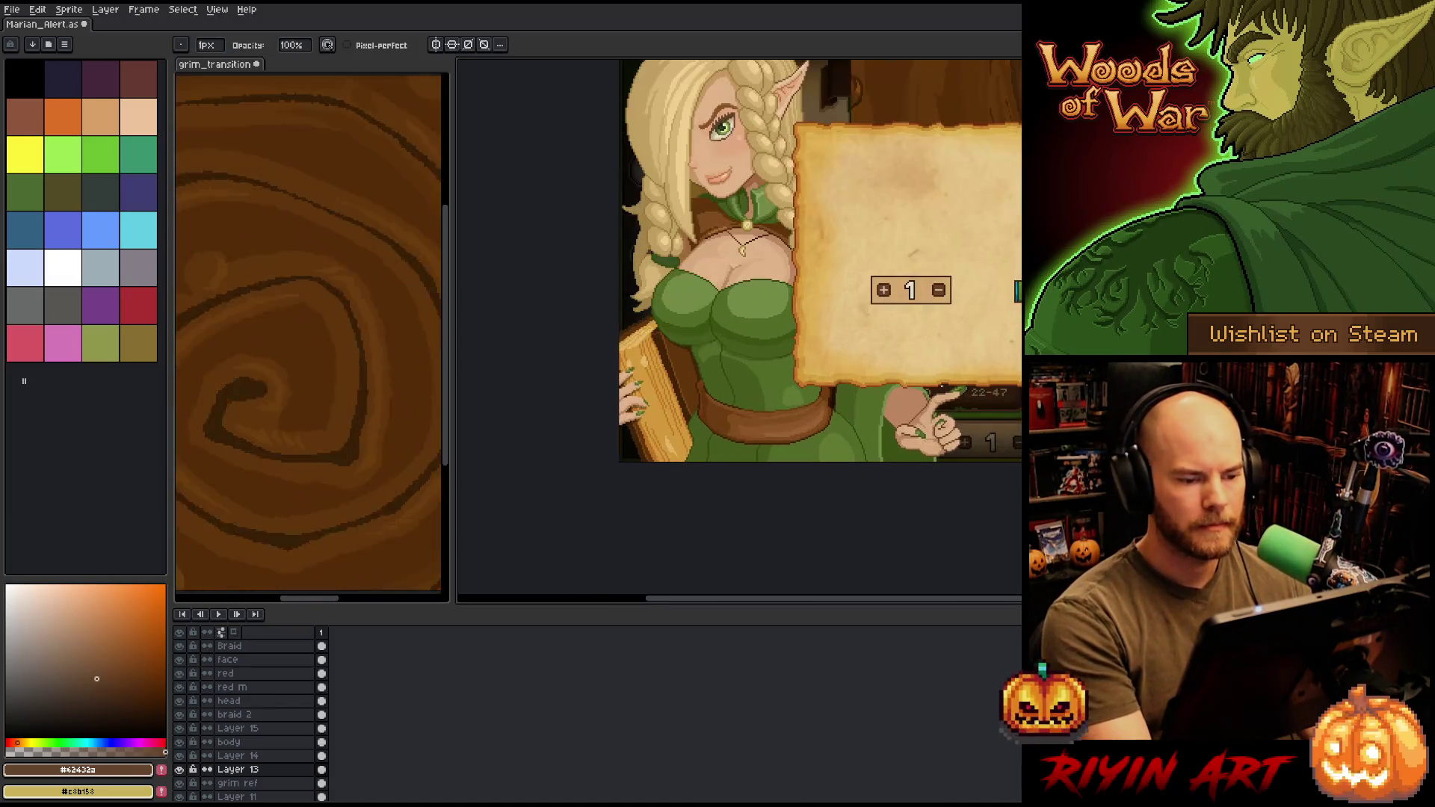
pyautogui.moveTo(897, 289); pyautogui.dragTo(831, 401)
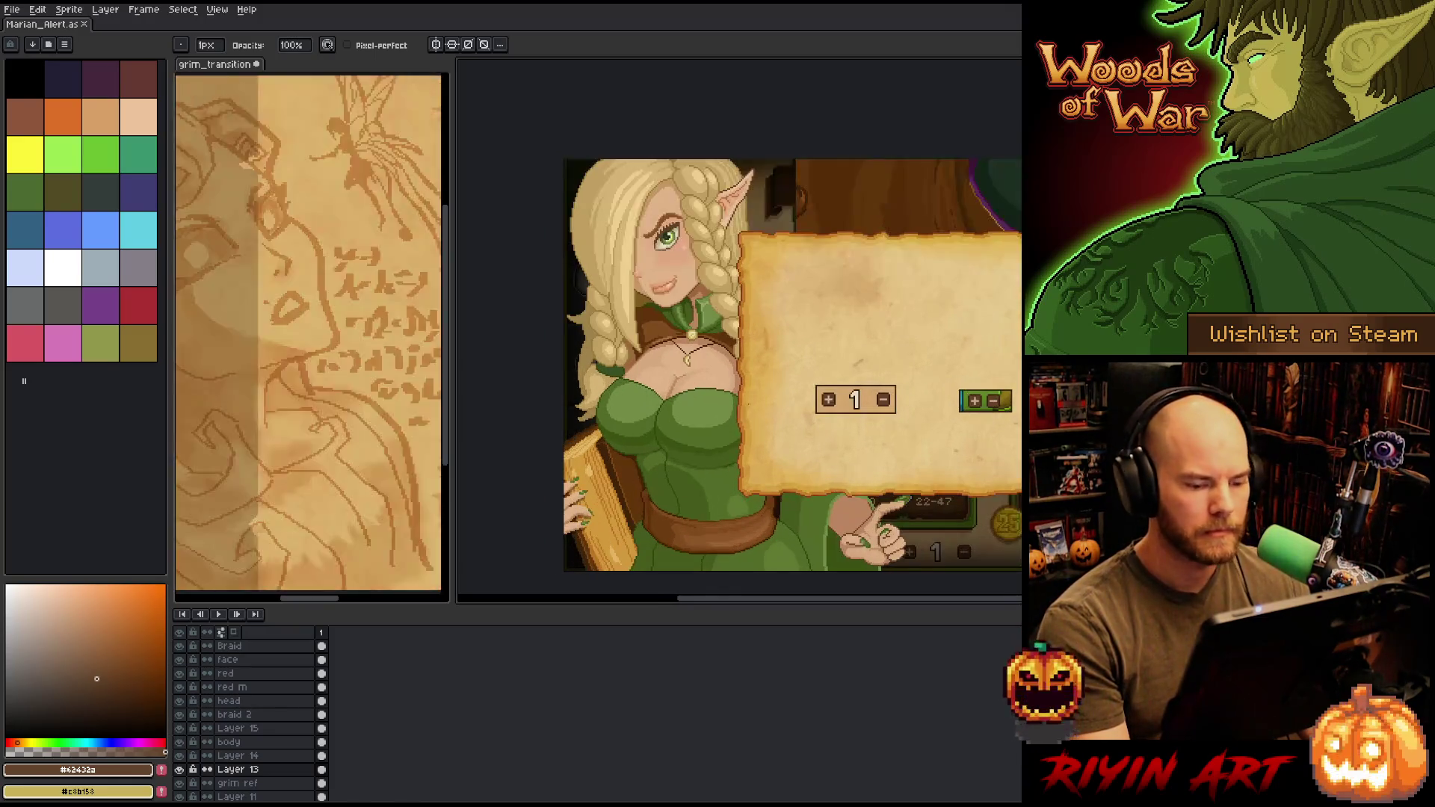
pyautogui.moveTo(710, 471); pyautogui.dragTo(743, 449)
pyautogui.press('b')
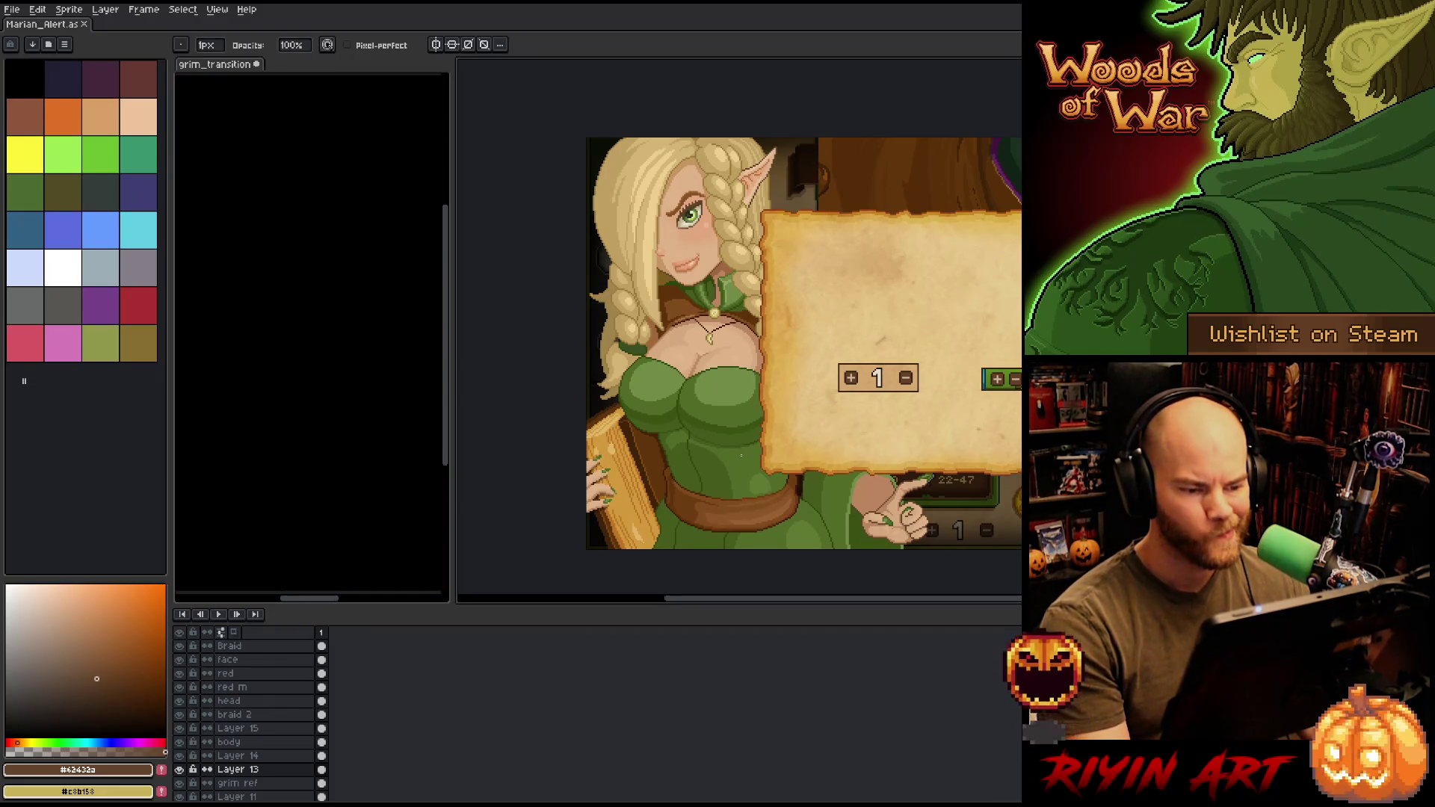
# - On the body layer, redraw the neckline and pendant in the collar's dark green, then save
pyautogui.scroll(2, 647, 413)
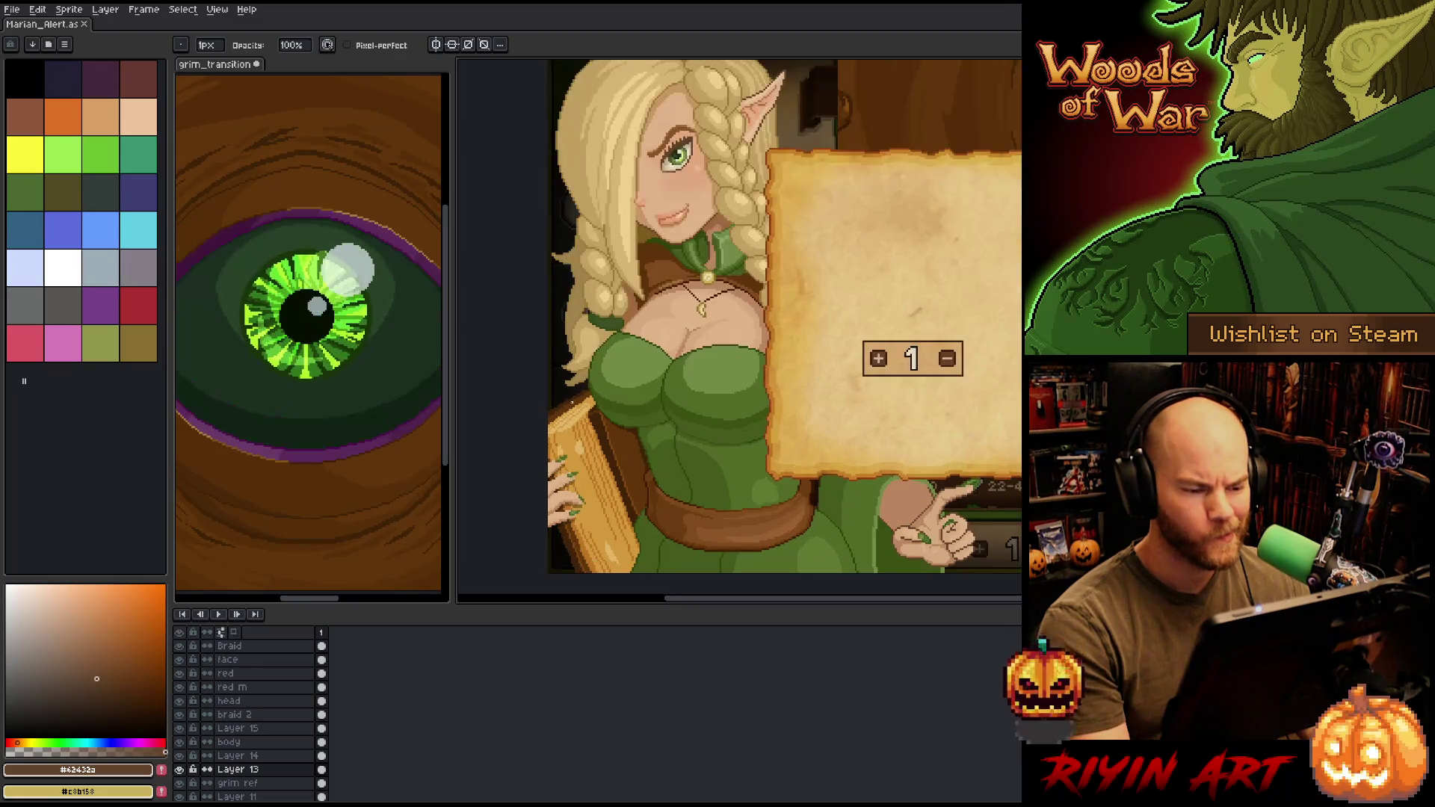
pyautogui.press('e')
pyautogui.keyDown('alt'); pyautogui.click(743, 166); pyautogui.keyUp('alt')
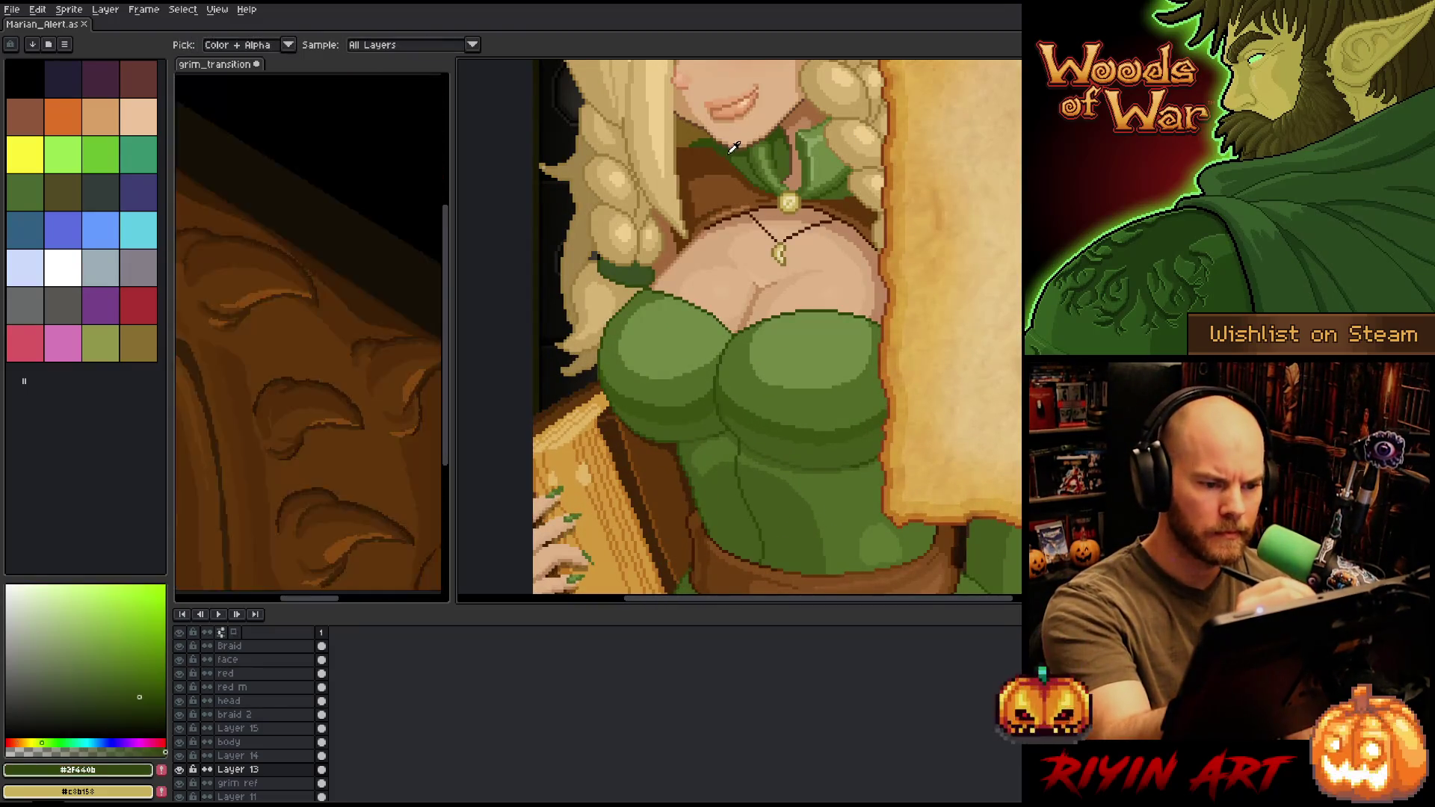
pyautogui.keyDown('ctrl'); pyautogui.click(747, 172); pyautogui.keyUp('ctrl')
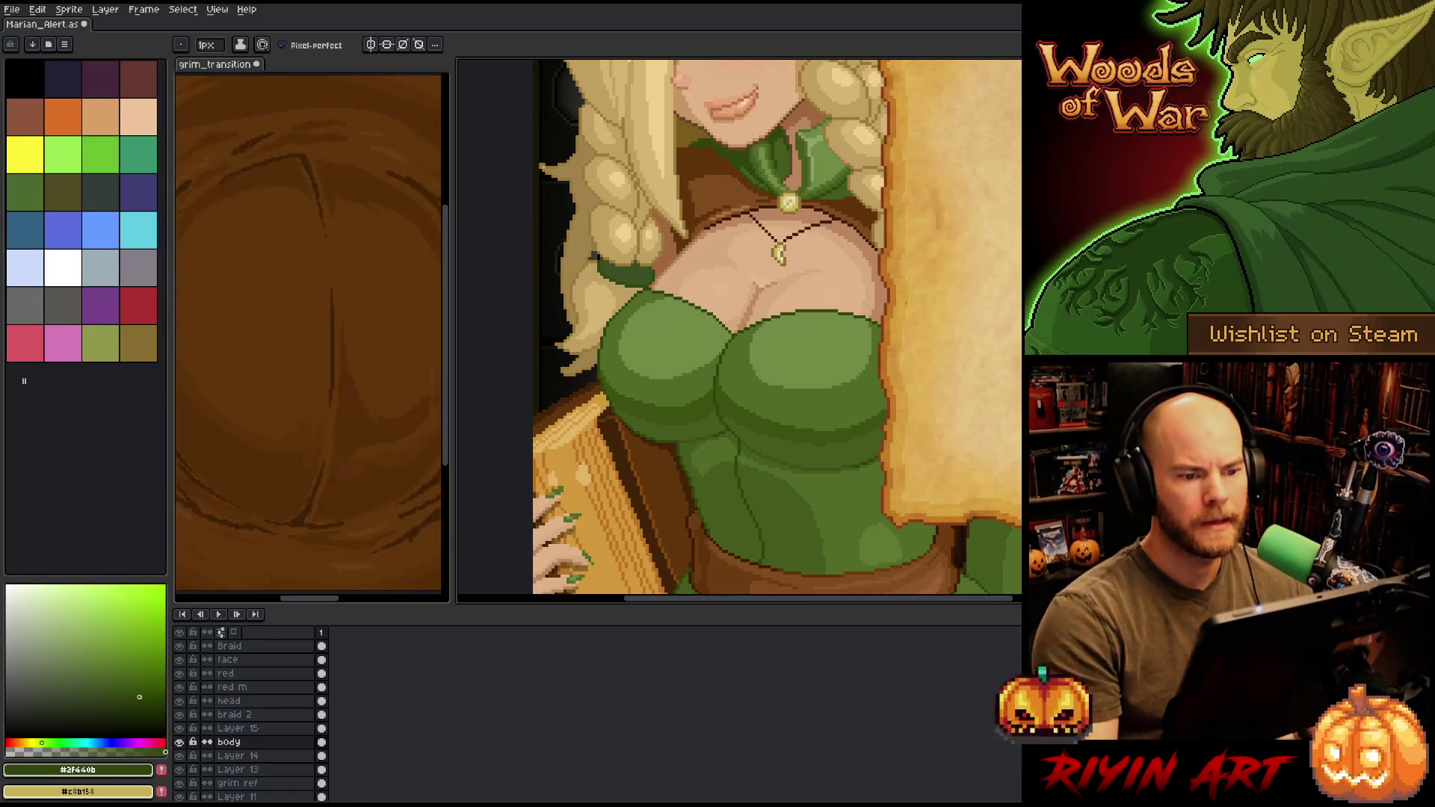
pyautogui.press('+')
pyautogui.press('+')
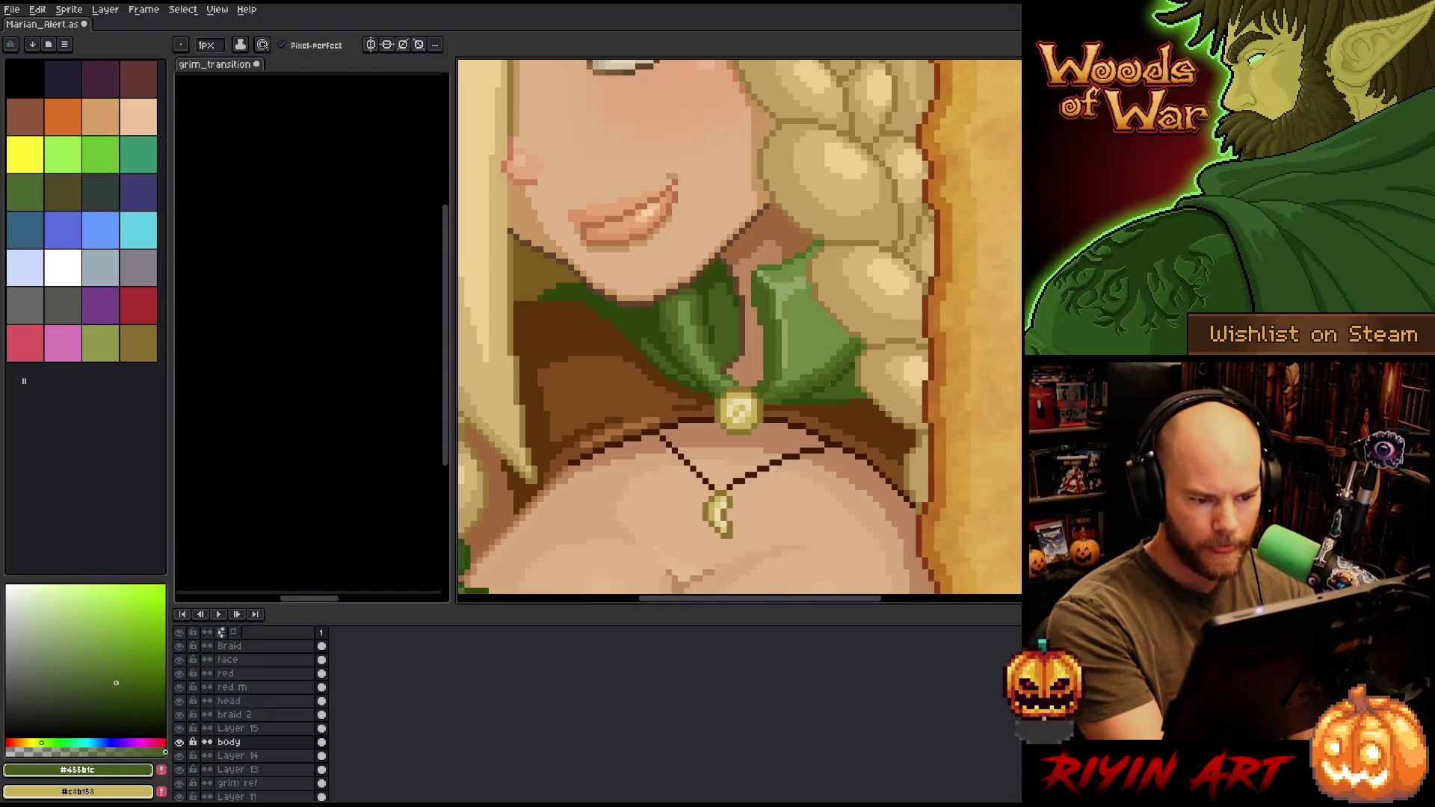
pyautogui.hotkey('ctrl', 's')
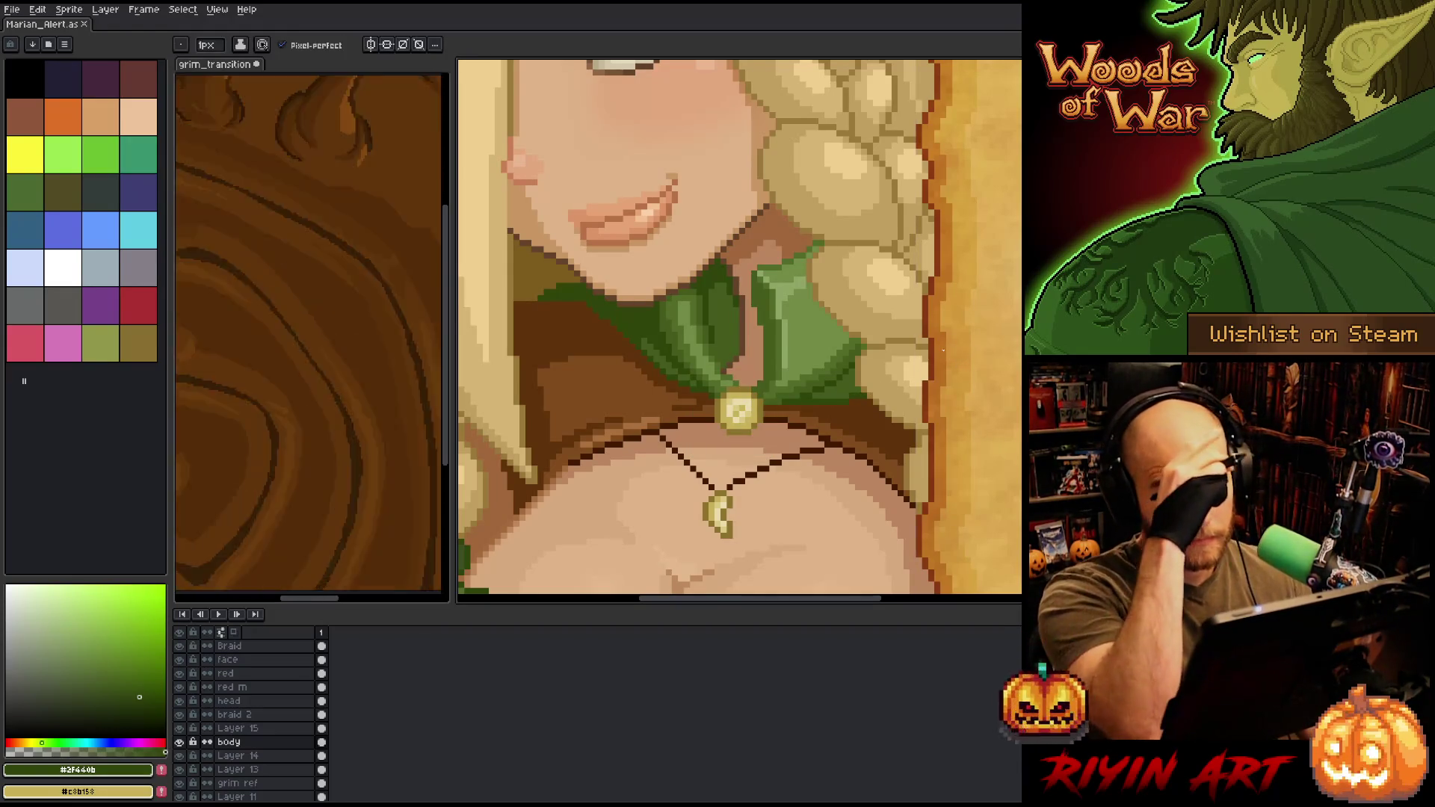
pyautogui.scroll(-3, 943, 350)
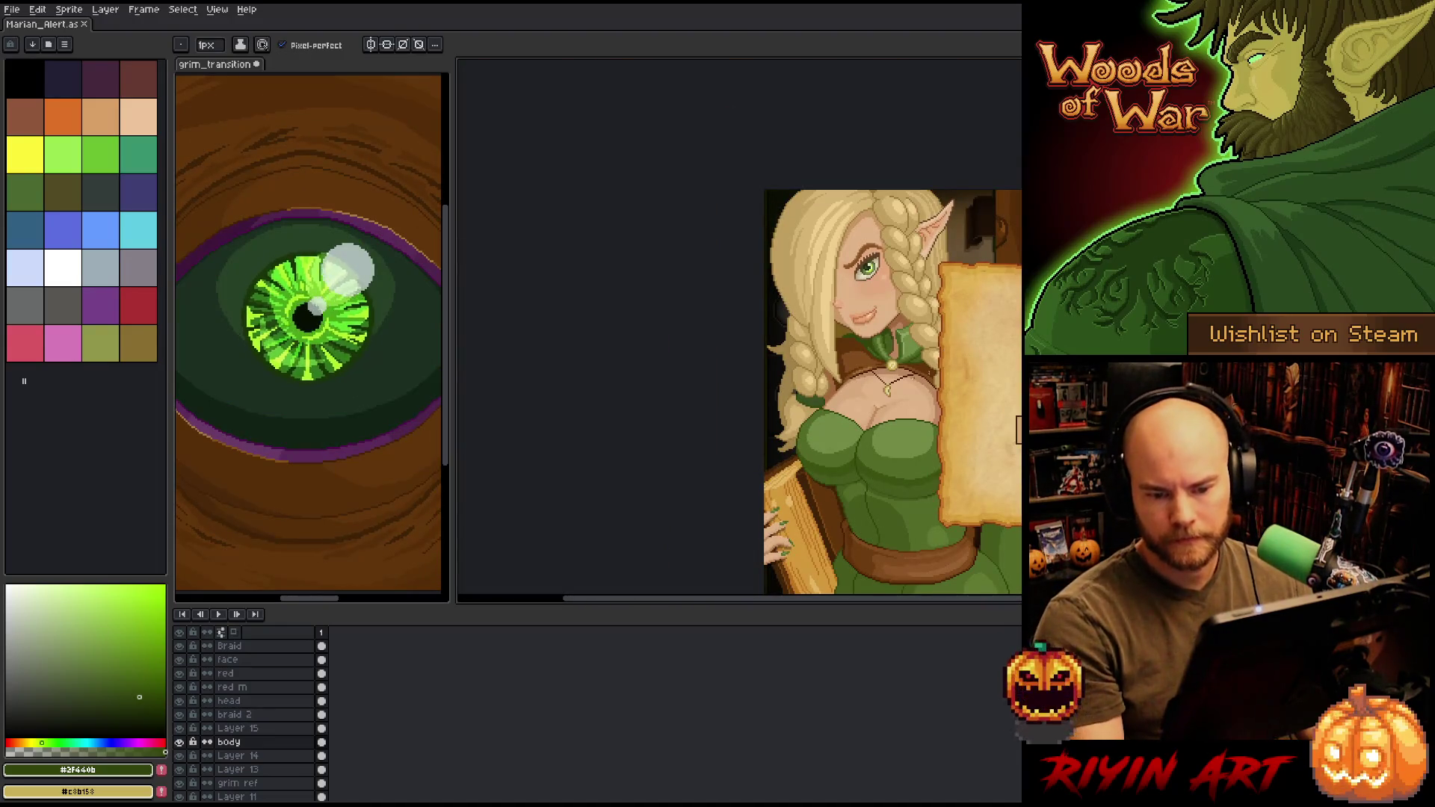
pyautogui.scroll(4, 786, 422)
# - On layer braid 2, shade the braid tie with darker and lighter dress greens
pyautogui.press('i')
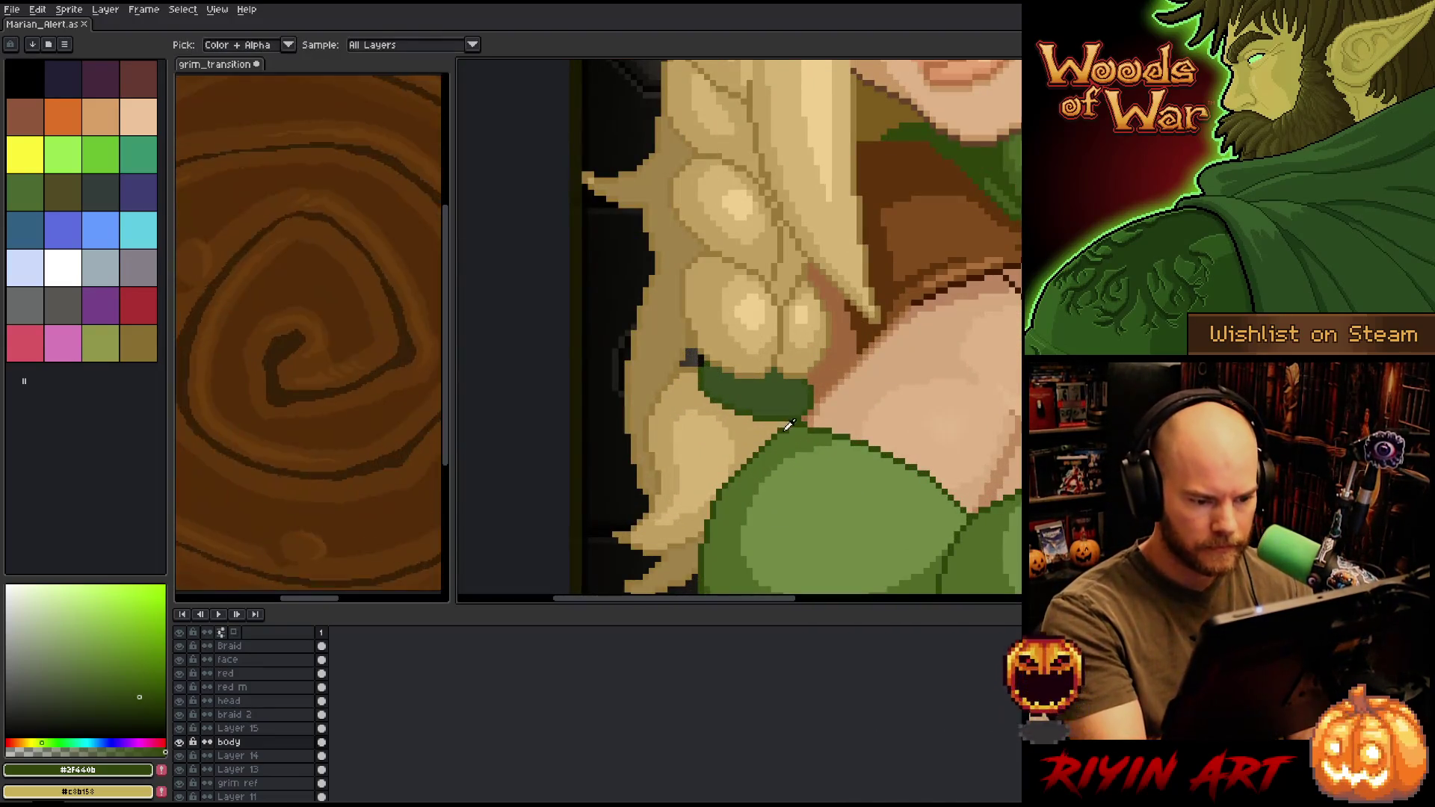
pyautogui.scroll(-2, 811, 460)
pyautogui.scroll(2, 747, 478)
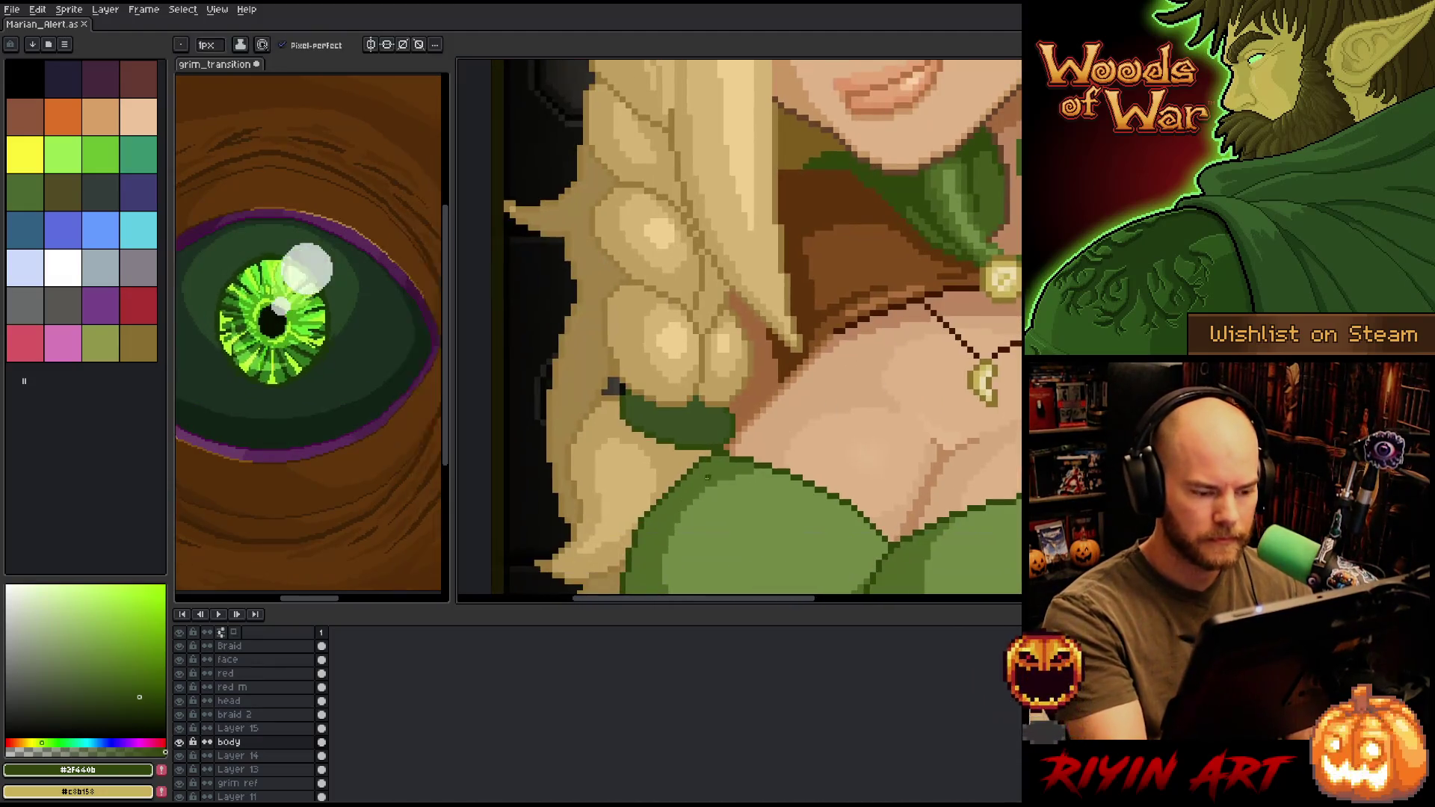
pyautogui.click(676, 500)
pyautogui.press('b')
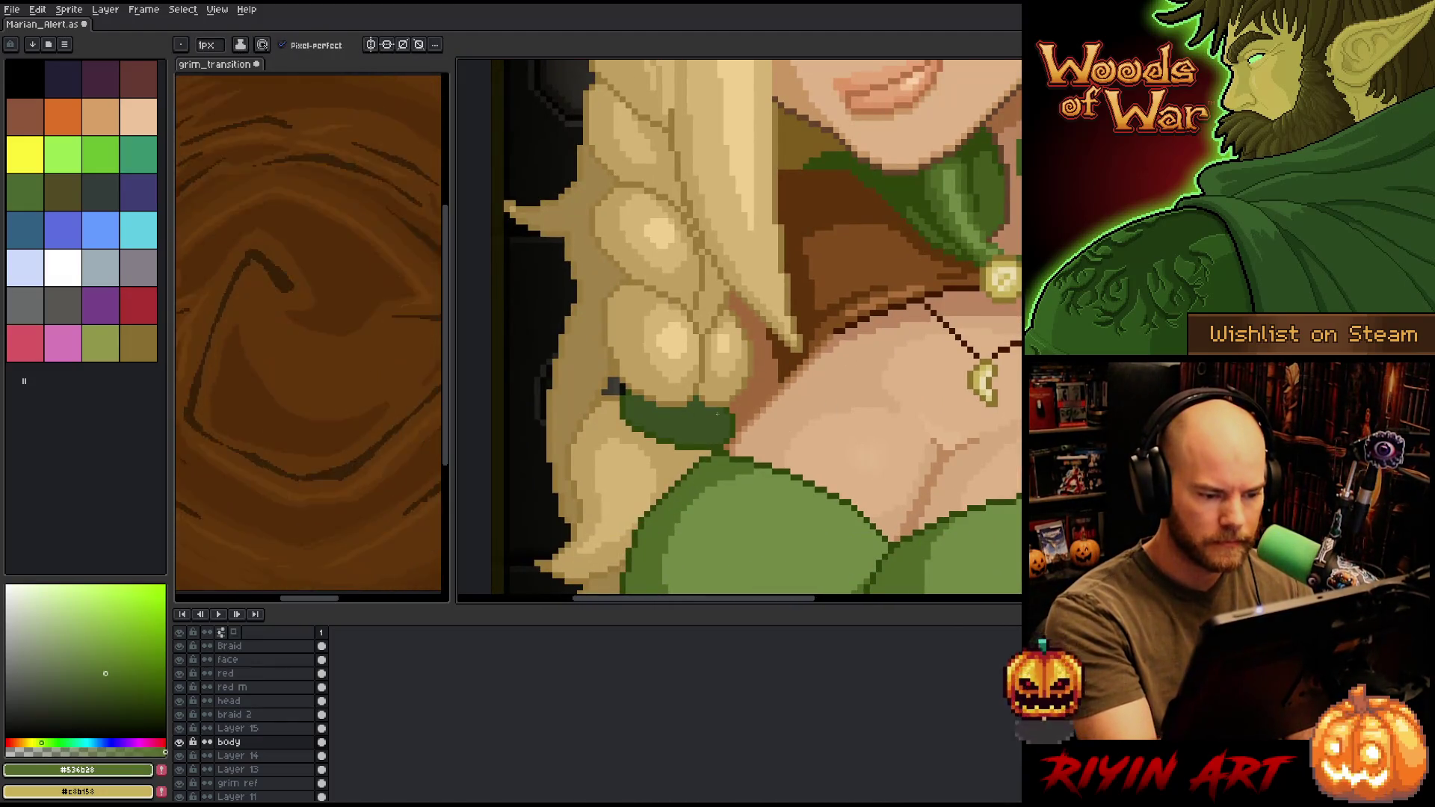
pyautogui.keyDown('ctrl'); pyautogui.click(700, 425); pyautogui.keyUp('ctrl')
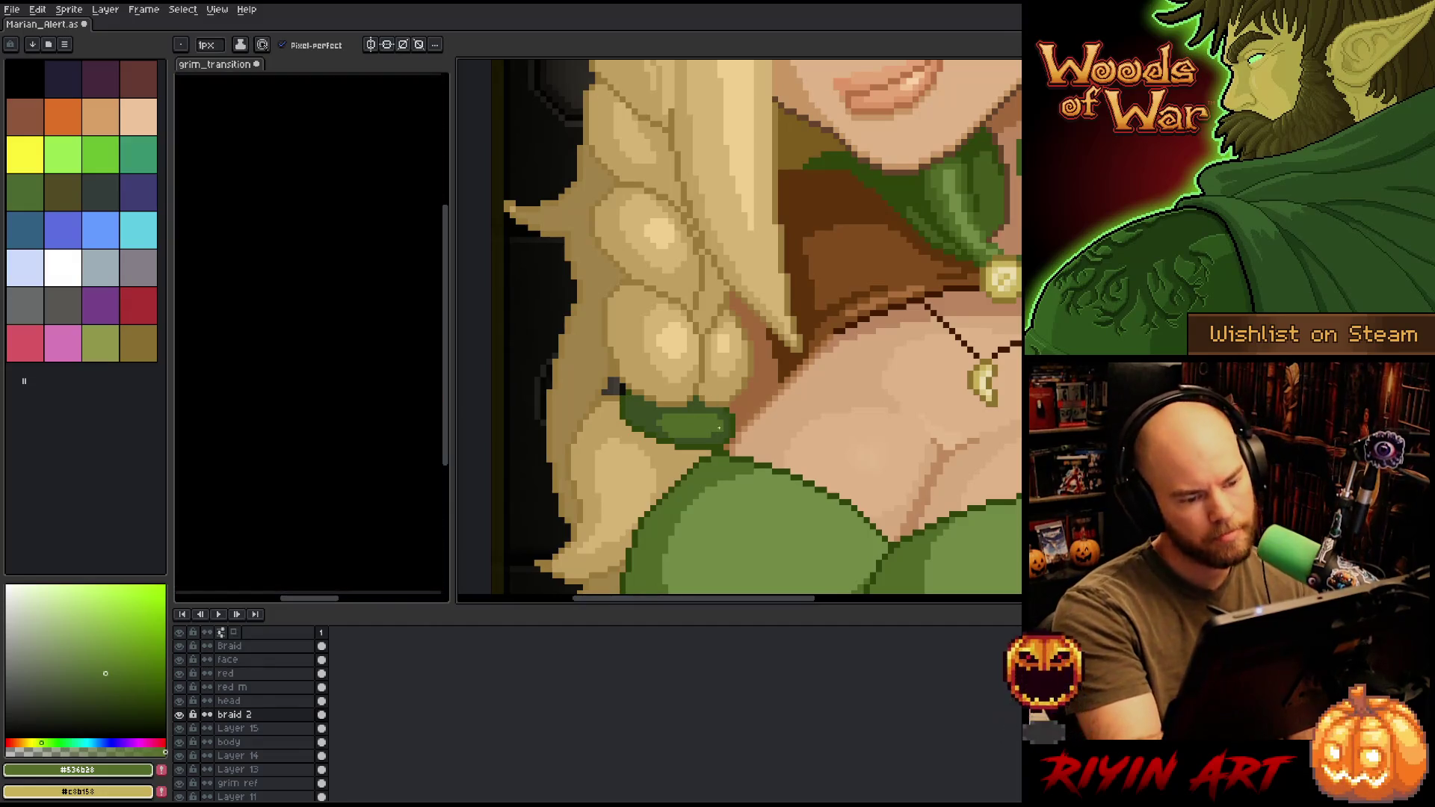
pyautogui.keyDown('alt'); pyautogui.click(680, 433); pyautogui.keyUp('alt')
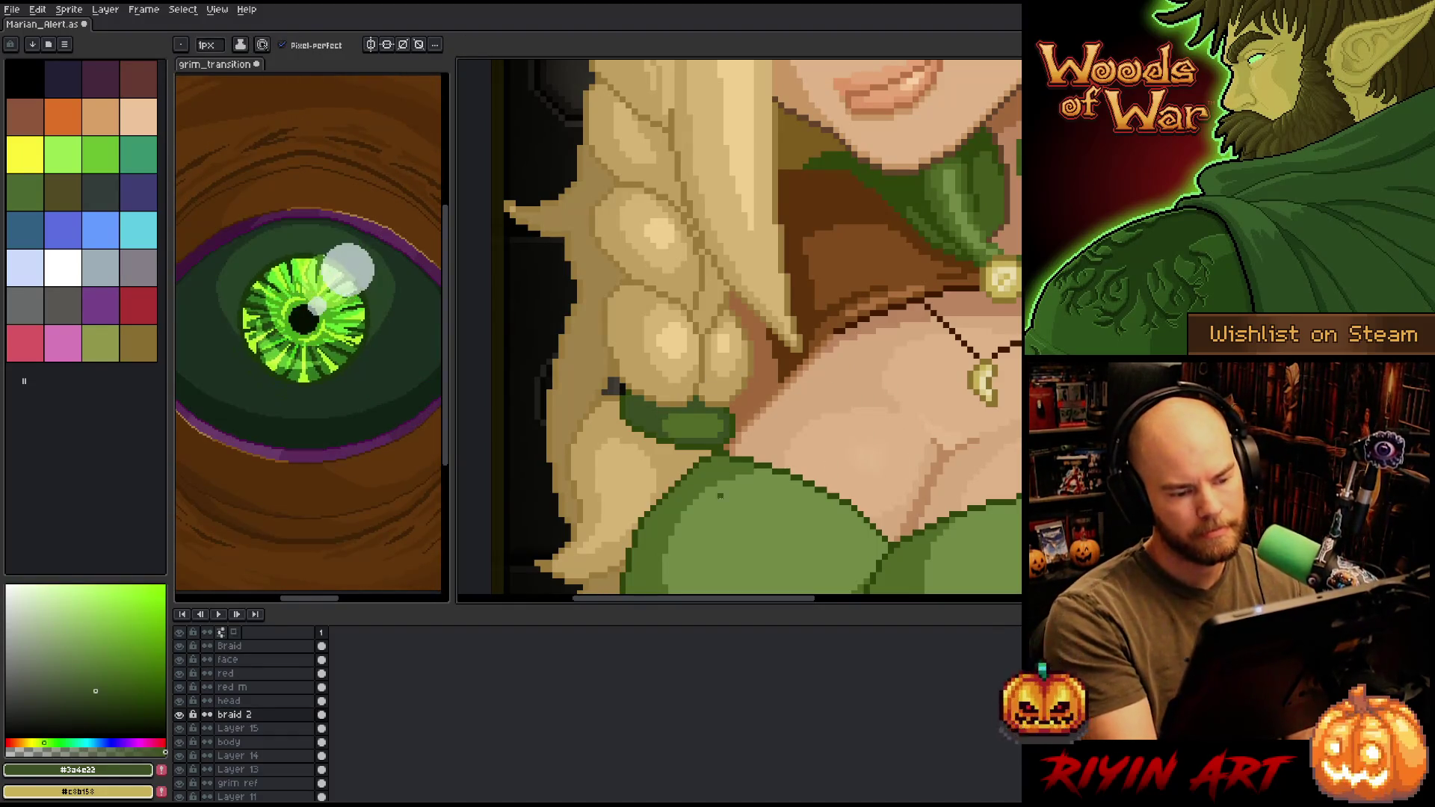
pyautogui.keyDown('alt'); pyautogui.click(775, 506); pyautogui.keyUp('alt')
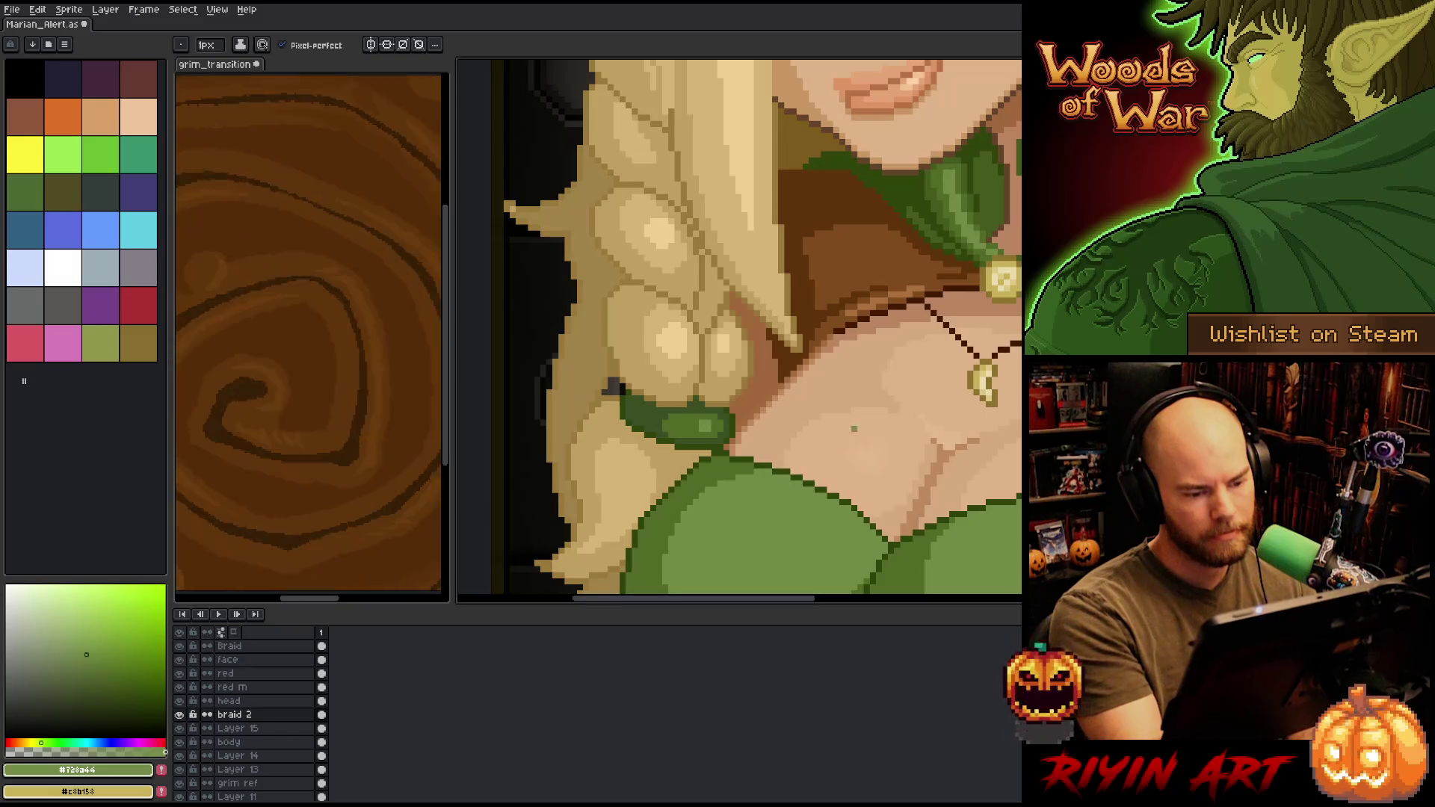
# - Finish the tie using its dark green, then pan back onto the elf
pyautogui.scroll(-5, 848, 416)
pyautogui.scroll(1, 675, 364)
pyautogui.press('b')
pyautogui.scroll(3, 697, 452)
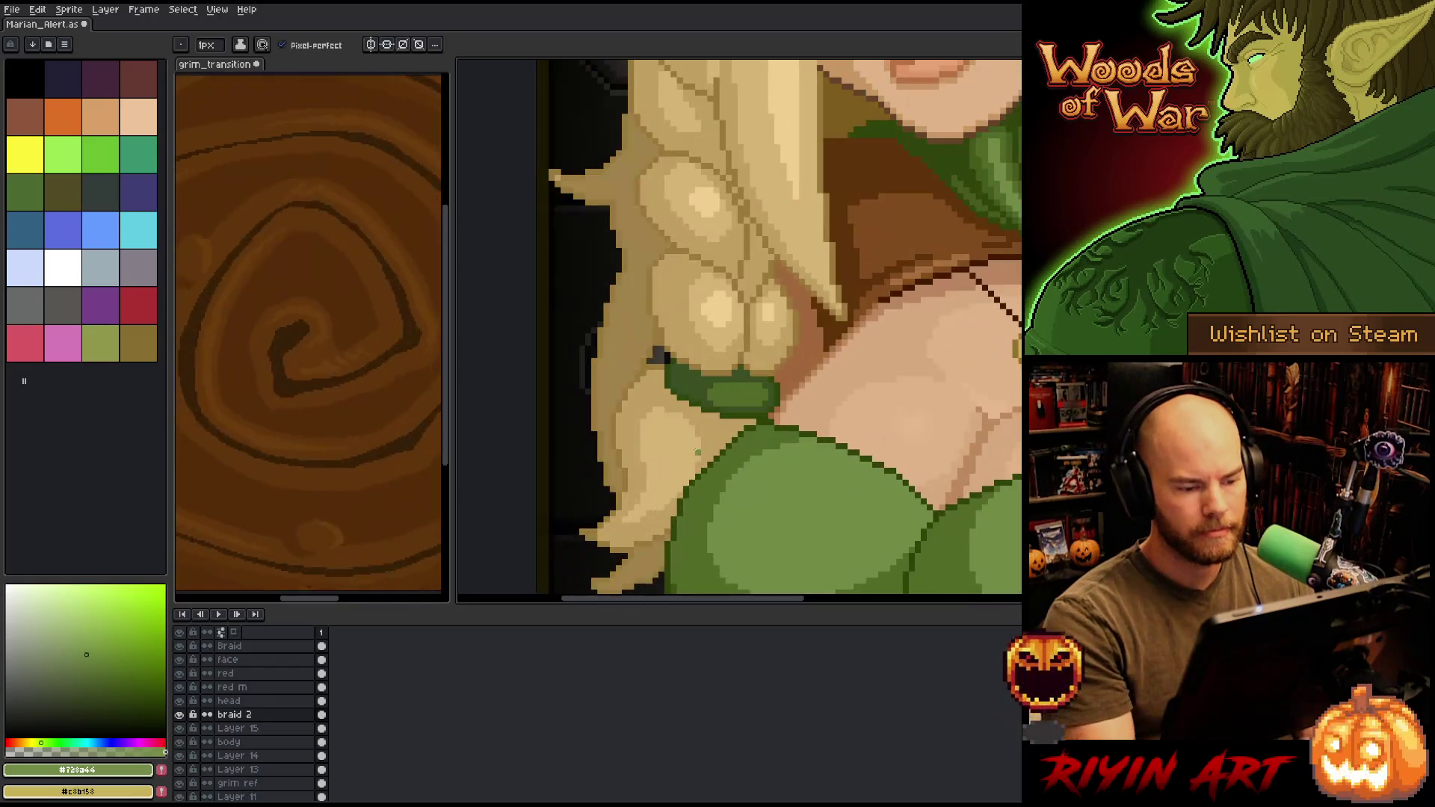
pyautogui.keyDown('alt'); pyautogui.click(764, 374); pyautogui.keyUp('alt')
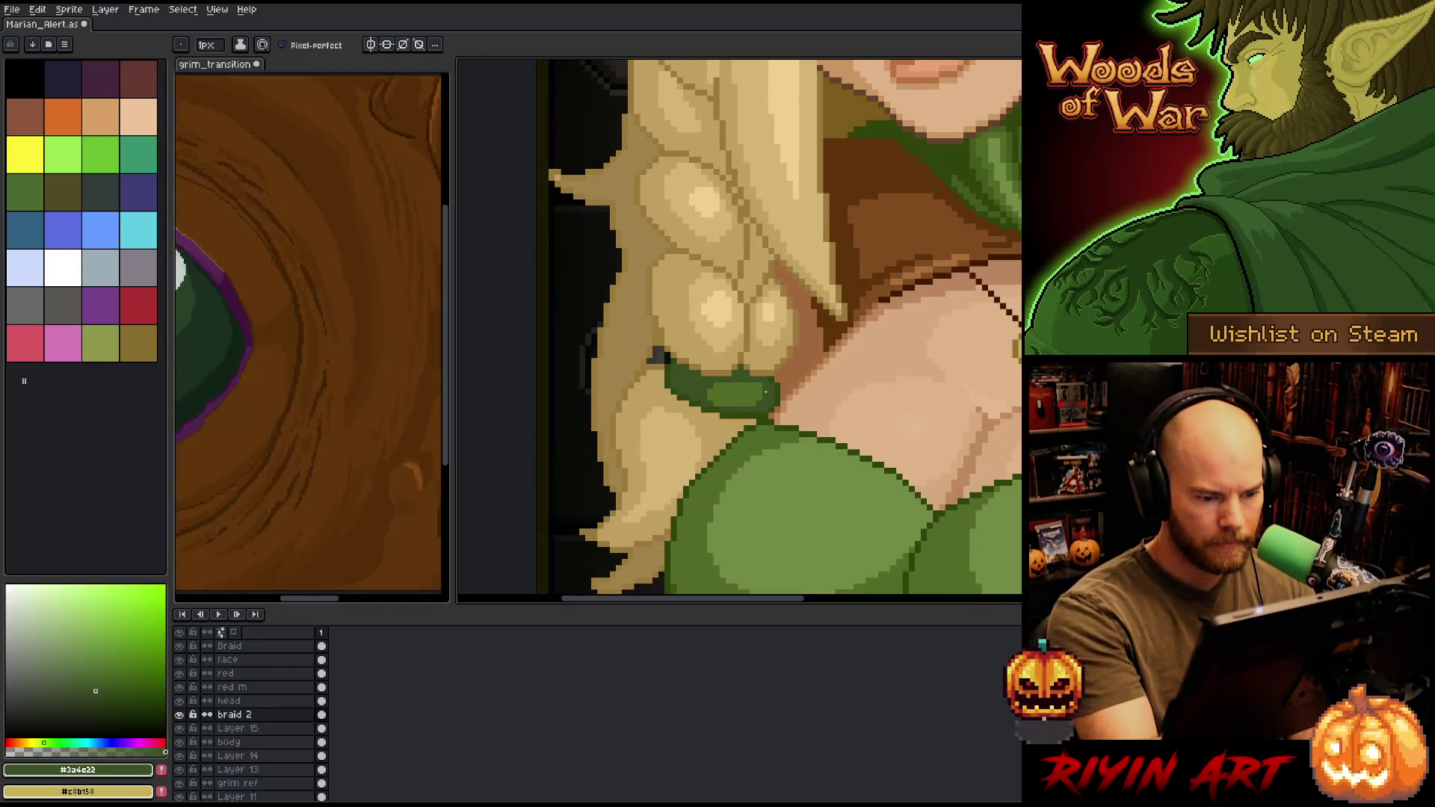
pyautogui.press('h')
pyautogui.scroll(-3, 876, 369)
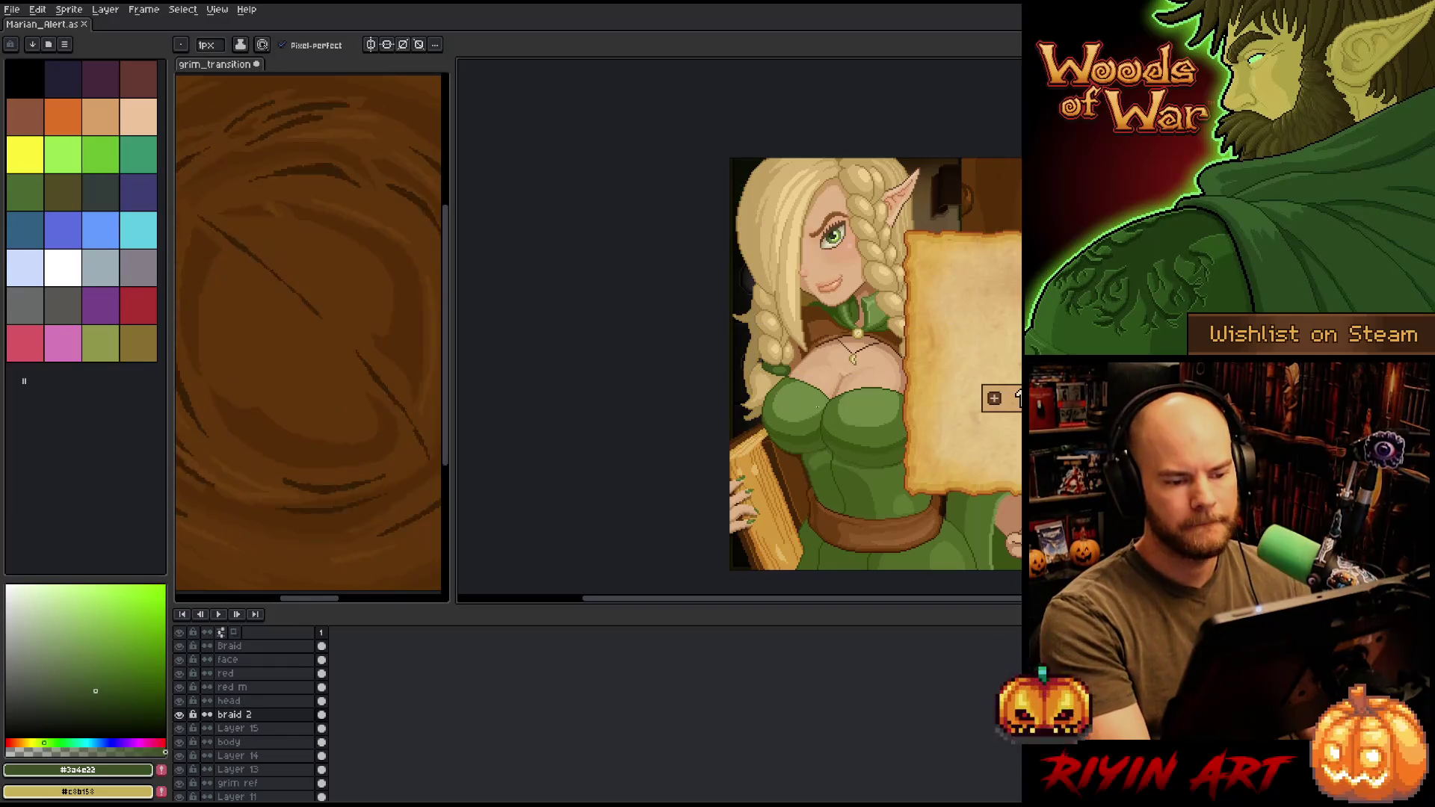
pyautogui.moveTo(876, 370); pyautogui.dragTo(716, 369)
pyautogui.scroll(2, 716, 369)
pyautogui.scroll(-1, 716, 369)
pyautogui.press('b')
pyautogui.scroll(3, 663, 340)
pyautogui.press('g')
pyautogui.click(710, 523)
pyautogui.hotkey('ctrl', 'z')
pyautogui.keyDown('ctrl'); pyautogui.click(689, 347); pyautogui.keyUp('ctrl')
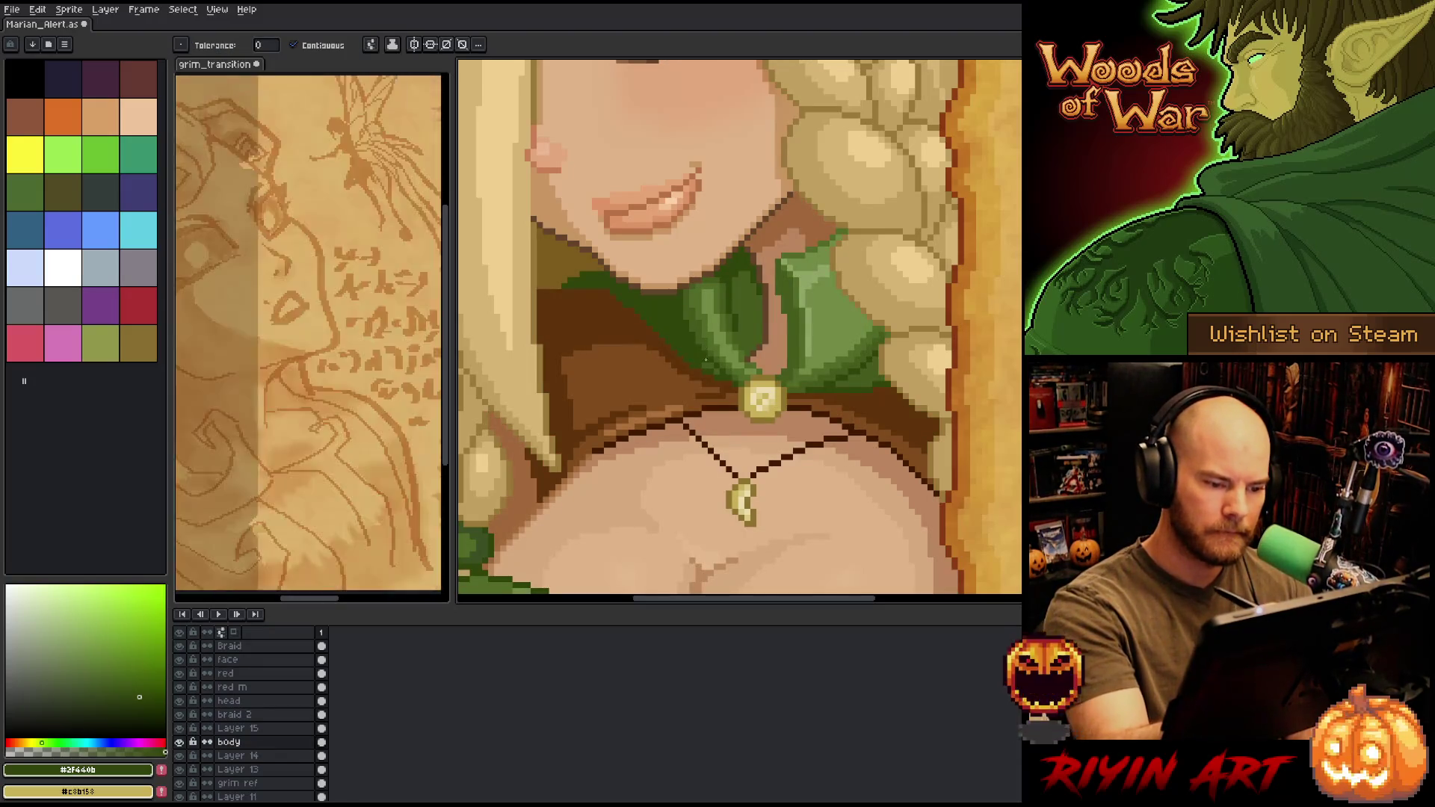
pyautogui.press('b')
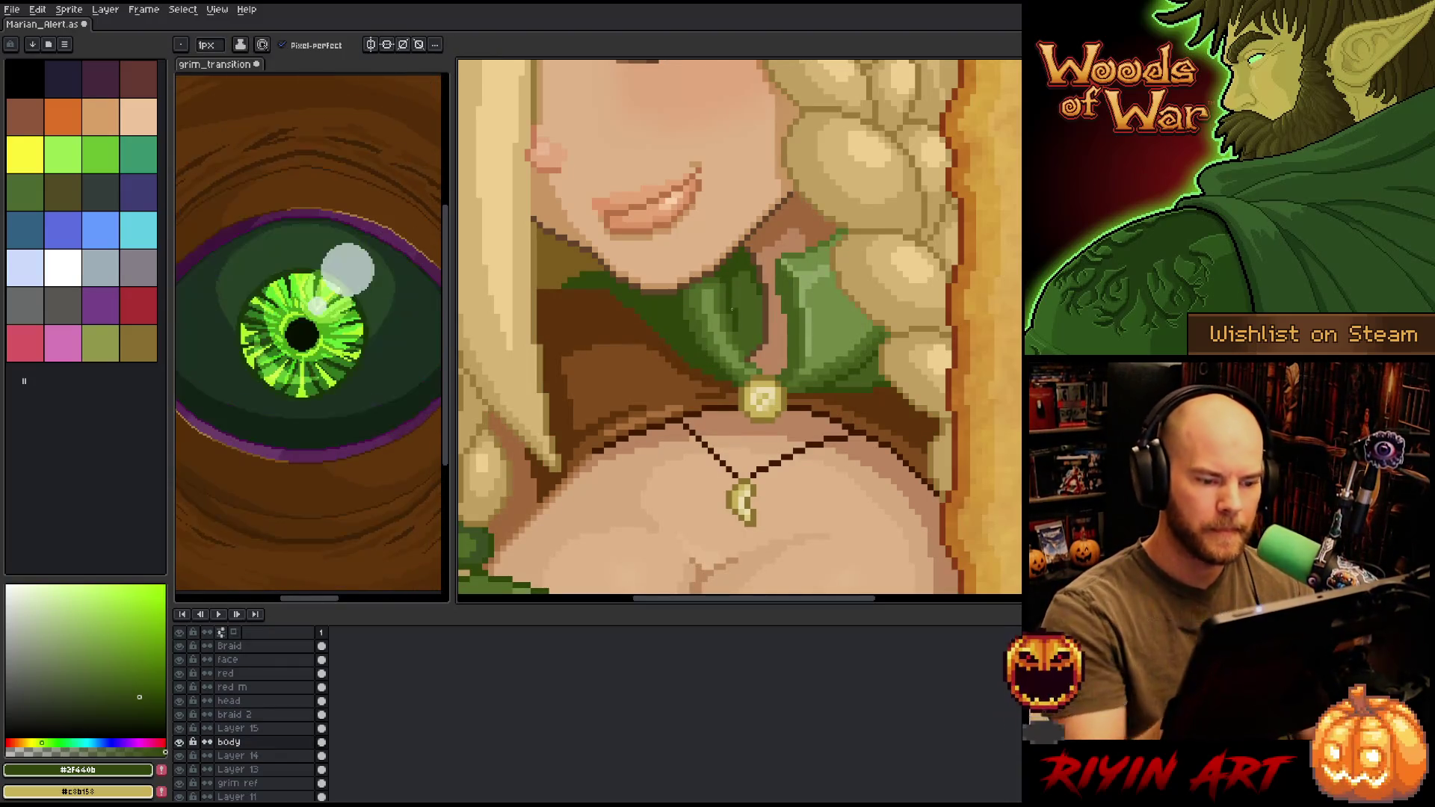
pyautogui.scroll(-5, 731, 309)
pyautogui.scroll(4, 720, 342)
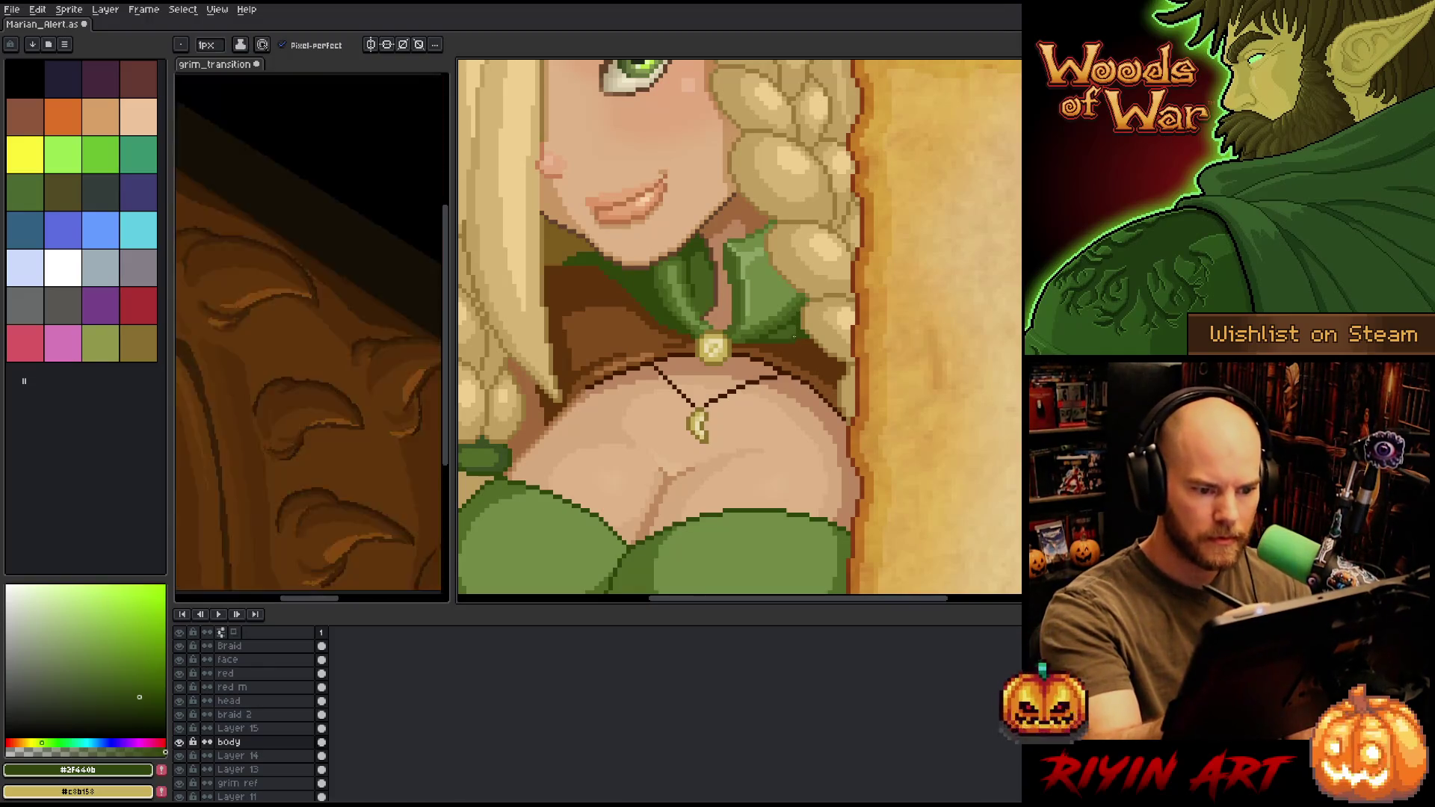
pyautogui.scroll(-5, 795, 336)
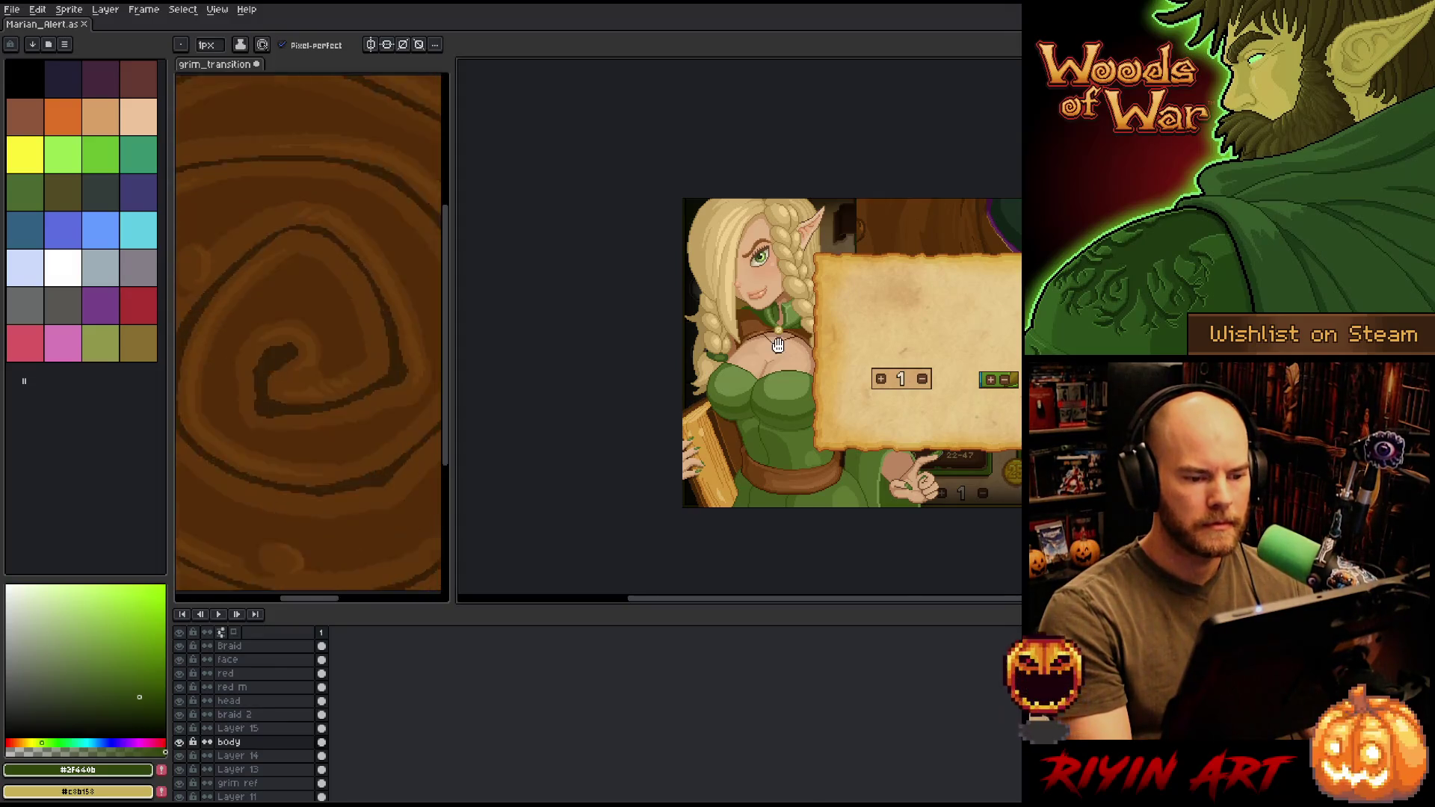
pyautogui.scroll(4, 762, 275)
pyautogui.press('alt')
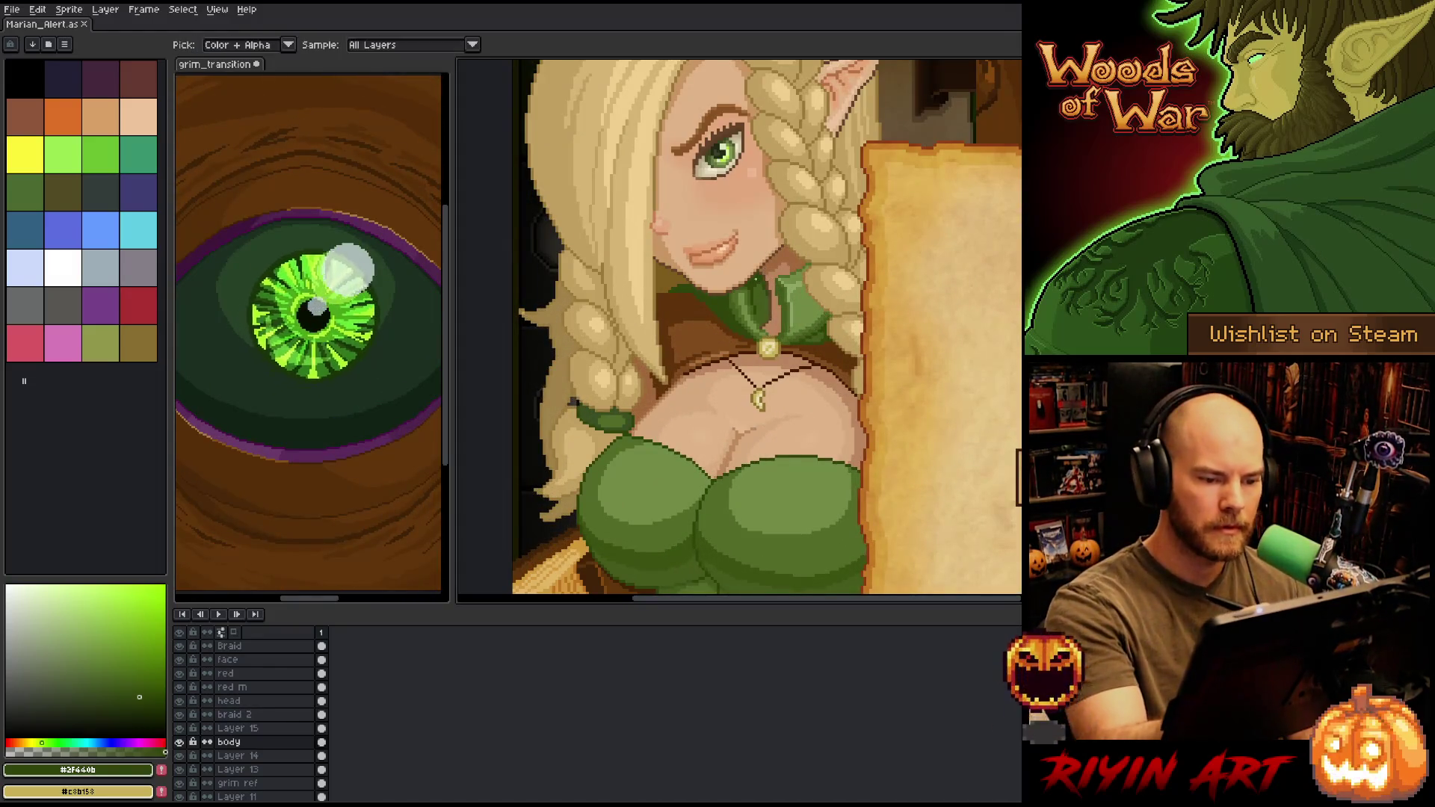
pyautogui.scroll(-4, 799, 409)
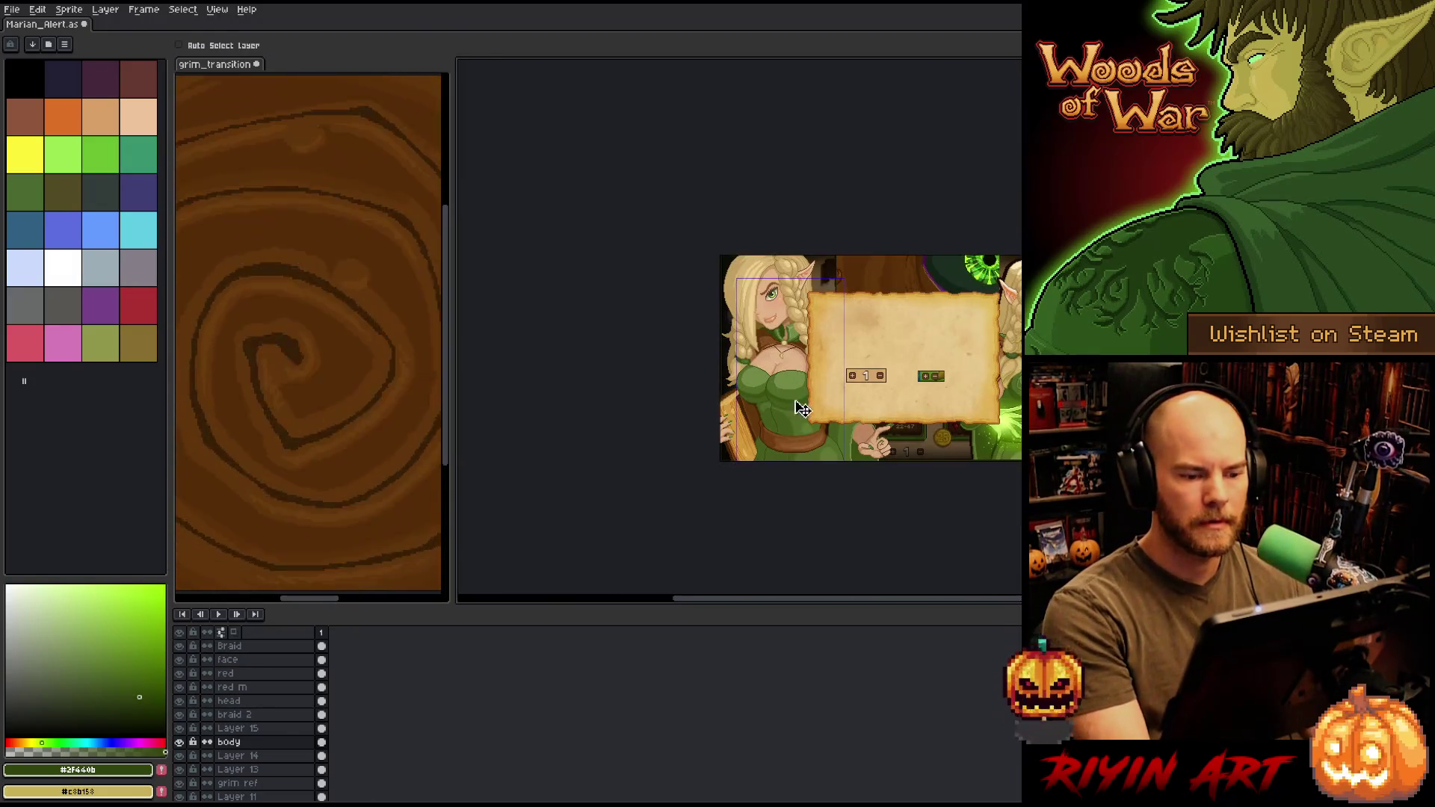
pyautogui.scroll(3, 800, 408)
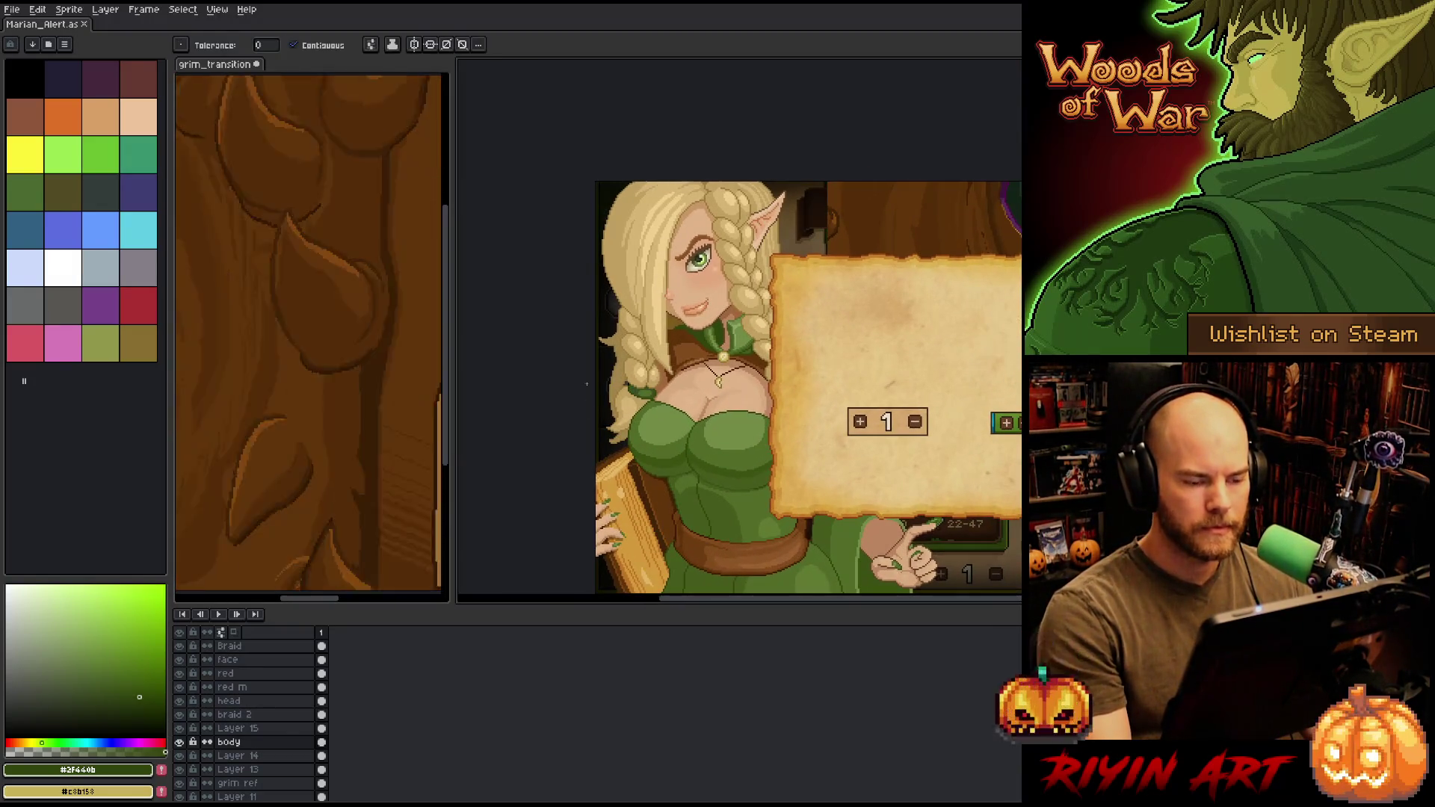
pyautogui.scroll(5, 695, 356)
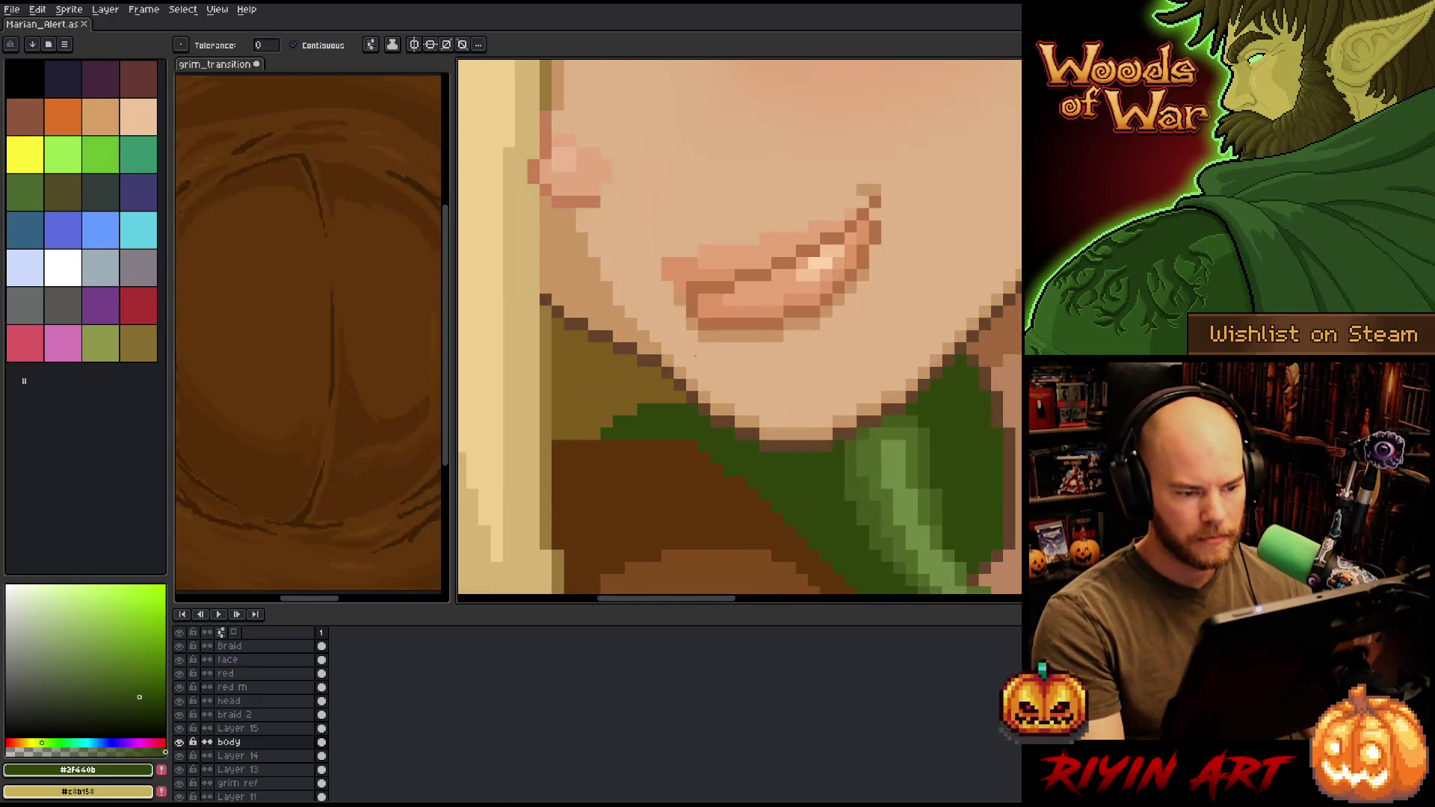
pyautogui.scroll(3, 822, 396)
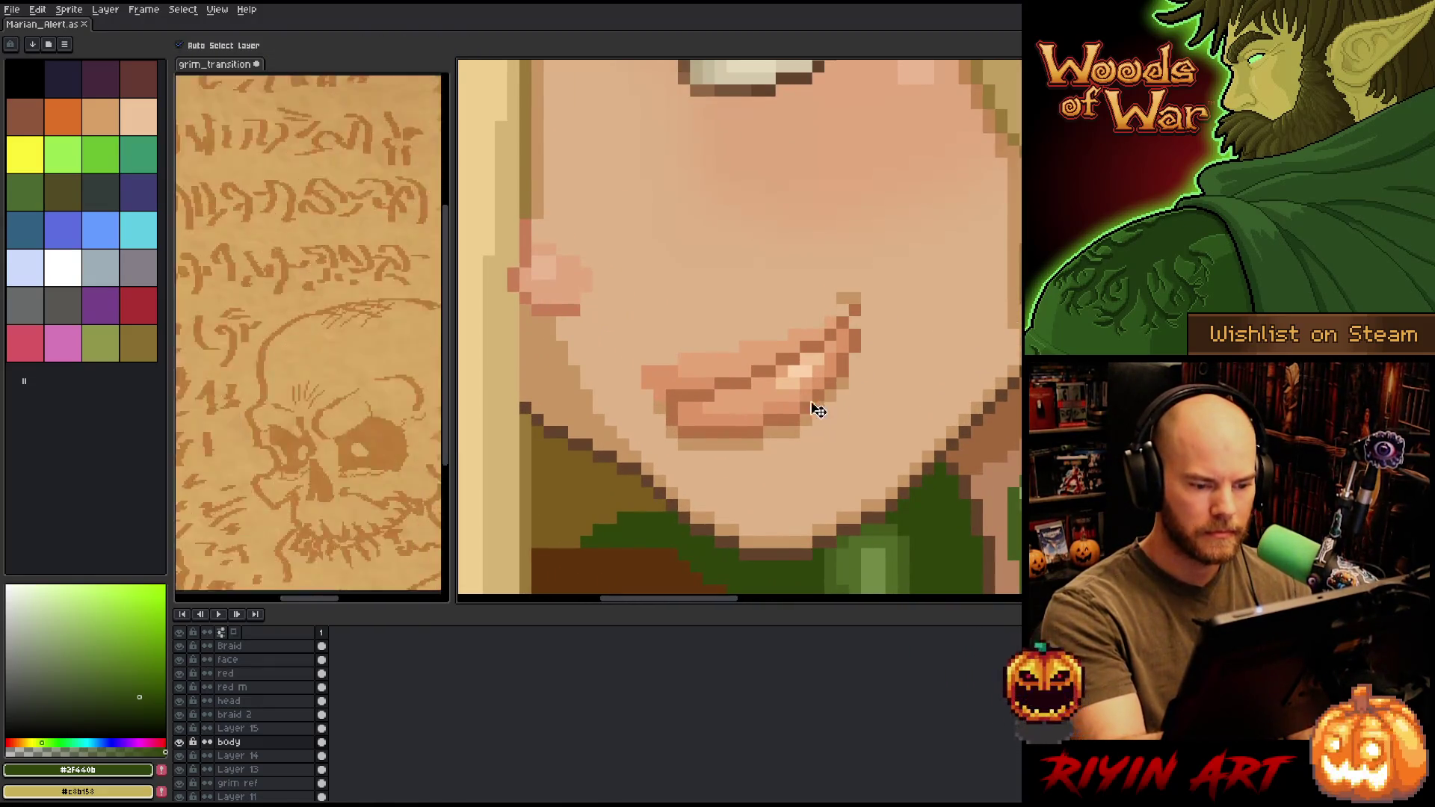
pyautogui.scroll(-5, 812, 410)
pyautogui.scroll(2, 970, 352)
pyautogui.scroll(-2, 1013, 361)
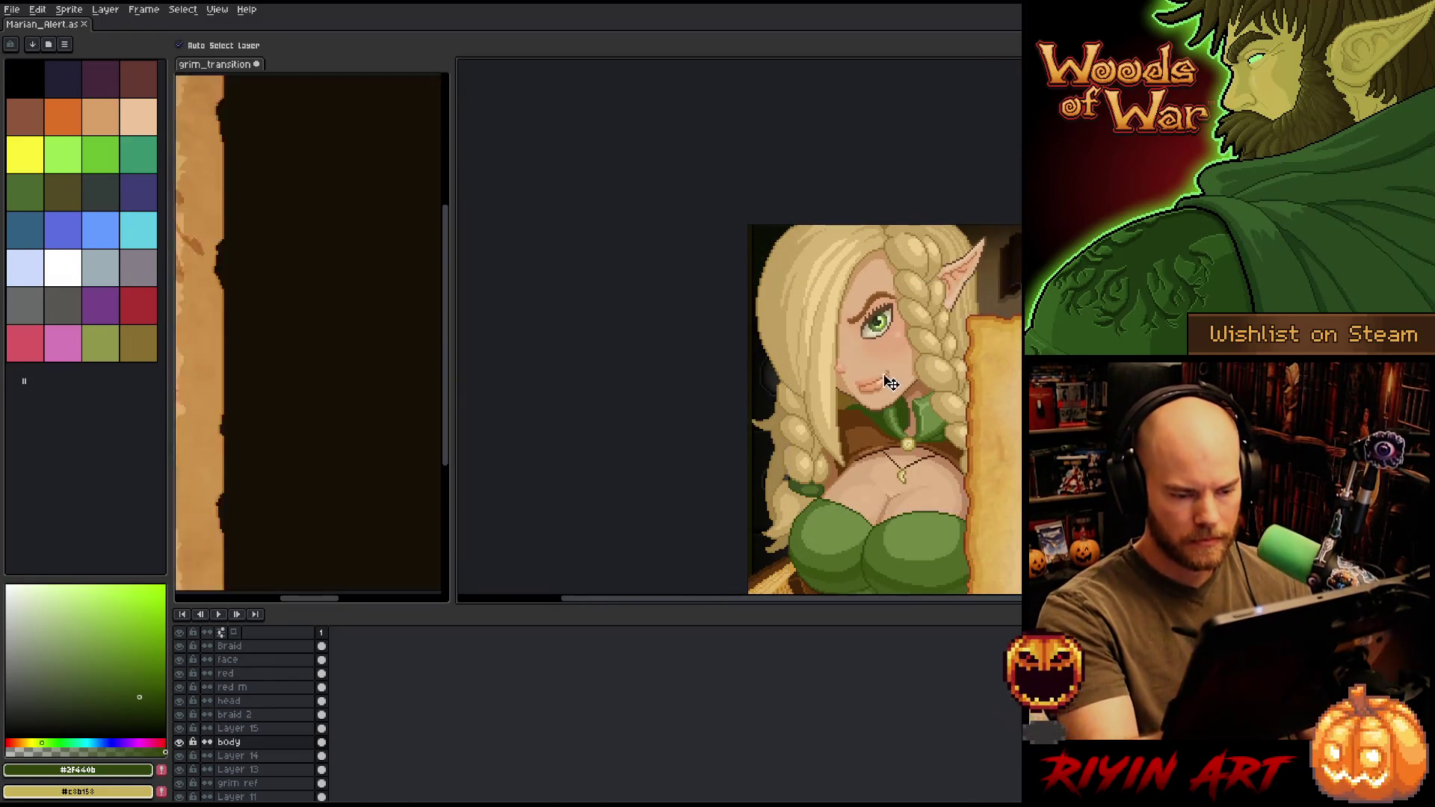
pyautogui.scroll(3, 891, 381)
pyautogui.press('m')
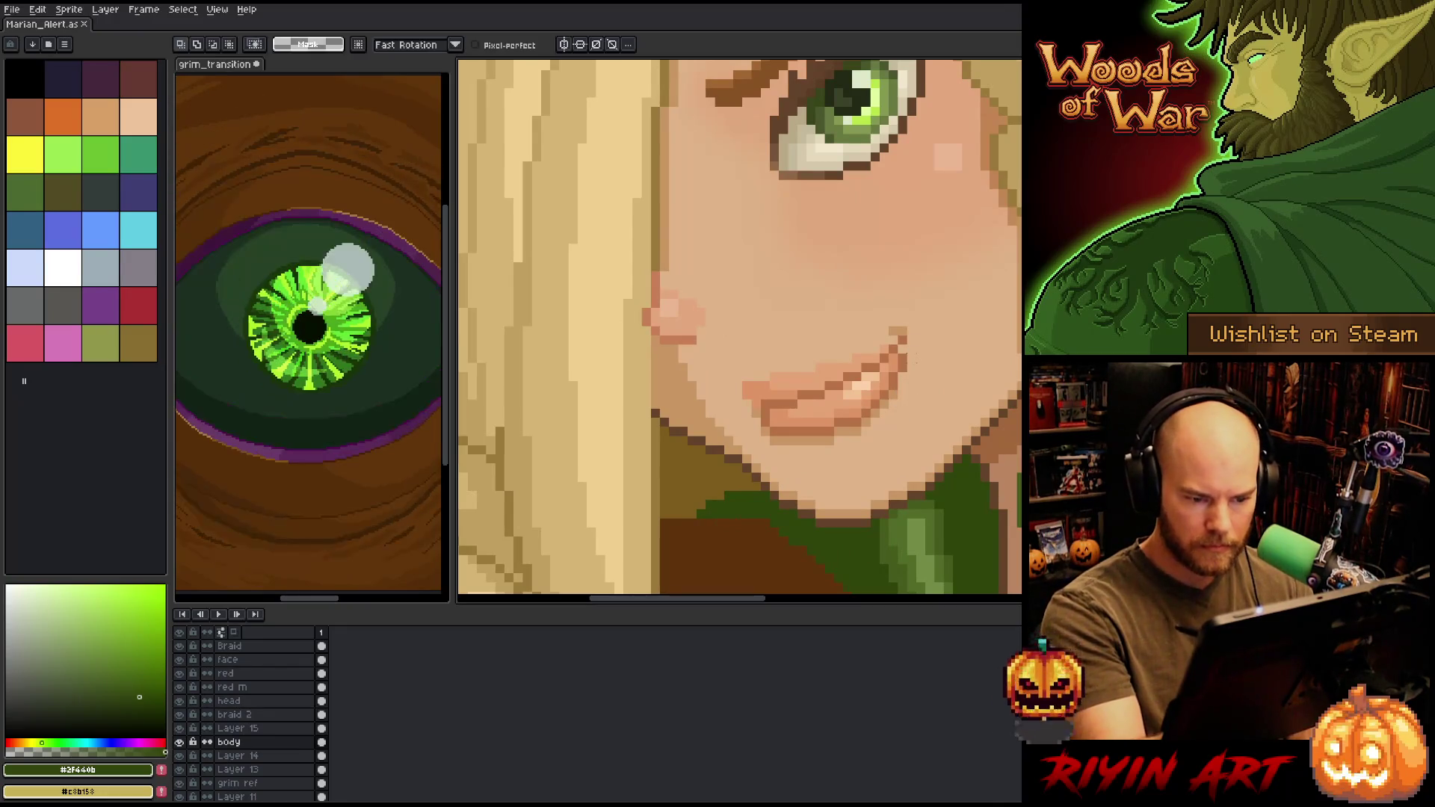
# - On the face layer, select and adjust the lips from chin to mouth corner
pyautogui.press('b')
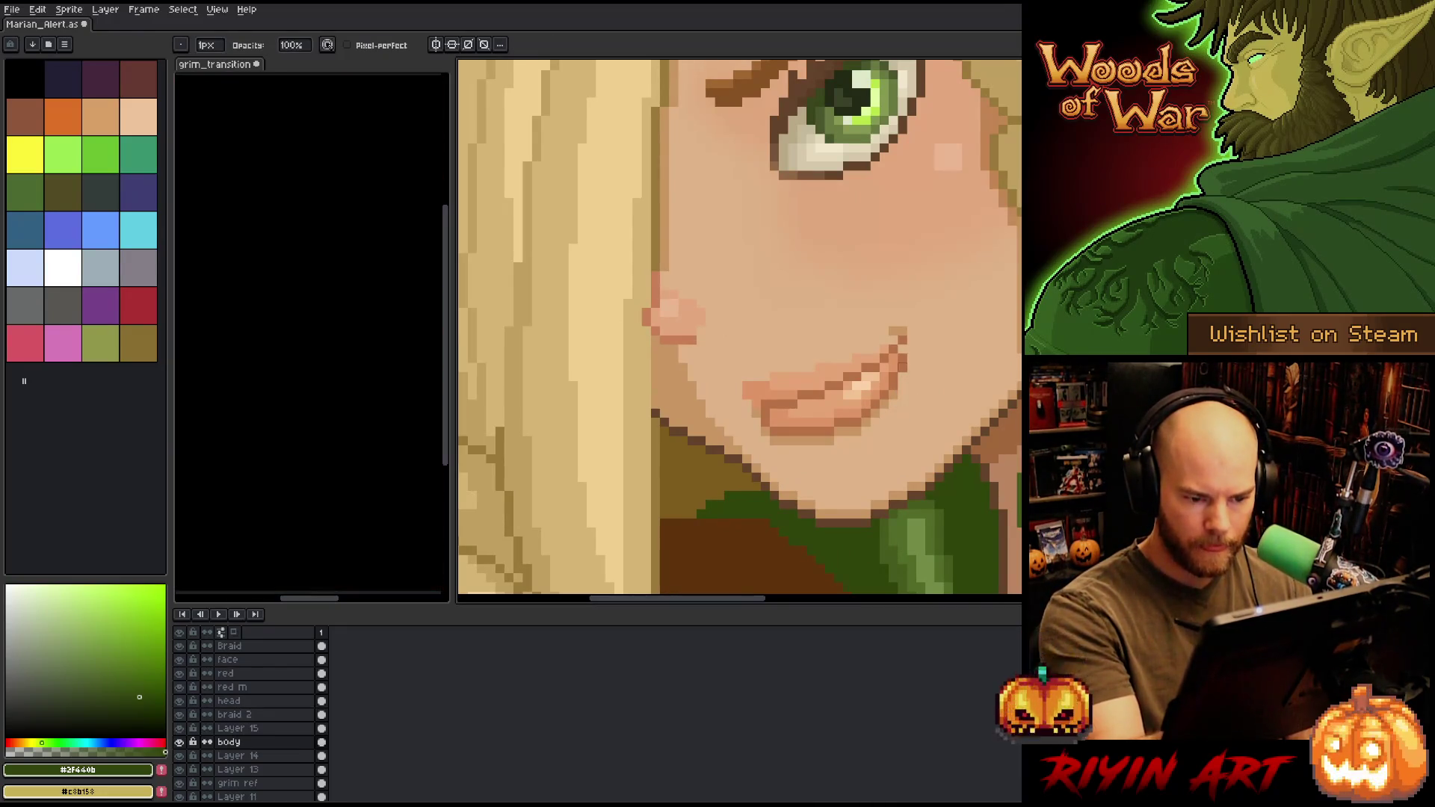
pyautogui.keyDown('ctrl'); pyautogui.click(914, 363); pyautogui.keyUp('ctrl')
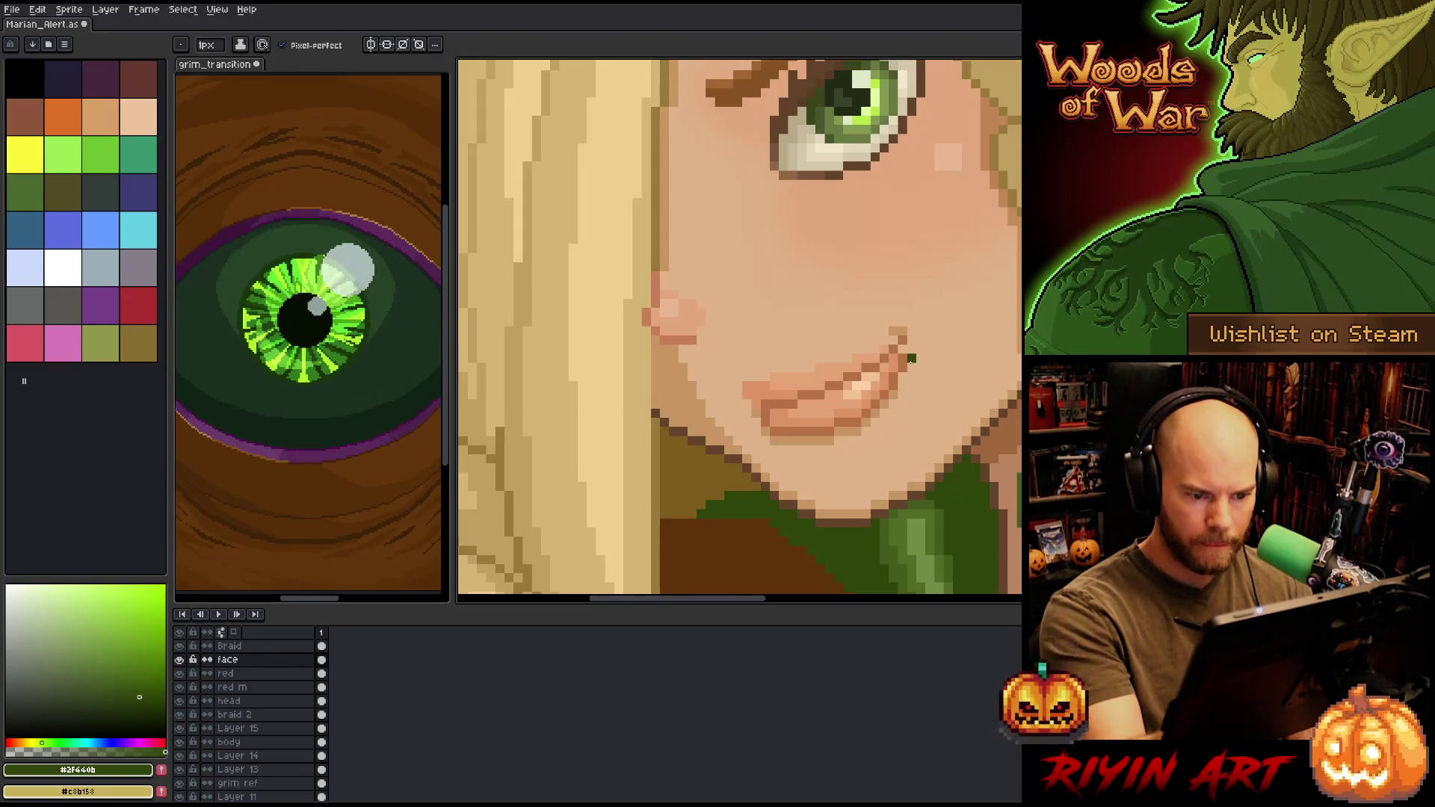
pyautogui.keyDown('alt'); pyautogui.click(917, 357); pyautogui.keyUp('alt')
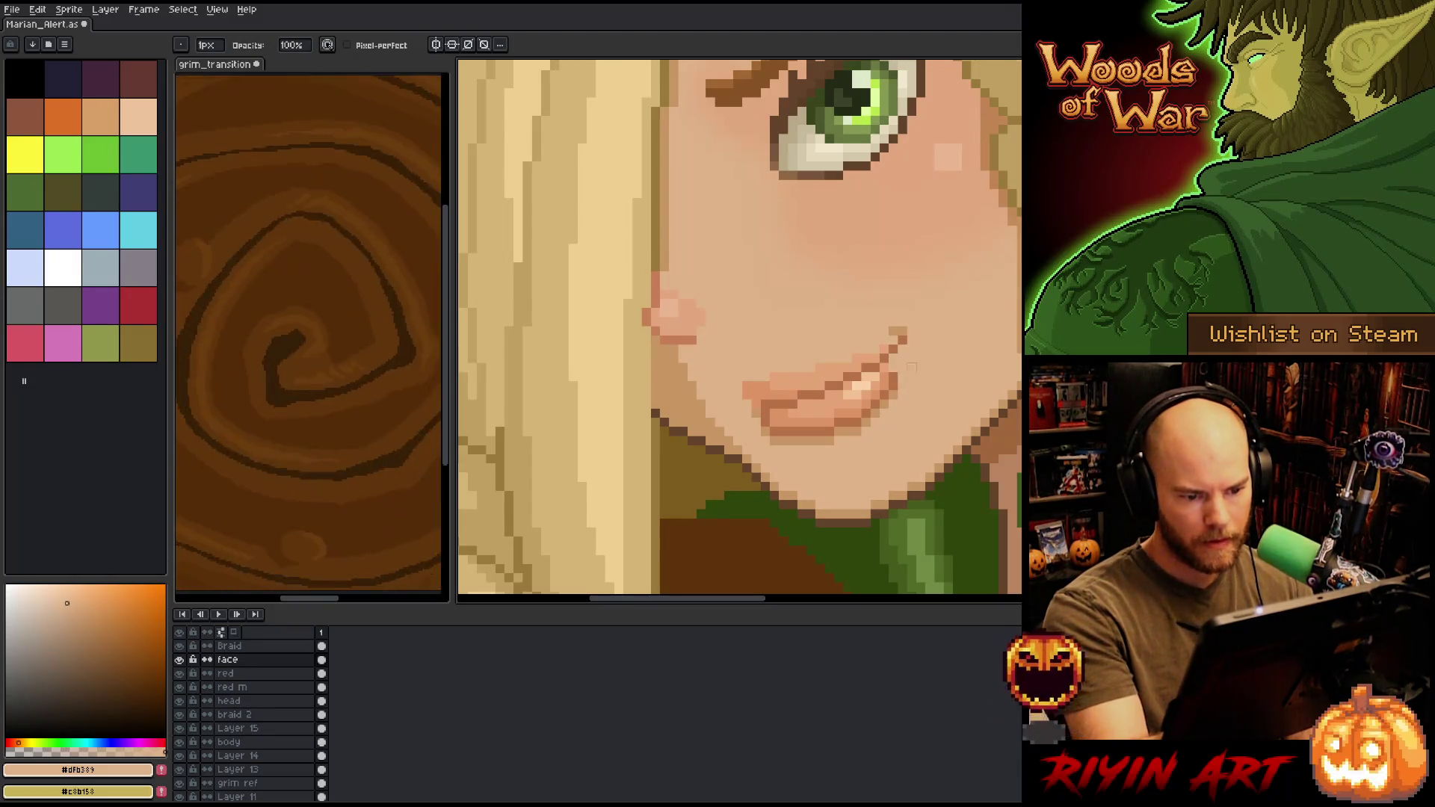
pyautogui.press('m')
pyautogui.moveTo(819, 452)
pyautogui.mouseDown()
pyautogui.moveTo(908, 392)
pyautogui.moveTo(892, 372)
pyautogui.moveTo(824, 407)
pyautogui.moveTo(813, 450)
pyautogui.mouseUp()
pyautogui.hotkey('ctrl', 'd')
pyautogui.press('b')
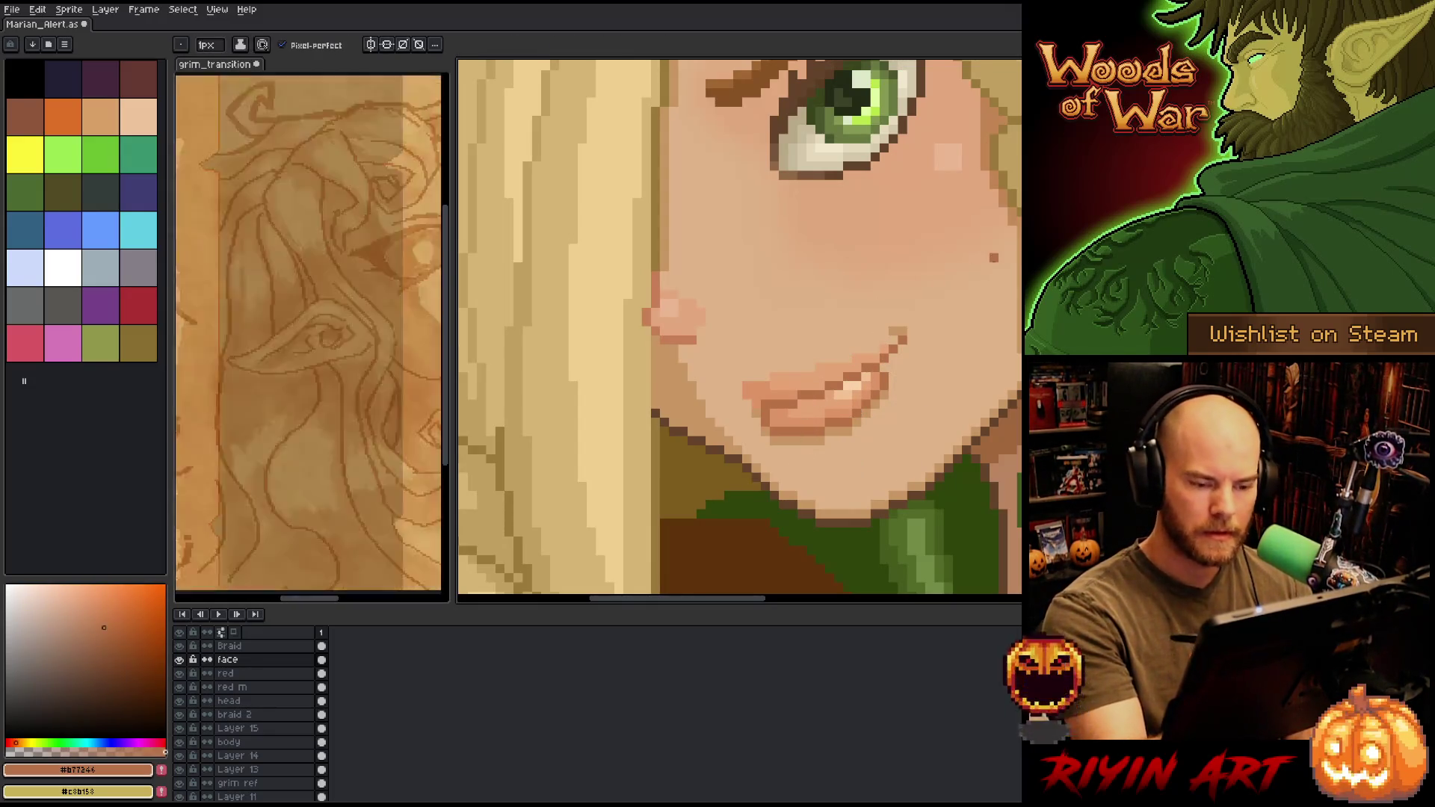
# - Rework the lower lip, lightening one pixel with the skin tones
pyautogui.scroll(-4, 966, 349)
pyautogui.scroll(3, 960, 356)
pyautogui.scroll(-3, 959, 356)
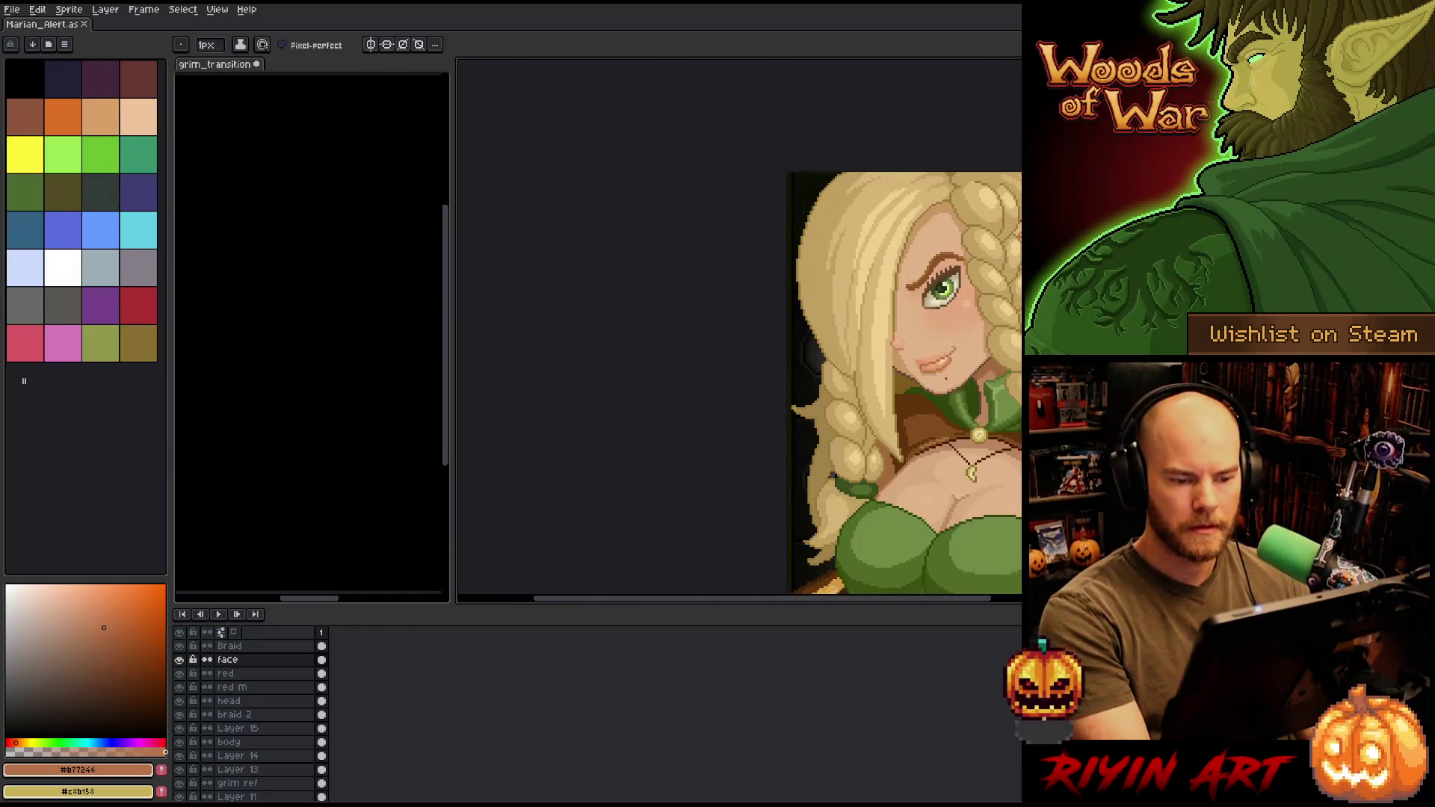
pyautogui.scroll(6, 949, 366)
pyautogui.keyDown('alt'); pyautogui.click(777, 343); pyautogui.keyUp('alt')
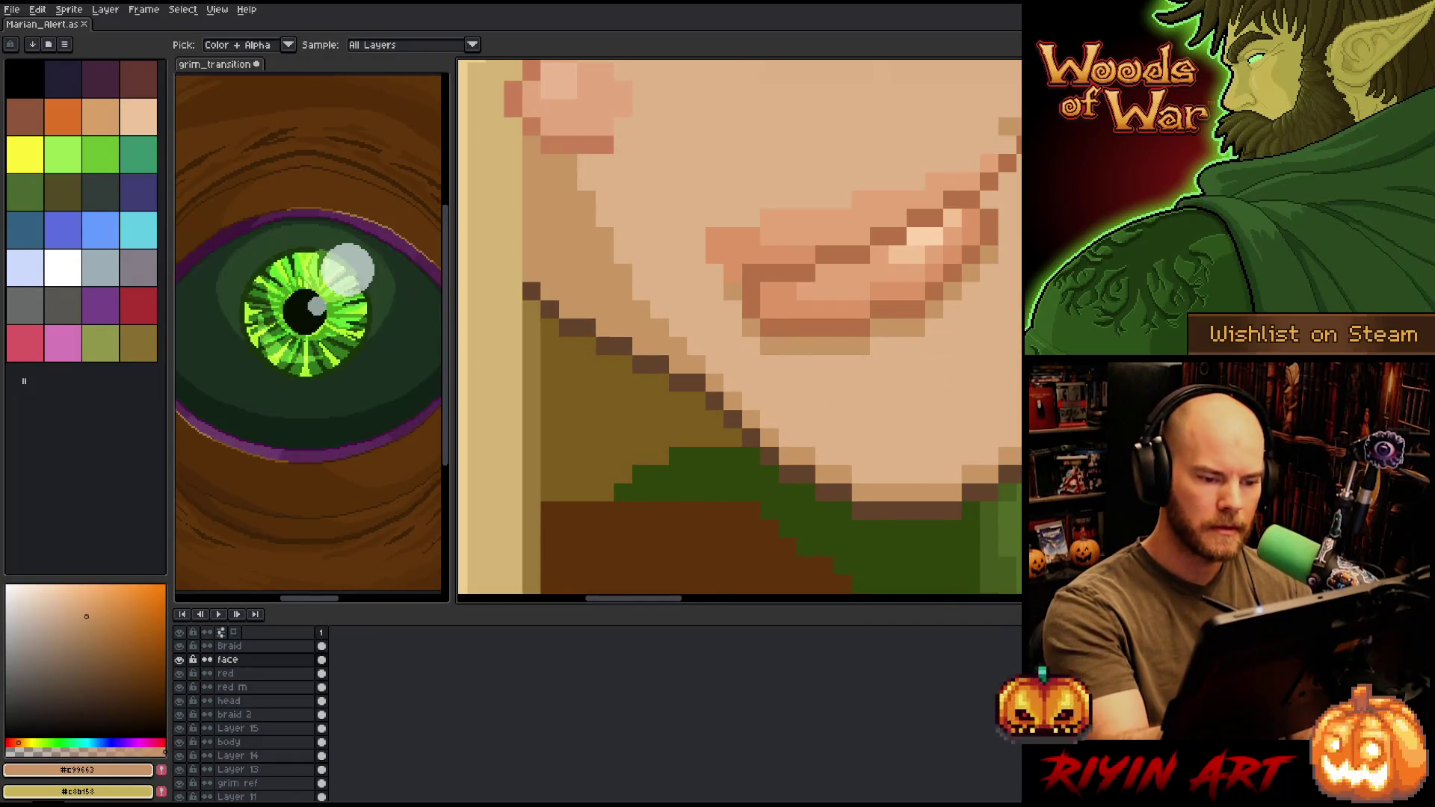
pyautogui.click(769, 328)
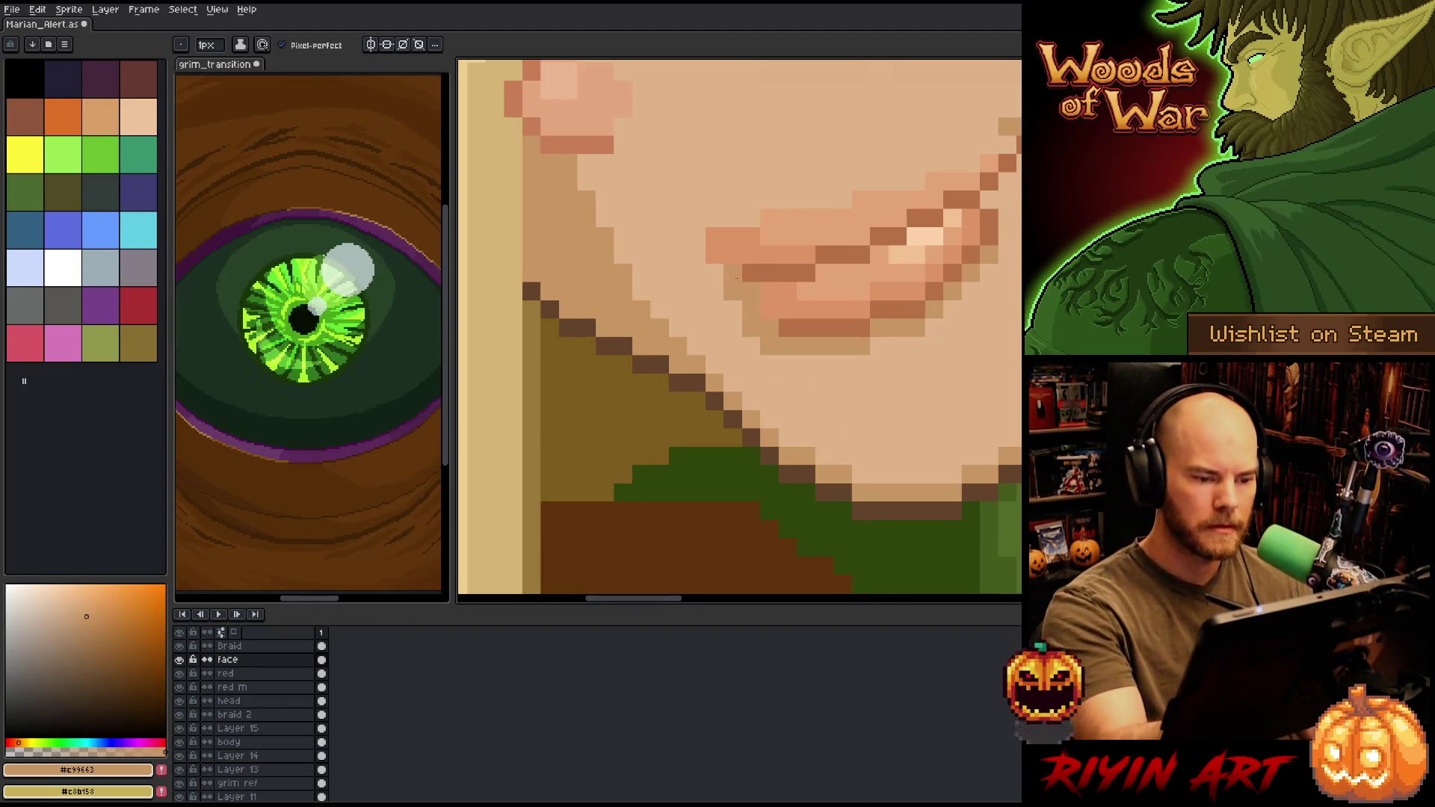
# - Paint the lighter cheek skin tone around the mouth and save the sprite
pyautogui.scroll(-3, 934, 218)
pyautogui.moveTo(915, 247); pyautogui.dragTo(709, 349)
pyautogui.rightClick(693, 366)
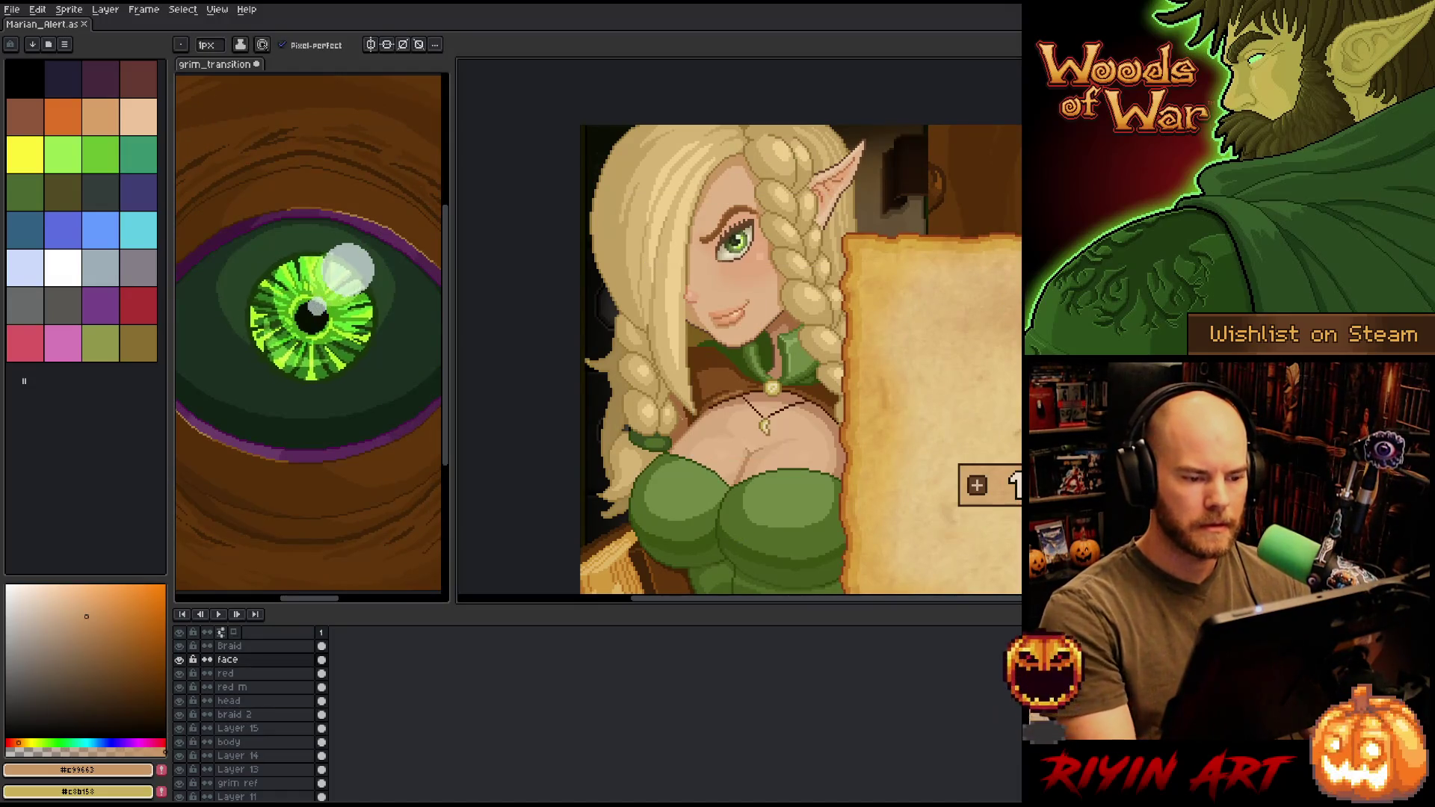
pyautogui.scroll(-2, 672, 418)
pyautogui.scroll(1, 672, 419)
pyautogui.scroll(3, 741, 330)
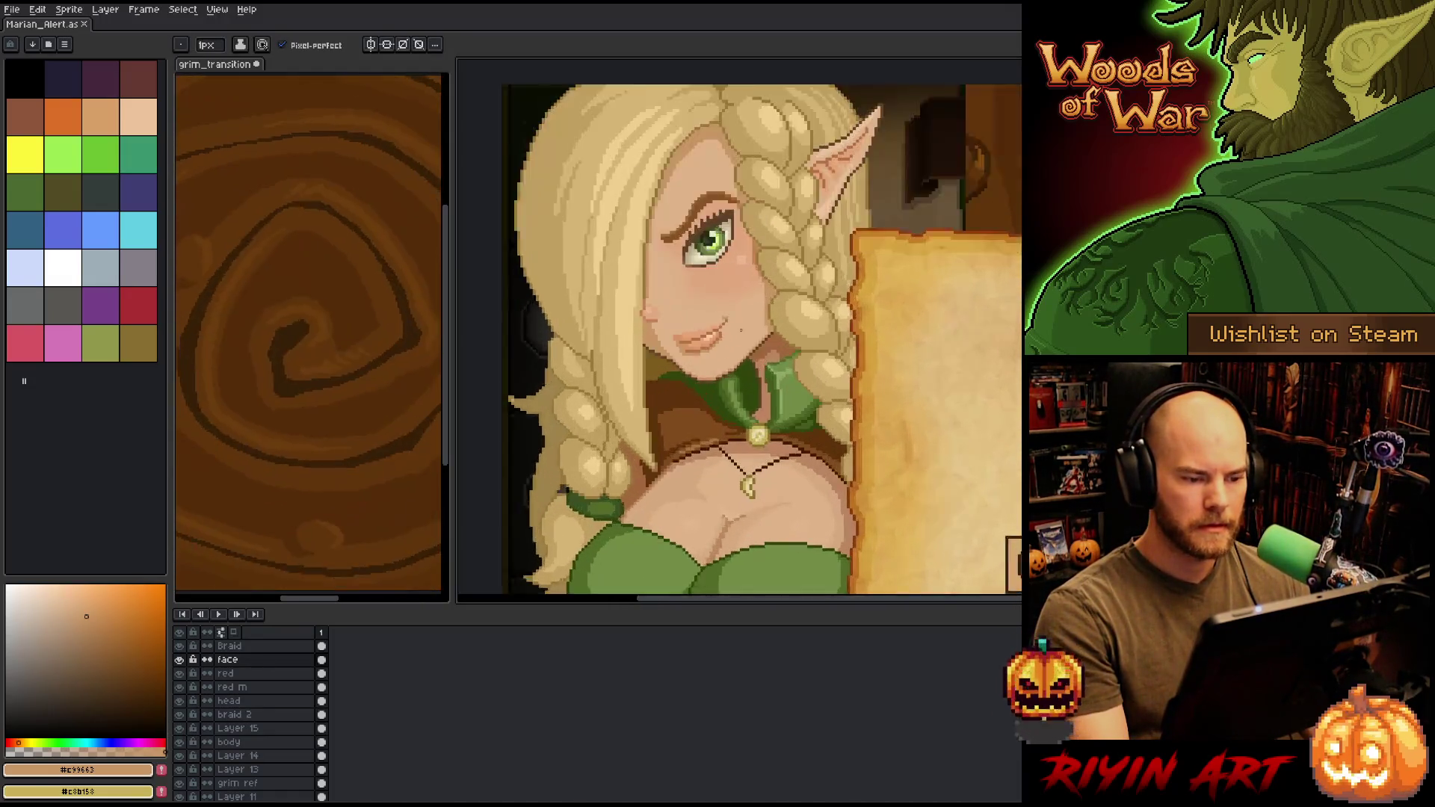
pyautogui.scroll(-3, 741, 329)
pyautogui.scroll(4, 732, 335)
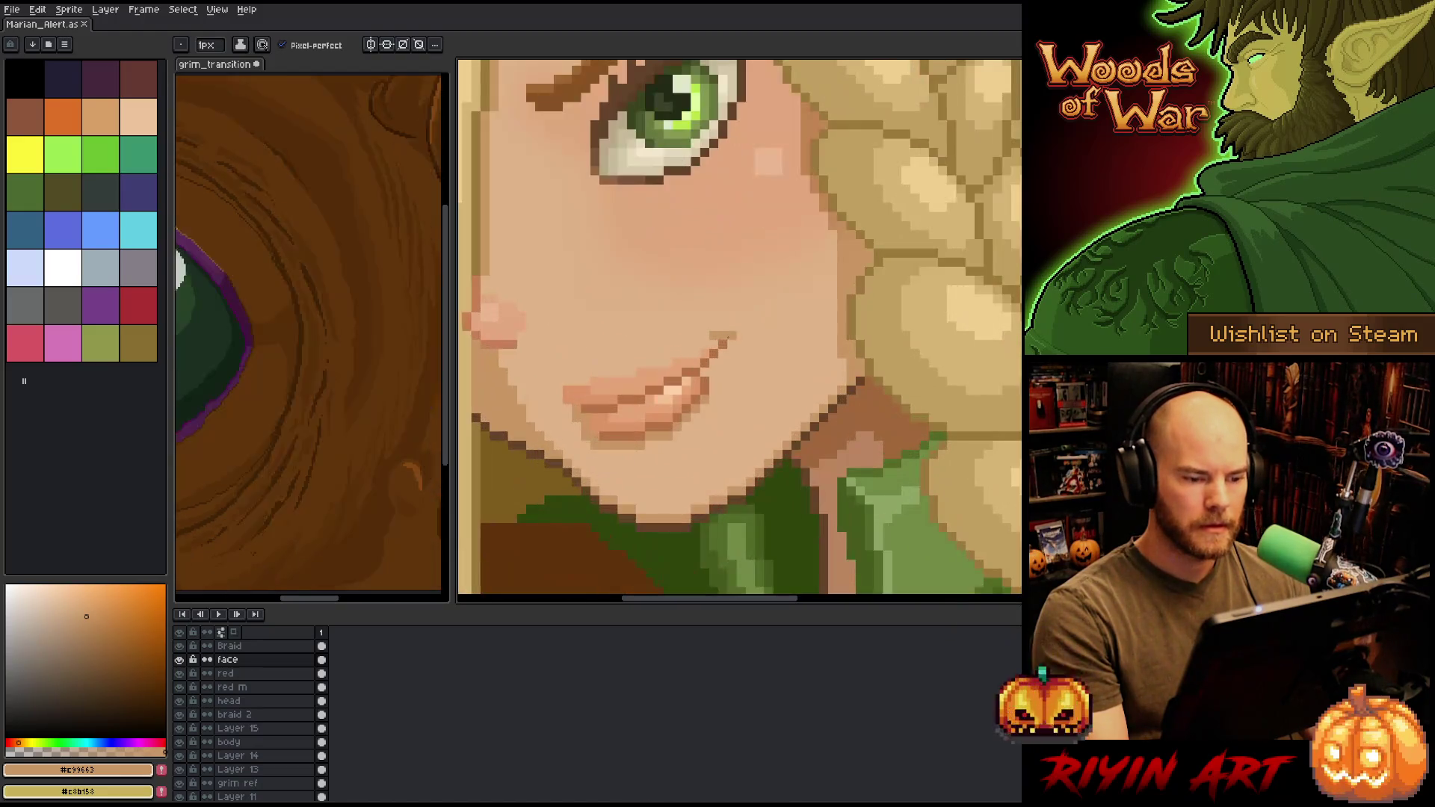
pyautogui.keyDown('alt'); pyautogui.click(731, 321); pyautogui.keyUp('alt')
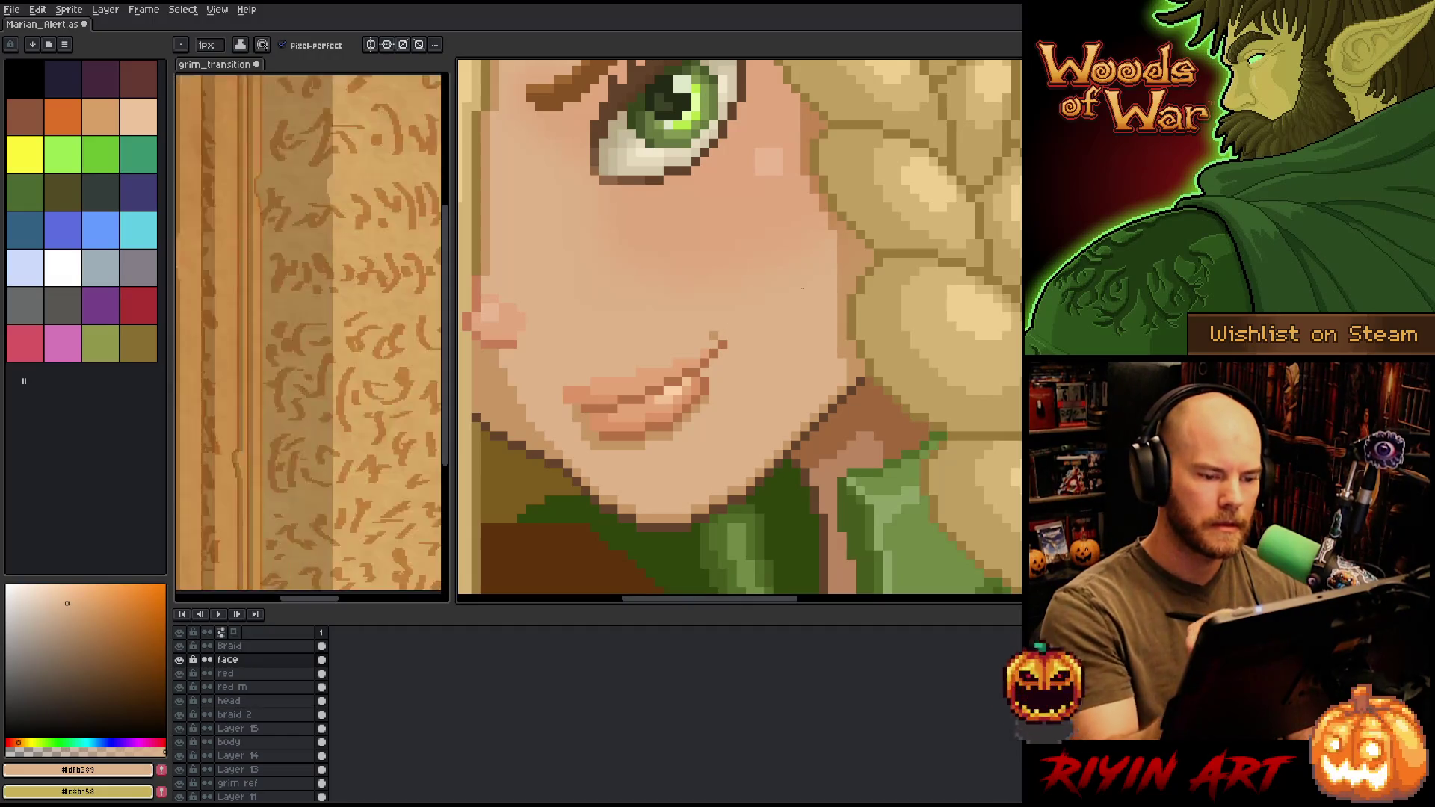
pyautogui.scroll(-3, 803, 288)
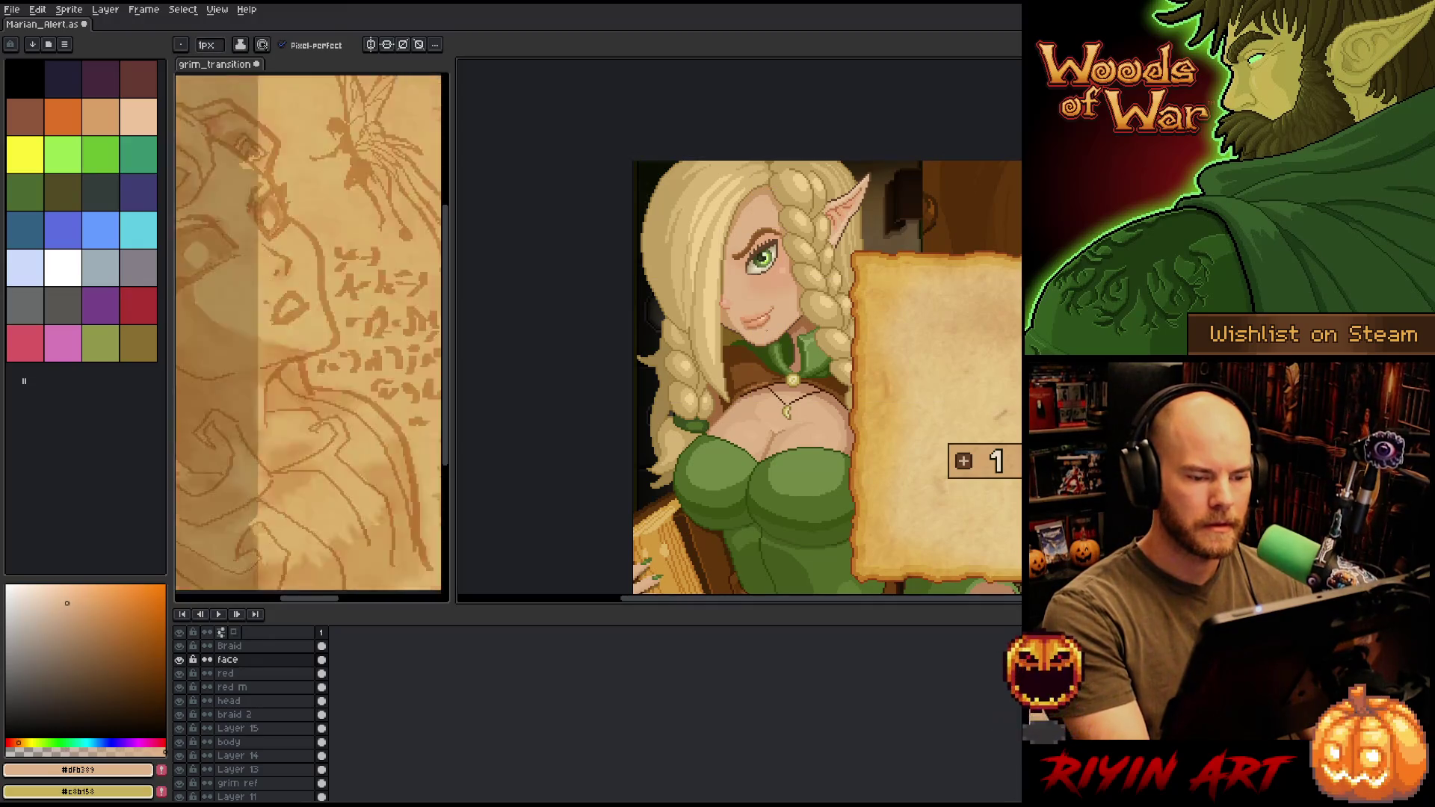
pyautogui.hotkey('ctrl', 's')
pyautogui.scroll(2, 777, 303)
pyautogui.scroll(2, 776, 299)
# - Reshade the smile corner with the darker and light skin tones
pyautogui.keyDown('alt'); pyautogui.click(764, 332); pyautogui.keyUp('alt')
pyautogui.scroll(-3, 739, 329)
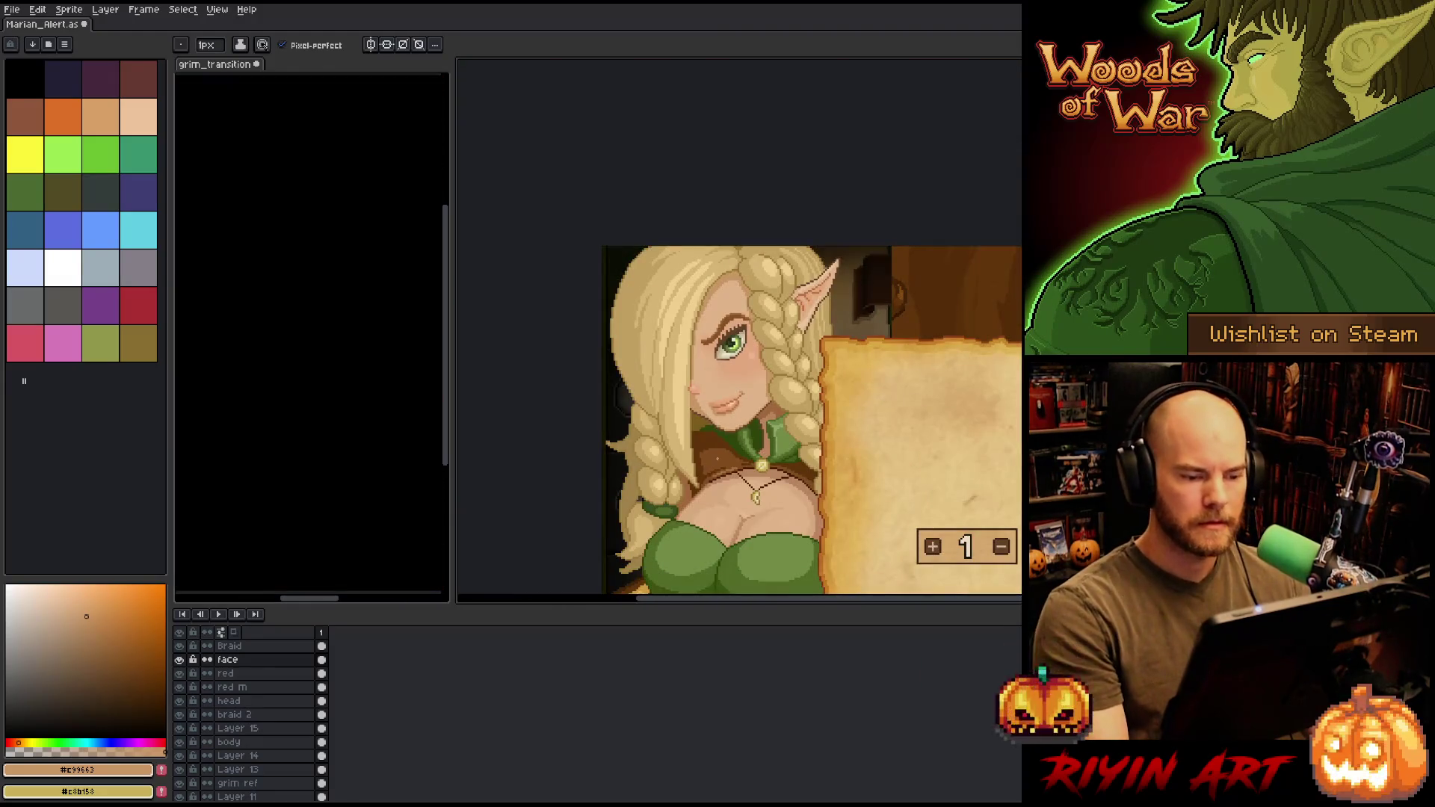
pyautogui.scroll(-1, 740, 328)
pyautogui.moveTo(776, 433)
pyautogui.mouseDown()
pyautogui.moveTo(598, 377)
pyautogui.moveTo(687, 327)
pyautogui.mouseUp()
pyautogui.scroll(3, 687, 327)
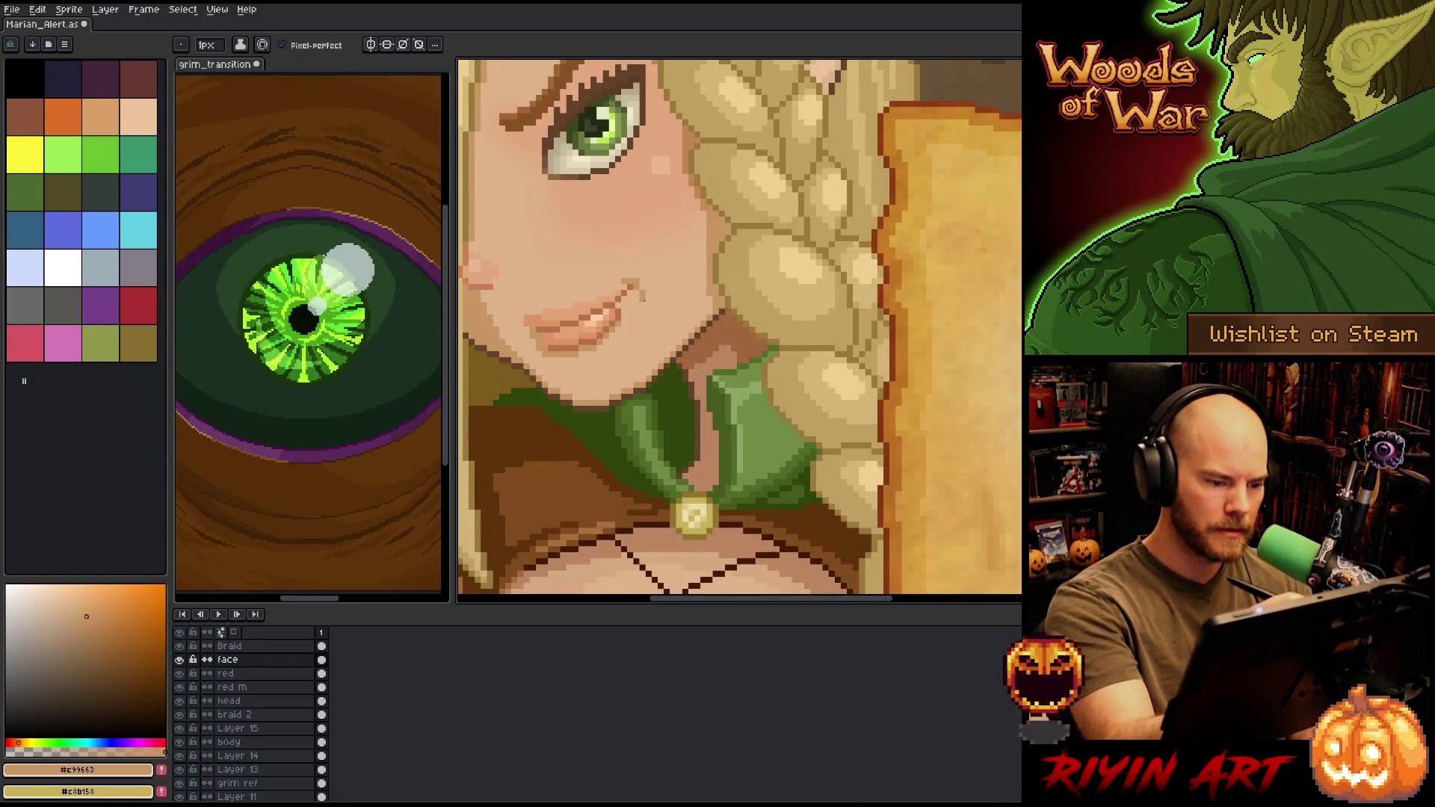
pyautogui.keyDown('alt'); pyautogui.click(642, 295); pyautogui.keyUp('alt')
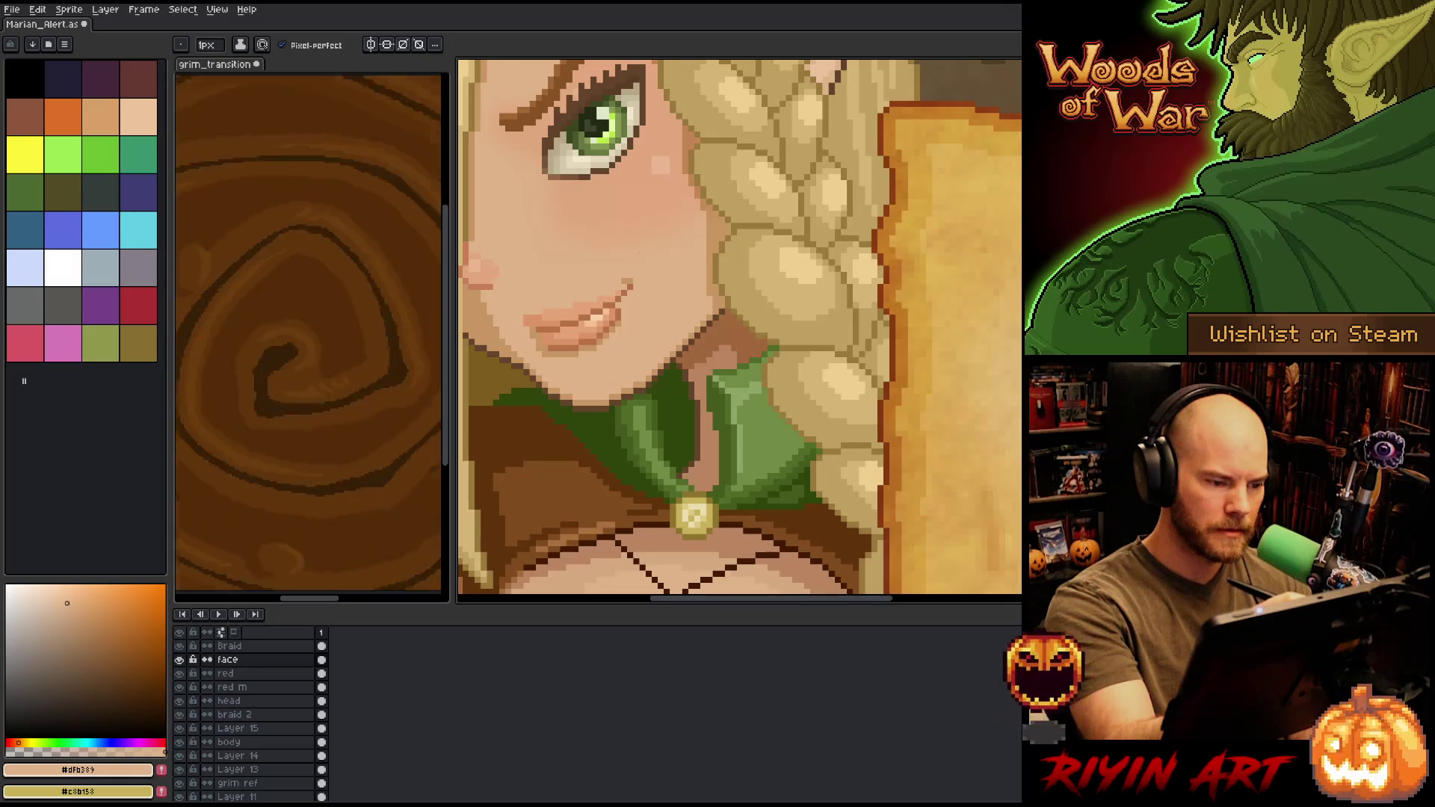
pyautogui.moveTo(656, 295); pyautogui.dragTo(707, 301)
pyautogui.keyDown('alt'); pyautogui.click(706, 285); pyautogui.keyUp('alt')
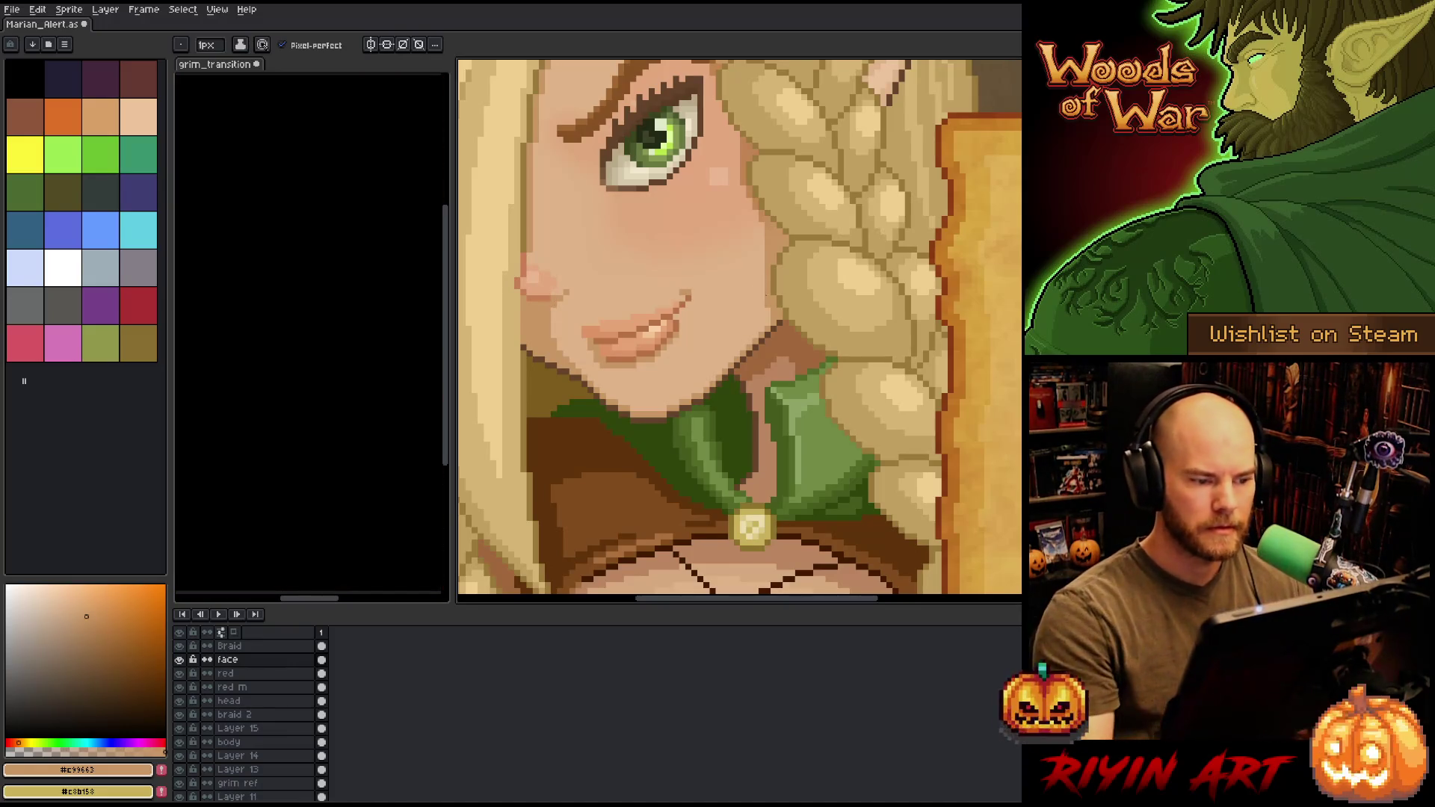
# - Compare the face close-up against the whole elf and parchment, then save
pyautogui.press('-')
pyautogui.press('-')
pyautogui.press('+')
pyautogui.press('+')
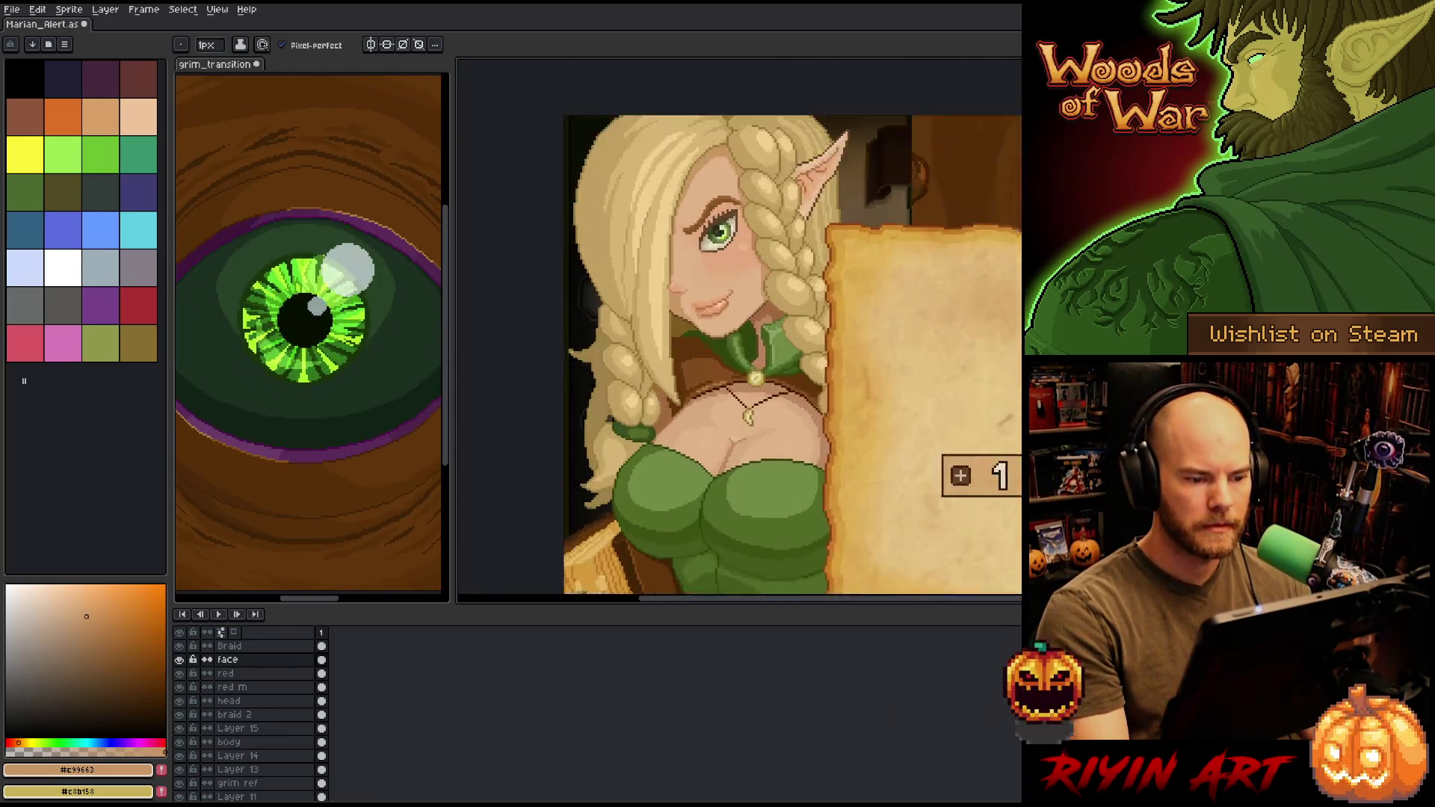
pyautogui.moveTo(616, 291); pyautogui.dragTo(704, 332)
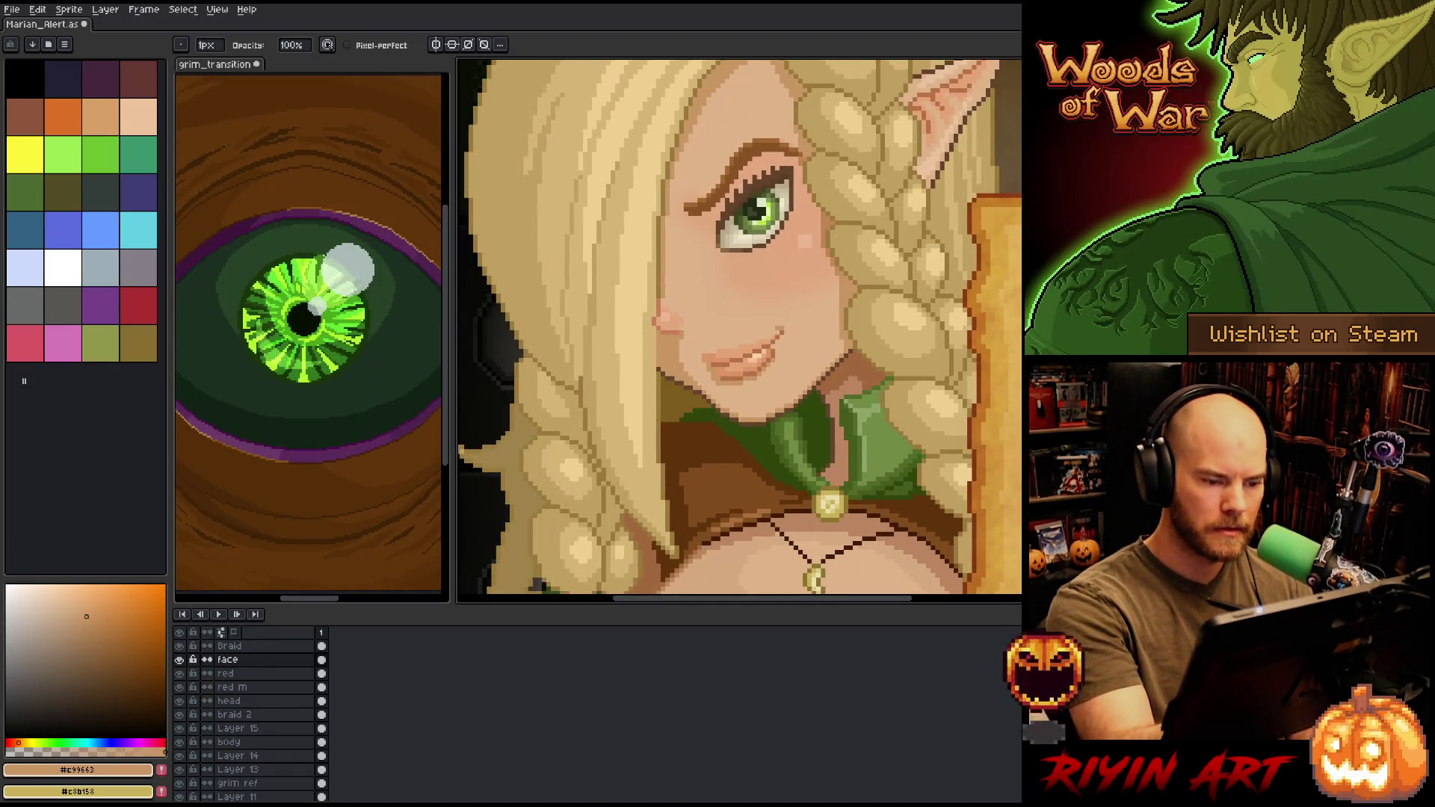
pyautogui.press('-')
pyautogui.press('-')
pyautogui.press('+')
pyautogui.press('+')
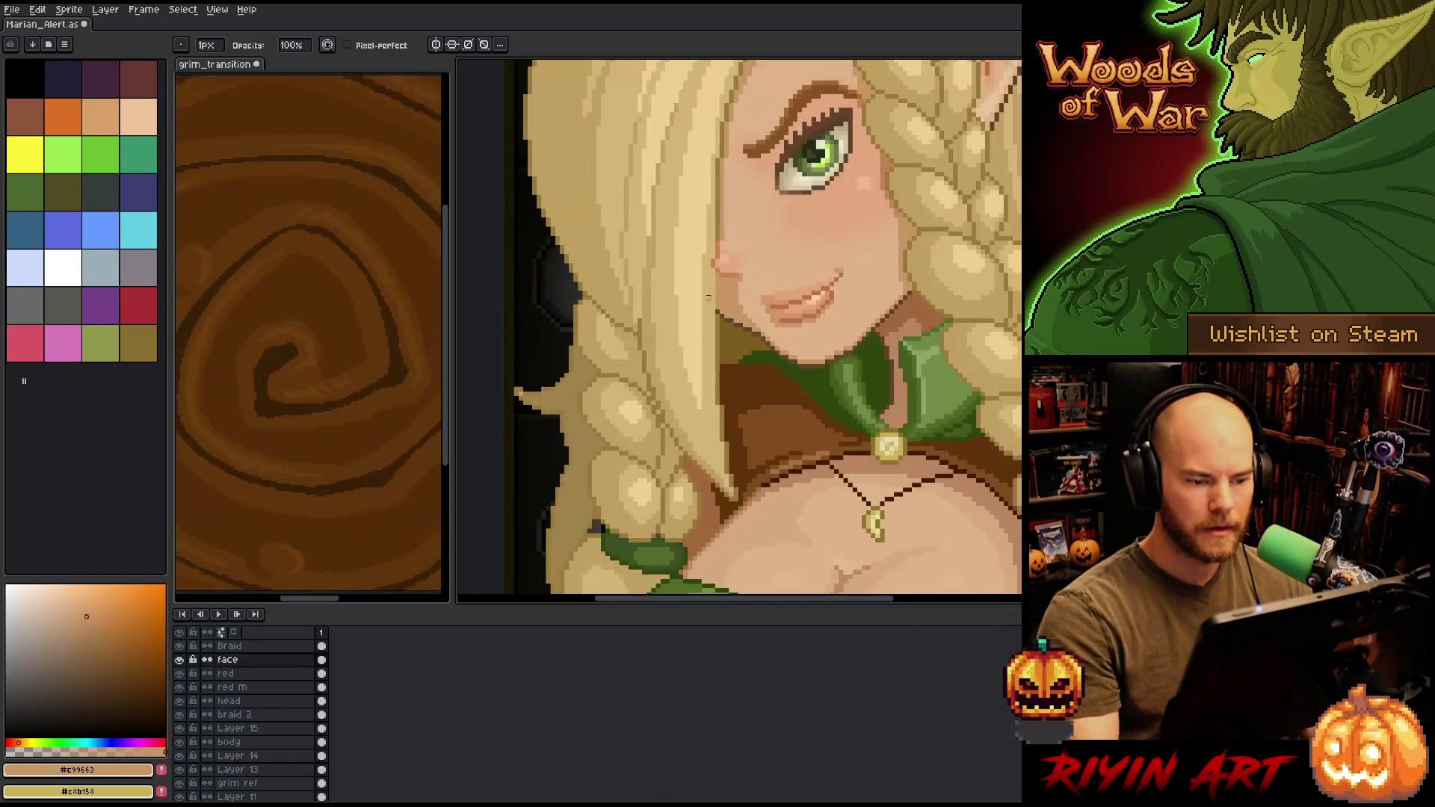
pyautogui.press('-')
pyautogui.press('-')
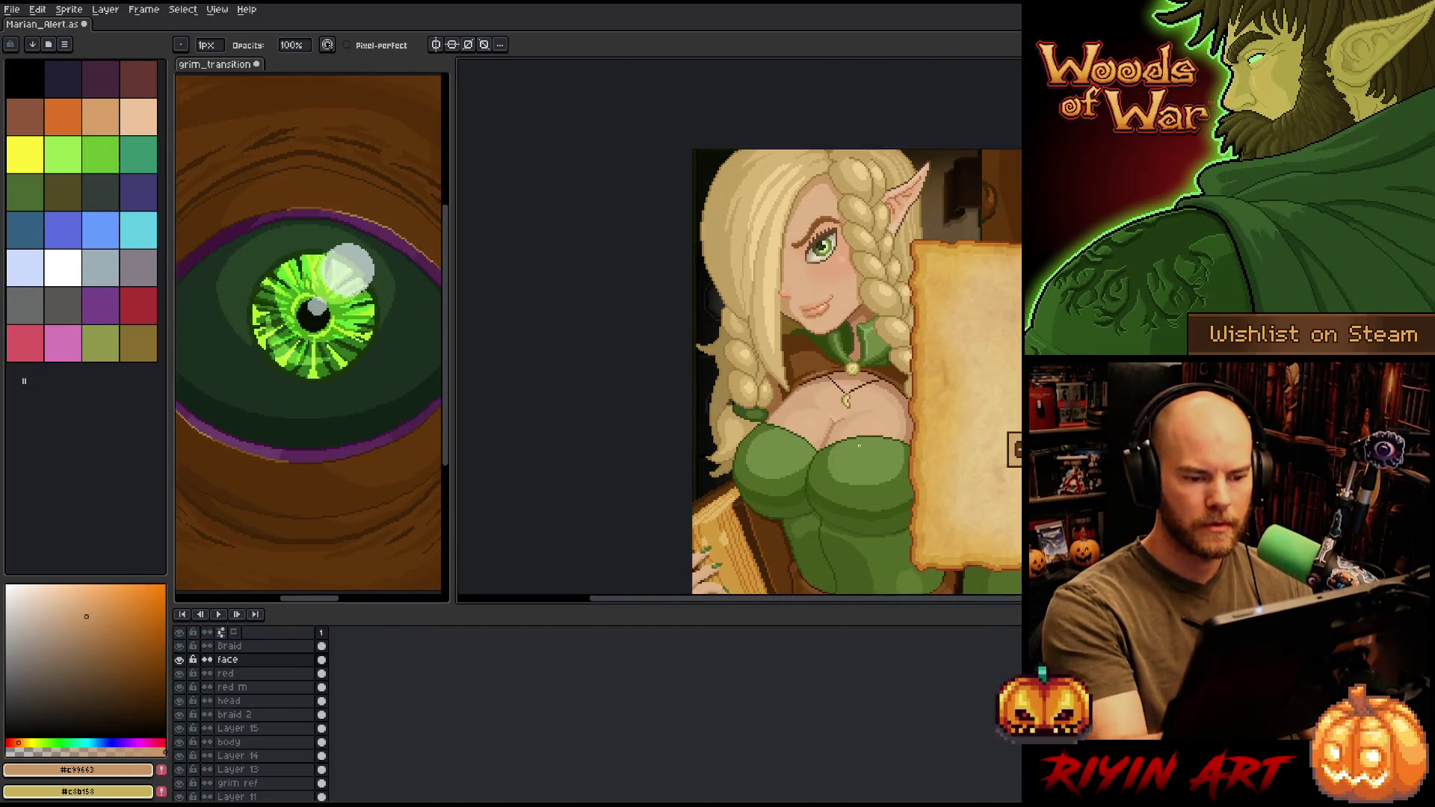
pyautogui.press('-')
pyautogui.press('+')
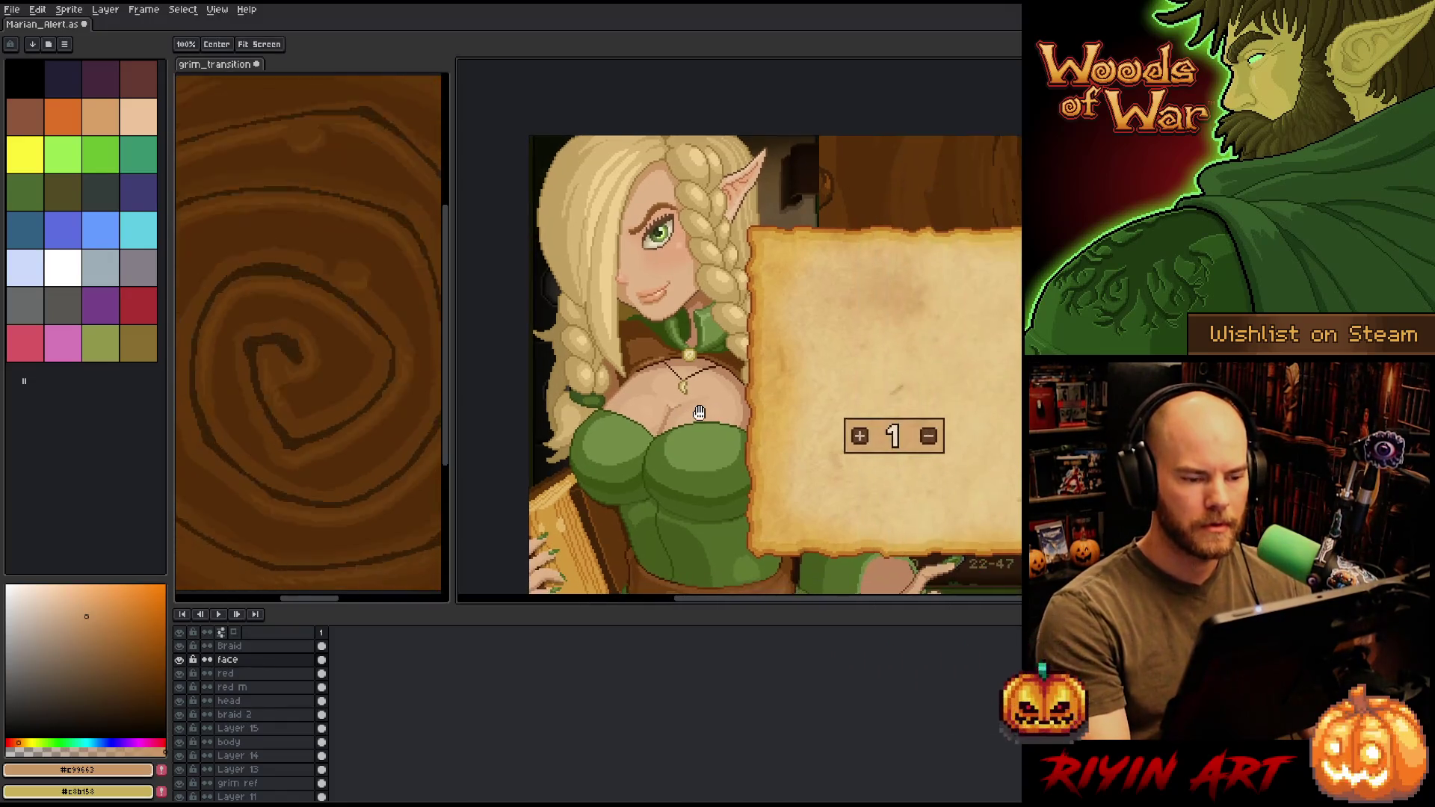
pyautogui.press('+')
pyautogui.press('-')
pyautogui.hotkey('ctrl', 's')
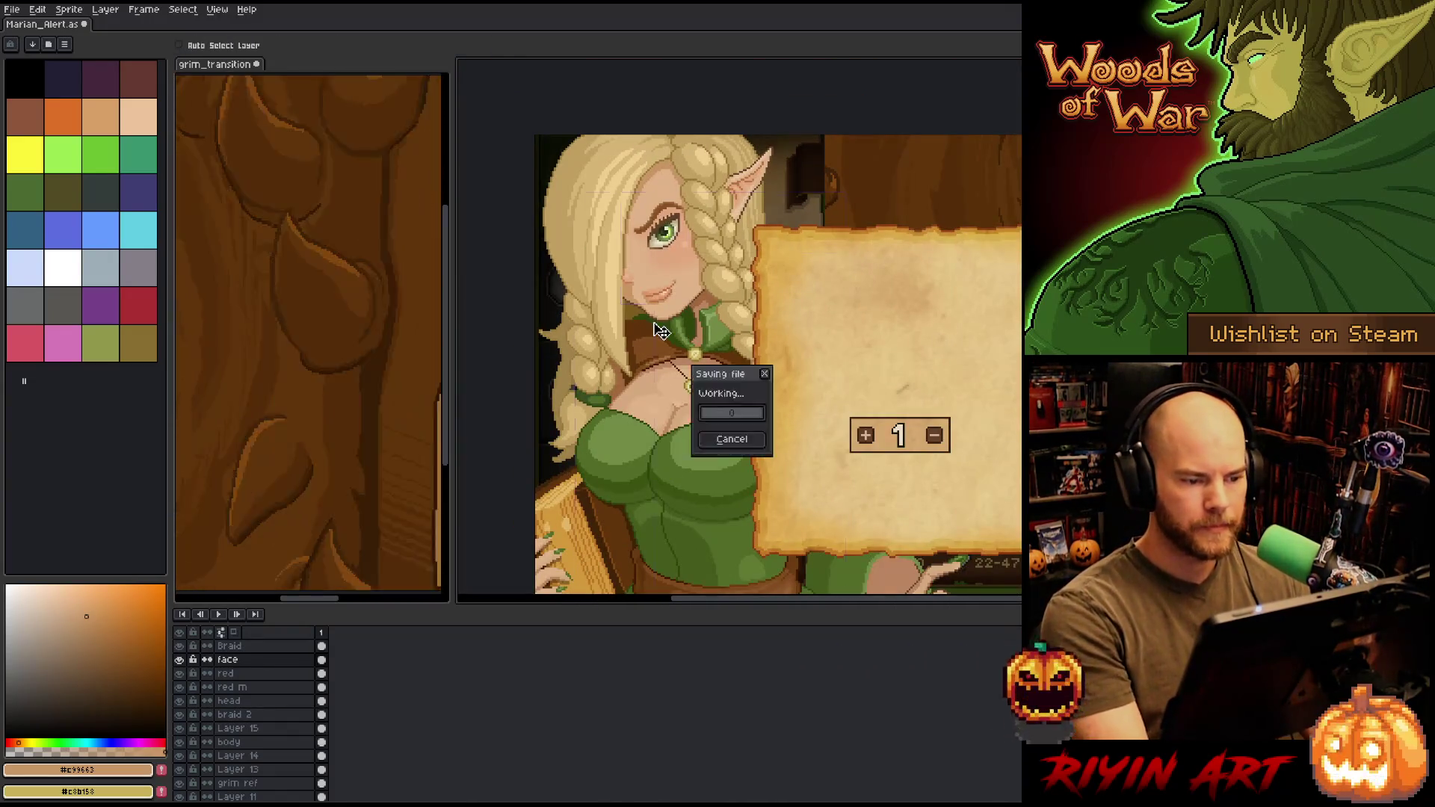
# - Add two reddish blush pixels along the cheek edge, then sample the hair's olive tone
pyautogui.press('+')
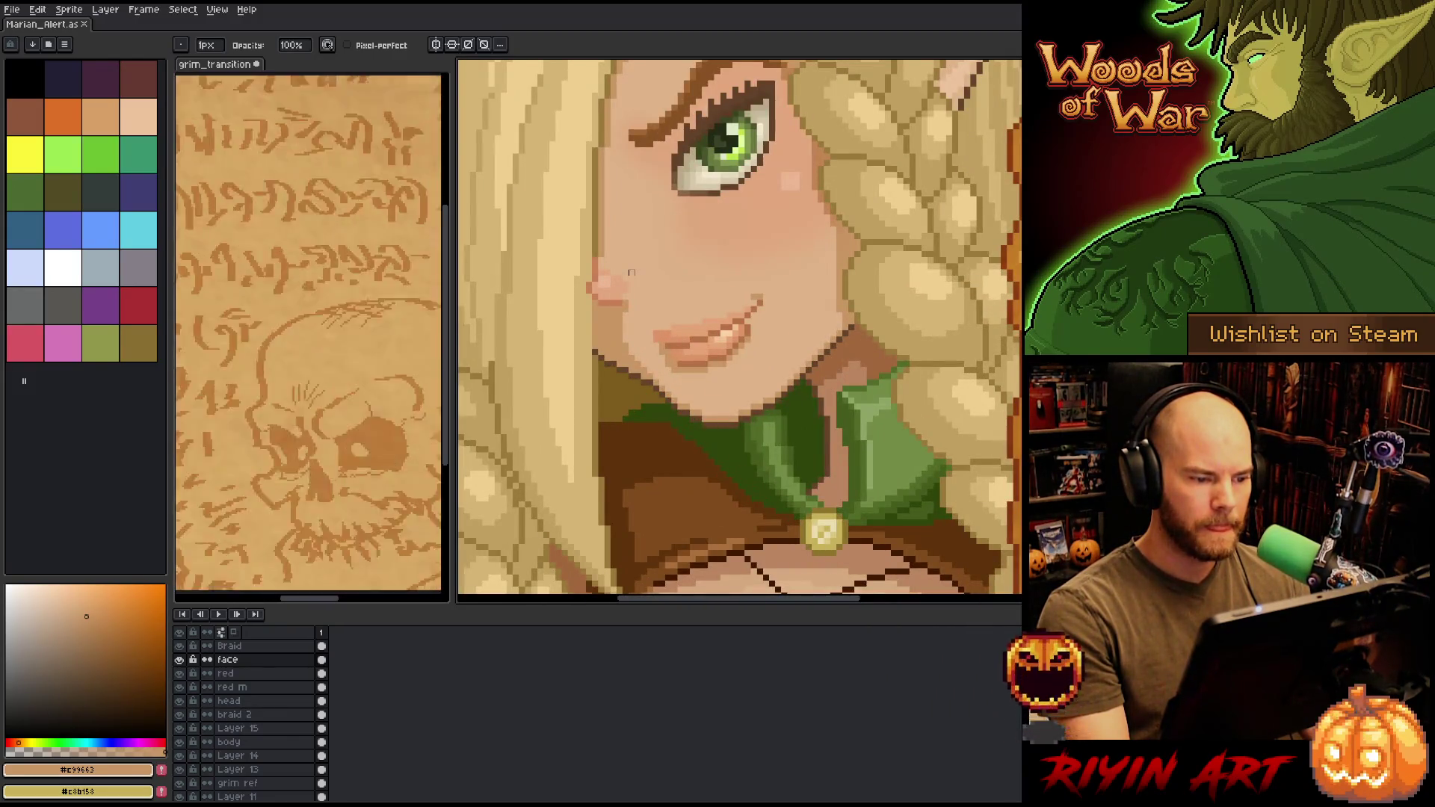
pyautogui.press('+')
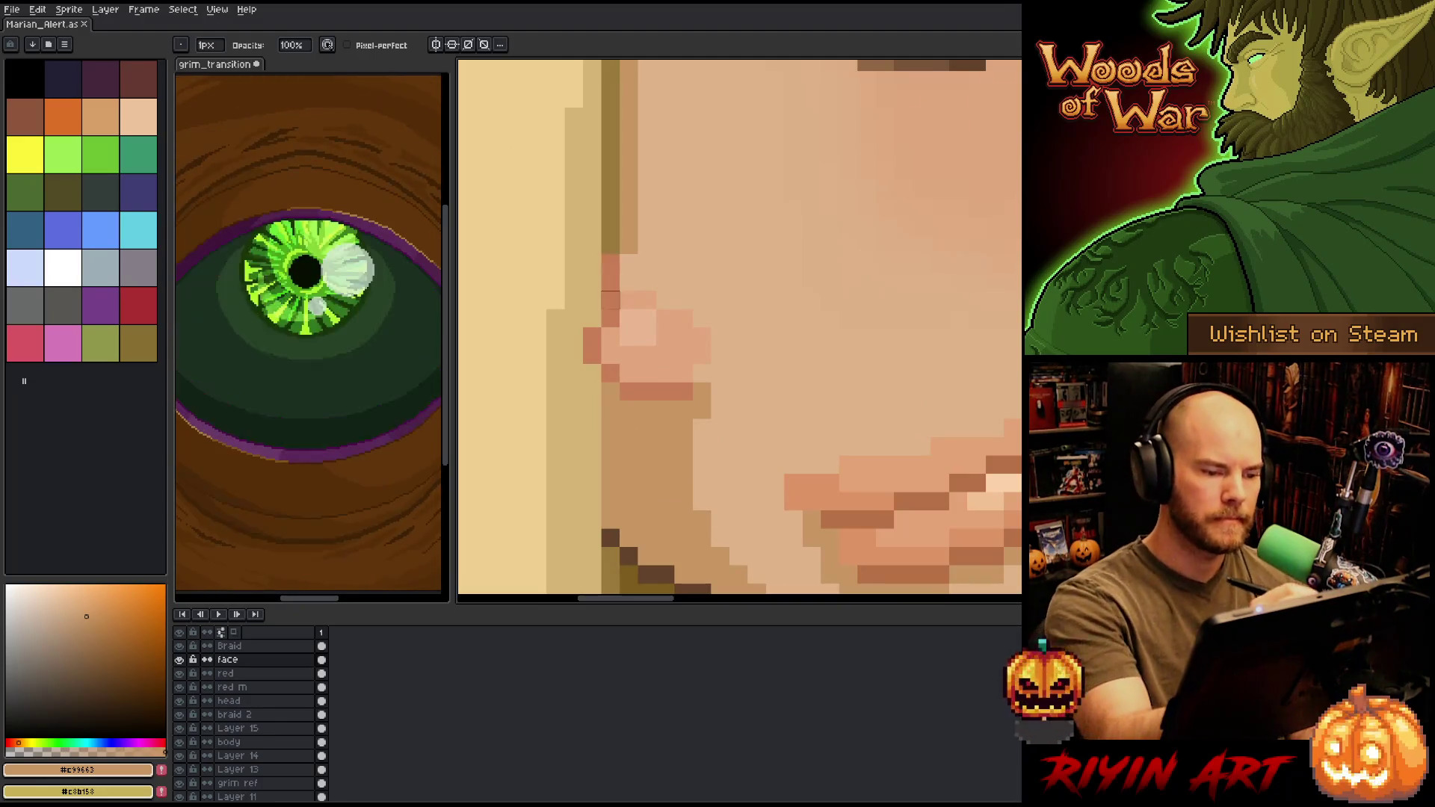
pyautogui.keyDown('alt'); pyautogui.click(609, 281); pyautogui.keyUp('alt')
pyautogui.click(628, 245)
pyautogui.click(627, 226)
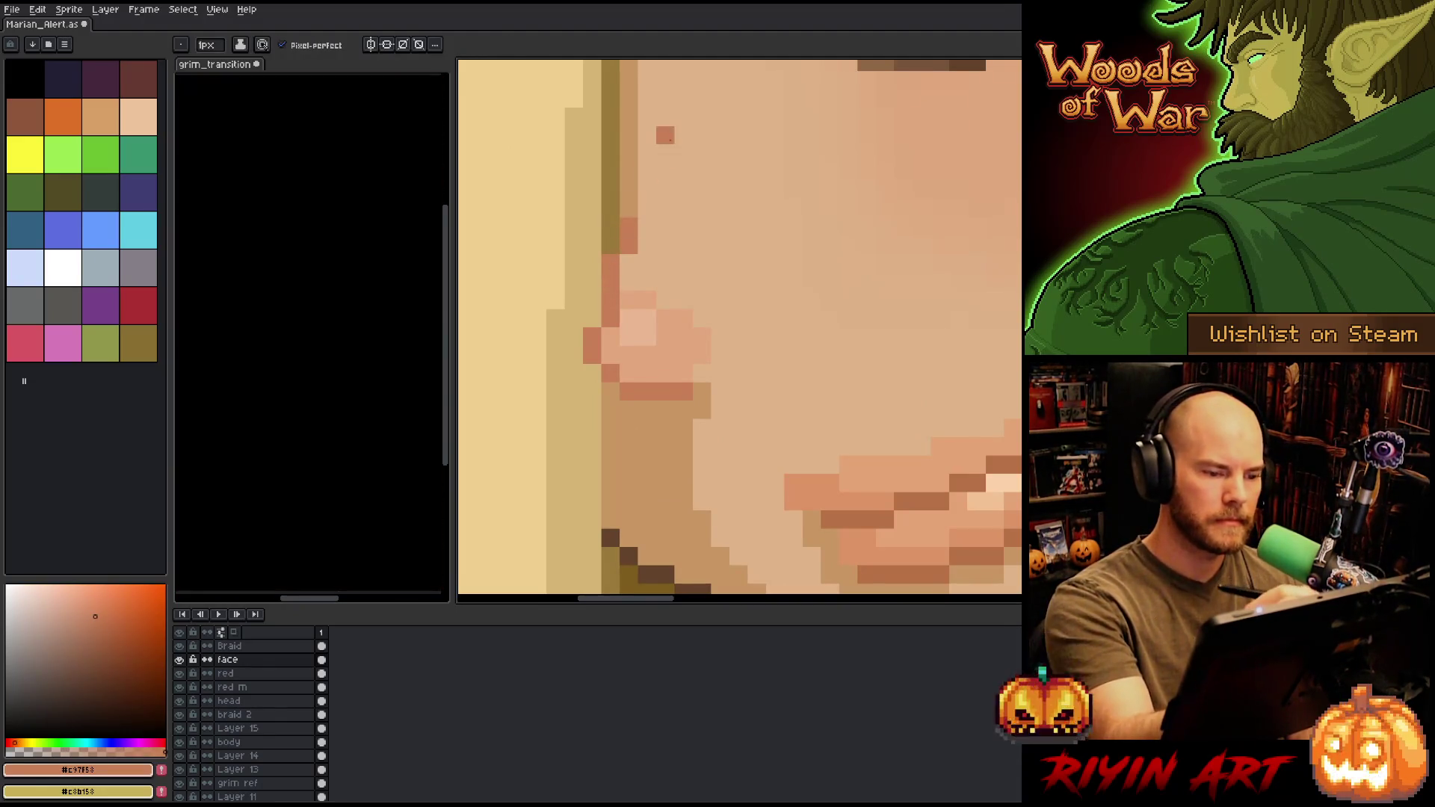
pyautogui.hotkey('ctrl', 'z')
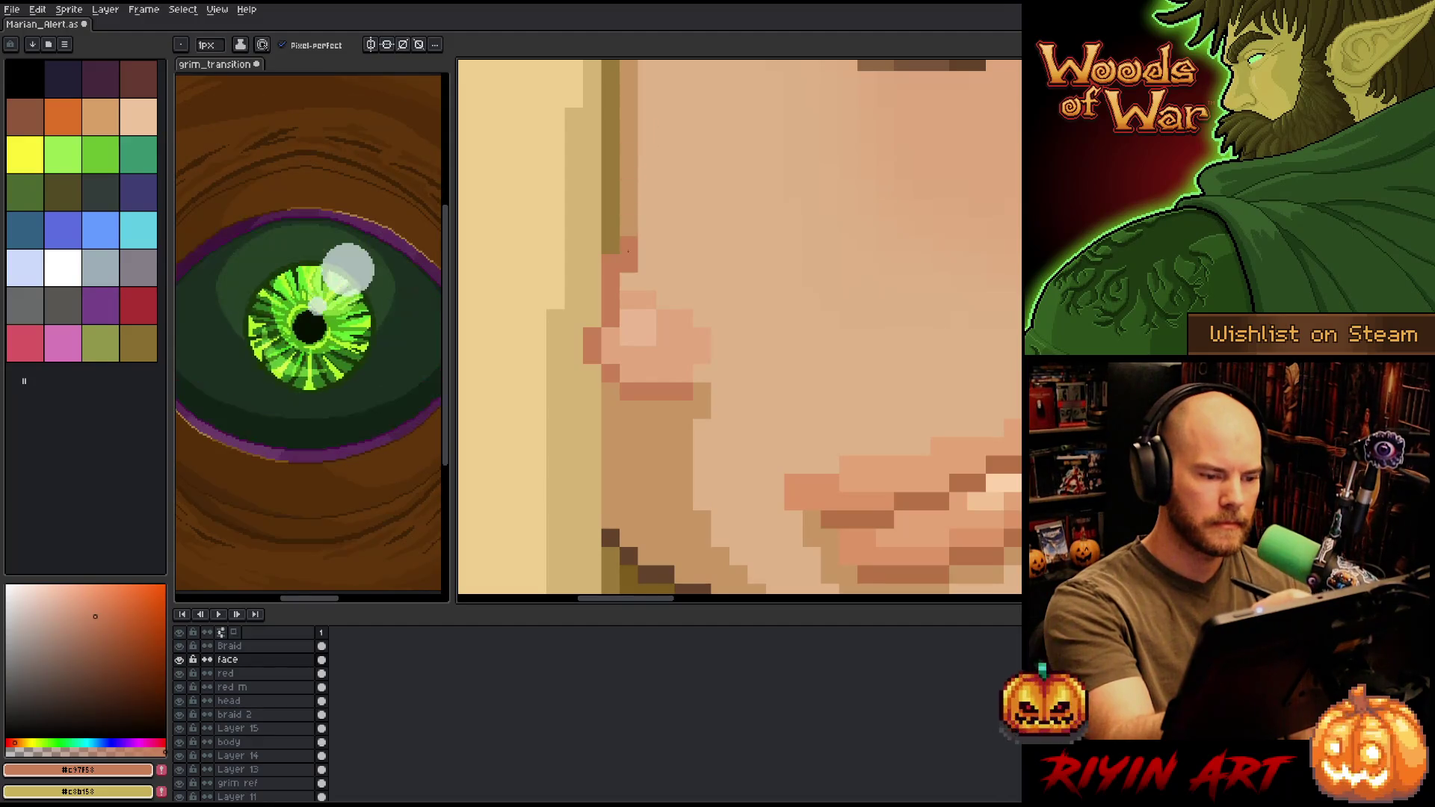
pyautogui.keyDown('alt'); pyautogui.click(611, 246); pyautogui.keyUp('alt')
pyautogui.scroll(-5, 687, 321)
pyautogui.scroll(-2, 687, 322)
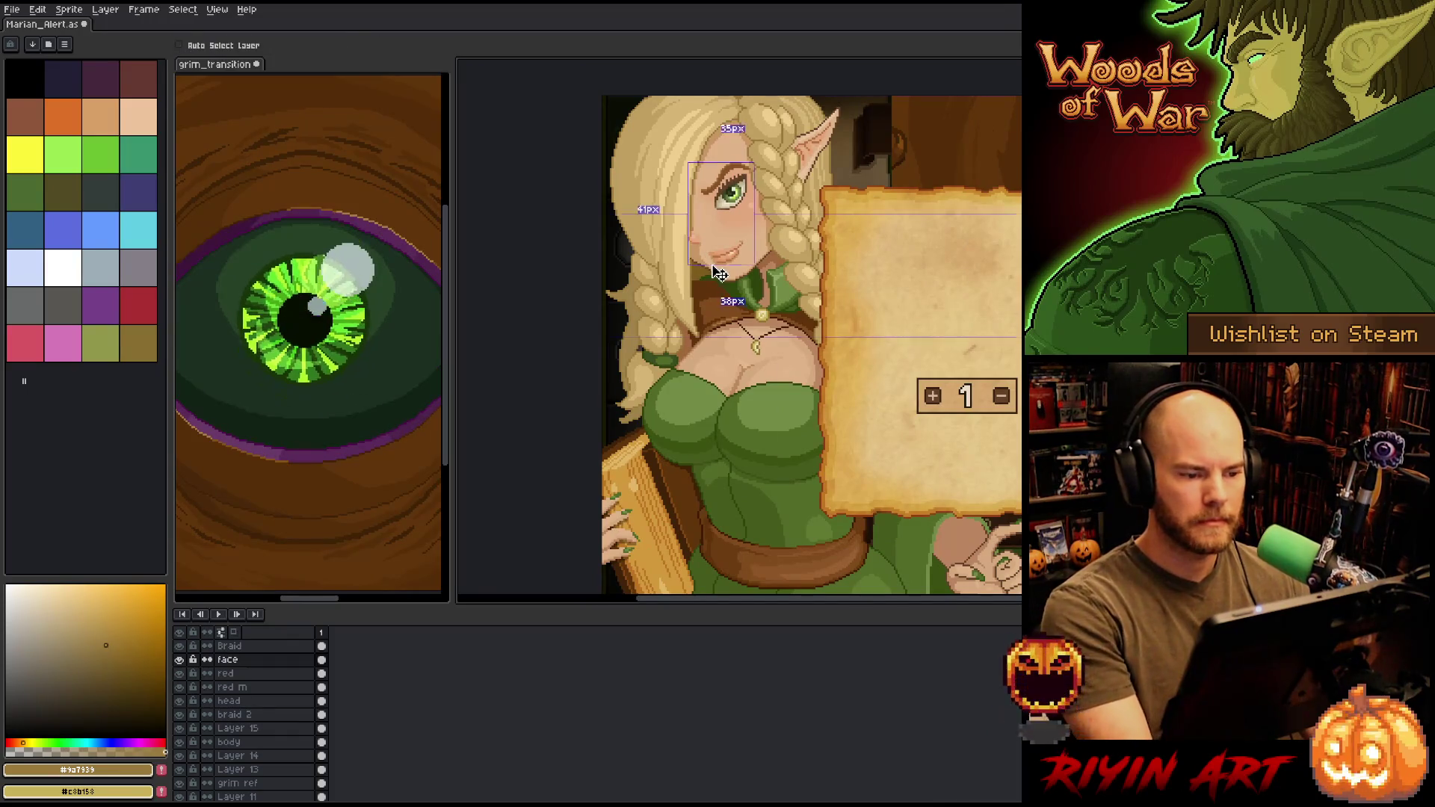
# - Sample the mid and light skin tones from the face and chin to touch up the mouth and collar
pyautogui.scroll(1, 689, 290)
pyautogui.scroll(-1, 689, 290)
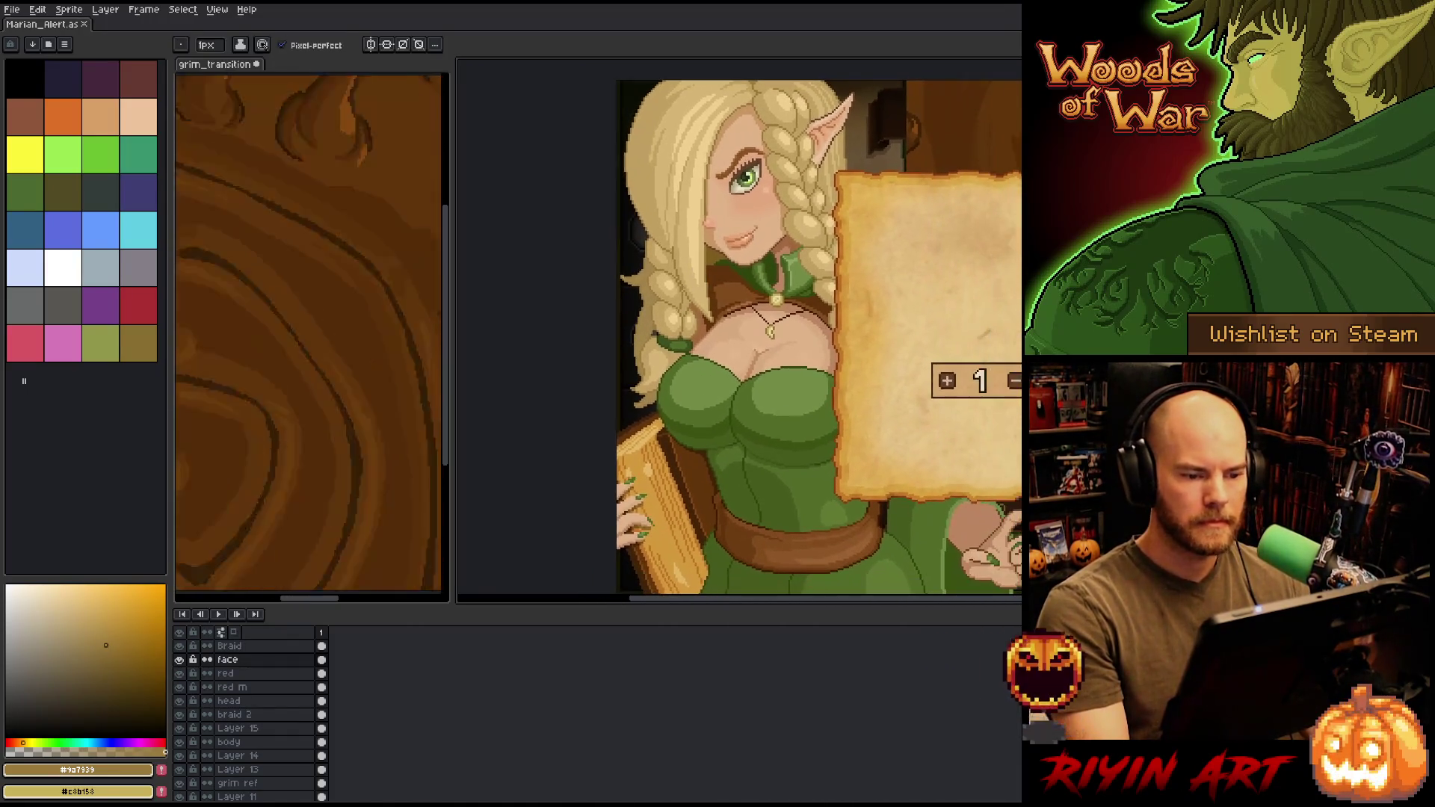
pyautogui.scroll(4, 629, 214)
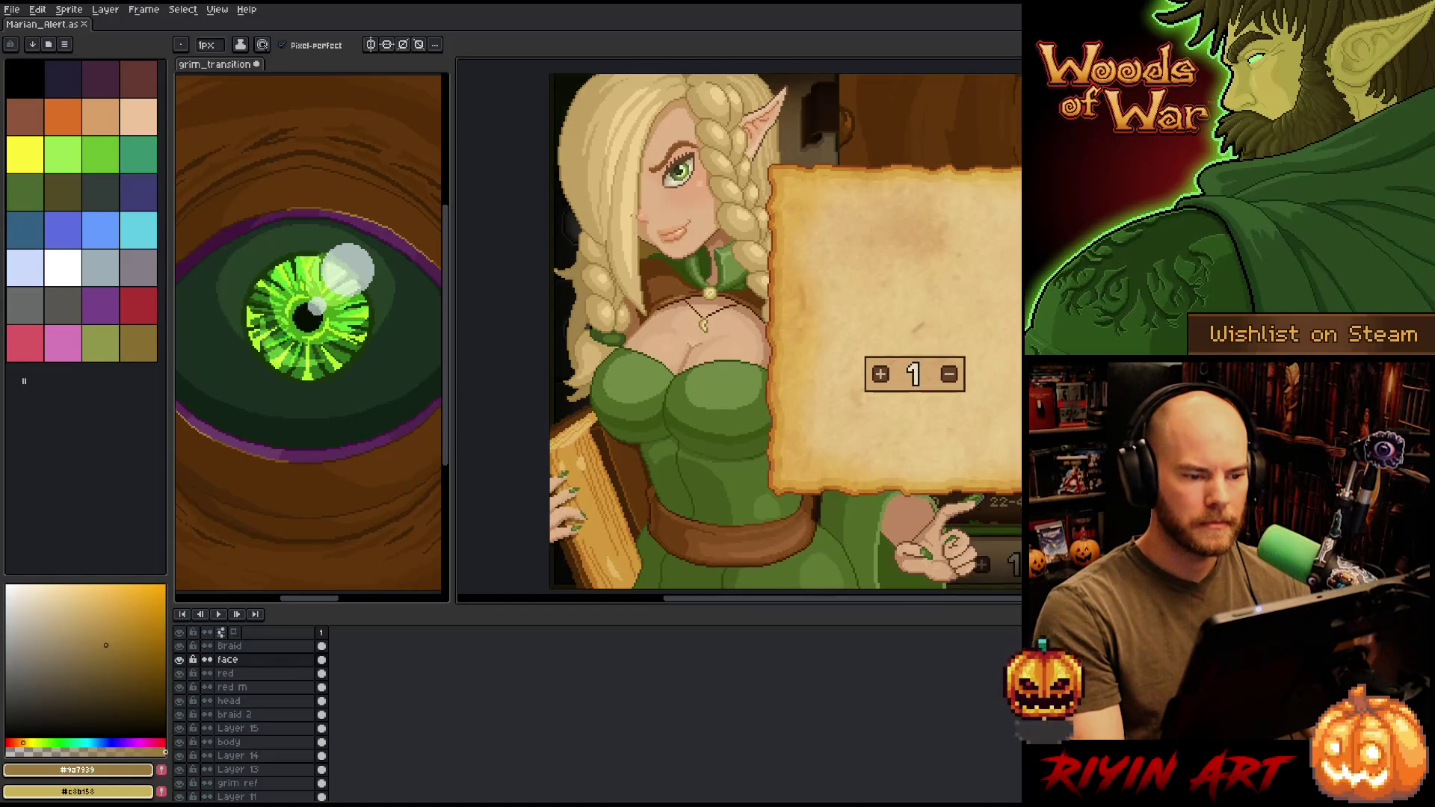
pyautogui.keyDown('alt'); pyautogui.click(685, 243); pyautogui.keyUp('alt')
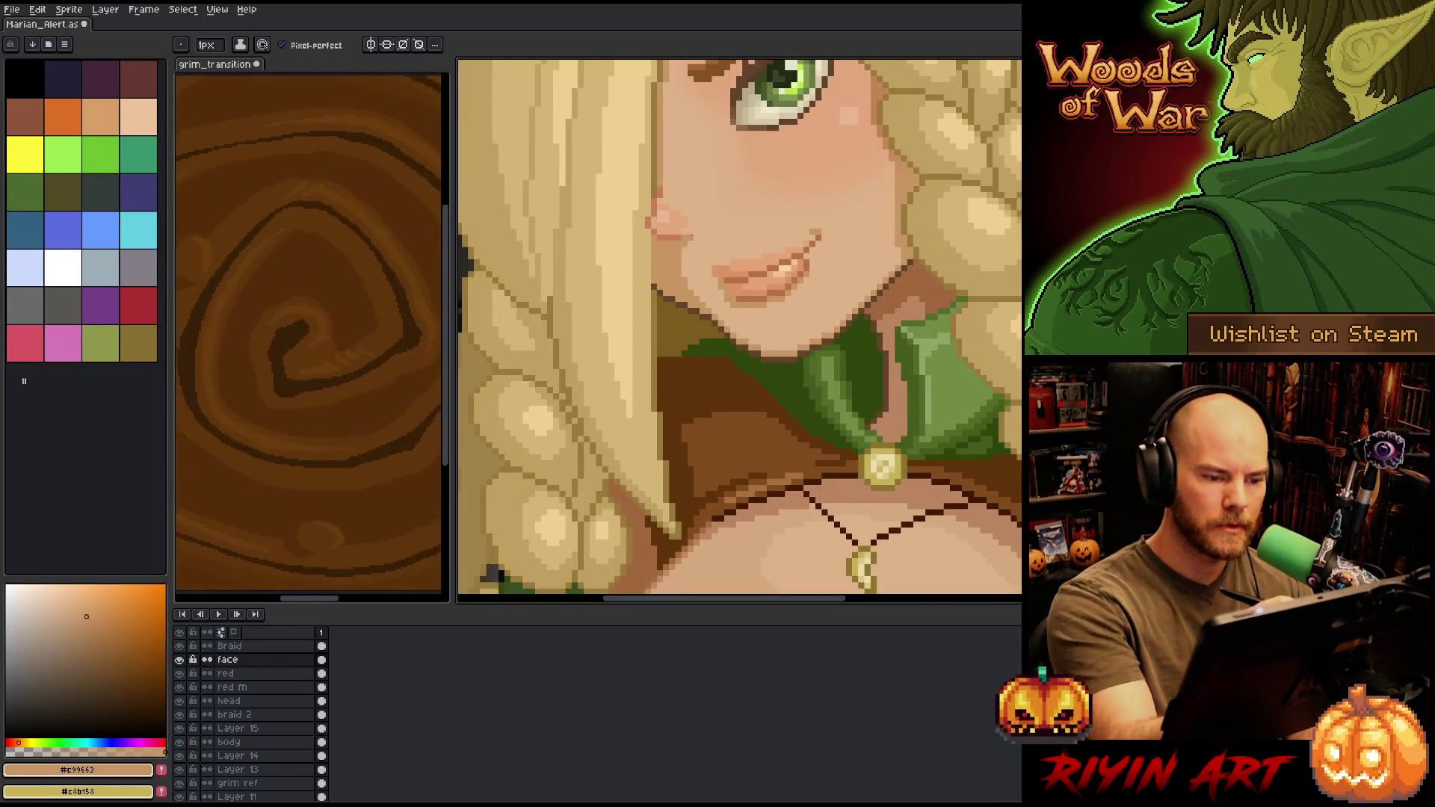
pyautogui.scroll(-4, 714, 201)
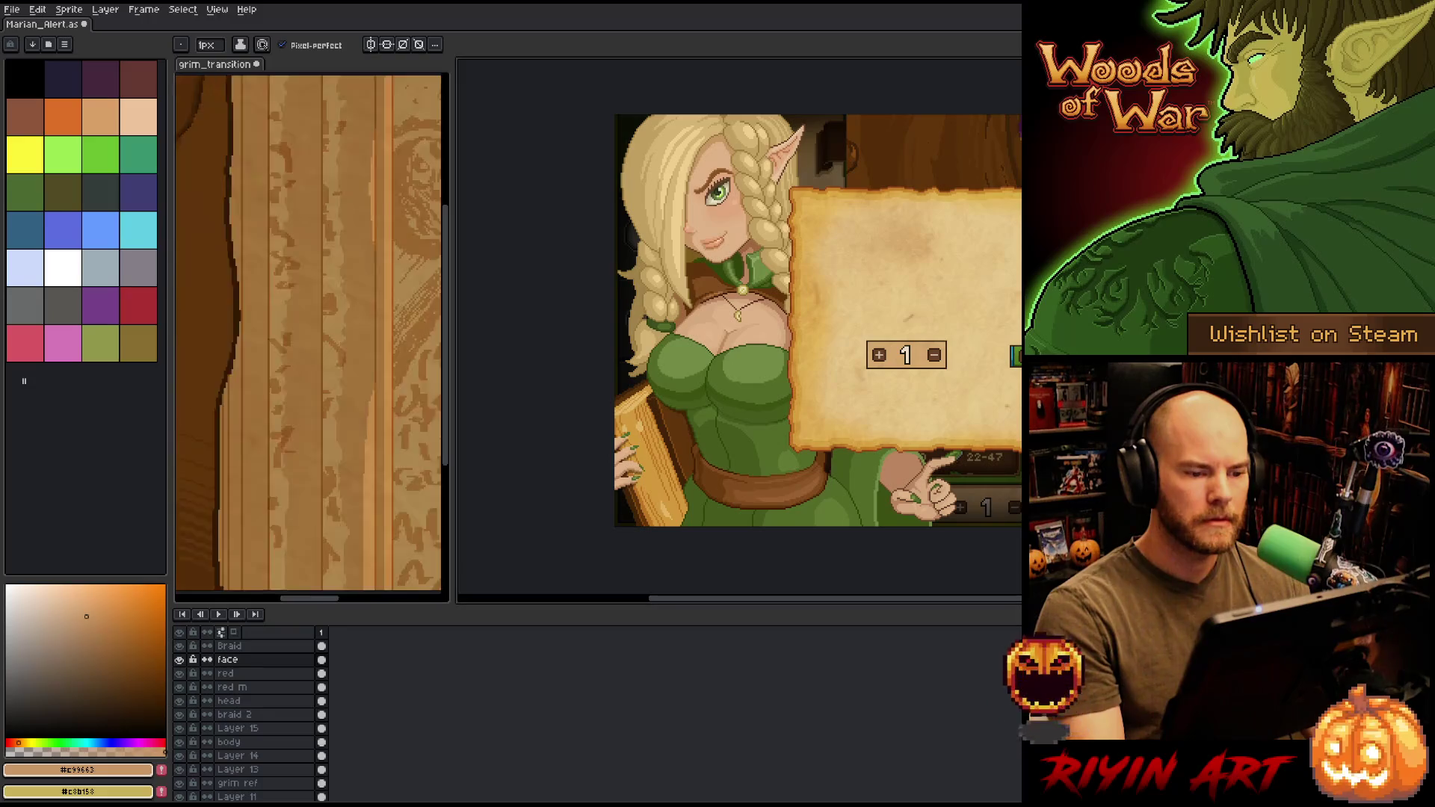
pyautogui.scroll(4, 721, 235)
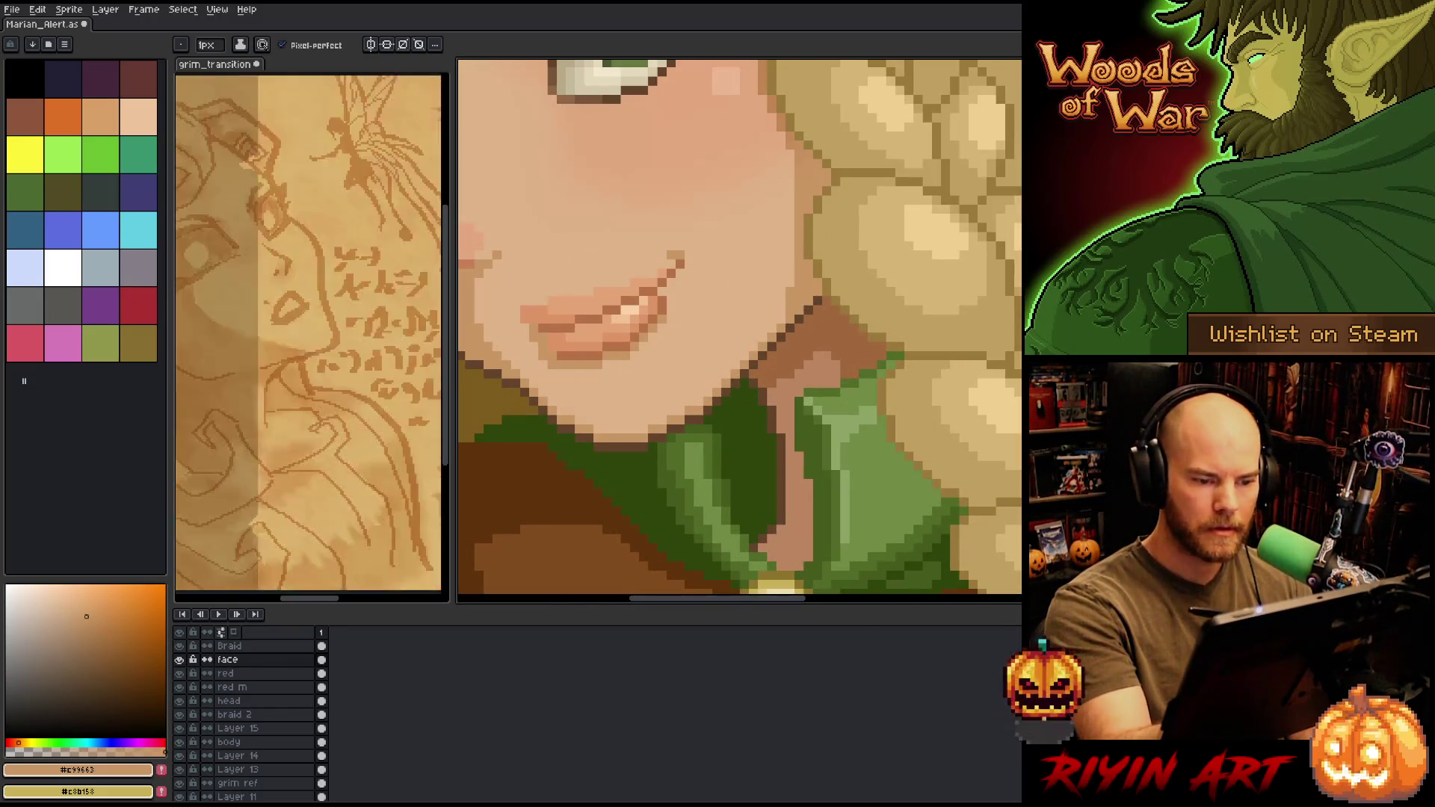
pyautogui.keyDown('alt'); pyautogui.click(800, 300); pyautogui.keyUp('alt')
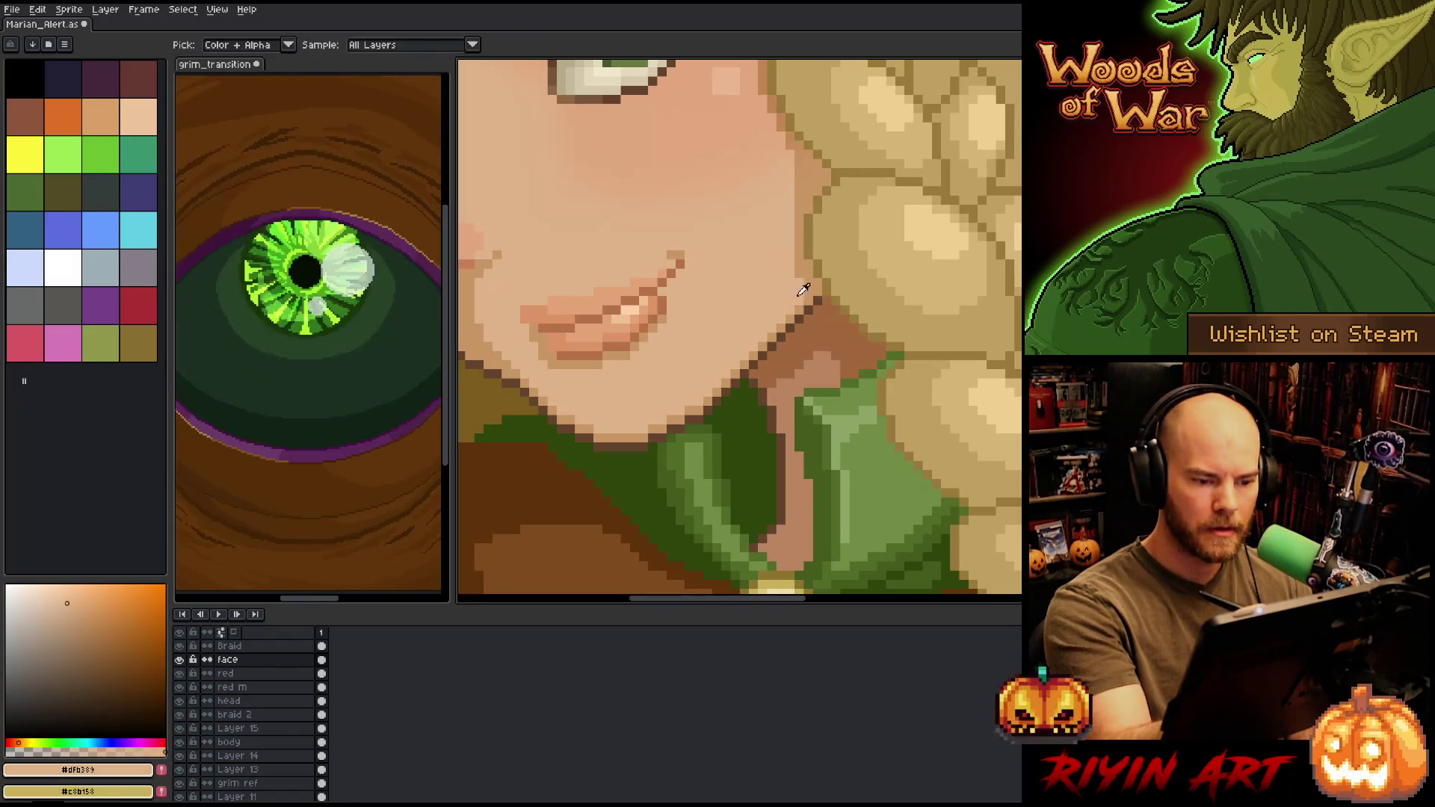
# - Save the Marian_Alert sprite with Ctrl+S
pyautogui.hotkey('ctrl', 's')
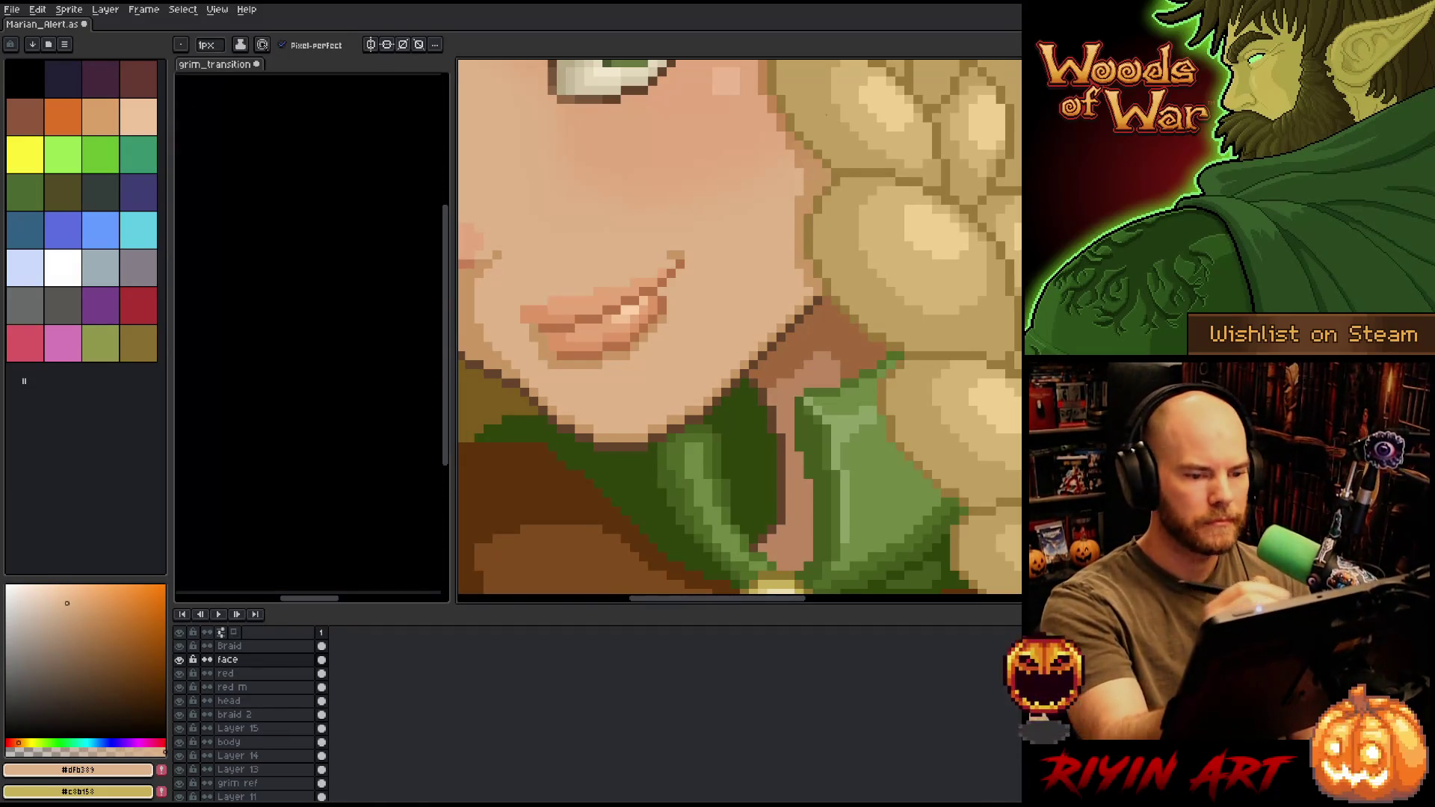
pyautogui.scroll(-3, 1013, 340)
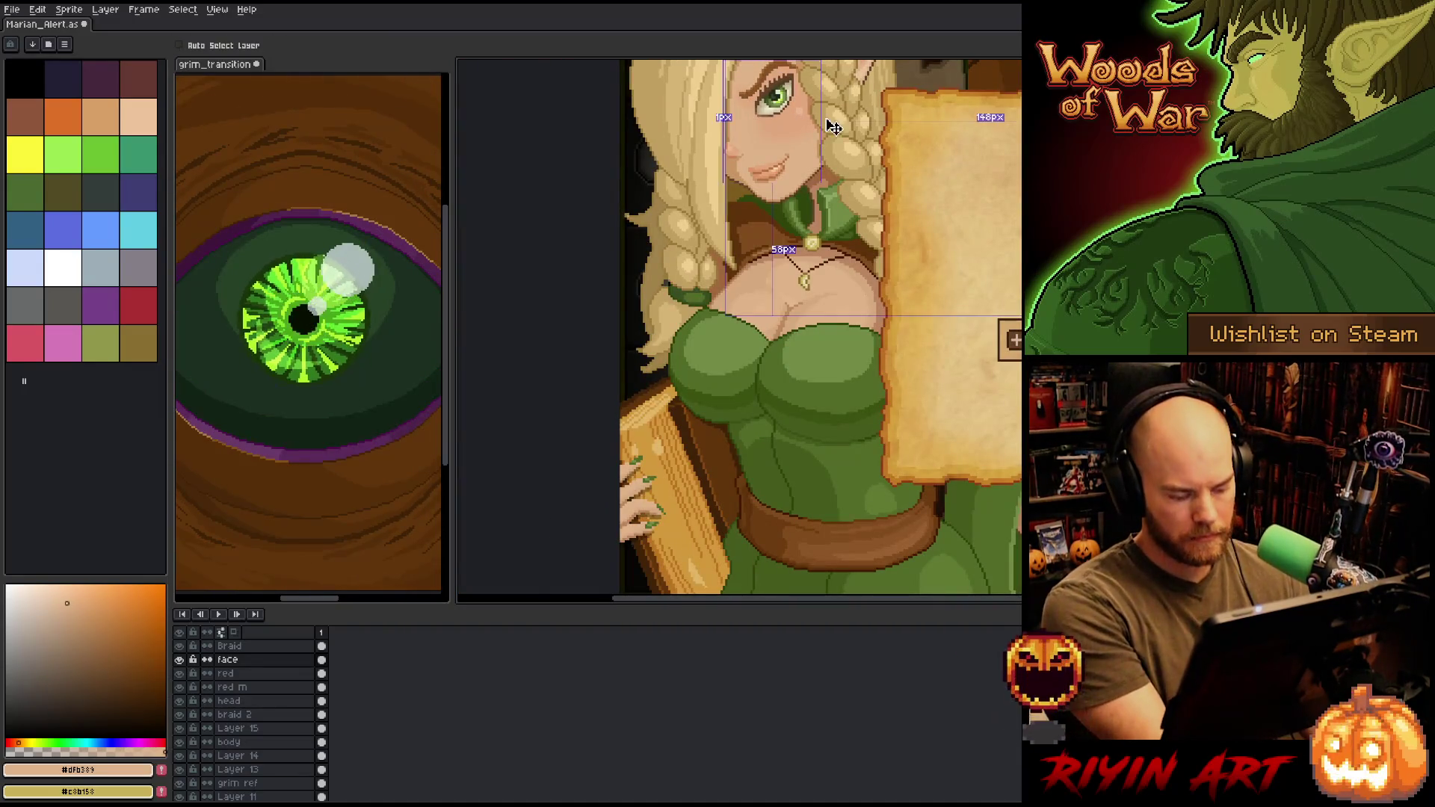
pyautogui.scroll(4, 722, 363)
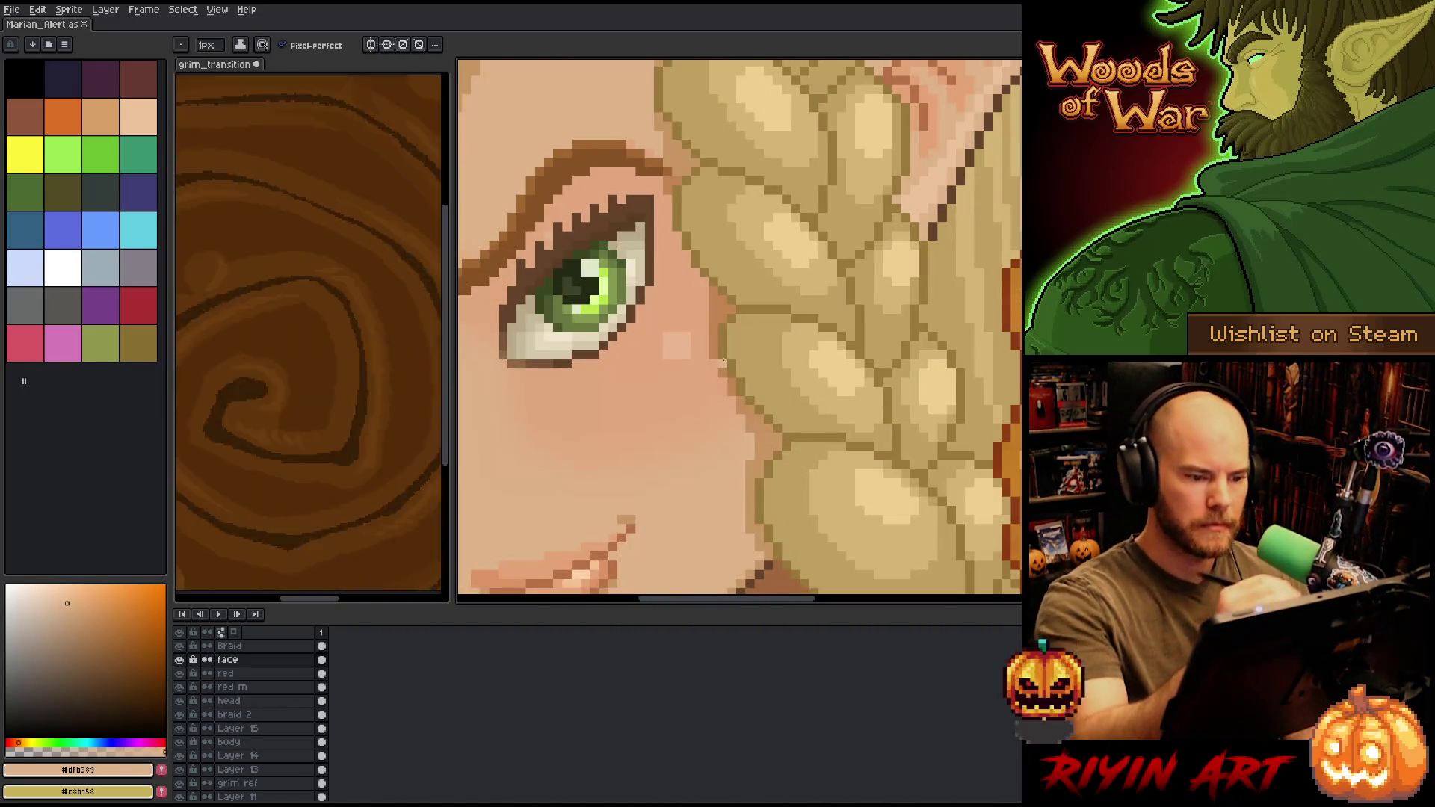
# - Sample a dark skin tone, brighten a braid-outline pixel beside the eye, and move to the red m layer
pyautogui.keyDown('alt'); pyautogui.click(718, 312); pyautogui.keyUp('alt')
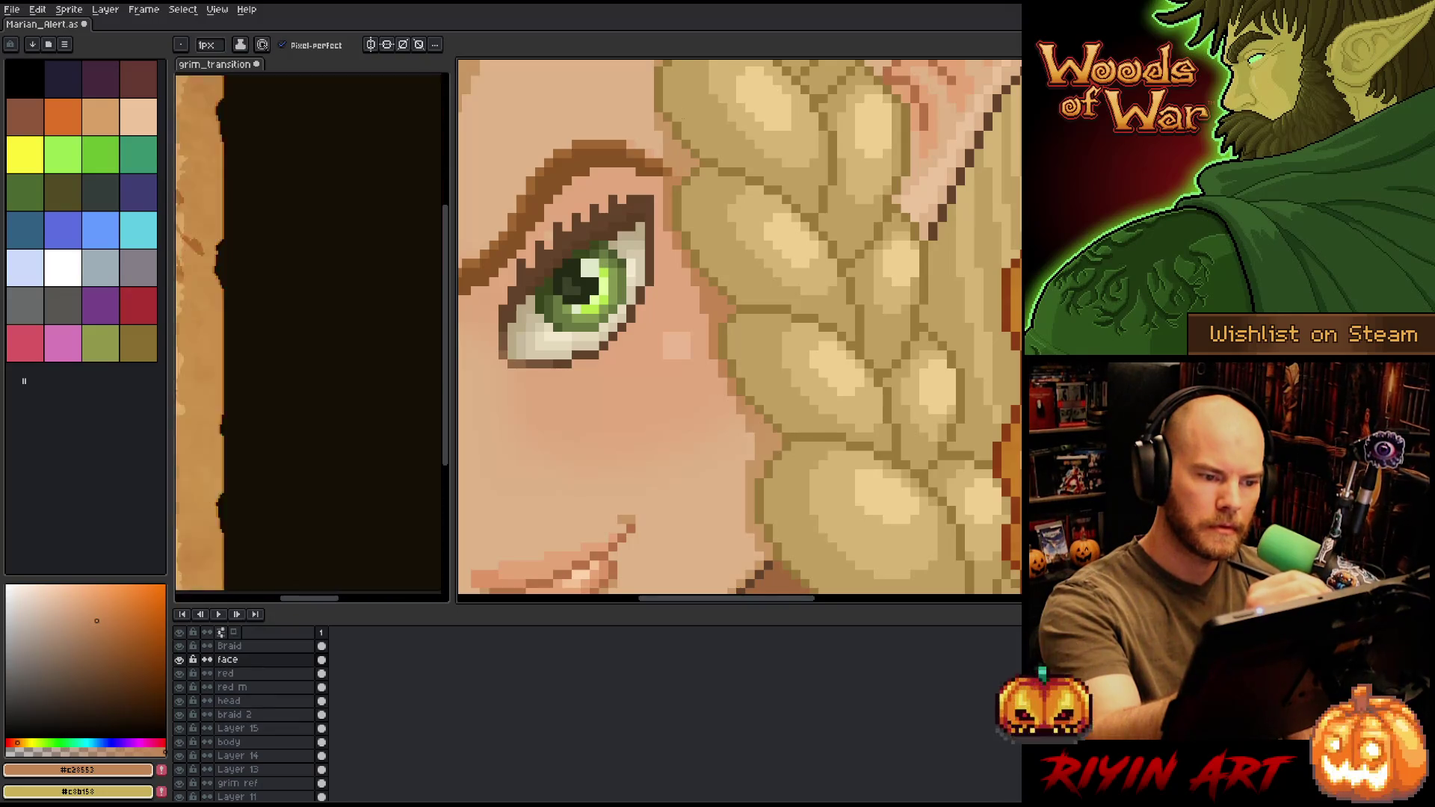
pyautogui.press('-')
pyautogui.press('-')
pyautogui.press('-')
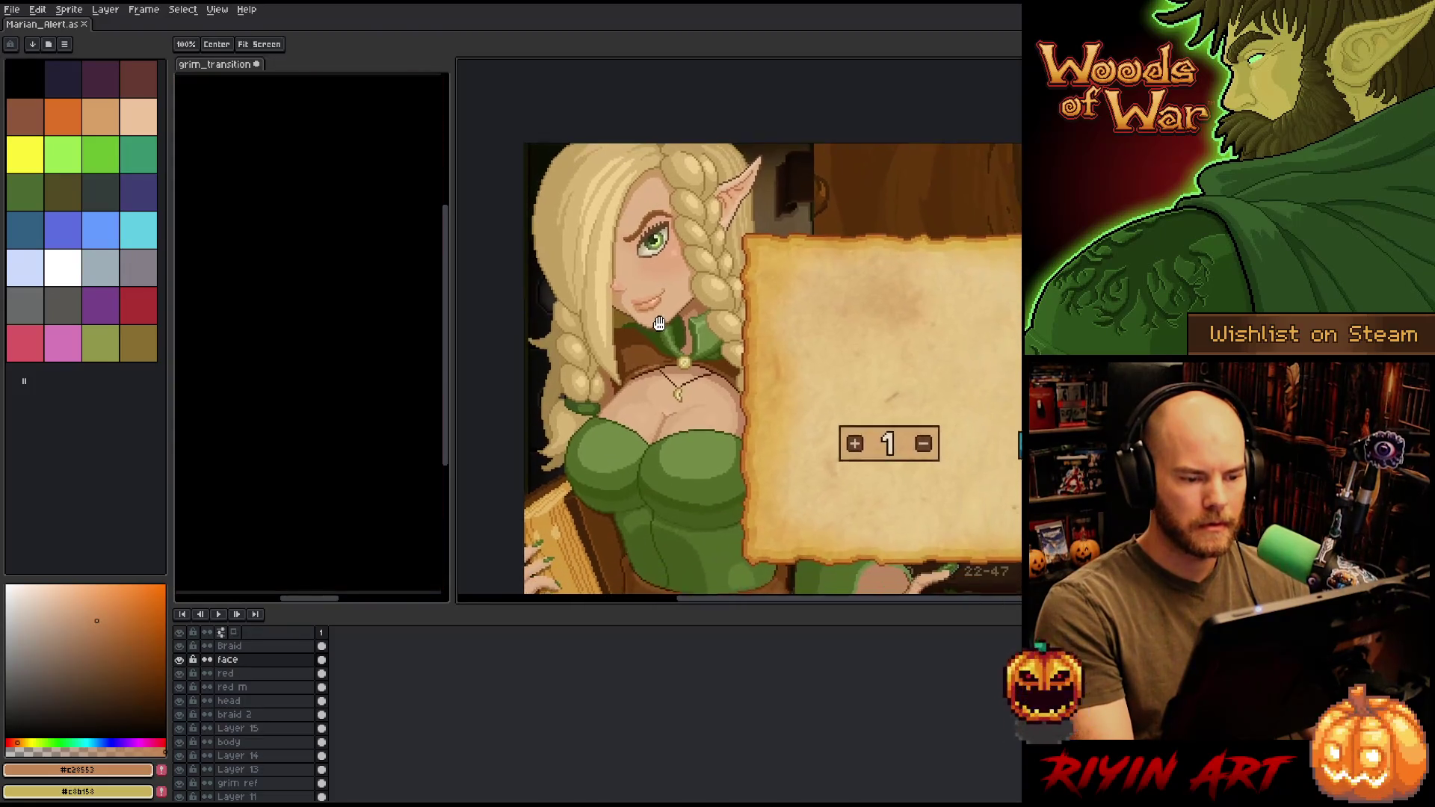
pyautogui.scroll(3, 668, 224)
pyautogui.press('e')
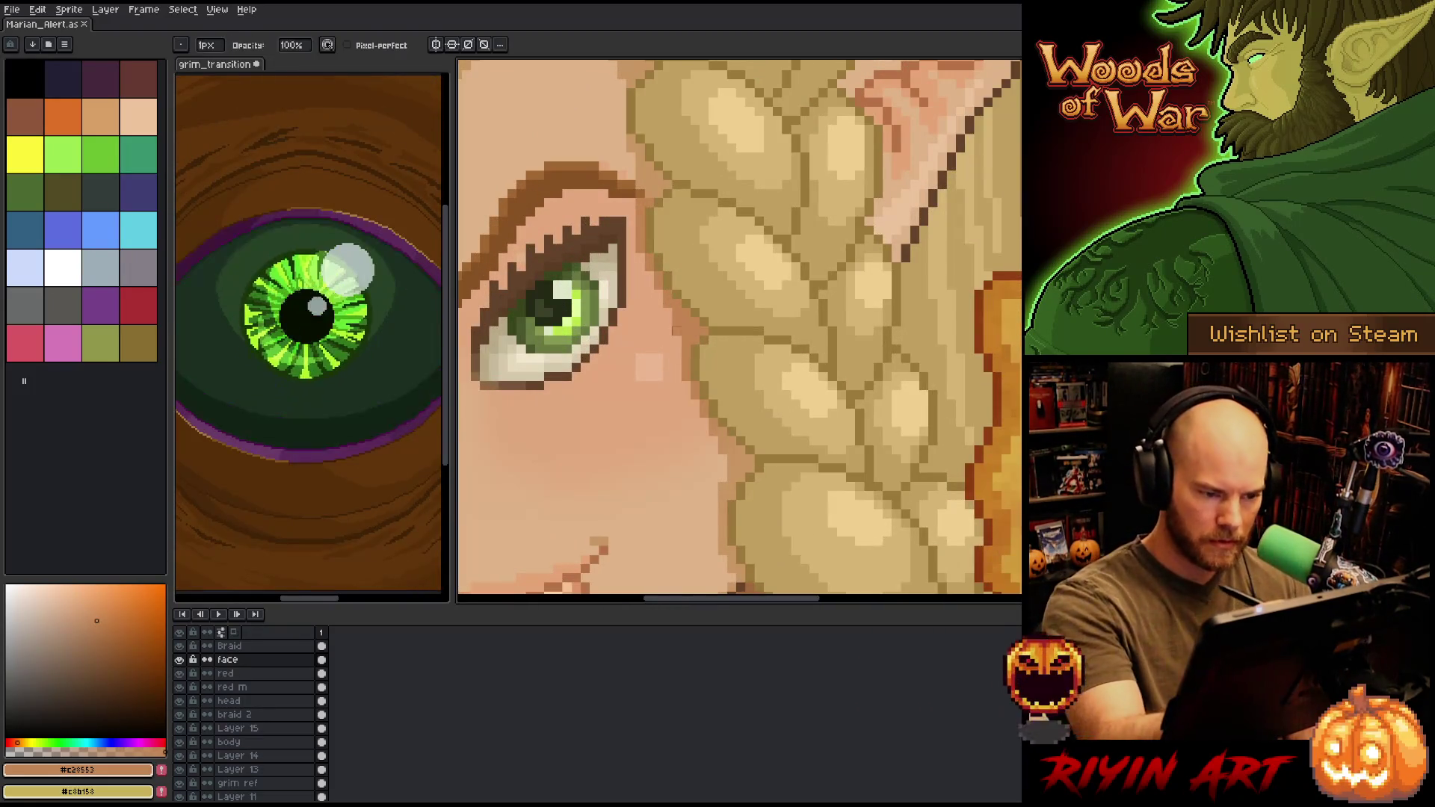
pyautogui.click(668, 322)
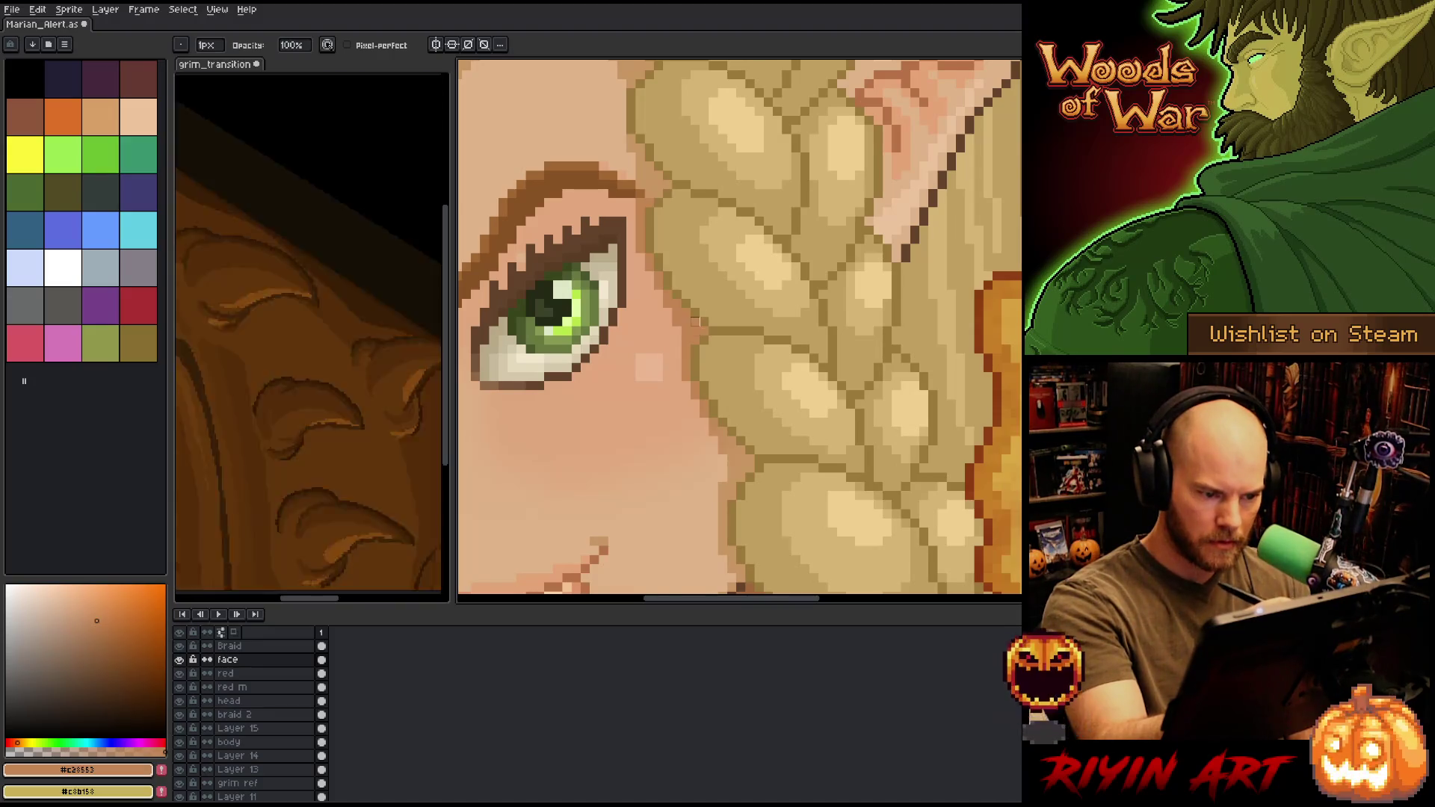
pyautogui.press('Down')
pyautogui.press('Down')
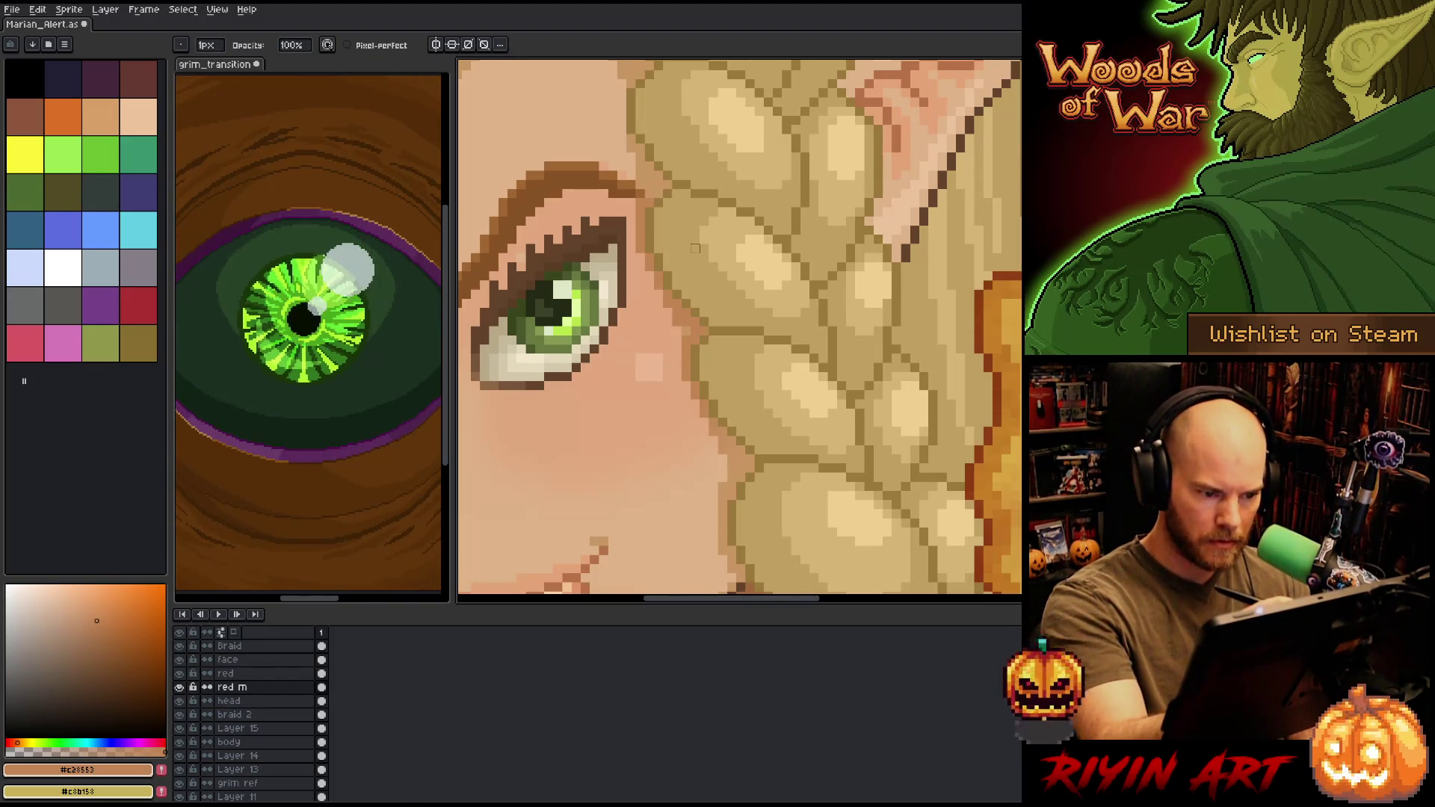
pyautogui.keyDown('alt'); pyautogui.click(676, 322); pyautogui.keyUp('alt')
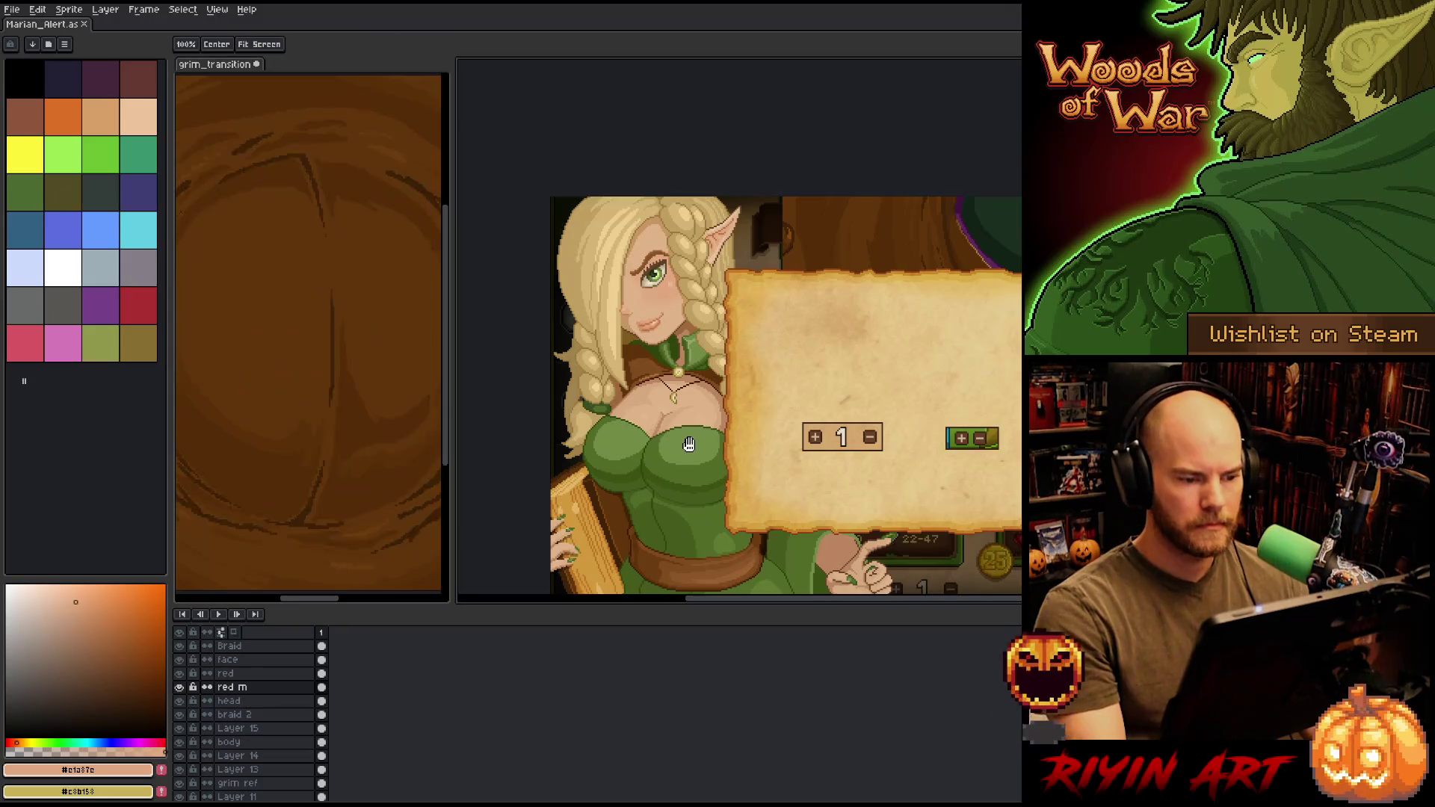
# - Zoom toward the face and pick the dark brown eyelash colour
pyautogui.moveTo(688, 443); pyautogui.dragTo(674, 407)
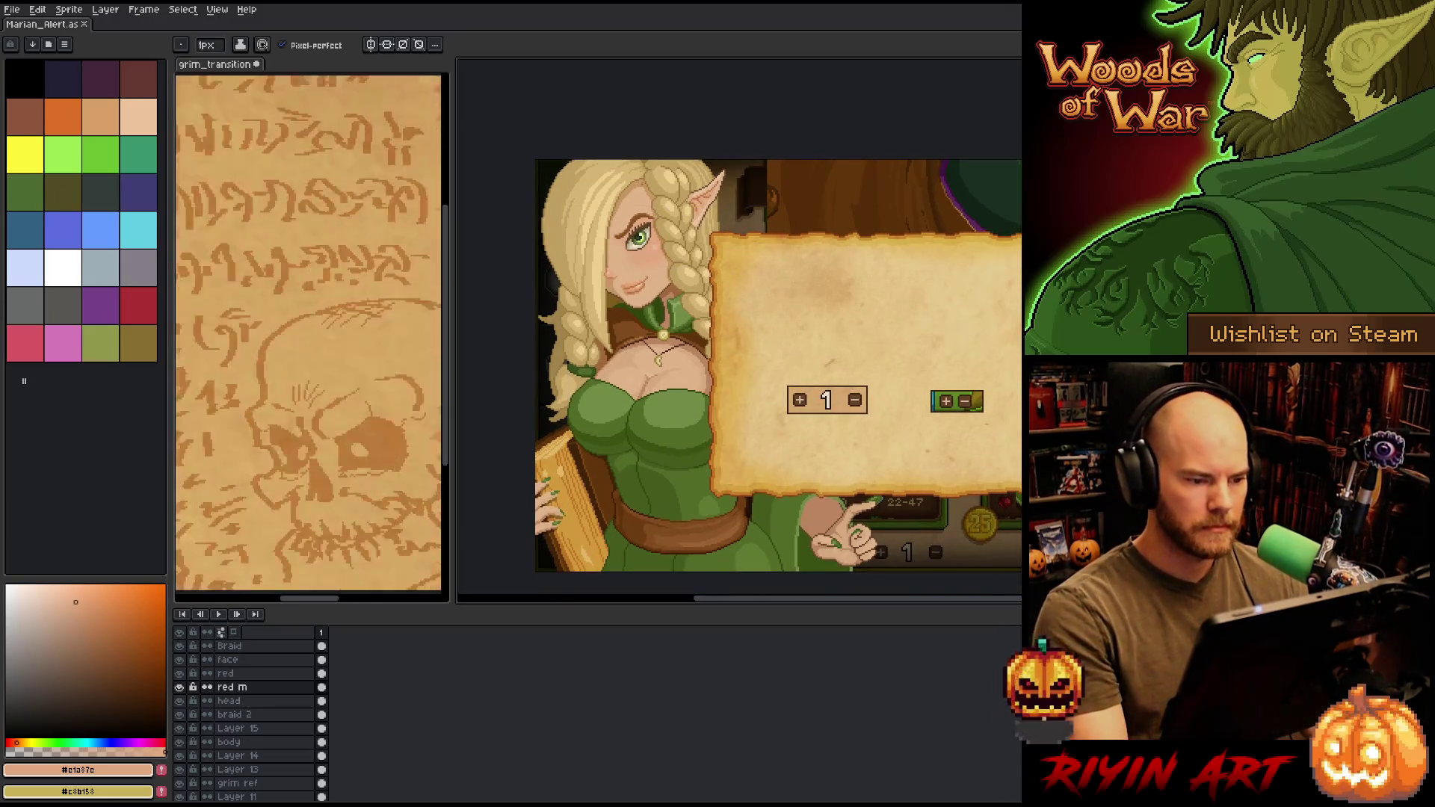
pyautogui.scroll(5, 631, 190)
pyautogui.keyDown('alt'); pyautogui.click(720, 500); pyautogui.keyUp('alt')
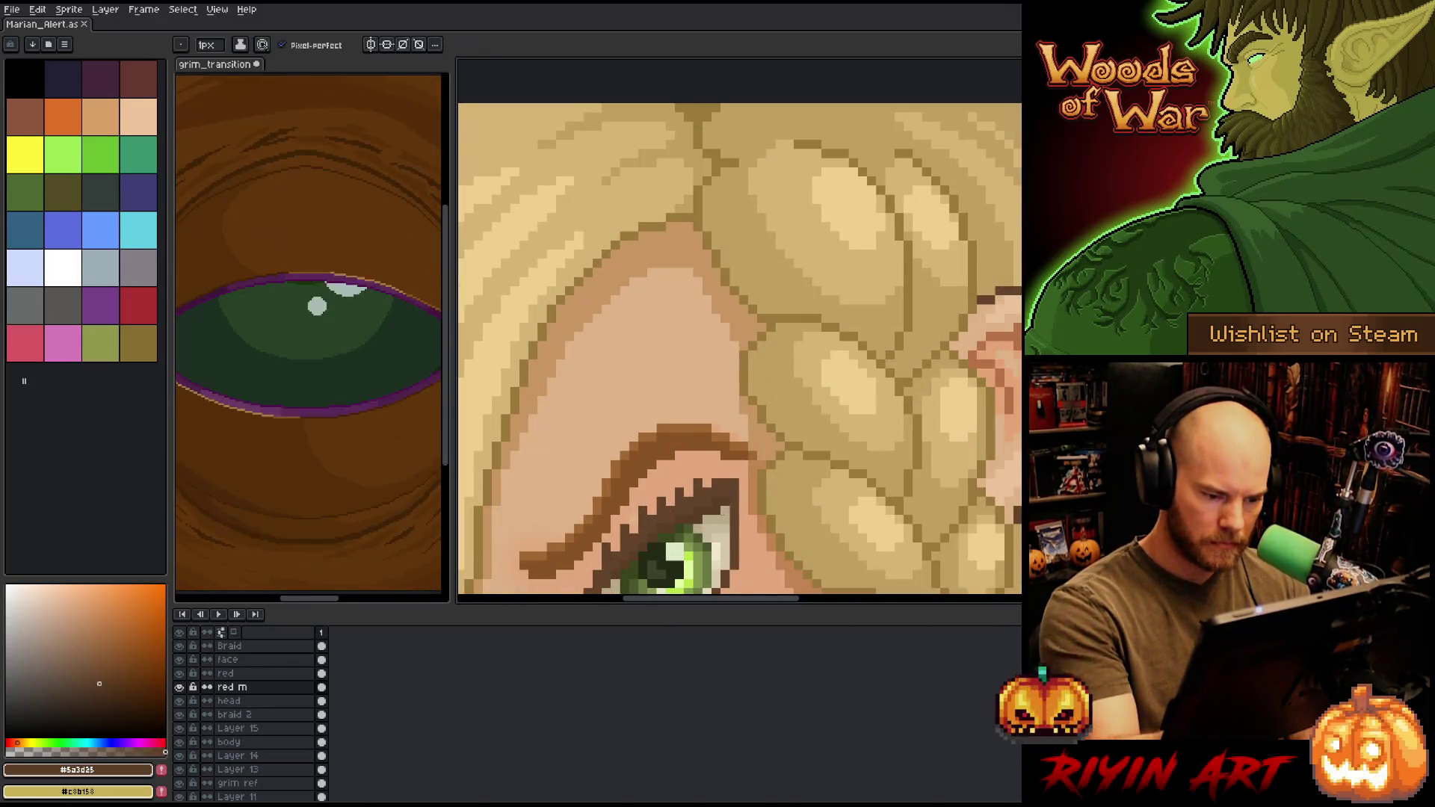
pyautogui.keyDown('ctrl'); pyautogui.click(724, 504); pyautogui.keyUp('ctrl')
pyautogui.scroll(-6, 724, 504)
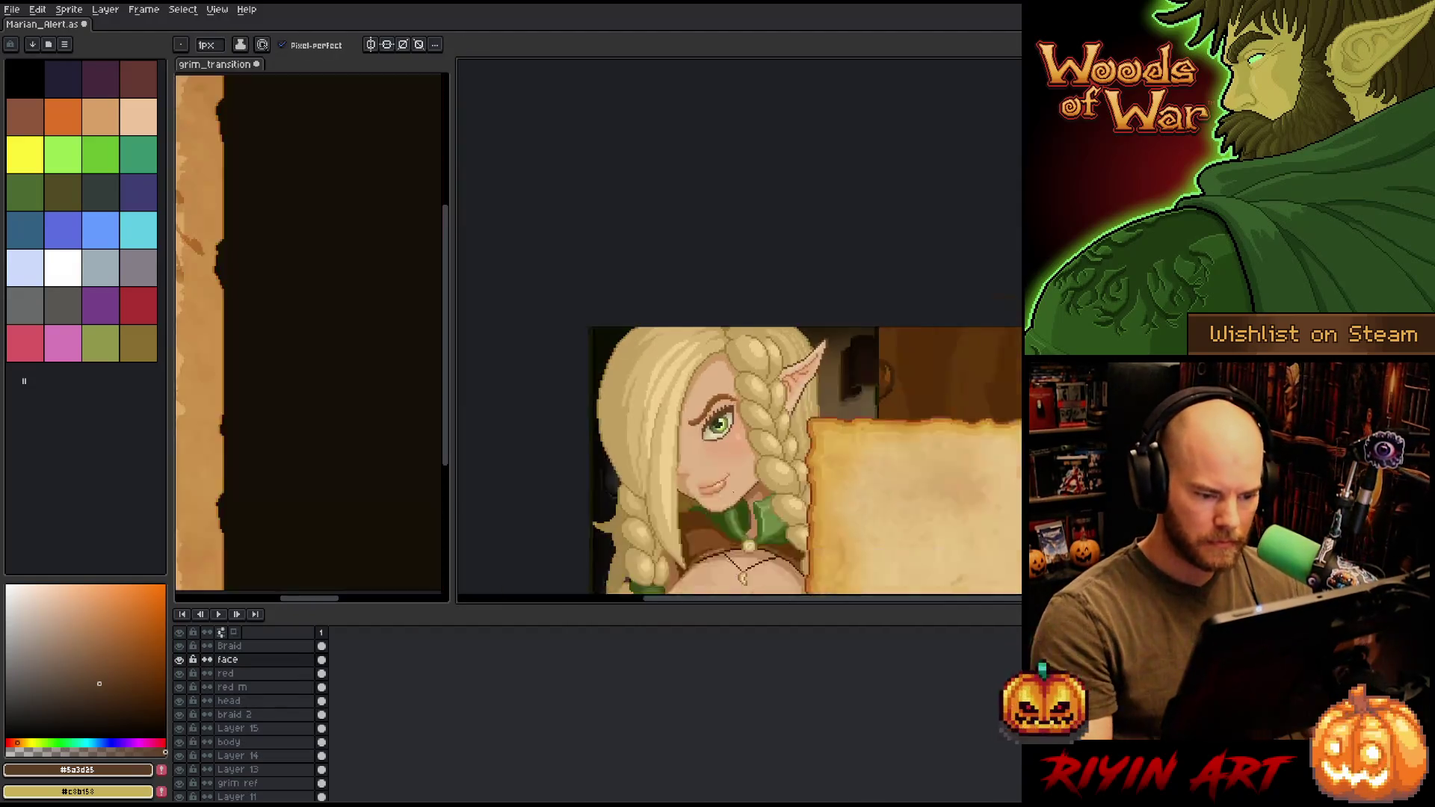
# - Frame the green eye and cheek in close-up, adding a dark beauty-mark pixel beside the eye
pyautogui.moveTo(682, 426); pyautogui.dragTo(680, 420)
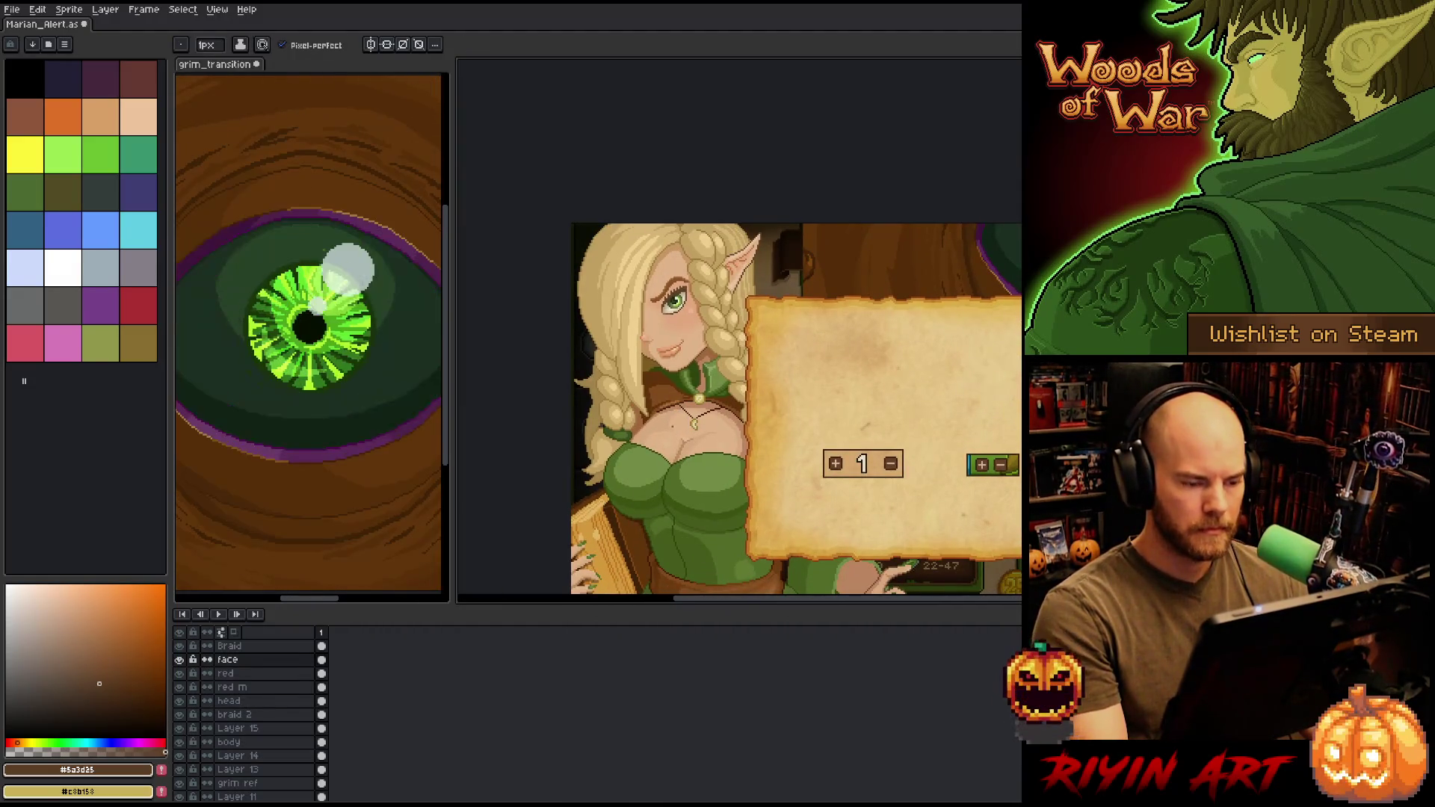
pyautogui.scroll(6, 677, 293)
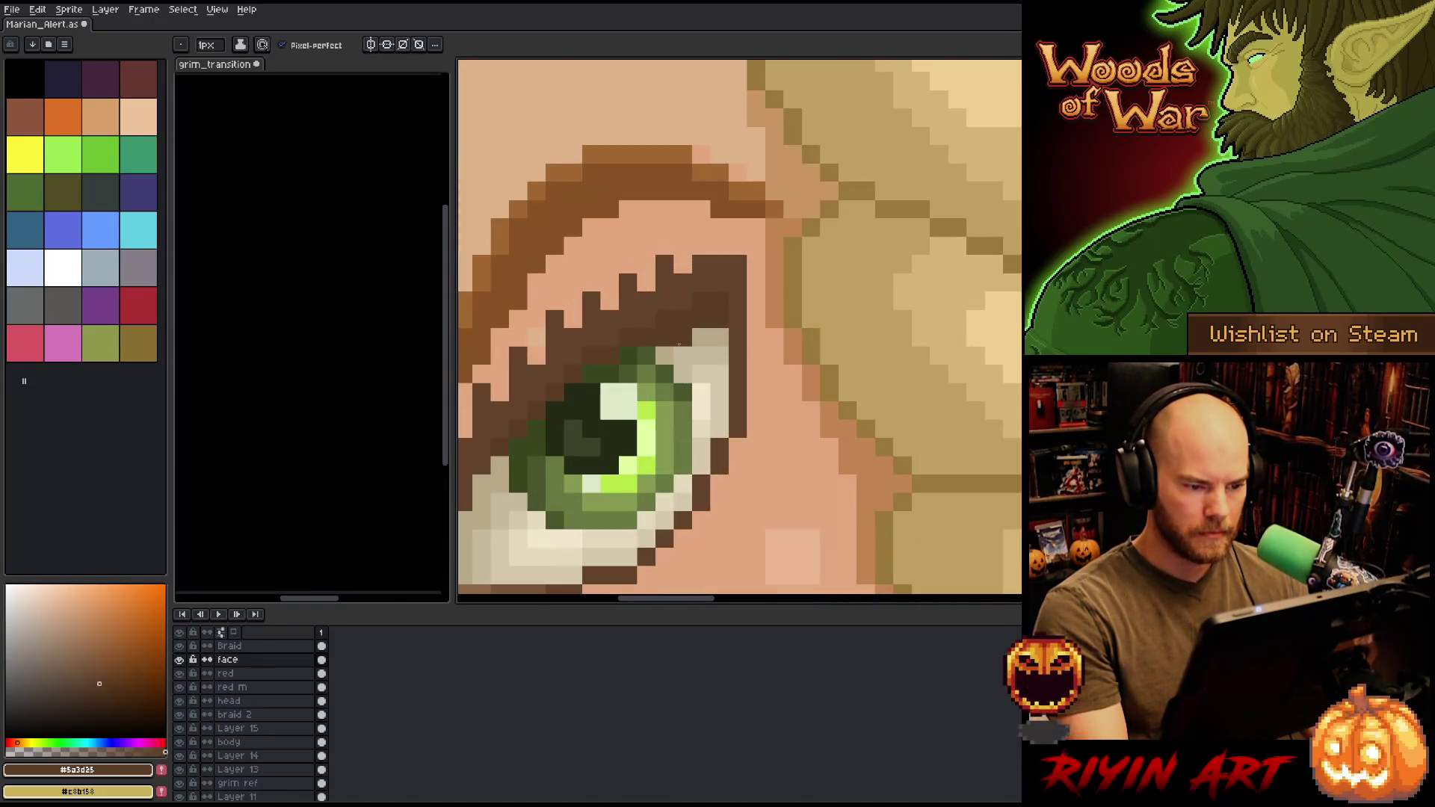
pyautogui.scroll(-7, 711, 337)
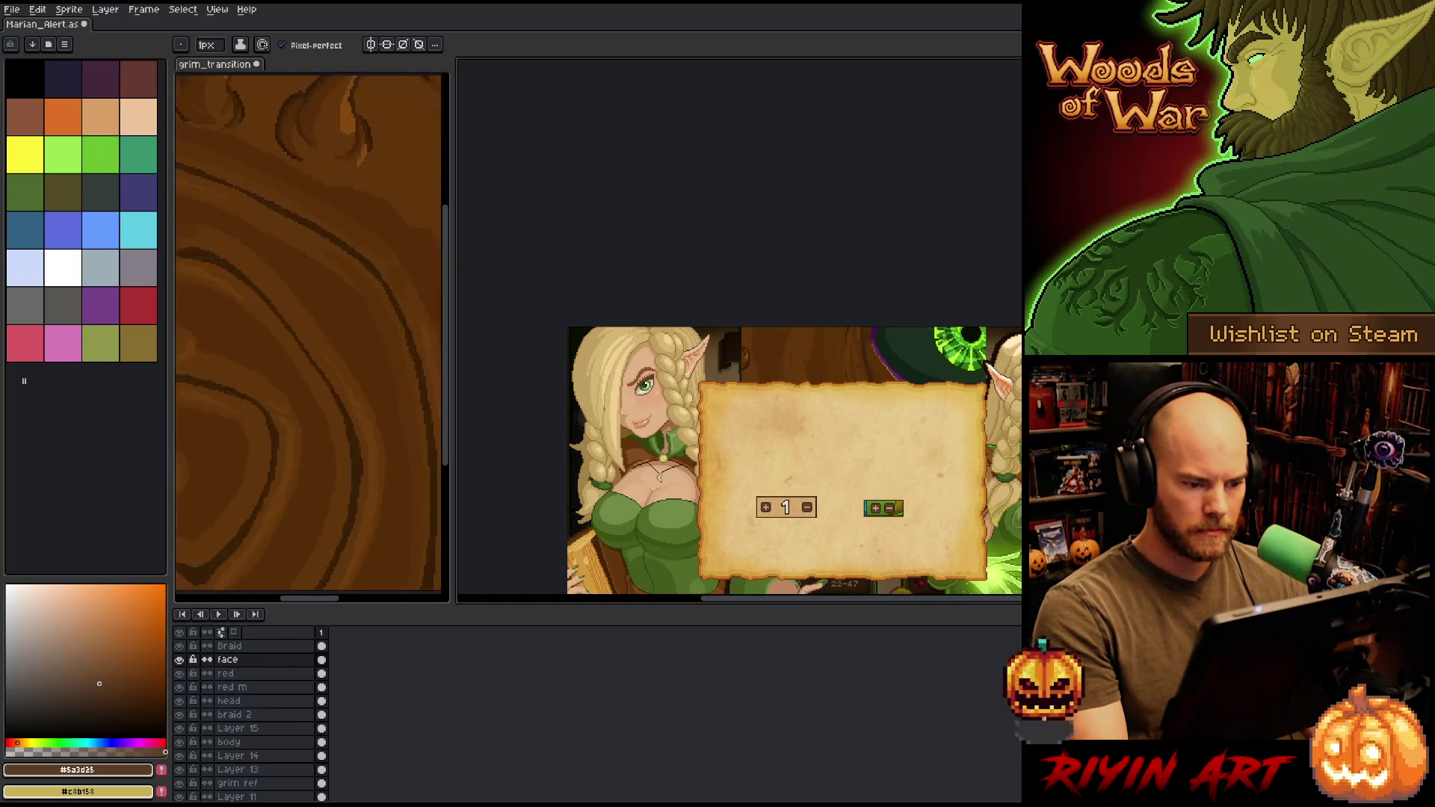
pyautogui.scroll(7, 642, 394)
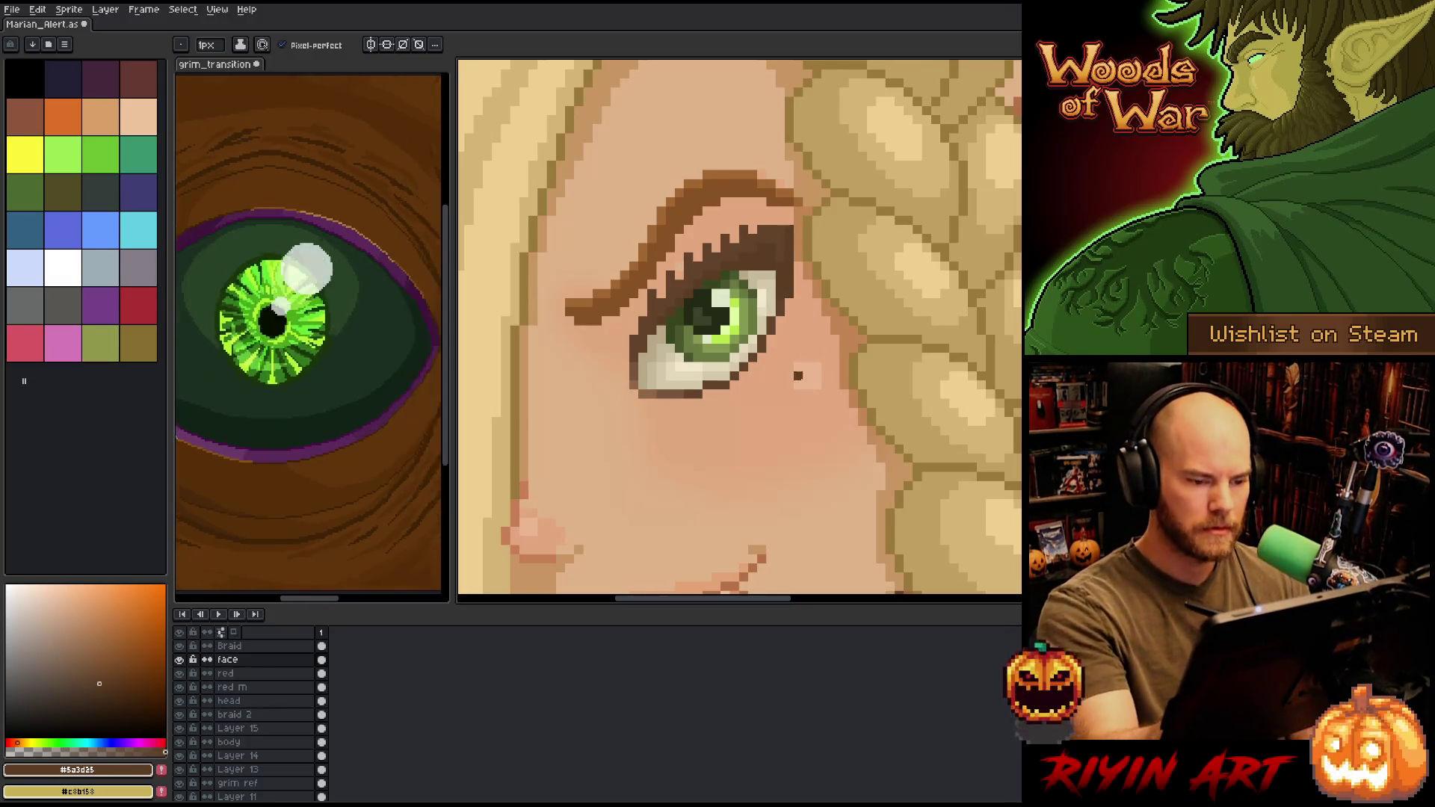
pyautogui.scroll(-6, 770, 394)
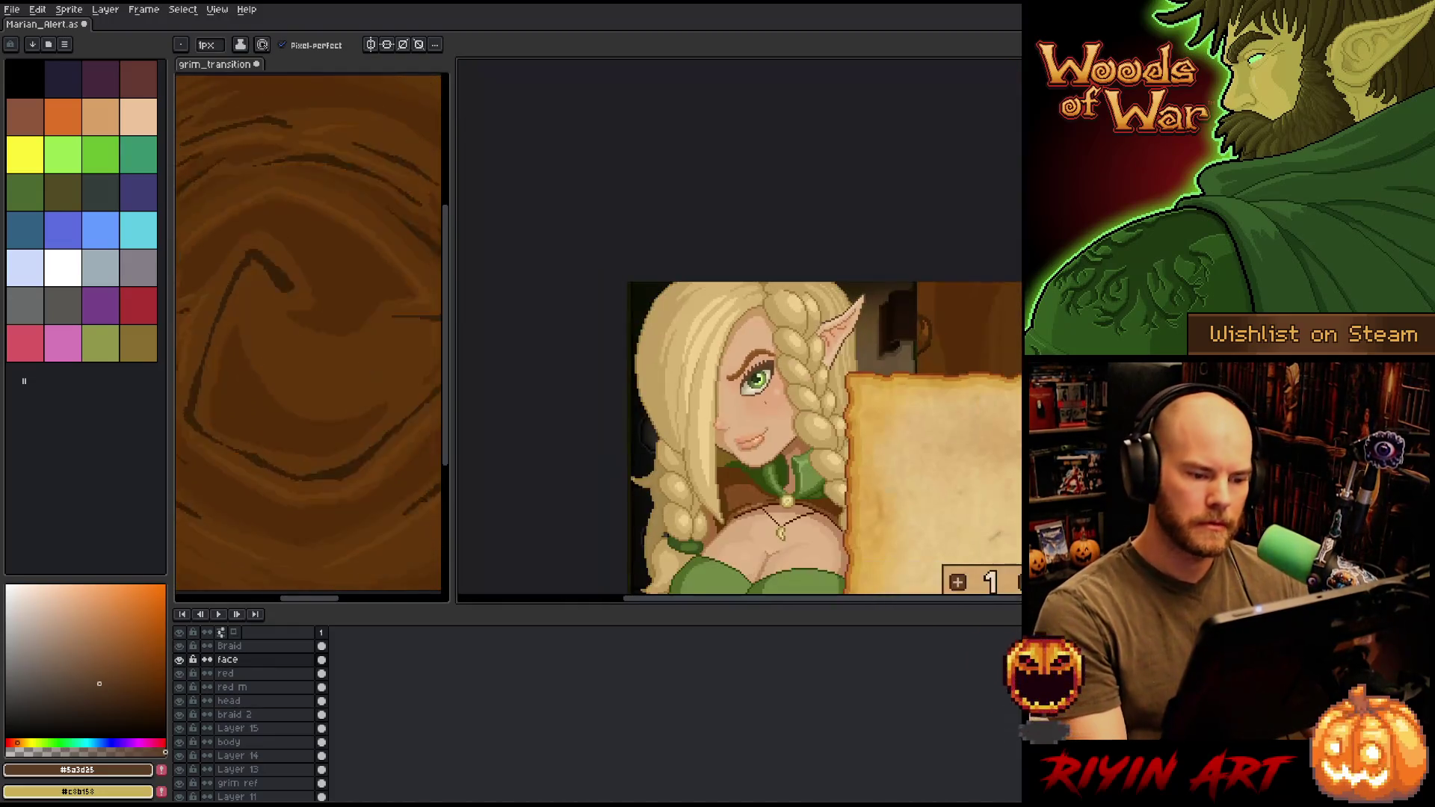
pyautogui.scroll(-2, 772, 385)
pyautogui.moveTo(780, 452)
pyautogui.mouseDown()
pyautogui.moveTo(741, 390)
pyautogui.moveTo(686, 346)
pyautogui.mouseUp()
pyautogui.rightClick(686, 362)
pyautogui.scroll(2, 695, 329)
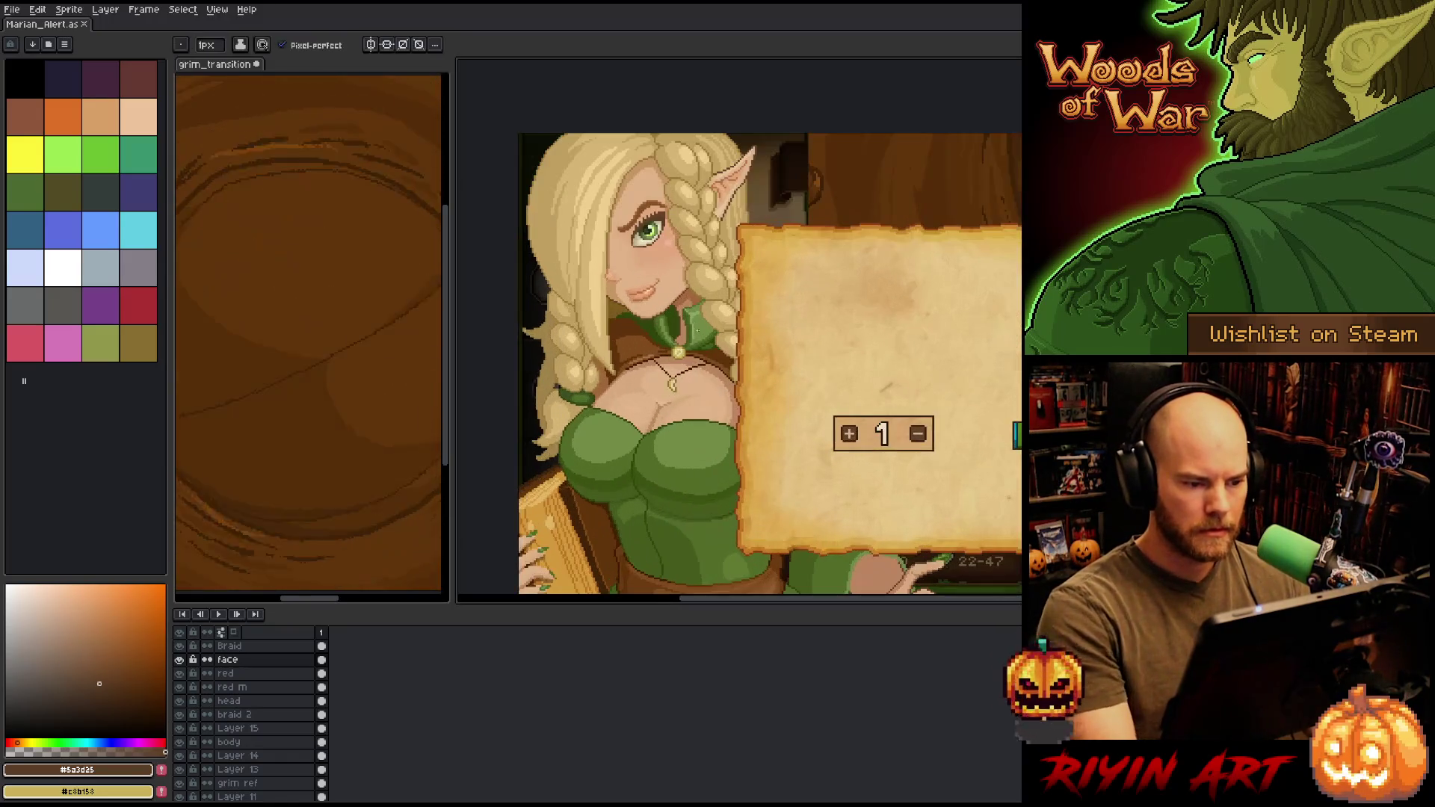
pyautogui.scroll(3, 628, 233)
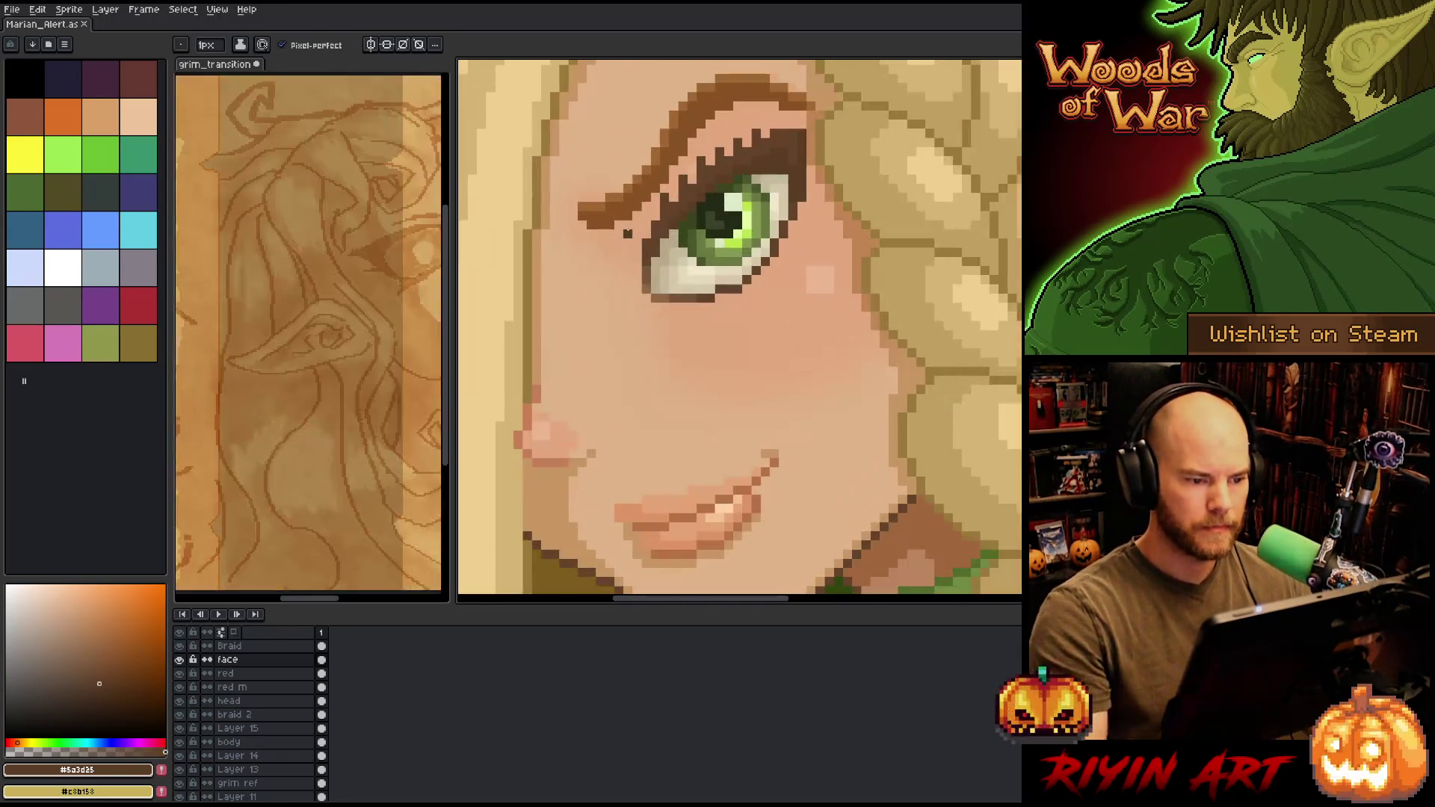
# - Zoom out and pan to show more of the elf, then save the sprite
pyautogui.press('e')
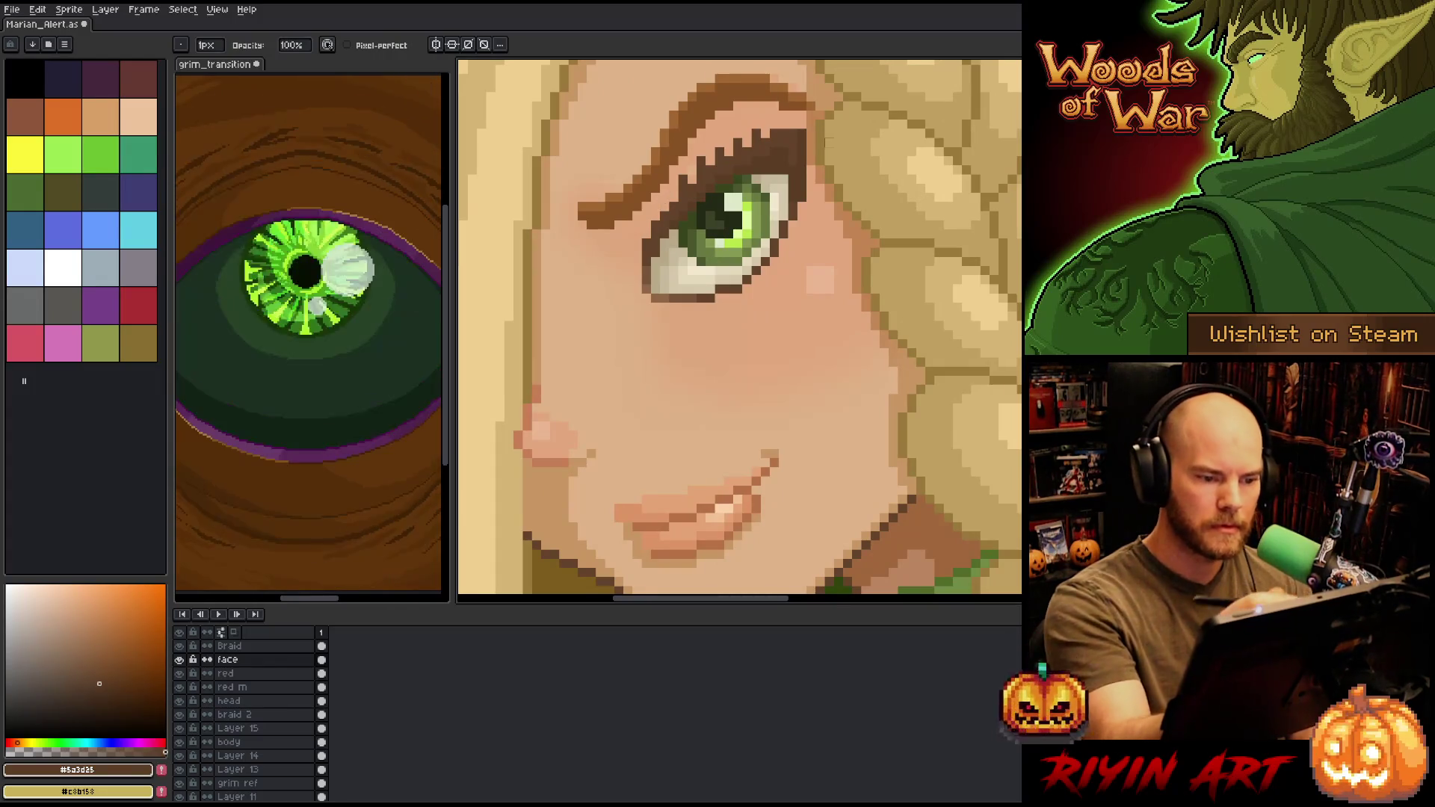
pyautogui.press('b')
pyautogui.scroll(-3, 664, 206)
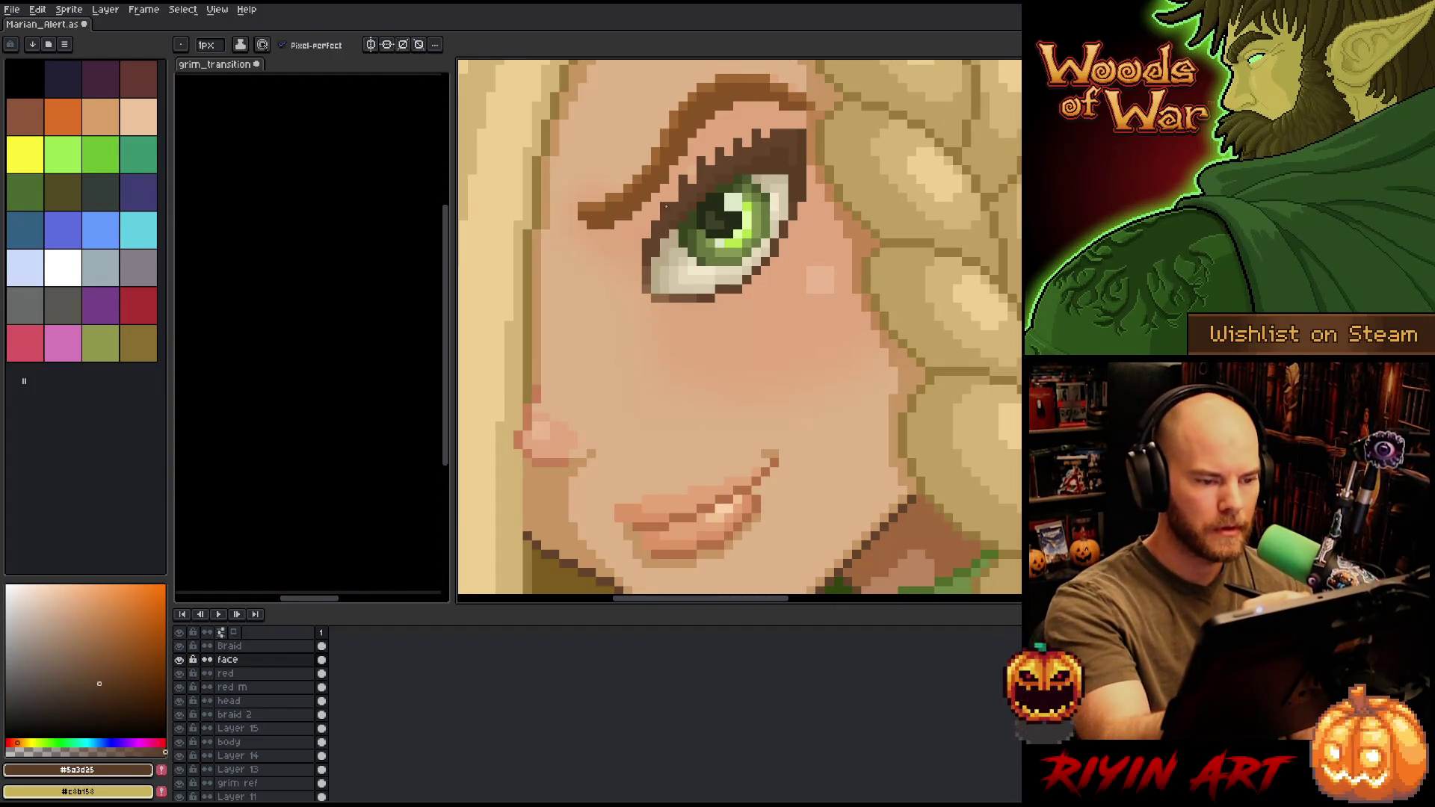
pyautogui.scroll(-2, 774, 207)
pyautogui.scroll(-1, 721, 328)
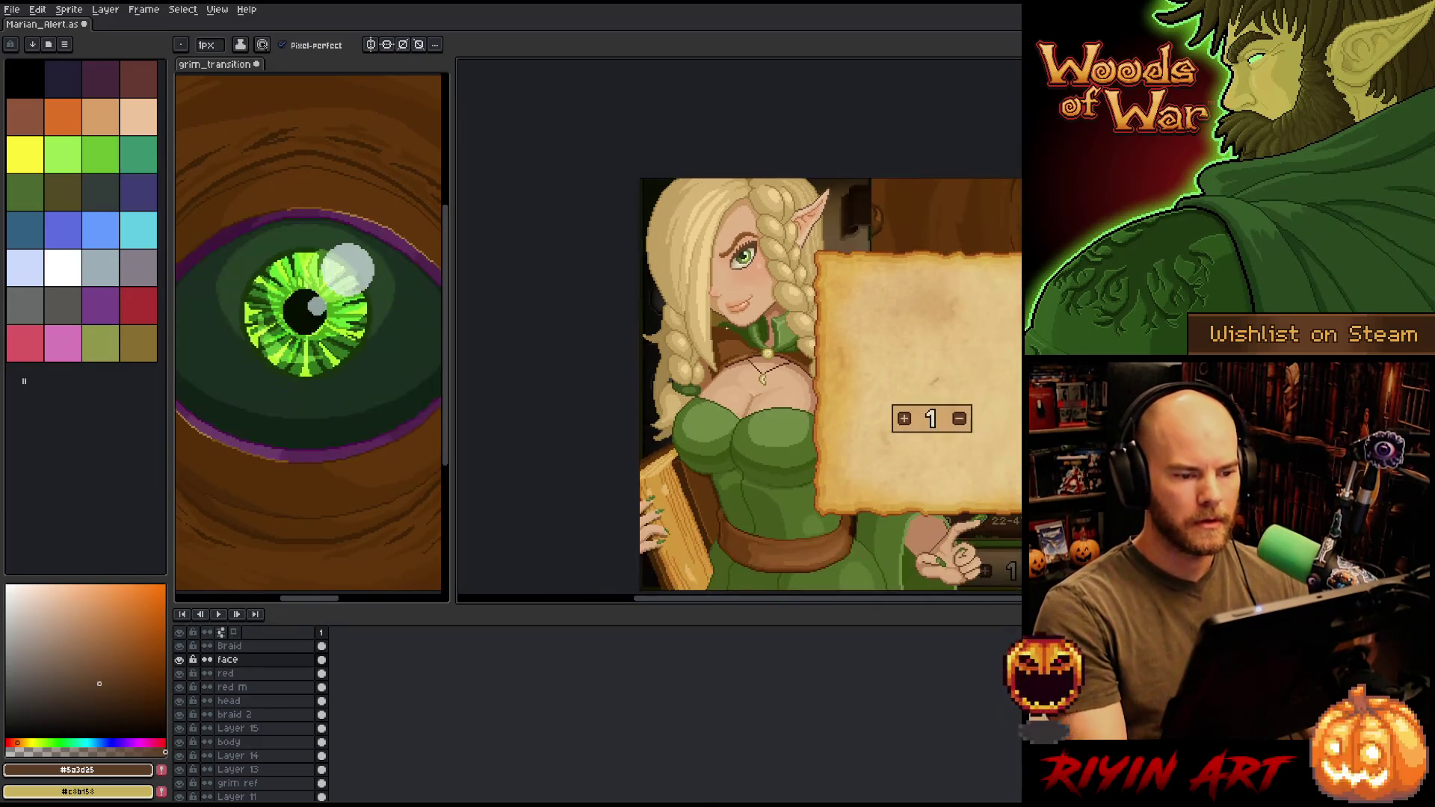
pyautogui.scroll(4, 712, 229)
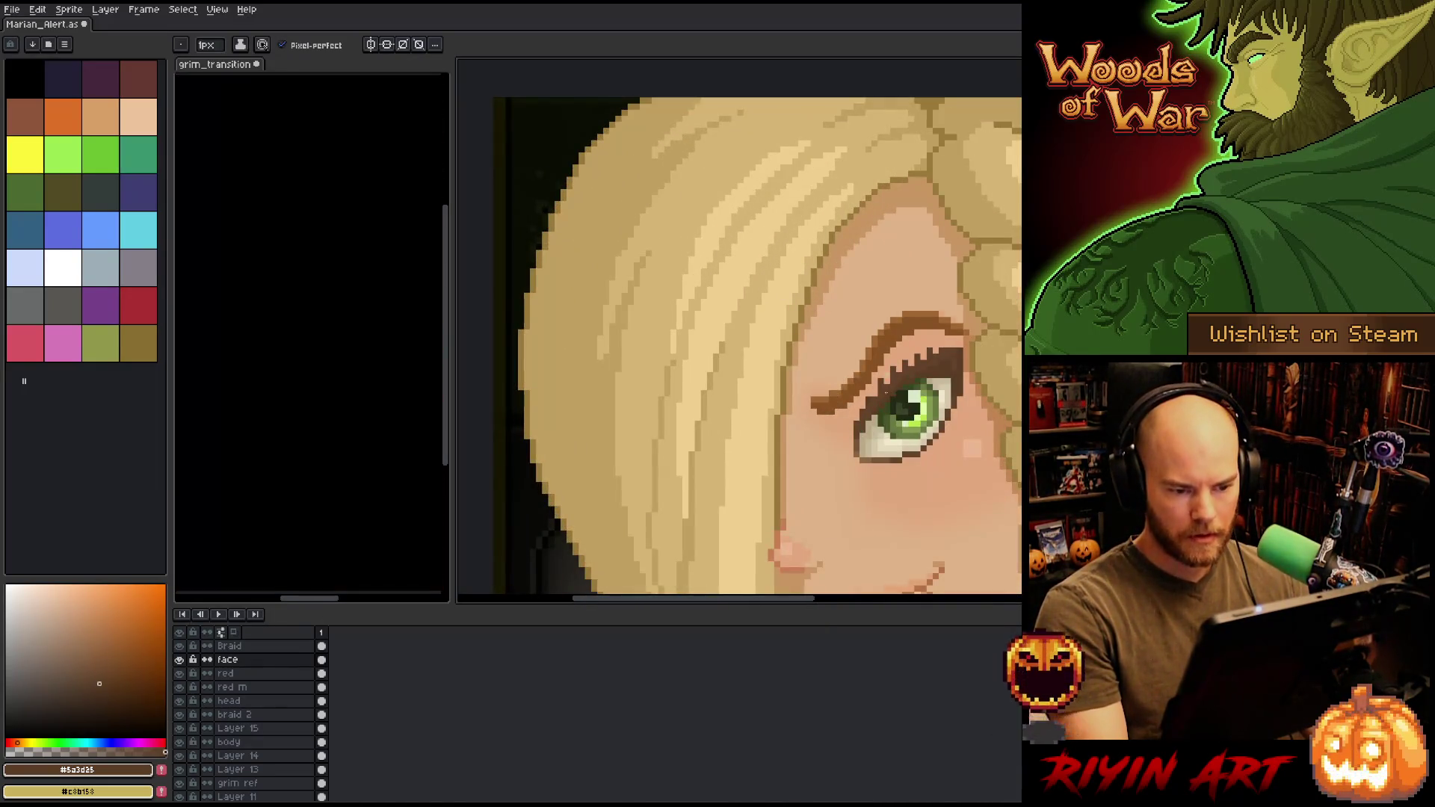
pyautogui.scroll(-3, 908, 408)
pyautogui.moveTo(908, 407); pyautogui.dragTo(695, 282)
pyautogui.hotkey('ctrl', 's')
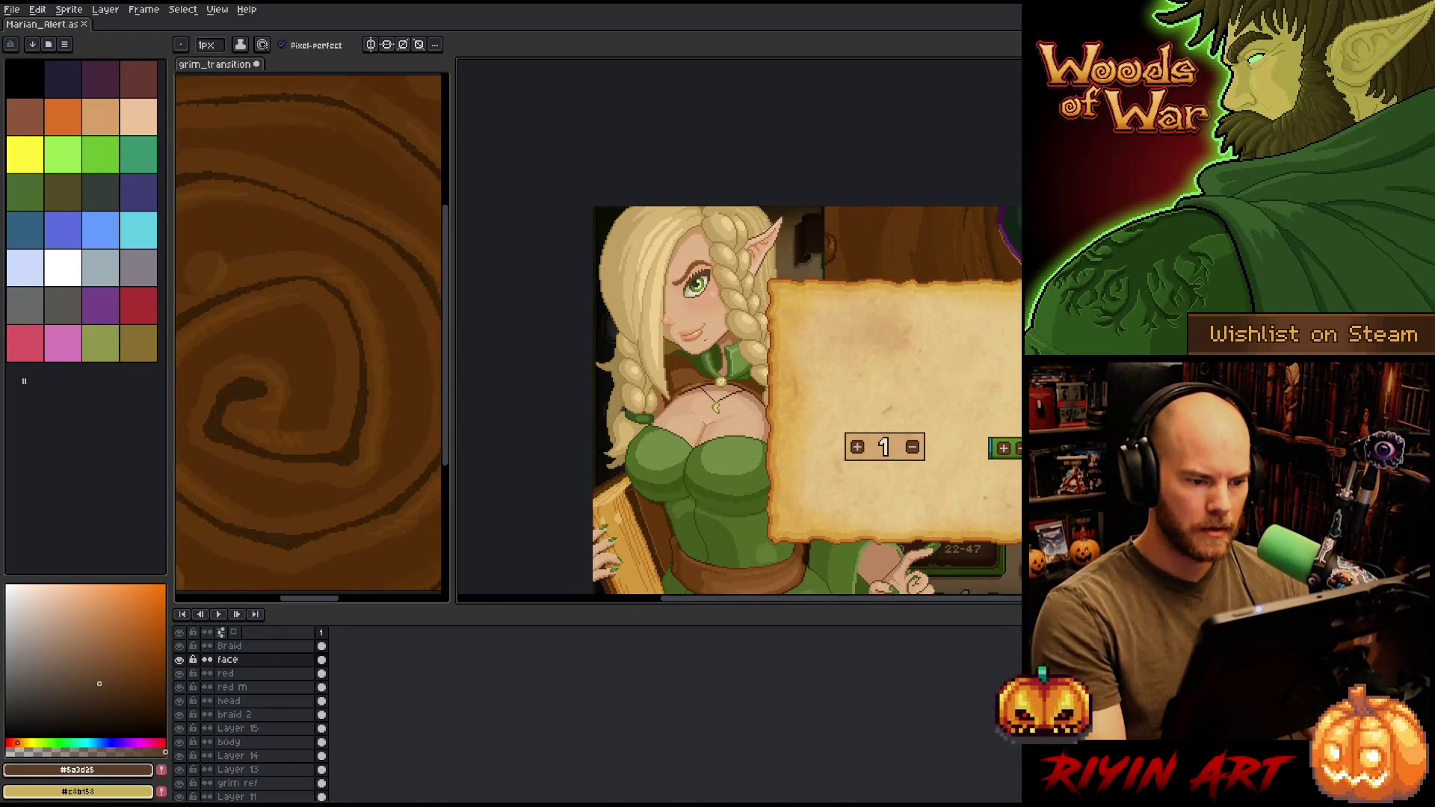
# - Recentre the elf and parchment panel, zoom to the necklace, and sample the dark brown
pyautogui.moveTo(703, 337); pyautogui.dragTo(669, 304)
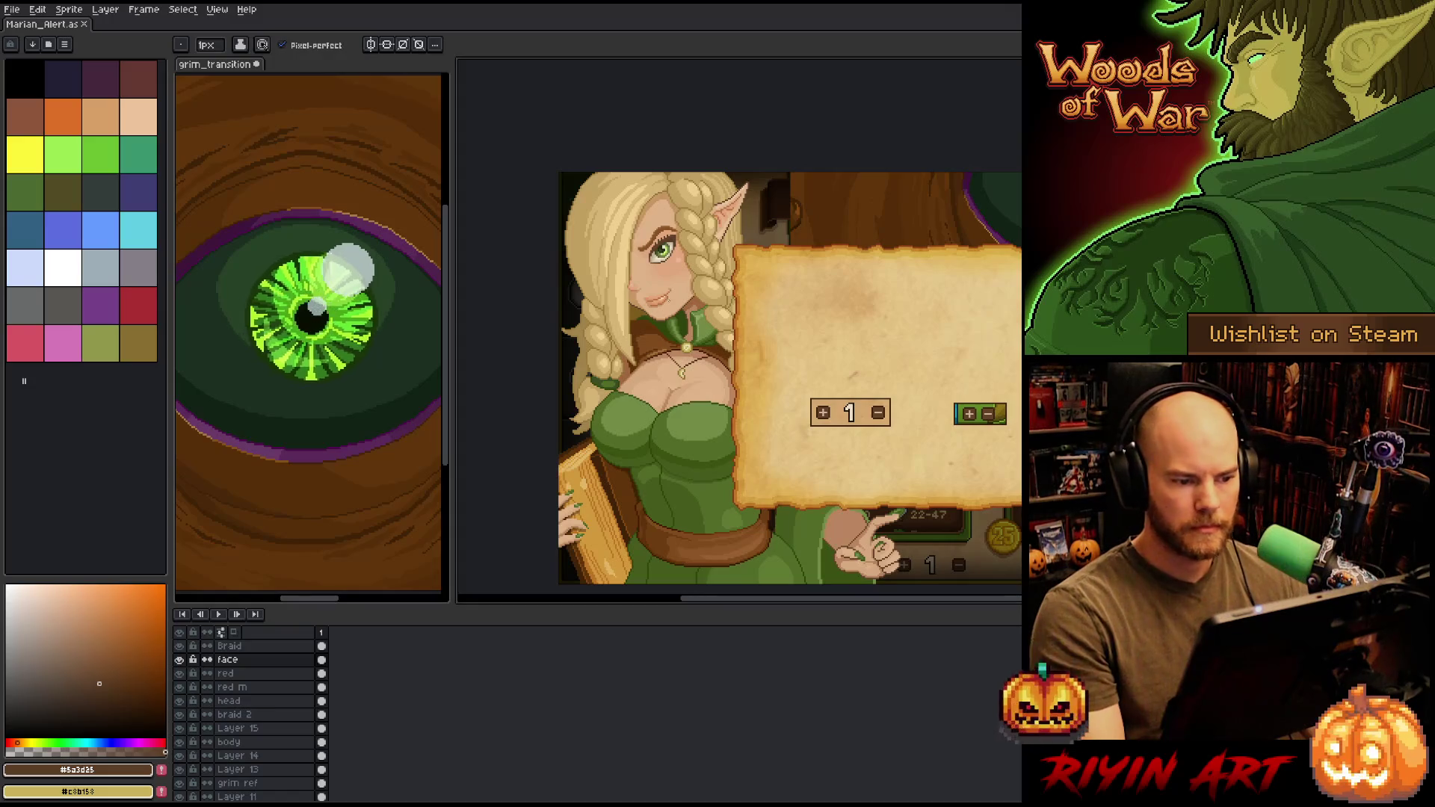
pyautogui.scroll(4, 678, 250)
pyautogui.scroll(-3, 678, 250)
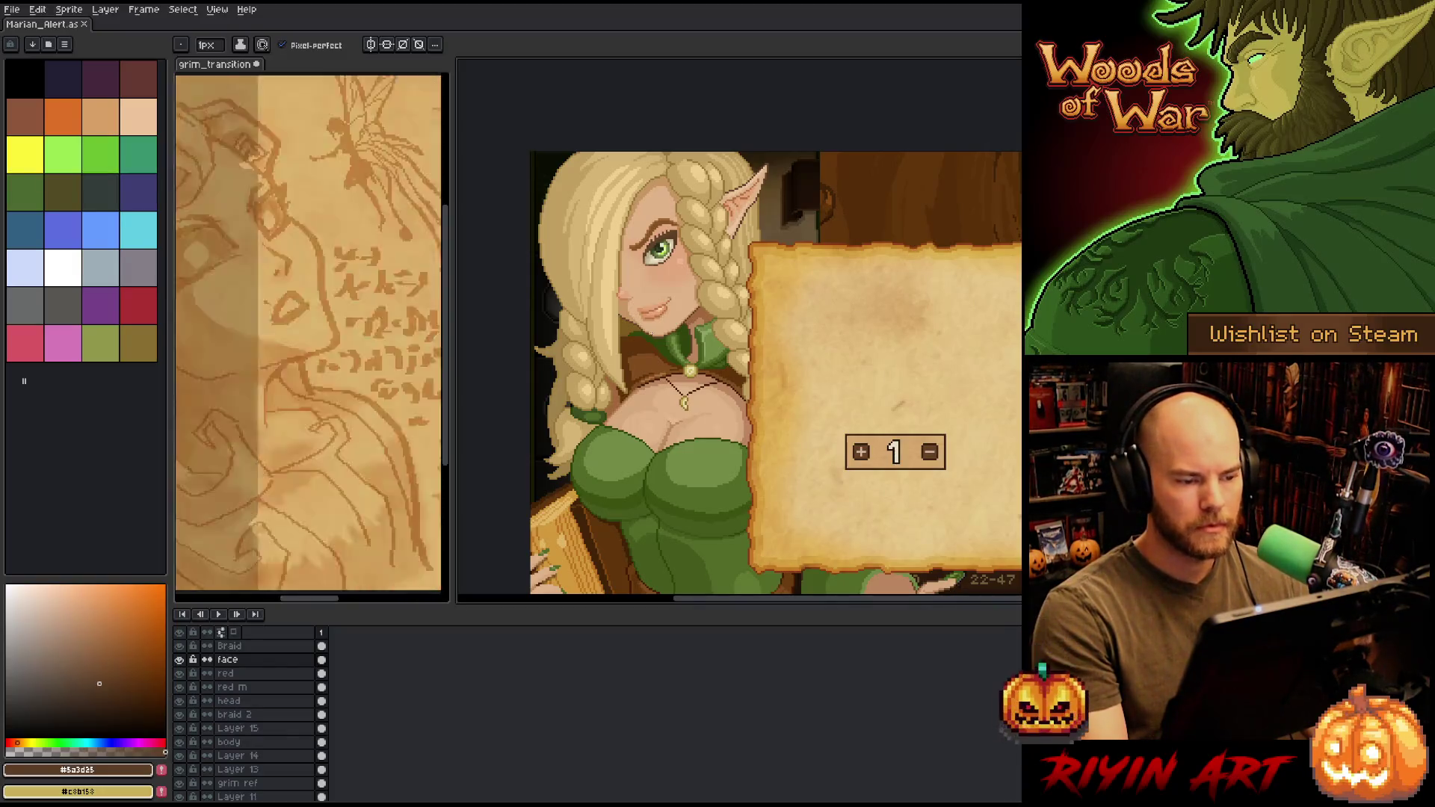
pyautogui.scroll(-2, 740, 367)
pyautogui.scroll(1, 740, 366)
pyautogui.moveTo(740, 368); pyautogui.dragTo(697, 290)
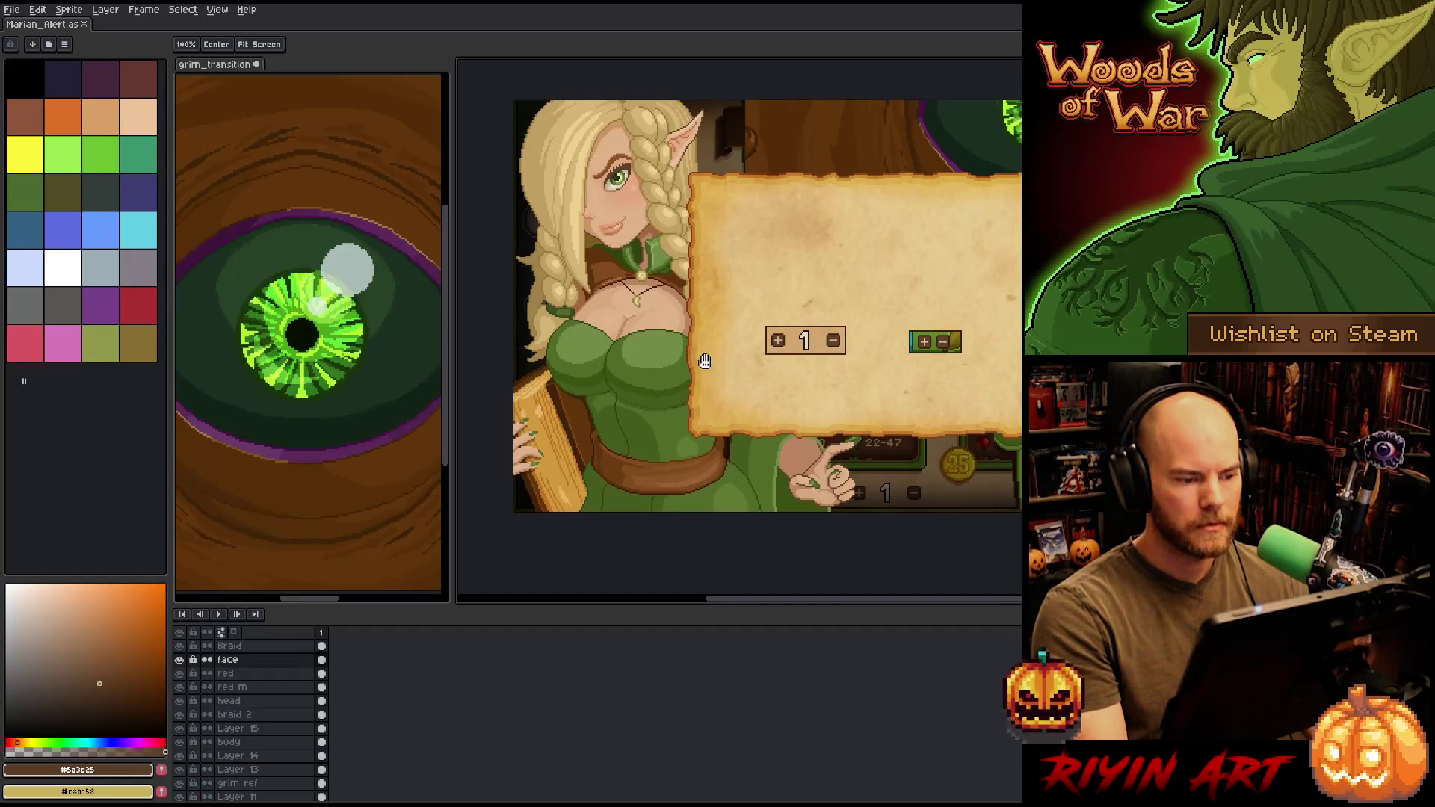
pyautogui.press('b')
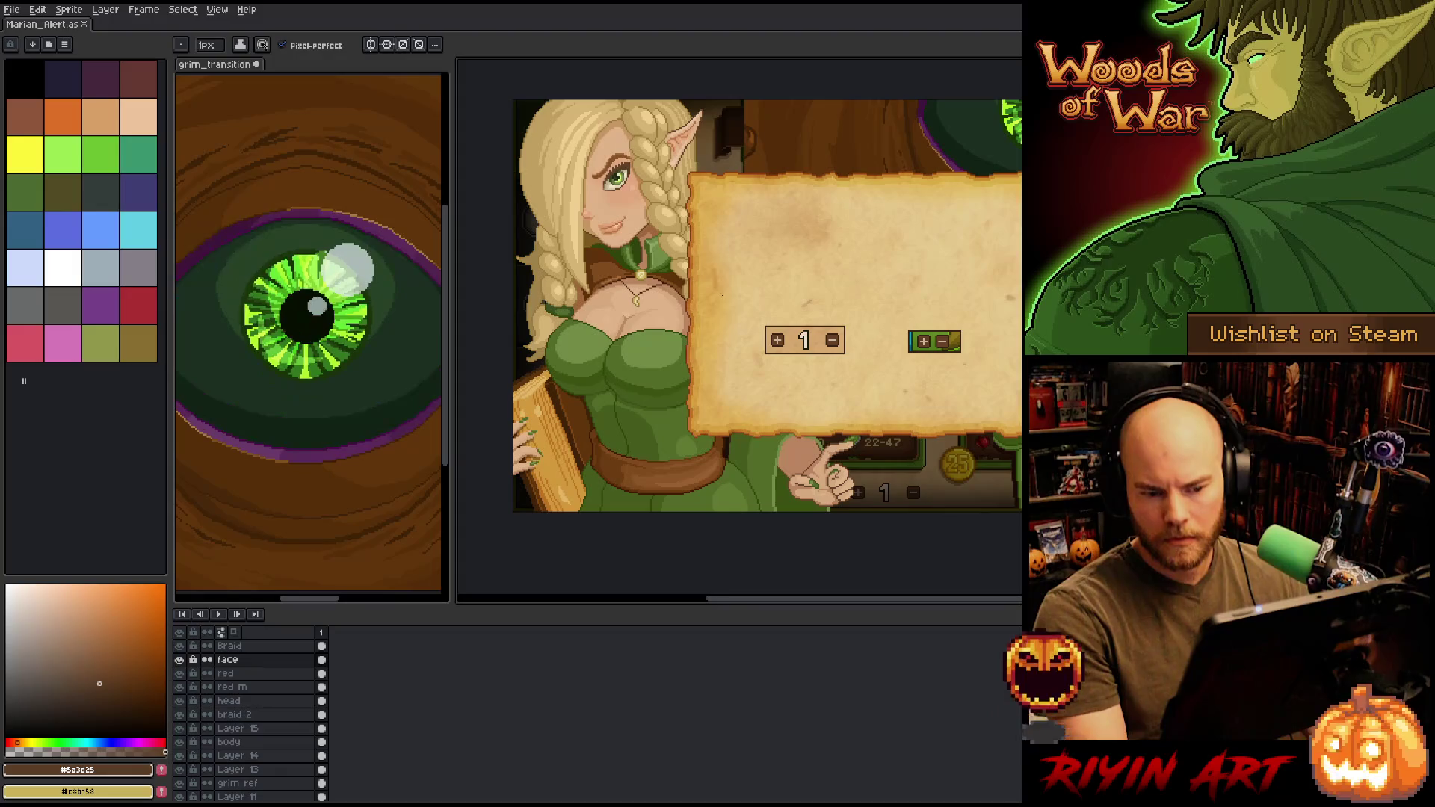
pyautogui.moveTo(579, 284); pyautogui.dragTo(625, 292)
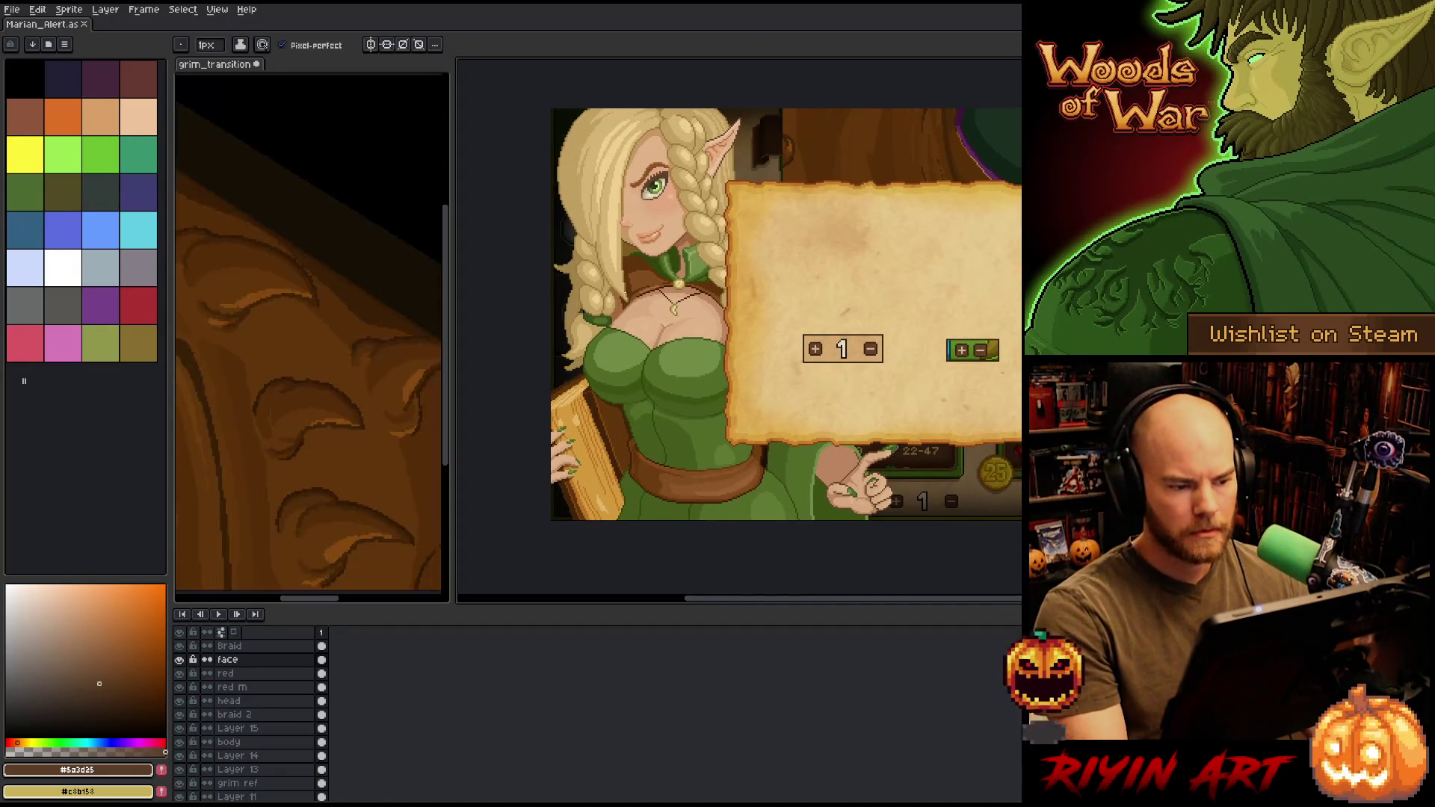
pyautogui.scroll(3, 625, 293)
pyautogui.keyDown('alt'); pyautogui.click(595, 352); pyautogui.keyUp('alt')
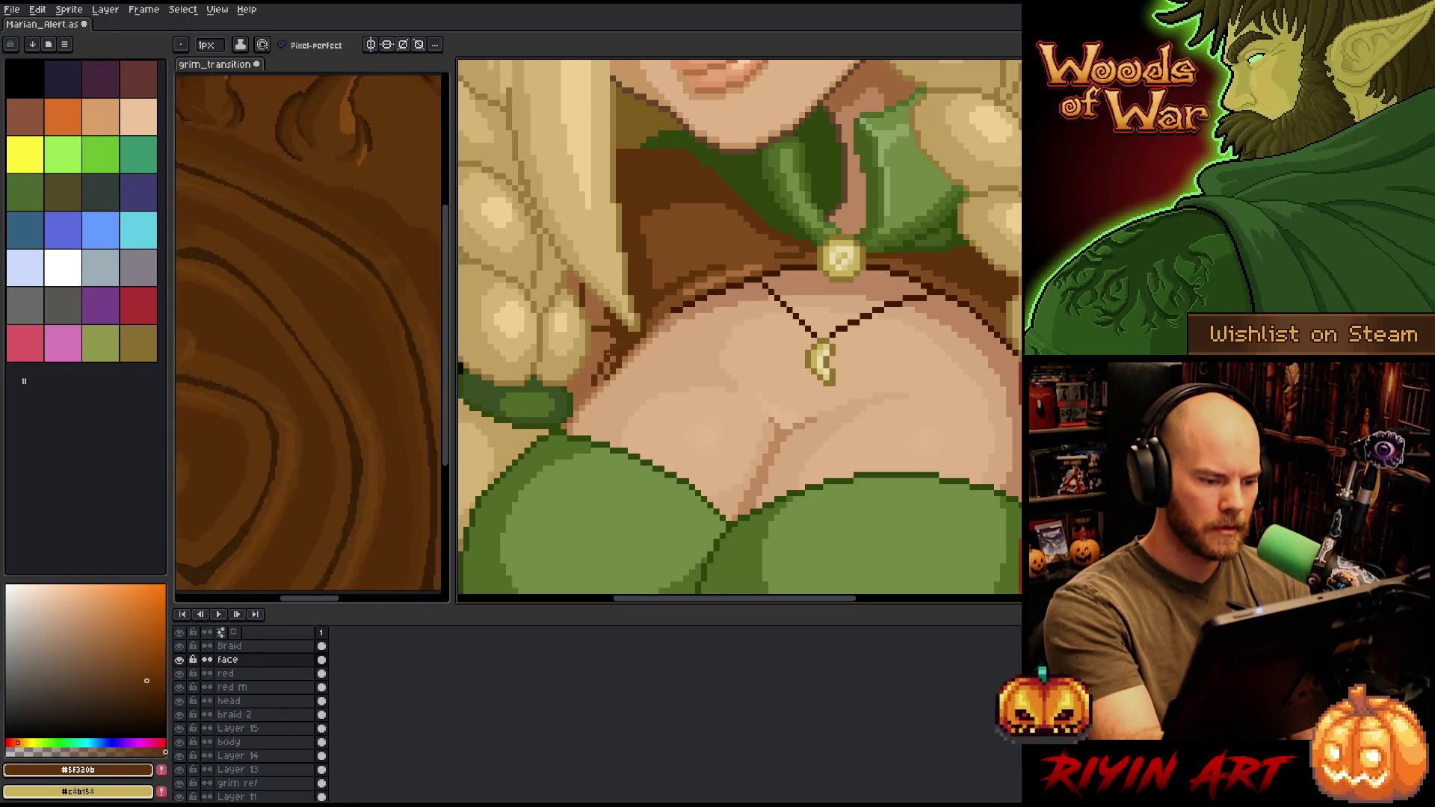
# - Erase stray pixels around the necklace chain and save the sprite
pyautogui.press('b')
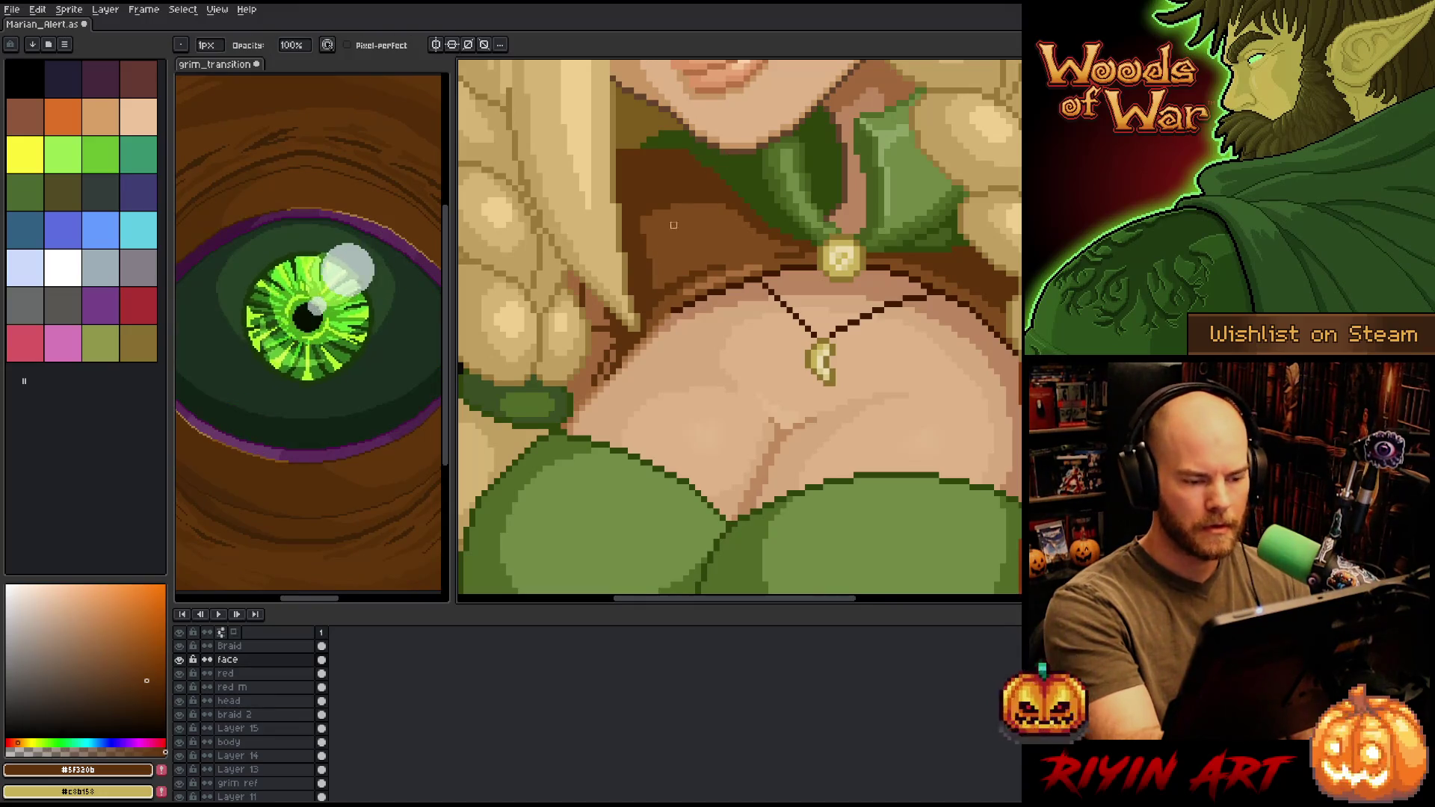
pyautogui.press('e')
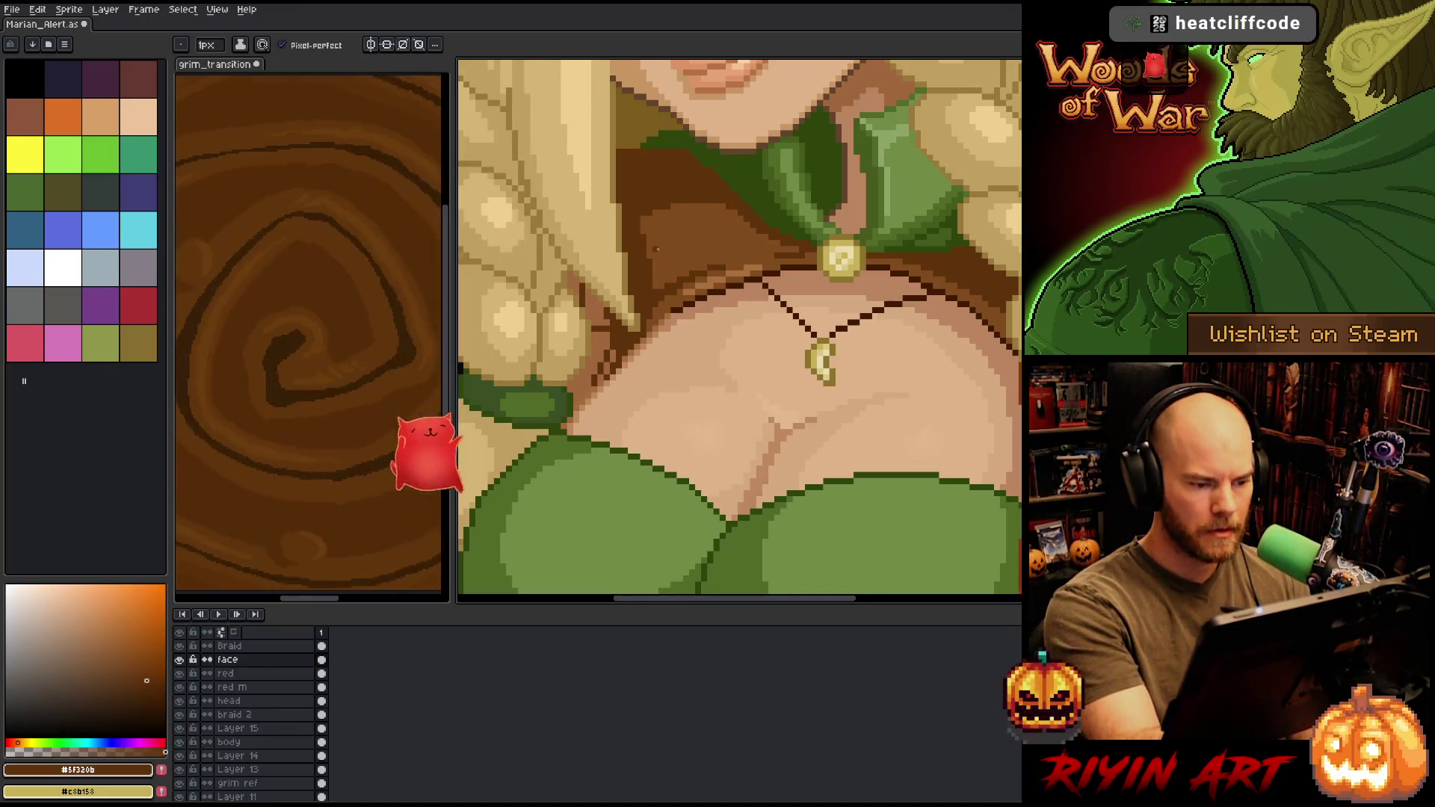
pyautogui.press('b')
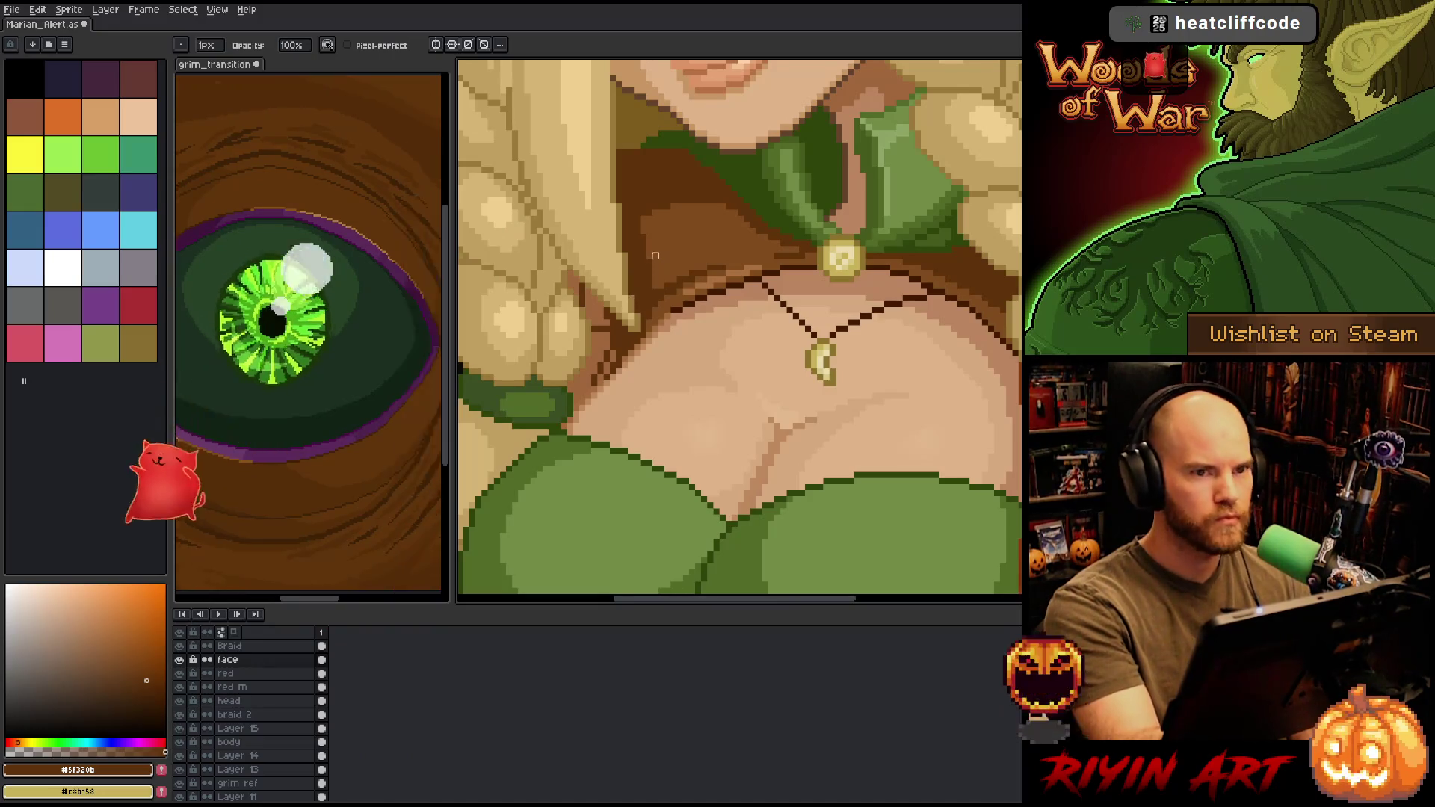
pyautogui.hotkey('ctrl', 's')
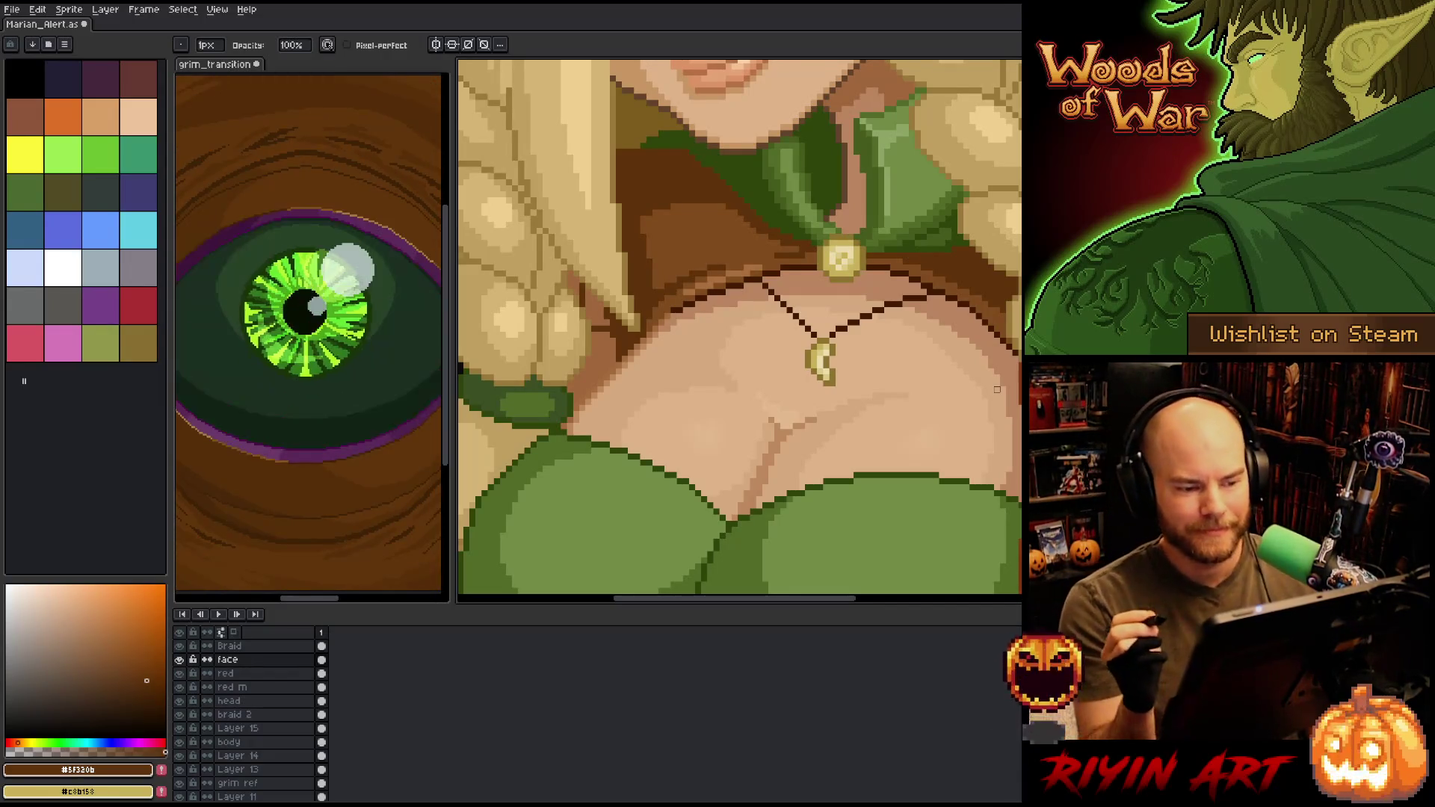
# - Refine the necklace with a lighter warm brown and the dark brown, saving twice
pyautogui.keyDown('alt'); pyautogui.click(675, 295); pyautogui.keyUp('alt')
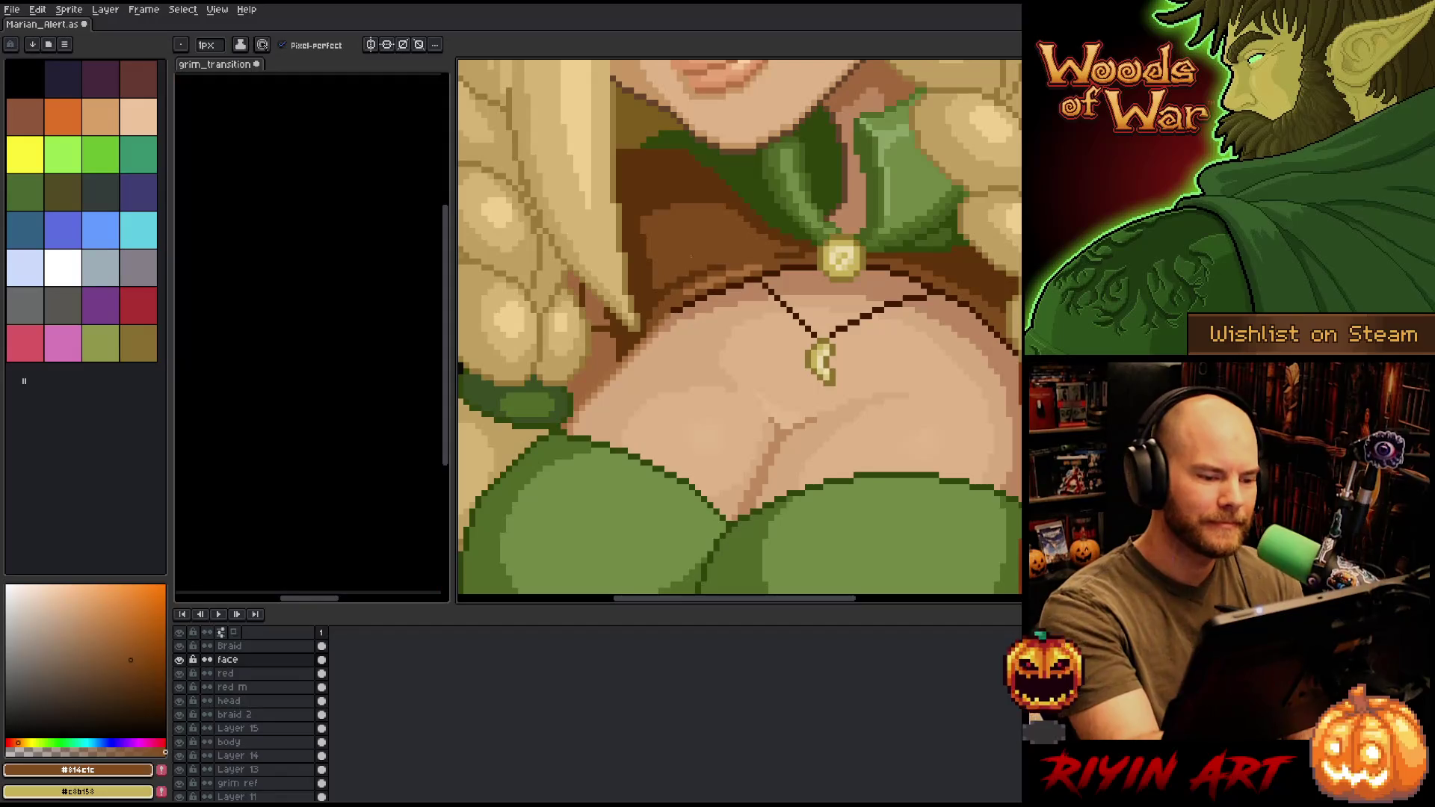
pyautogui.keyDown('alt'); pyautogui.click(748, 224); pyautogui.keyUp('alt')
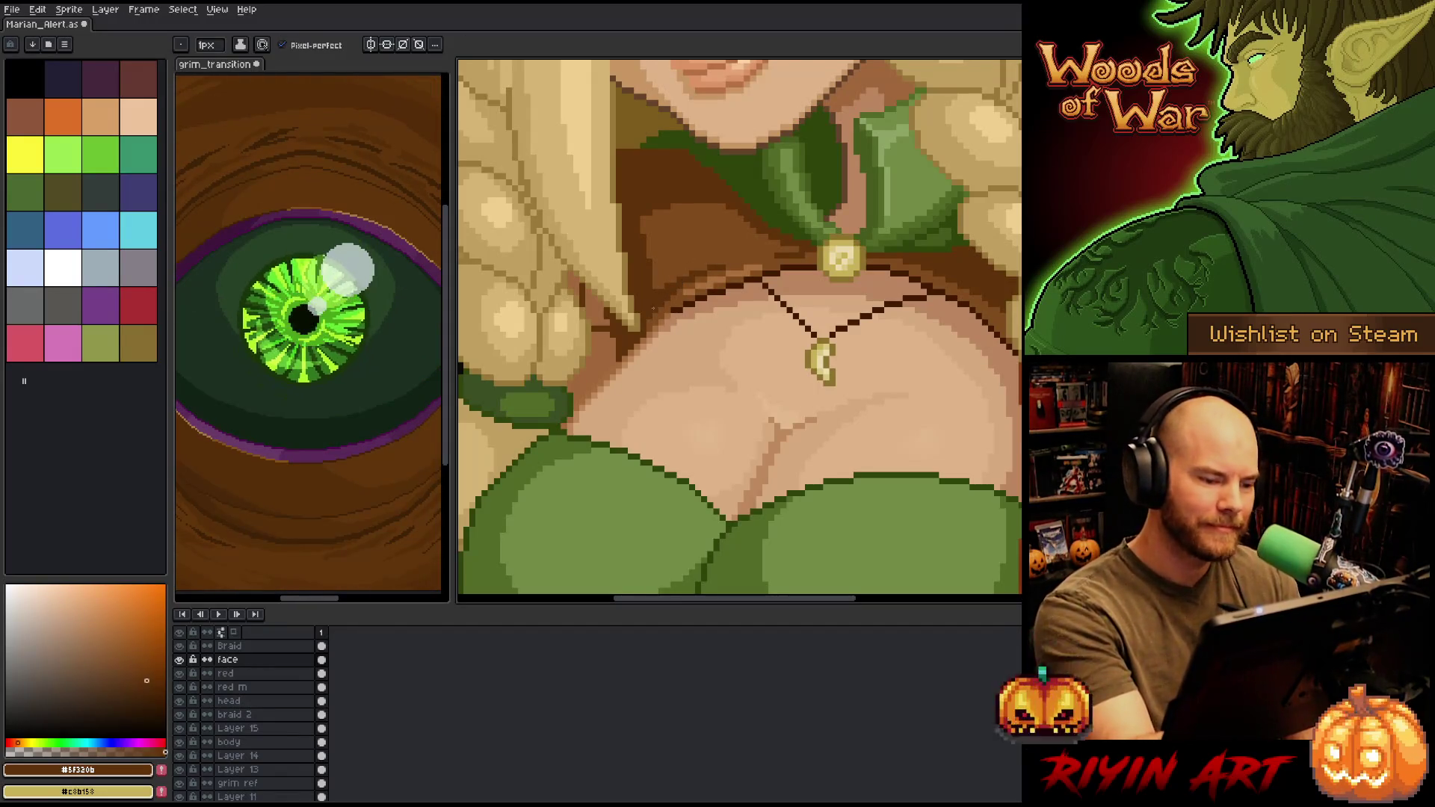
pyautogui.hotkey('ctrl', 's')
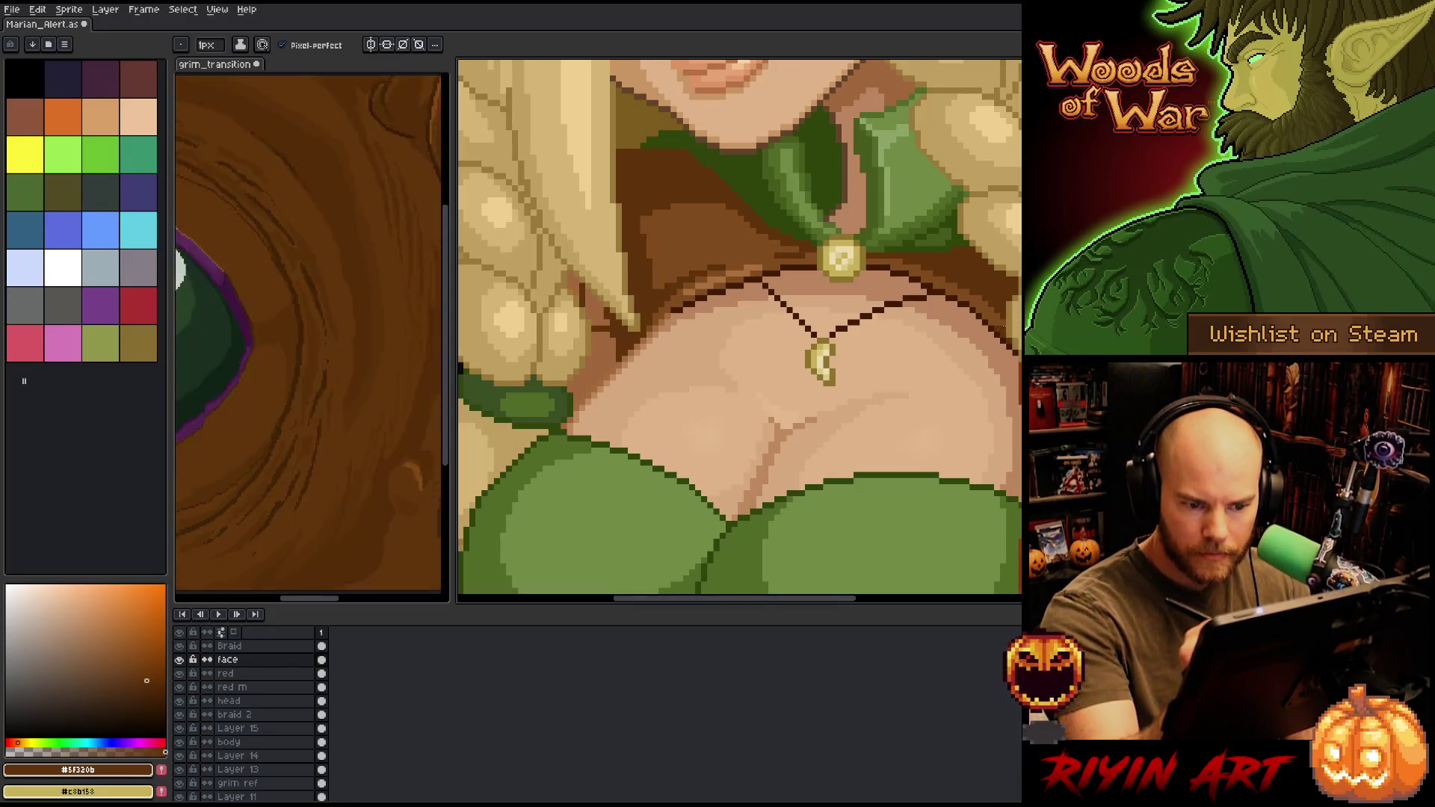
pyautogui.hotkey('ctrl', 's')
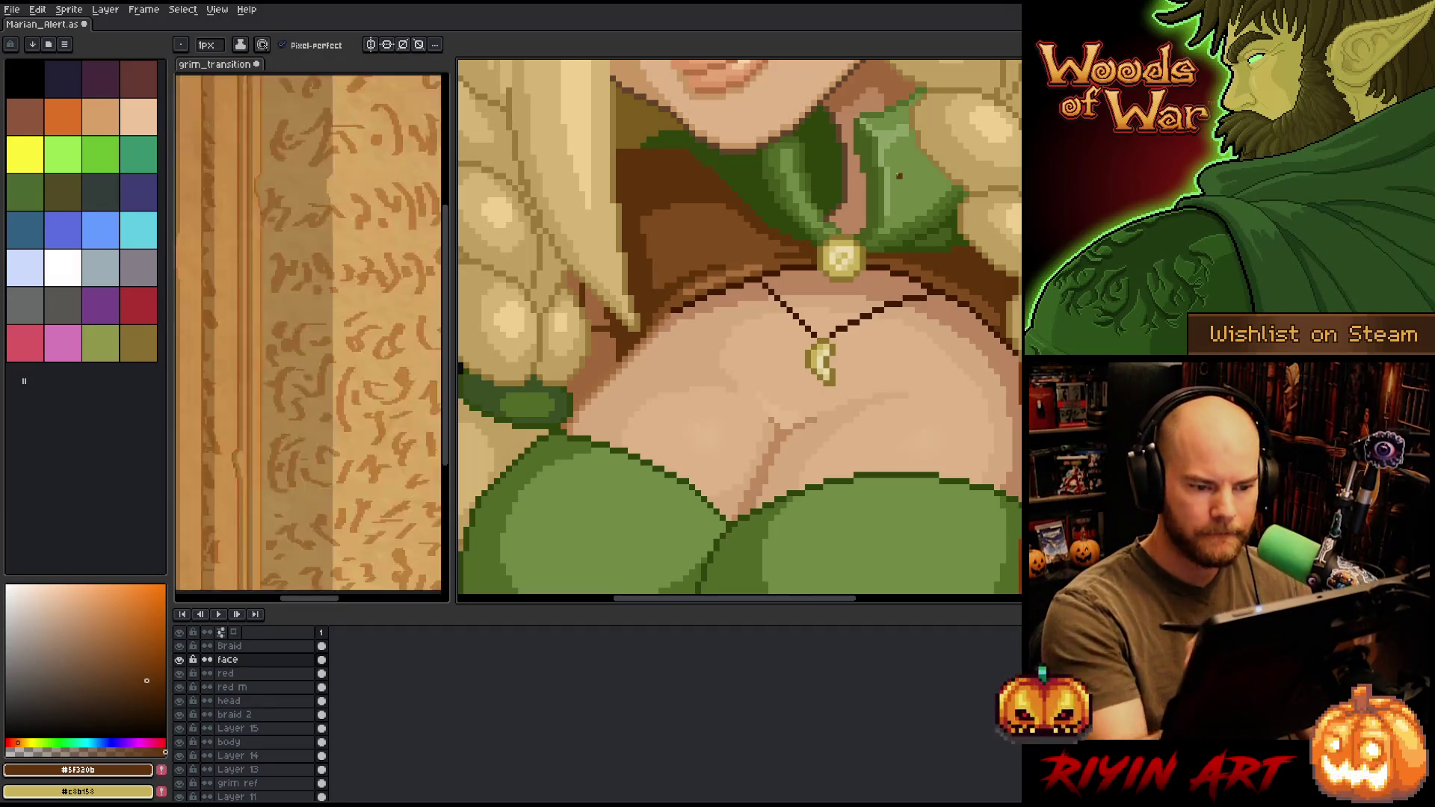
# - Zoom out from the chest and nudge the view left to frame the whole elf and panel
pyautogui.scroll(-2, 899, 175)
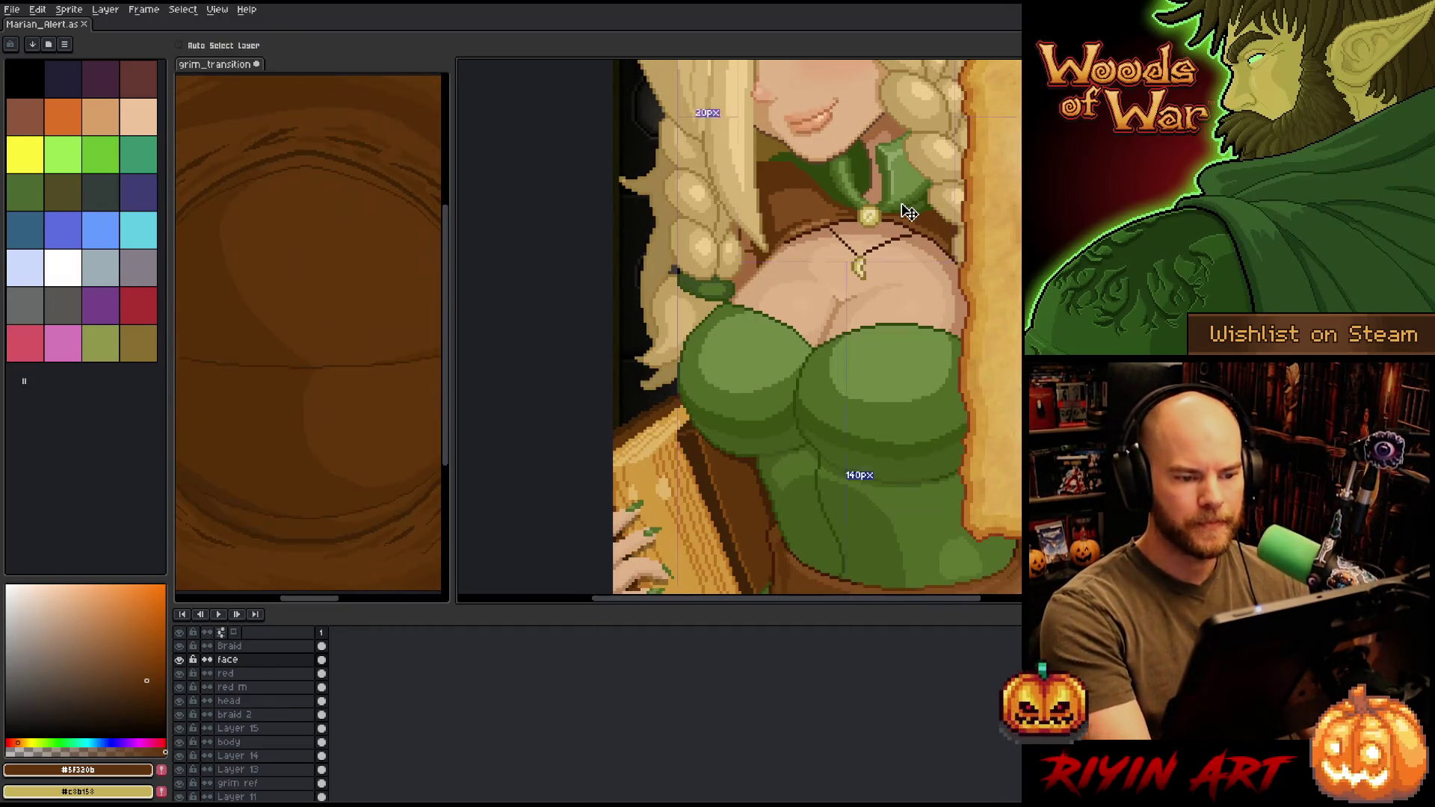
pyautogui.scroll(-2, 867, 220)
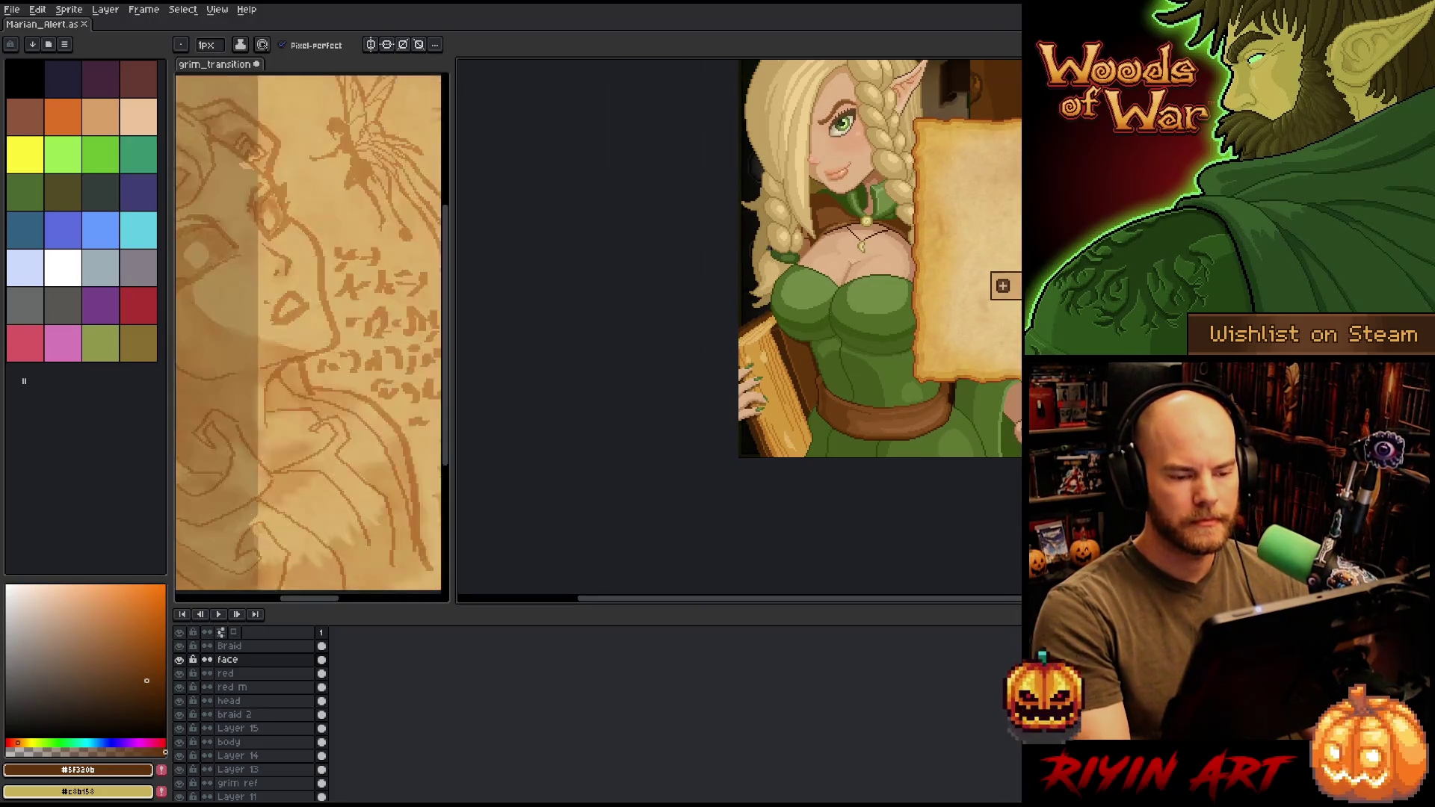
pyautogui.scroll(1, 1002, 286)
pyautogui.scroll(-2, 896, 299)
pyautogui.scroll(1, 822, 299)
pyautogui.scroll(-2, 684, 309)
pyautogui.scroll(1, 684, 309)
pyautogui.scroll(1, 717, 299)
pyautogui.scroll(-1, 747, 292)
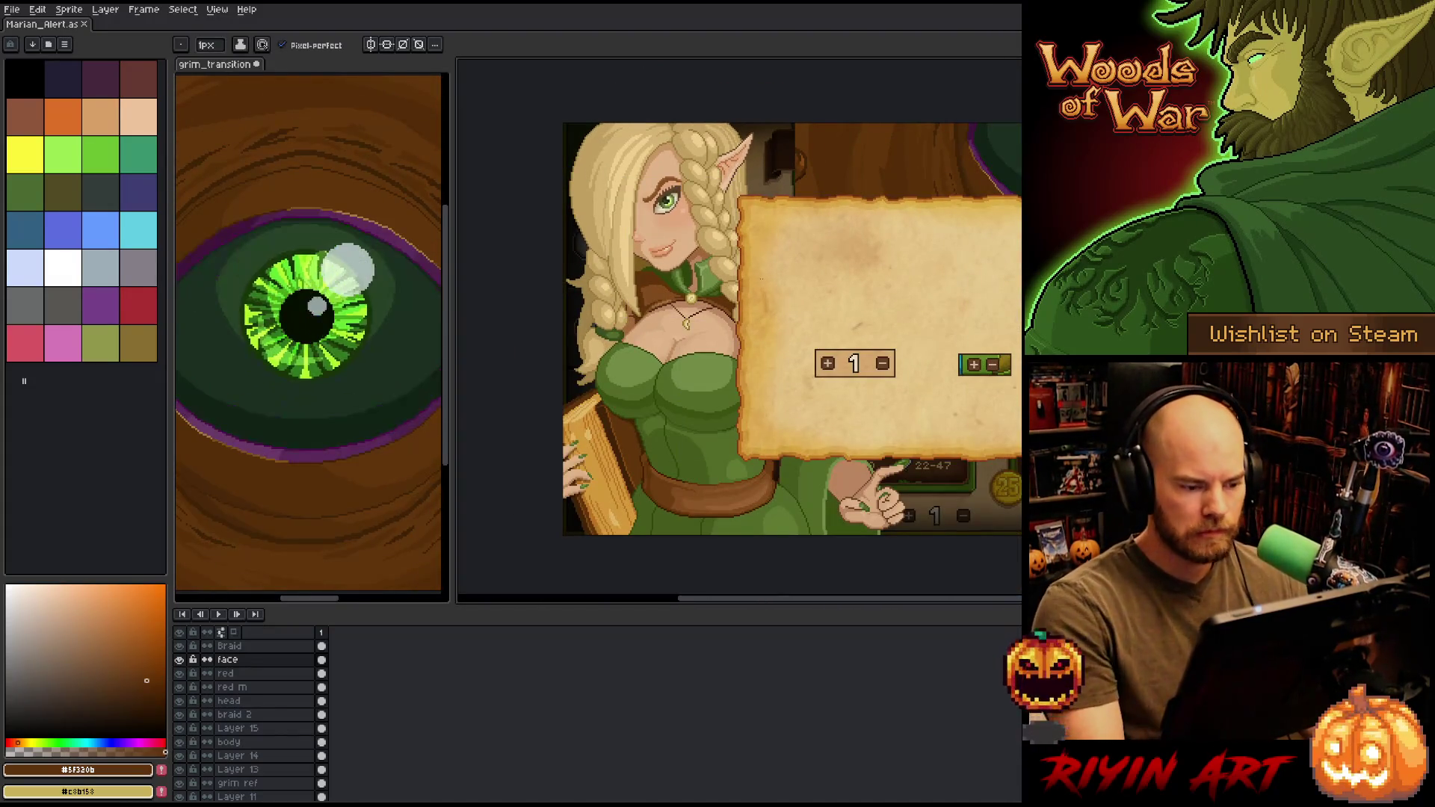
pyautogui.moveTo(720, 413); pyautogui.dragTo(695, 404)
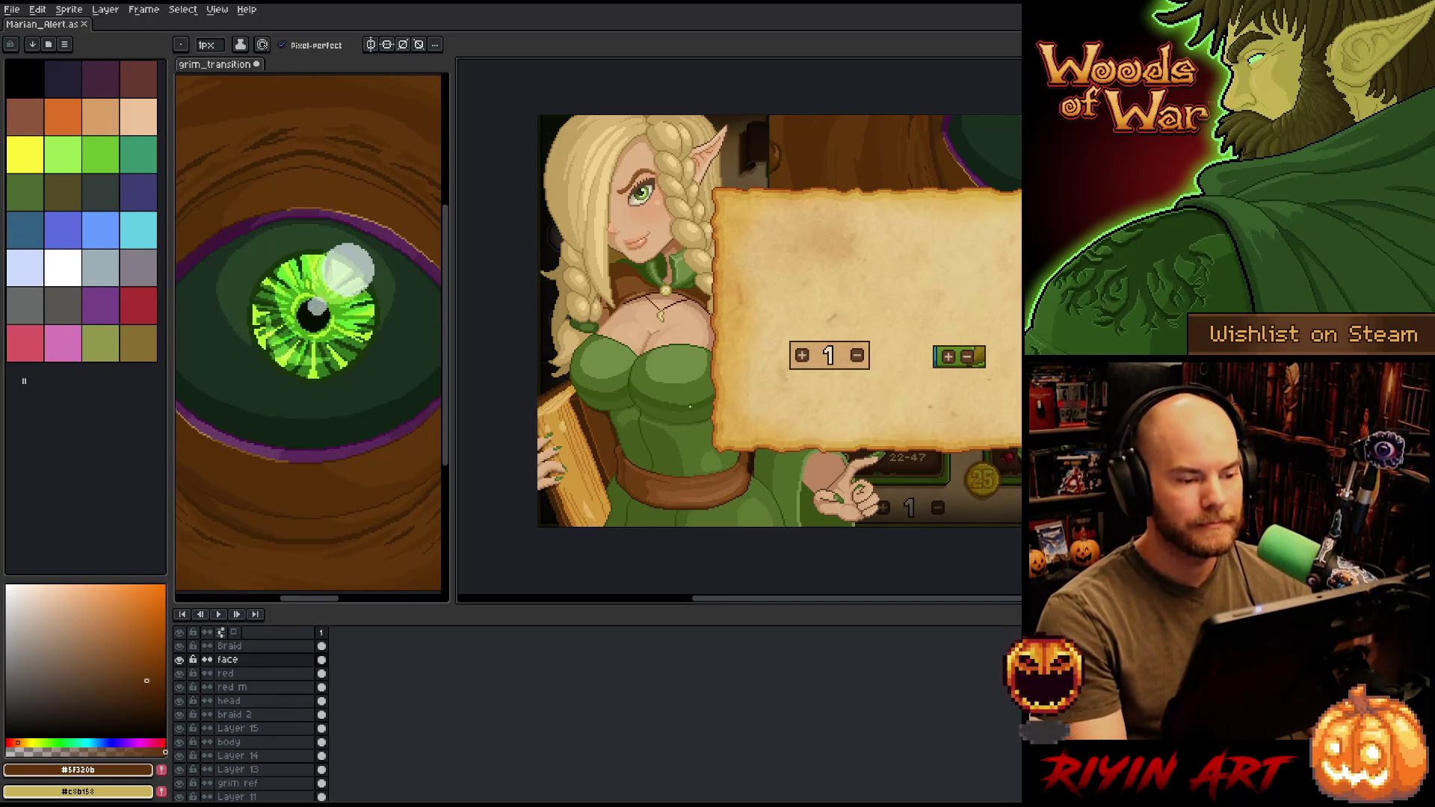
pyautogui.click(142, 10)
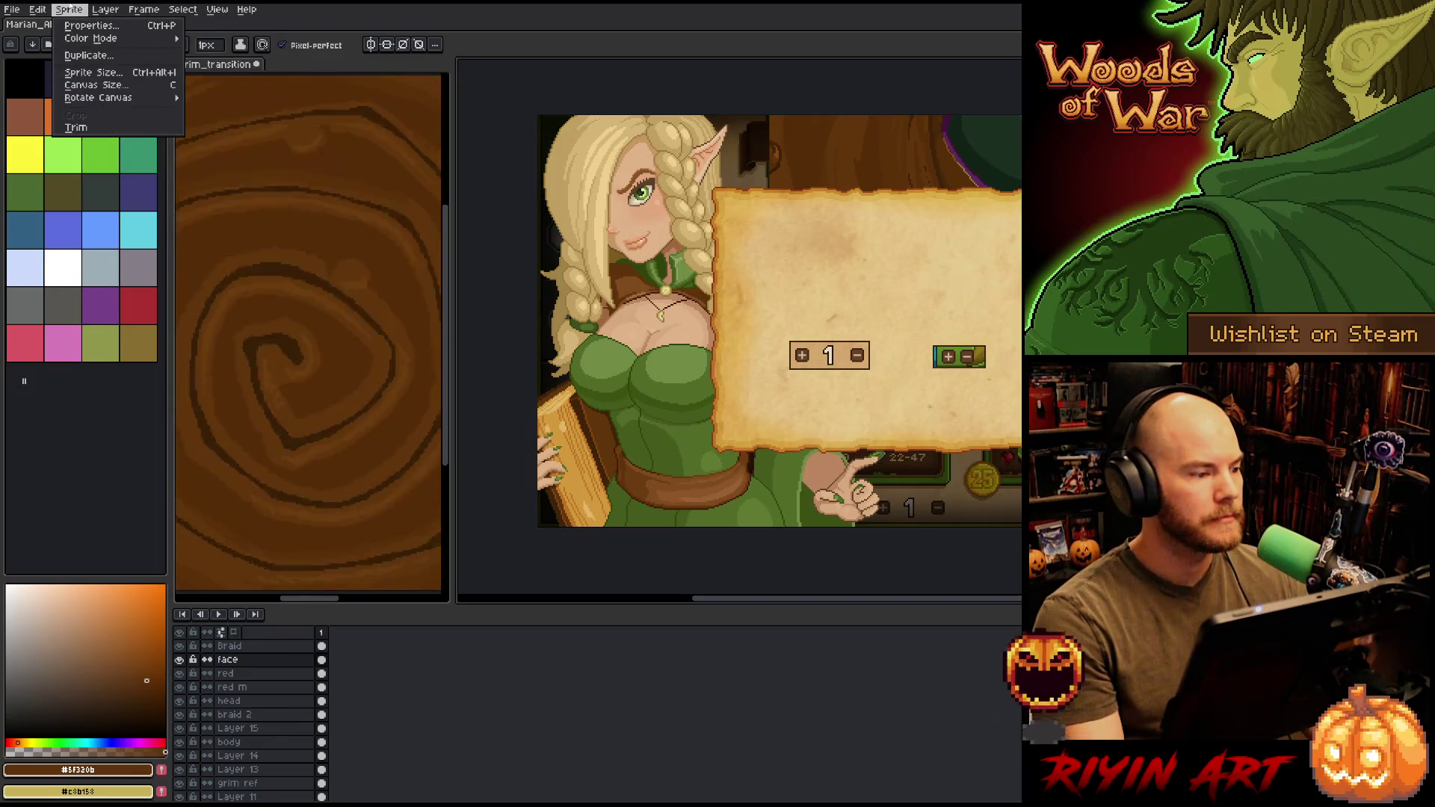
pyautogui.moveTo(231, 12)
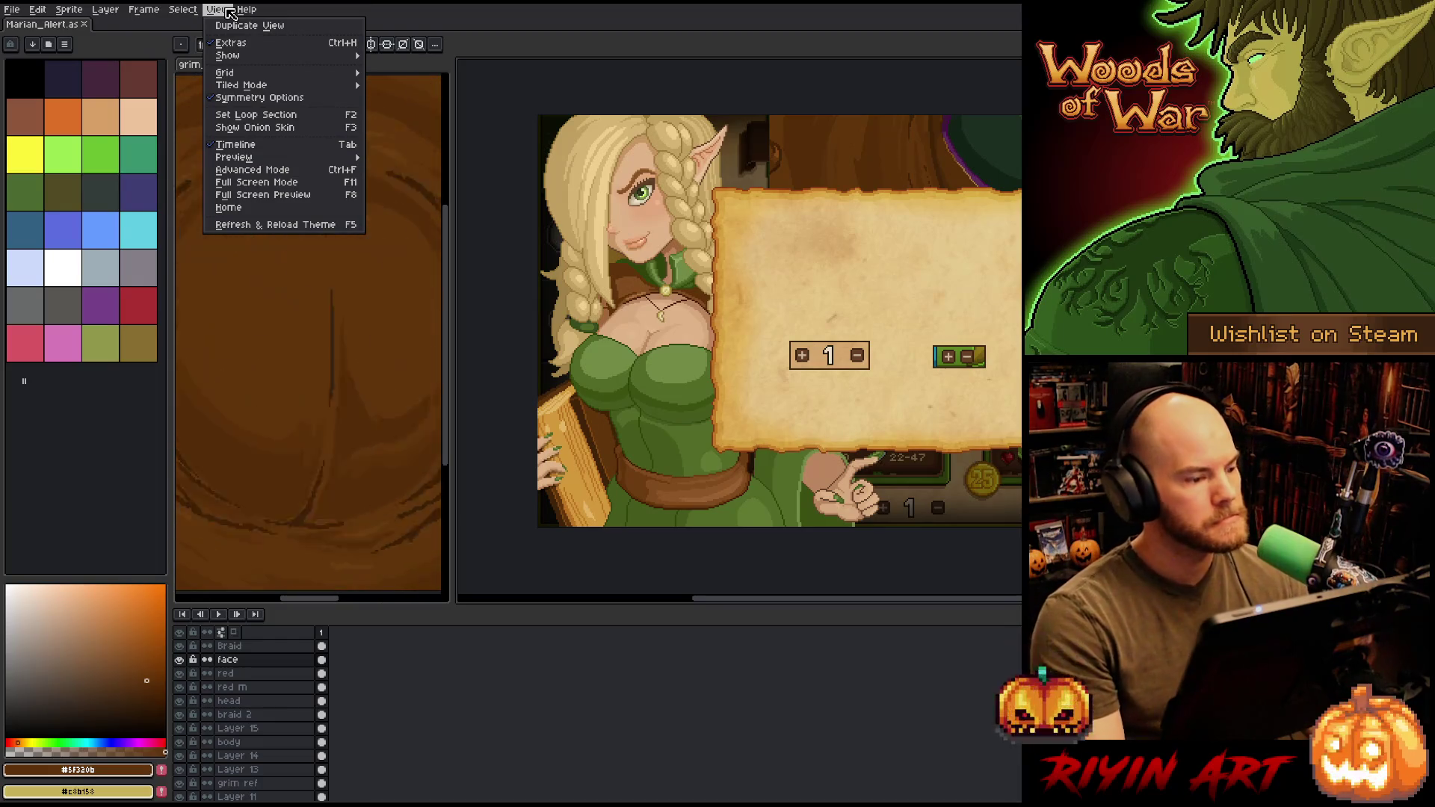
pyautogui.moveTo(144, 12)
pyautogui.moveTo(37, 10)
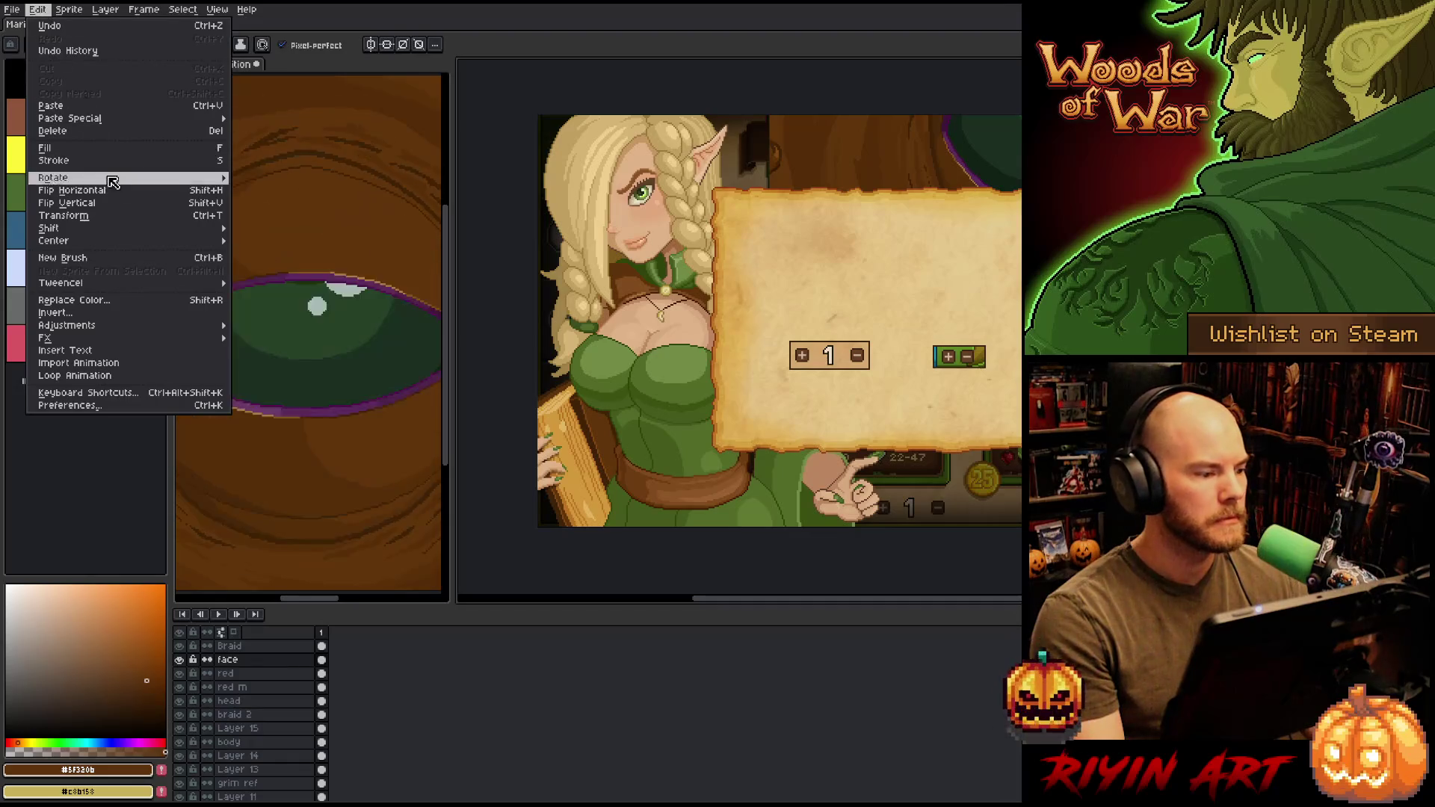
pyautogui.press('Escape')
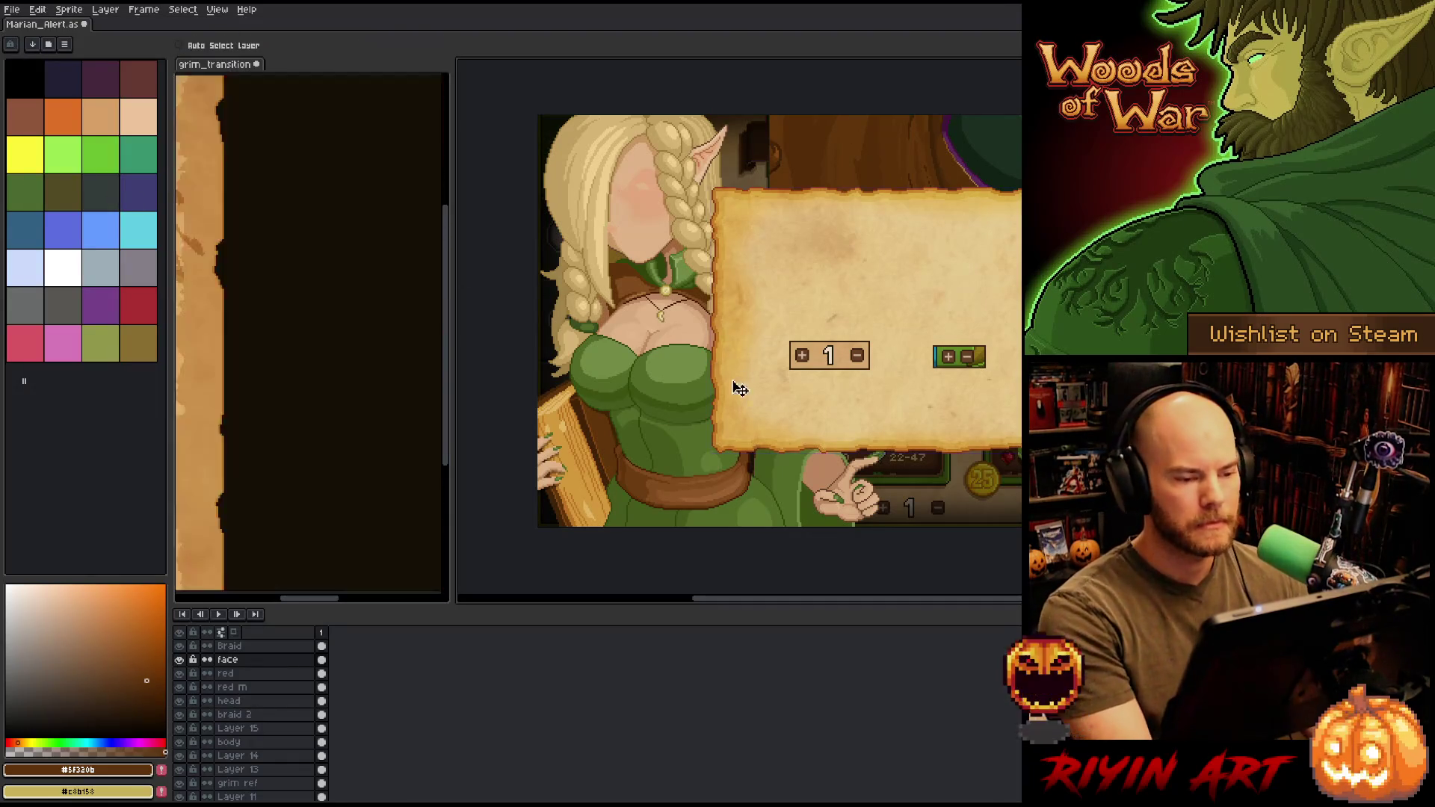
pyautogui.click(37, 9)
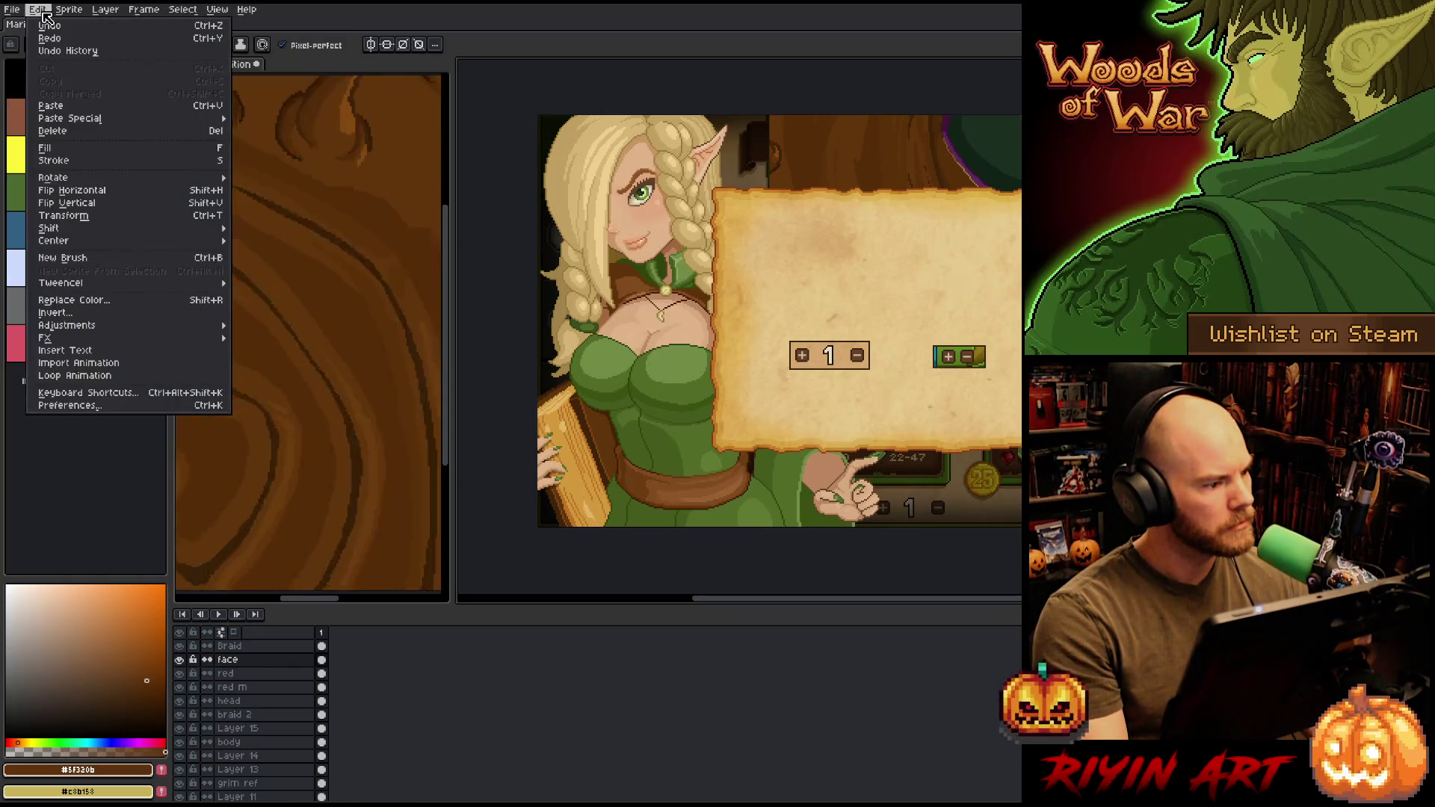
pyautogui.moveTo(155, 330)
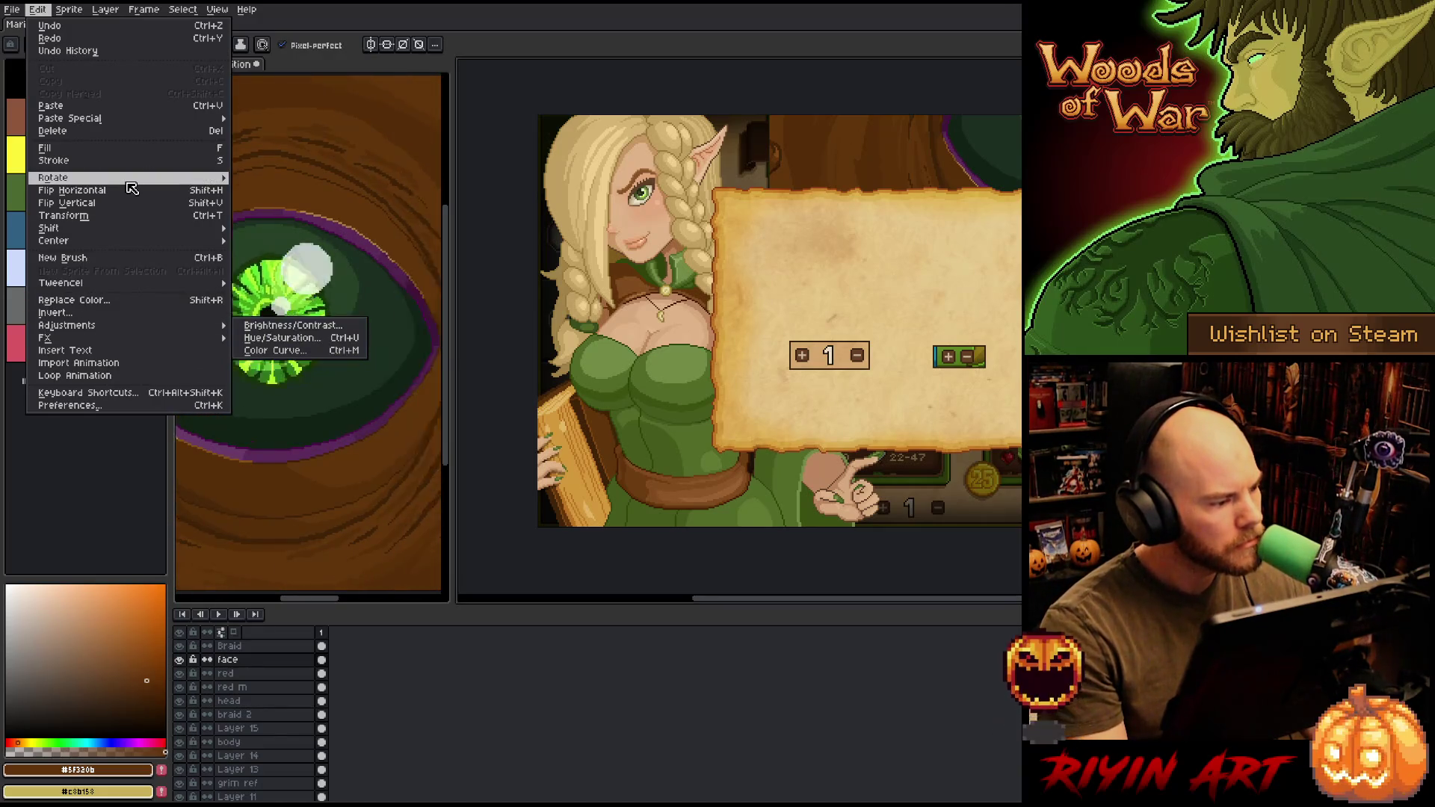
pyautogui.moveTo(132, 188)
pyautogui.moveTo(68, 13)
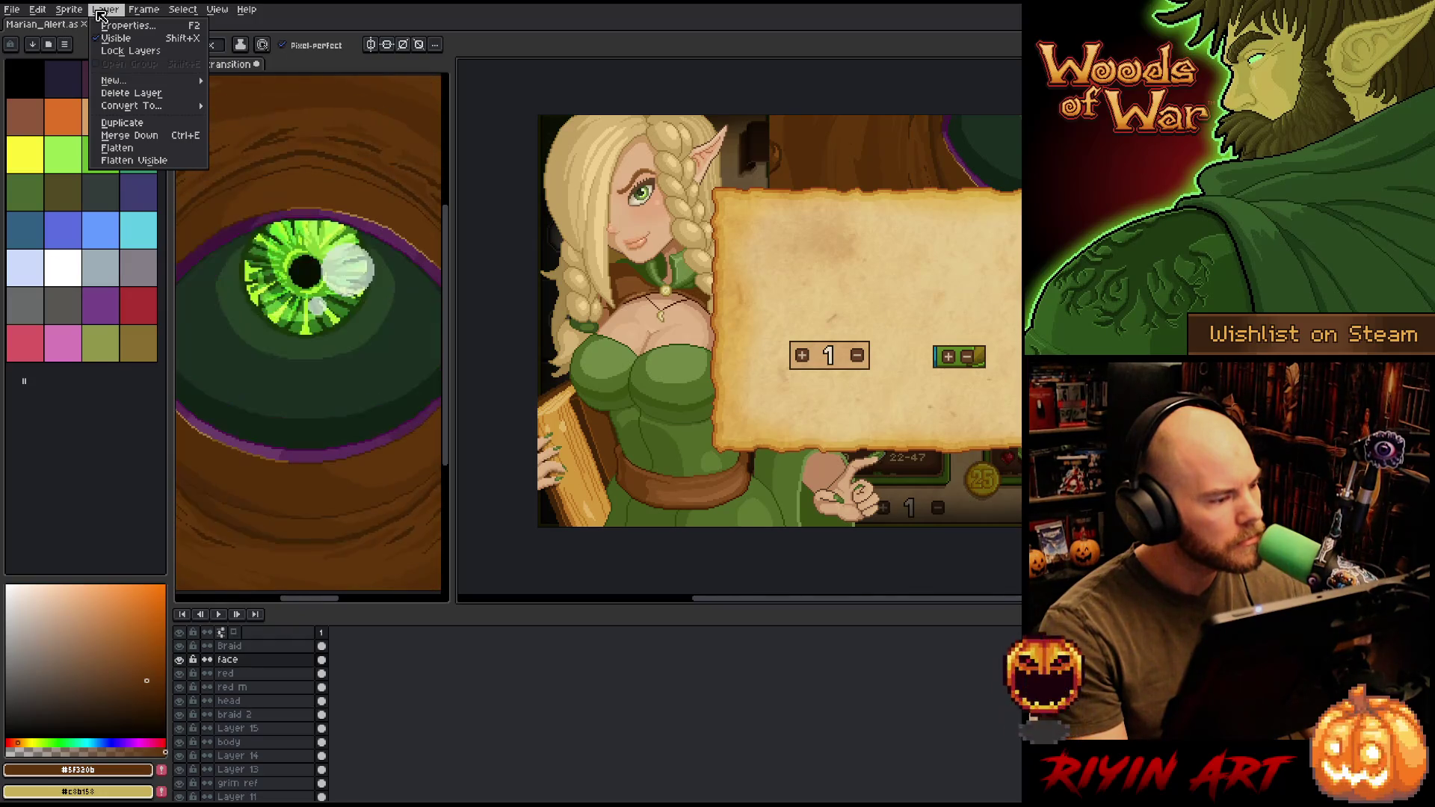
pyautogui.click(569, 327)
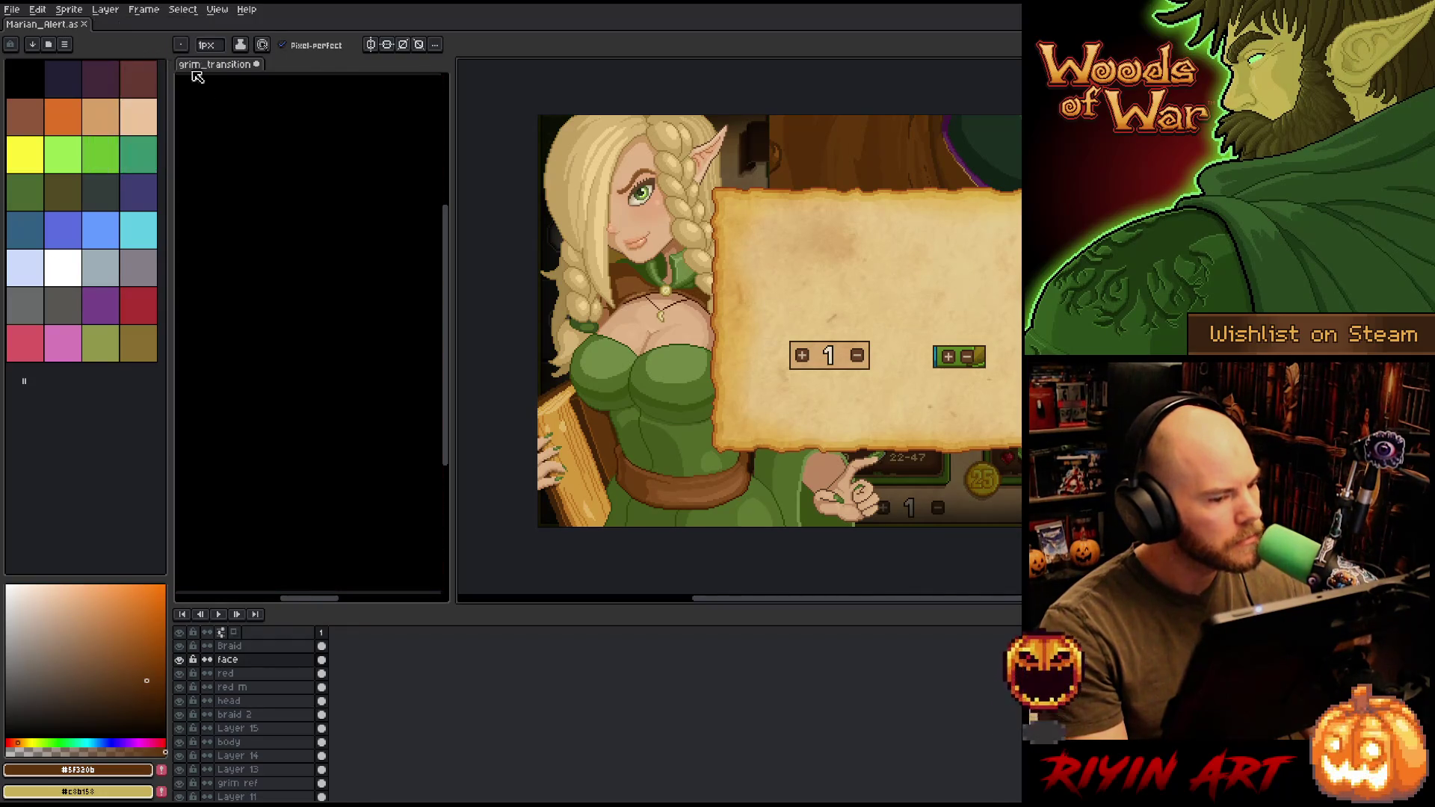
# - Zoom to the braid, sample the tan hair colour, and draw a darker tan stroke
pyautogui.scroll(1, 569, 327)
pyautogui.scroll(4, 592, 340)
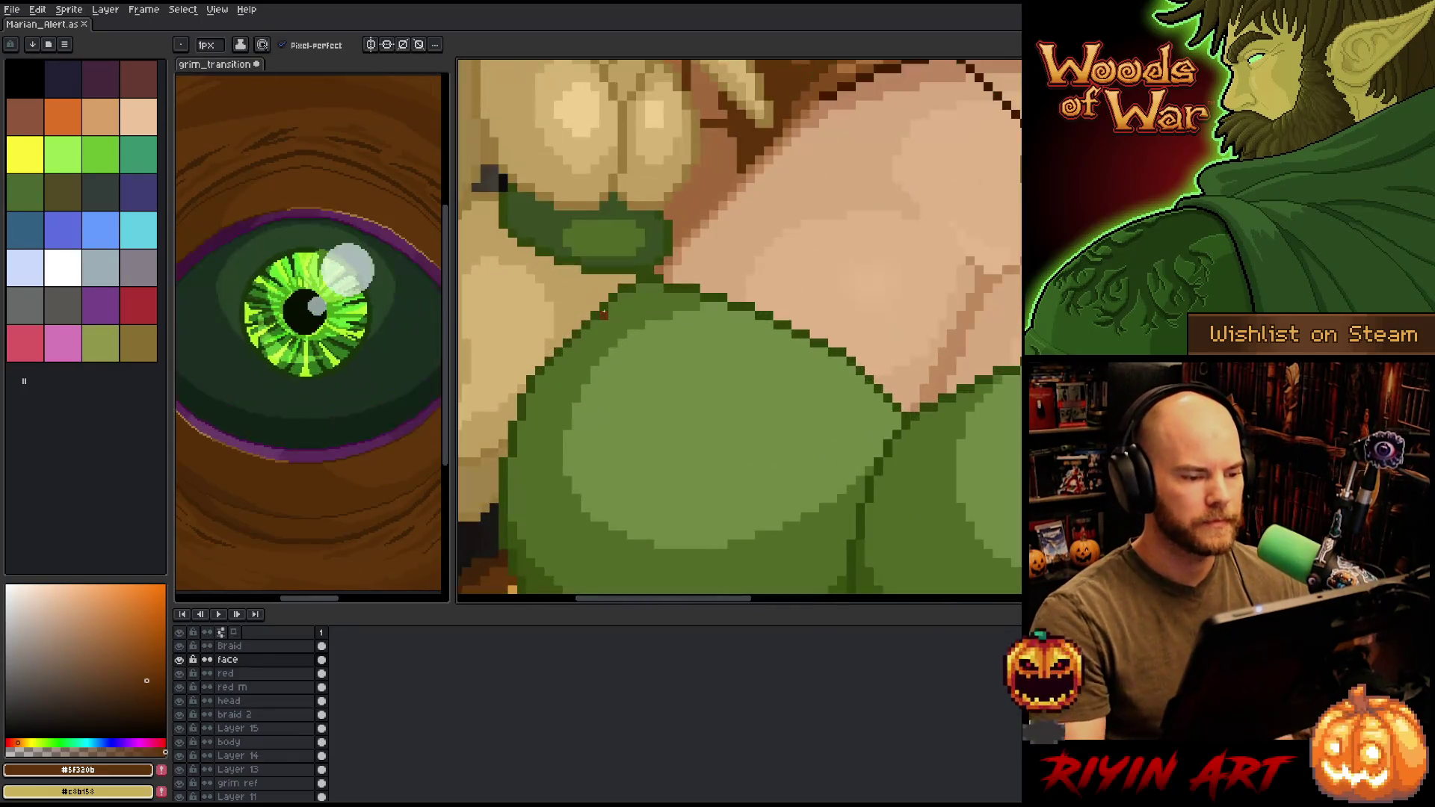
pyautogui.moveTo(697, 441); pyautogui.dragTo(914, 427)
pyautogui.keyDown('alt'); pyautogui.click(777, 284); pyautogui.keyUp('alt')
pyautogui.moveTo(754, 260); pyautogui.dragTo(699, 320)
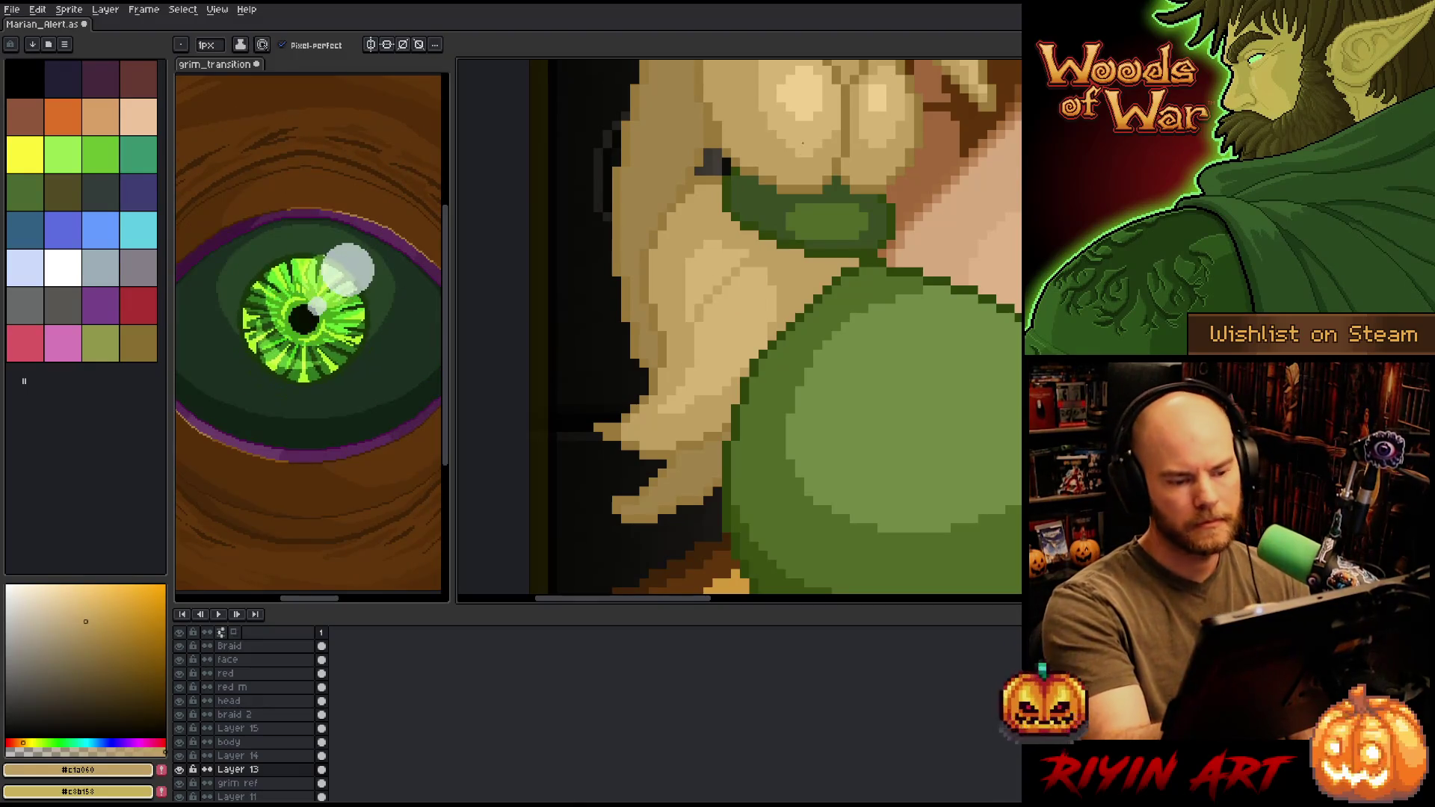
# - Add lighter tan highlight strokes to the hair, then return to the darker tan
pyautogui.keyDown('alt'); pyautogui.click(695, 336); pyautogui.keyUp('alt')
pyautogui.moveTo(703, 224)
pyautogui.mouseDown()
pyautogui.moveTo(677, 261)
pyautogui.moveTo(693, 239)
pyautogui.mouseUp()
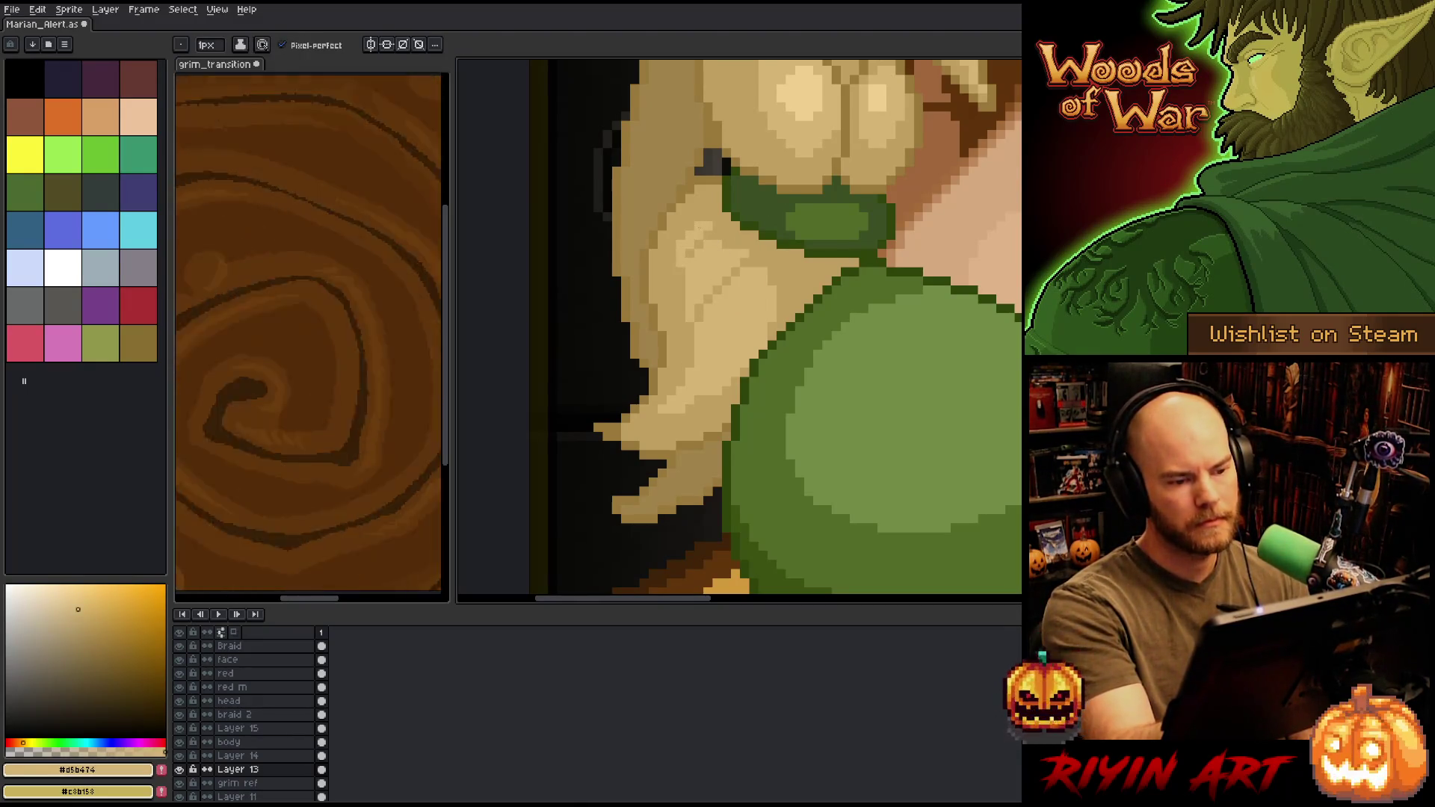
pyautogui.keyDown('alt'); pyautogui.click(777, 284); pyautogui.keyUp('alt')
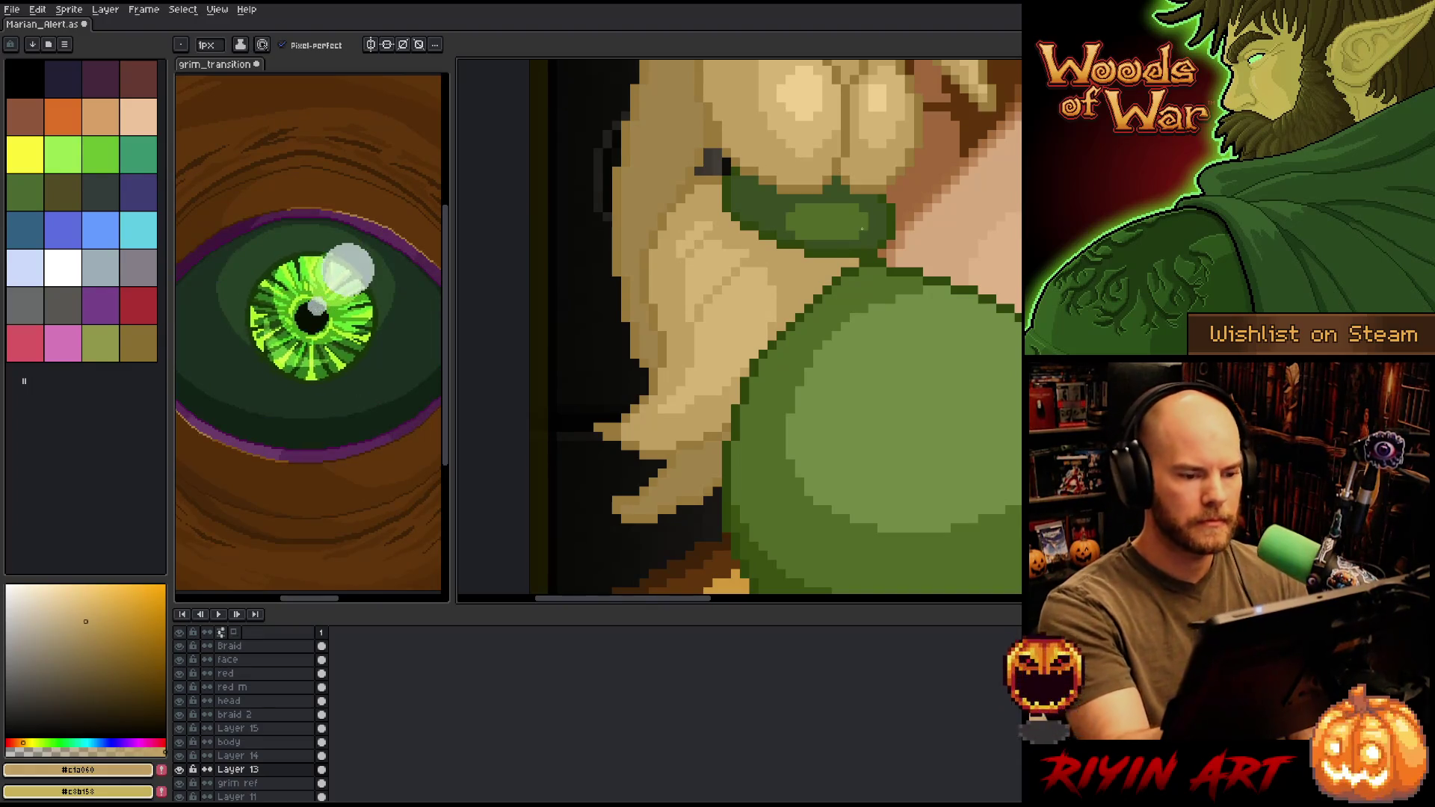
pyautogui.scroll(-4, 746, 314)
pyautogui.moveTo(745, 314); pyautogui.dragTo(680, 334)
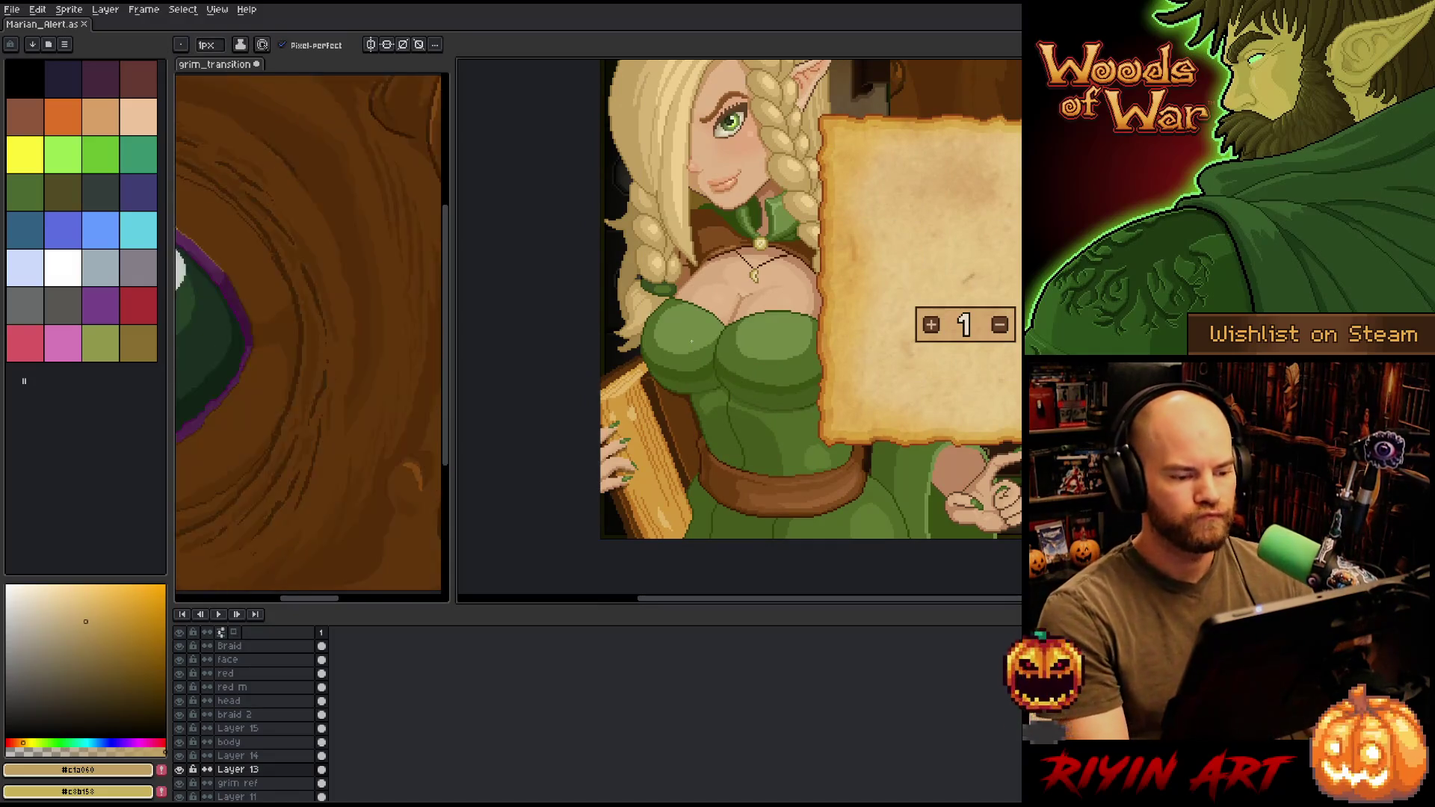
pyautogui.scroll(-2, 673, 404)
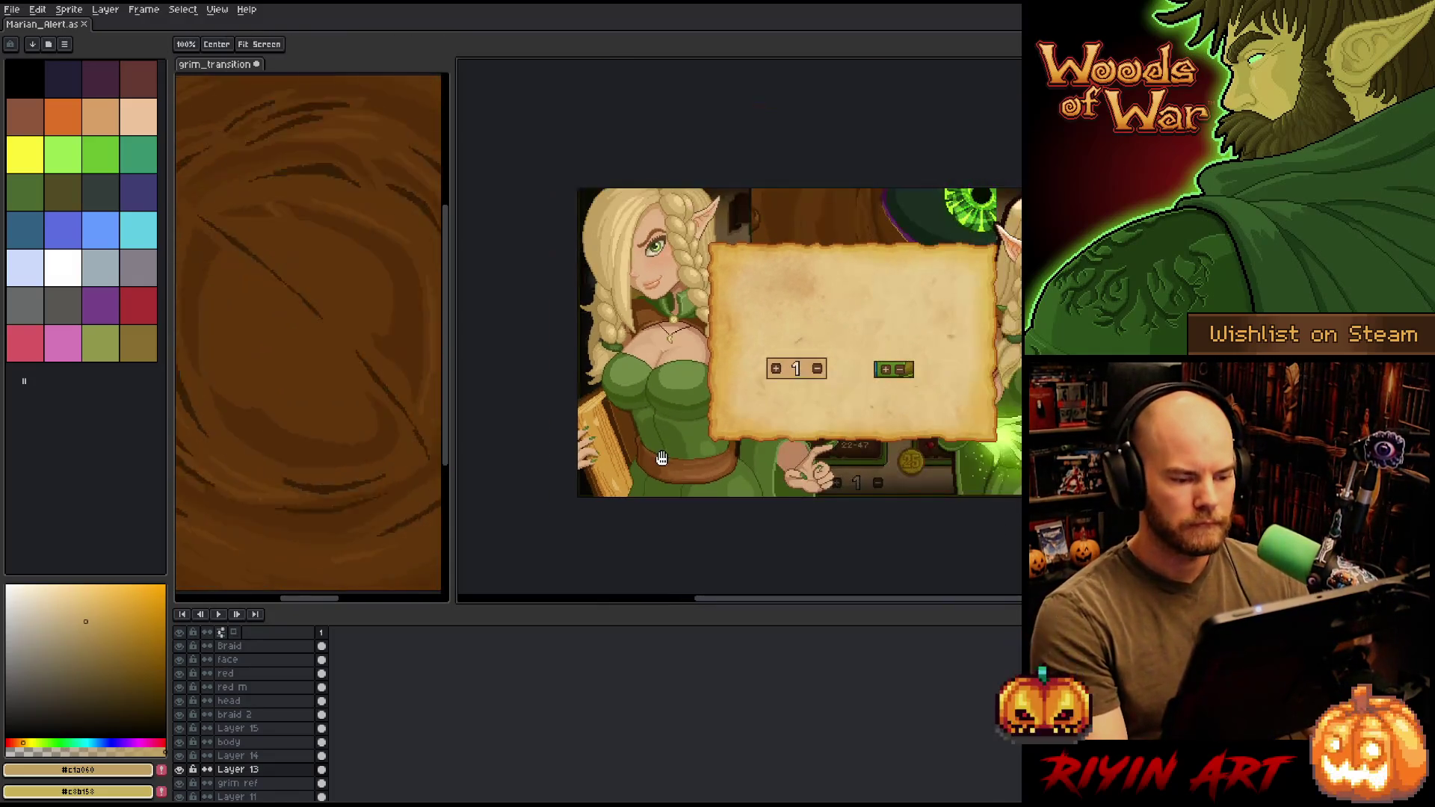
pyautogui.scroll(2, 747, 429)
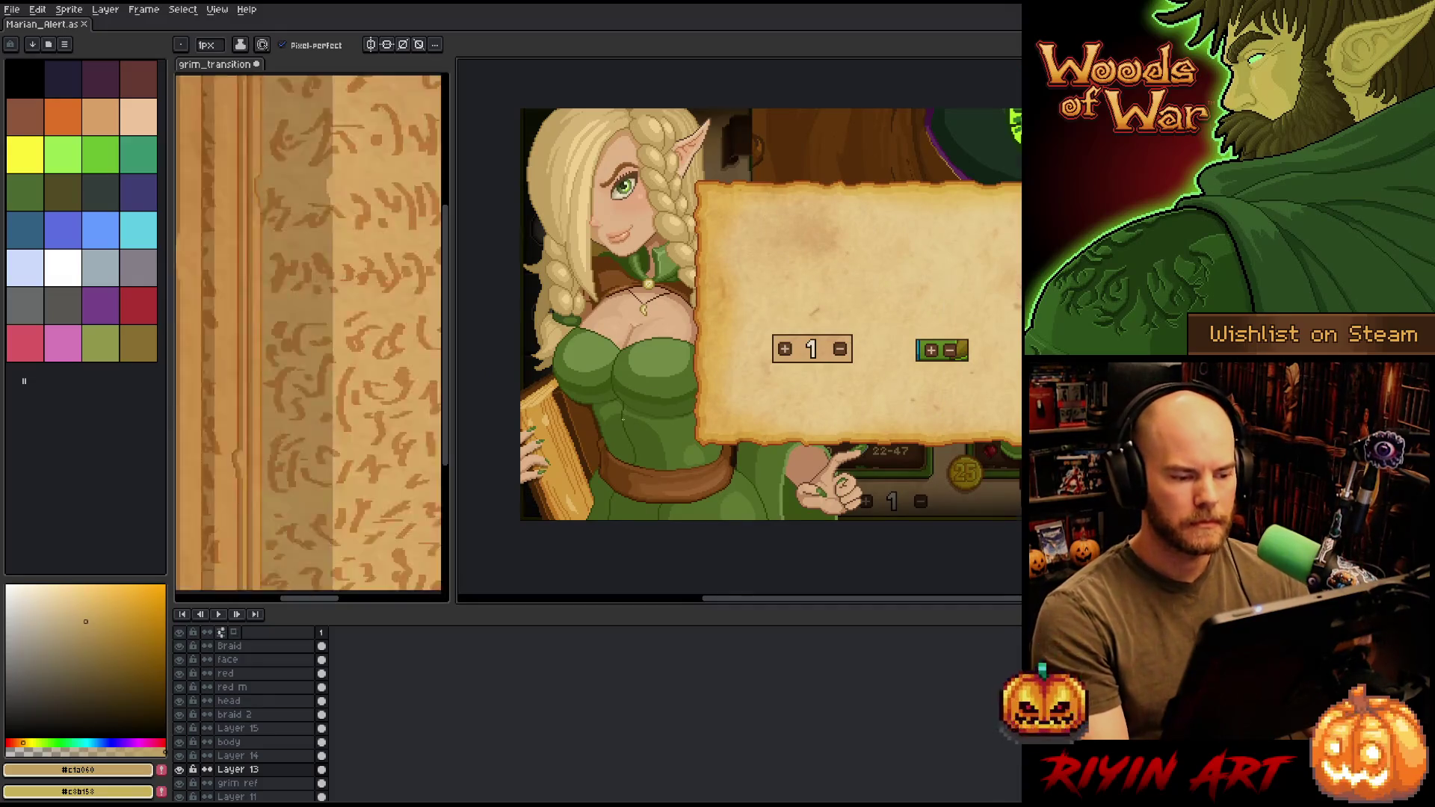
pyautogui.scroll(-1, 622, 417)
pyautogui.scroll(2, 608, 426)
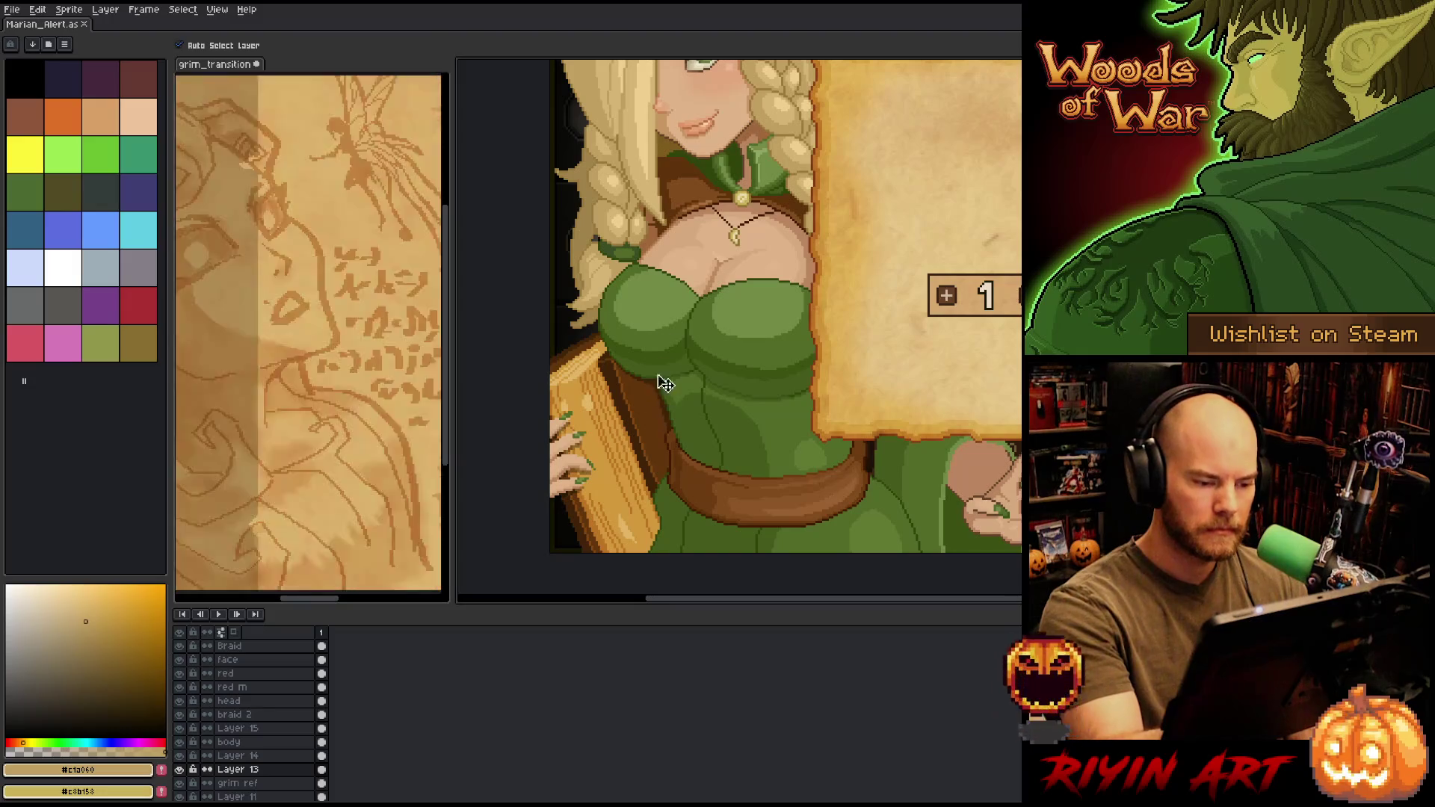
# - Freehand-select along the dress edge from bodice toward belt, clearing and redrawing the outline
pyautogui.press('q')
pyautogui.moveTo(613, 370)
pyautogui.mouseDown()
pyautogui.moveTo(658, 419)
pyautogui.moveTo(676, 533)
pyautogui.mouseUp()
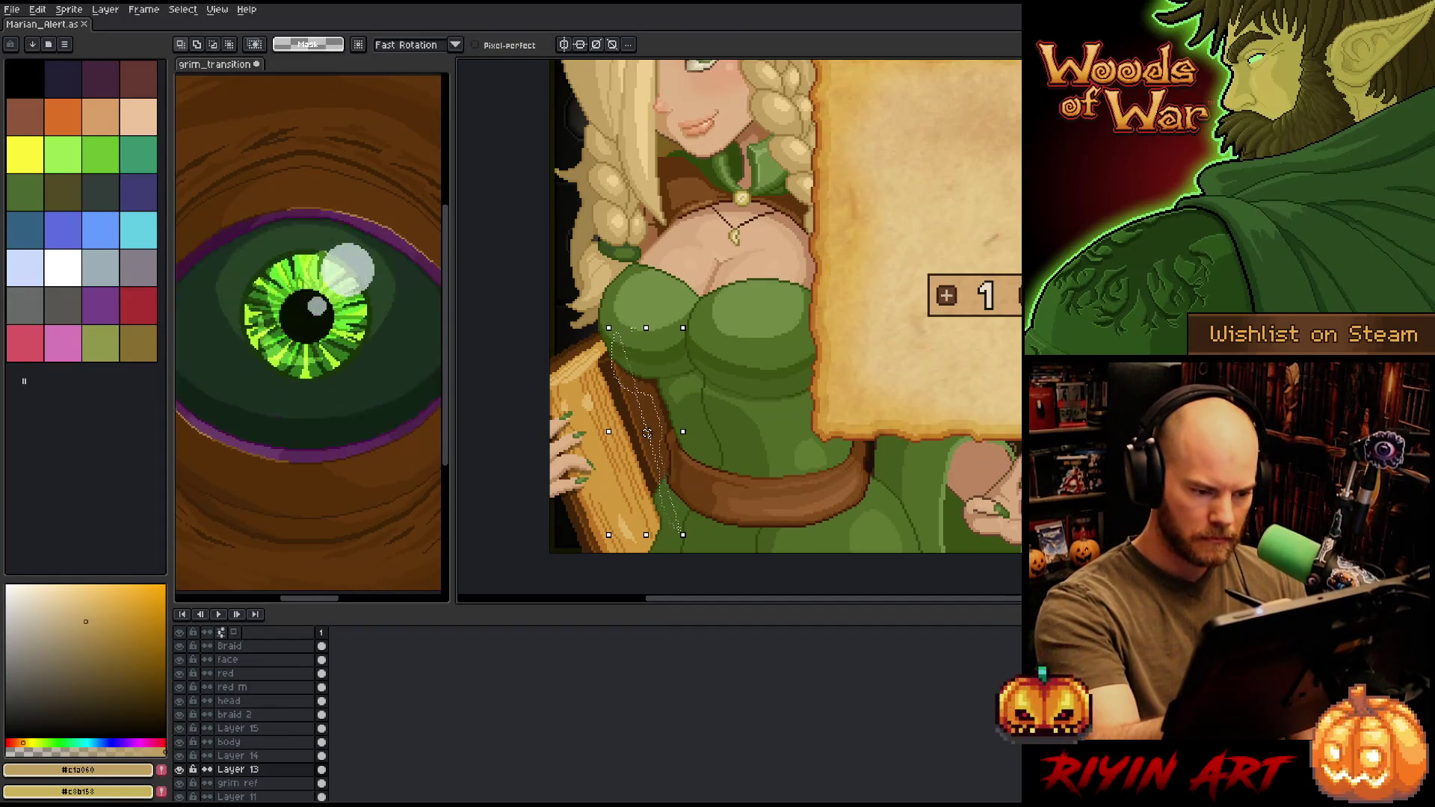
pyautogui.hotkey('ctrl', 'd')
pyautogui.moveTo(609, 344)
pyautogui.mouseDown()
pyautogui.moveTo(610, 371)
pyautogui.moveTo(642, 403)
pyautogui.mouseUp()
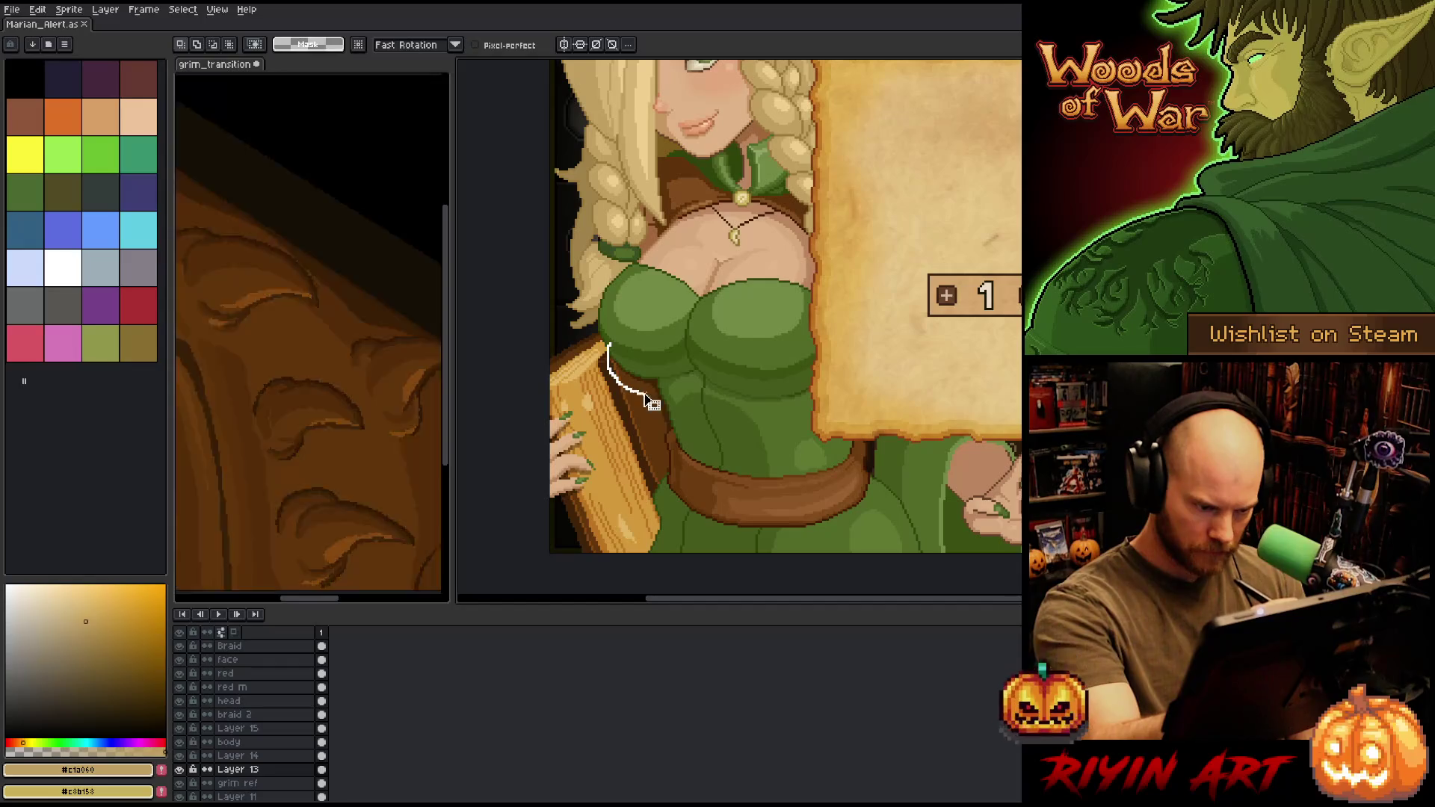
pyautogui.moveTo(609, 332)
pyautogui.mouseDown()
pyautogui.moveTo(684, 517)
pyautogui.moveTo(694, 393)
pyautogui.moveTo(607, 329)
pyautogui.mouseUp()
# - Eyedrop the dark brown #412408 from the outline and return to the pencil
pyautogui.press('alt')
pyautogui.click(659, 376)
pyautogui.press('w')
pyautogui.hotkey('ctrl', 'd')
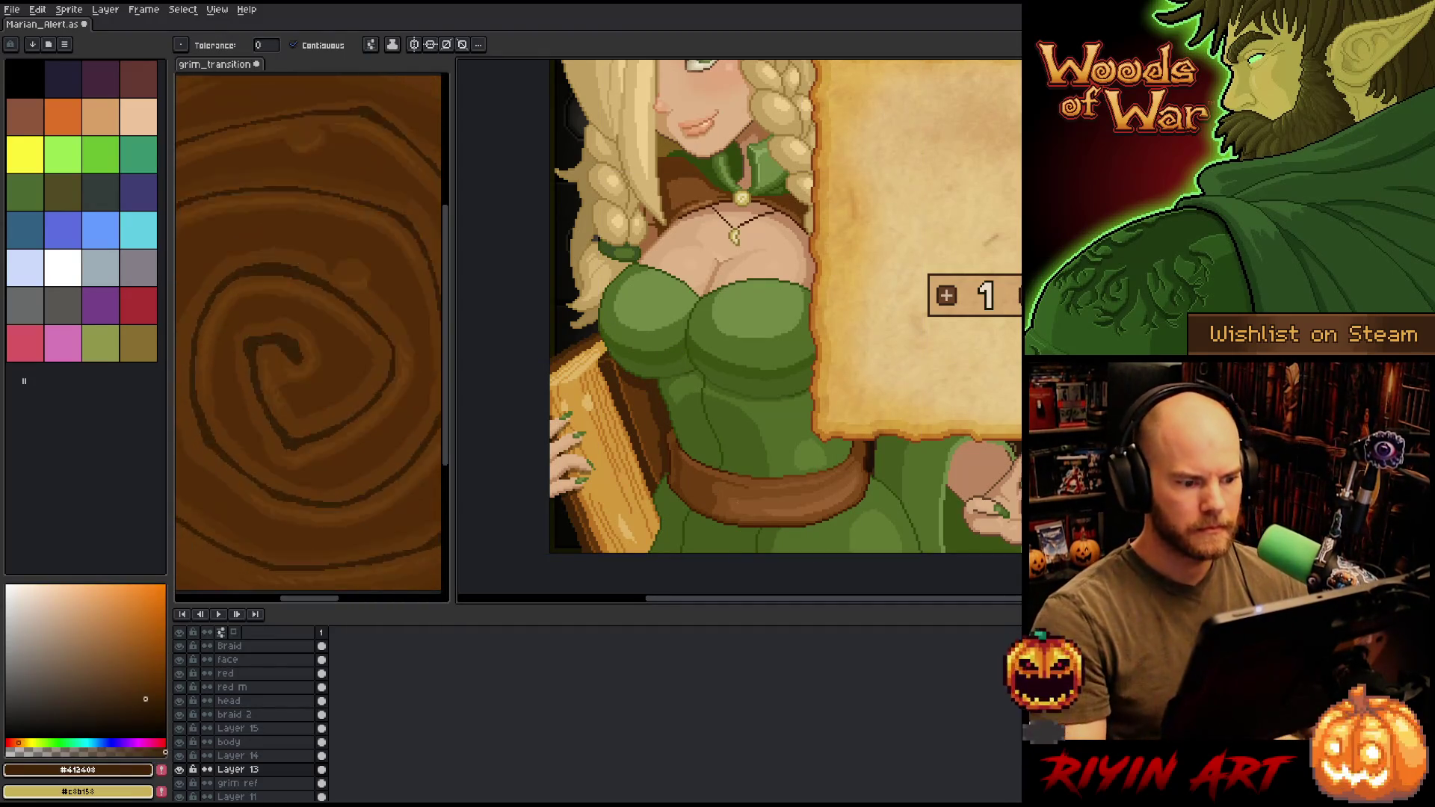
pyautogui.press('alt')
pyautogui.press('b')
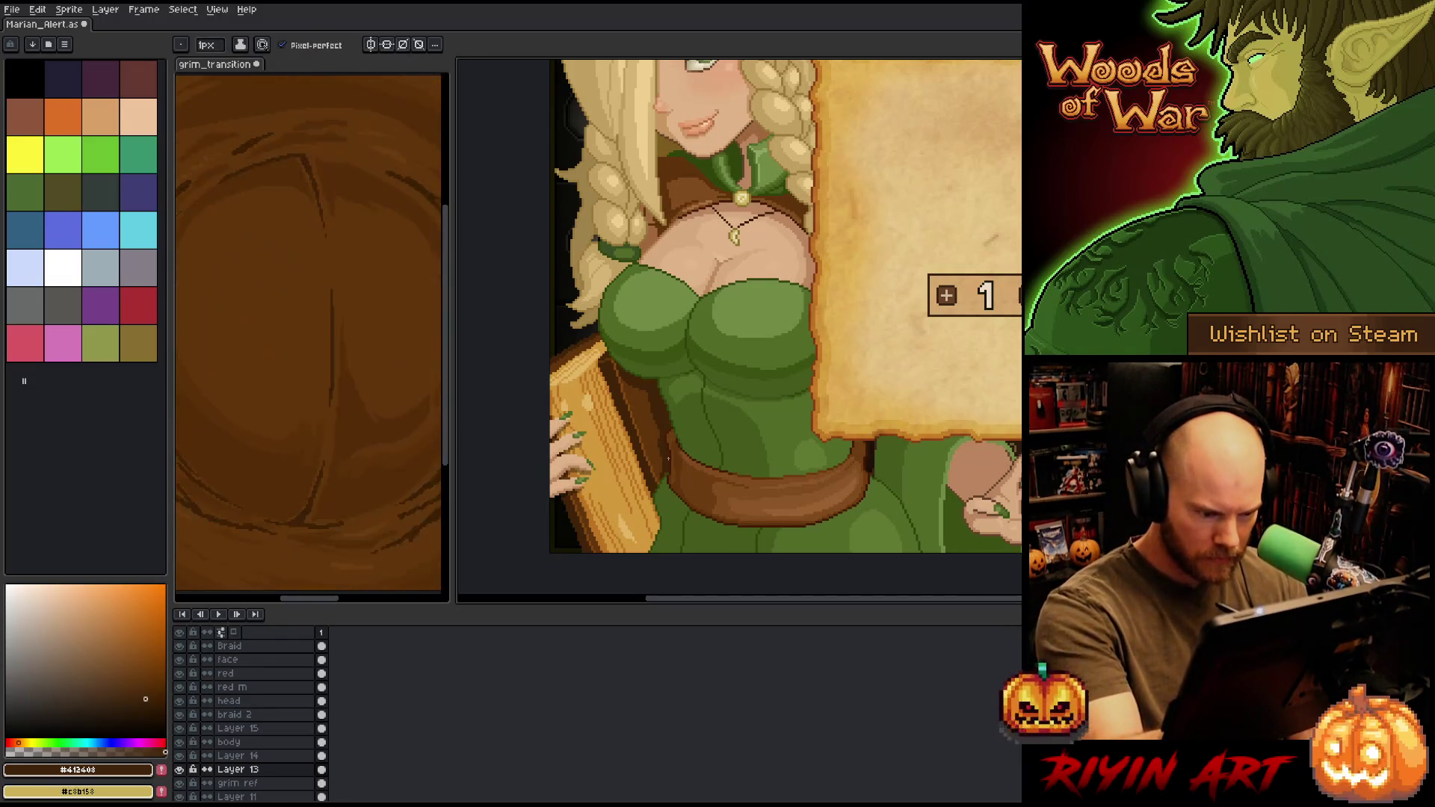
pyautogui.scroll(3, 668, 458)
pyautogui.scroll(-3, 720, 380)
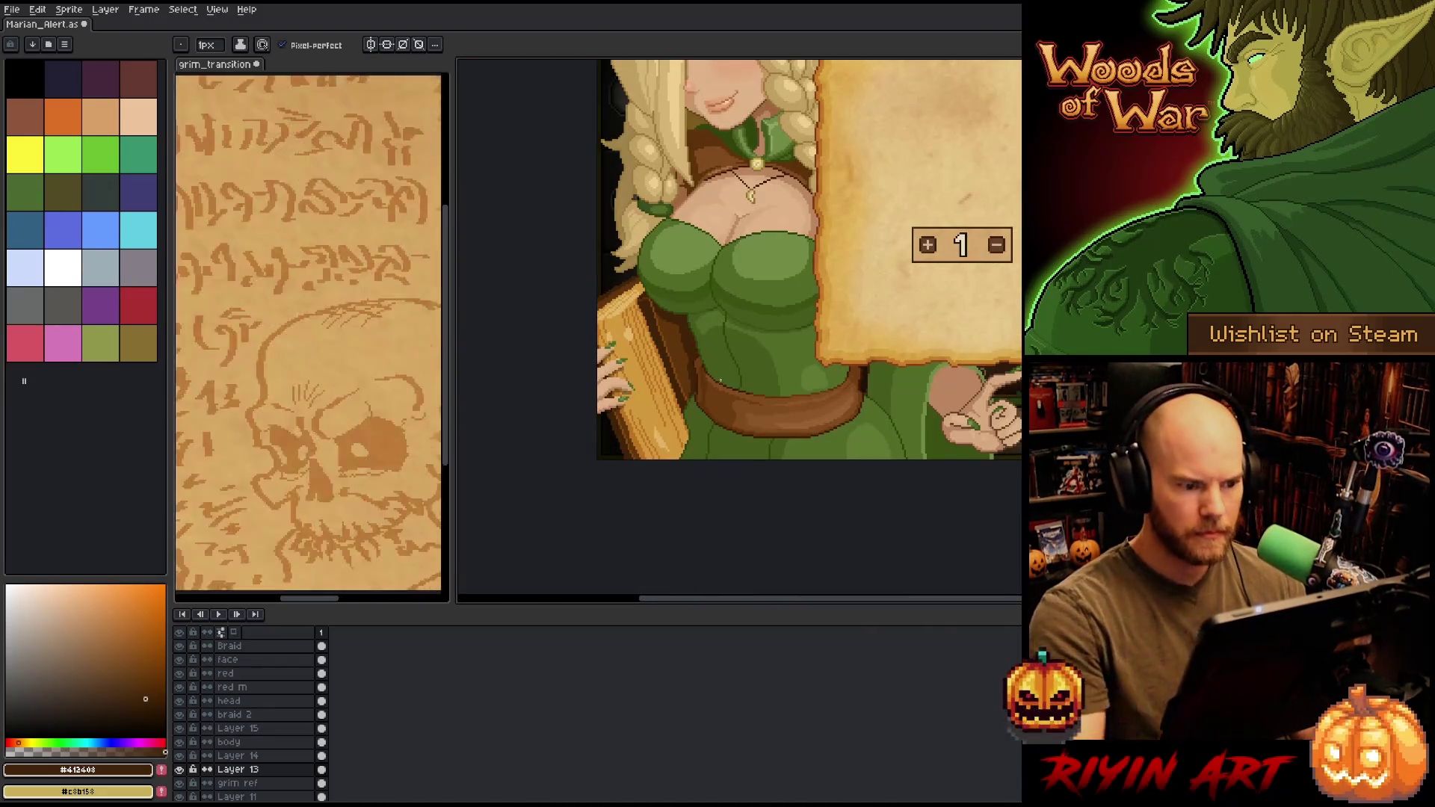
pyautogui.scroll(-1, 728, 398)
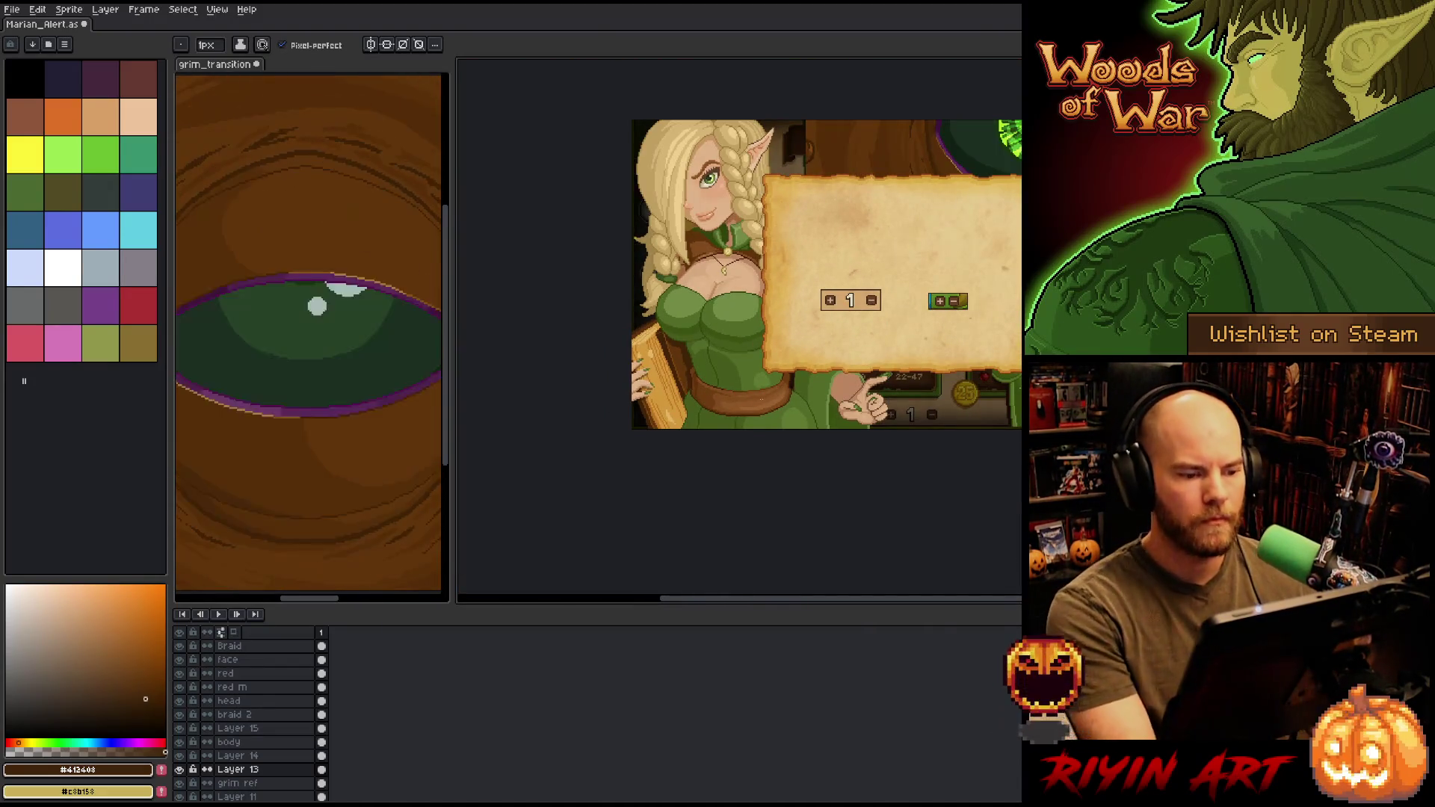
pyautogui.scroll(-1, 660, 414)
pyautogui.scroll(2, 659, 414)
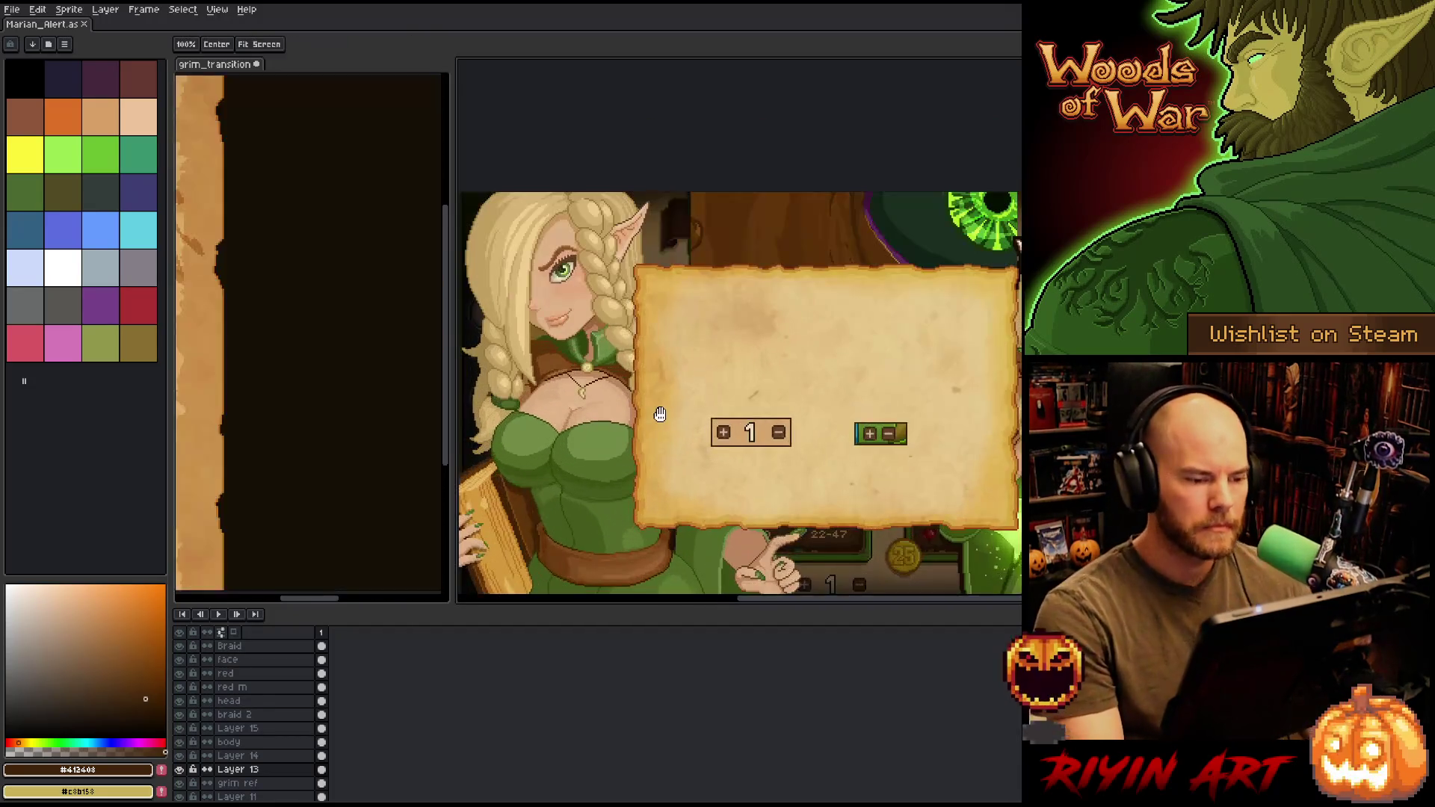
pyautogui.moveTo(660, 414); pyautogui.dragTo(689, 352)
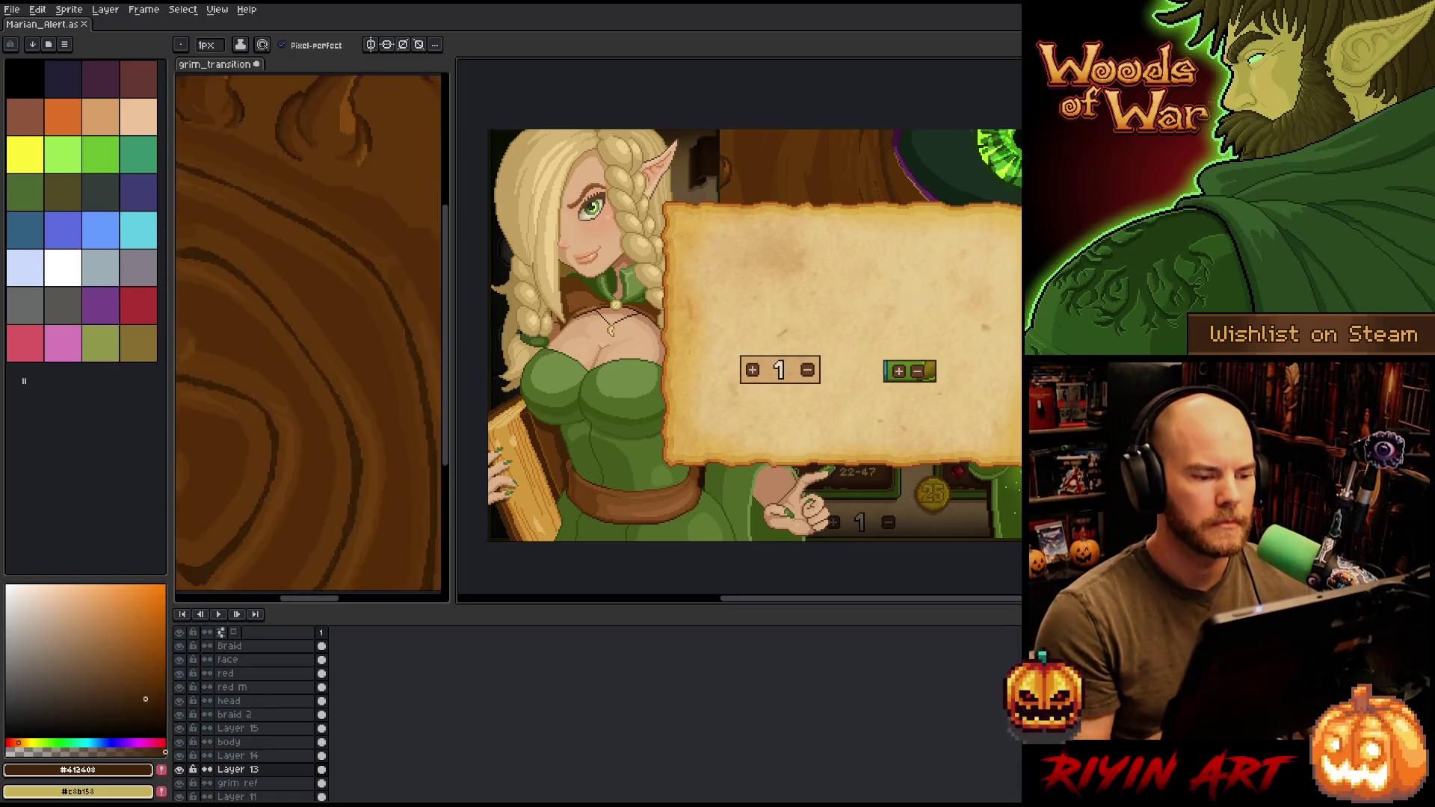
pyautogui.scroll(3, 562, 312)
pyautogui.keyDown('alt'); pyautogui.click(721, 288); pyautogui.keyUp('alt')
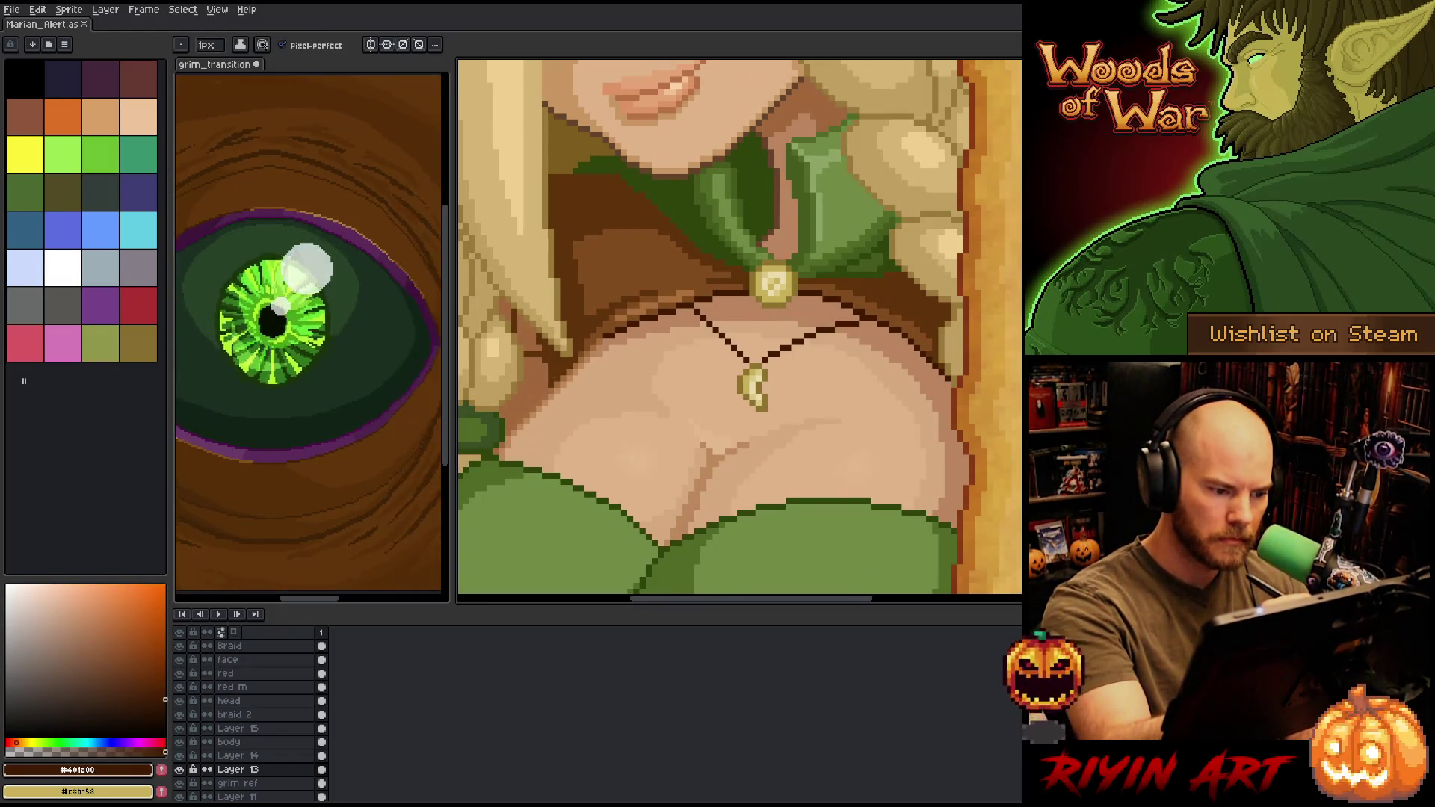
# - Try a dark stroke on the chest, undo it, and toggle the face layer's visibility
pyautogui.keyDown('ctrl'); pyautogui.click(562, 371); pyautogui.keyUp('ctrl')
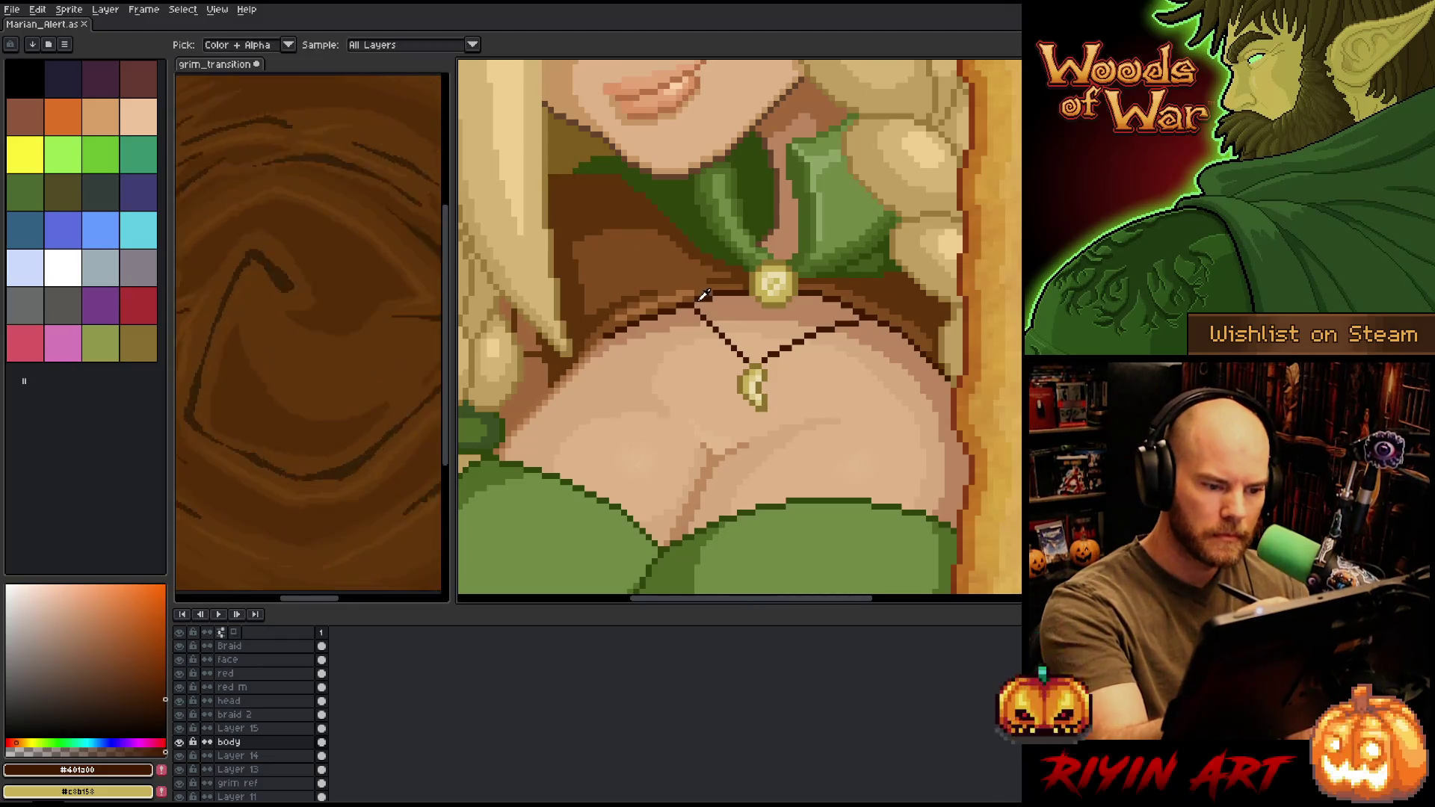
pyautogui.moveTo(550, 382); pyautogui.dragTo(550, 365)
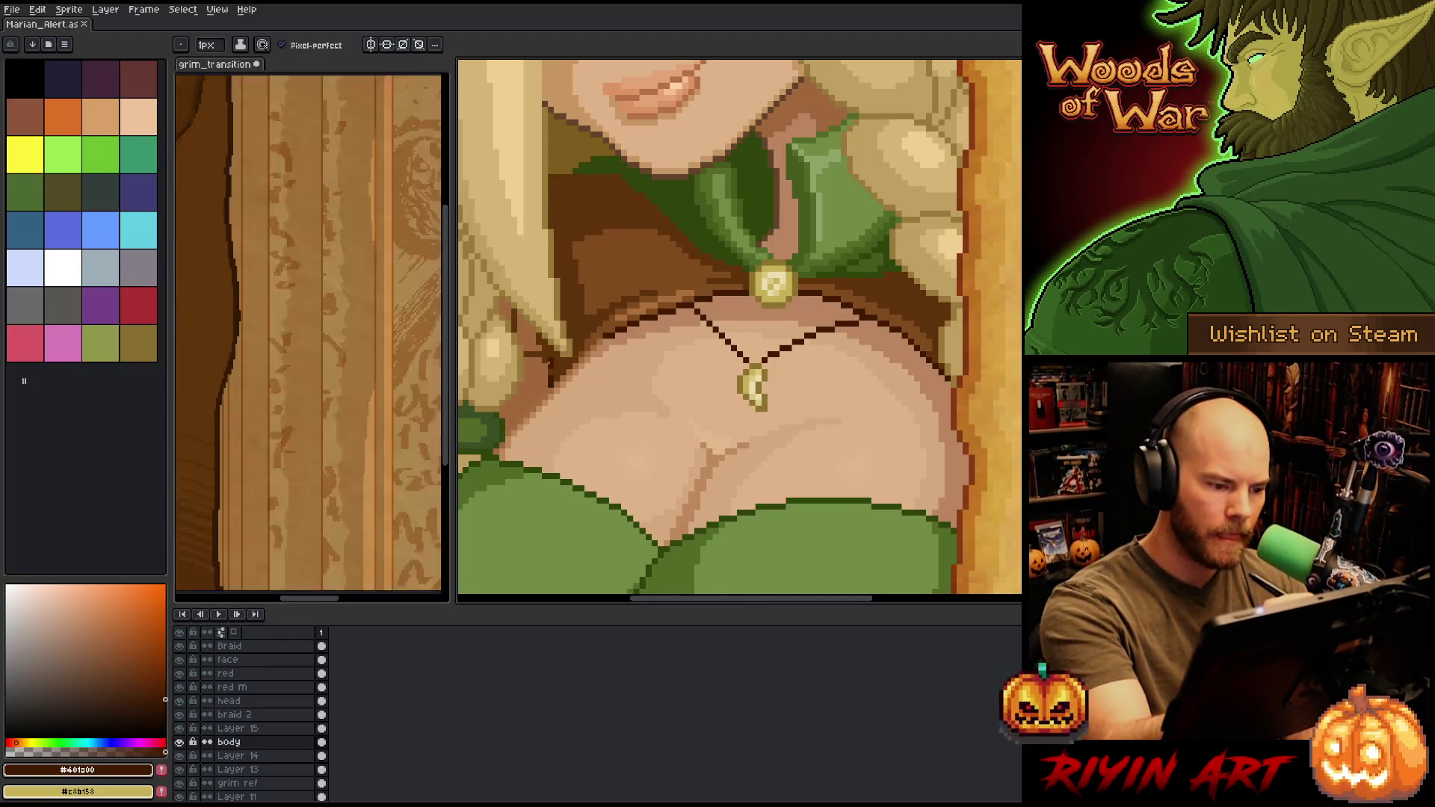
pyautogui.hotkey('ctrl', 'z')
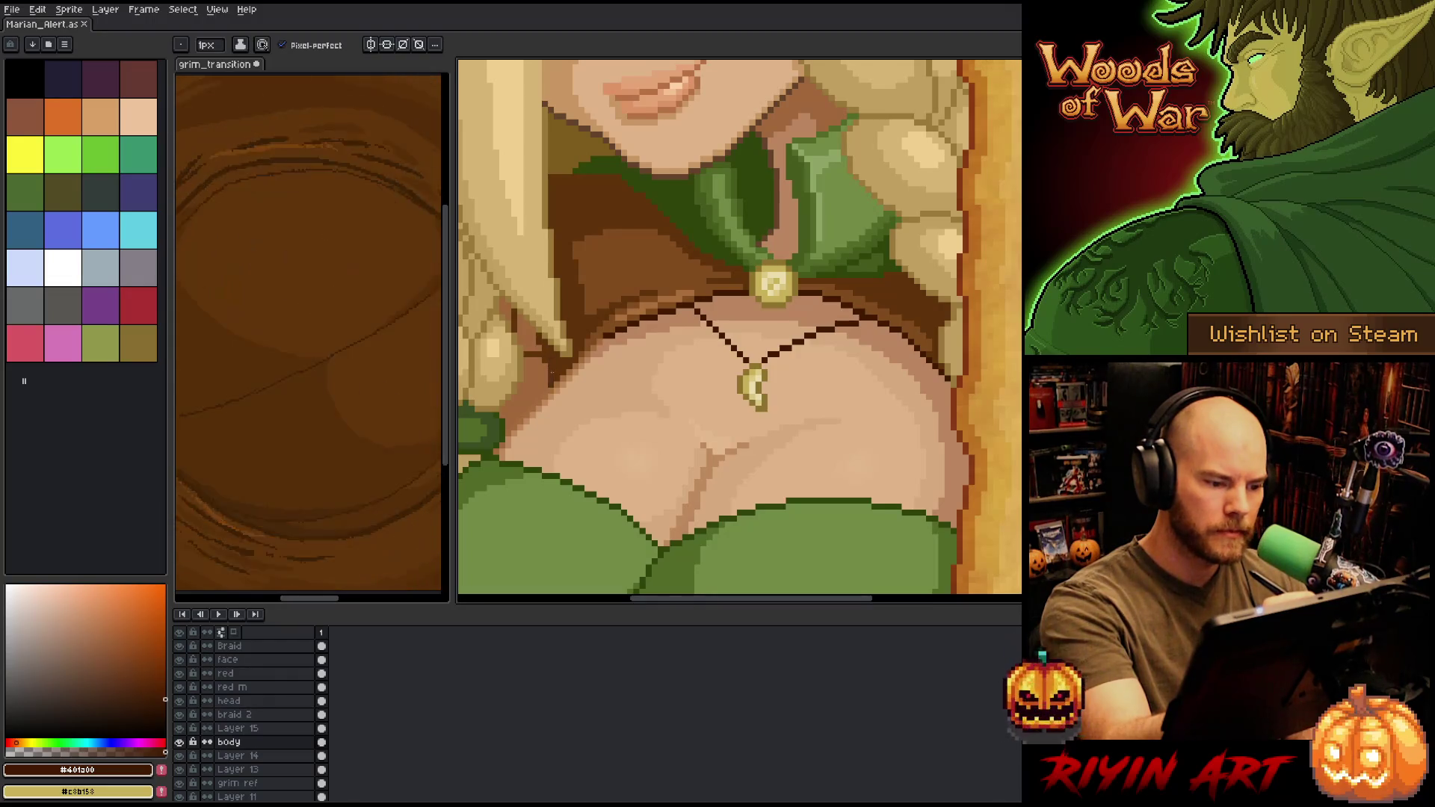
pyautogui.keyDown('ctrl'); pyautogui.click(550, 371); pyautogui.keyUp('ctrl')
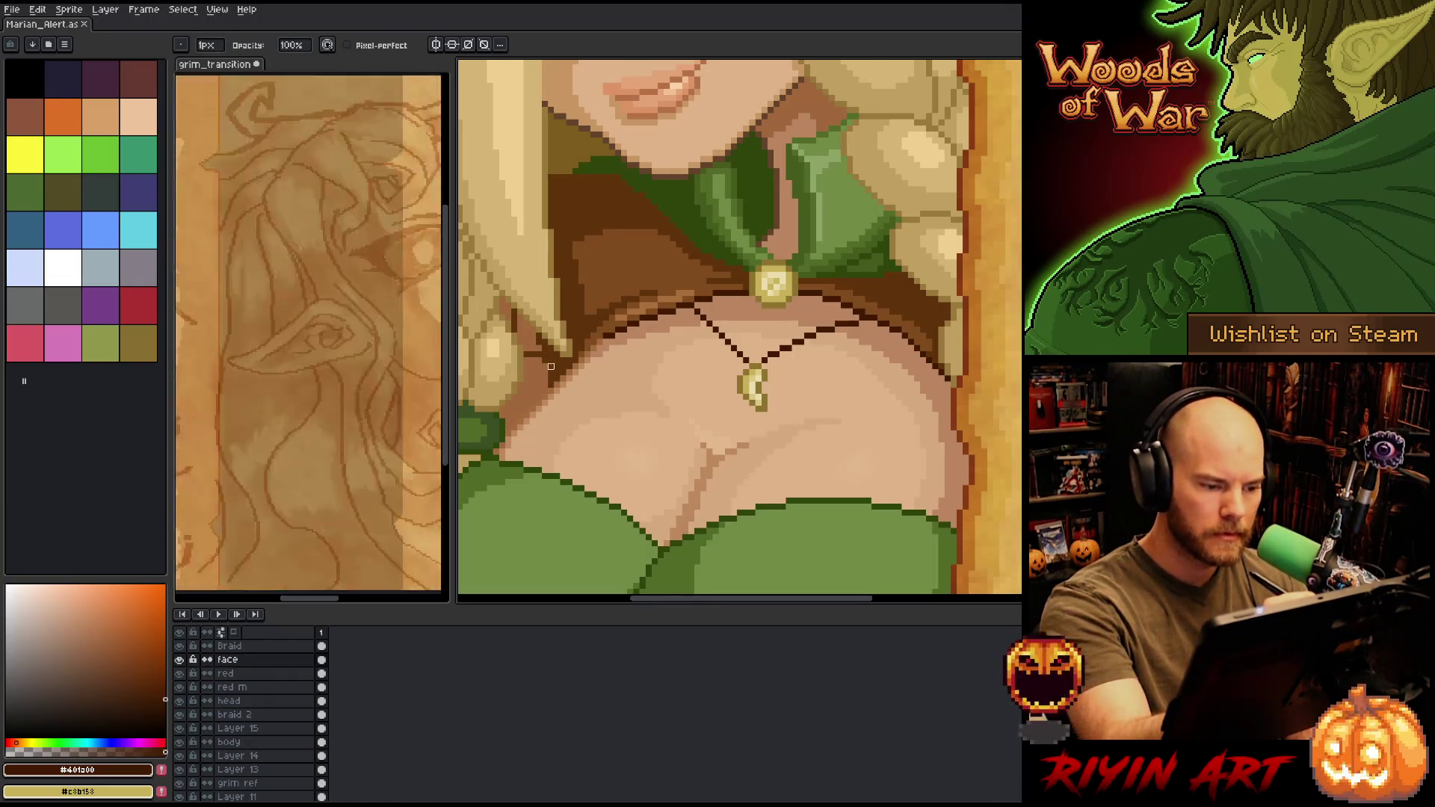
pyautogui.click(180, 662)
pyautogui.keyDown('alt'); pyautogui.click(180, 662); pyautogui.keyUp('alt')
pyautogui.keyDown('alt'); pyautogui.click(180, 662); pyautogui.keyUp('alt')
# - Freehand-select a chest area, pick the body layer, and draw a short dark chest line
pyautogui.press('q')
pyautogui.moveTo(524, 269)
pyautogui.mouseDown()
pyautogui.moveTo(576, 407)
pyautogui.moveTo(516, 415)
pyautogui.mouseUp()
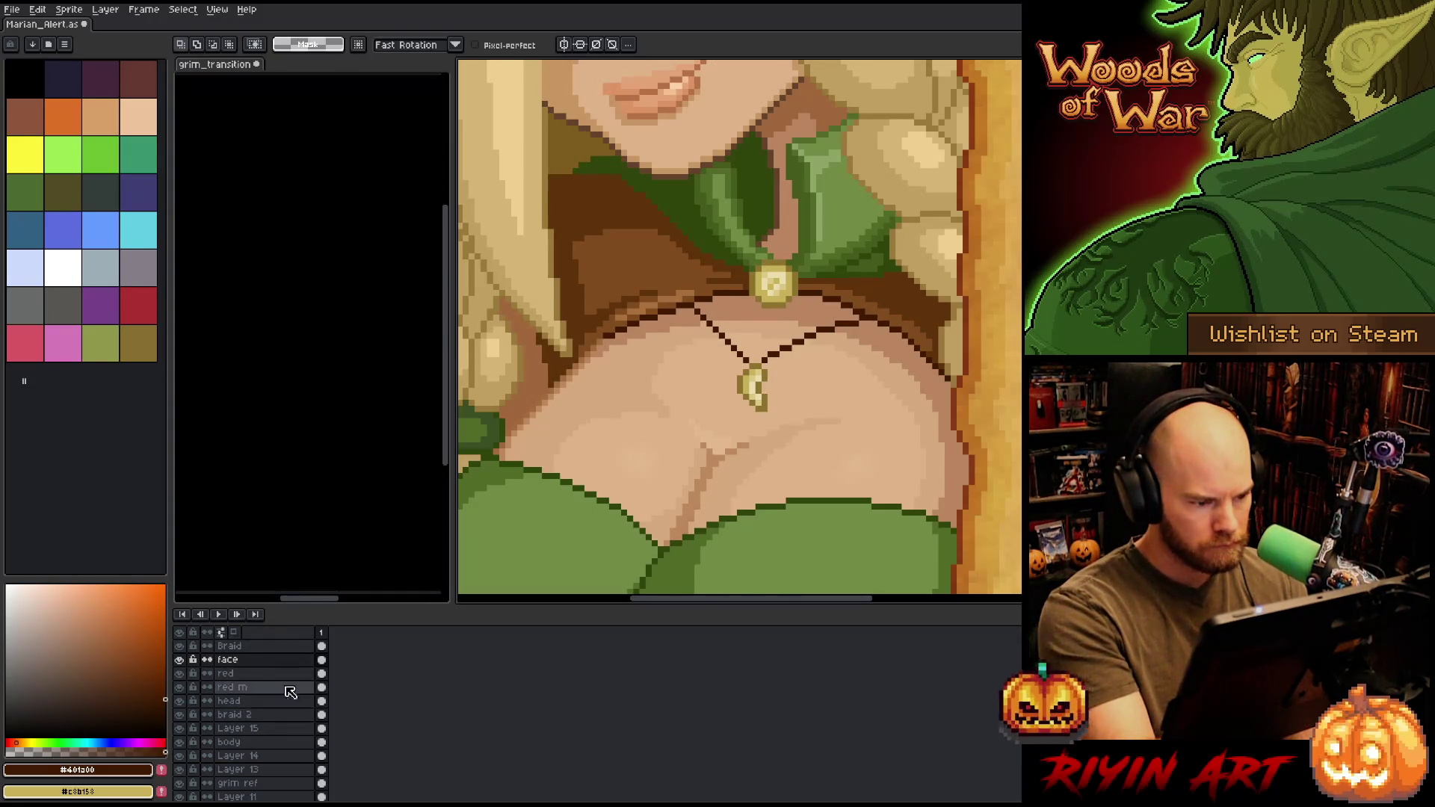
pyautogui.press('v')
pyautogui.click(611, 307)
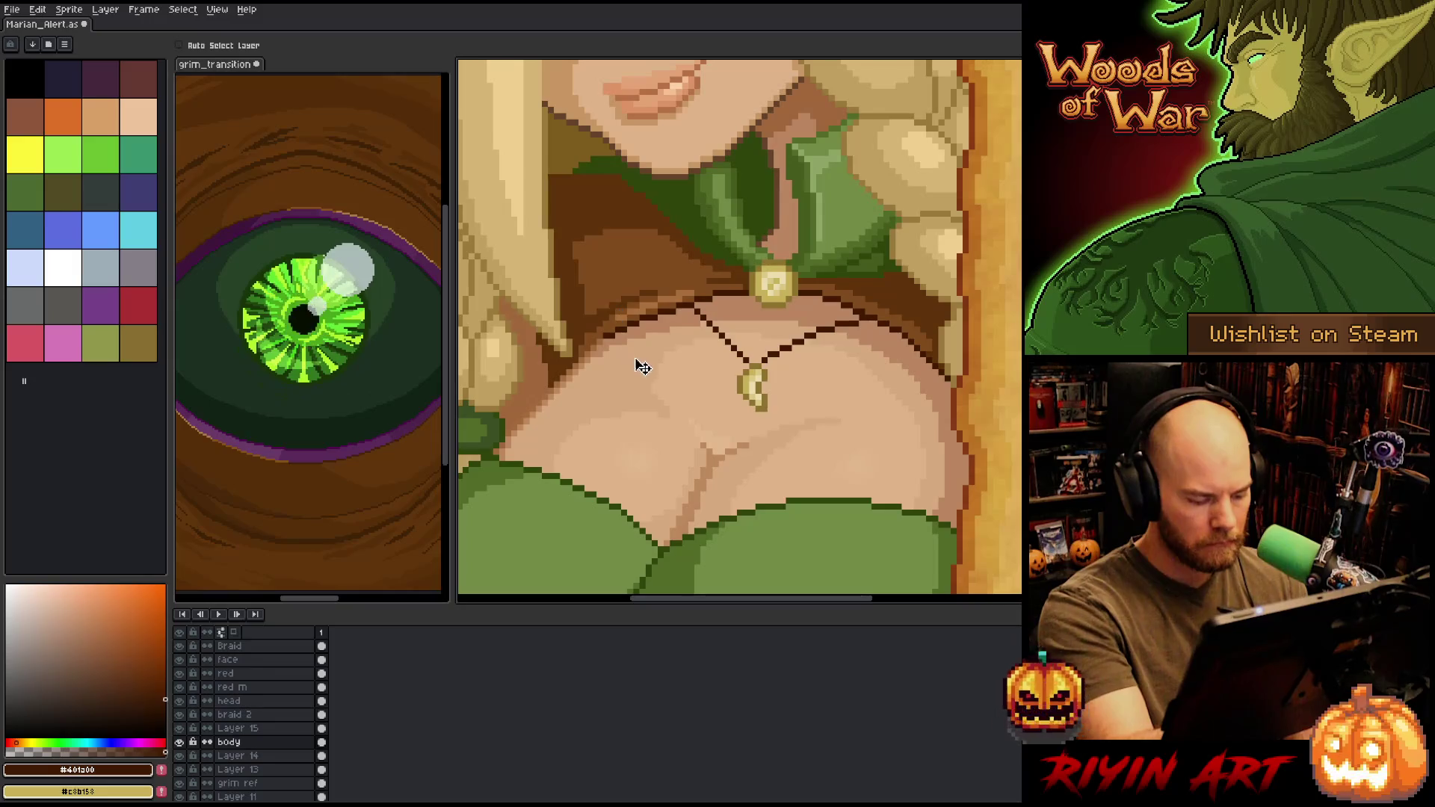
pyautogui.press('q')
pyautogui.press('b')
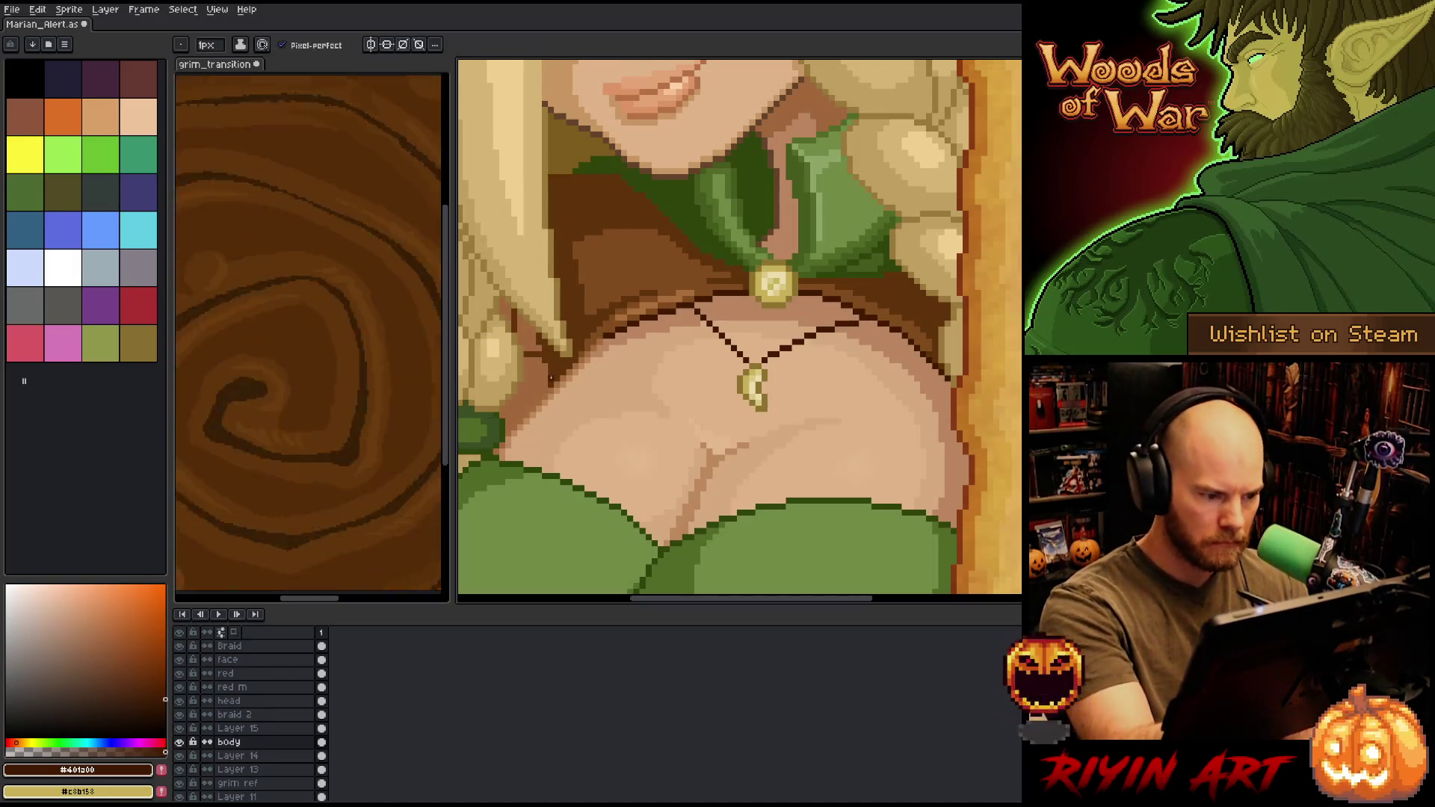
pyautogui.moveTo(549, 384); pyautogui.dragTo(549, 366)
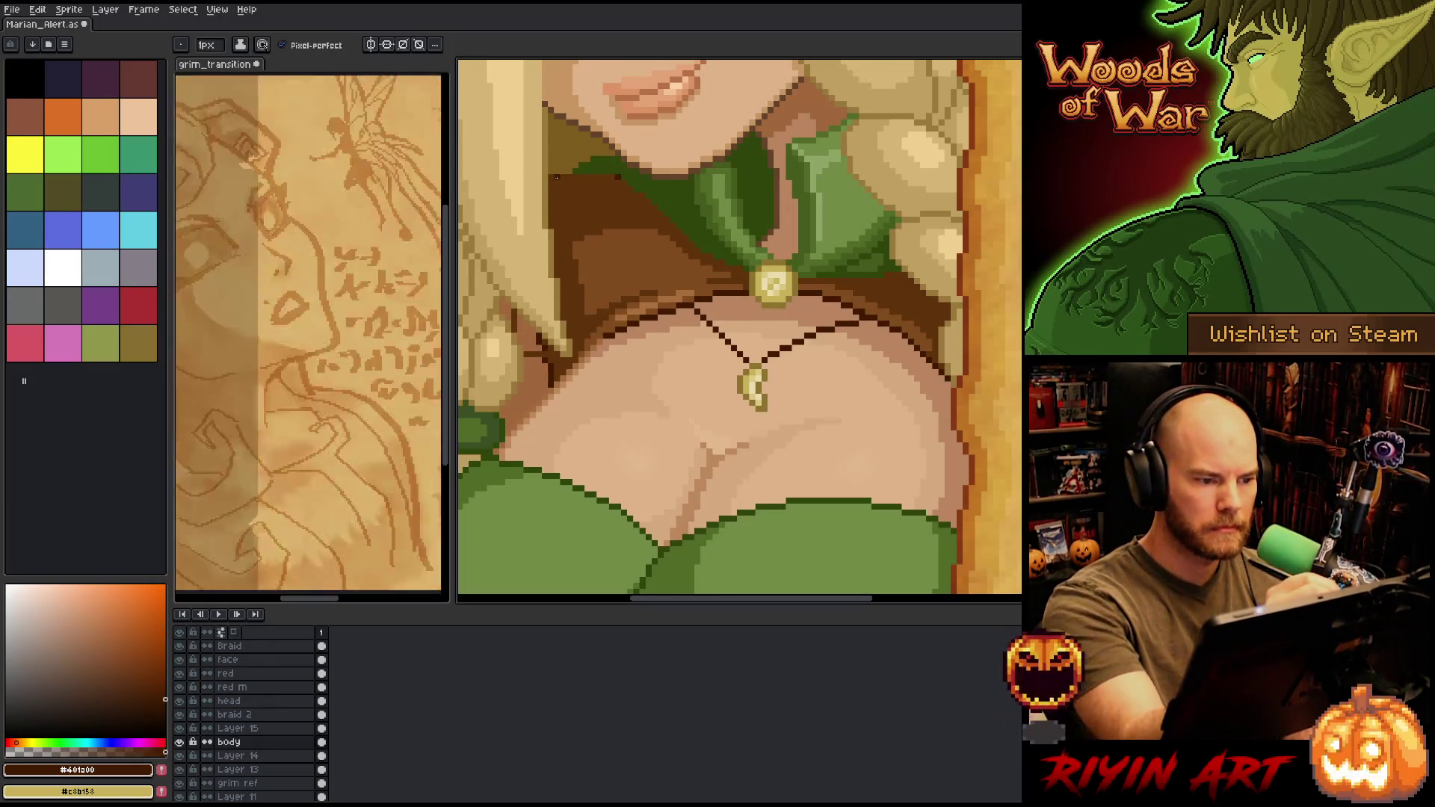
# - Frame the necklace area, sample dark green from the dress, then the dark brown
pyautogui.moveTo(762, 326); pyautogui.dragTo(755, 385)
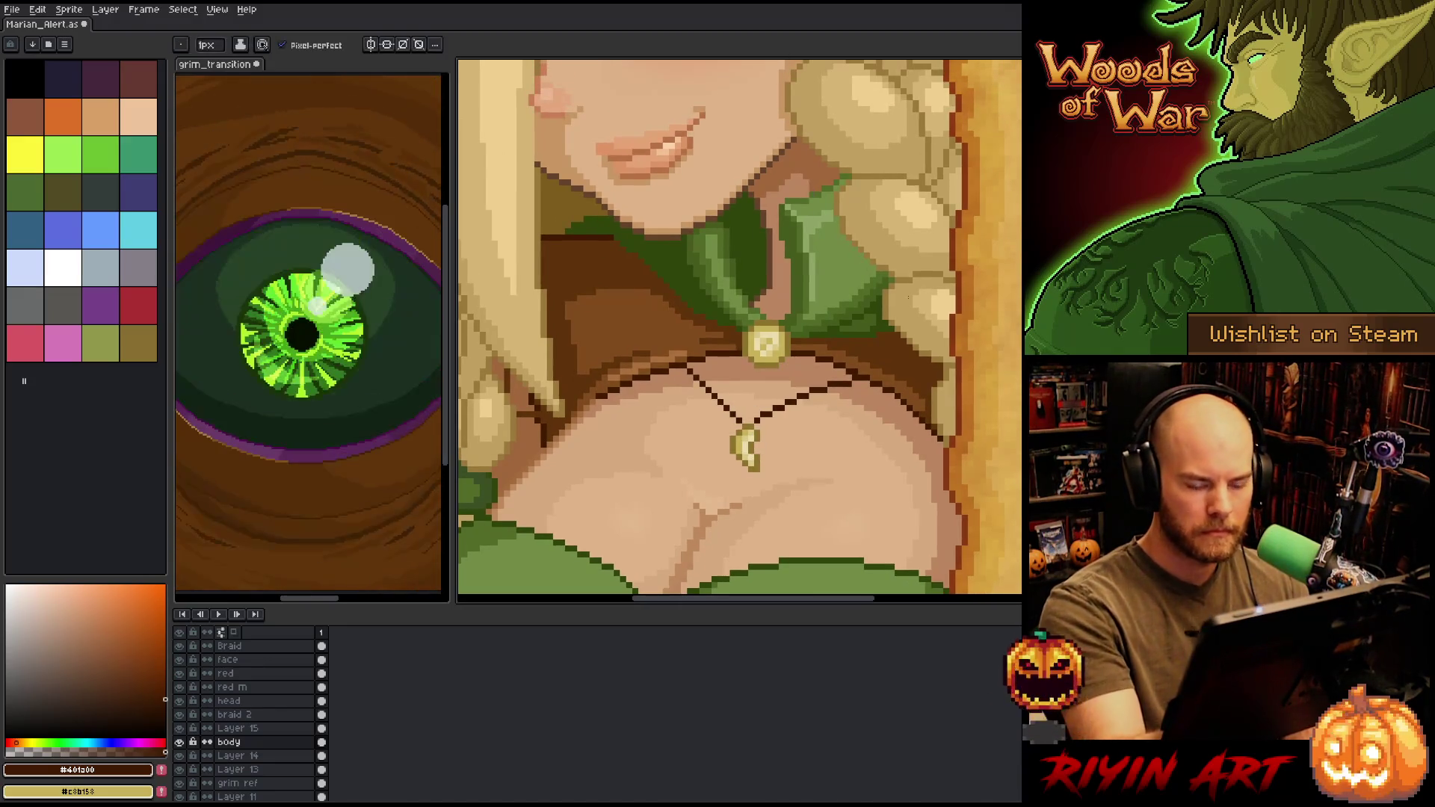
pyautogui.moveTo(506, 519); pyautogui.dragTo(639, 432)
pyautogui.keyDown('alt'); pyautogui.click(639, 432); pyautogui.keyUp('alt')
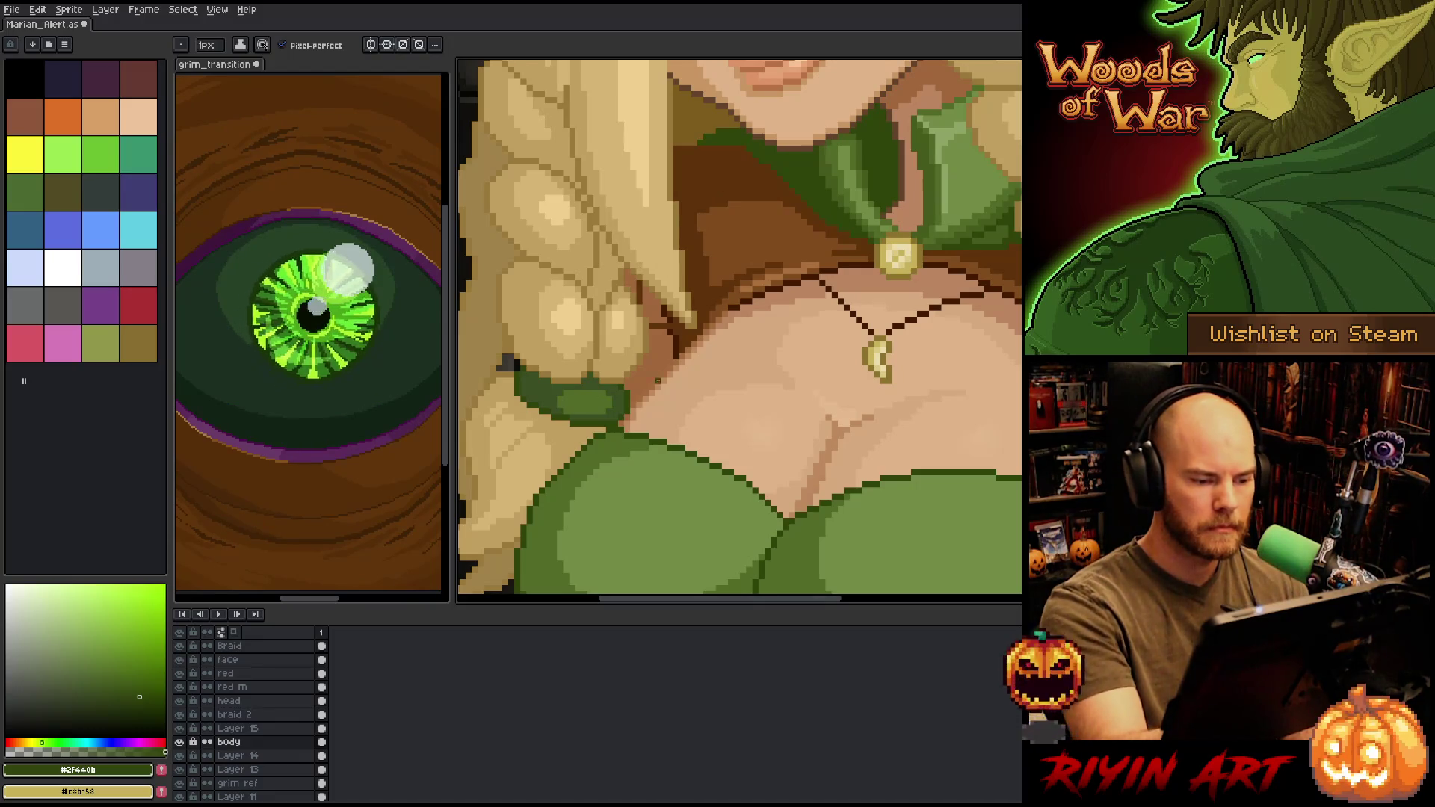
pyautogui.keyDown('alt'); pyautogui.click(675, 323); pyautogui.keyUp('alt')
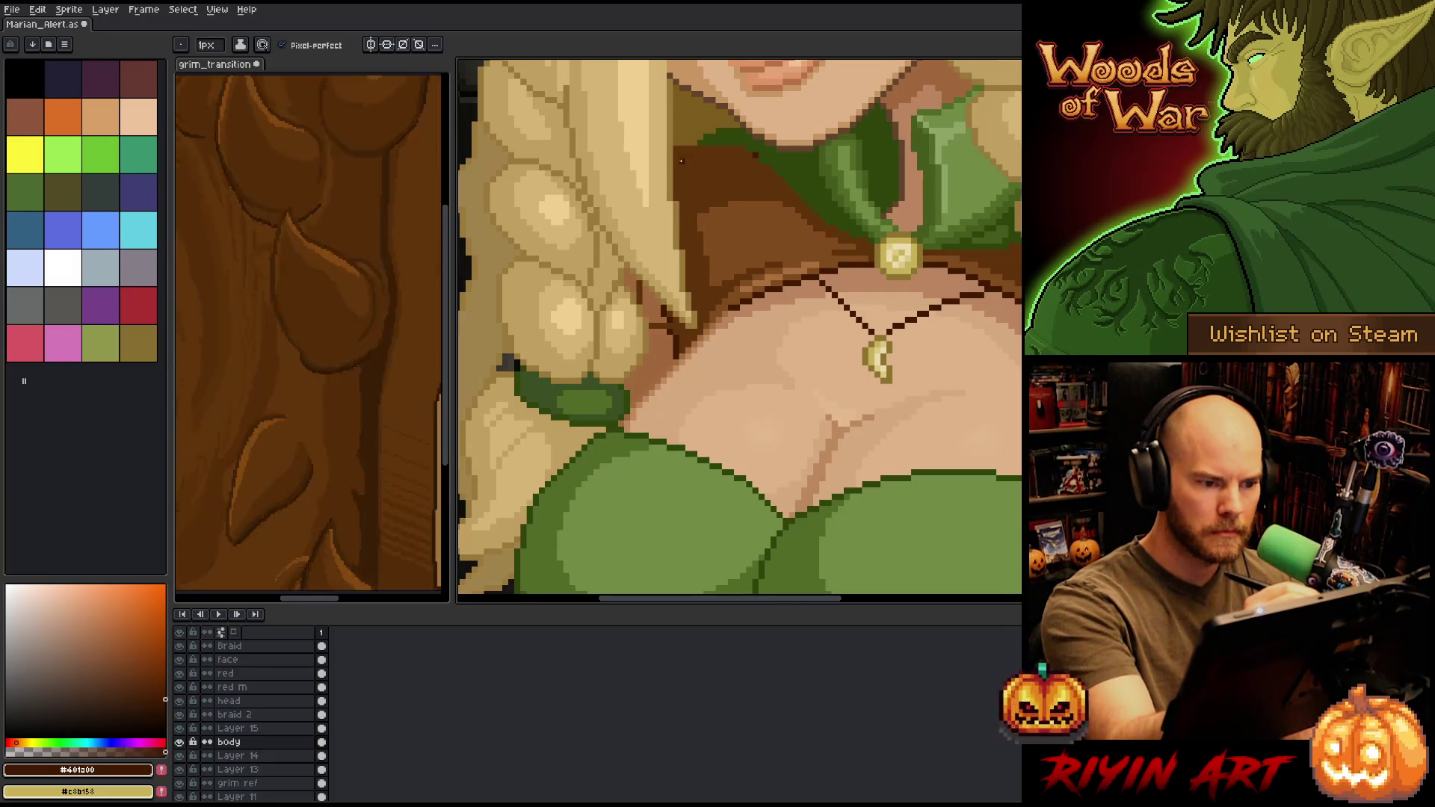
# - Bucket-fill the brown area below the collar darker and draw a dark neckline shading line
pyautogui.press('g')
pyautogui.click(703, 150)
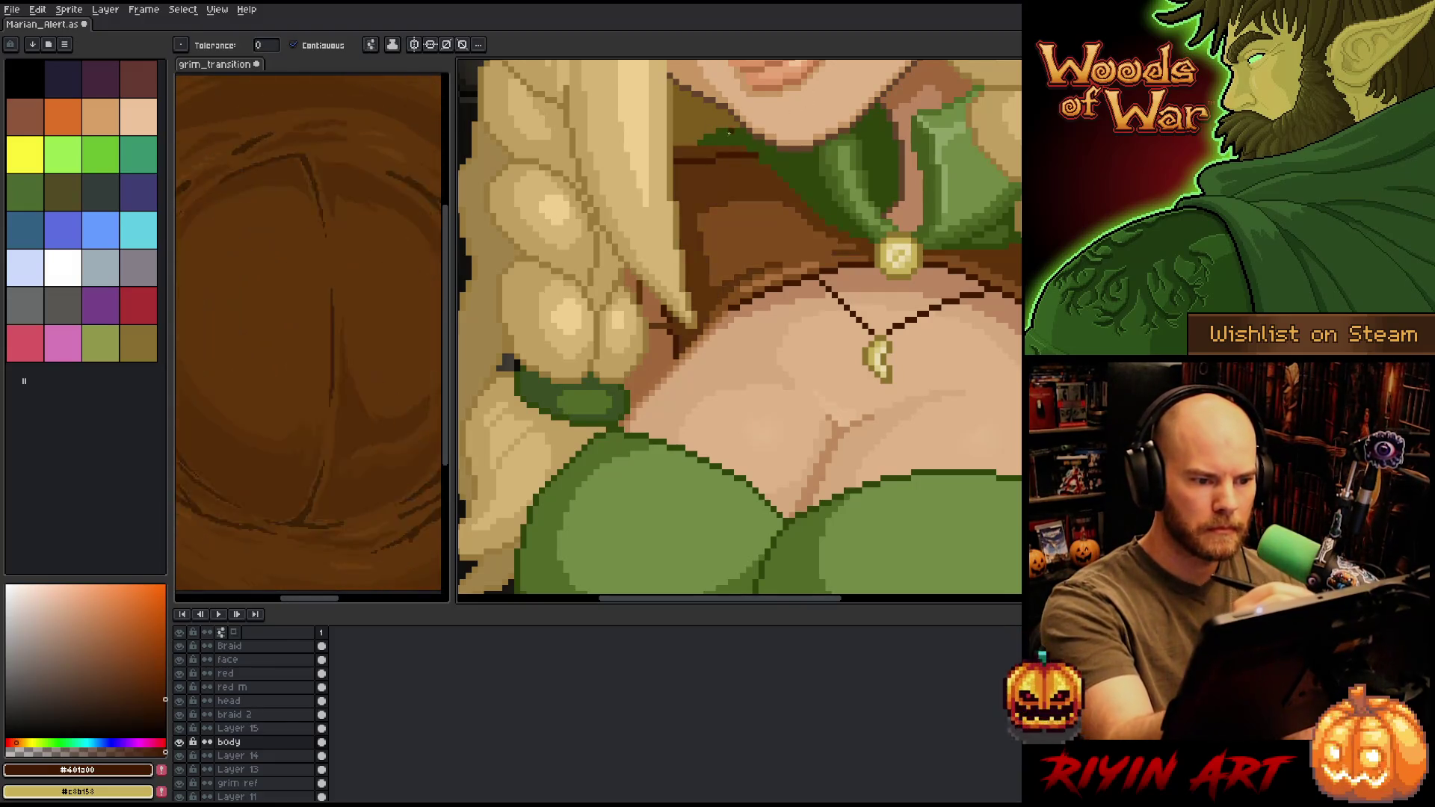
pyautogui.press('b')
pyautogui.moveTo(738, 150); pyautogui.dragTo(678, 149)
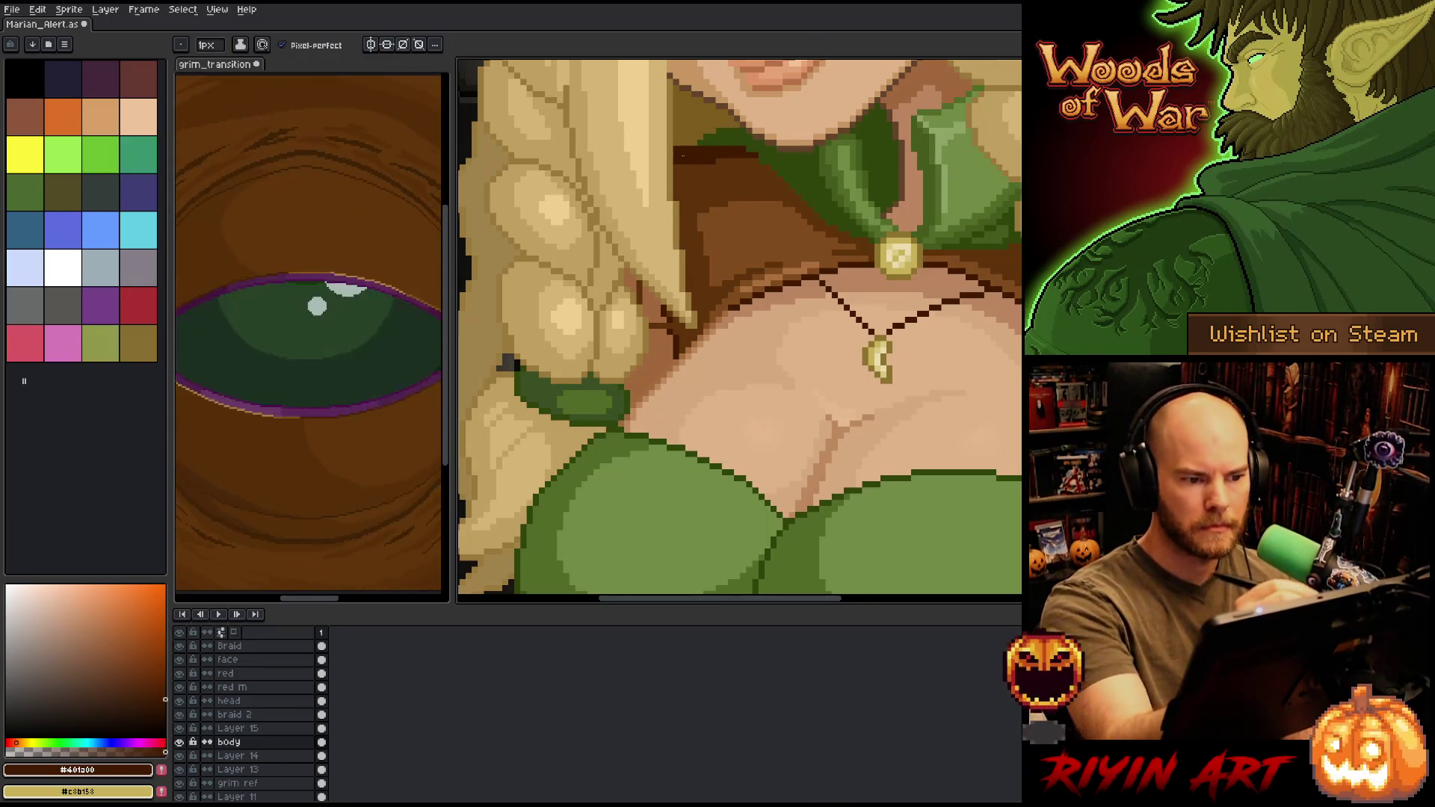
pyautogui.scroll(-2, 709, 142)
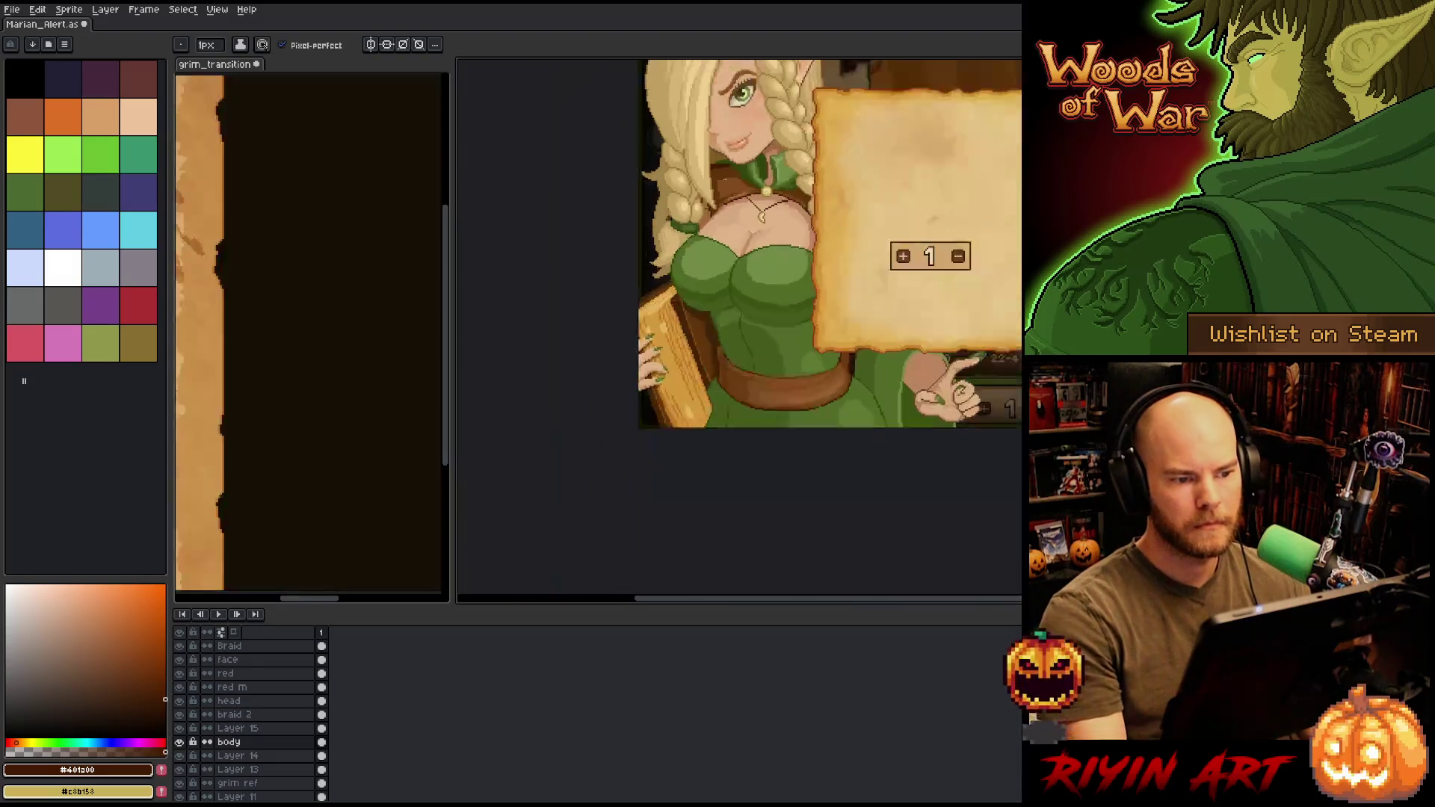
# - Bucket-fill the dark collar patch with a lighter brown and save the sprite
pyautogui.scroll(2, 661, 192)
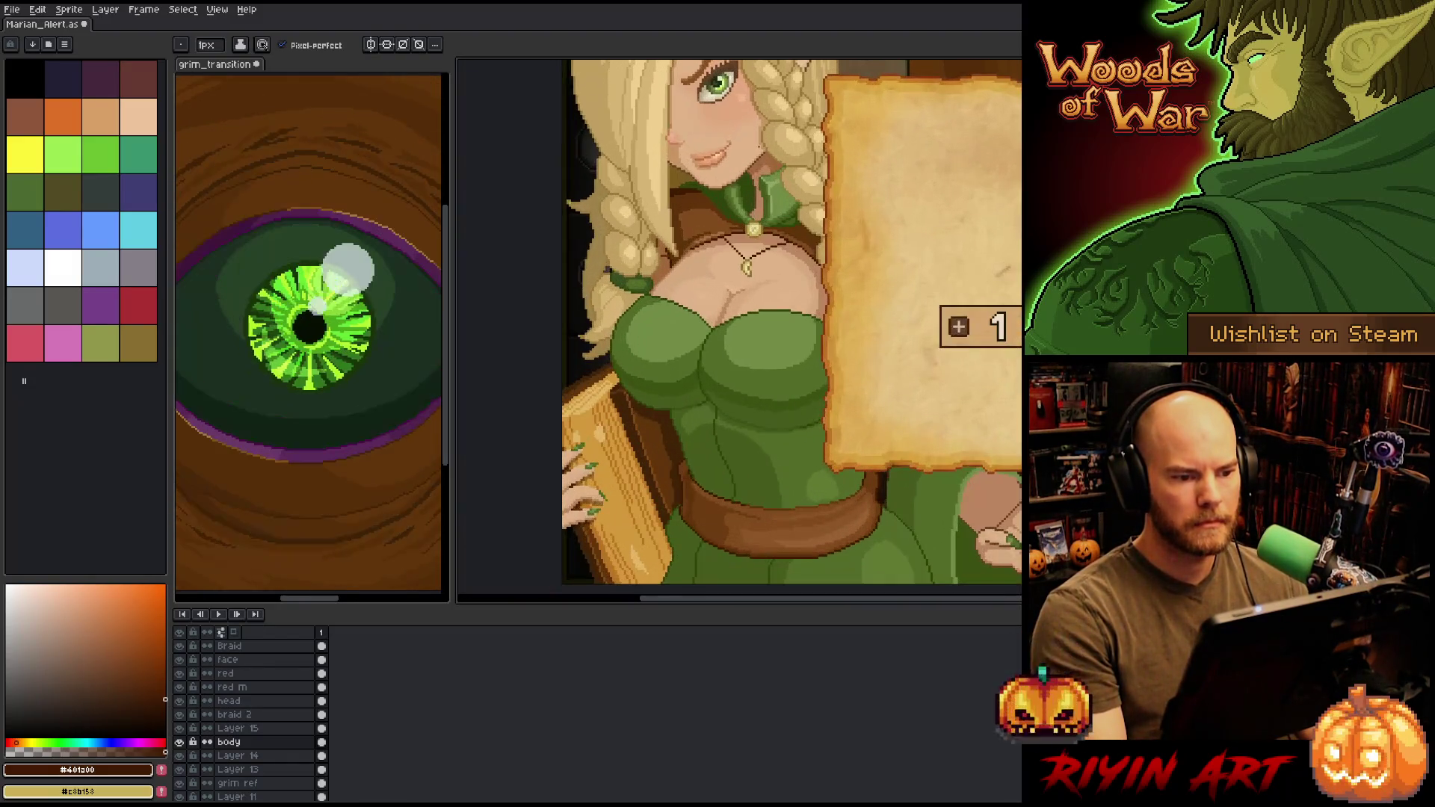
pyautogui.scroll(3, 662, 192)
pyautogui.press('g')
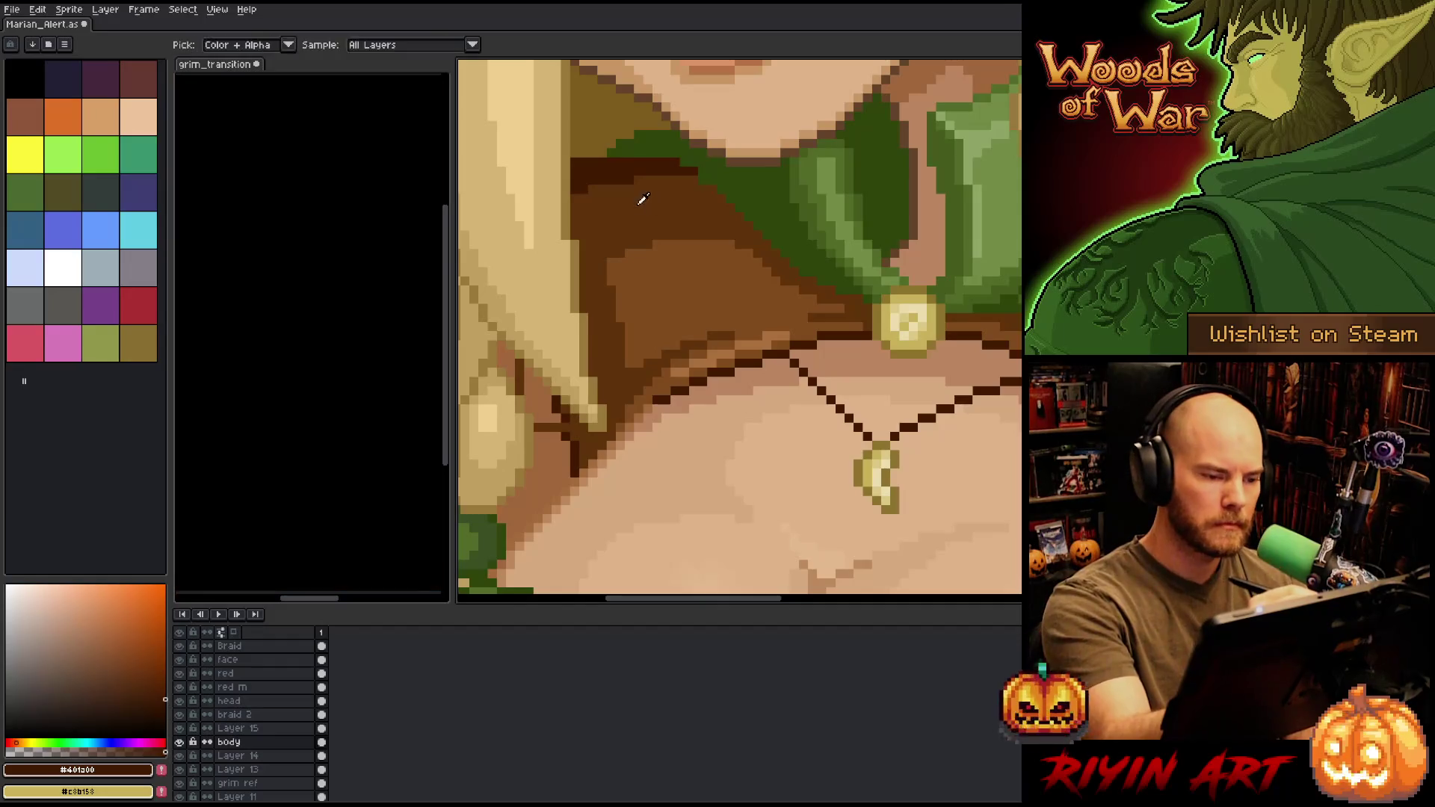
pyautogui.keyDown('alt'); pyautogui.click(647, 206); pyautogui.keyUp('alt')
pyautogui.click(620, 167)
pyautogui.scroll(-5, 743, 160)
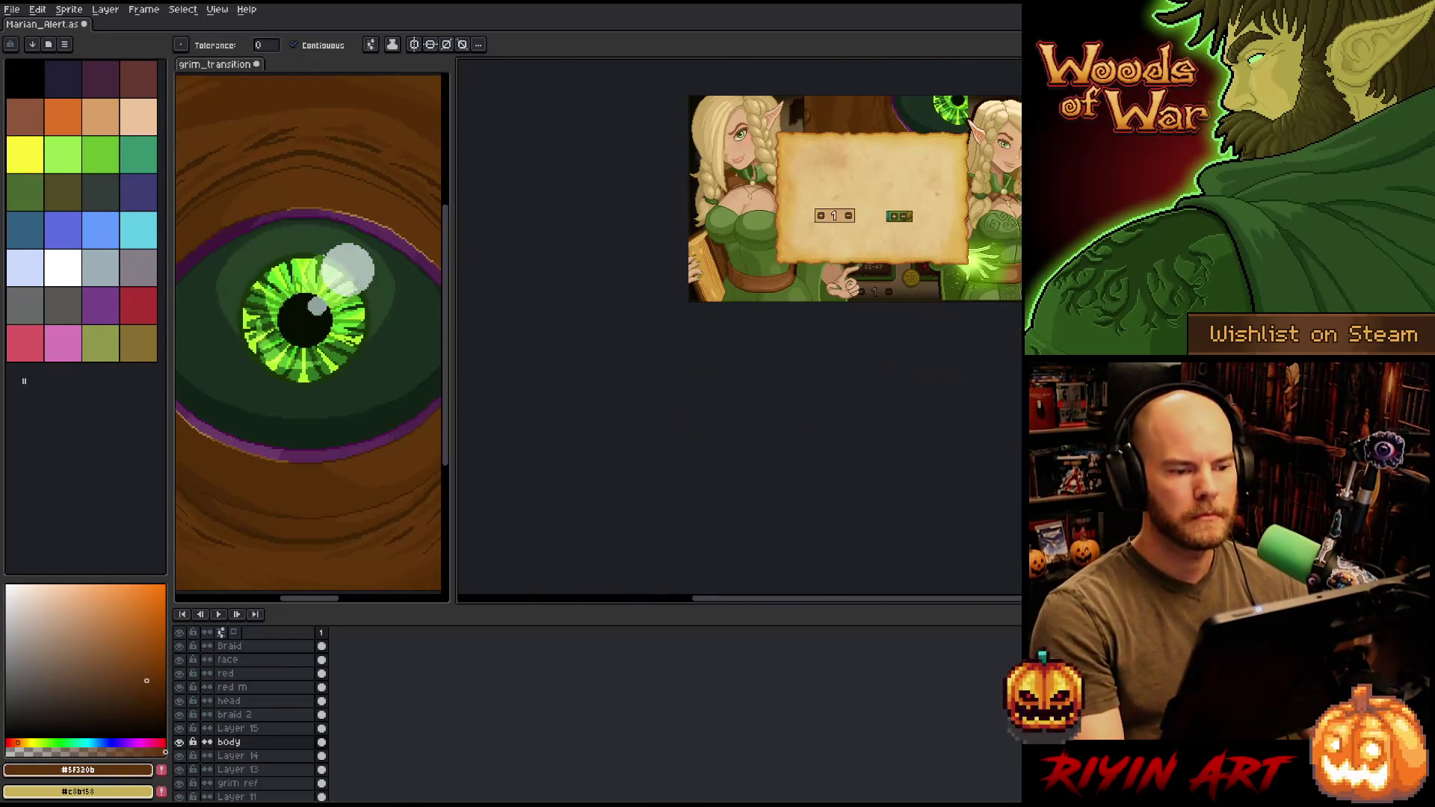
pyautogui.hotkey('ctrl', 's')
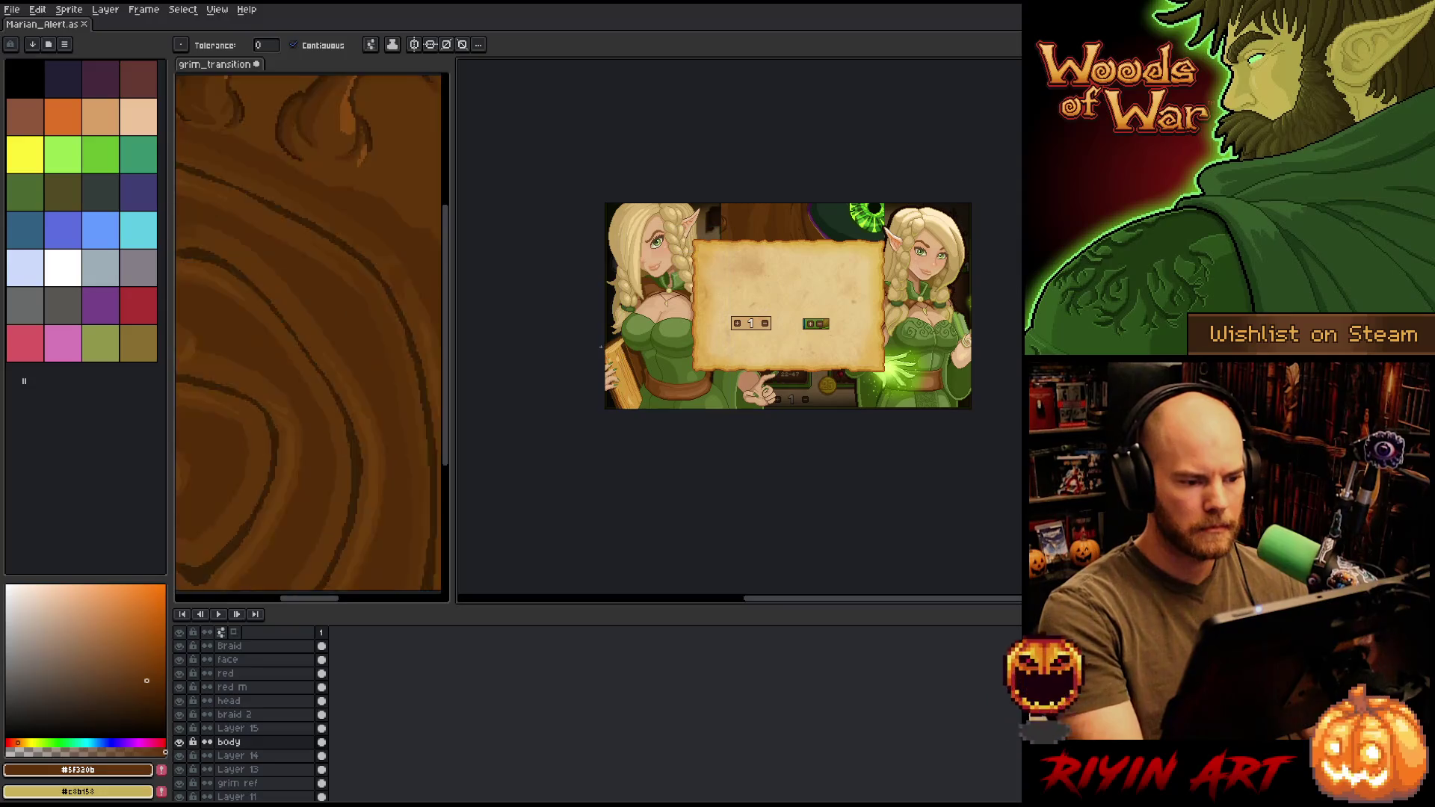
# - Reposition the view on the elf and parchment, then switch to the eyedropper
pyautogui.scroll(5, 618, 306)
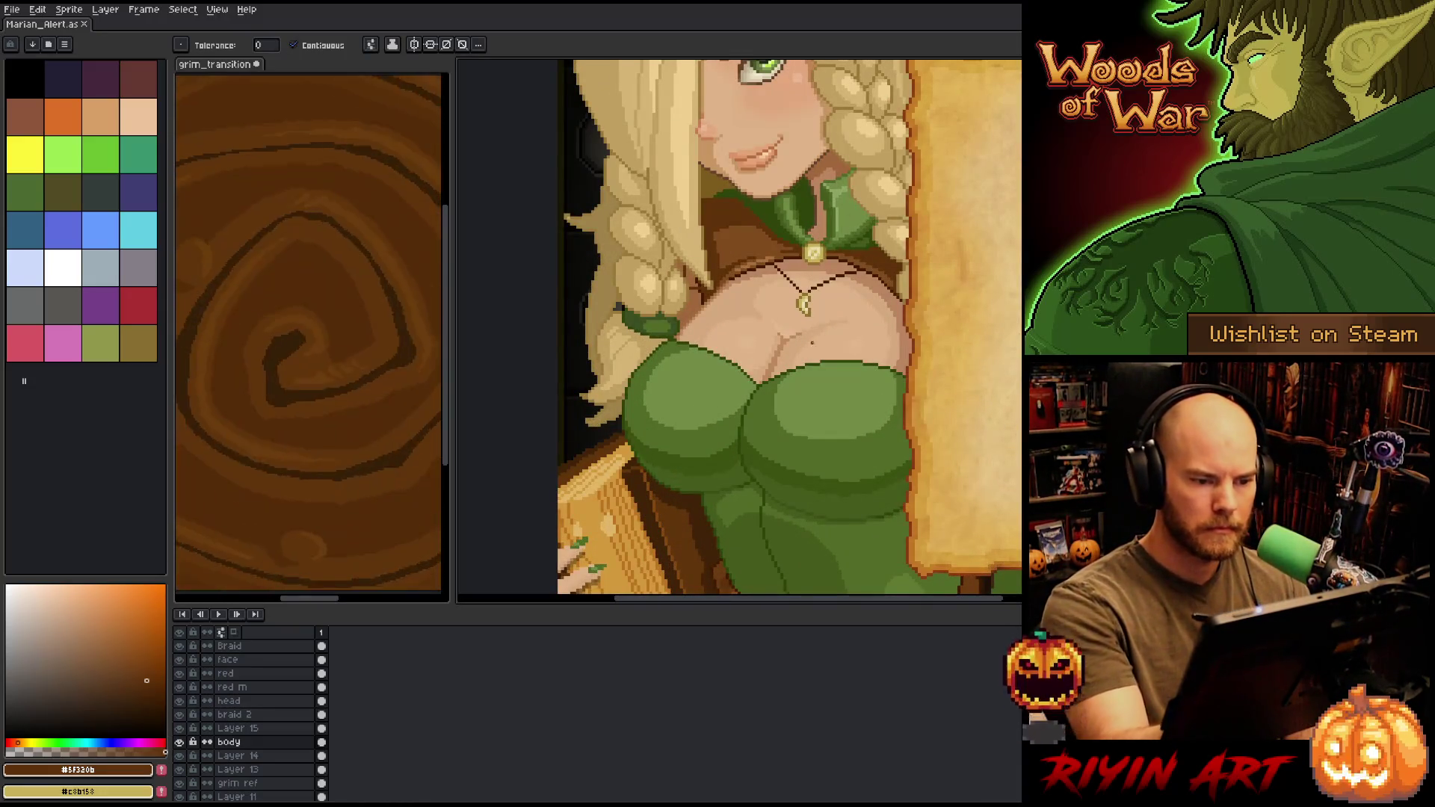
pyautogui.scroll(-5, 770, 441)
pyautogui.moveTo(849, 458)
pyautogui.mouseDown()
pyautogui.moveTo(692, 409)
pyautogui.moveTo(710, 393)
pyautogui.moveTo(723, 426)
pyautogui.mouseUp()
pyautogui.scroll(1, 691, 407)
pyautogui.press('i')
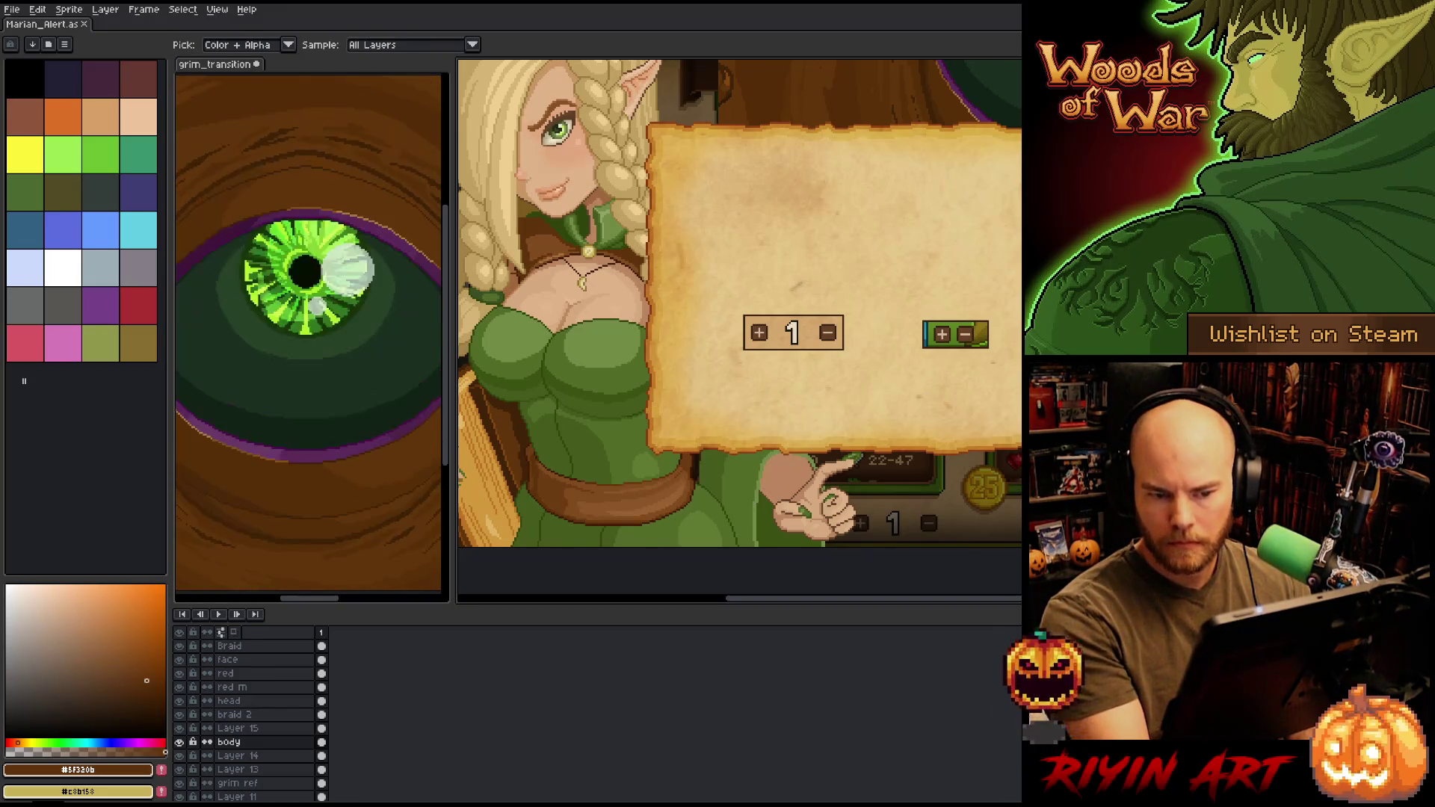
# - Pick a light tan brown from the artwork as the pencil colour
pyautogui.click(1019, 356)
pyautogui.press('b')
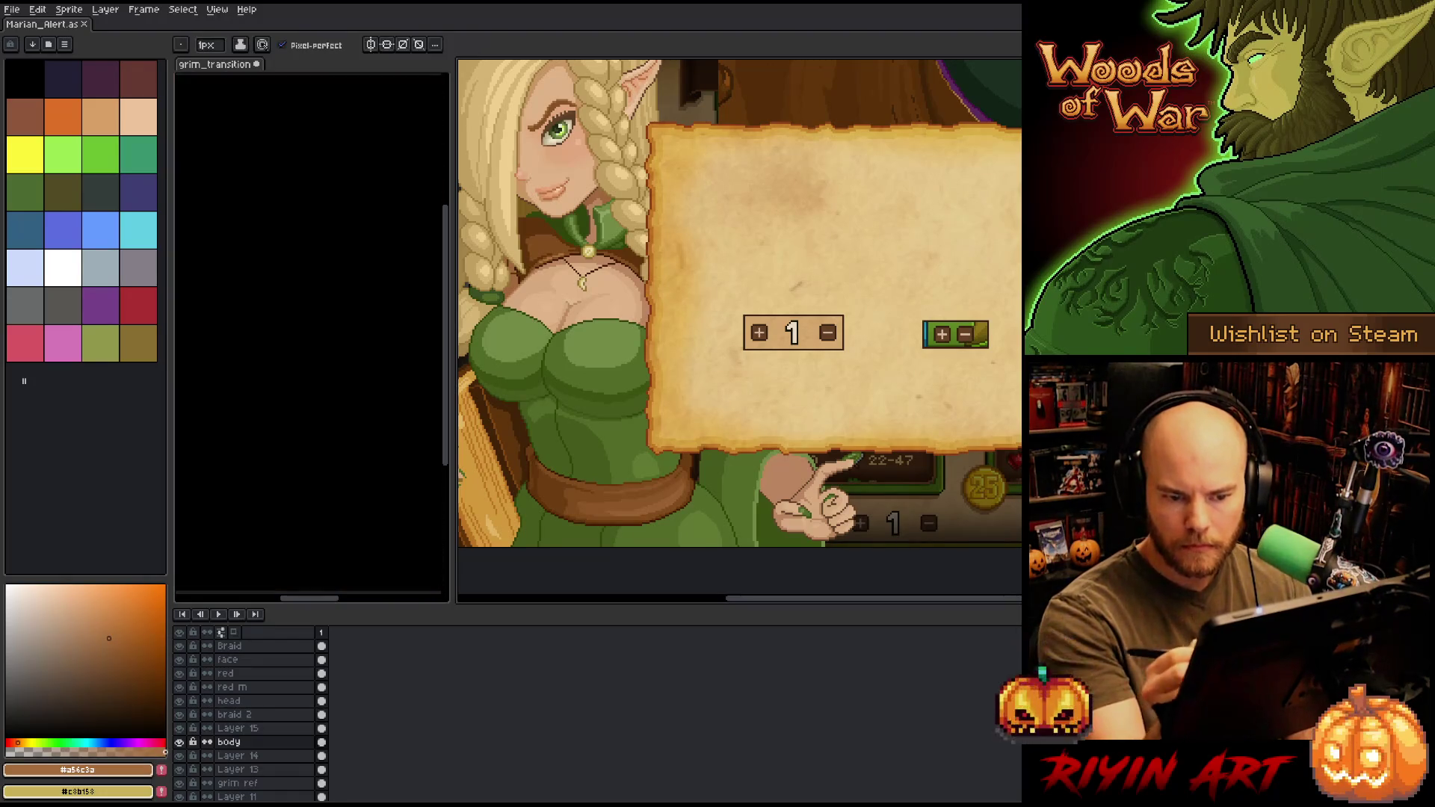
pyautogui.keyDown('alt'); pyautogui.click(601, 190); pyautogui.keyUp('alt')
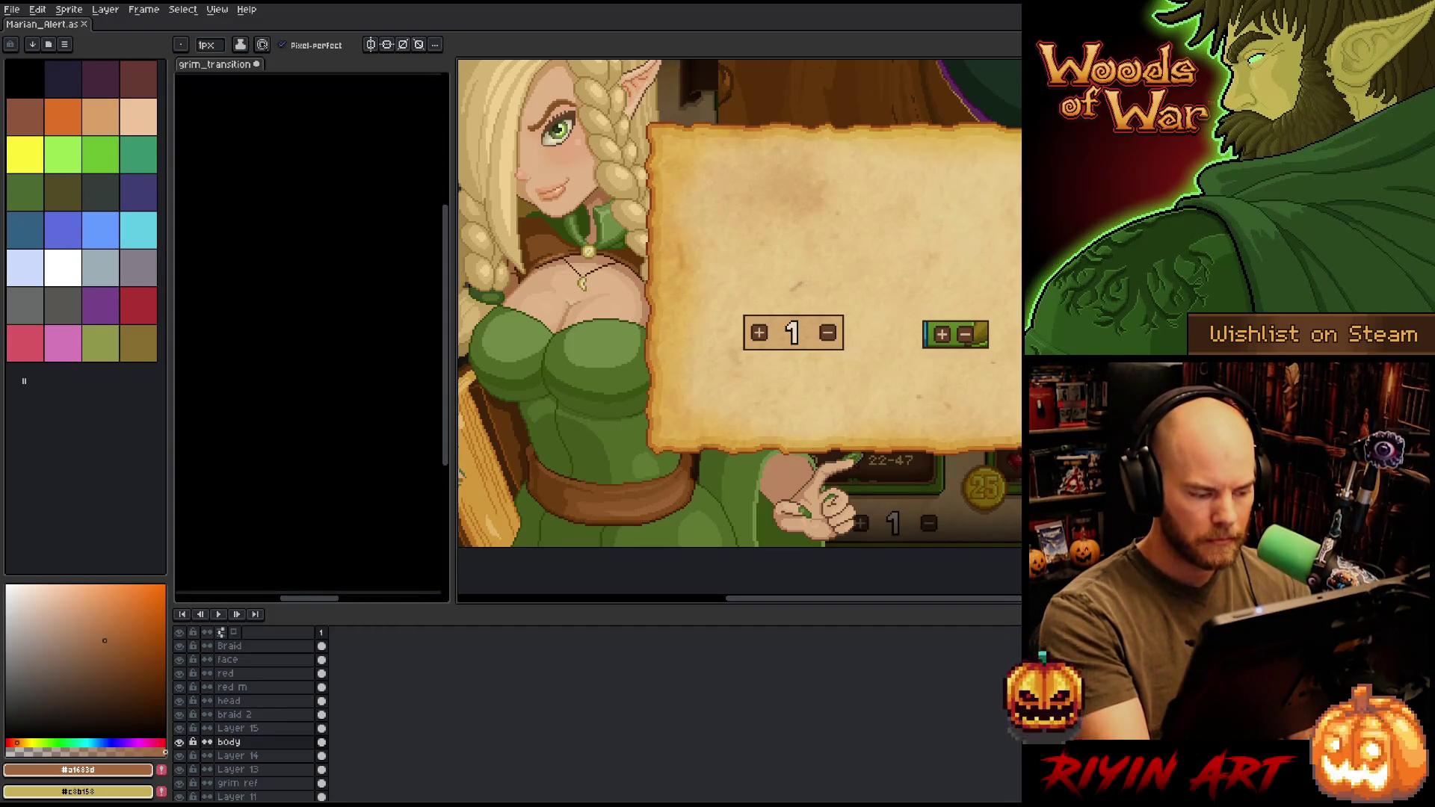
# - On Layer 13, lasso around the pointing hand, then deselect it
pyautogui.keyDown('ctrl'); pyautogui.click(805, 489); pyautogui.keyUp('ctrl')
pyautogui.press('w')
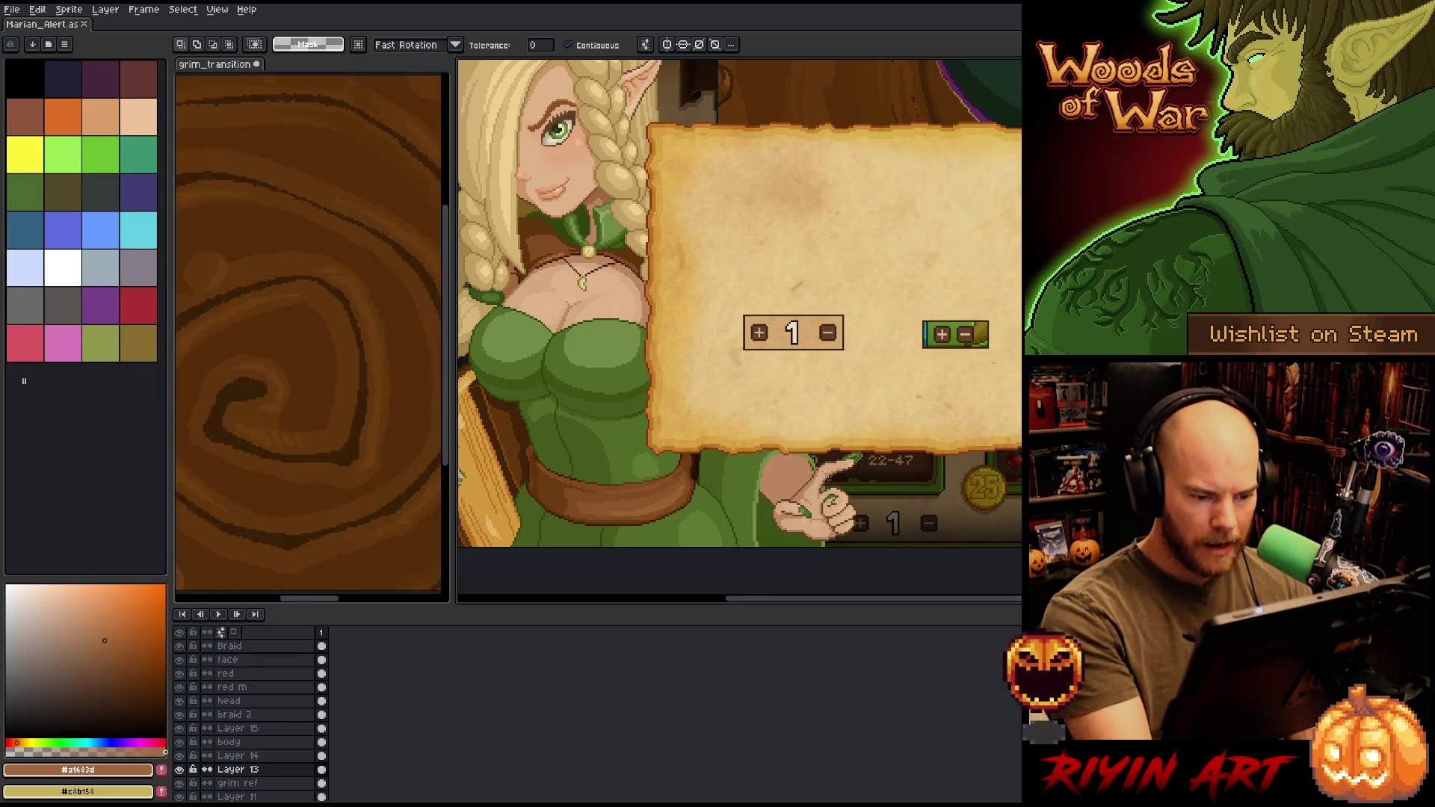
pyautogui.press('q')
pyautogui.moveTo(828, 479)
pyautogui.mouseDown()
pyautogui.moveTo(777, 472)
pyautogui.moveTo(762, 517)
pyautogui.moveTo(821, 478)
pyautogui.mouseUp()
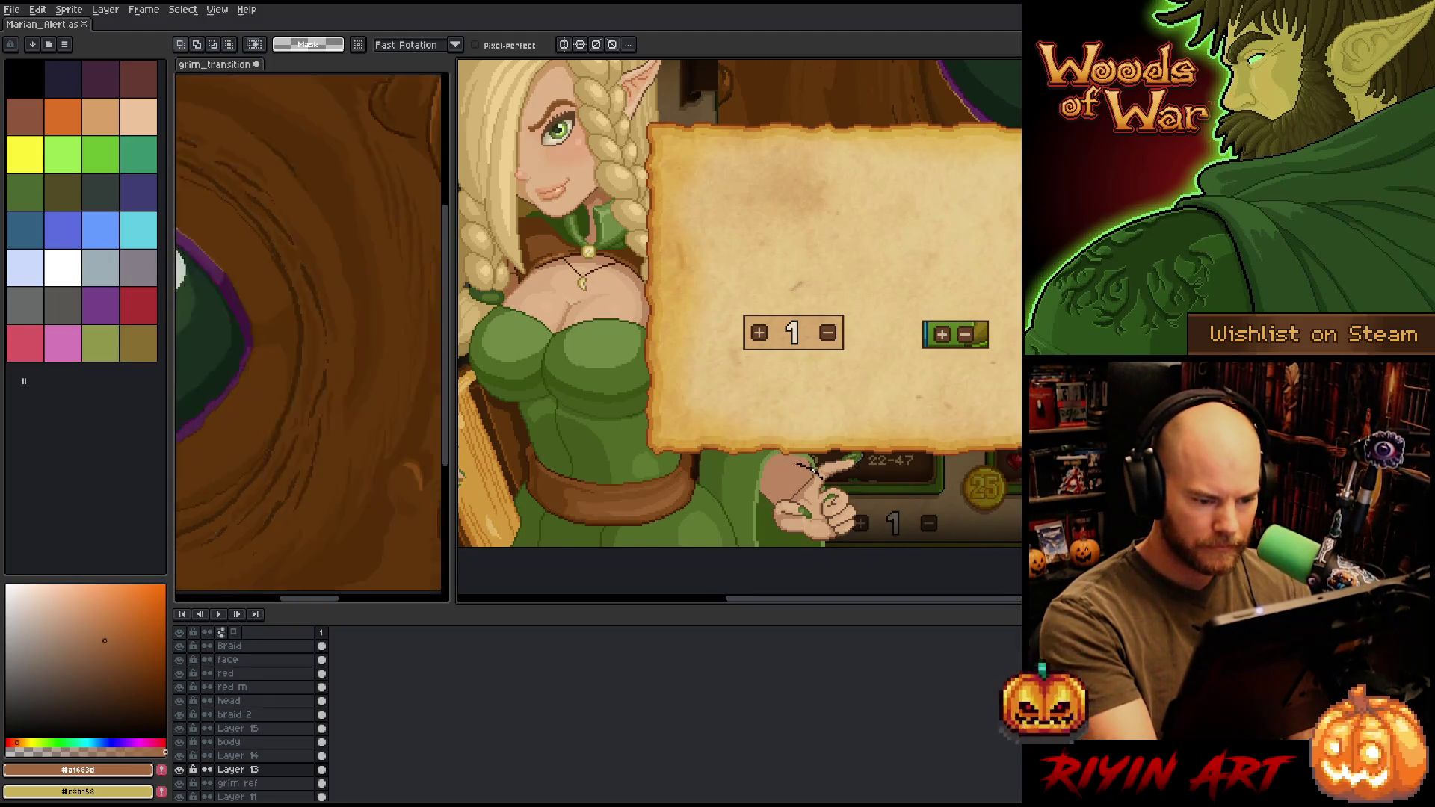
pyautogui.moveTo(773, 468)
pyautogui.mouseDown()
pyautogui.moveTo(751, 520)
pyautogui.moveTo(882, 478)
pyautogui.moveTo(790, 467)
pyautogui.mouseUp()
pyautogui.press('g')
pyautogui.hotkey('ctrl', 'd')
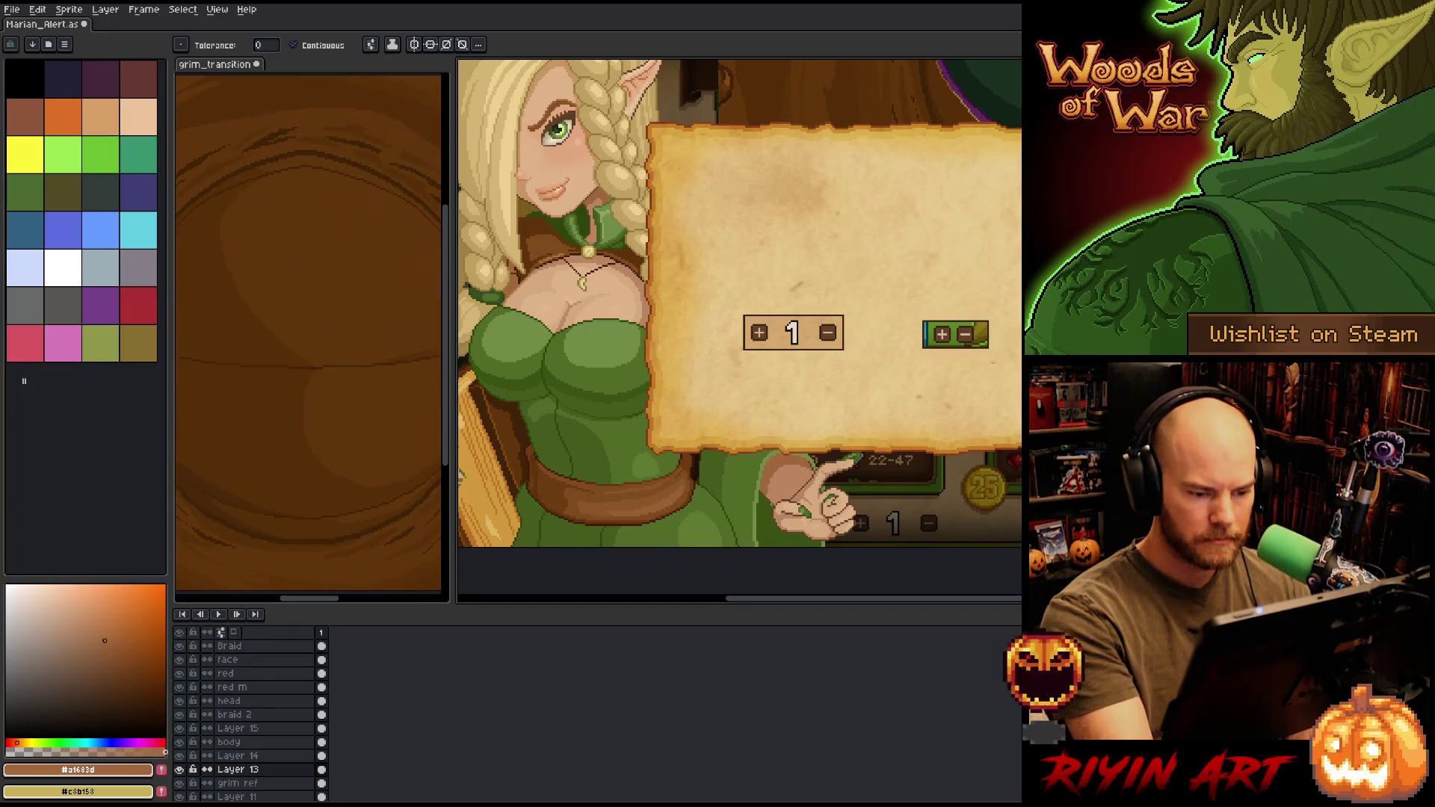
# - Outline the hand's top edge in dress dark green, add a sleeve fold line, and save
pyautogui.scroll(3, 769, 516)
pyautogui.press('b')
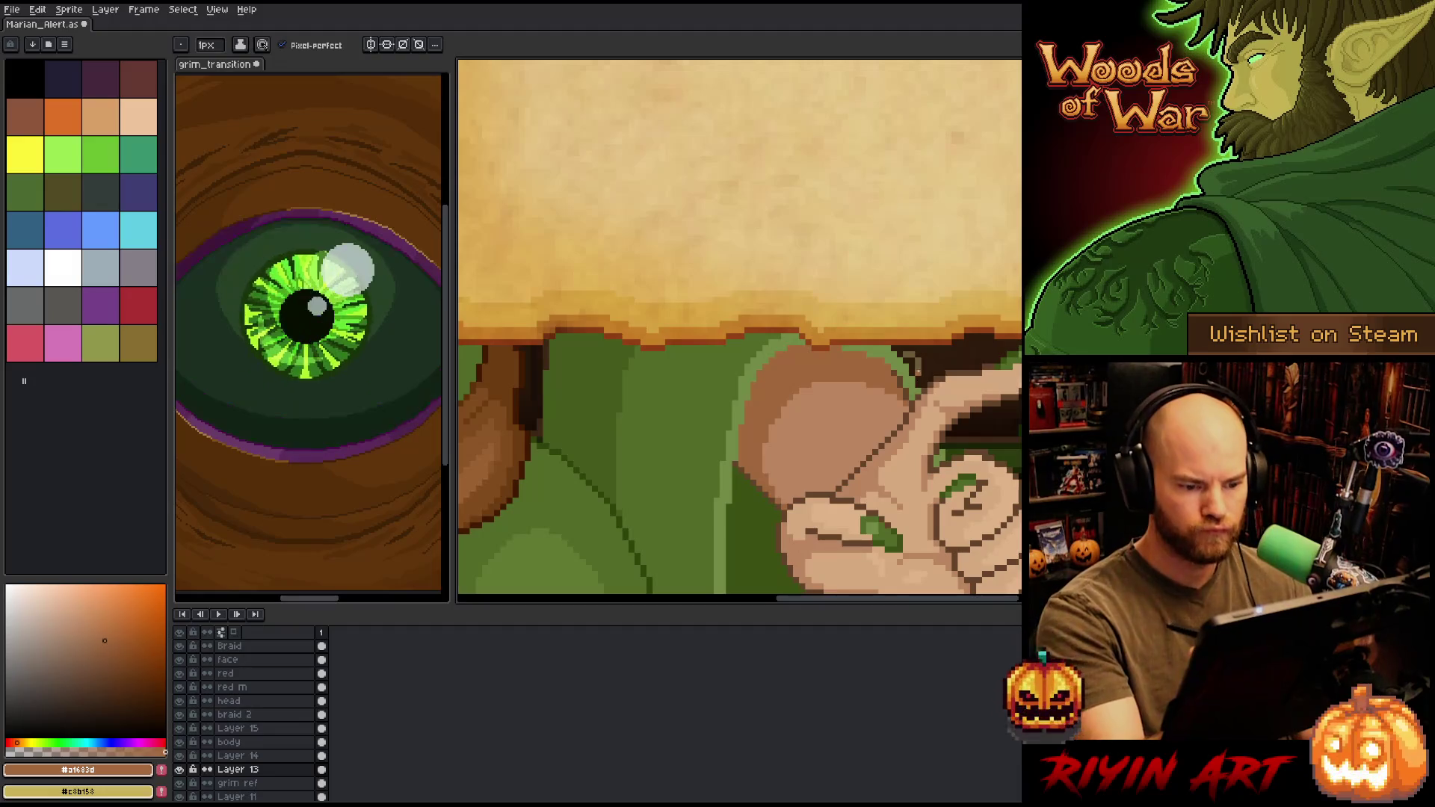
pyautogui.scroll(-3, 924, 368)
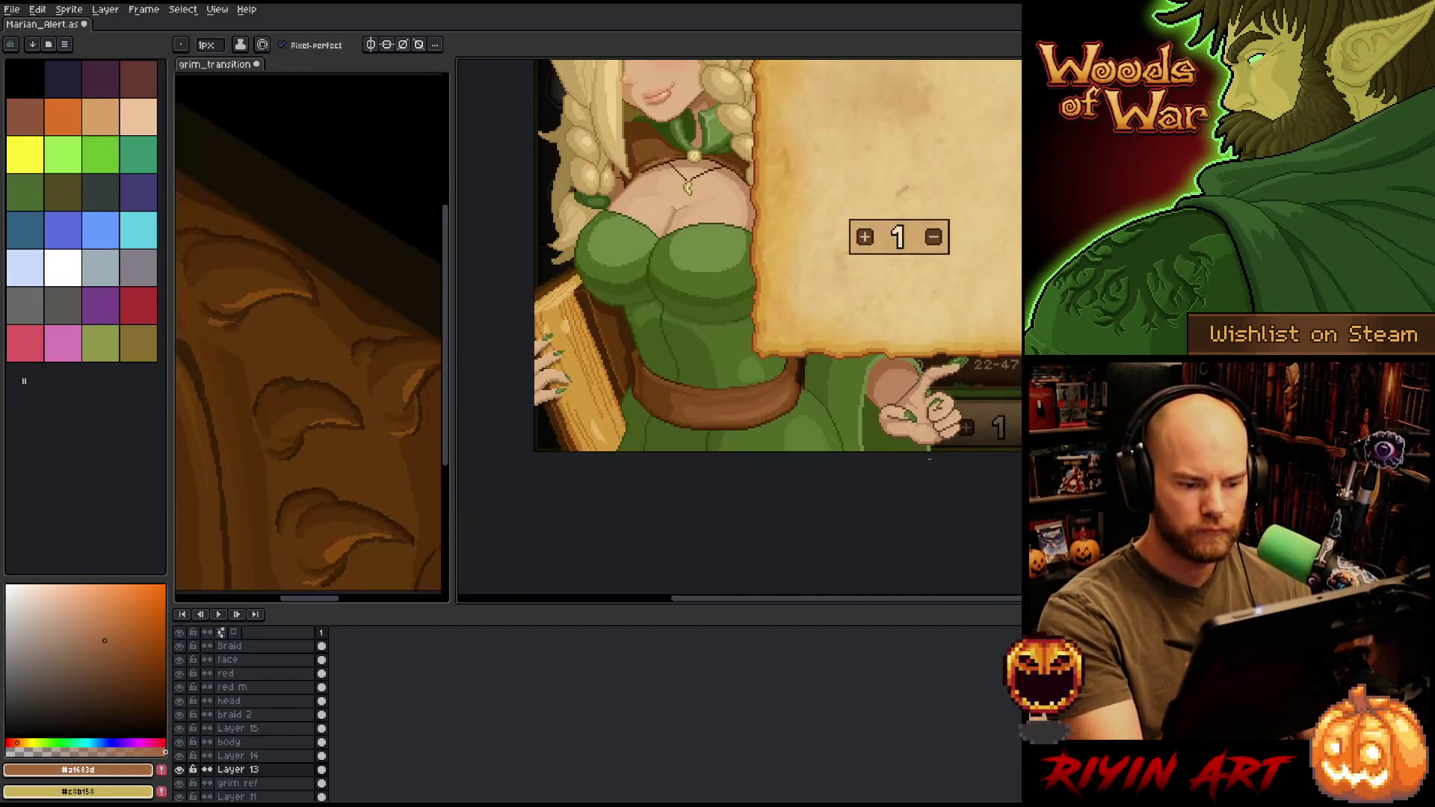
pyautogui.scroll(3, 727, 398)
pyautogui.keyDown('alt'); pyautogui.click(643, 371); pyautogui.keyUp('alt')
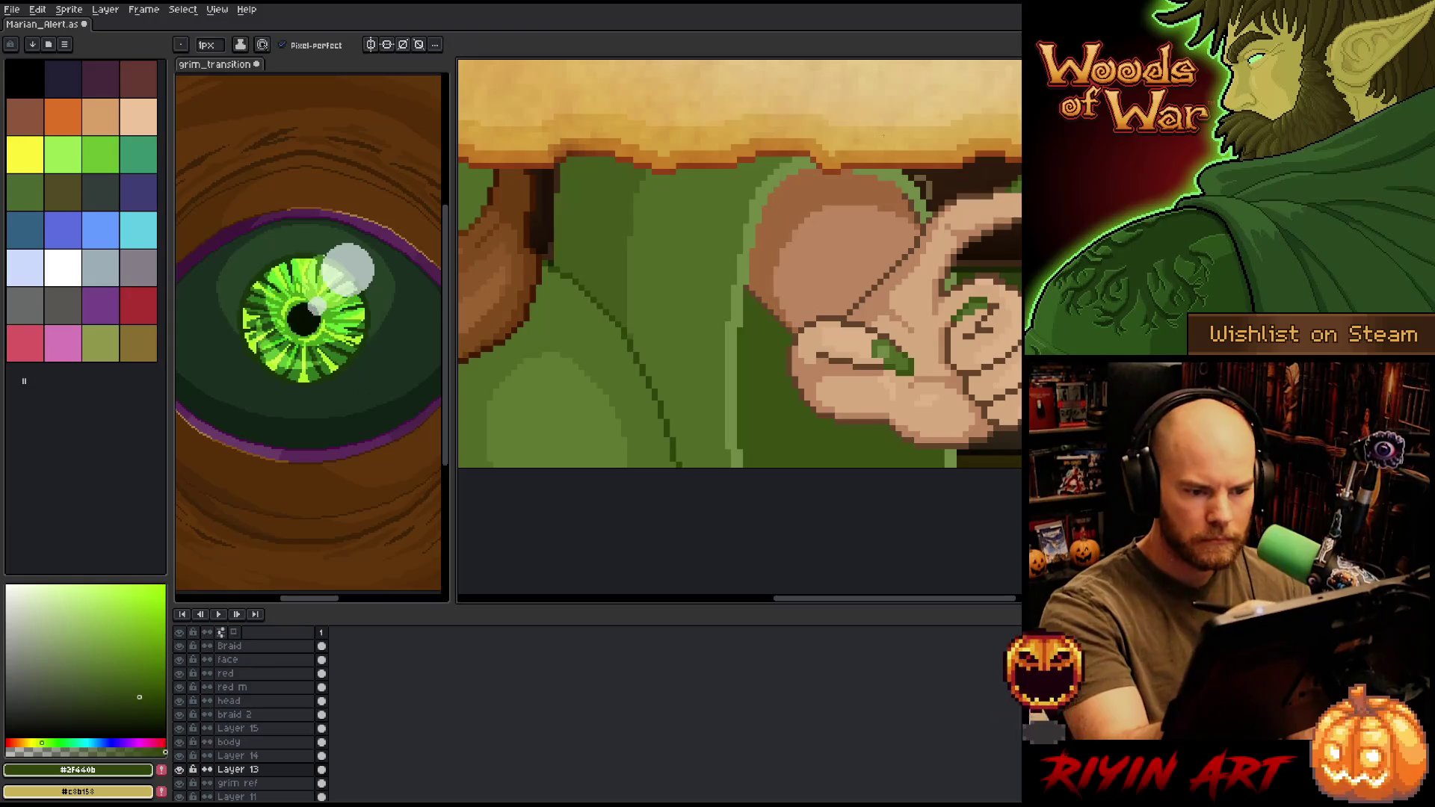
pyautogui.moveTo(915, 183); pyautogui.dragTo(930, 270)
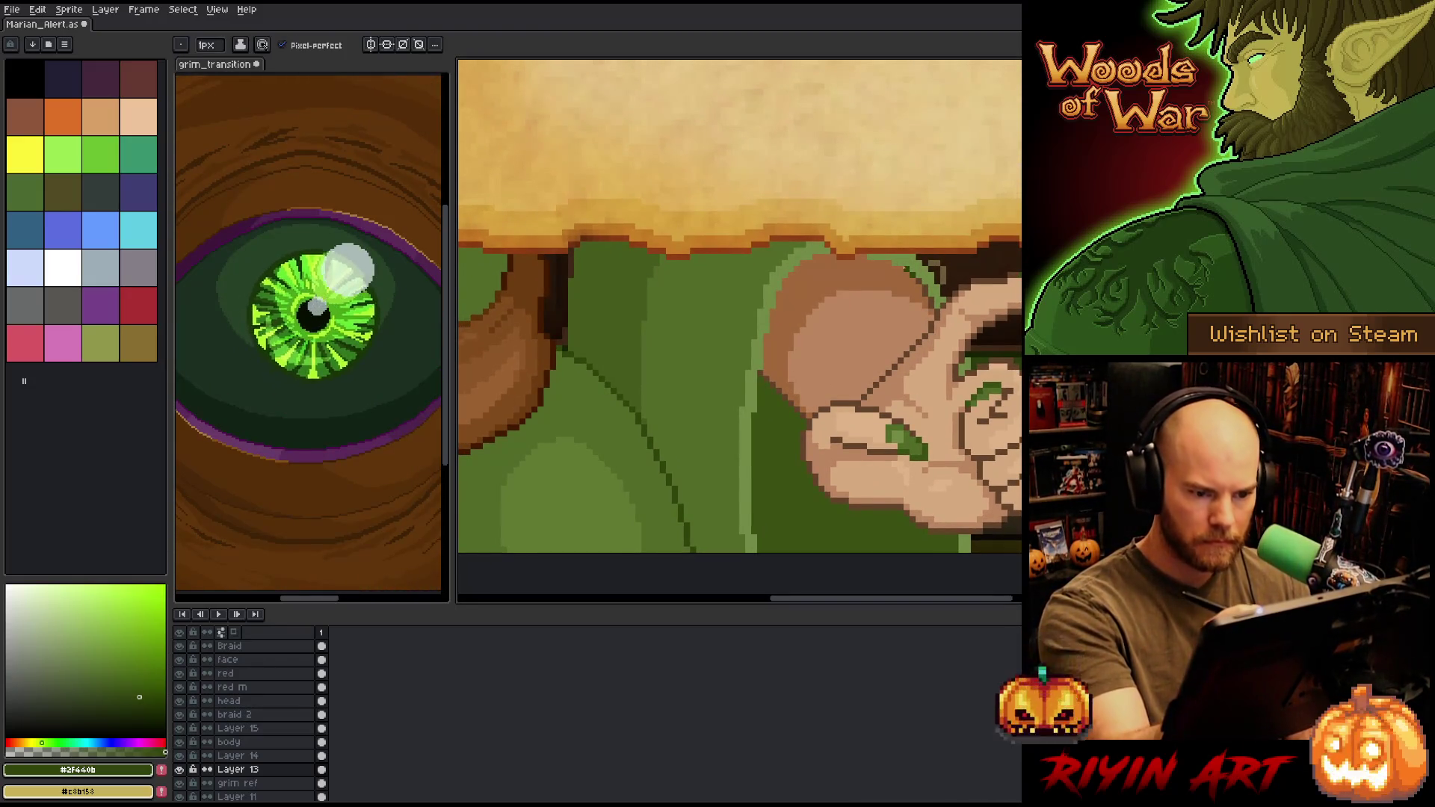
pyautogui.moveTo(906, 257); pyautogui.dragTo(868, 257)
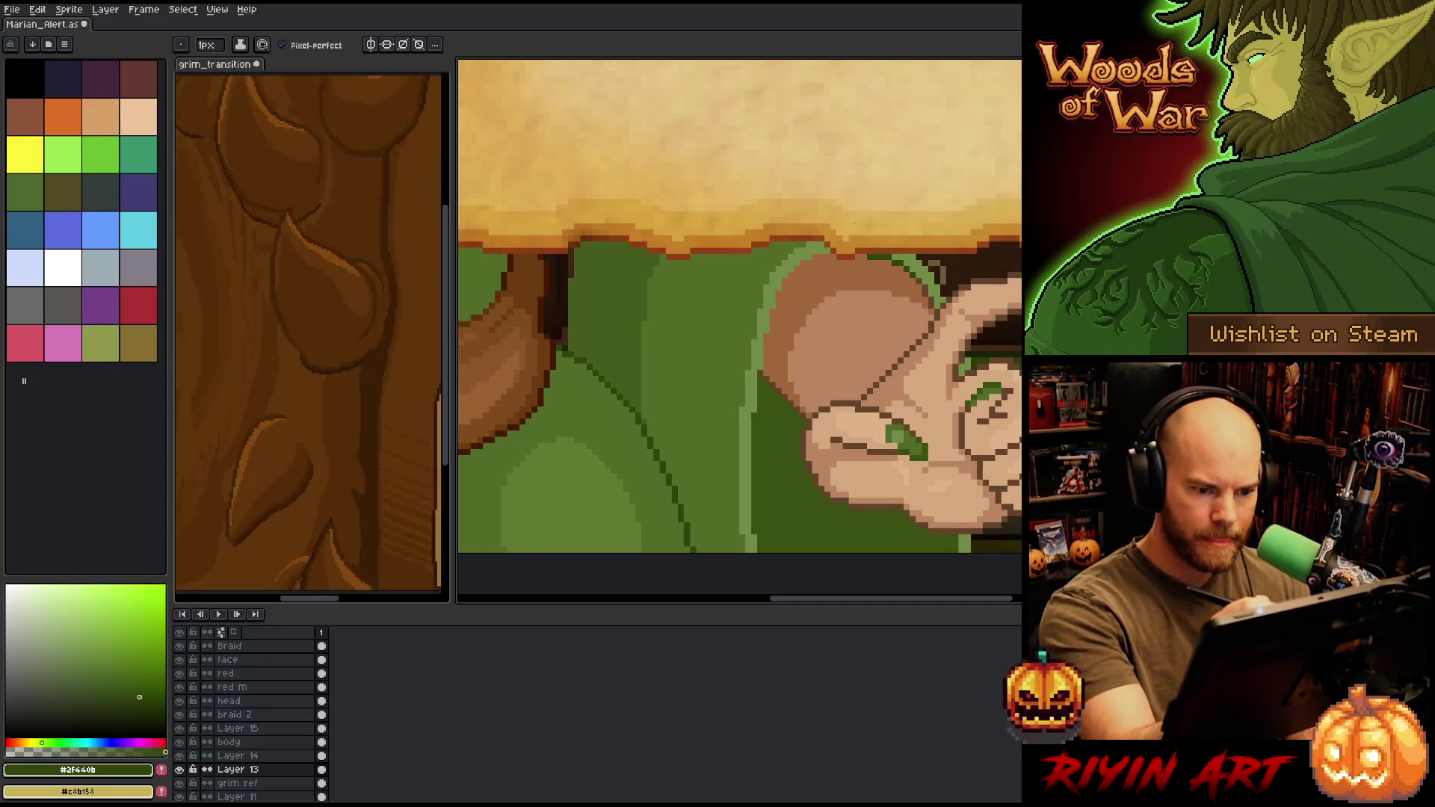
pyautogui.moveTo(832, 257); pyautogui.dragTo(813, 257)
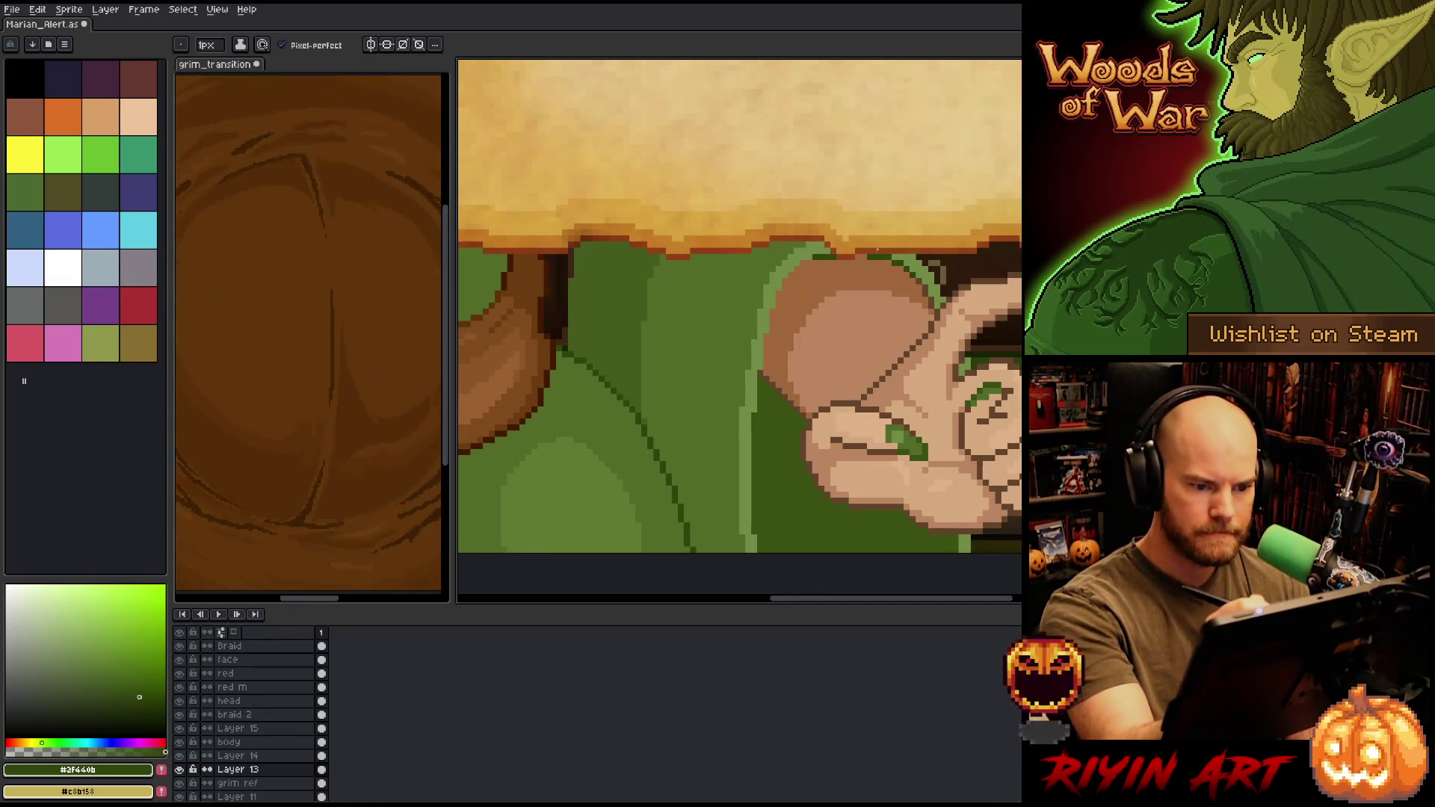
pyautogui.hotkey('ctrl', 'z')
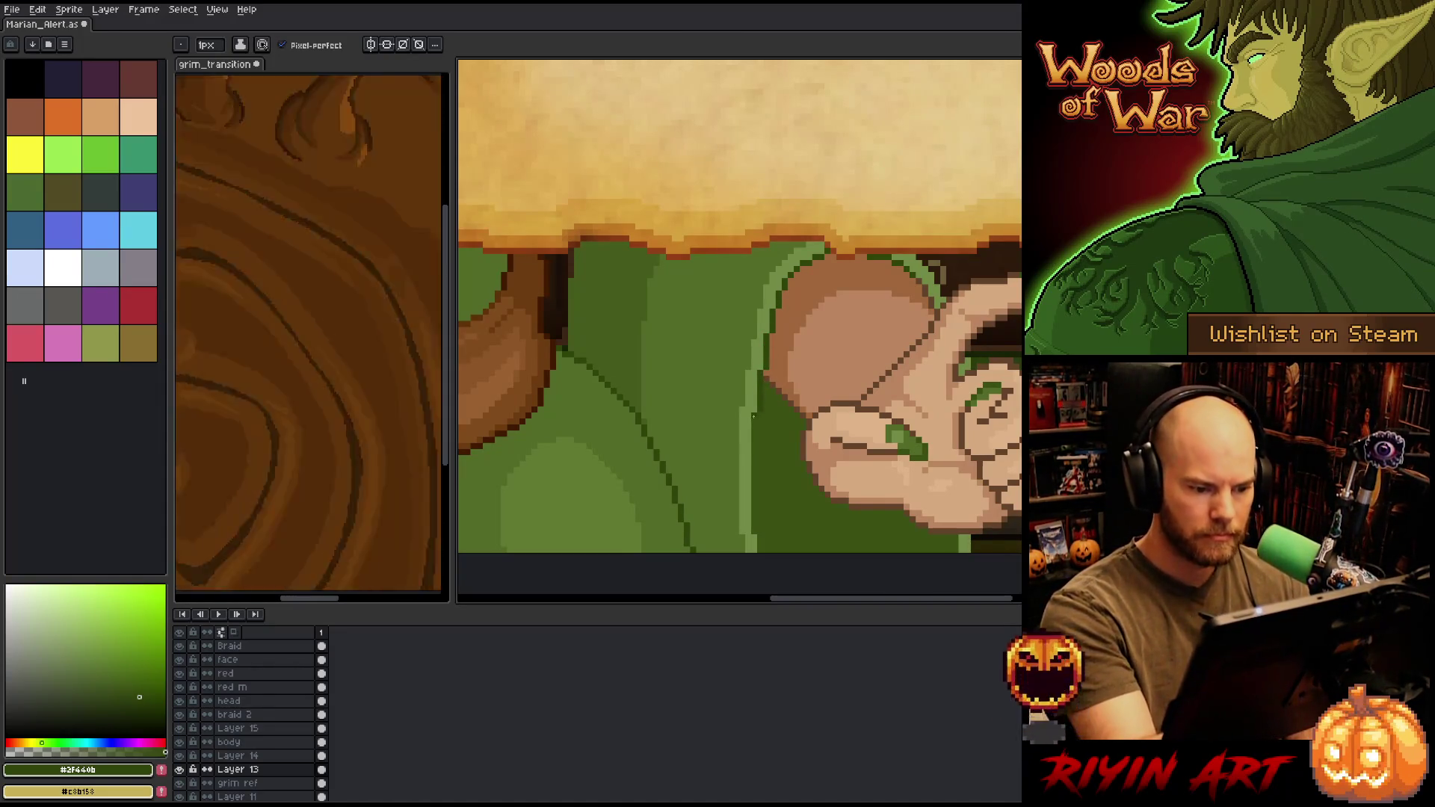
pyautogui.moveTo(752, 420); pyautogui.dragTo(754, 531)
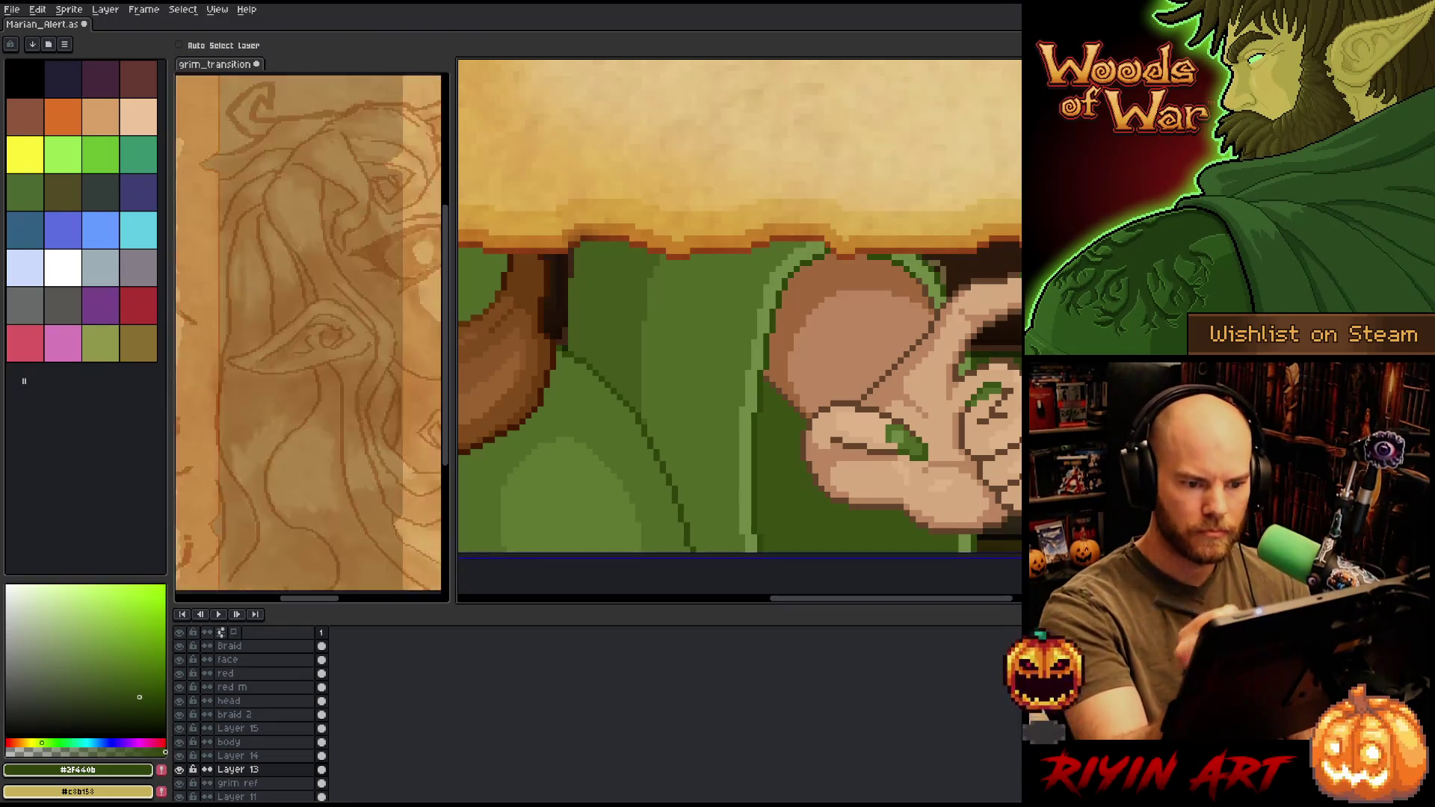
pyautogui.hotkey('ctrl', 's')
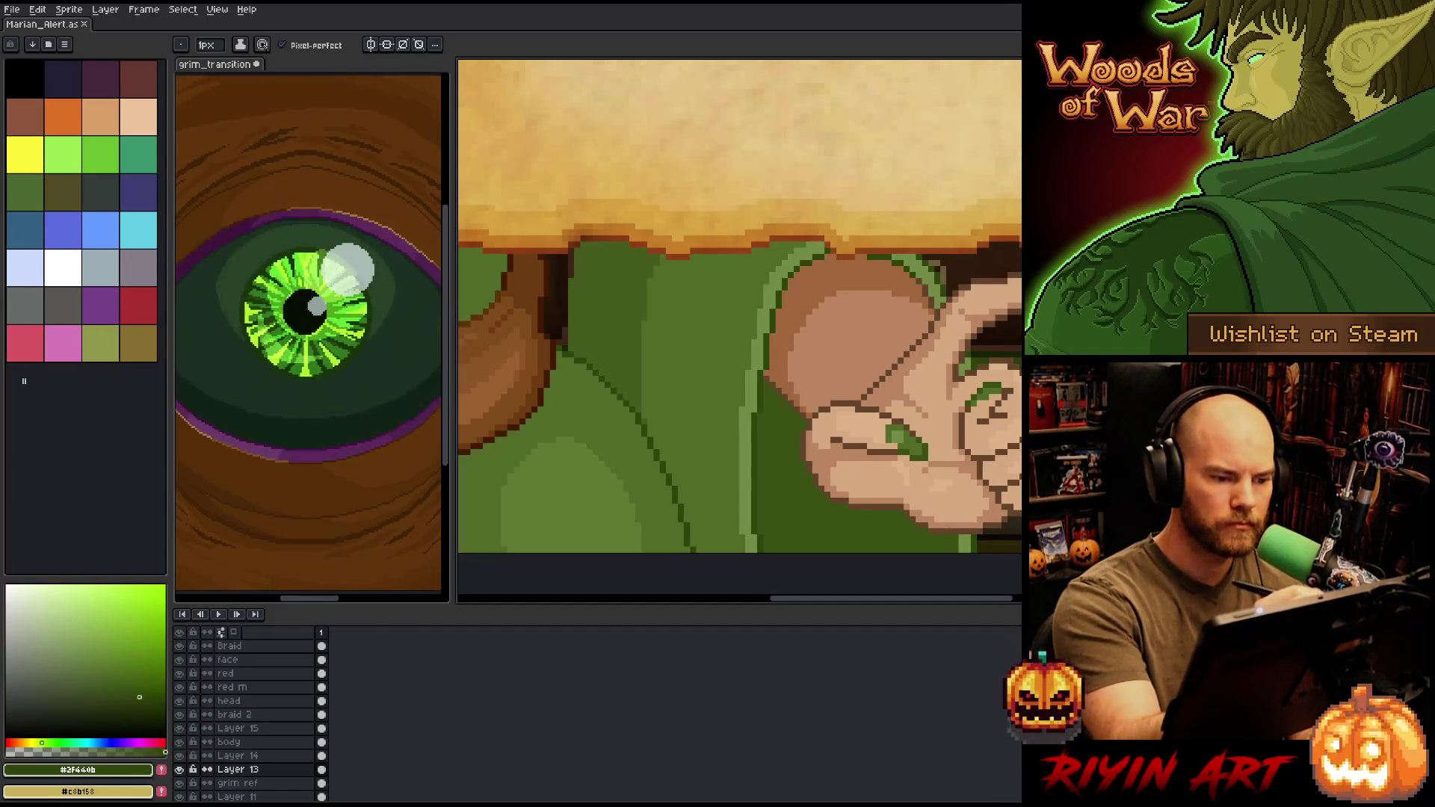
pyautogui.scroll(-2, 738, 167)
pyautogui.scroll(-2, 738, 167)
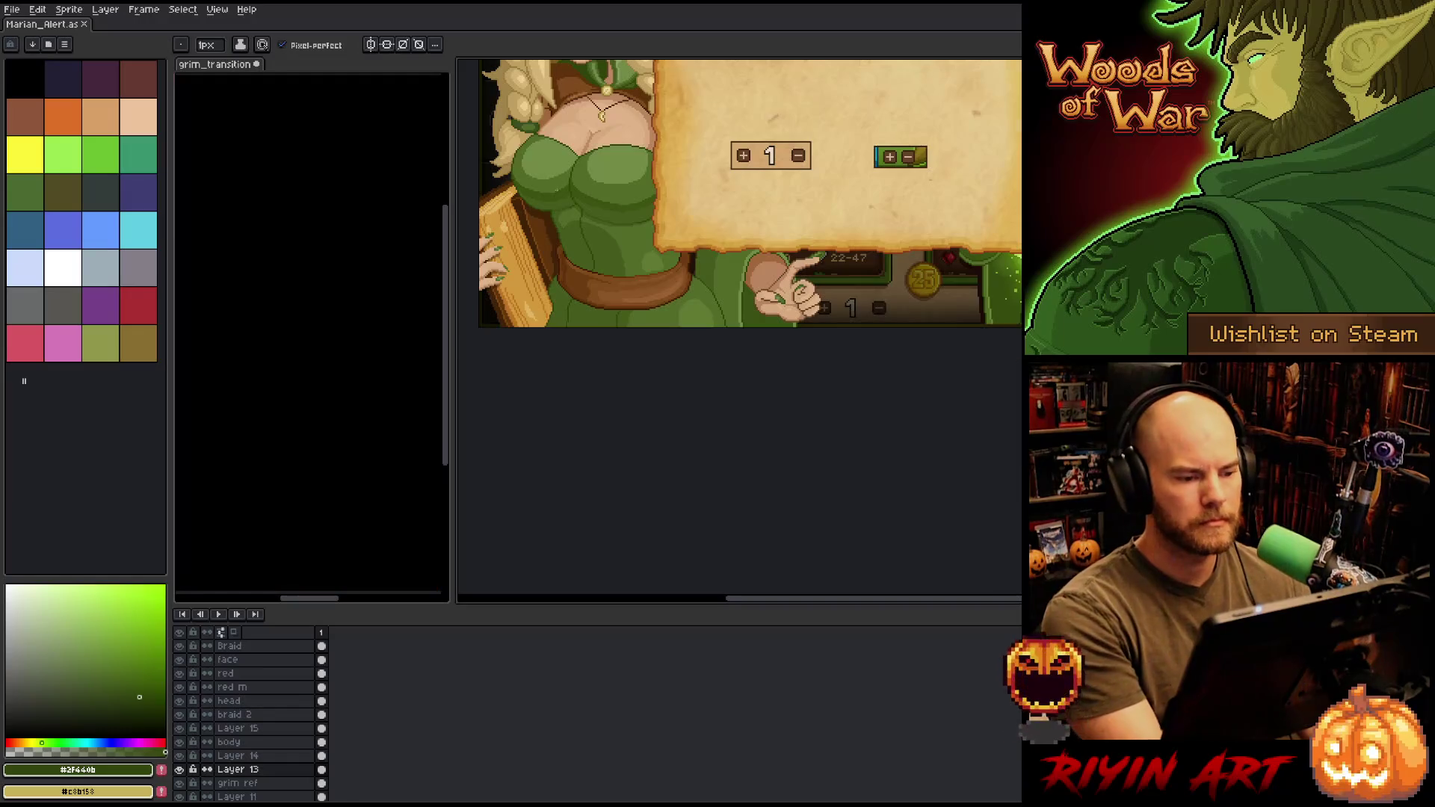
pyautogui.scroll(5, 575, 194)
pyautogui.press('z')
pyautogui.moveTo(575, 194); pyautogui.dragTo(482, 108)
pyautogui.press('b')
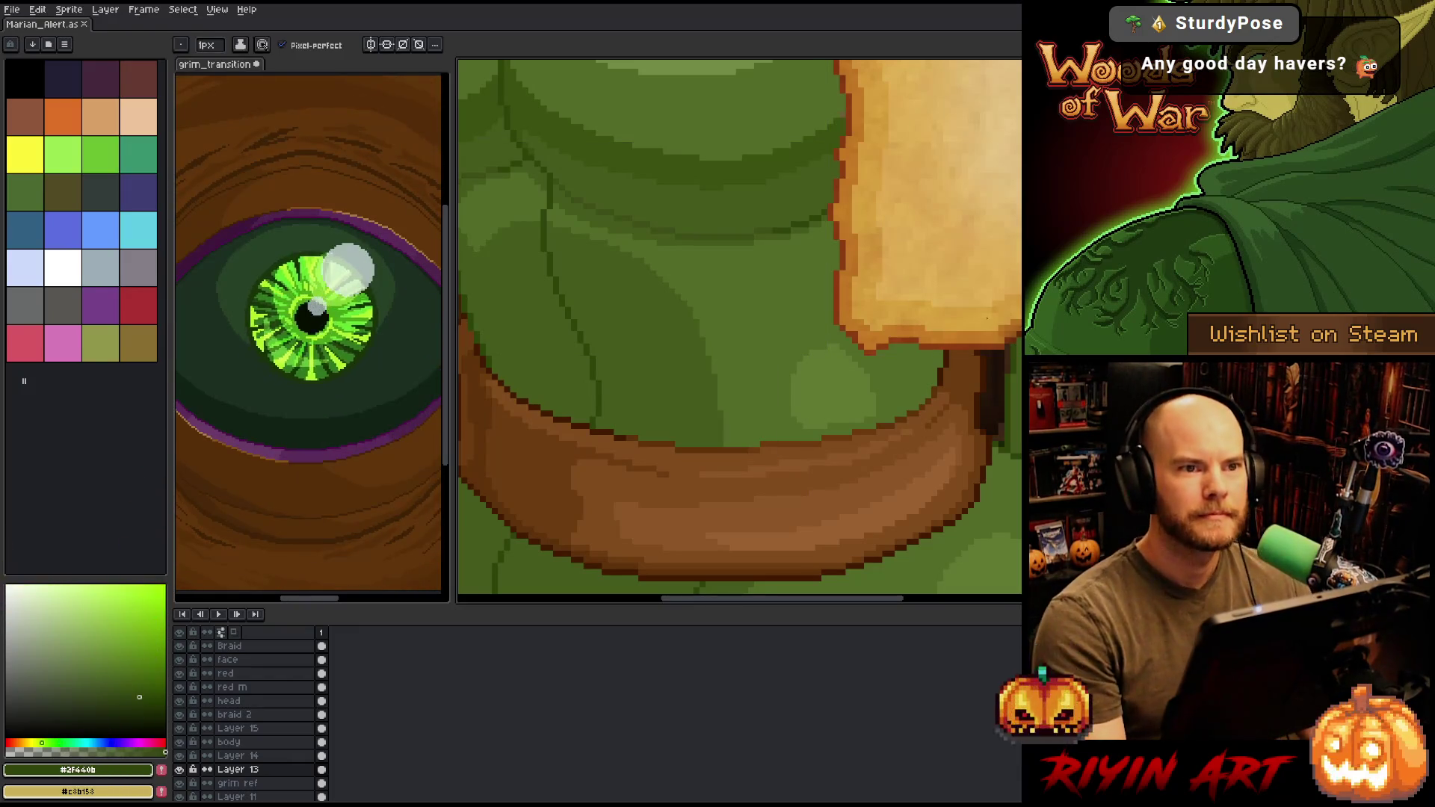
pyautogui.press('-')
pyautogui.press('-')
pyautogui.press('-')
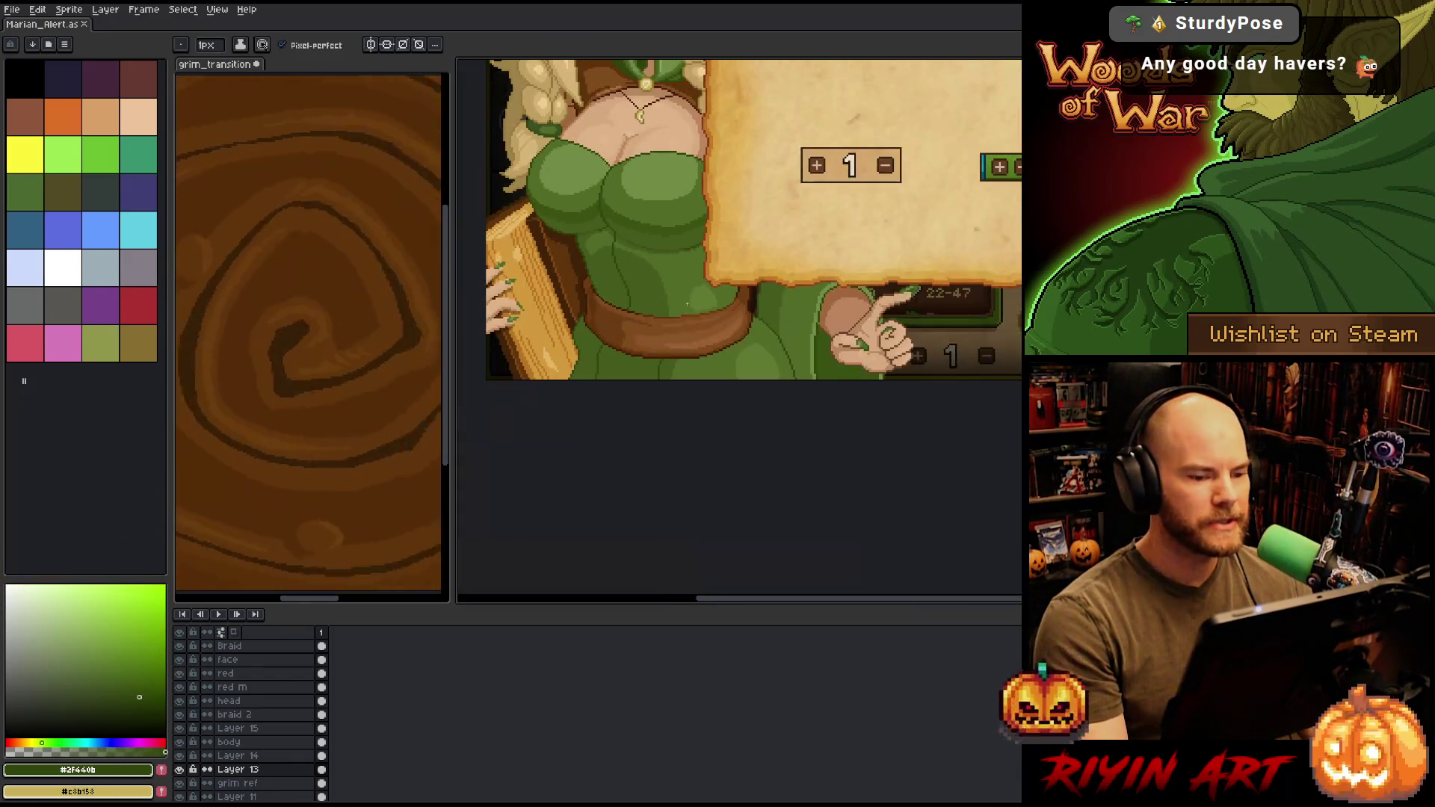
pyautogui.scroll(2, 682, 358)
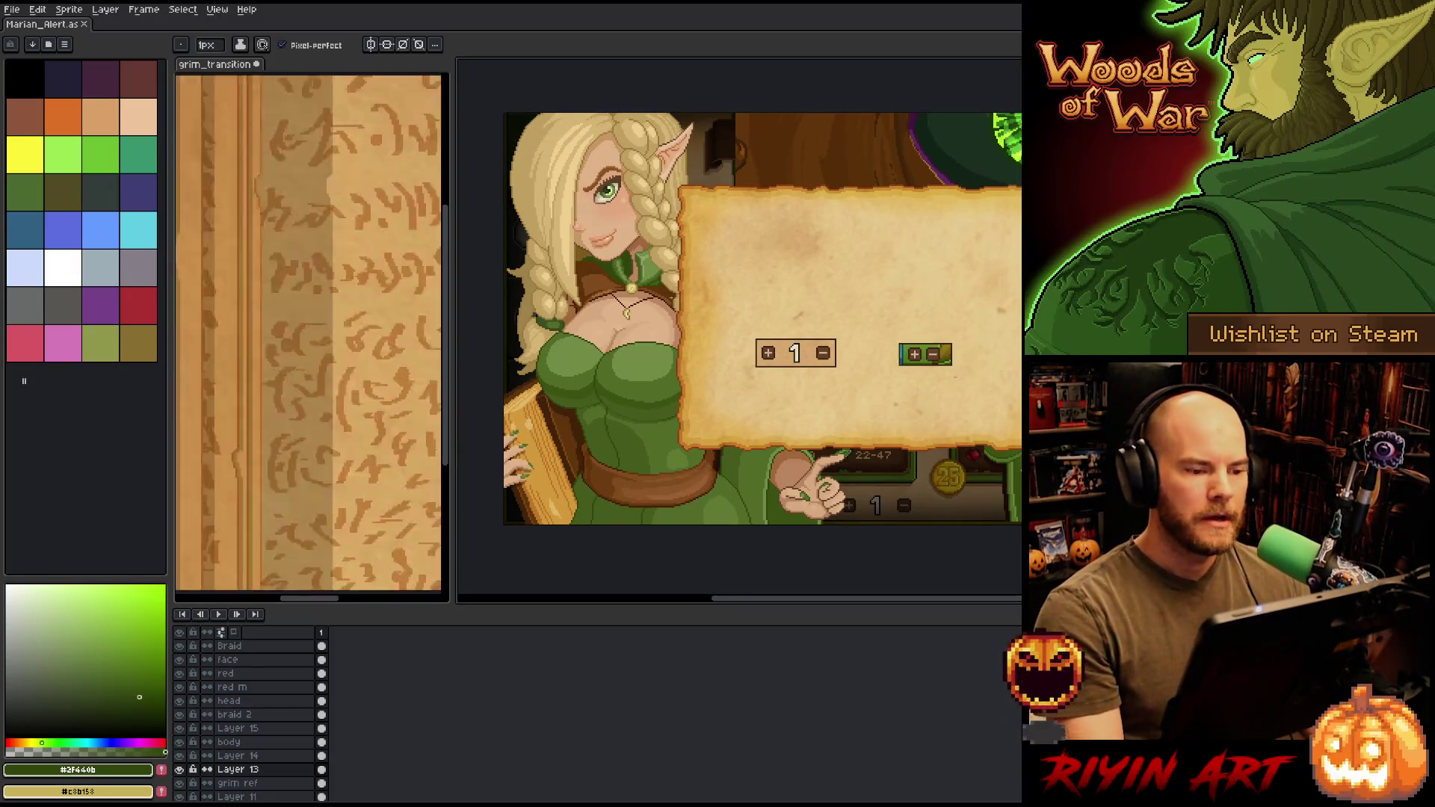
pyautogui.press('space')
pyautogui.moveTo(681, 311); pyautogui.dragTo(679, 331)
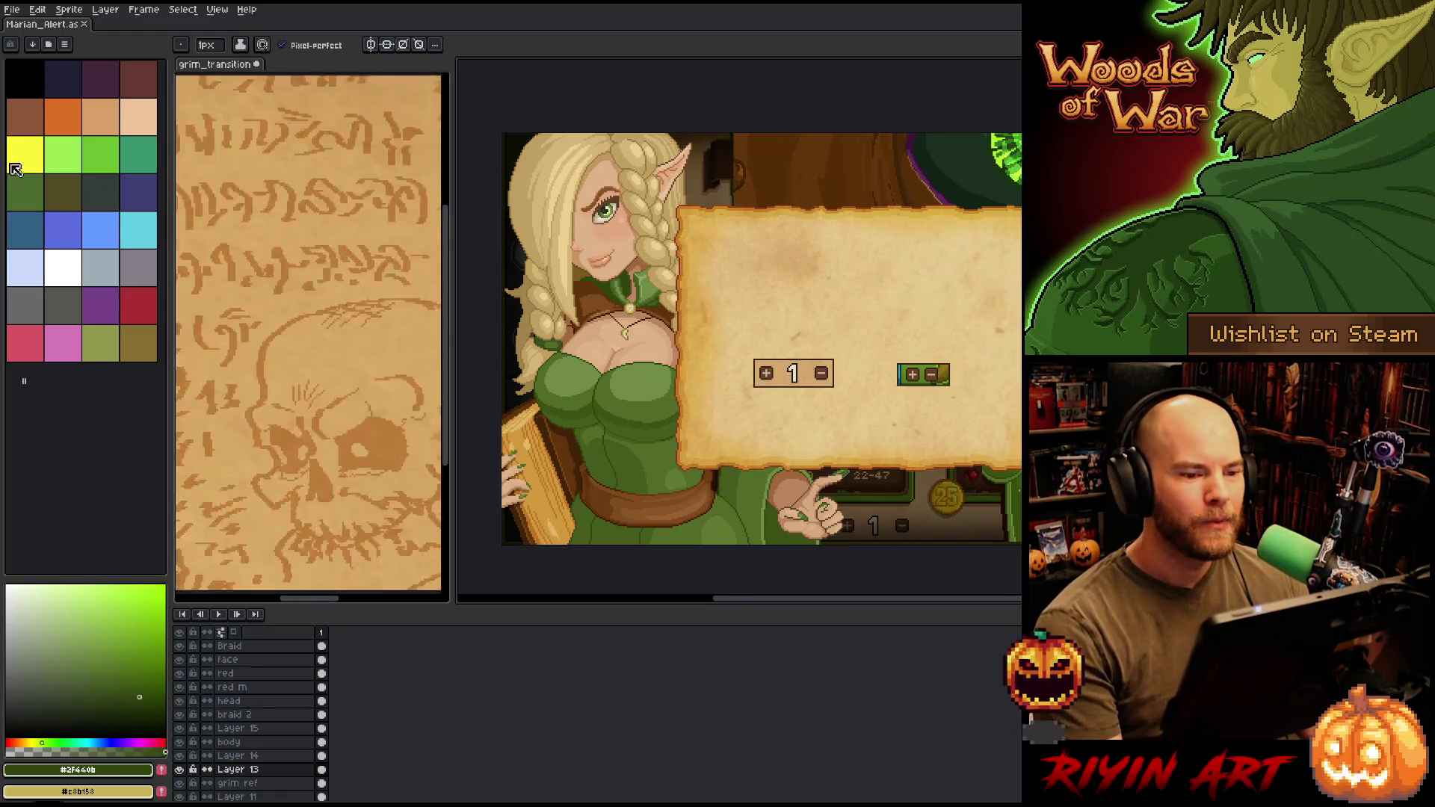
pyautogui.scroll(-2, 747, 314)
pyautogui.scroll(2, 747, 314)
pyautogui.scroll(-1, 802, 177)
pyautogui.scroll(1, 802, 177)
pyautogui.moveTo(802, 177); pyautogui.dragTo(814, 258)
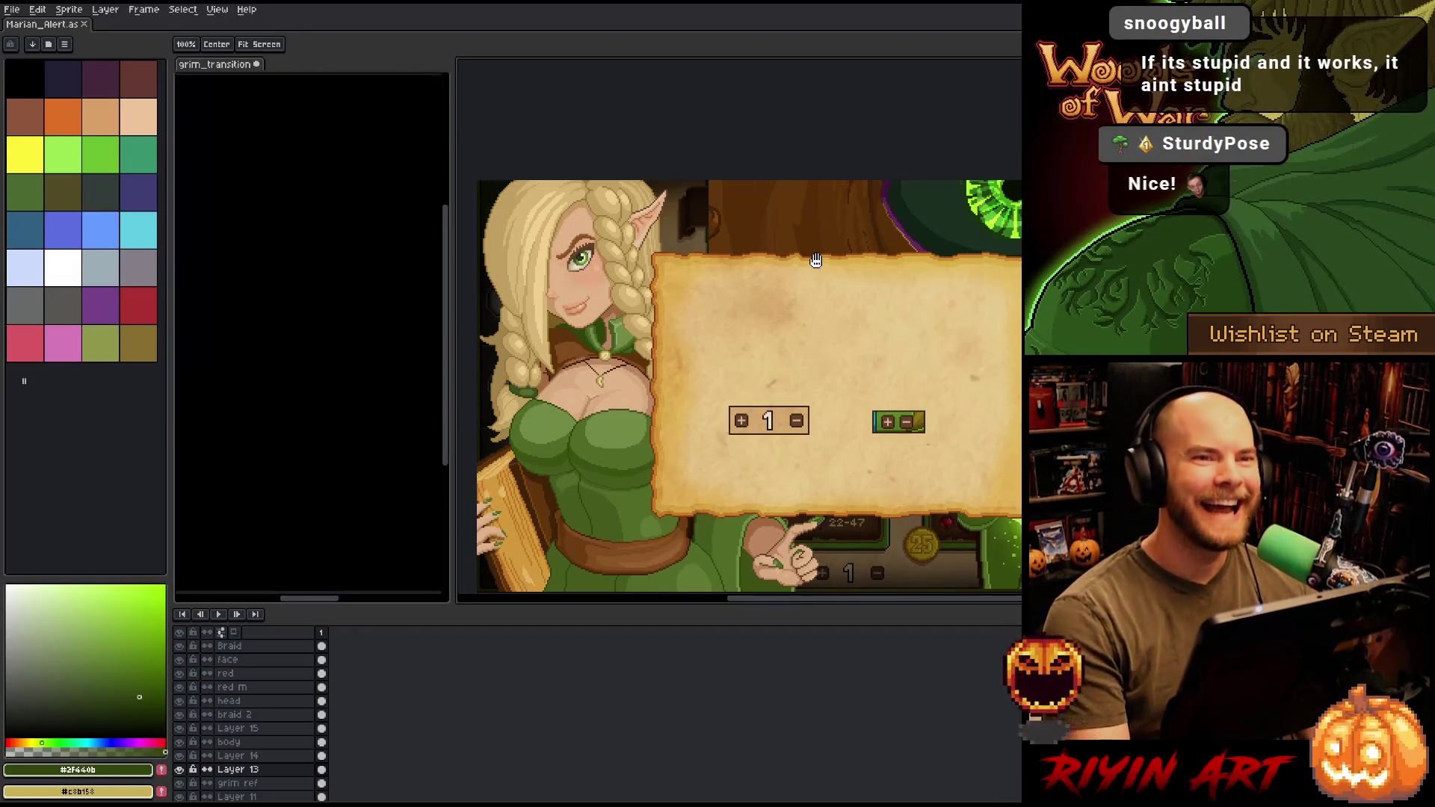
pyautogui.press('b')
pyautogui.scroll(-1, 816, 260)
pyautogui.scroll(1, 815, 260)
pyautogui.press('h')
pyautogui.moveTo(825, 363); pyautogui.dragTo(822, 344)
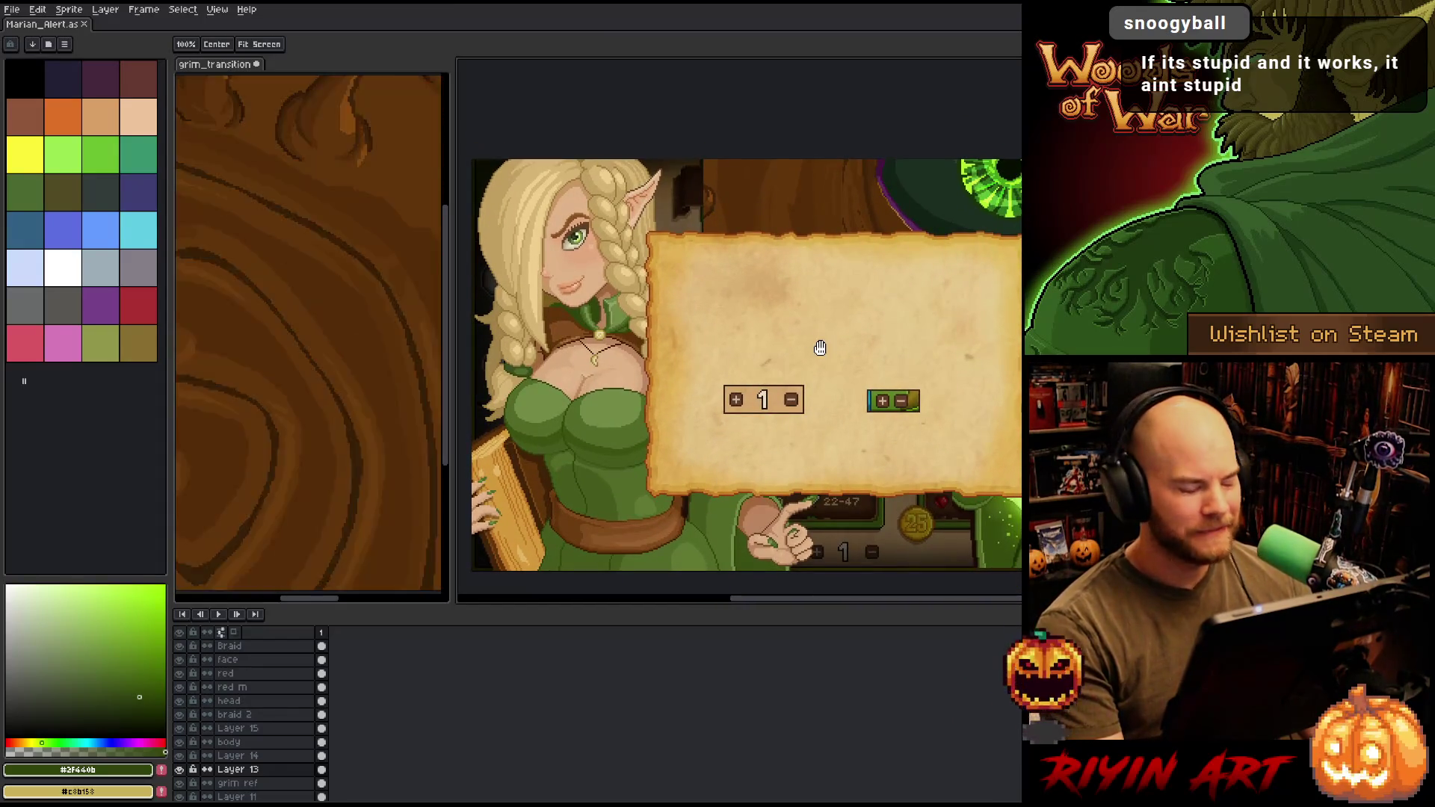
pyautogui.press('v')
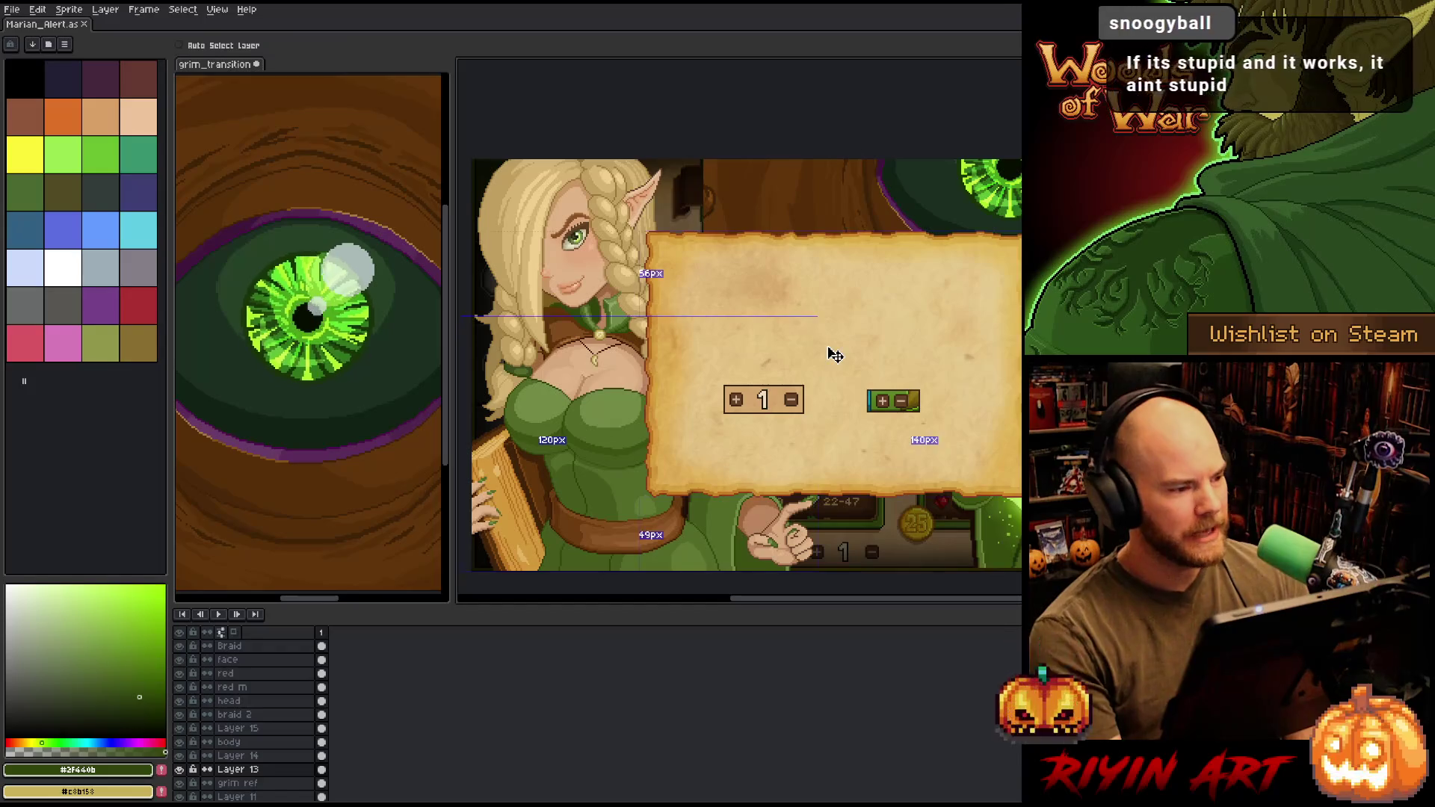
pyautogui.press('b')
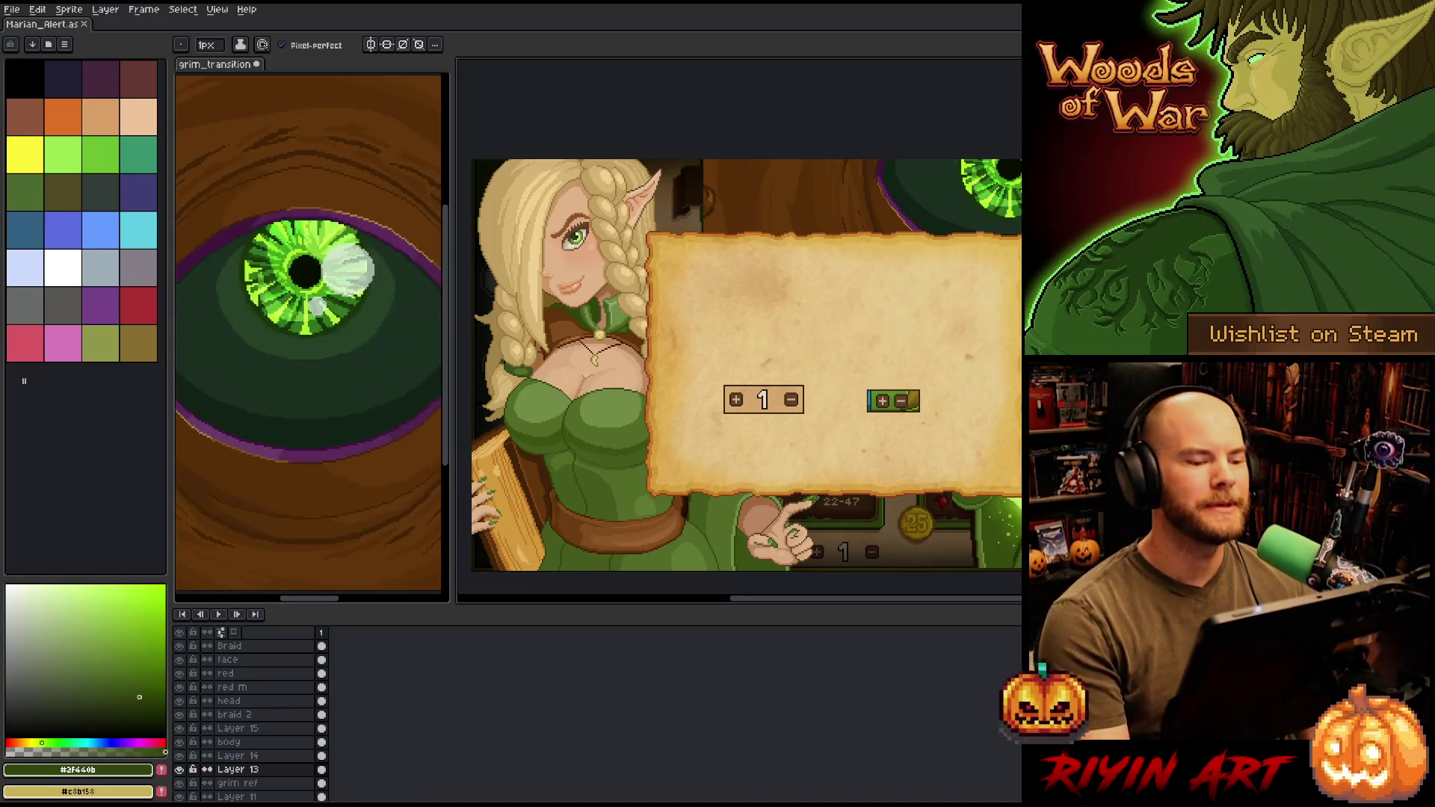
pyautogui.scroll(4, 740, 337)
pyautogui.scroll(-3, 740, 336)
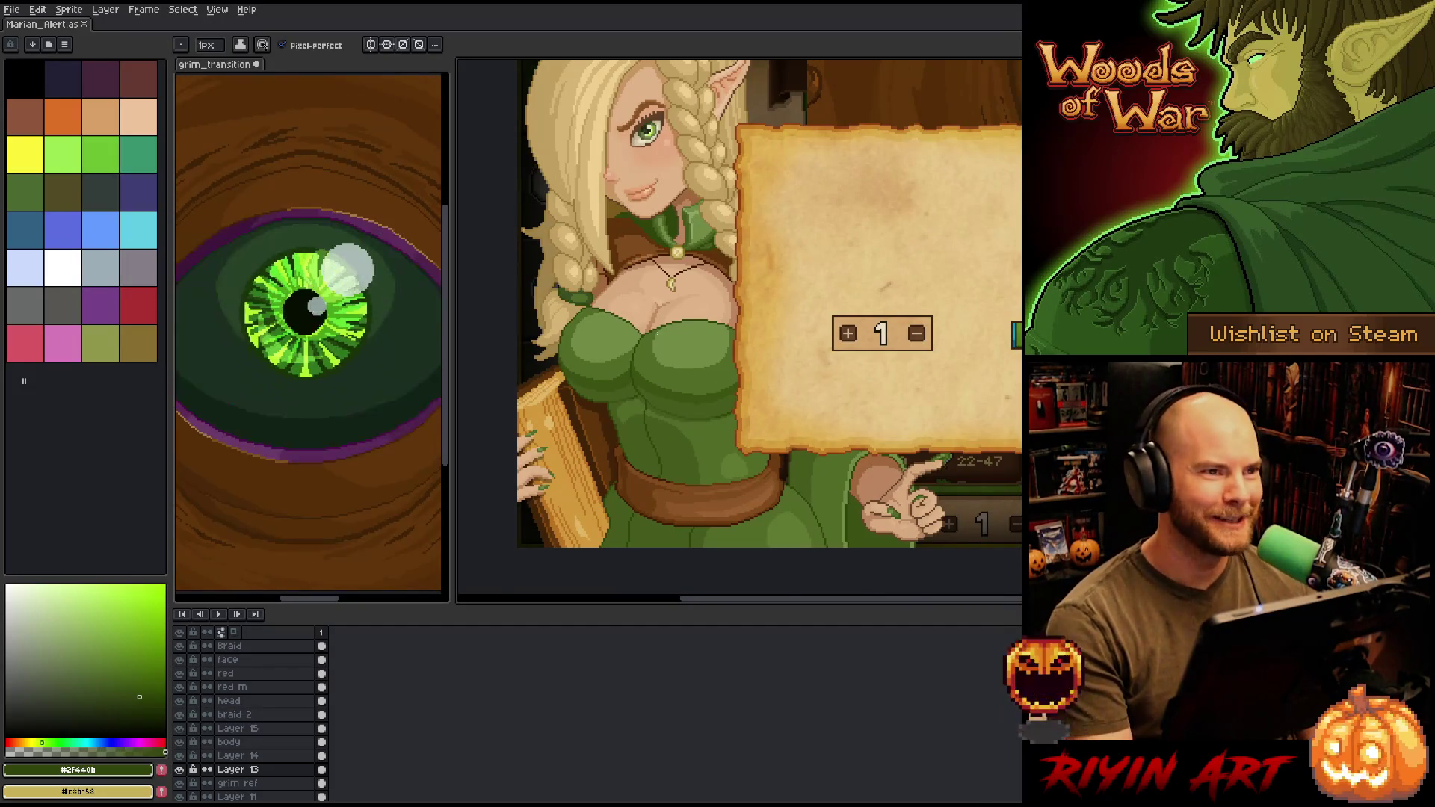
pyautogui.scroll(3, 687, 251)
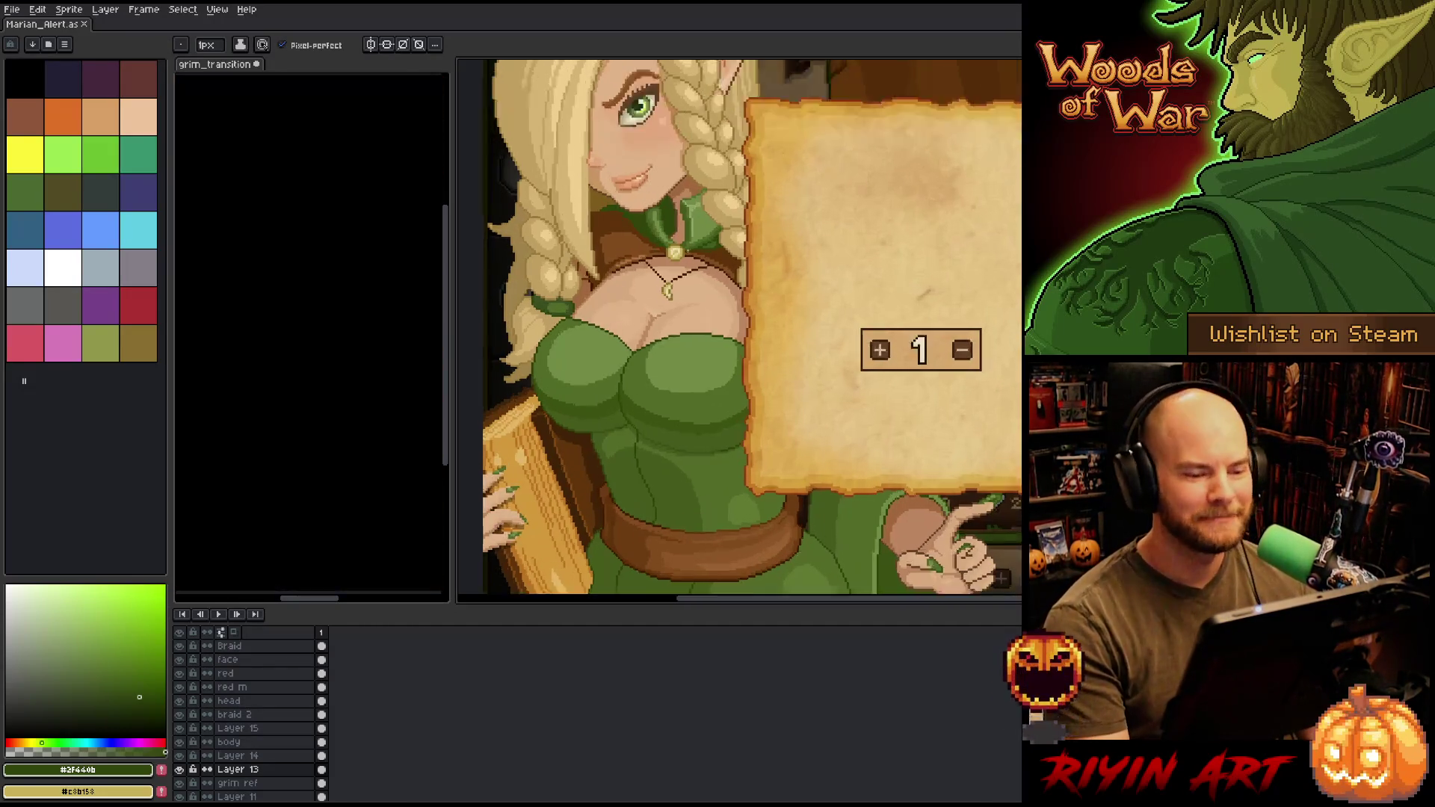
pyautogui.scroll(-4, 710, 282)
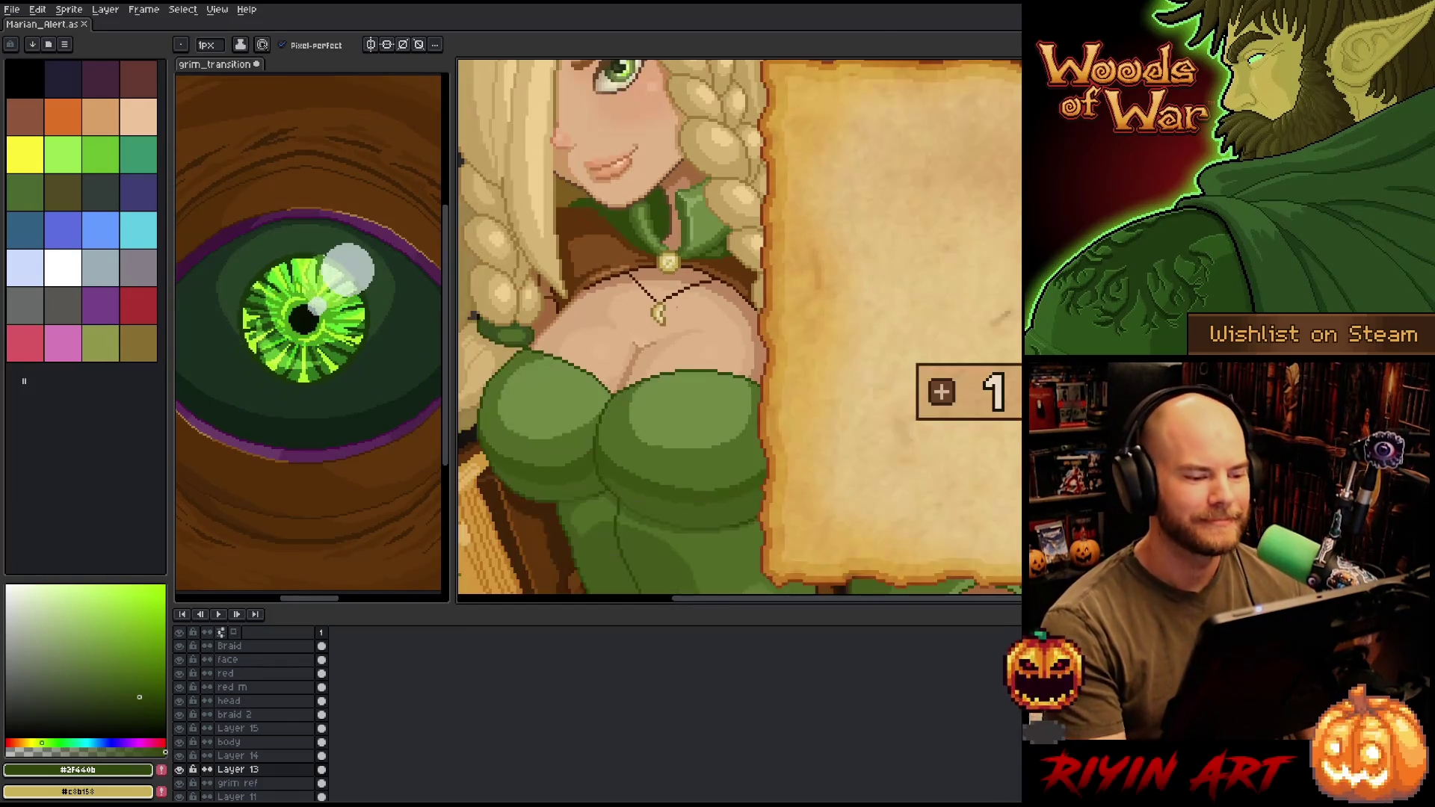
pyautogui.moveTo(711, 282); pyautogui.dragTo(724, 299)
pyautogui.press('b')
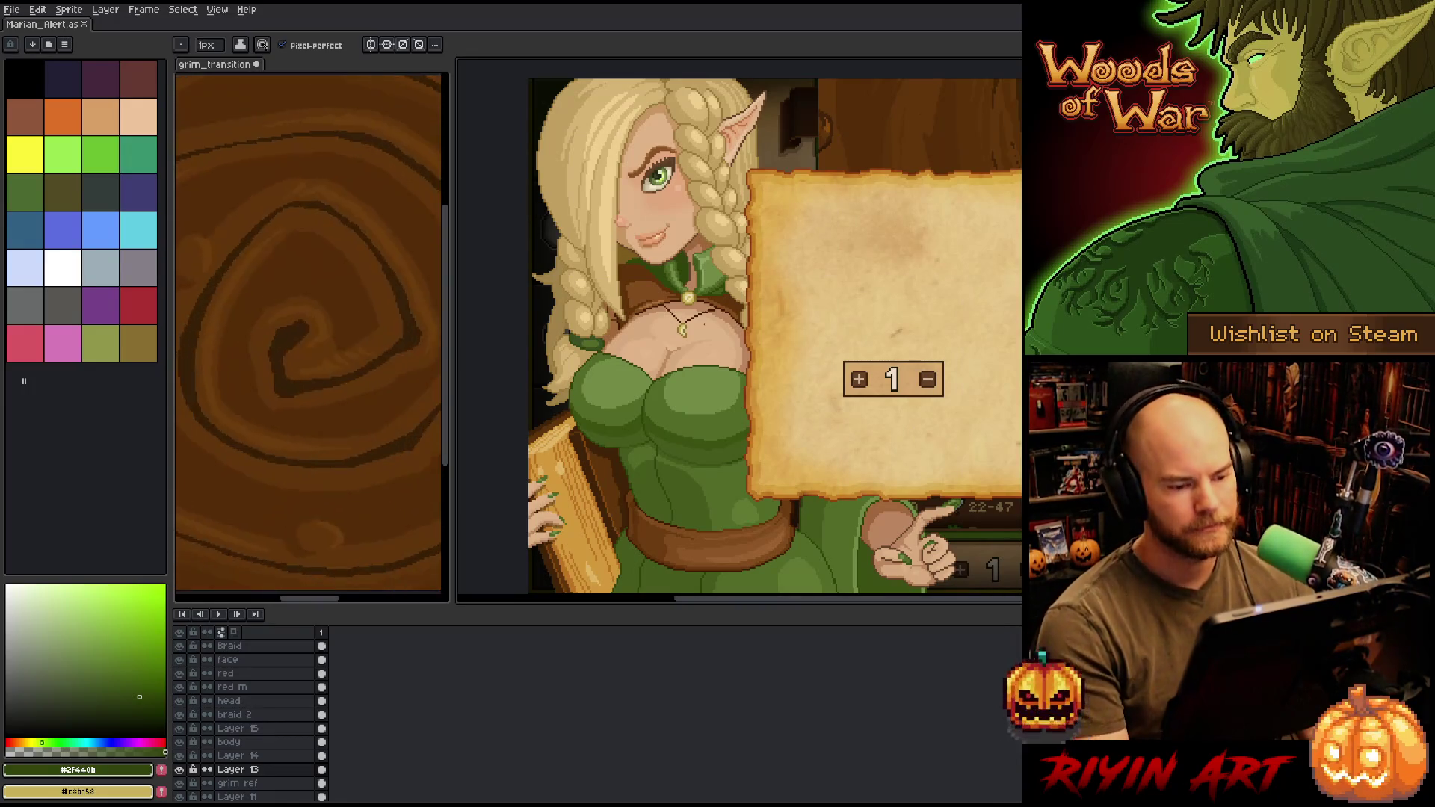
pyautogui.scroll(3, 733, 331)
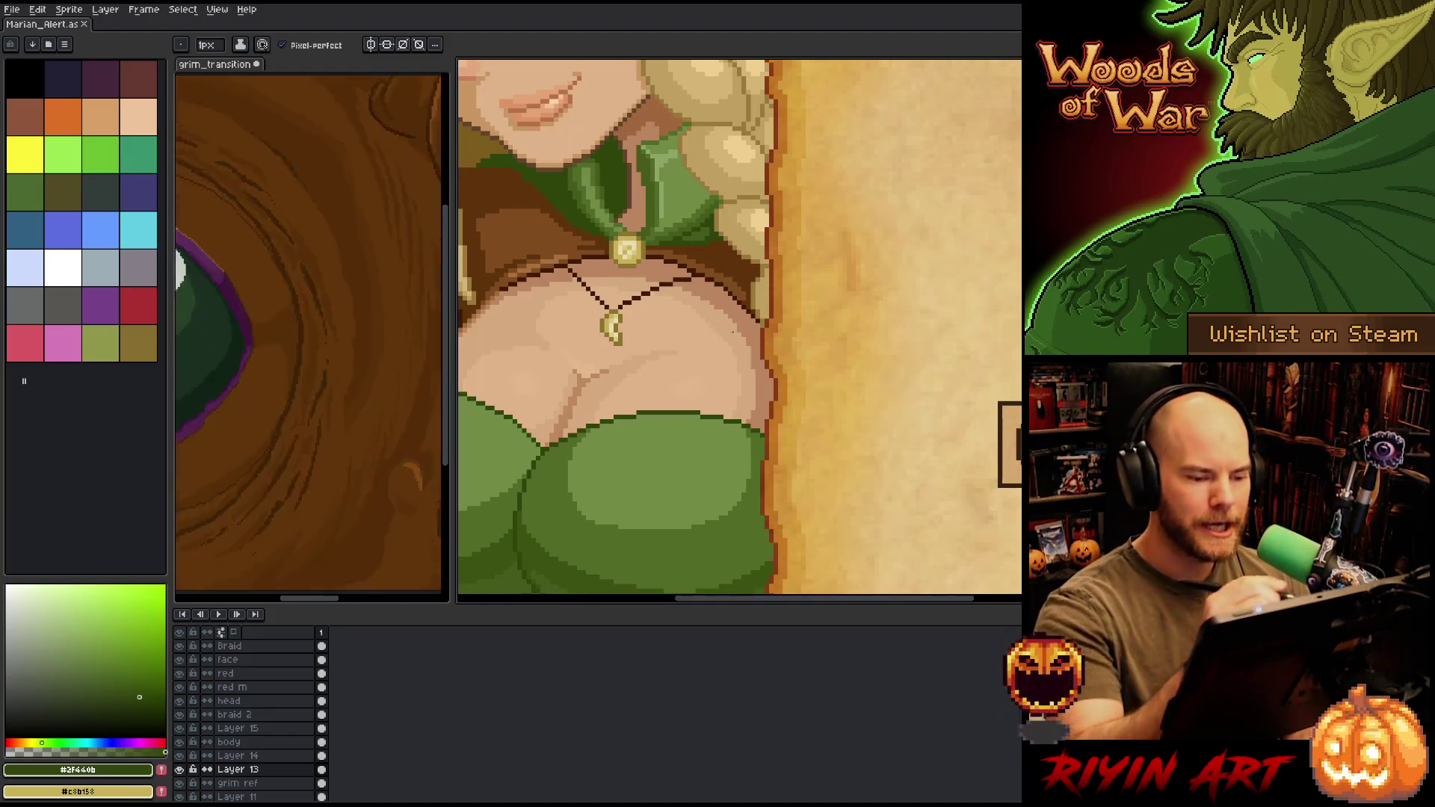
# - Sample the elf's skin tone #d6a97c and make the body layer active
pyautogui.keyDown('alt'); pyautogui.click(724, 341); pyautogui.keyUp('alt')
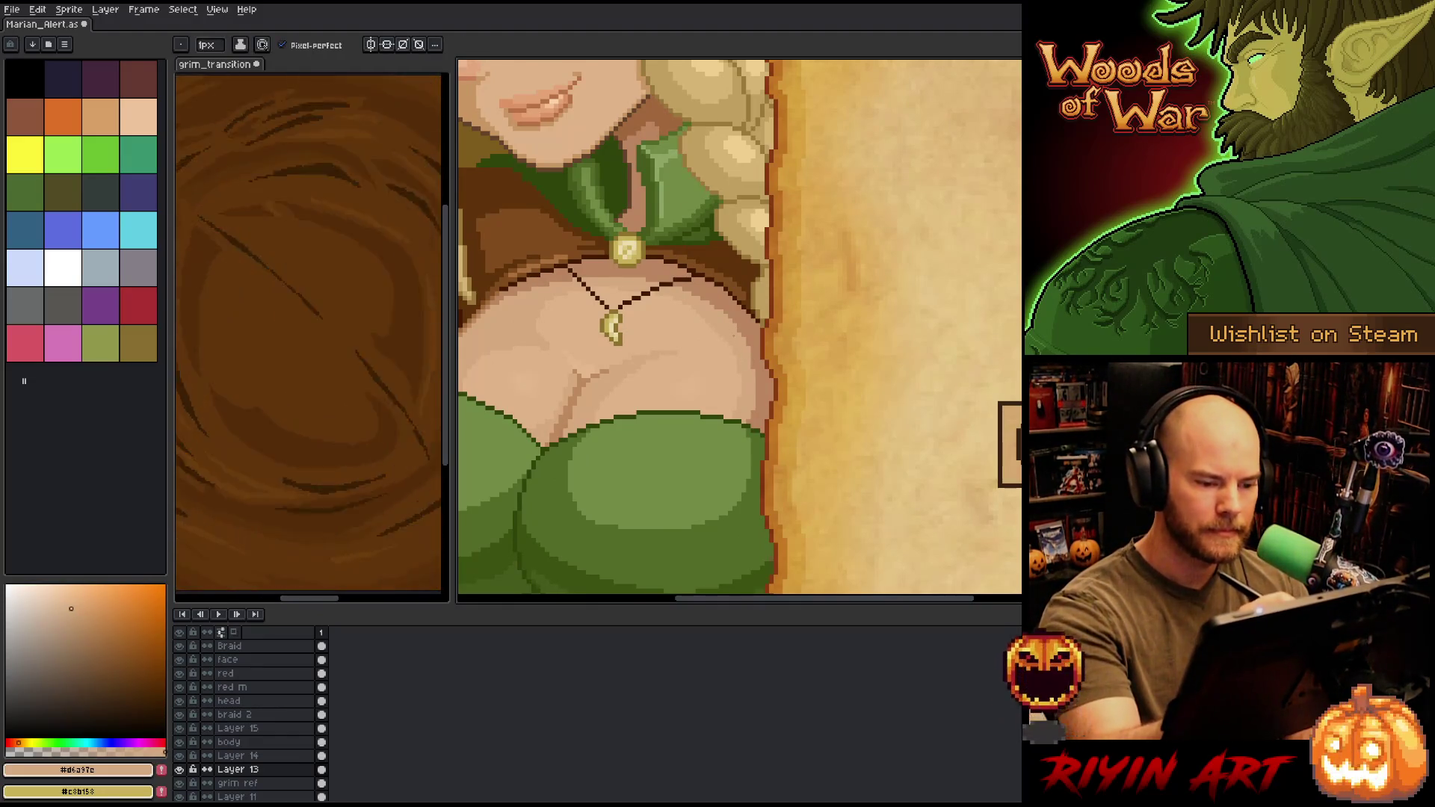
pyautogui.keyDown('ctrl'); pyautogui.click(744, 355); pyautogui.keyUp('ctrl')
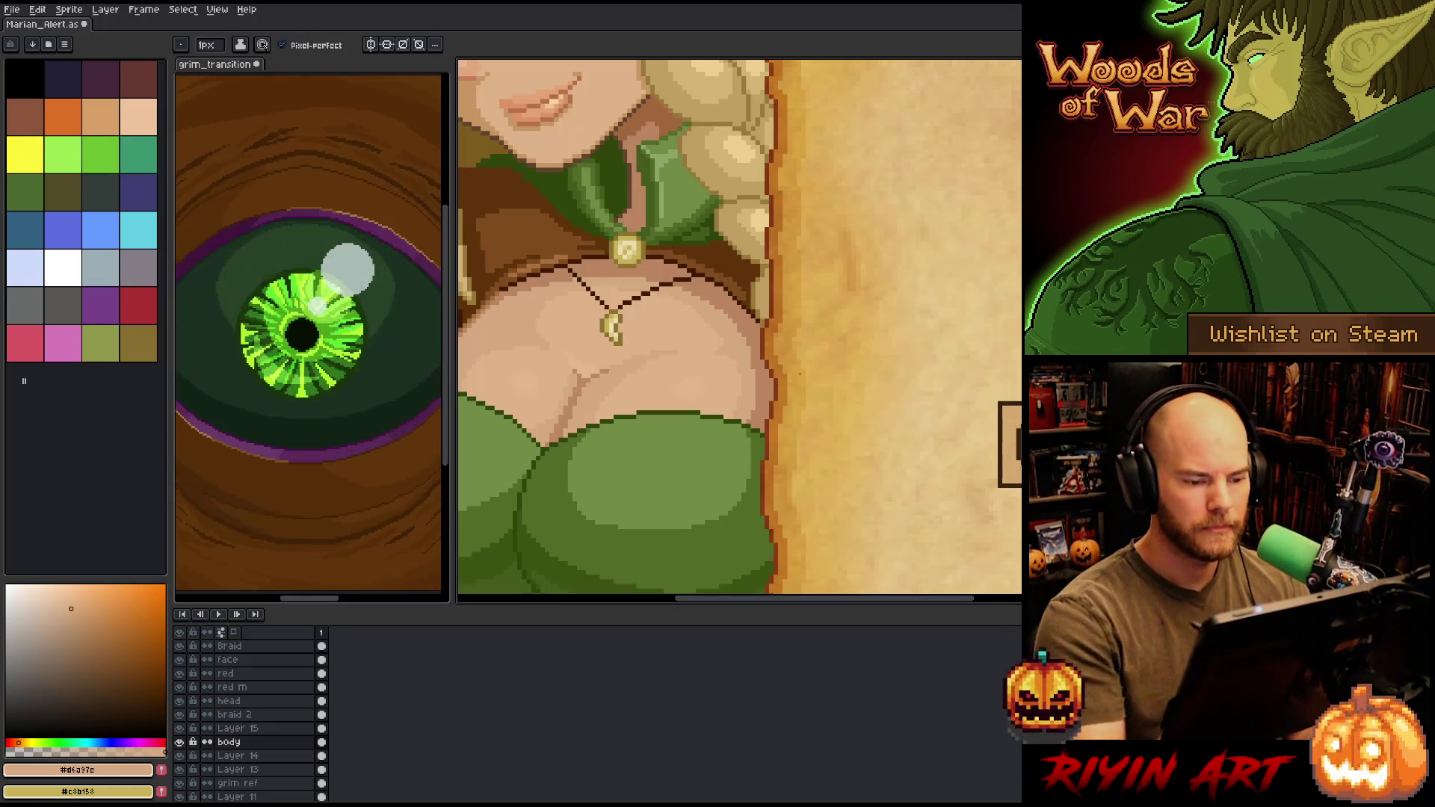
pyautogui.scroll(-3, 793, 369)
pyautogui.press('v')
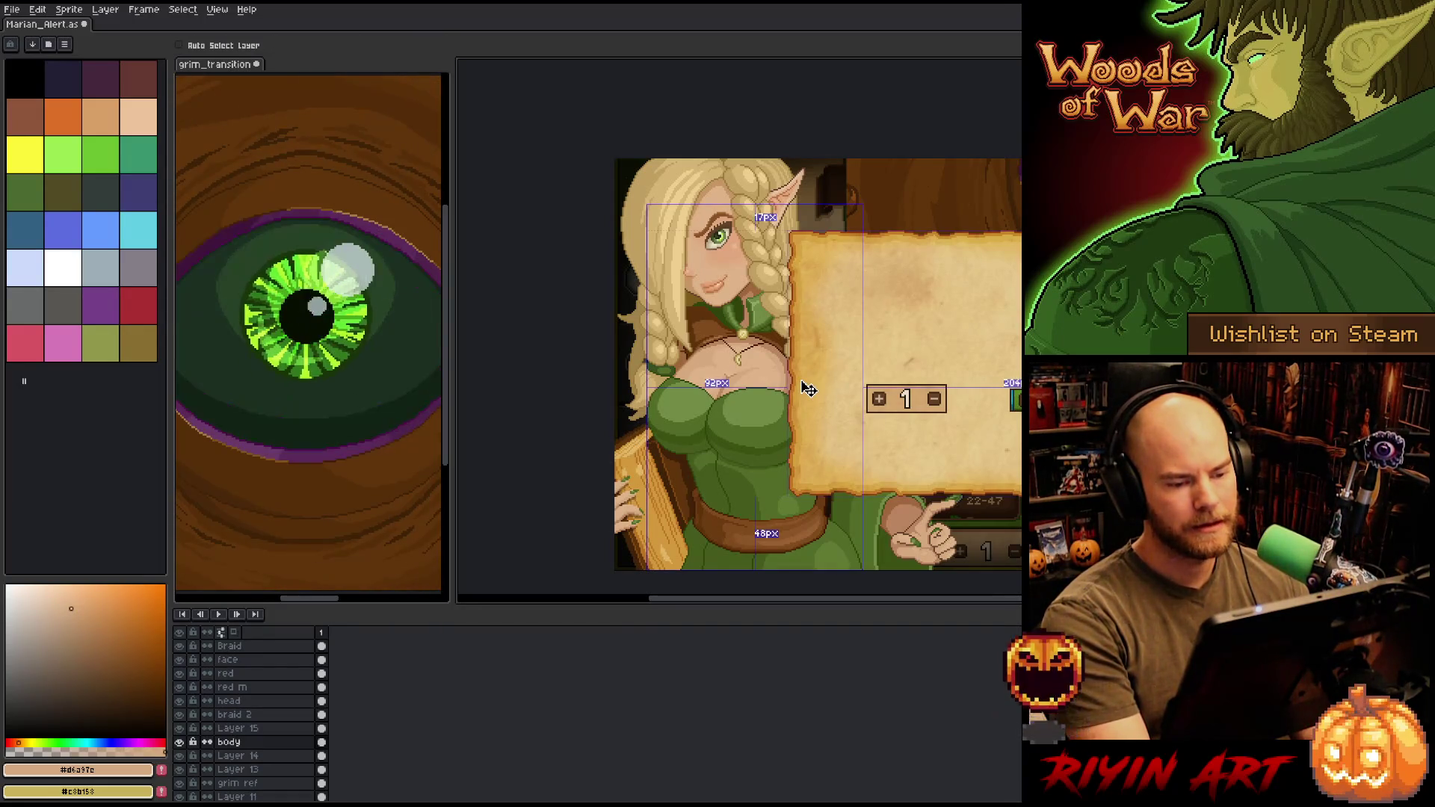
# - Return to the Pencil and bring SQLiteStudio's Translations table view forward
pyautogui.rightClick(807, 390)
pyautogui.press('Escape')
pyautogui.press('b')
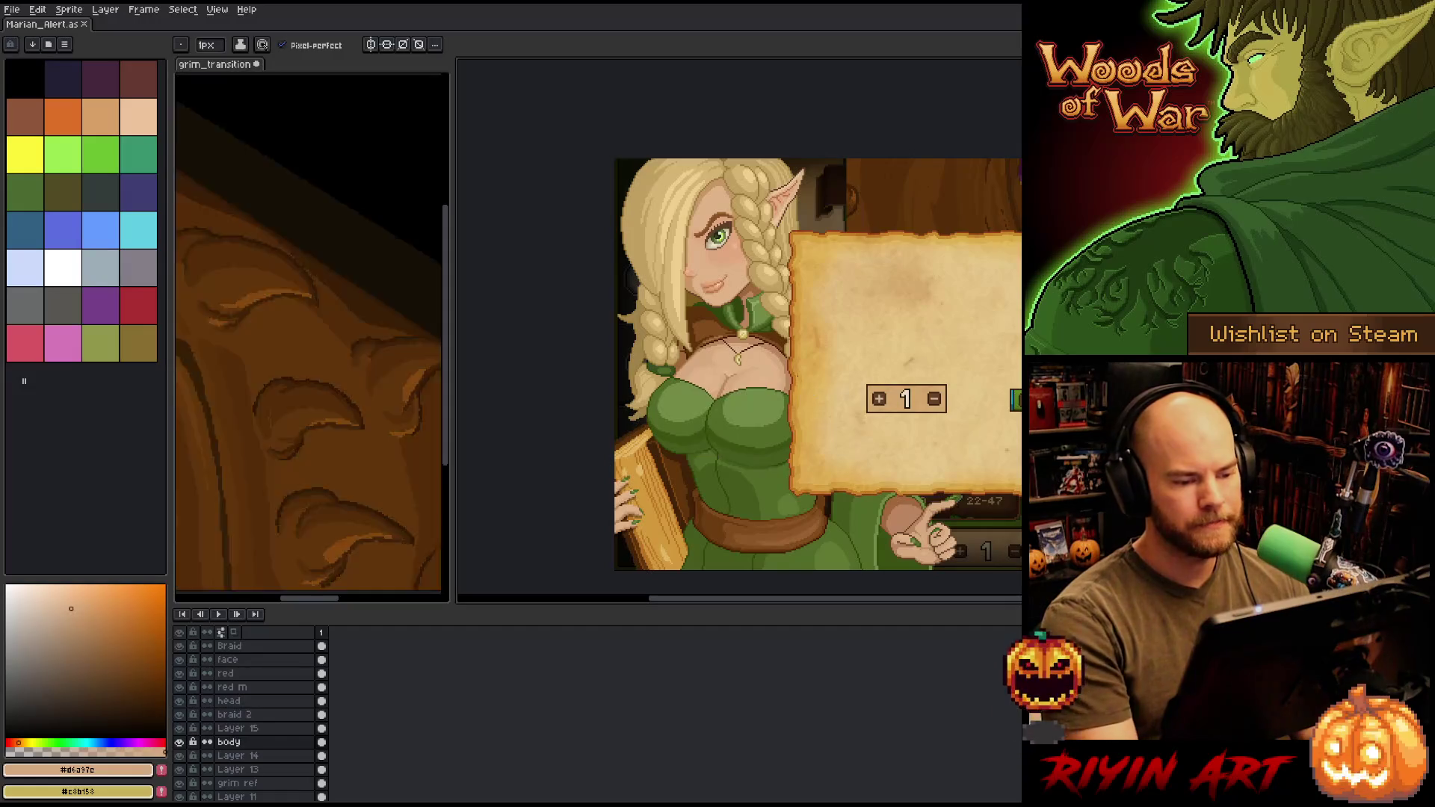
pyautogui.scroll(-2, 807, 388)
pyautogui.scroll(2, 904, 351)
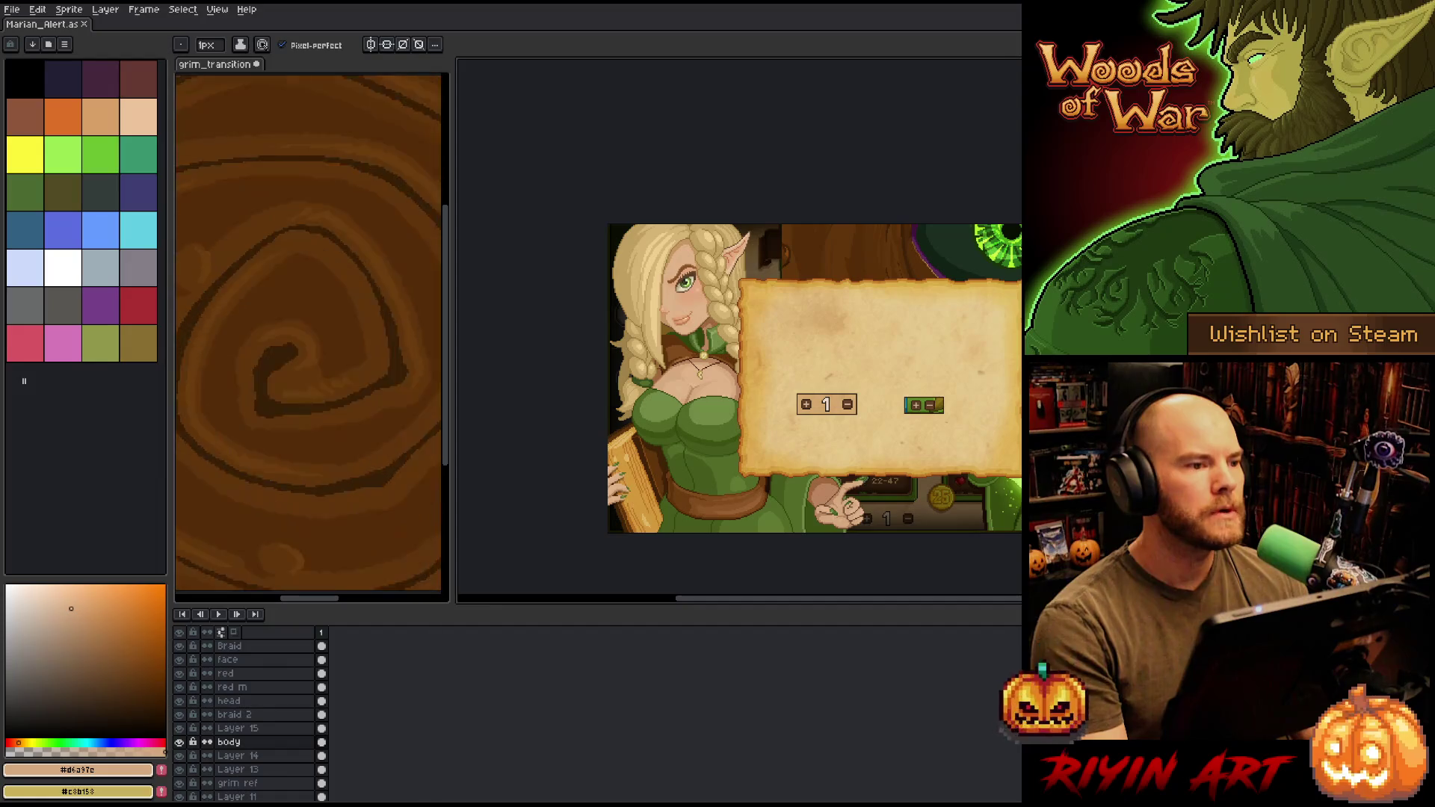
pyautogui.hotkey('alt', 'Tab')
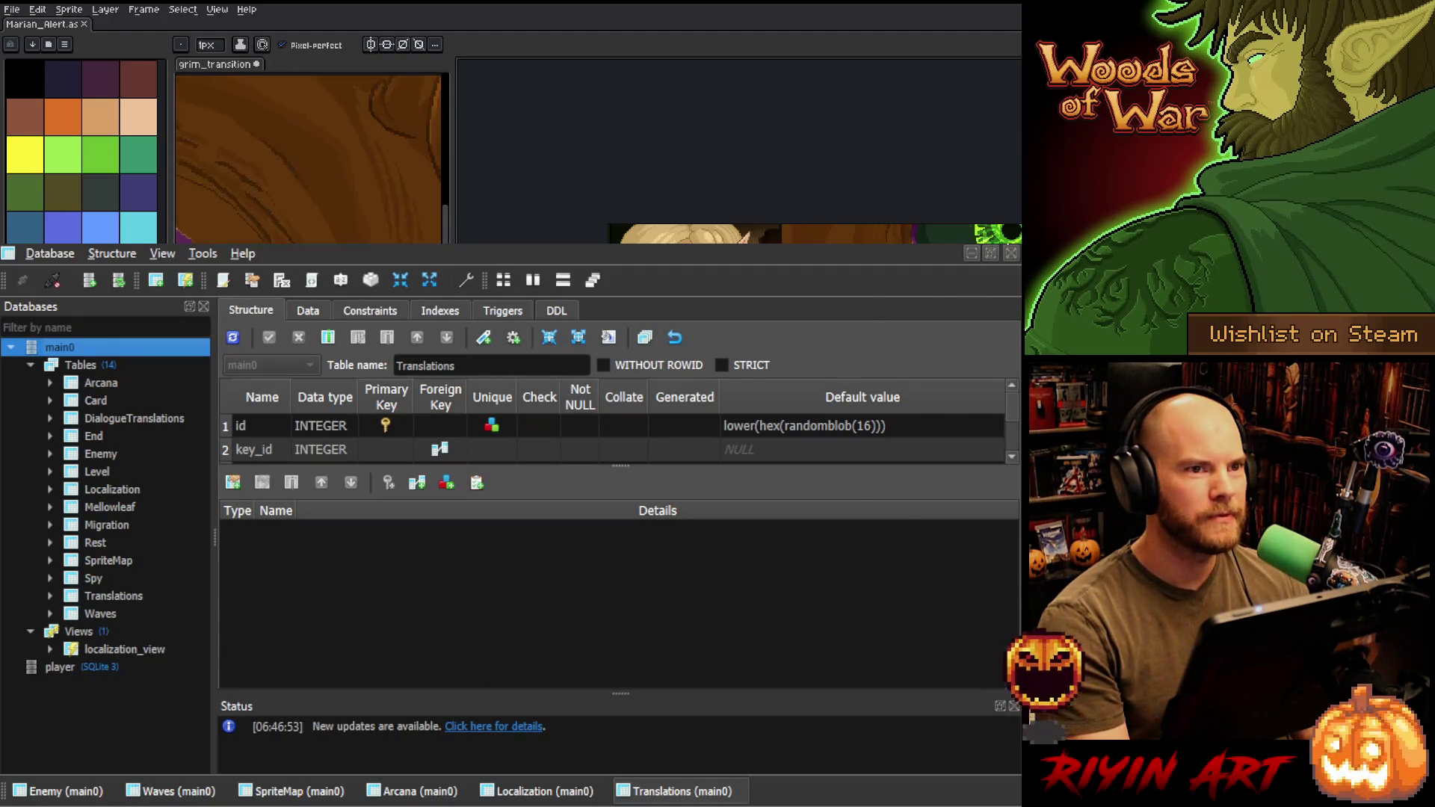
# - Switch from SQLiteStudio back to the Aseprite window
pyautogui.hotkey('alt', 'Tab')
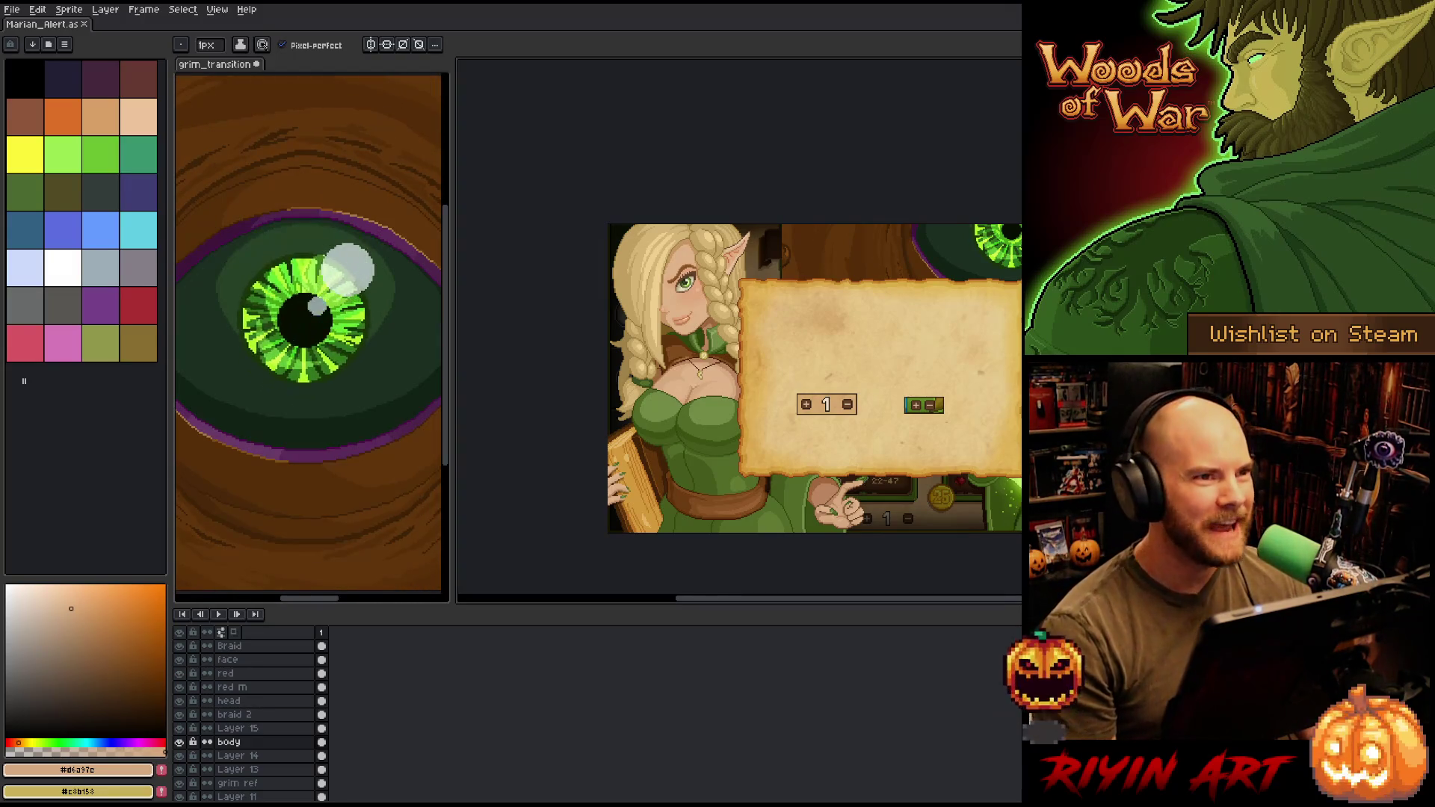
# - Lower the canvas–timeline splitter, pan the view right and down, and return to the Pencil
pyautogui.scroll(2, 973, 487)
pyautogui.scroll(-1, 973, 487)
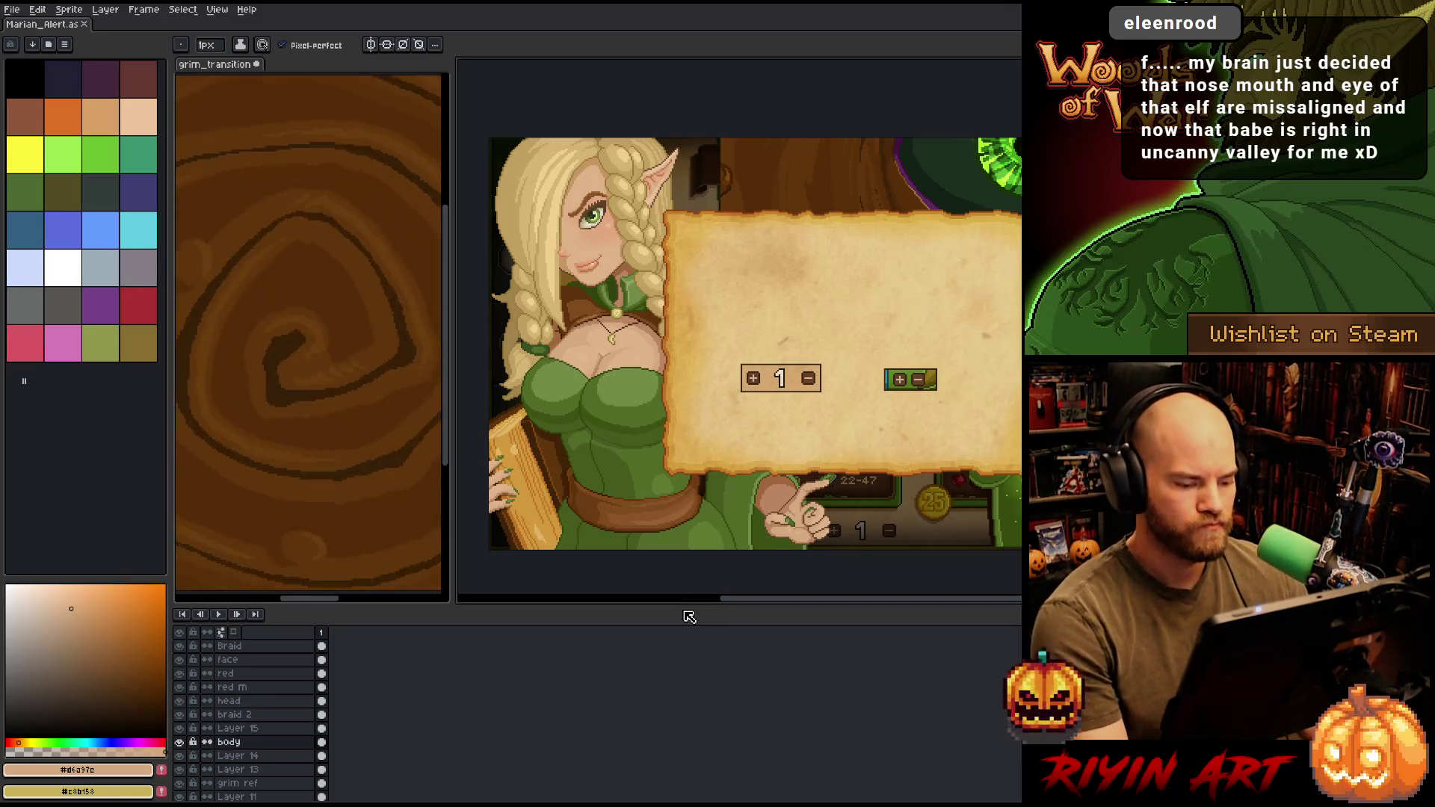
pyautogui.moveTo(689, 617); pyautogui.dragTo(685, 637)
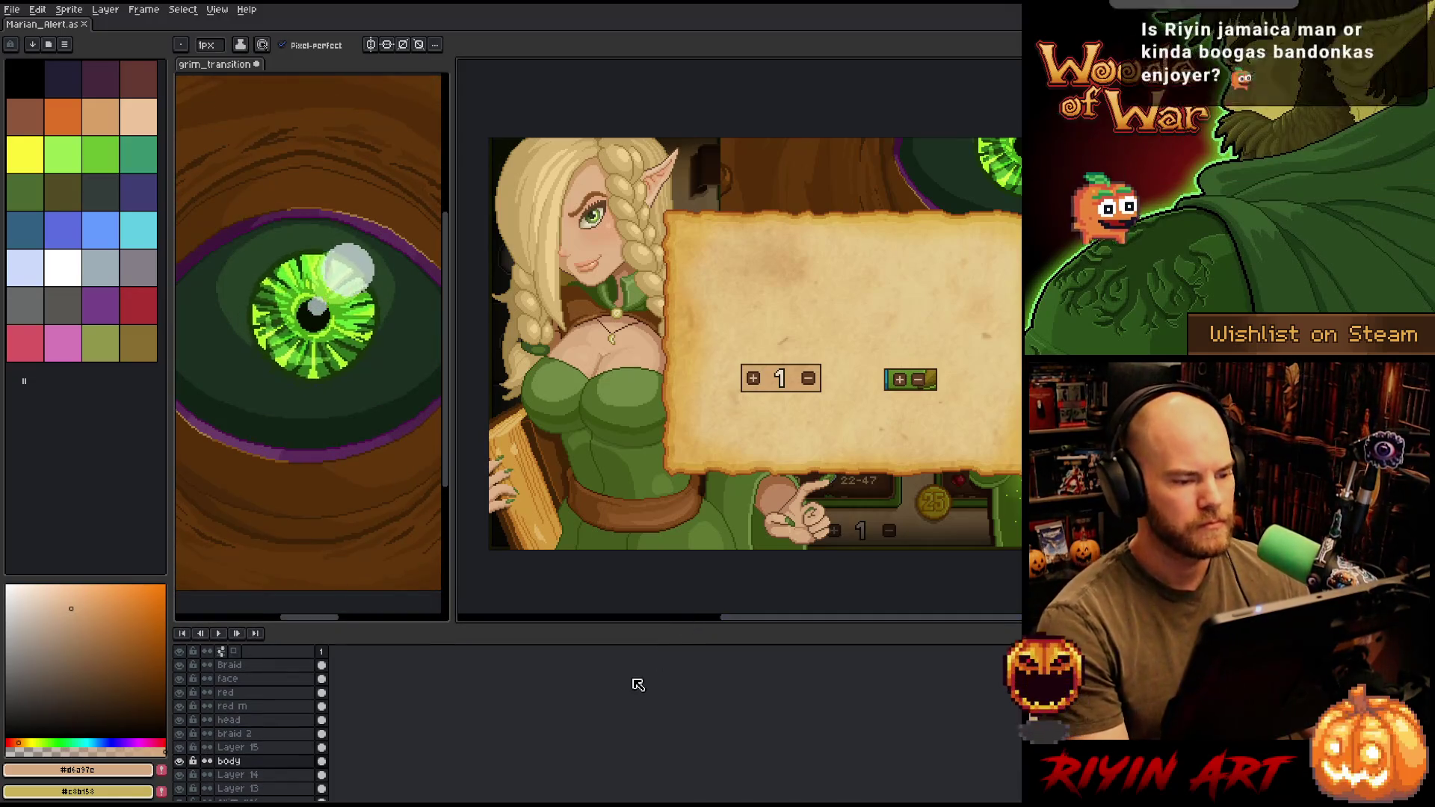
pyautogui.scroll(1, 638, 379)
pyautogui.moveTo(638, 378); pyautogui.dragTo(678, 415)
pyautogui.press('b')
pyautogui.scroll(-1, 680, 411)
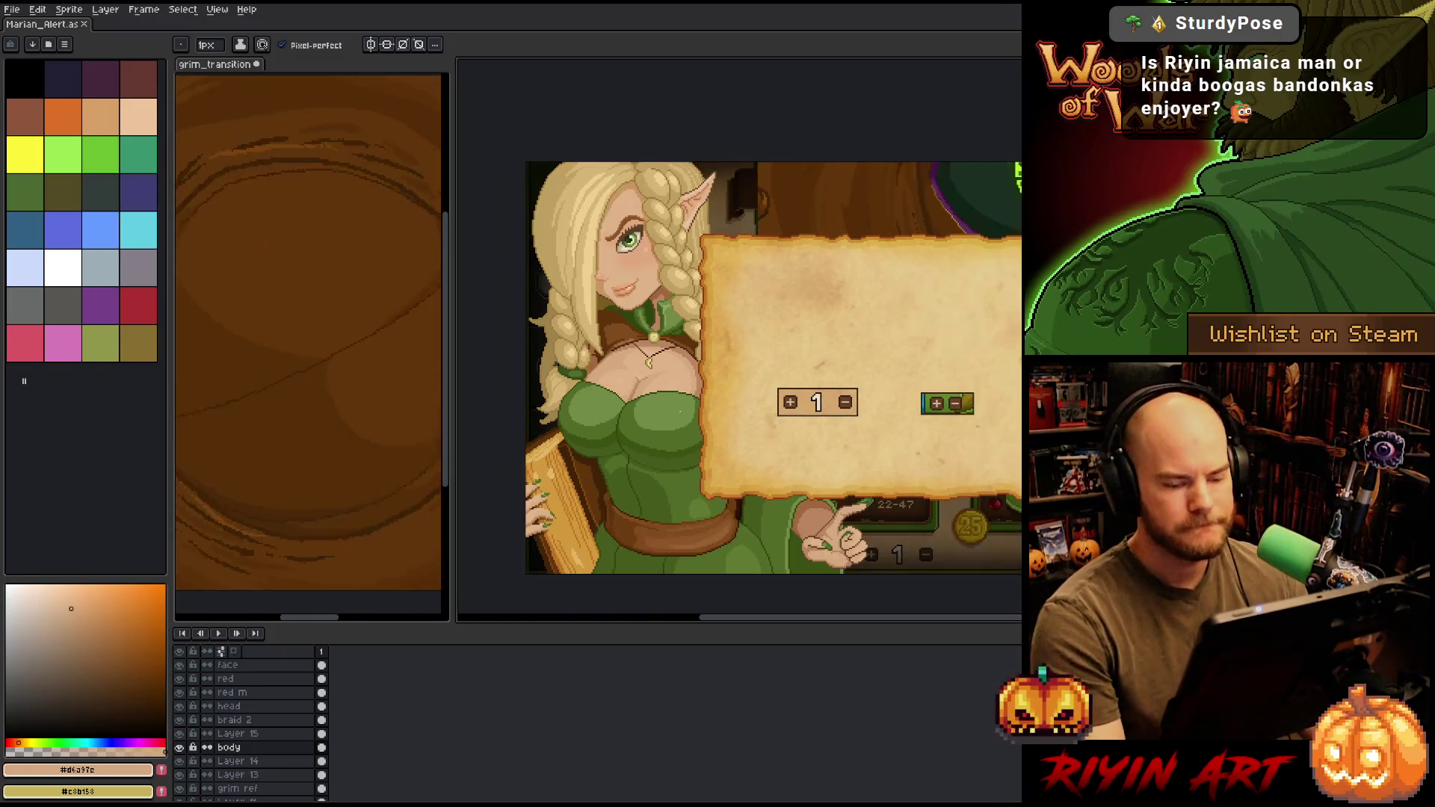
pyautogui.scroll(3, 667, 417)
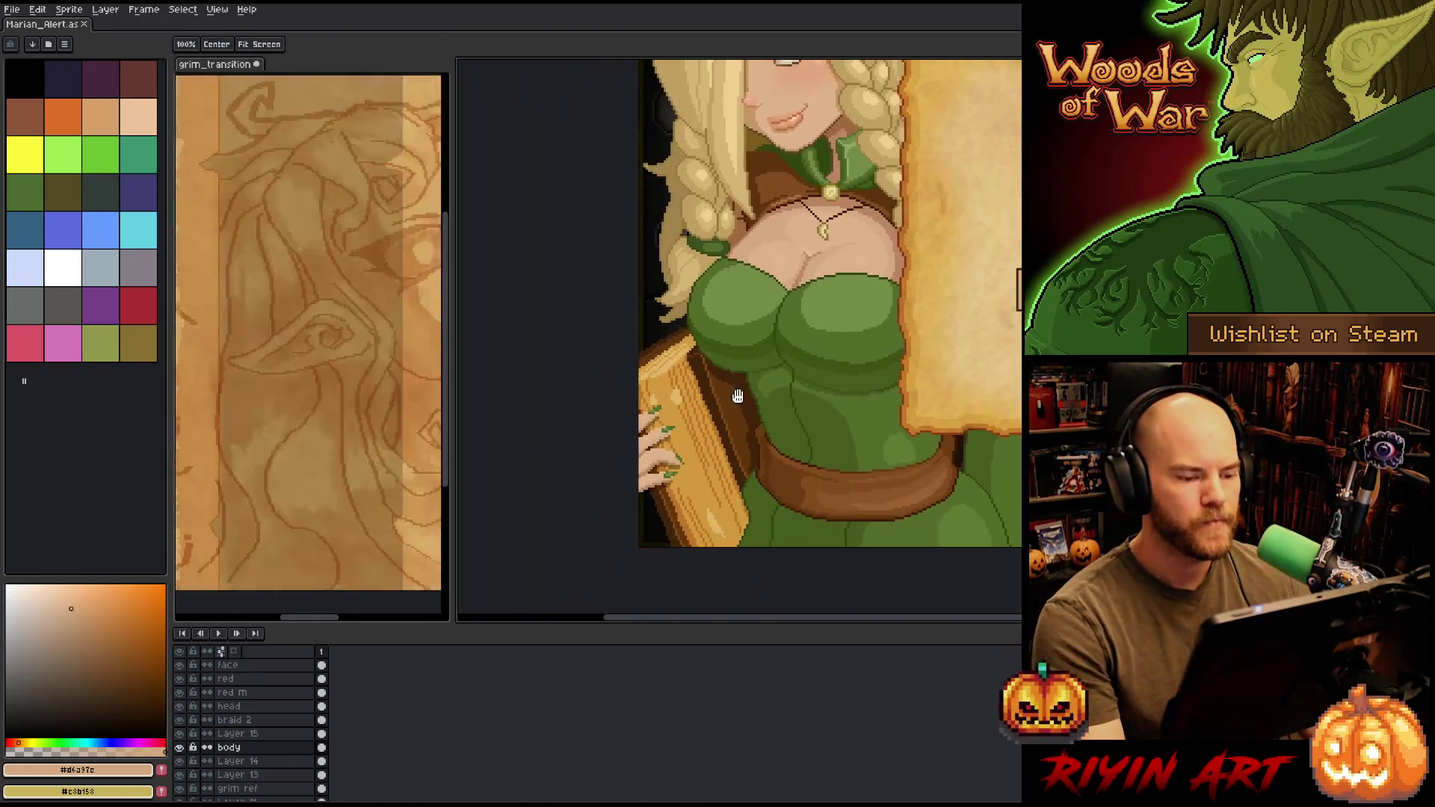
pyautogui.scroll(2, 716, 416)
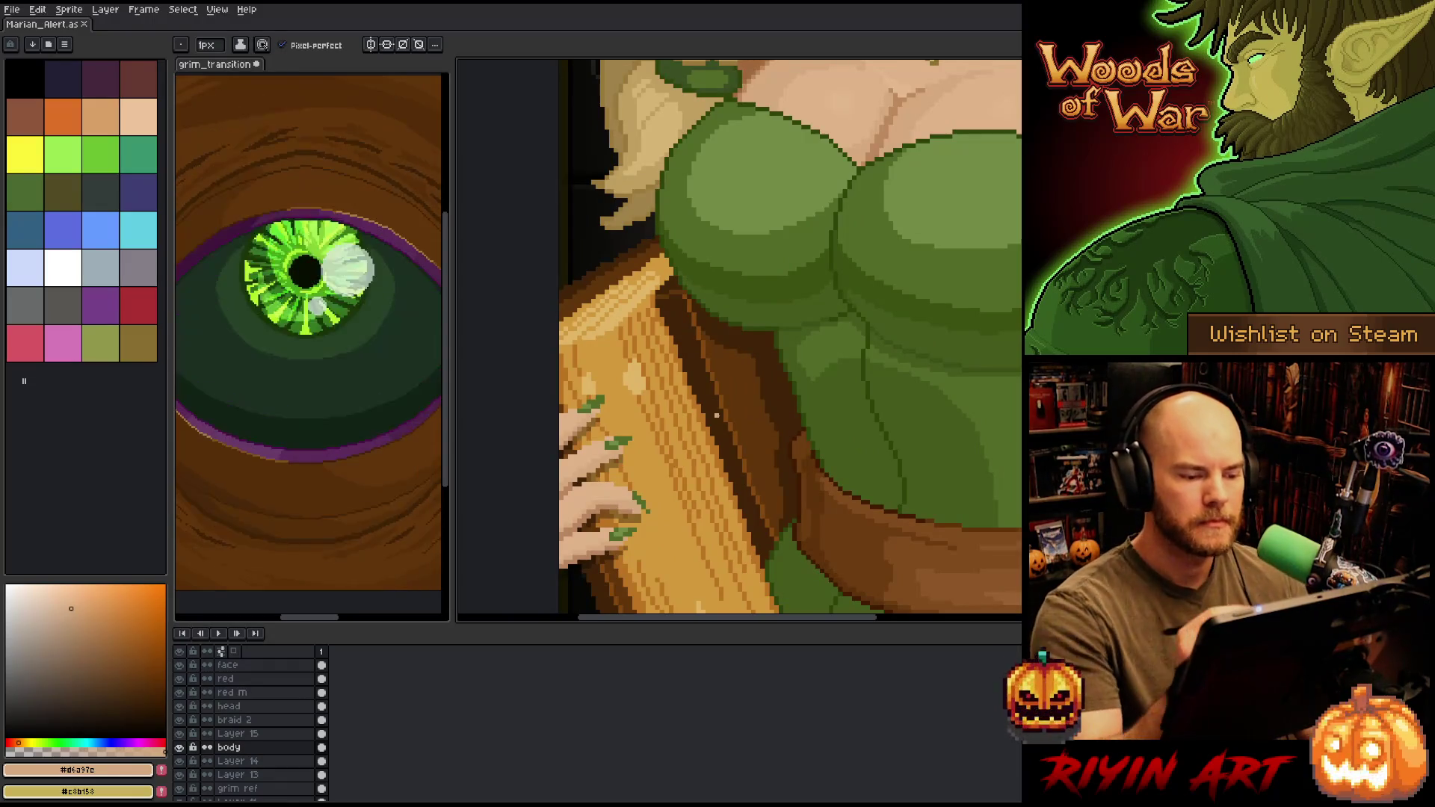
pyautogui.moveTo(716, 415)
pyautogui.mouseDown()
pyautogui.moveTo(852, 397)
pyautogui.moveTo(763, 390)
pyautogui.moveTo(794, 374)
pyautogui.moveTo(736, 315)
pyautogui.moveTo(810, 323)
pyautogui.moveTo(799, 343)
pyautogui.mouseUp()
pyautogui.press('b')
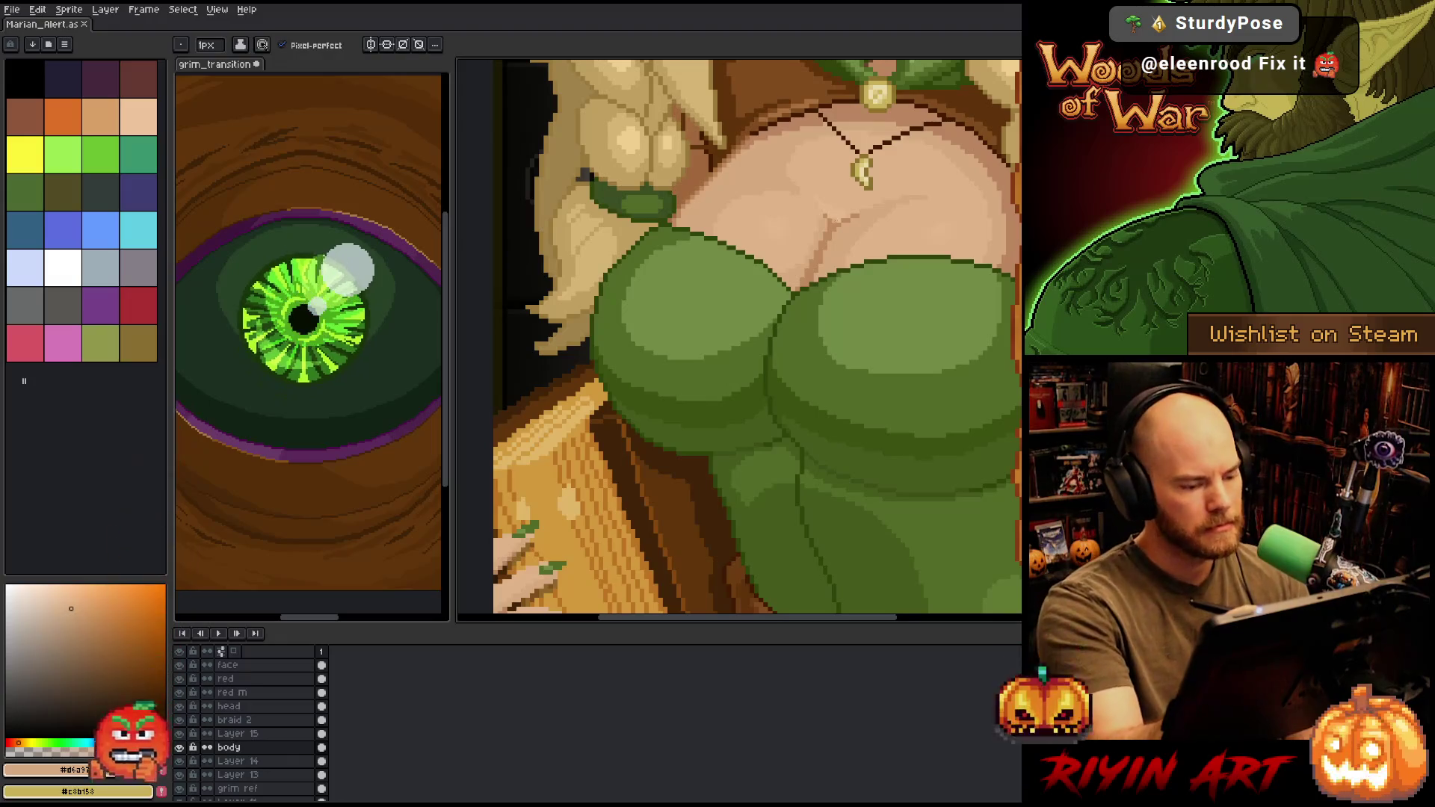
pyautogui.press('h')
pyautogui.moveTo(907, 189); pyautogui.dragTo(822, 504)
pyautogui.moveTo(723, 431); pyautogui.dragTo(779, 340)
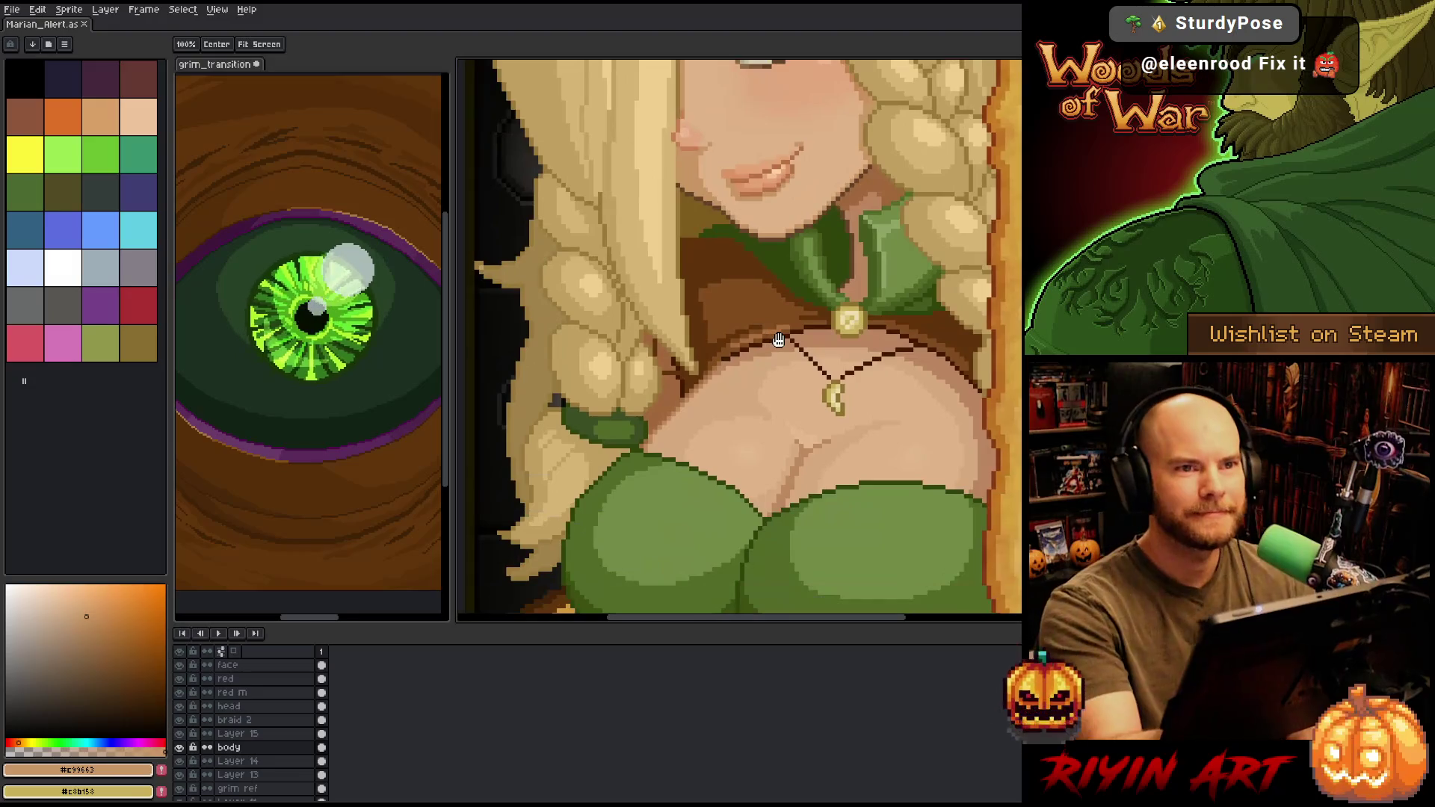
pyautogui.press('b')
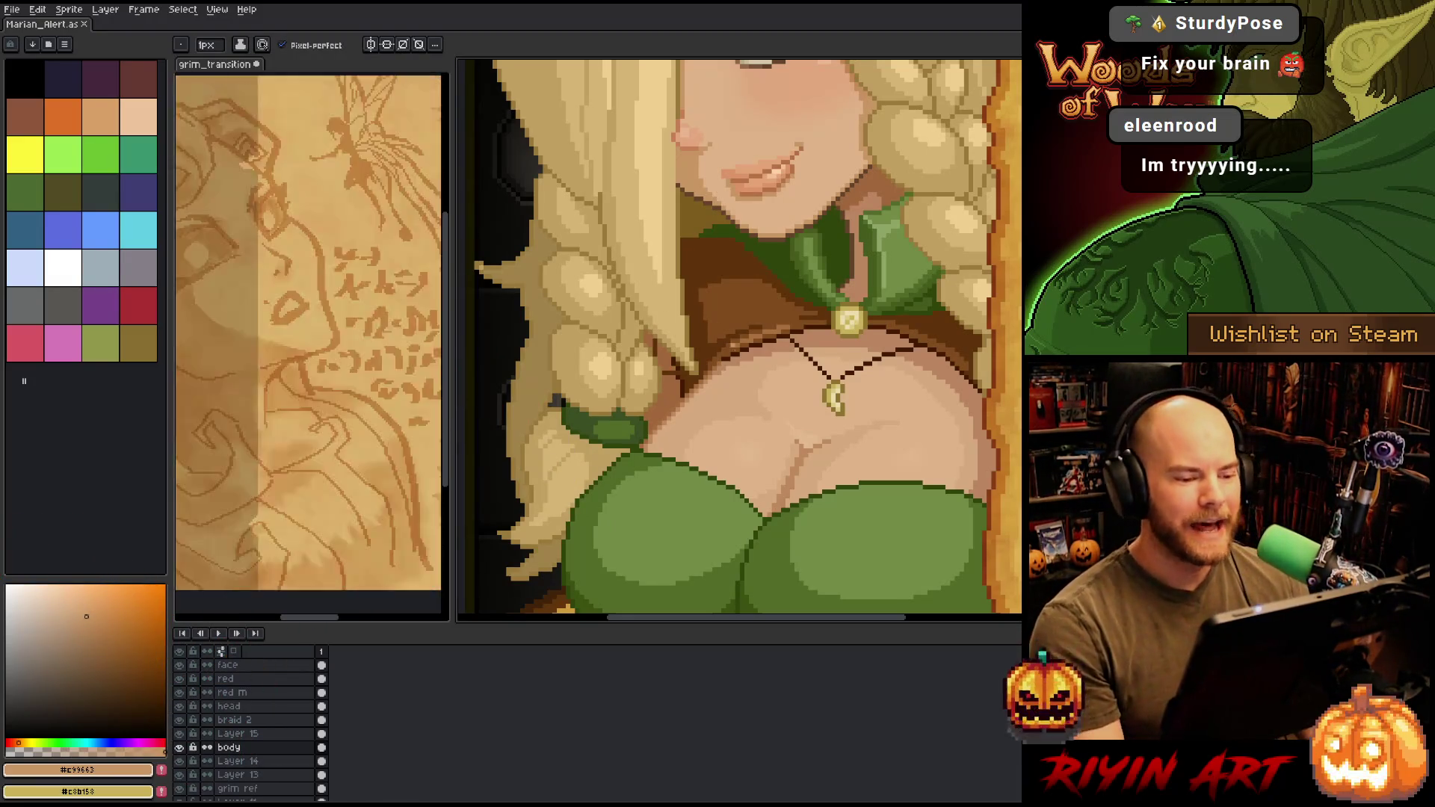
pyautogui.scroll(-3, 730, 359)
pyautogui.scroll(-2, 778, 358)
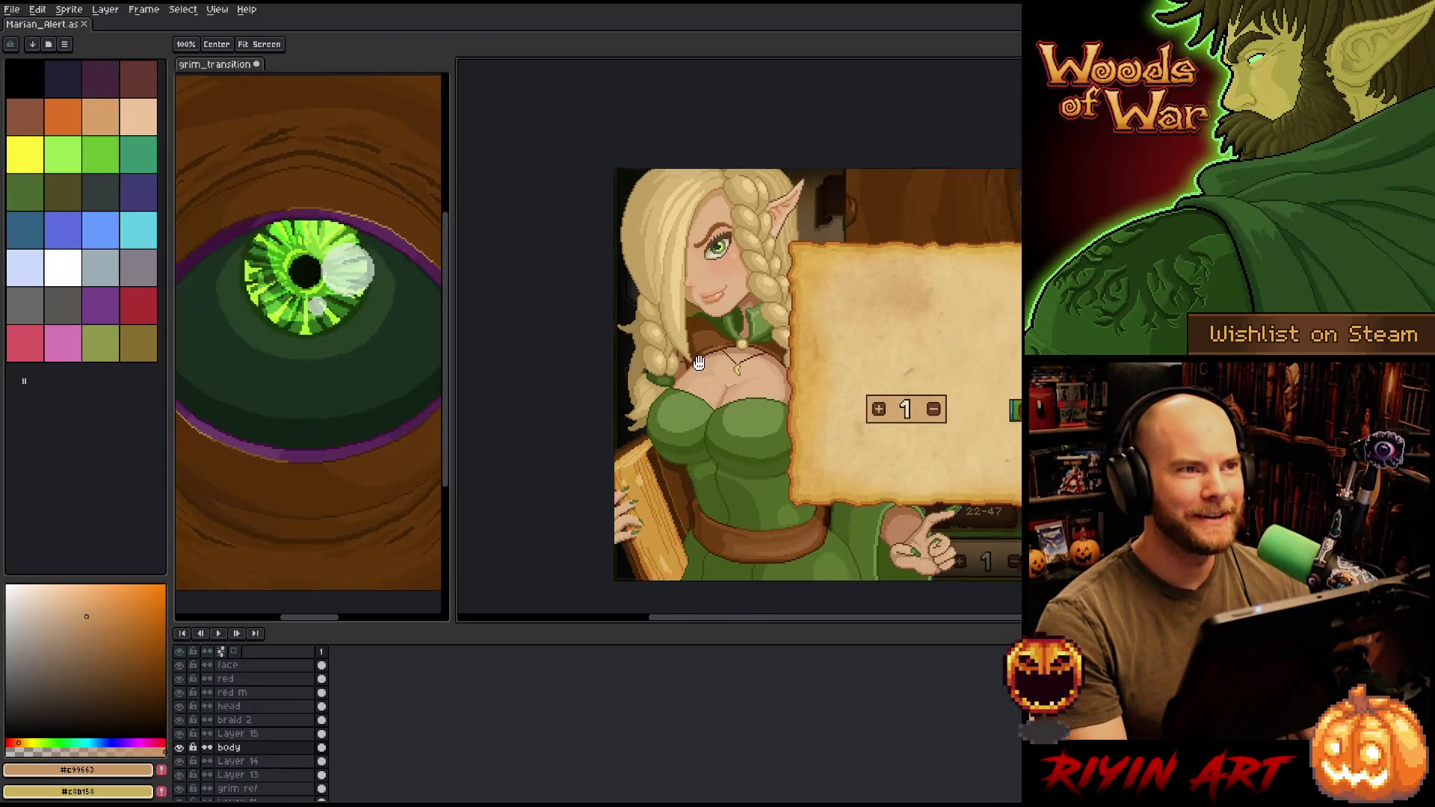
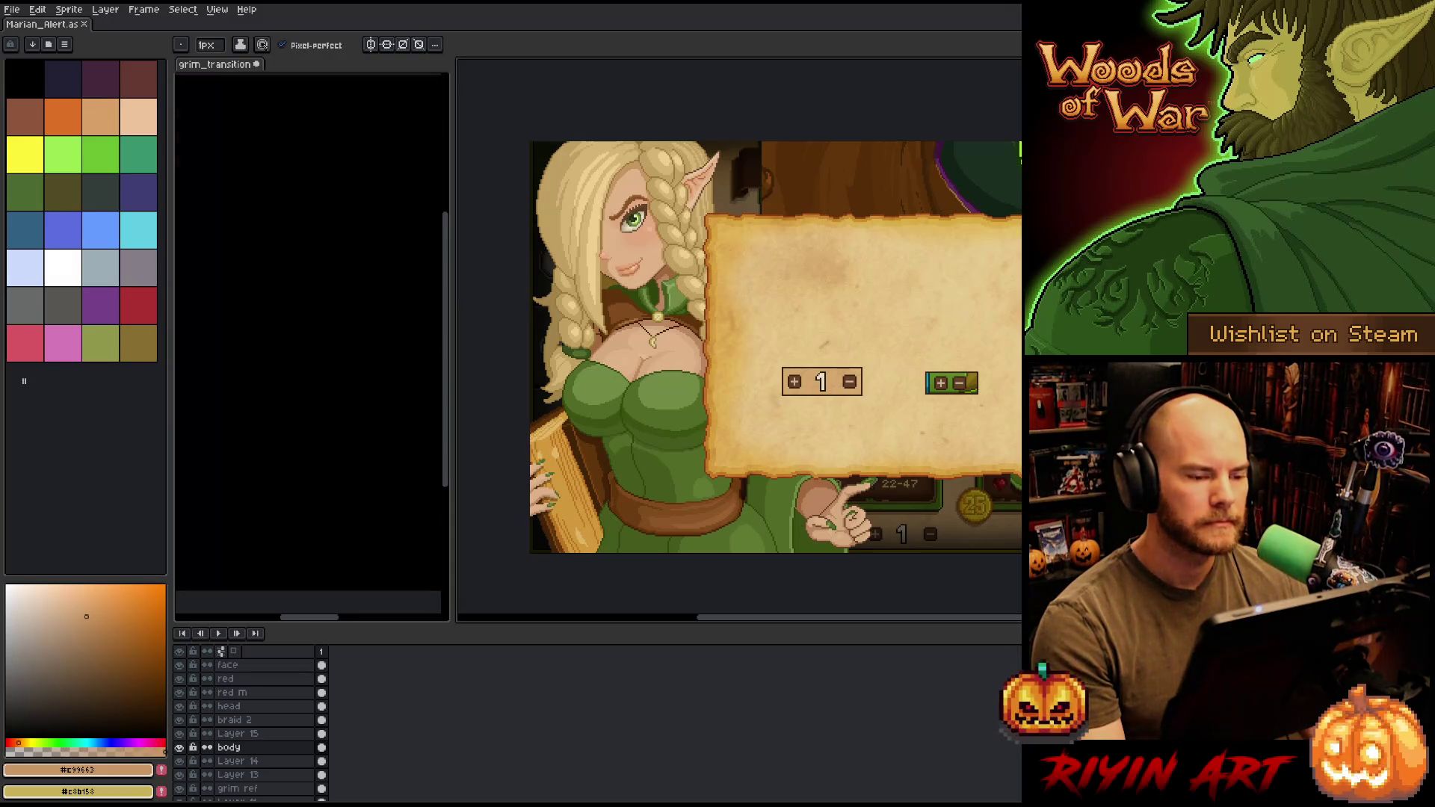
# - Zoom in on Marian's face and make the face layer active by clicking her eye
pyautogui.scroll(2, 740, 340)
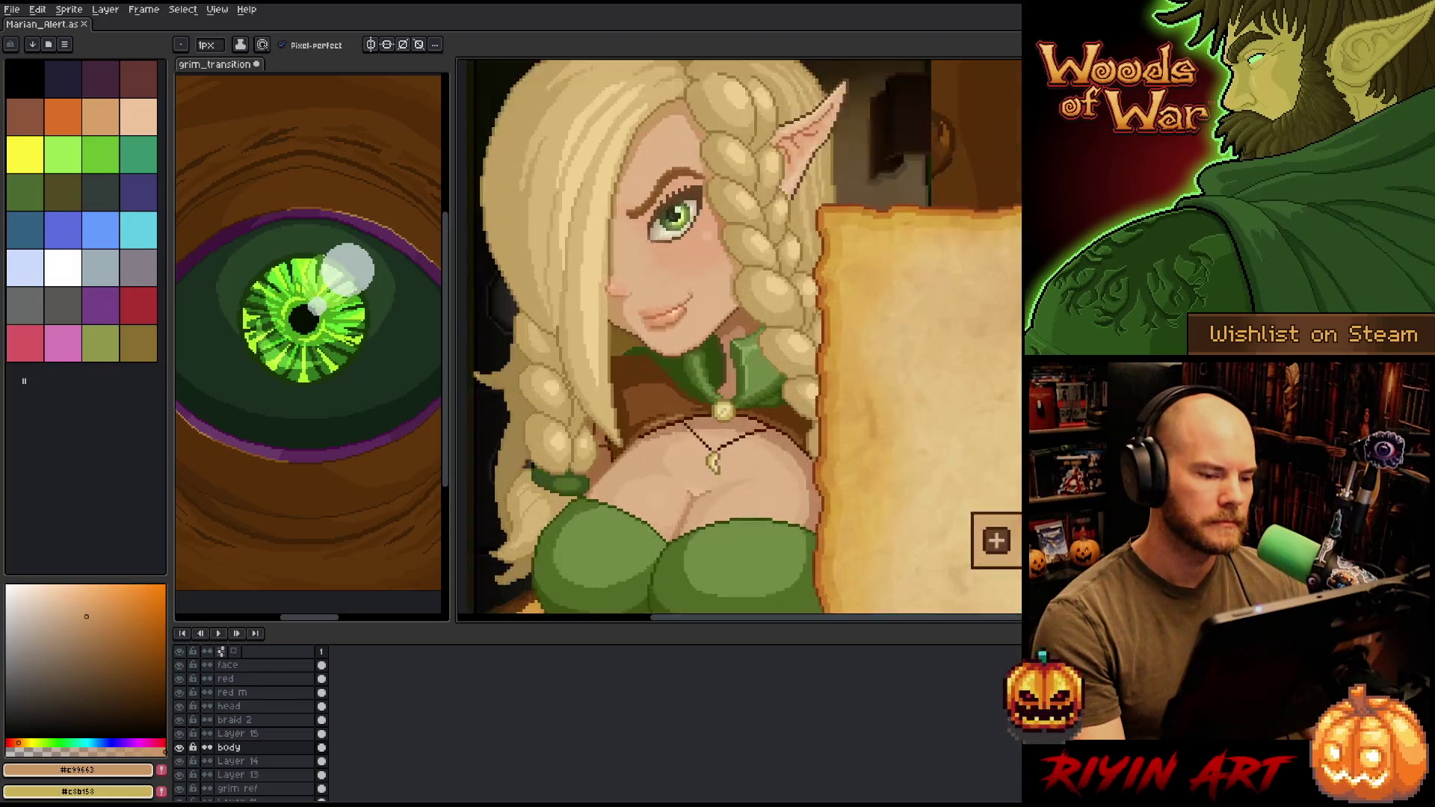
pyautogui.scroll(-3, 739, 340)
pyautogui.scroll(1, 781, 389)
pyautogui.scroll(-1, 781, 389)
pyautogui.scroll(1, 676, 261)
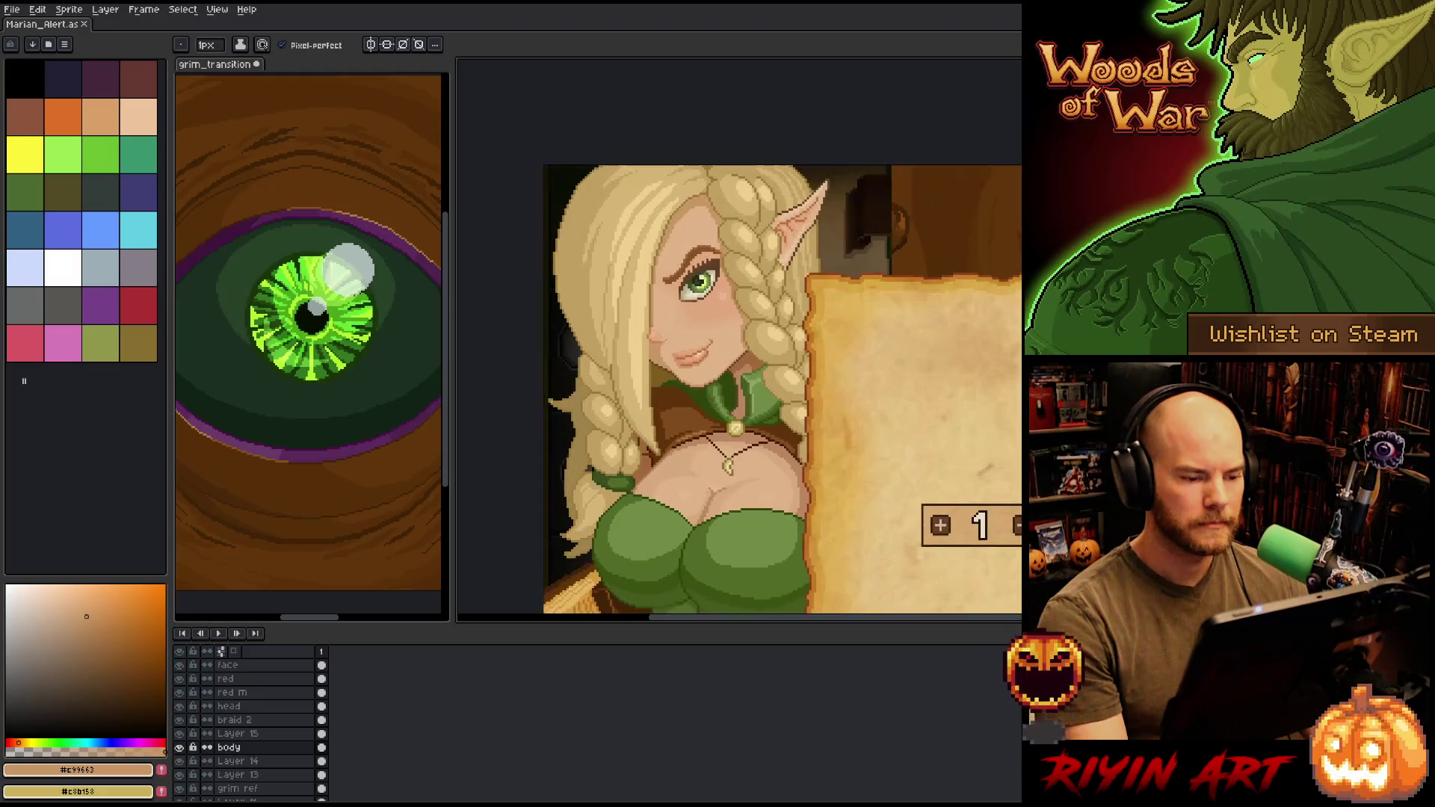
pyautogui.scroll(-1, 699, 283)
pyautogui.scroll(1, 699, 282)
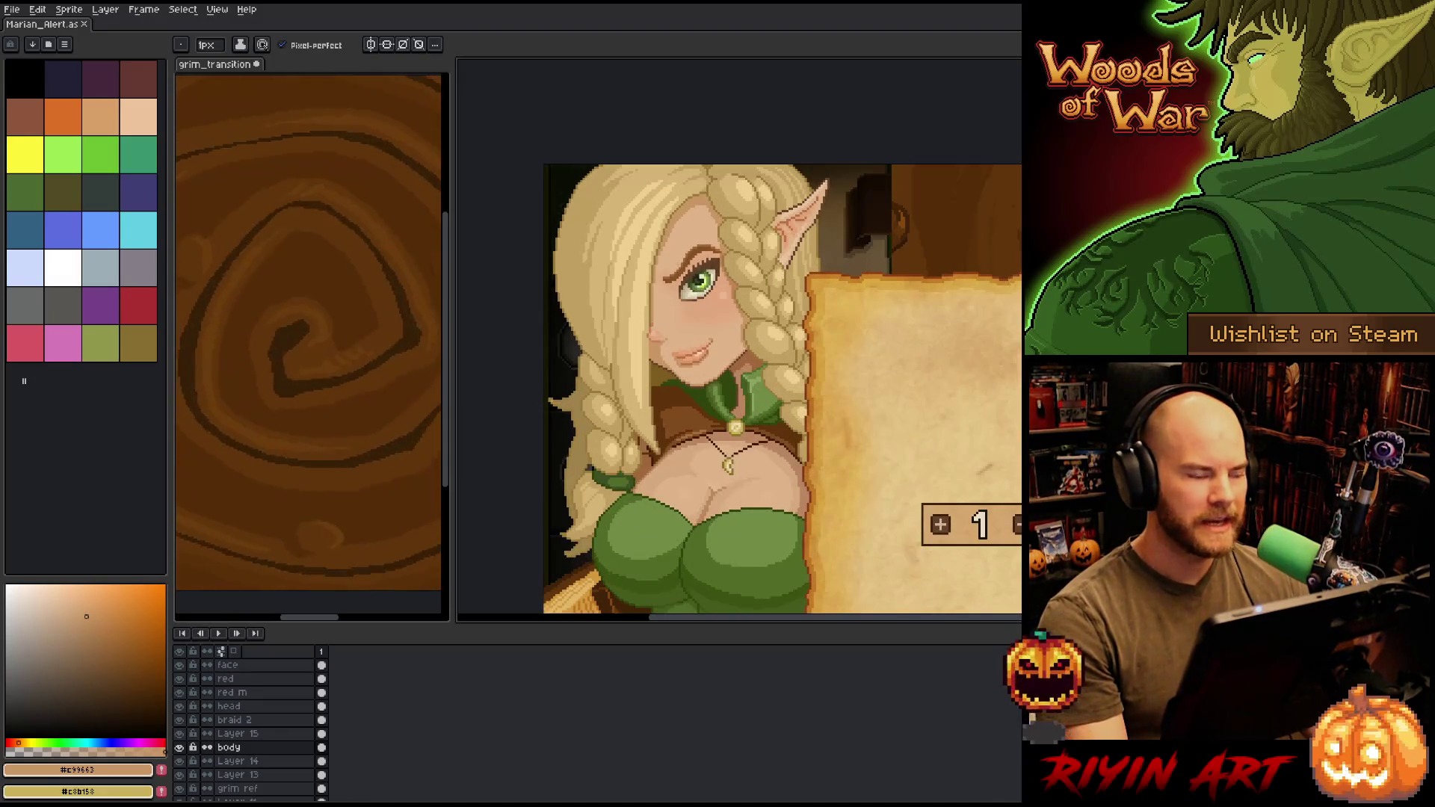
pyautogui.scroll(1, 699, 282)
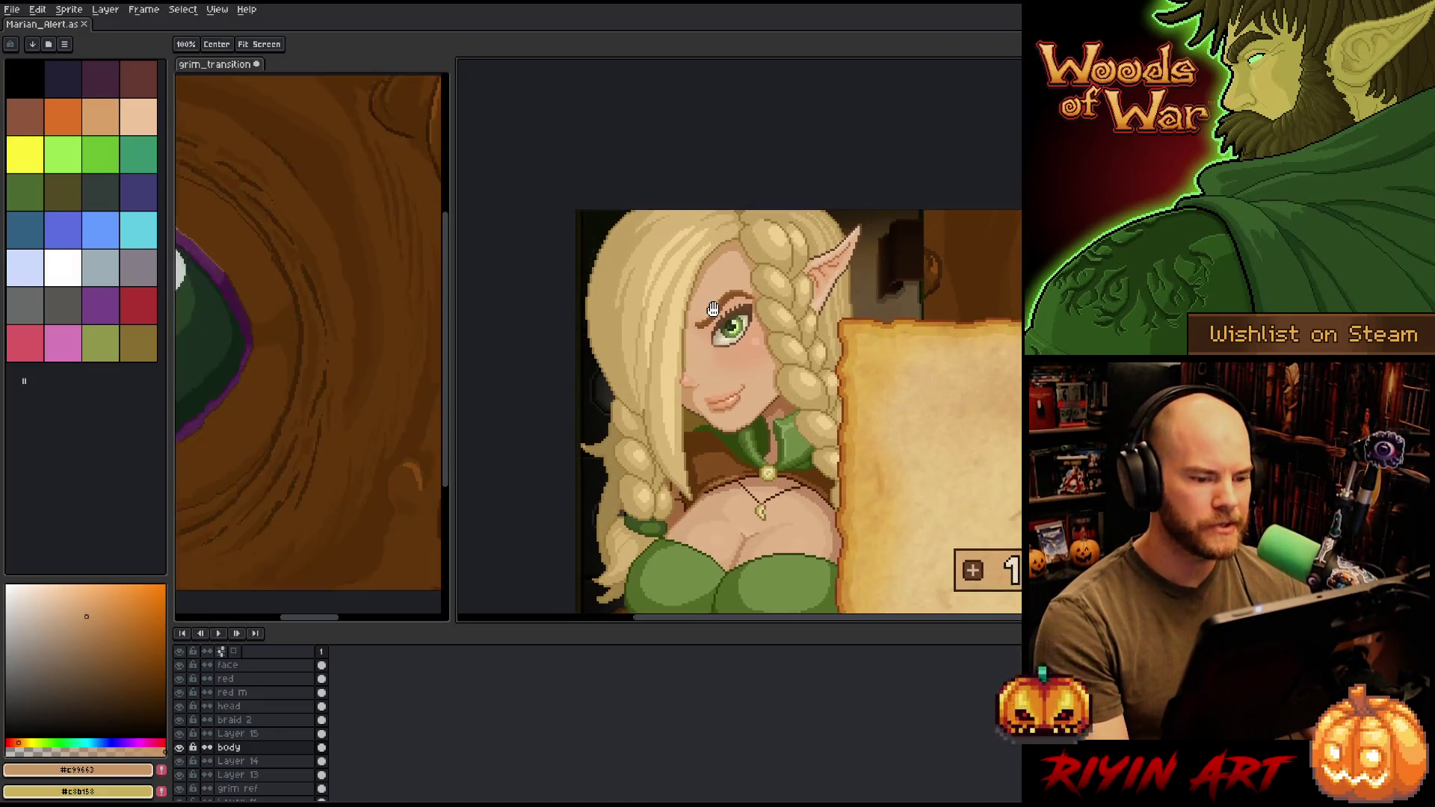
pyautogui.scroll(-3, 702, 299)
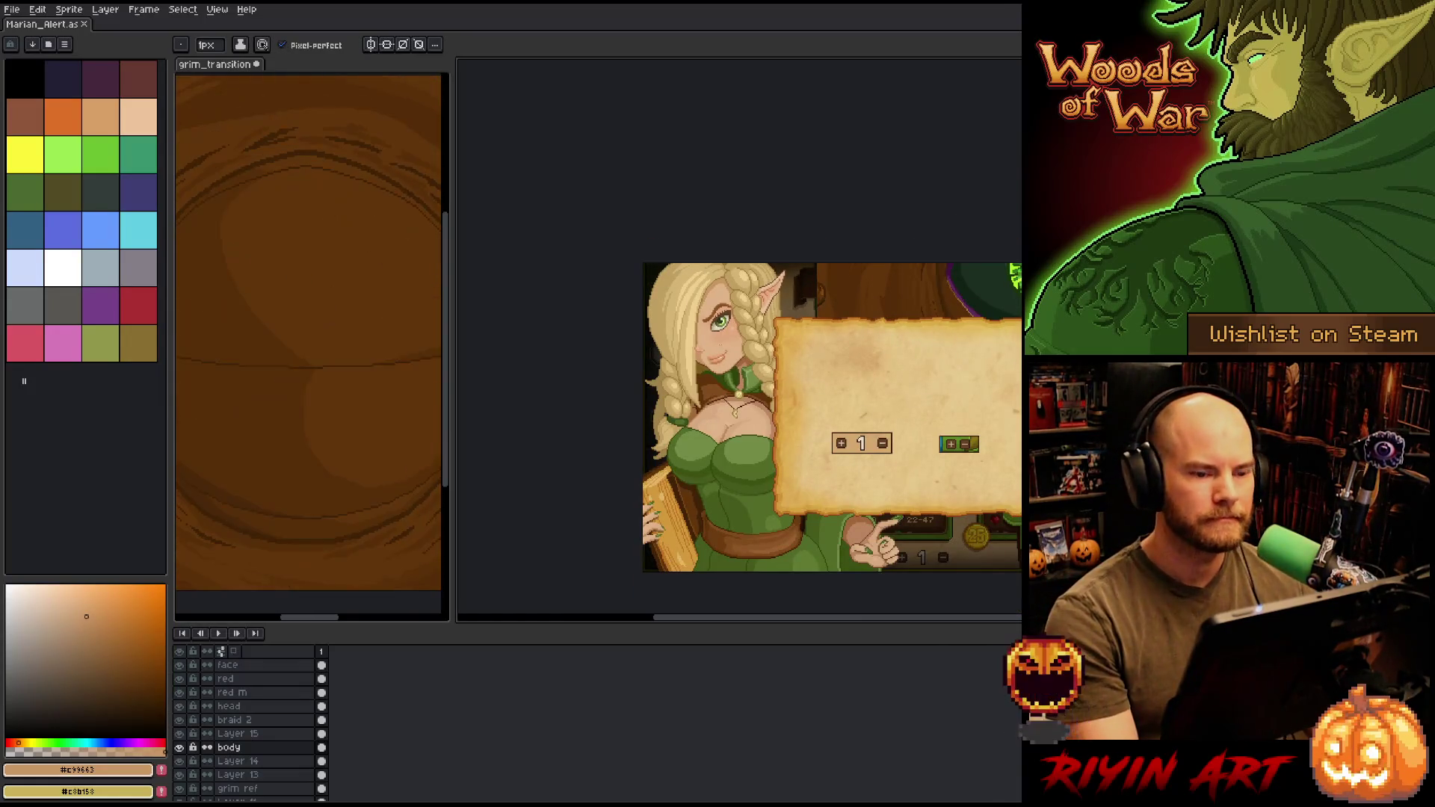
pyautogui.keyDown('ctrl'); pyautogui.click(710, 336); pyautogui.keyUp('ctrl')
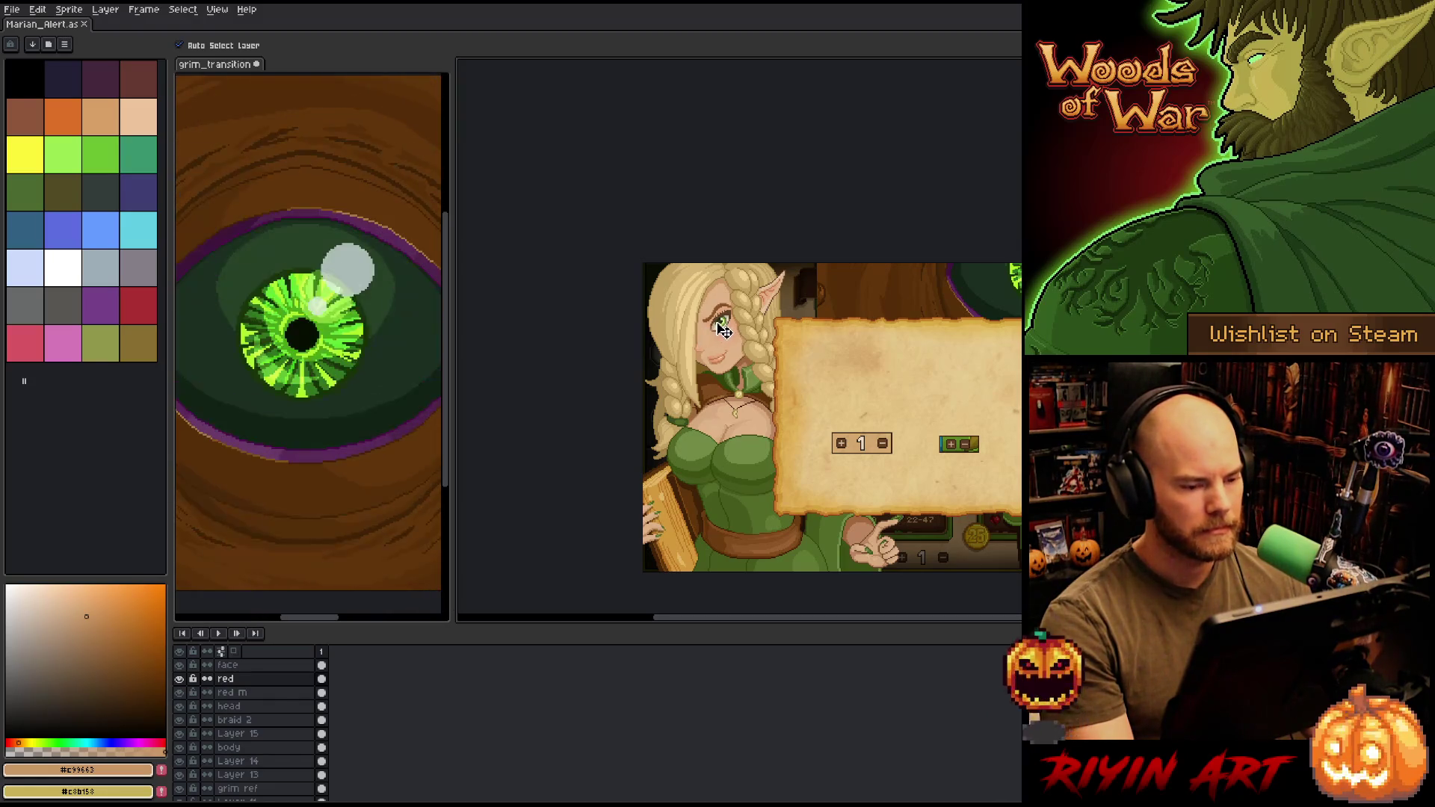
pyautogui.keyDown('ctrl'); pyautogui.click(721, 329); pyautogui.keyUp('ctrl')
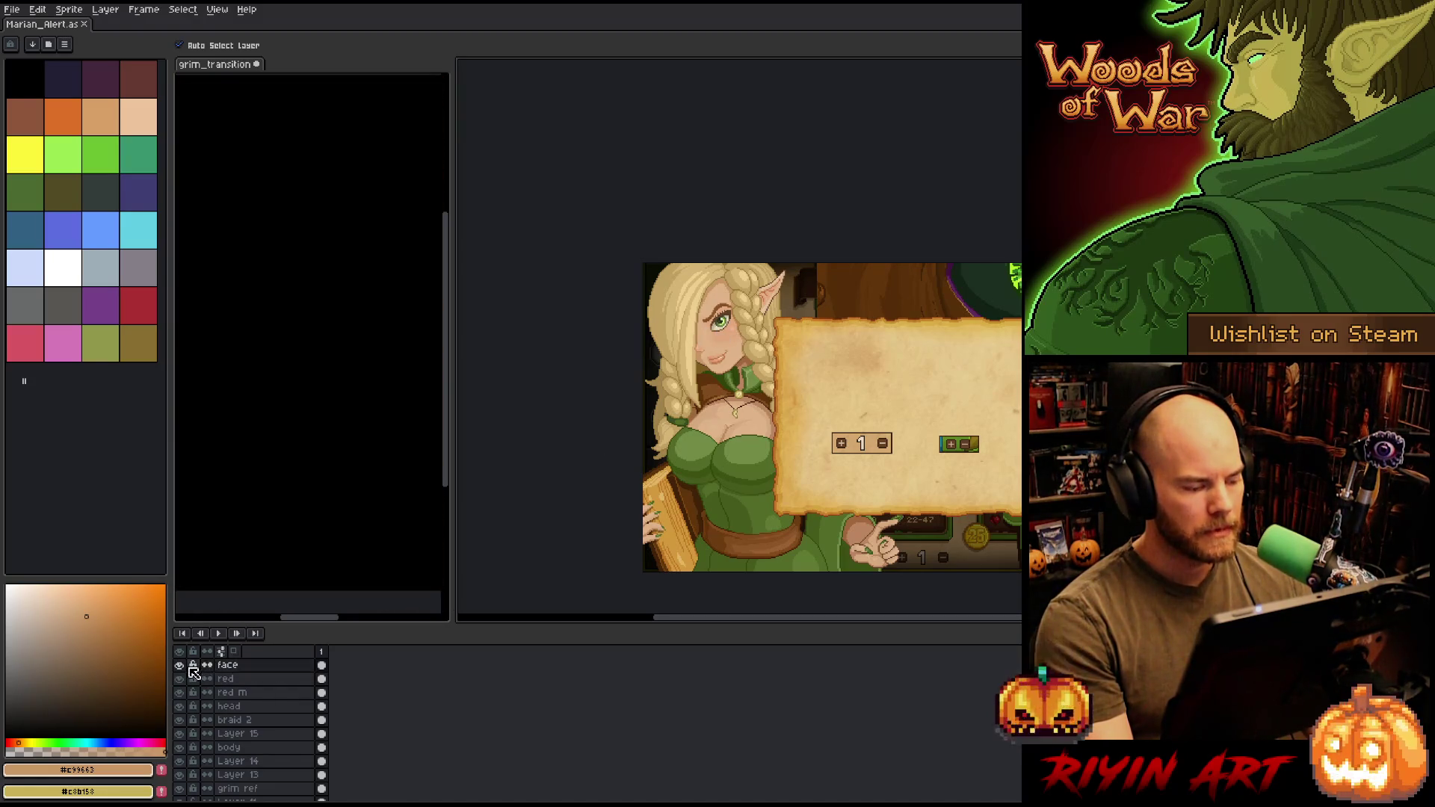
# - Open the File menu
pyautogui.scroll(2, 744, 352)
pyautogui.scroll(3, 740, 351)
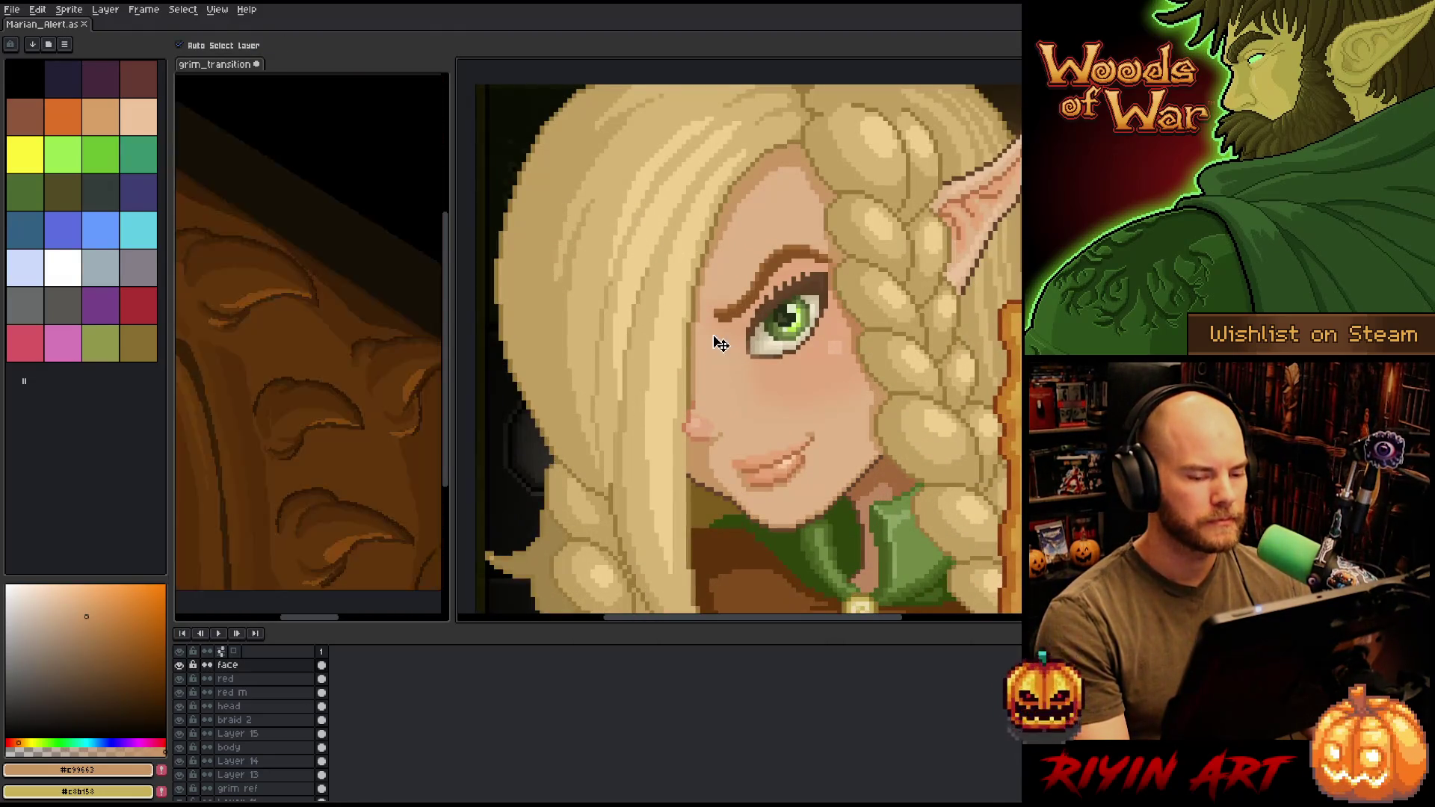
pyautogui.click(14, 10)
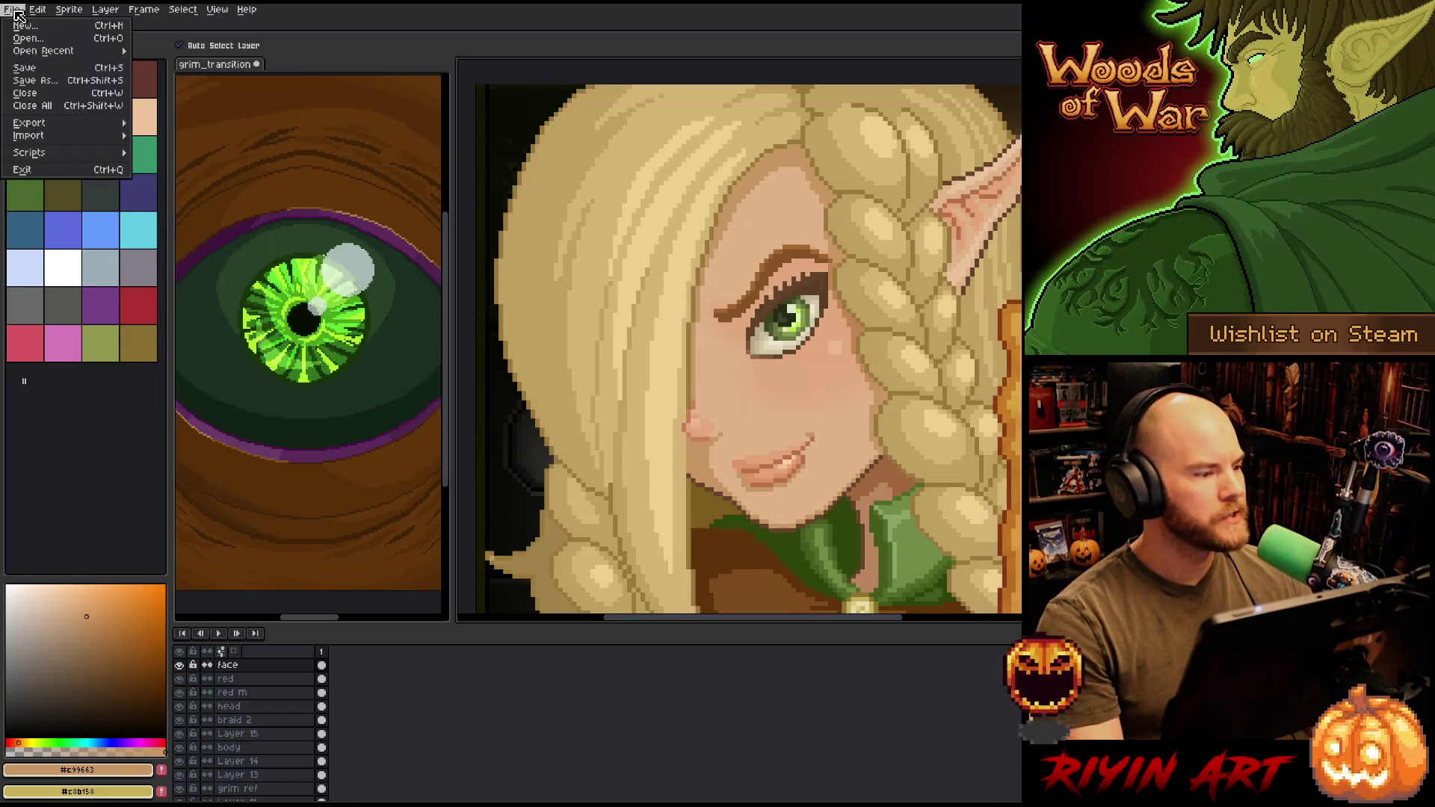
# - Save the sprite as a versioned copy Marian_Alert_u… in the TreeRevenge folder, then view her head
pyautogui.click(35, 80)
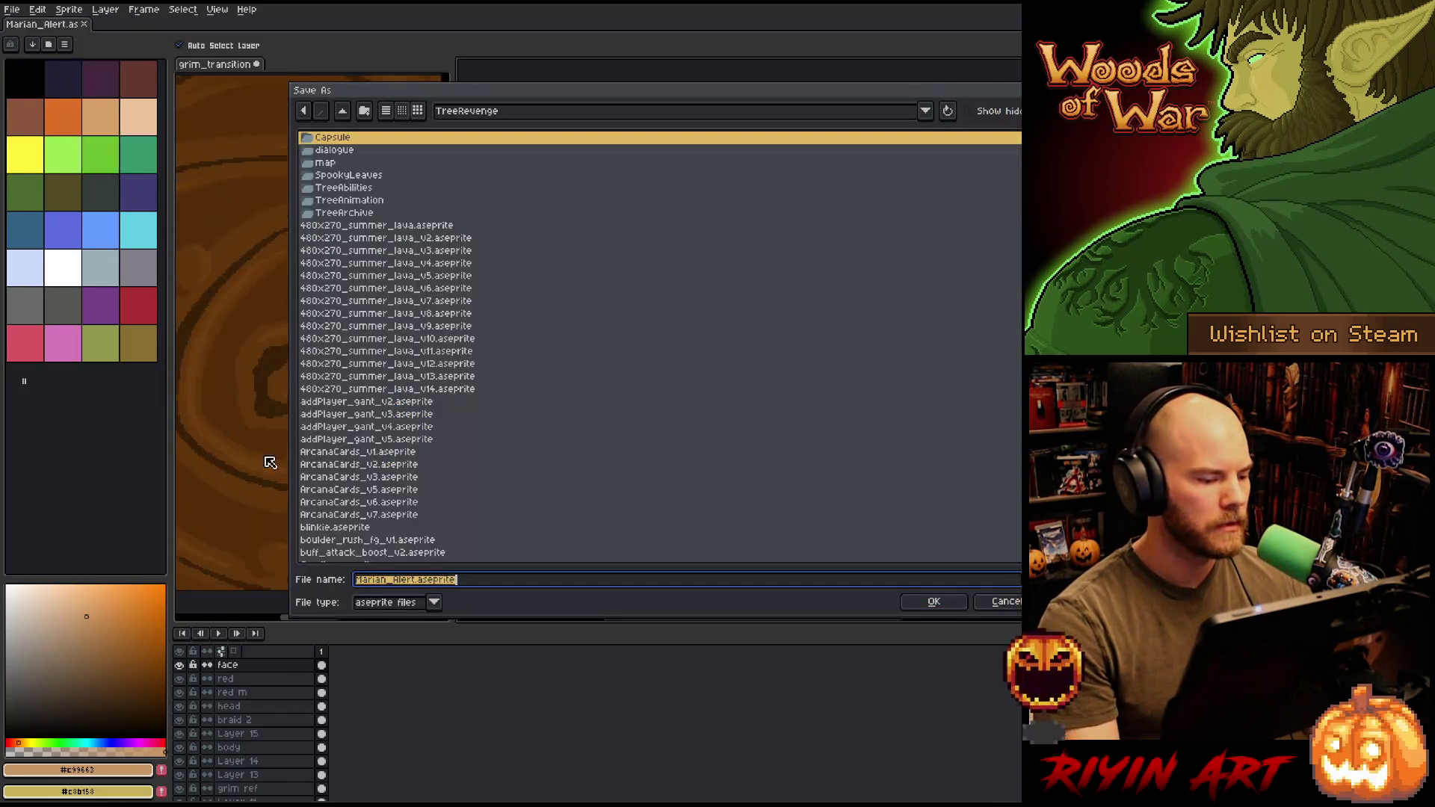
pyautogui.click(409, 581)
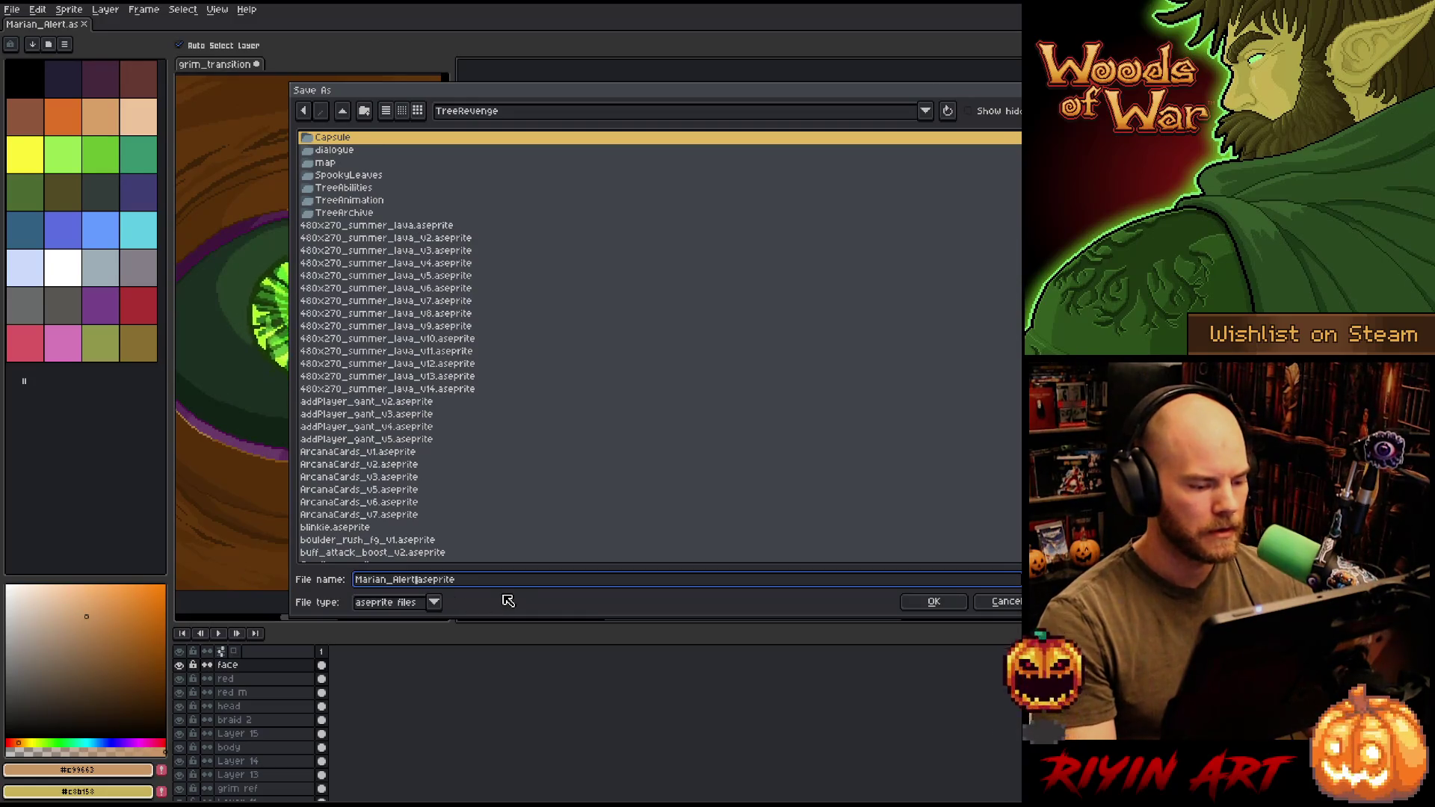
pyautogui.write('_v2')
pyautogui.press('Return')
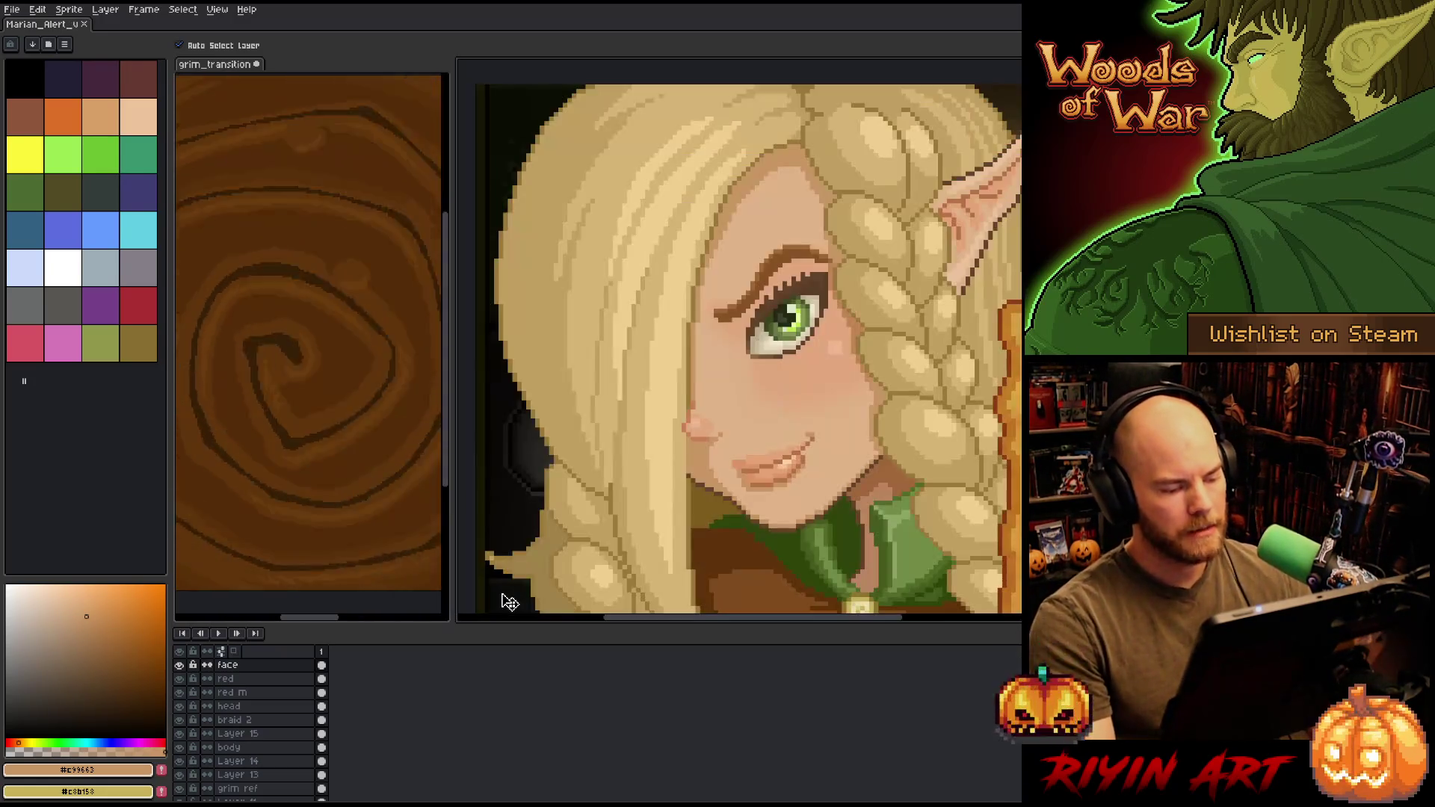
pyautogui.scroll(-2, 800, 305)
pyautogui.scroll(1, 800, 304)
pyautogui.scroll(4, 799, 305)
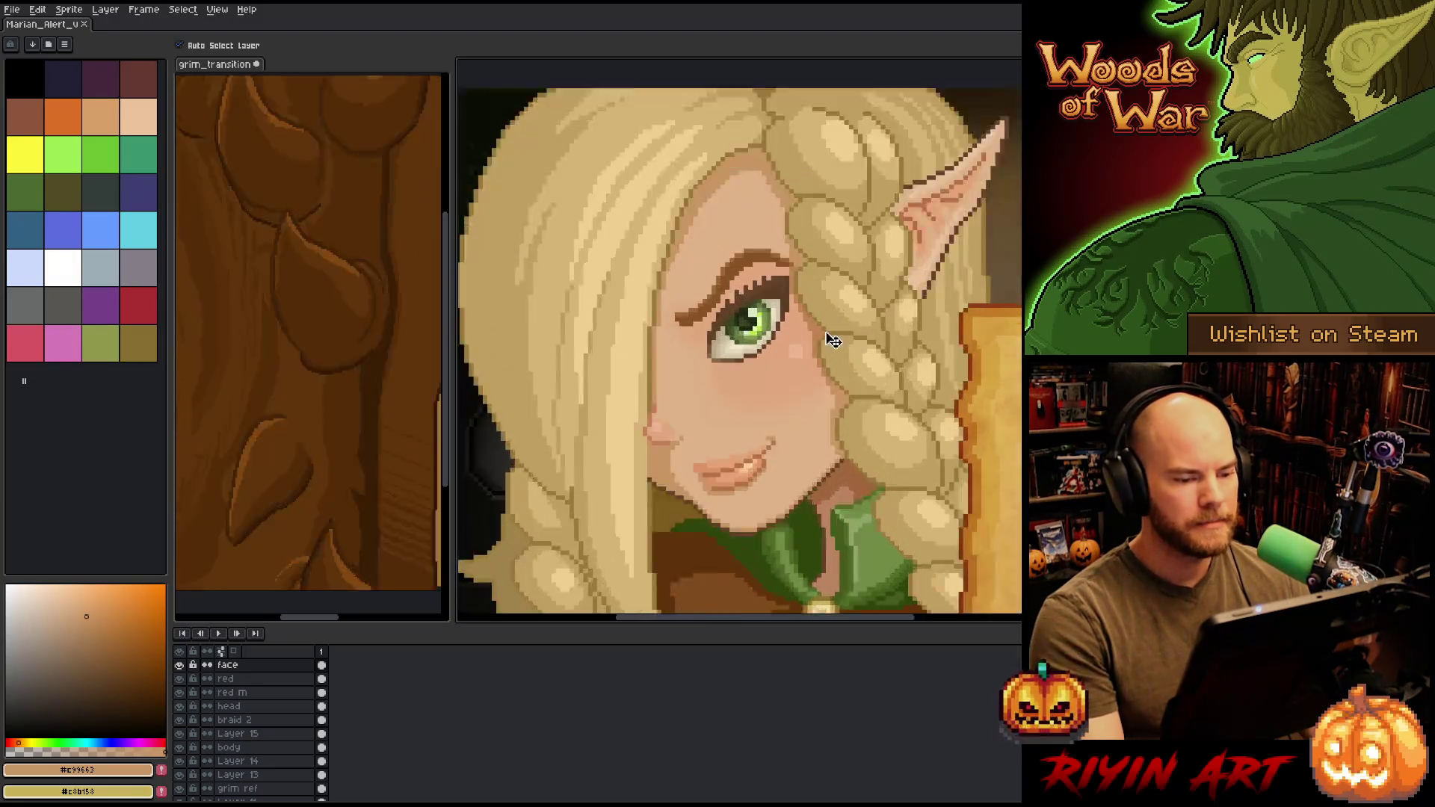
pyautogui.scroll(-3, 770, 411)
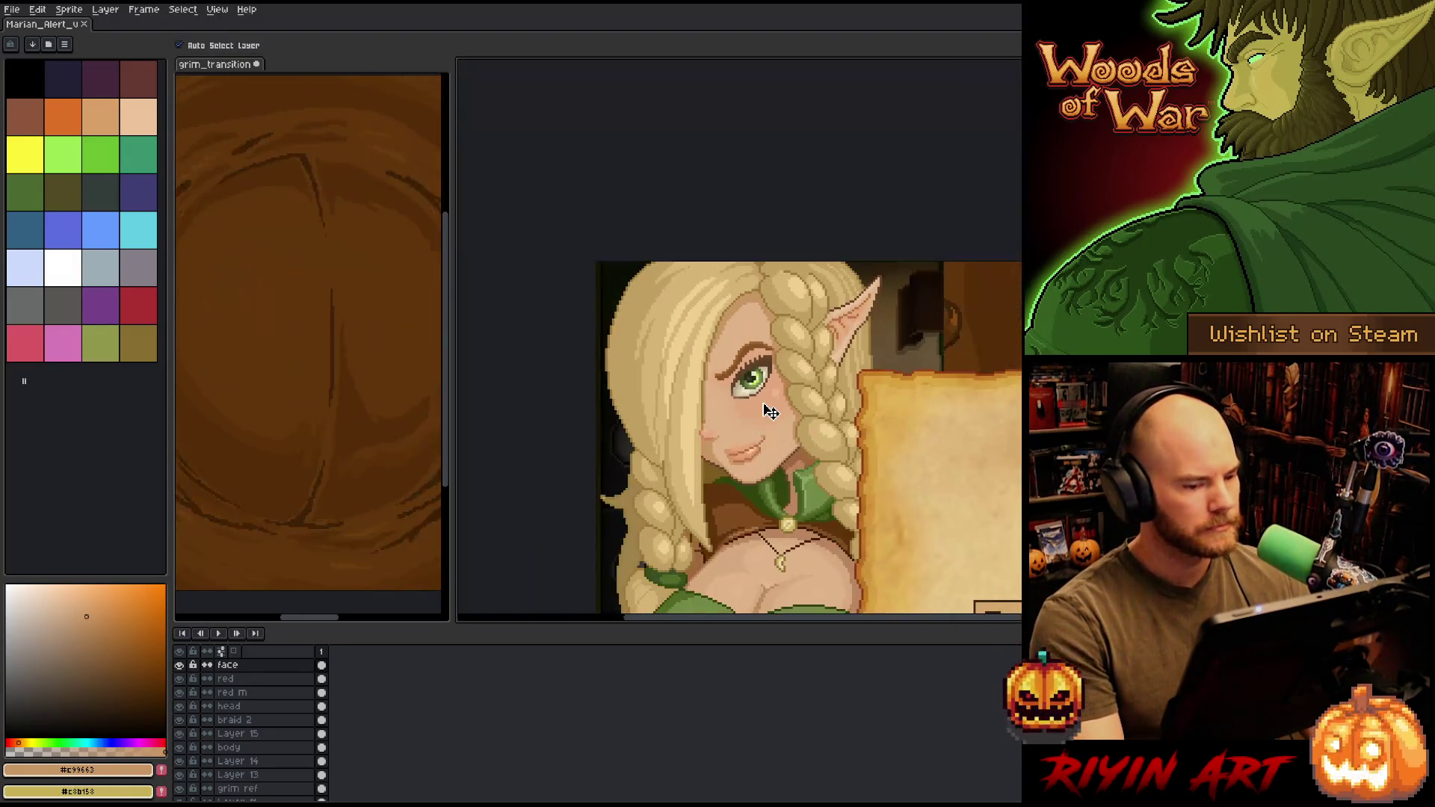
pyautogui.scroll(2, 768, 410)
pyautogui.scroll(-1, 766, 409)
pyautogui.moveTo(762, 475); pyautogui.dragTo(714, 410)
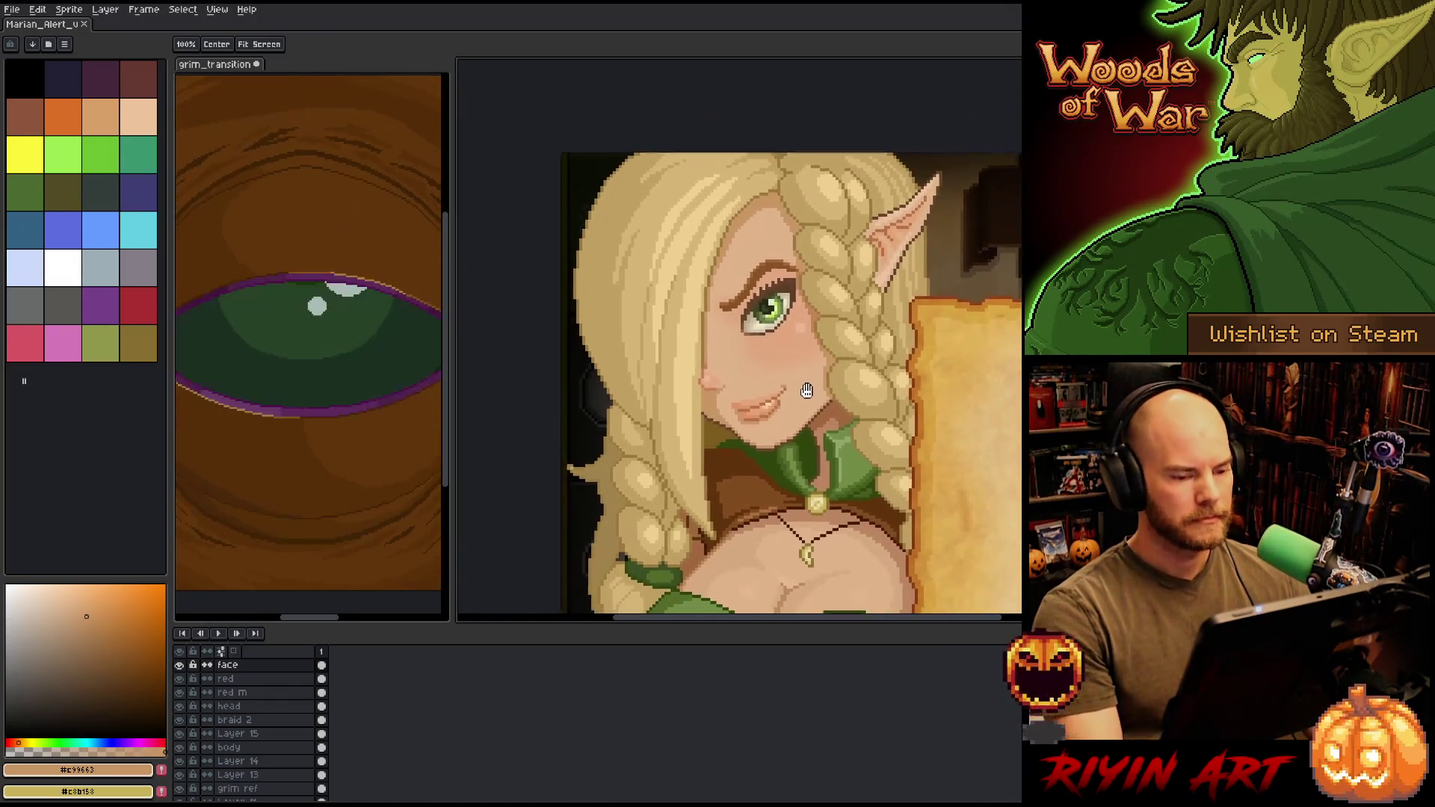
pyautogui.scroll(2, 238, 706)
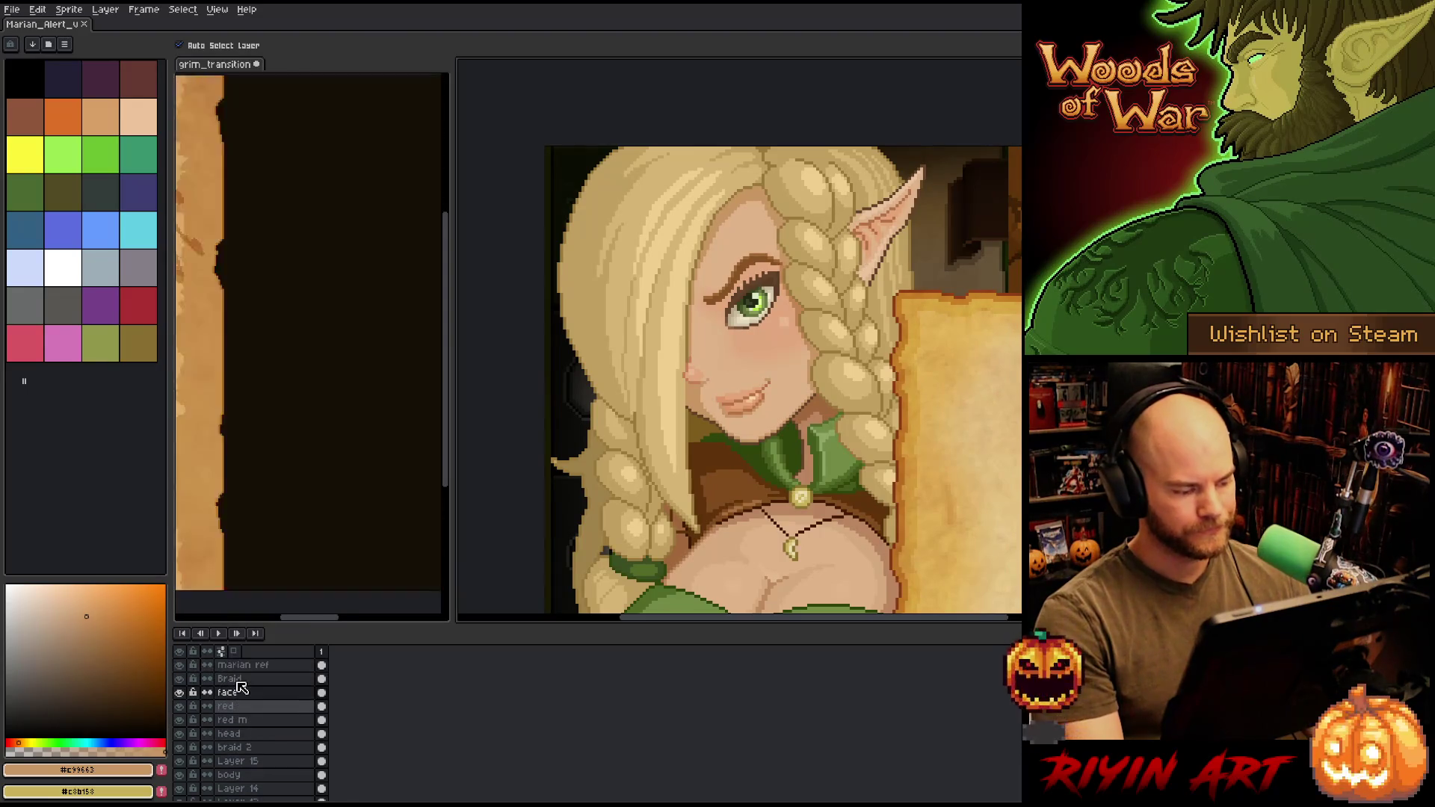
# - Duplicate the face layer to create a face Copy layer
pyautogui.rightClick(239, 695)
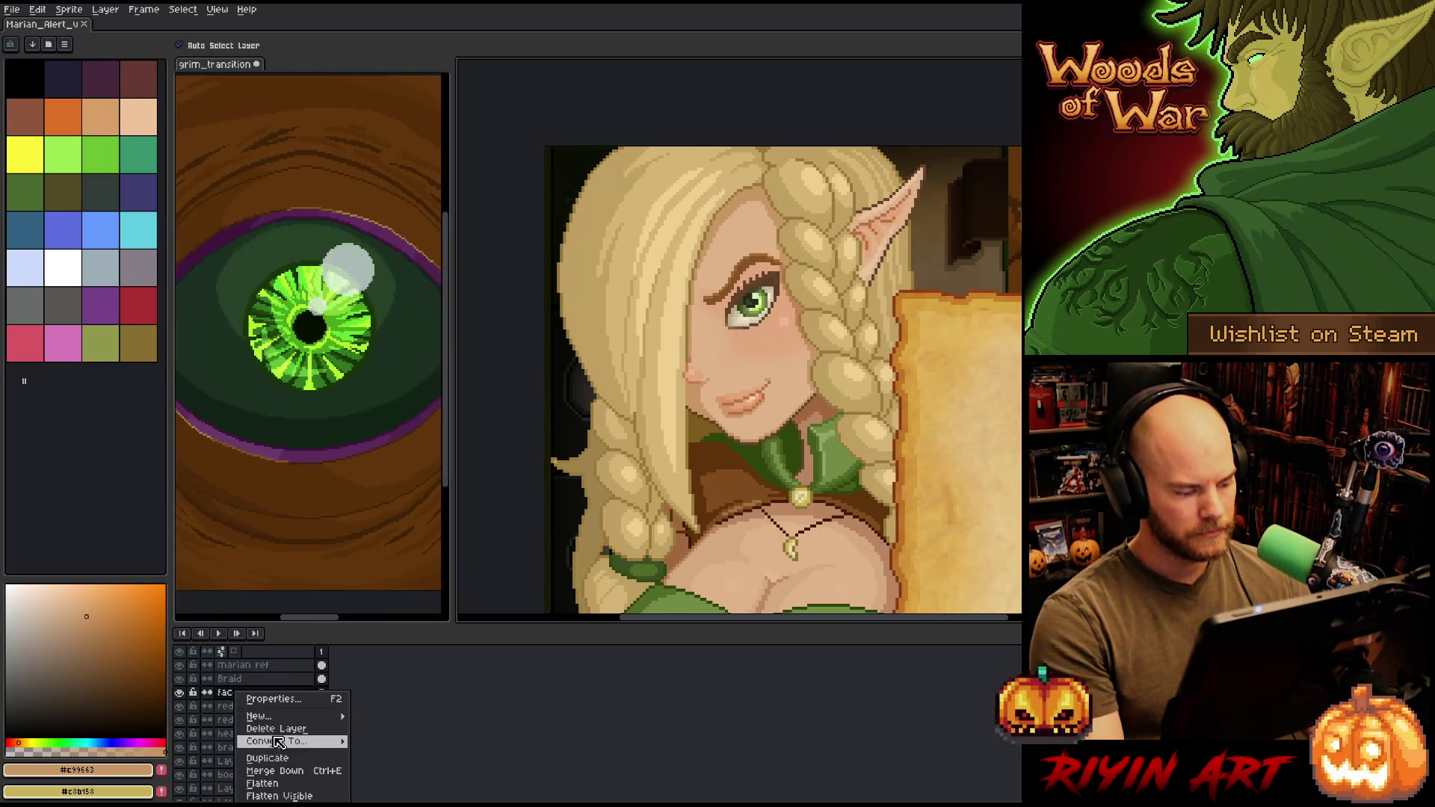
pyautogui.click(267, 758)
pyautogui.doubleClick(257, 693)
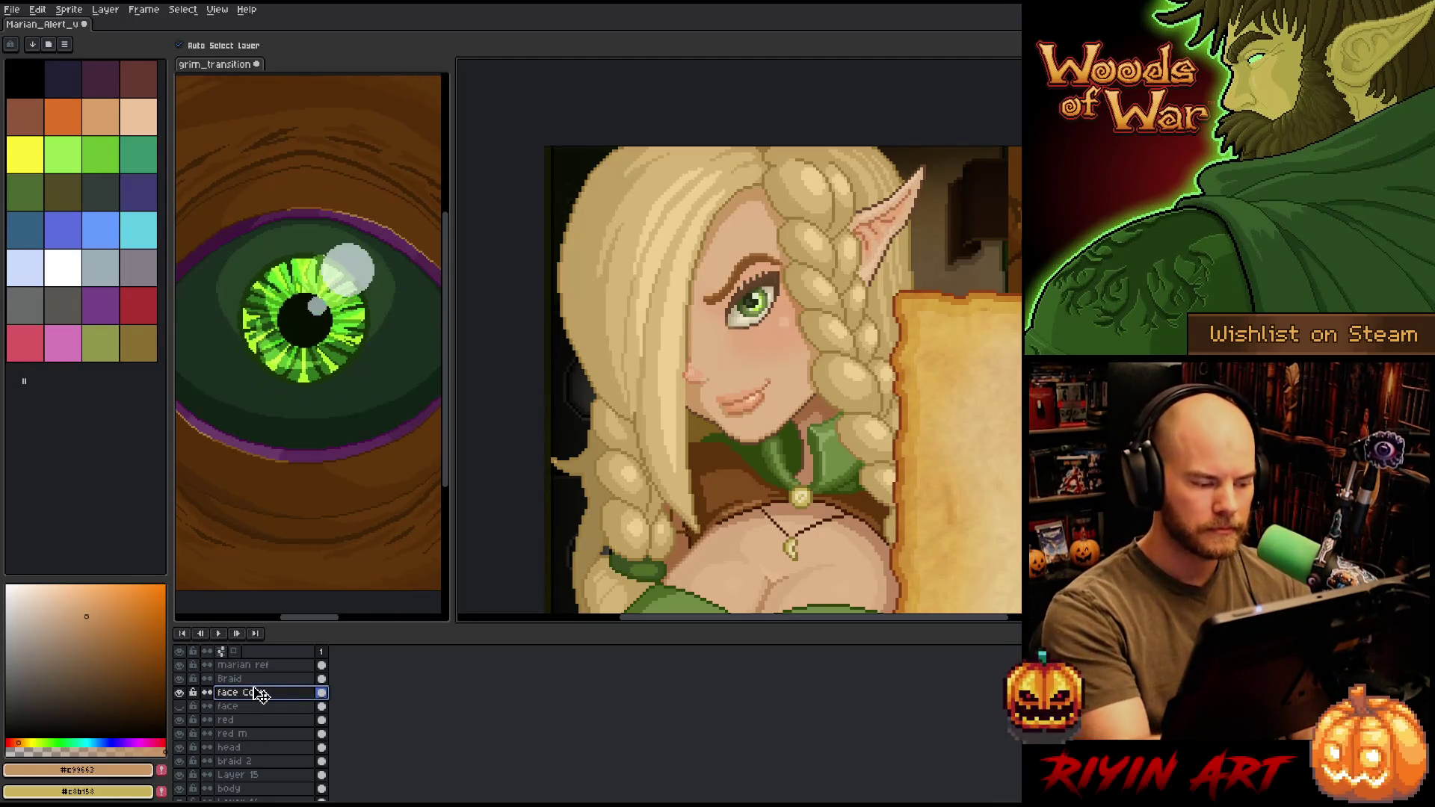
pyautogui.press('Return')
# - Solo face Copy and lasso the eye-corner pixels, showing transform handles
pyautogui.keyDown('alt'); pyautogui.click(179, 693); pyautogui.keyUp('alt')
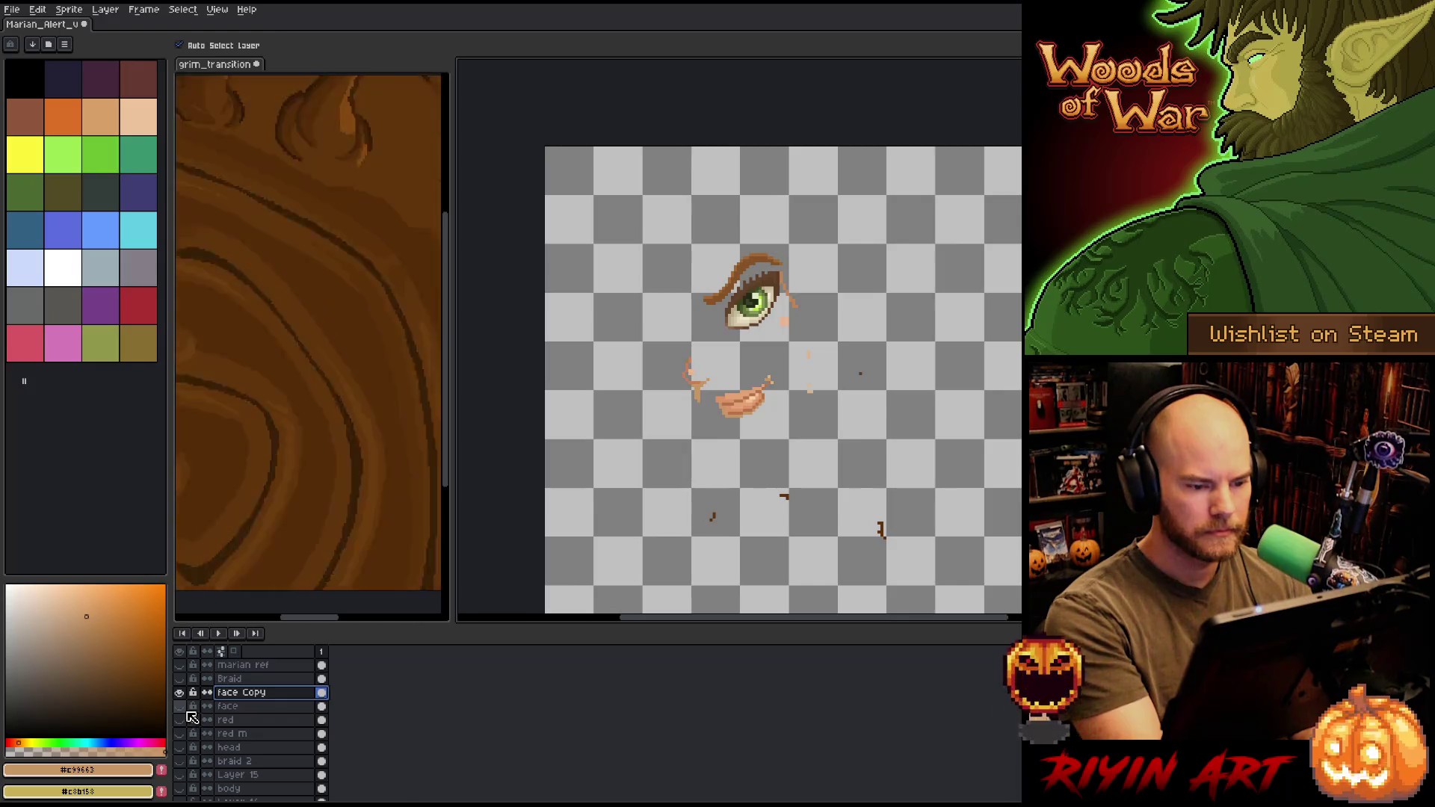
pyautogui.scroll(3, 837, 294)
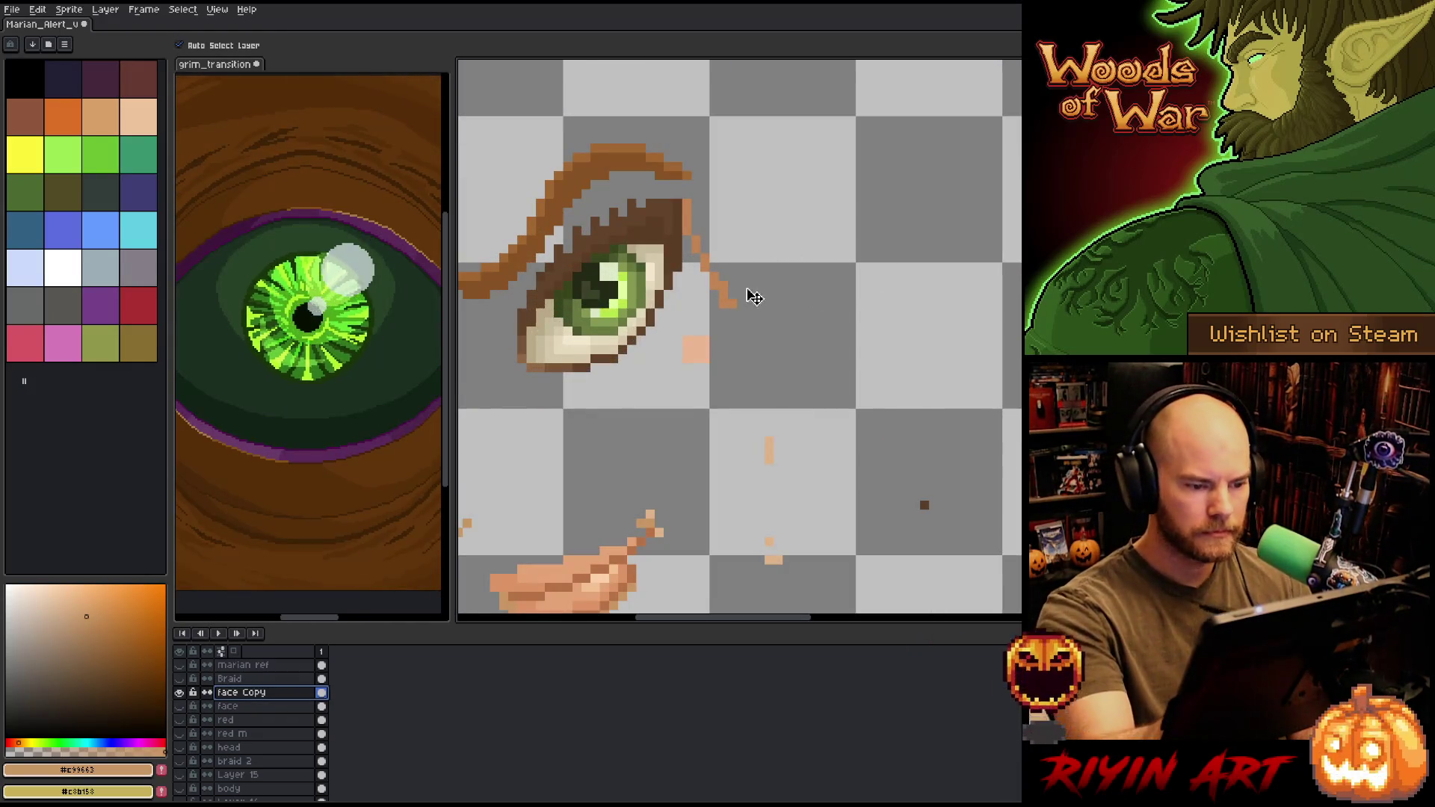
pyautogui.press('m')
pyautogui.moveTo(769, 303)
pyautogui.mouseDown()
pyautogui.moveTo(692, 199)
pyautogui.moveTo(695, 288)
pyautogui.moveTo(677, 313)
pyautogui.moveTo(750, 339)
pyautogui.mouseUp()
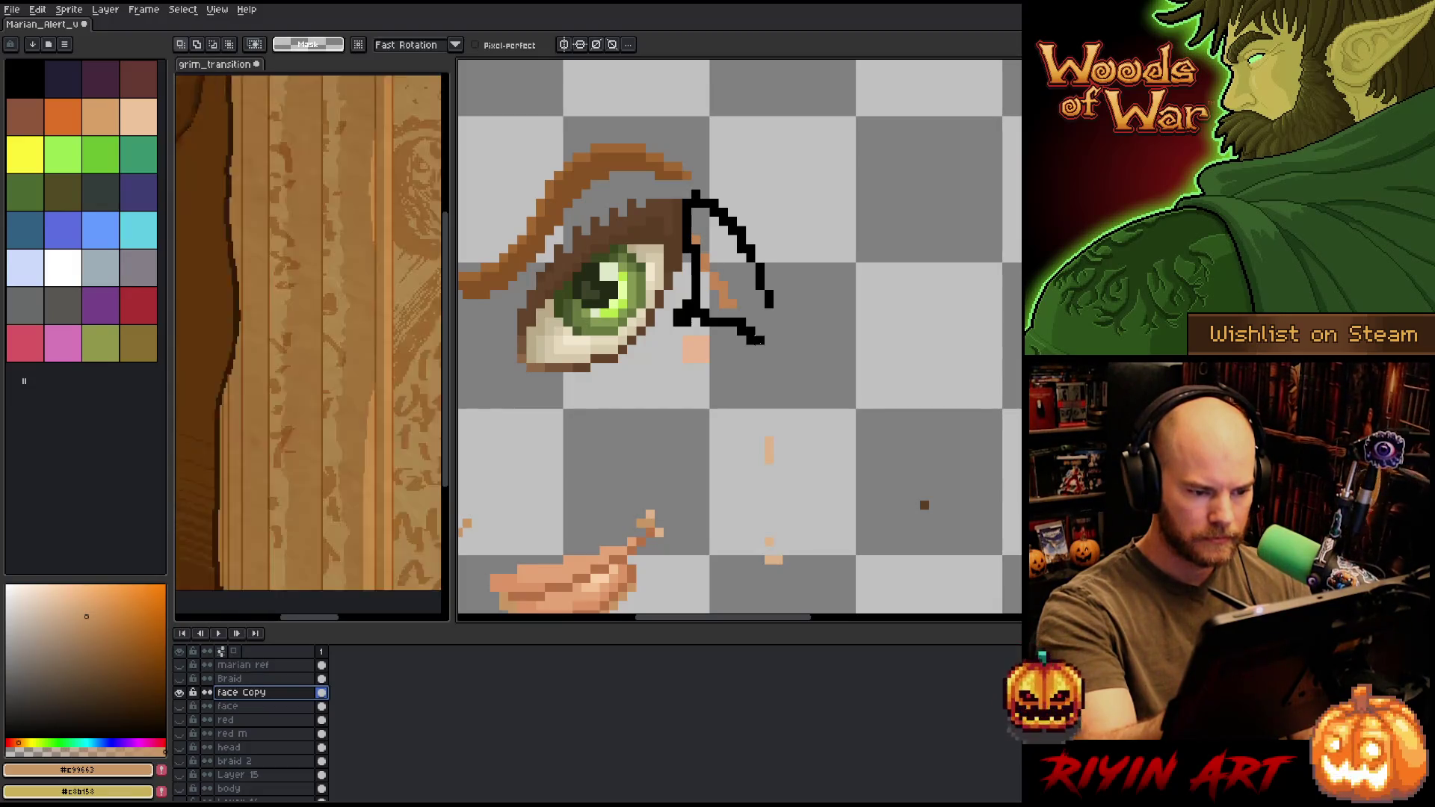
pyautogui.moveTo(759, 351)
pyautogui.mouseDown()
pyautogui.moveTo(747, 609)
pyautogui.moveTo(964, 344)
pyautogui.moveTo(769, 307)
pyautogui.mouseUp()
pyautogui.moveTo(747, 448); pyautogui.dragTo(919, 273)
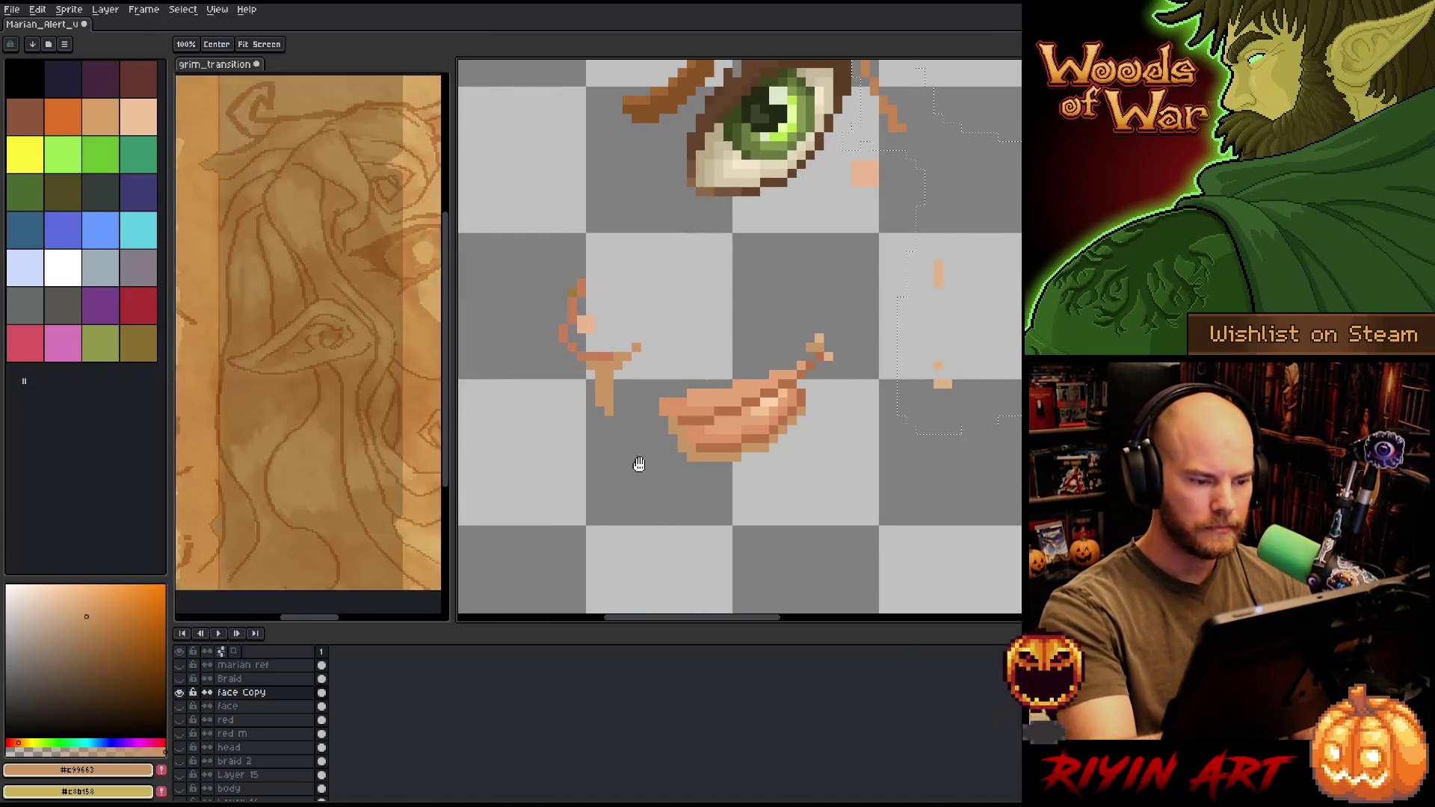
pyautogui.press('v')
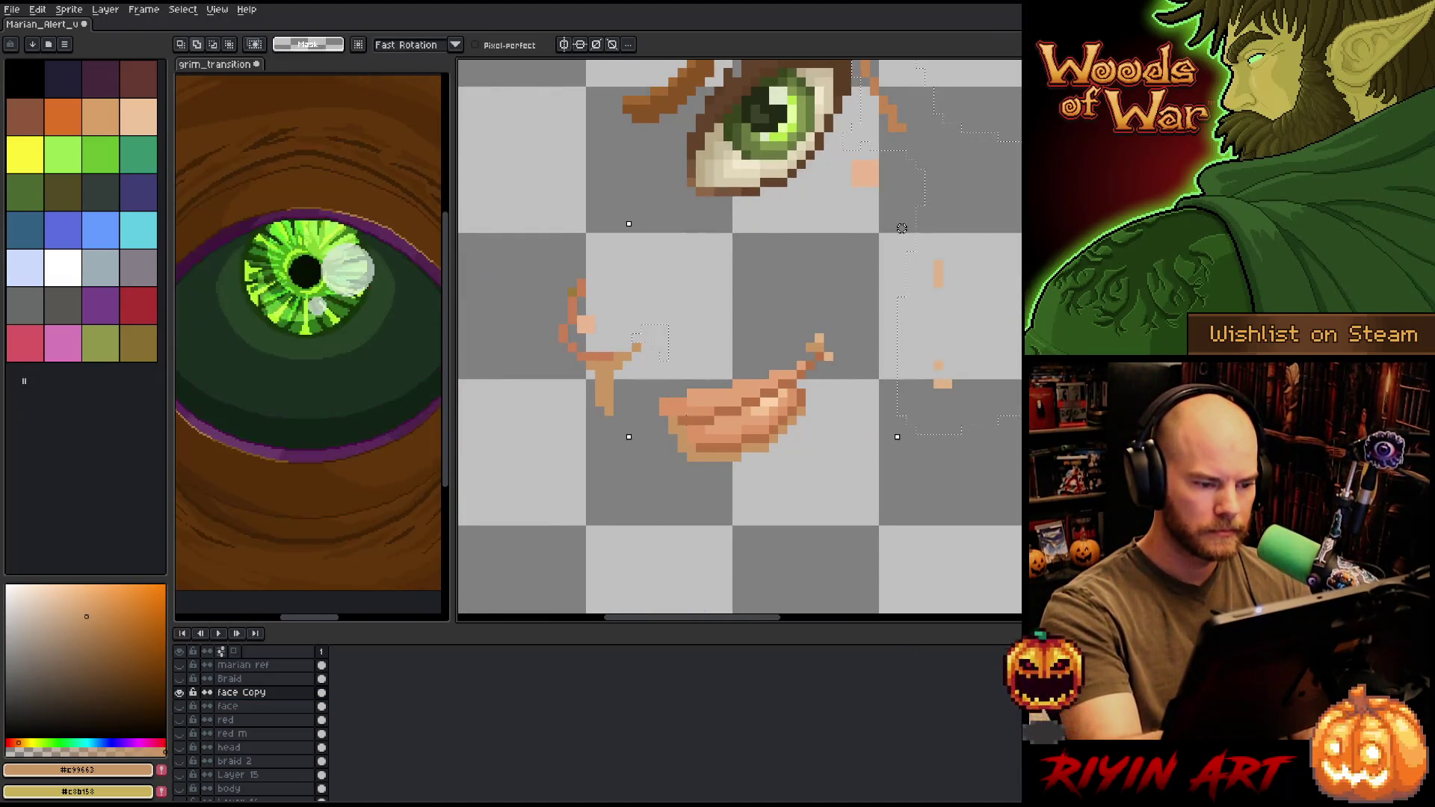
# - Add the nose and lower stray pixels to the selection, then show all layers again
pyautogui.moveTo(1002, 228)
pyautogui.mouseDown()
pyautogui.moveTo(571, 281)
pyautogui.moveTo(864, 228)
pyautogui.mouseUp()
pyautogui.scroll(-3, 673, 224)
pyautogui.moveTo(830, 527)
pyautogui.mouseDown()
pyautogui.moveTo(818, 463)
pyautogui.moveTo(688, 534)
pyautogui.moveTo(829, 526)
pyautogui.mouseUp()
pyautogui.scroll(-1, 718, 377)
pyautogui.moveTo(737, 485)
pyautogui.mouseDown()
pyautogui.moveTo(740, 210)
pyautogui.moveTo(742, 434)
pyautogui.mouseUp()
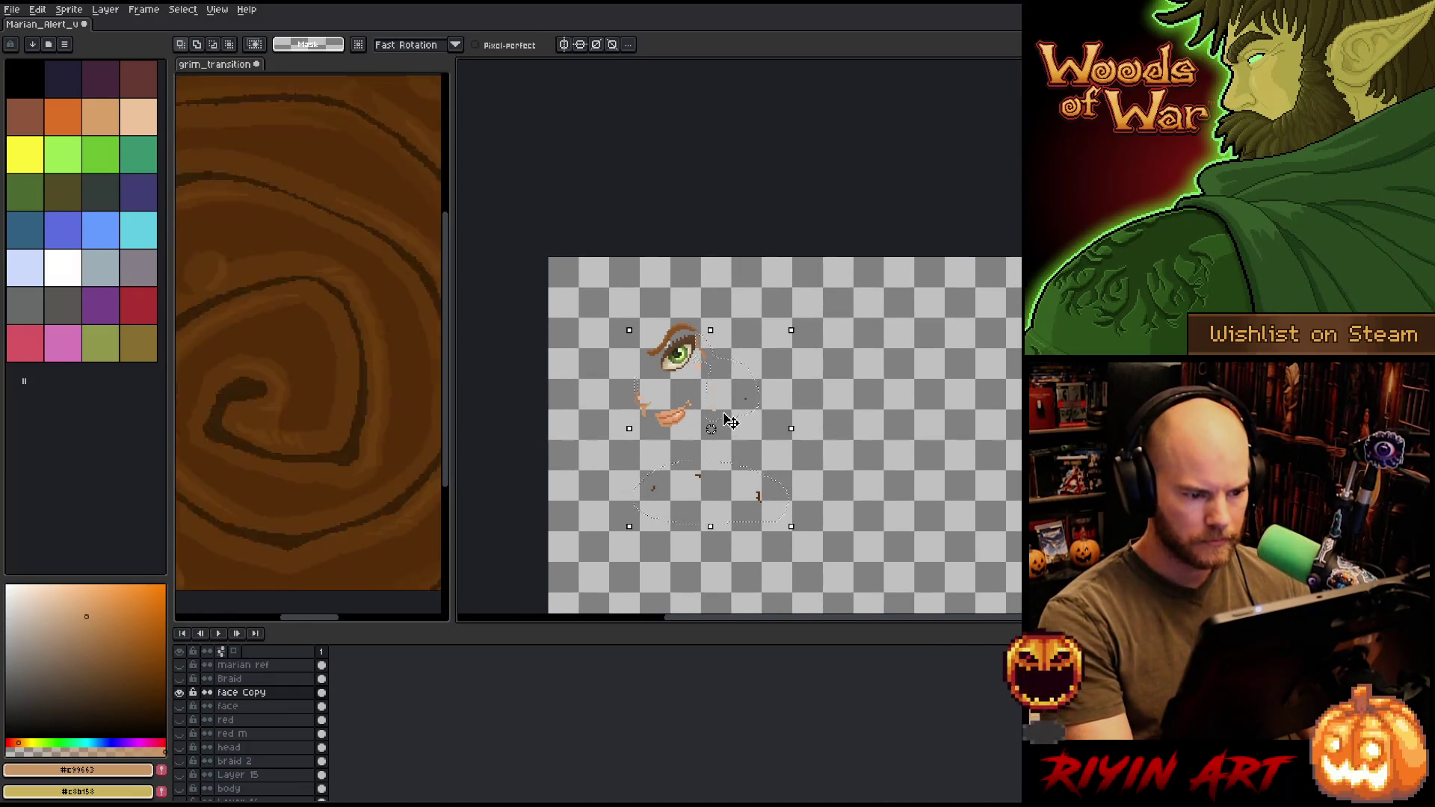
pyautogui.scroll(1, 724, 419)
pyautogui.keyDown('alt'); pyautogui.click(181, 695); pyautogui.keyUp('alt')
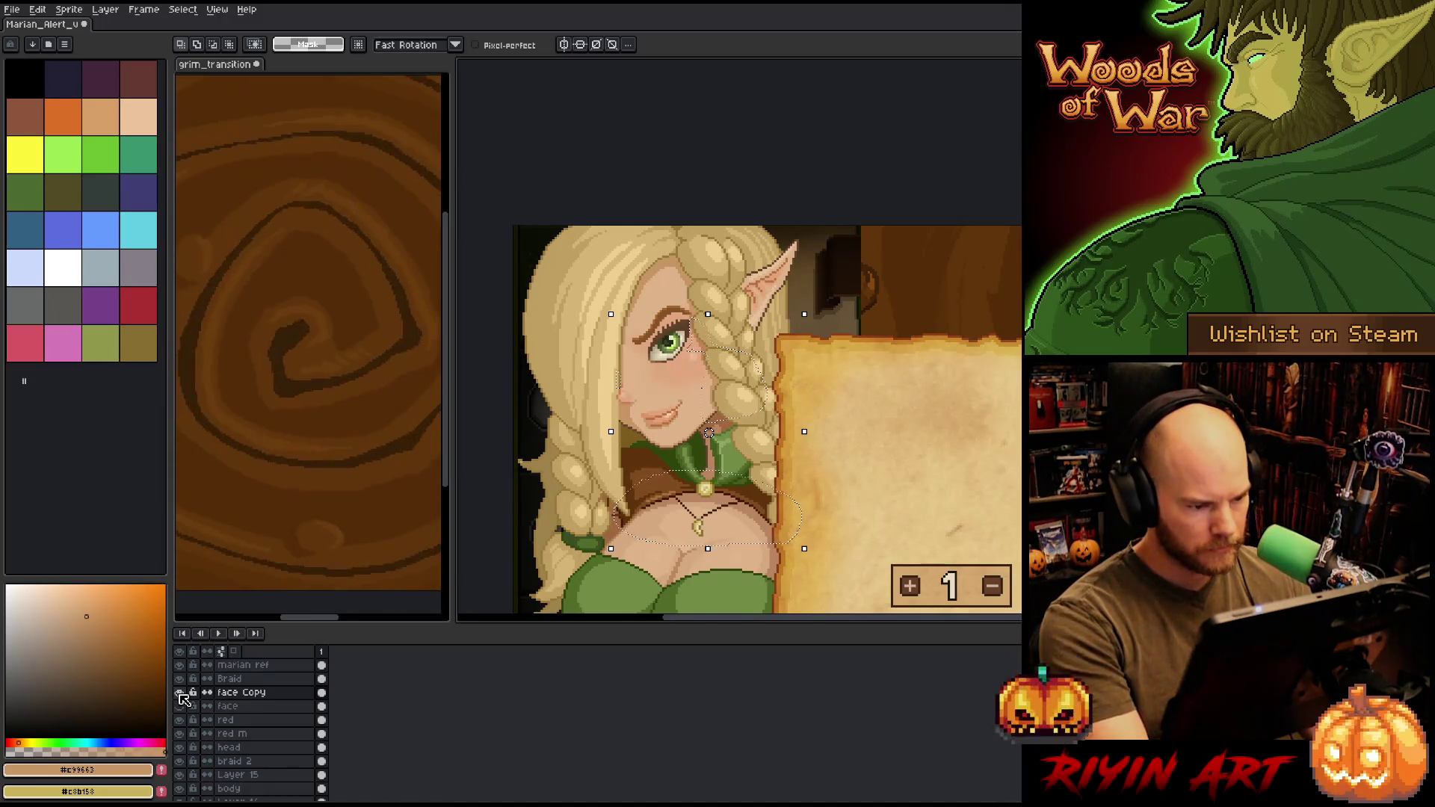
# - Add a new layer named 'extras' above the red layer
pyautogui.click(245, 721)
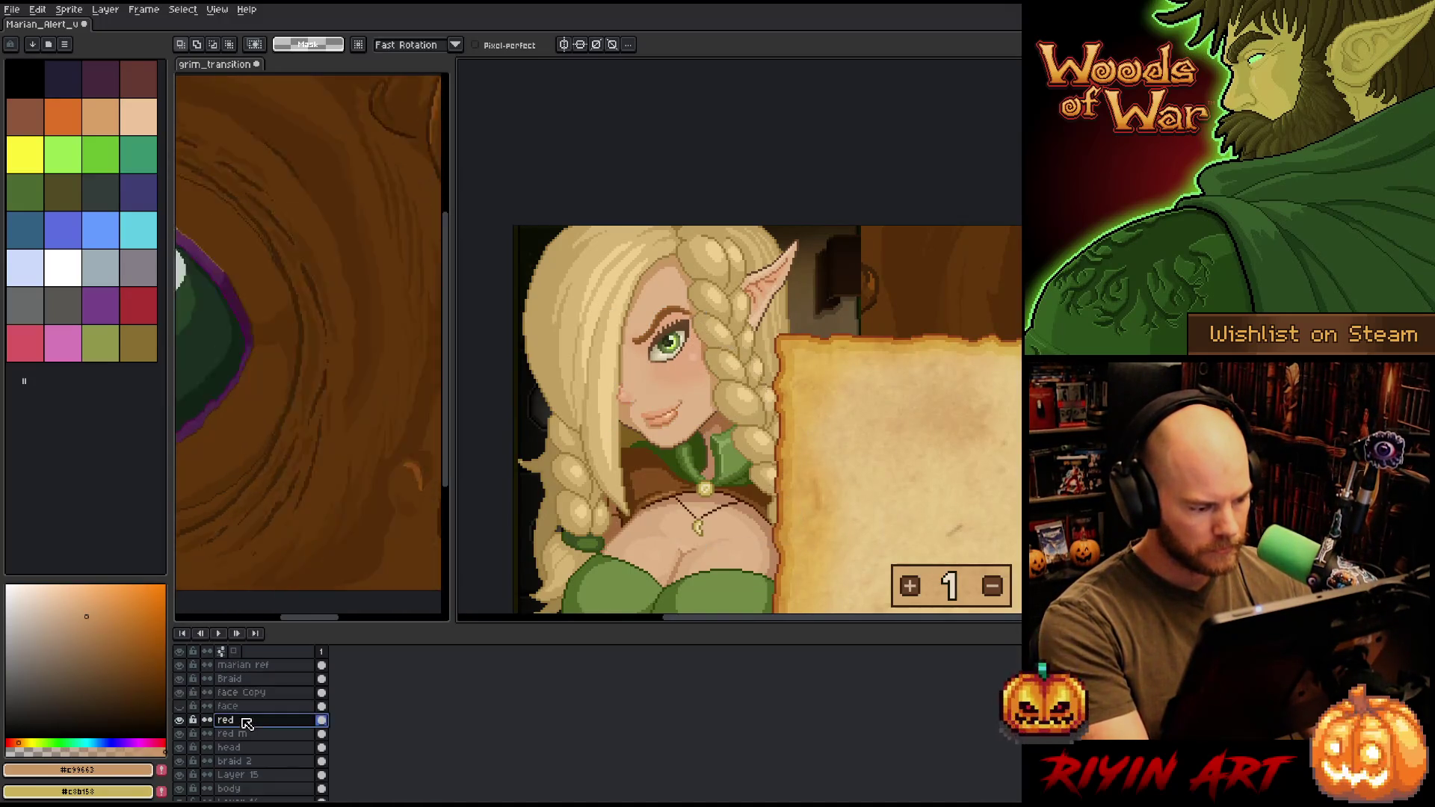
pyautogui.hotkey('shift', 'n')
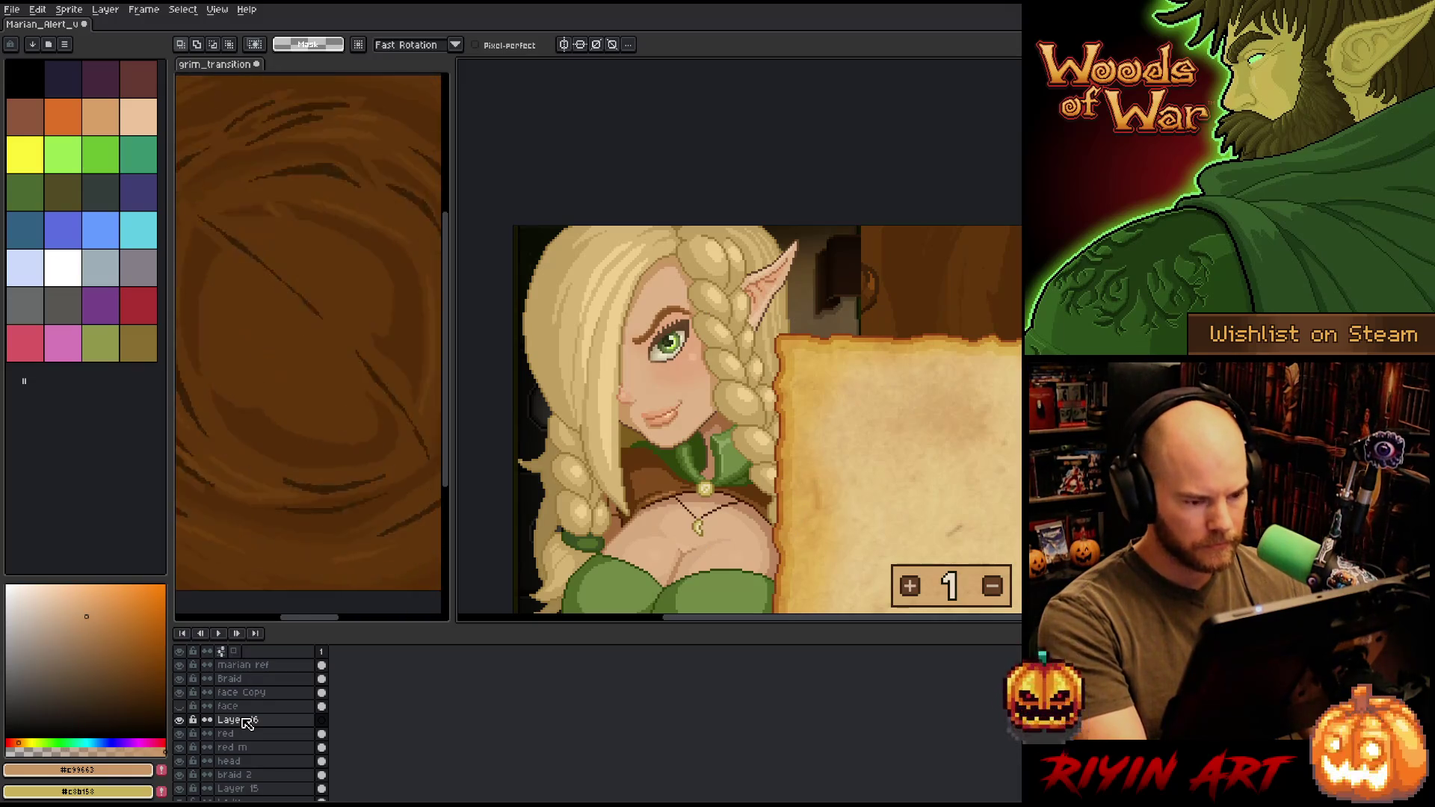
pyautogui.doubleClick(247, 721)
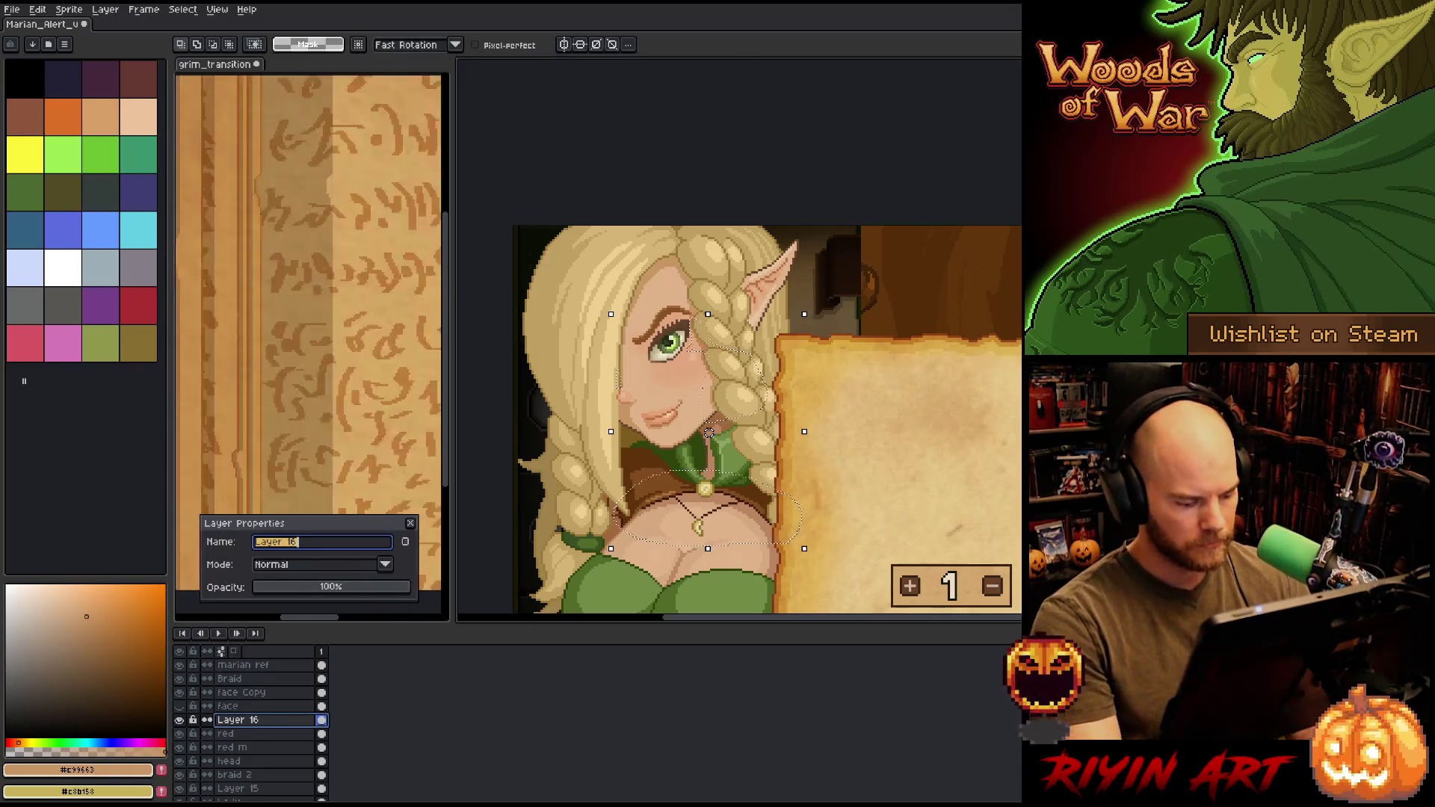
pyautogui.write('extras')
pyautogui.press('Return')
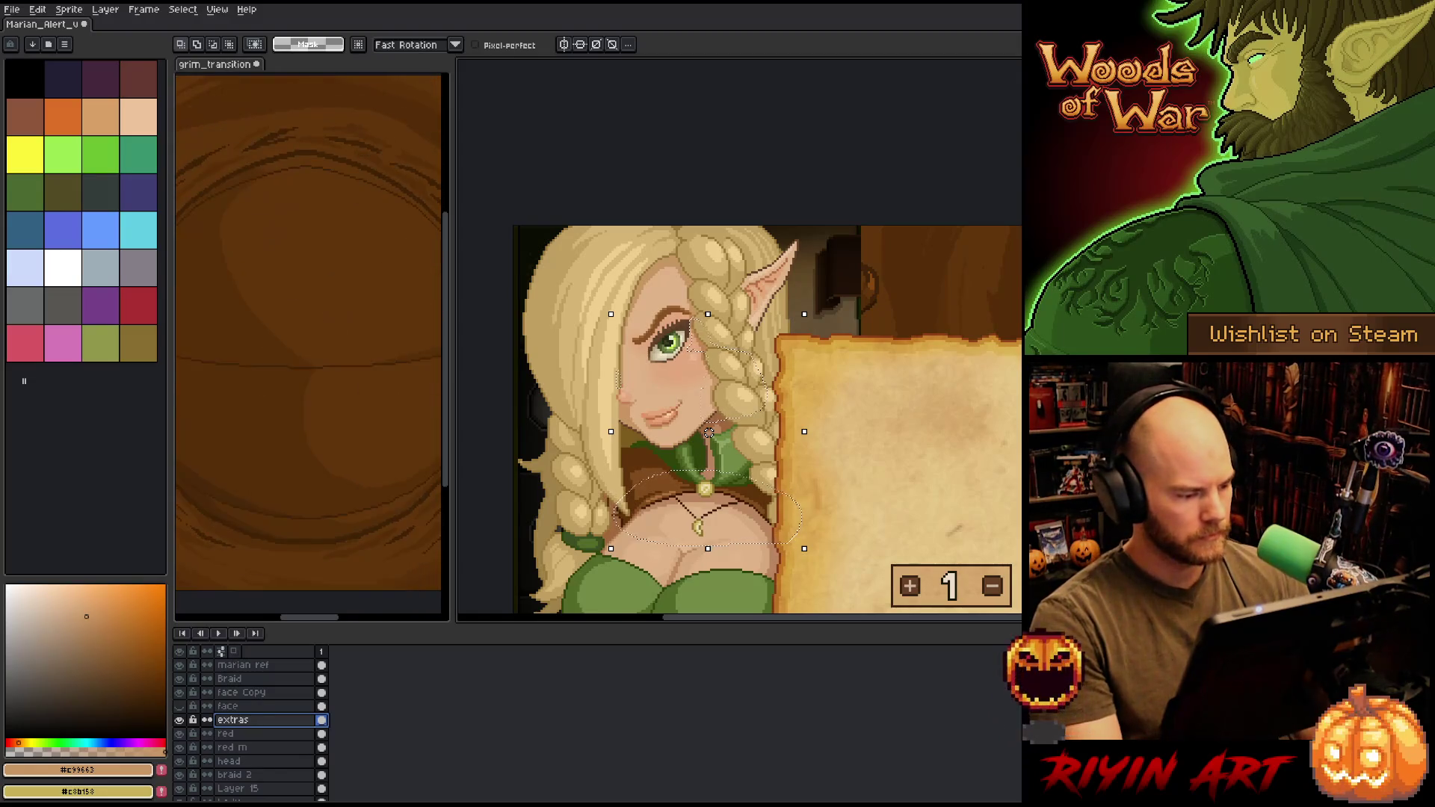
# - Lasso the eye, brow and mouth and shift them slightly downward
pyautogui.hotkey('alt', 'Up')
pyautogui.hotkey('alt', 'Up')
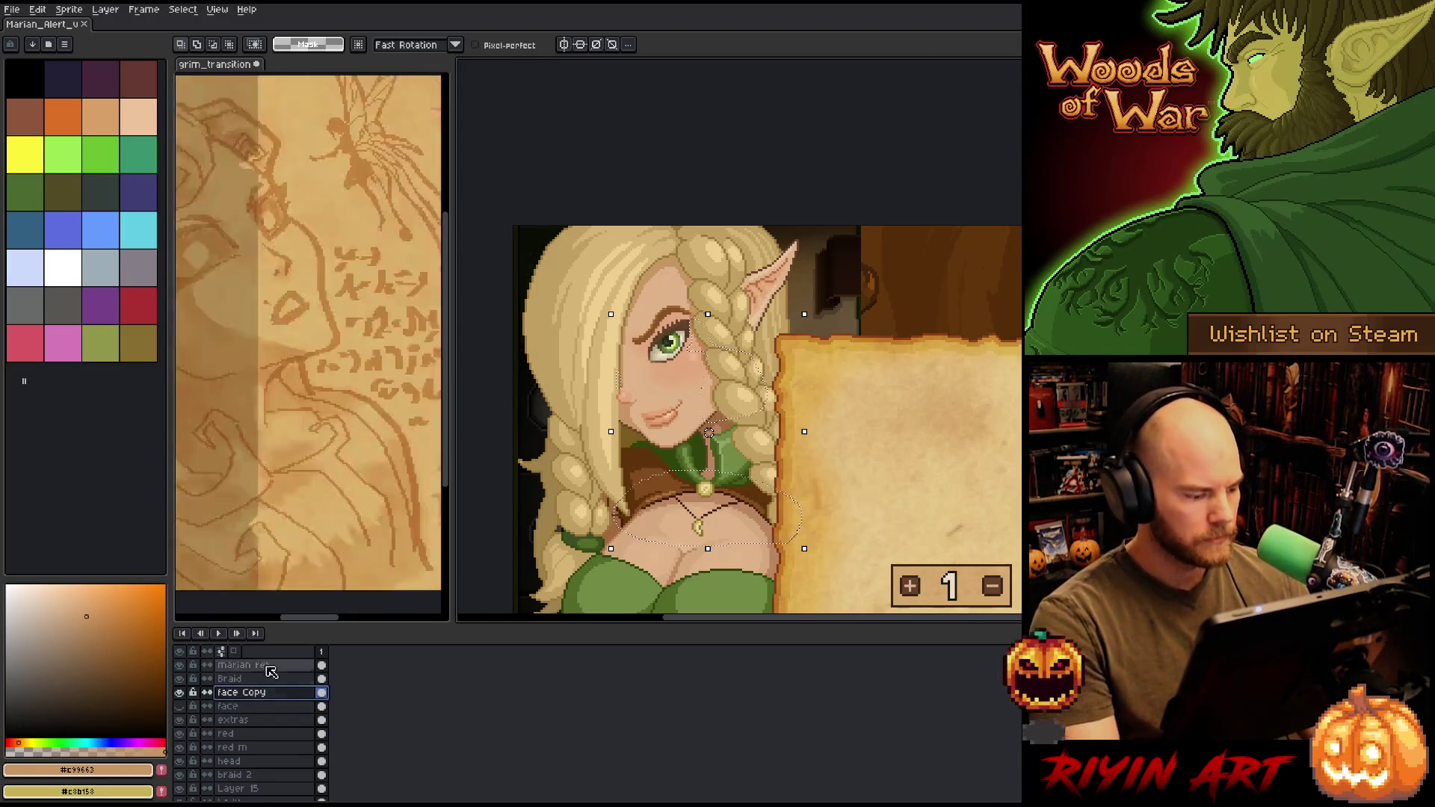
pyautogui.moveTo(816, 338); pyautogui.dragTo(877, 314)
pyautogui.hotkey('ctrl', 'd')
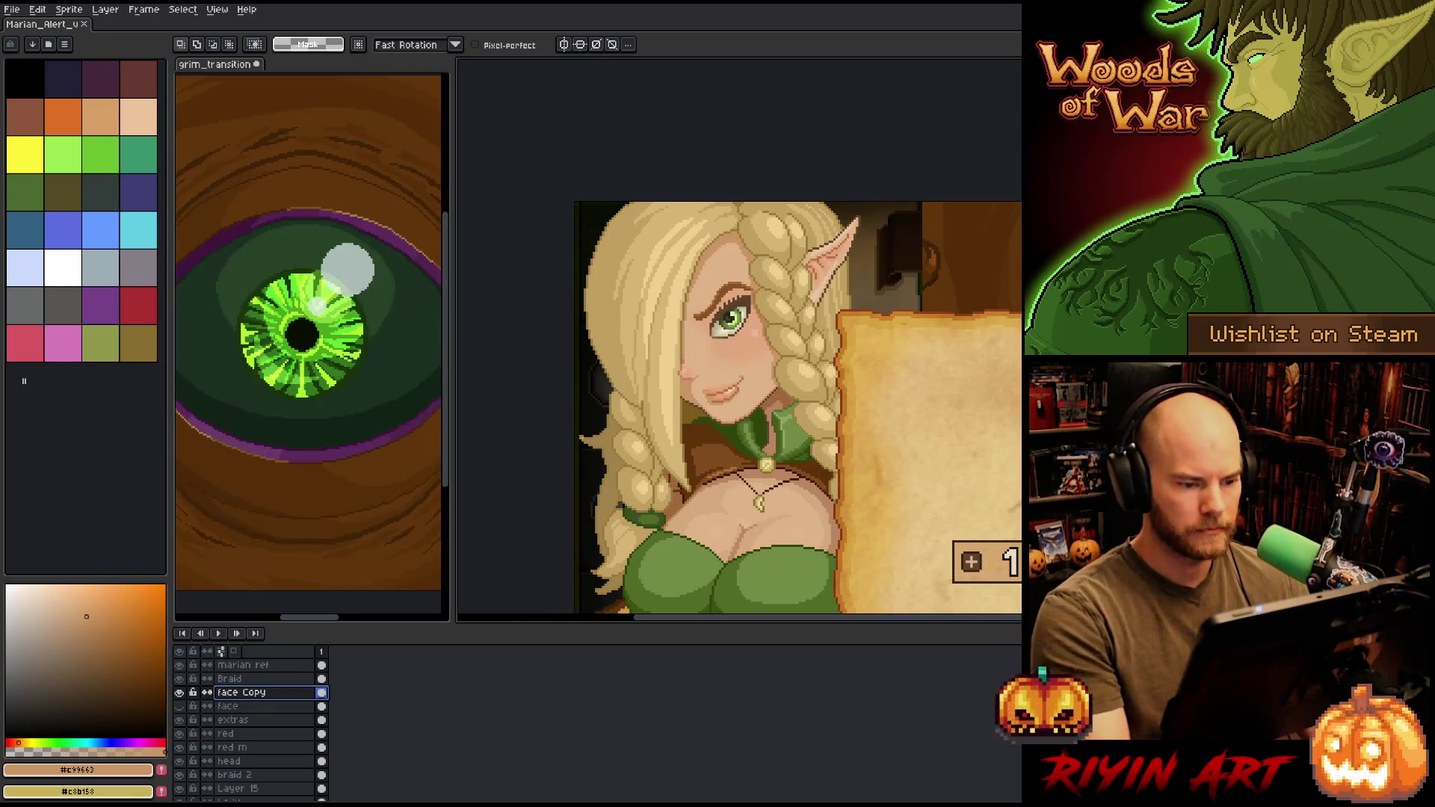
pyautogui.scroll(1, 822, 347)
pyautogui.moveTo(777, 313); pyautogui.dragTo(822, 332)
pyautogui.moveTo(800, 231)
pyautogui.mouseDown()
pyautogui.moveTo(849, 350)
pyautogui.moveTo(695, 394)
pyautogui.mouseUp()
pyautogui.moveTo(788, 346); pyautogui.dragTo(796, 382)
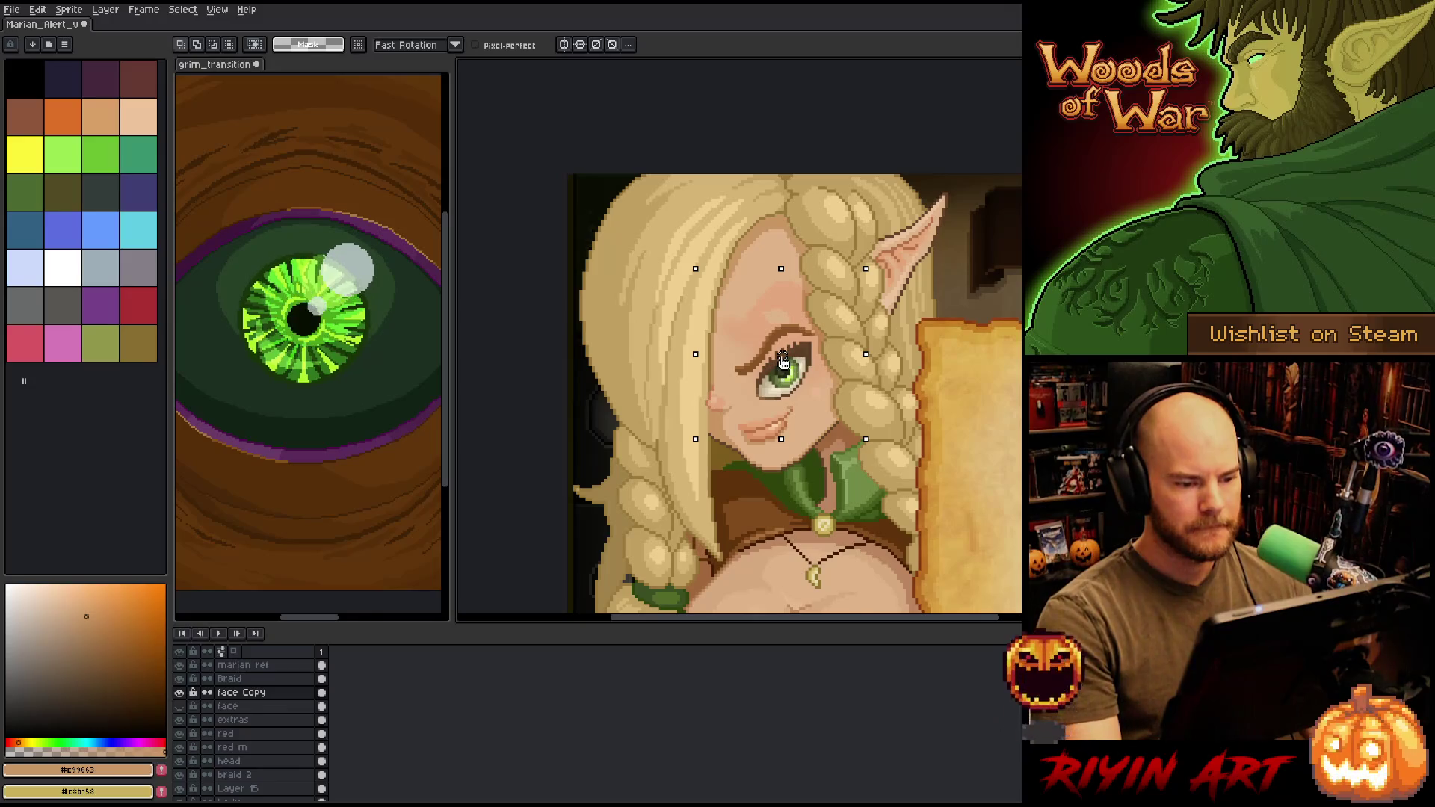
pyautogui.scroll(-1, 654, 365)
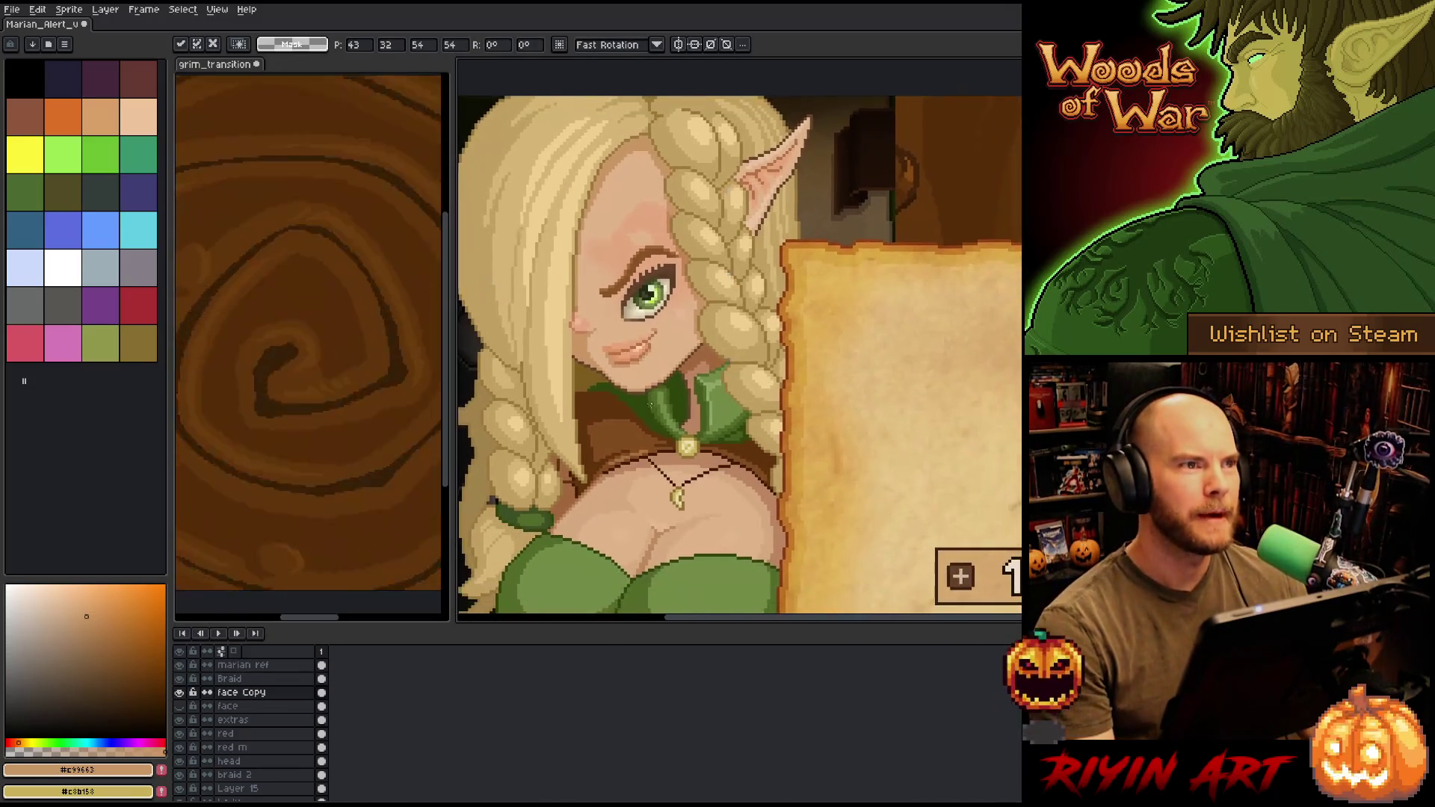
# - Move the eye, brow and mouth up and left, then fine-tune the eye by single pixels
pyautogui.scroll(-1, 787, 384)
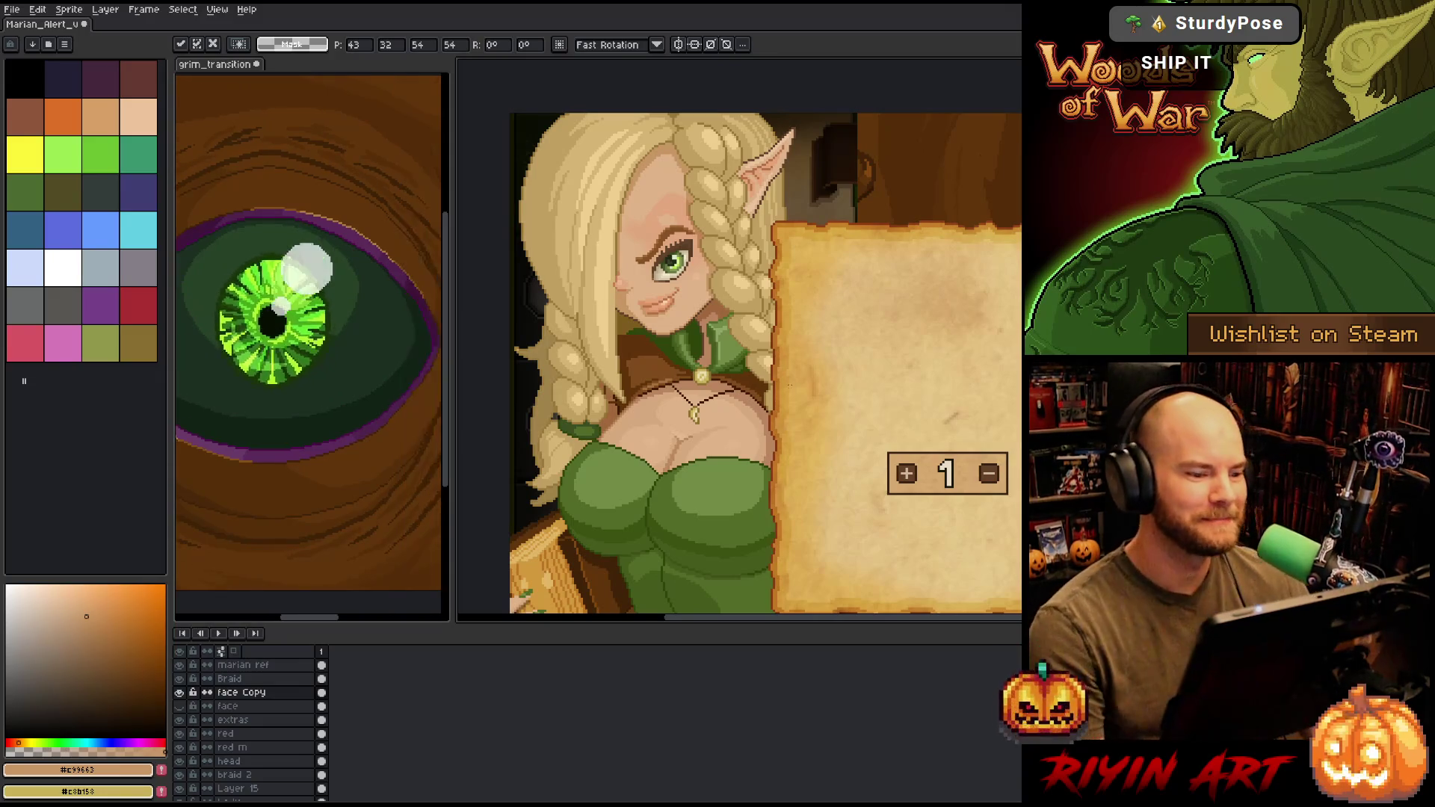
pyautogui.scroll(2, 876, 349)
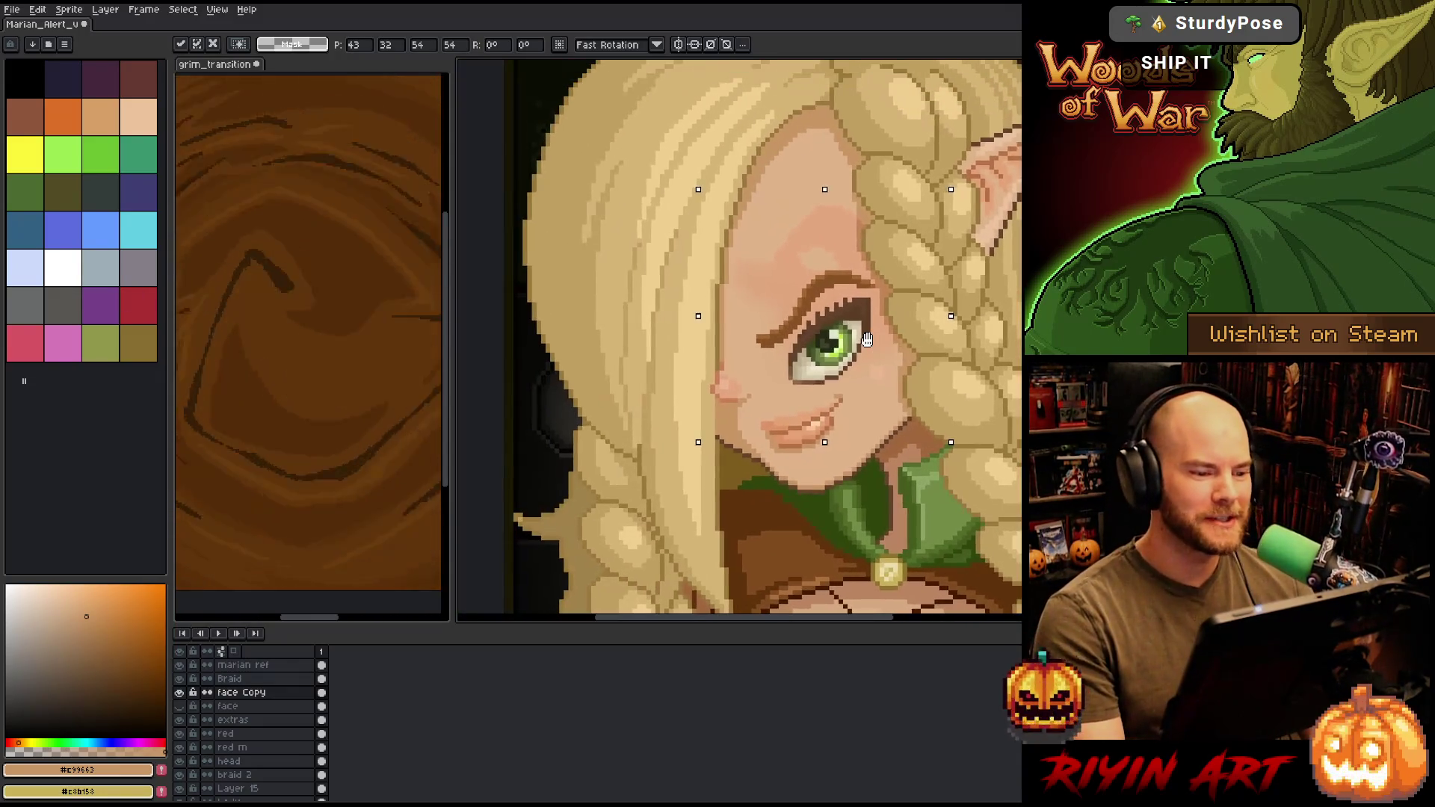
pyautogui.moveTo(830, 381)
pyautogui.mouseDown()
pyautogui.moveTo(821, 335)
pyautogui.moveTo(821, 397)
pyautogui.moveTo(806, 293)
pyautogui.mouseUp()
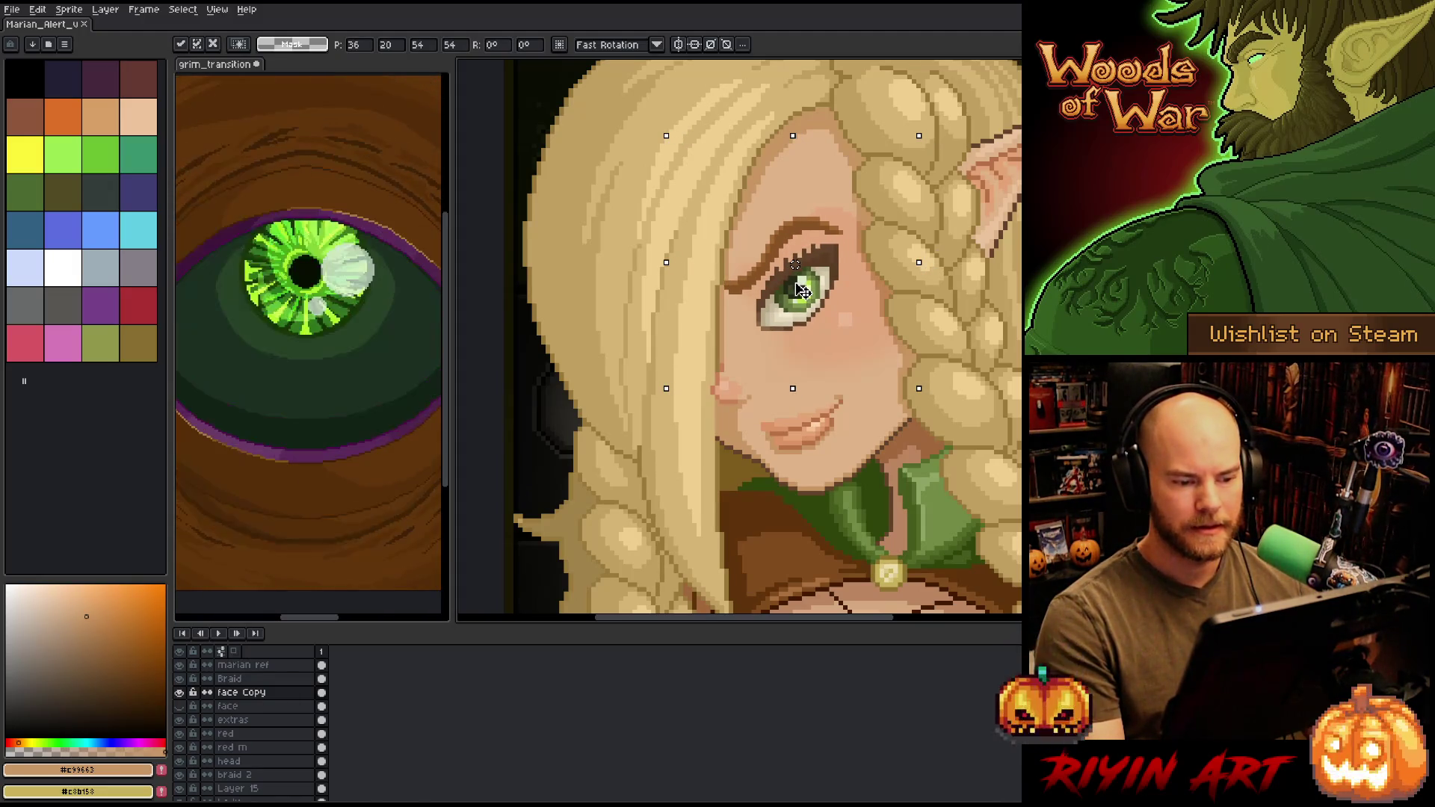
pyautogui.moveTo(809, 294); pyautogui.dragTo(809, 290)
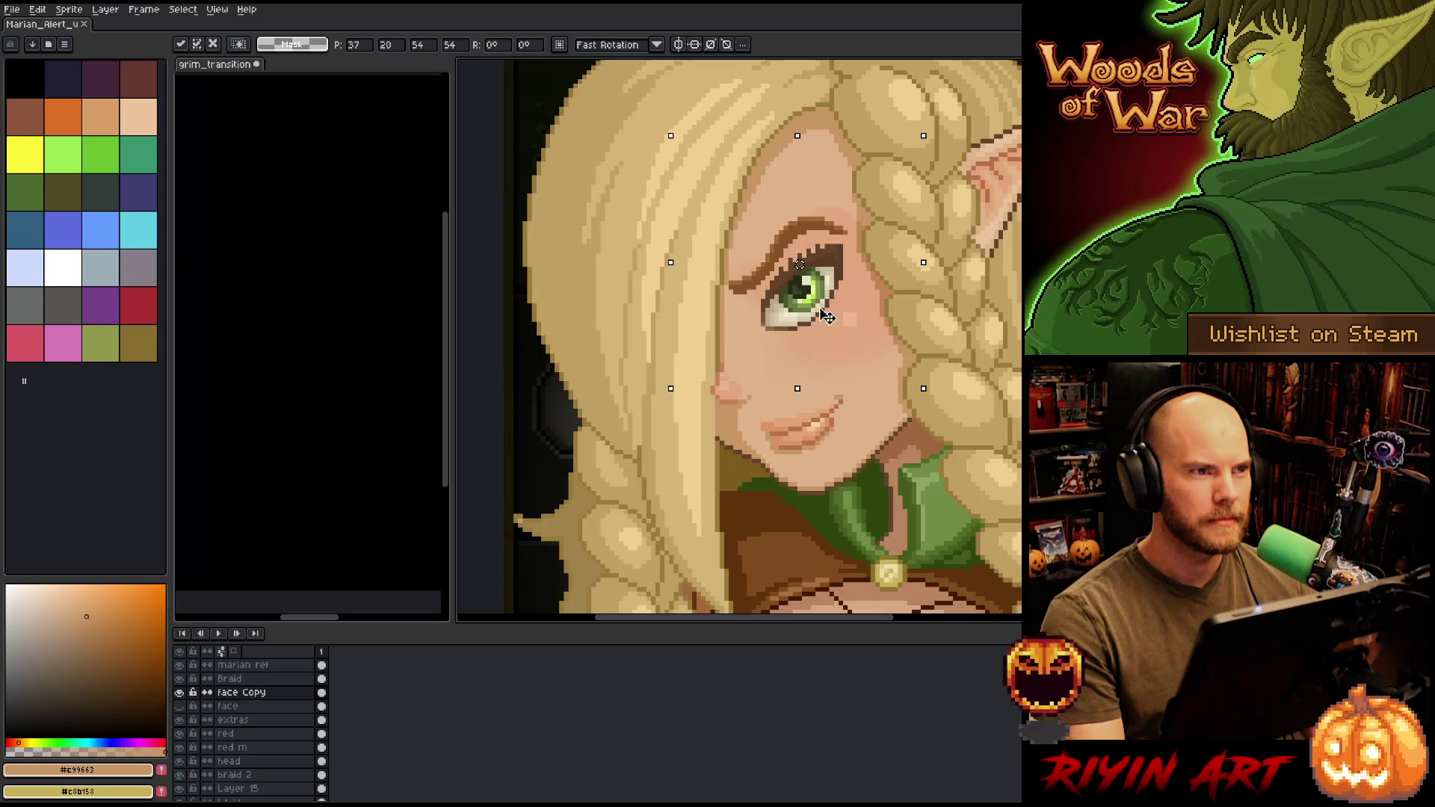
pyautogui.moveTo(798, 319); pyautogui.dragTo(794, 314)
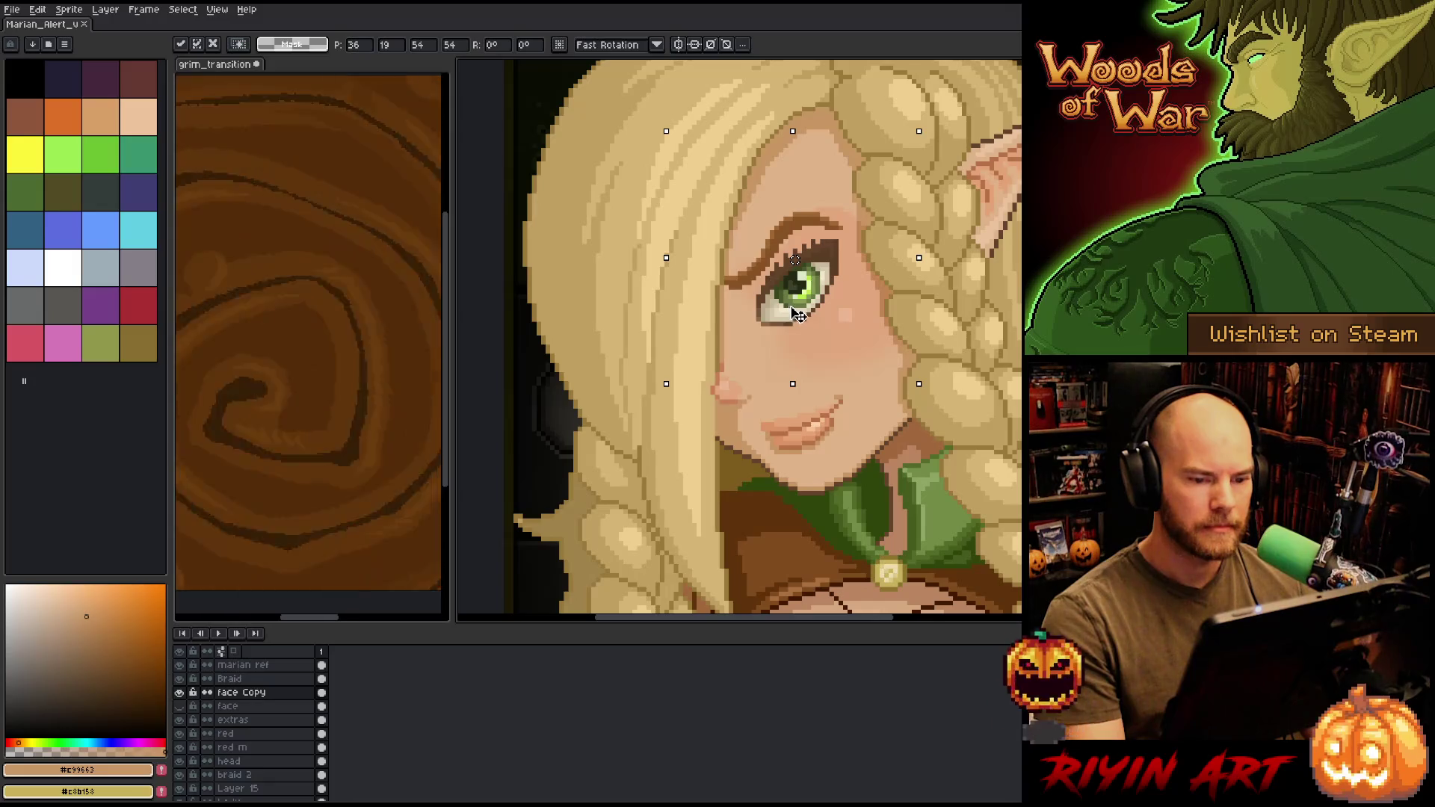
pyautogui.scroll(-3, 794, 314)
pyautogui.press('Down')
pyautogui.press('Right')
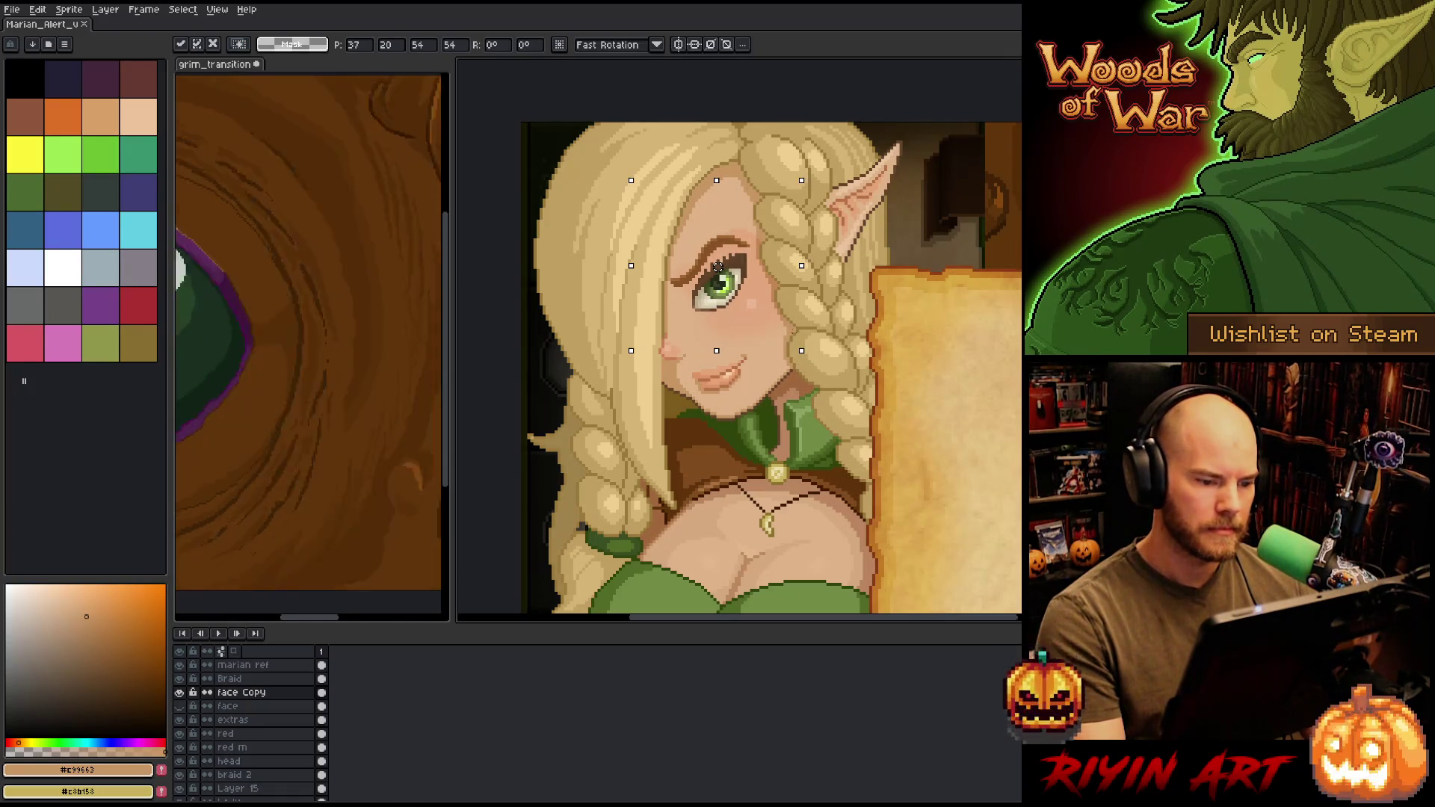
# - Compare eye placement against the face layer, then raise the eye selection two pixels
pyautogui.click(186, 707)
pyautogui.click(186, 706)
pyautogui.click(186, 707)
pyautogui.click(187, 708)
pyautogui.click(186, 708)
pyautogui.click(187, 707)
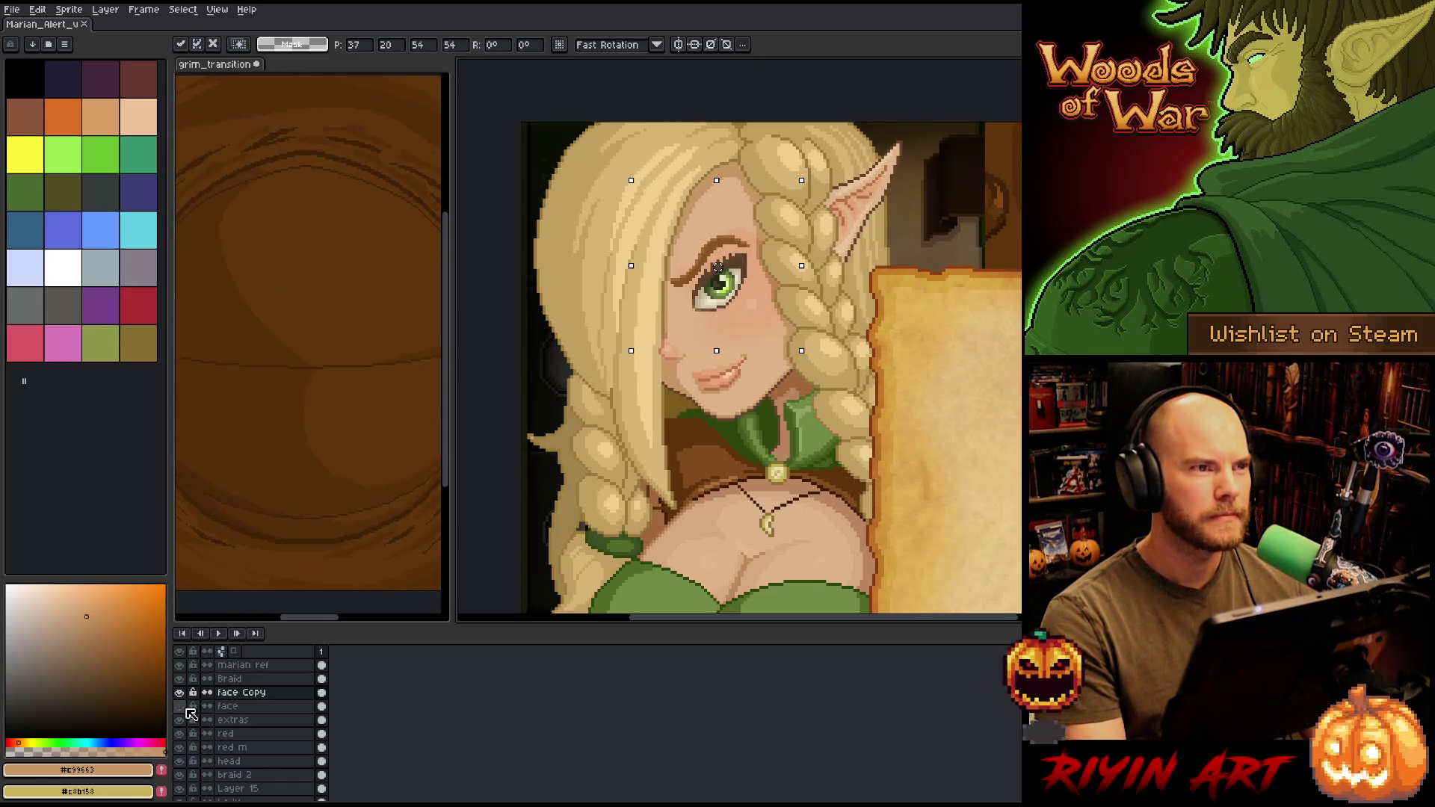
pyautogui.click(187, 708)
pyautogui.click(186, 707)
pyautogui.click(187, 708)
pyautogui.click(187, 707)
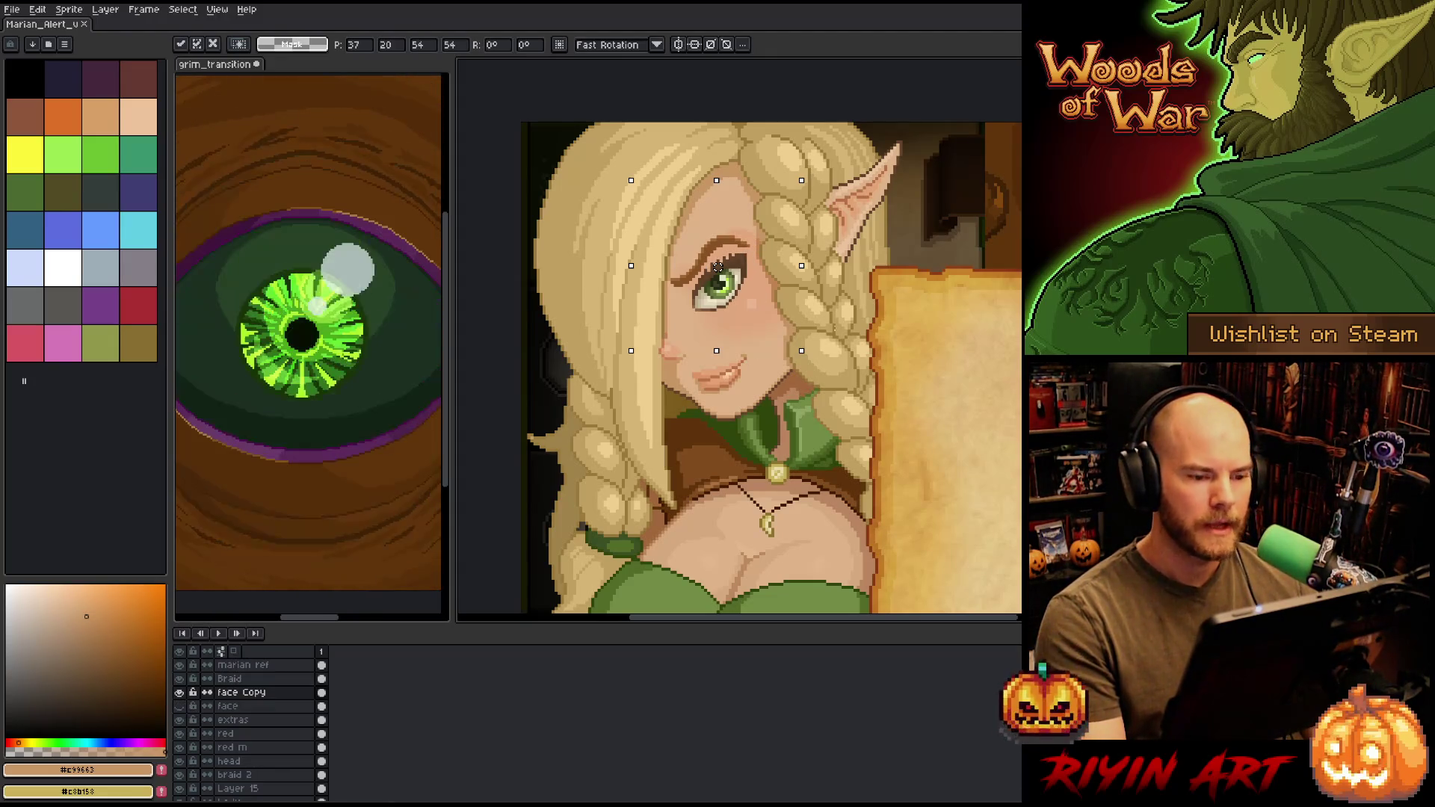
pyautogui.scroll(2, 945, 337)
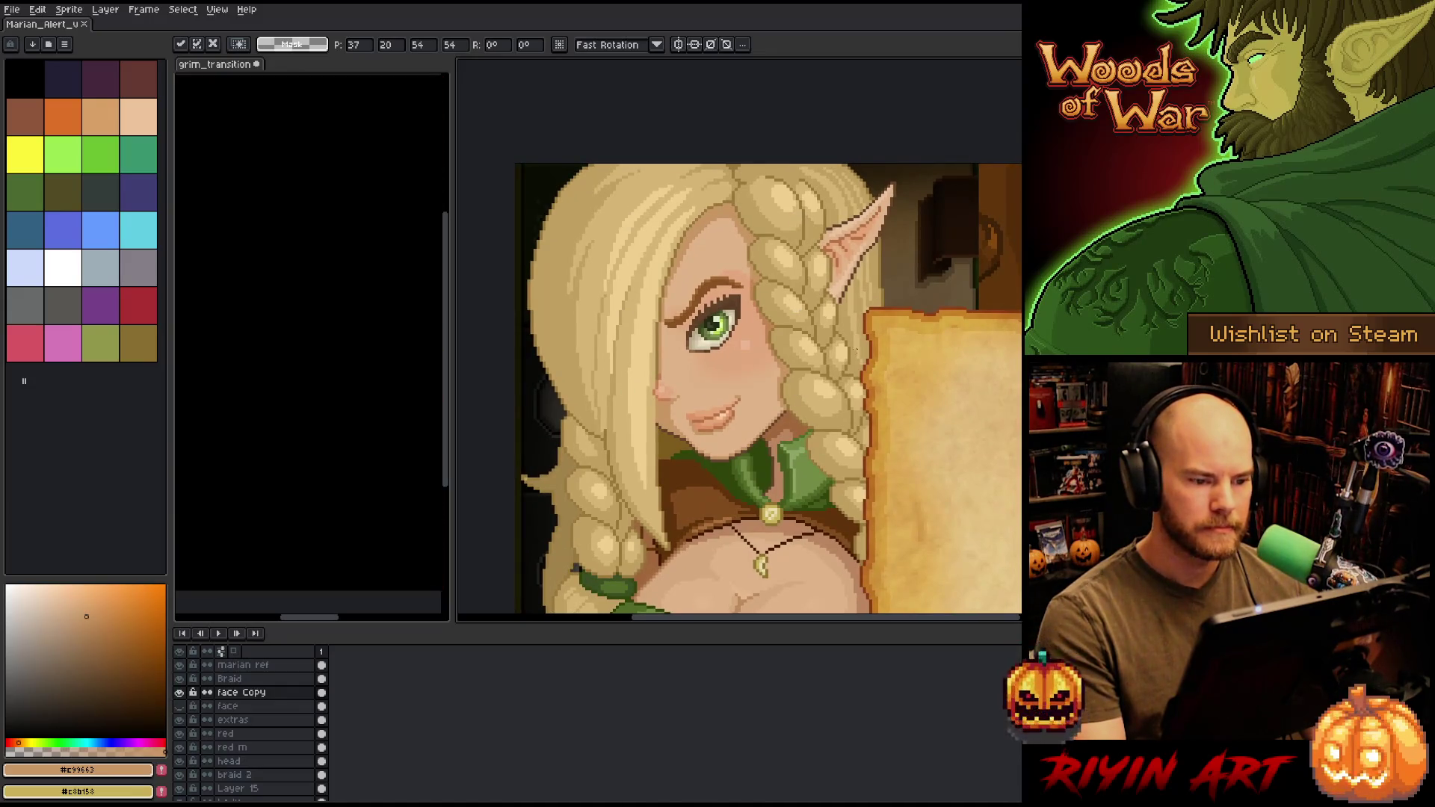
pyautogui.moveTo(770, 342); pyautogui.dragTo(779, 366)
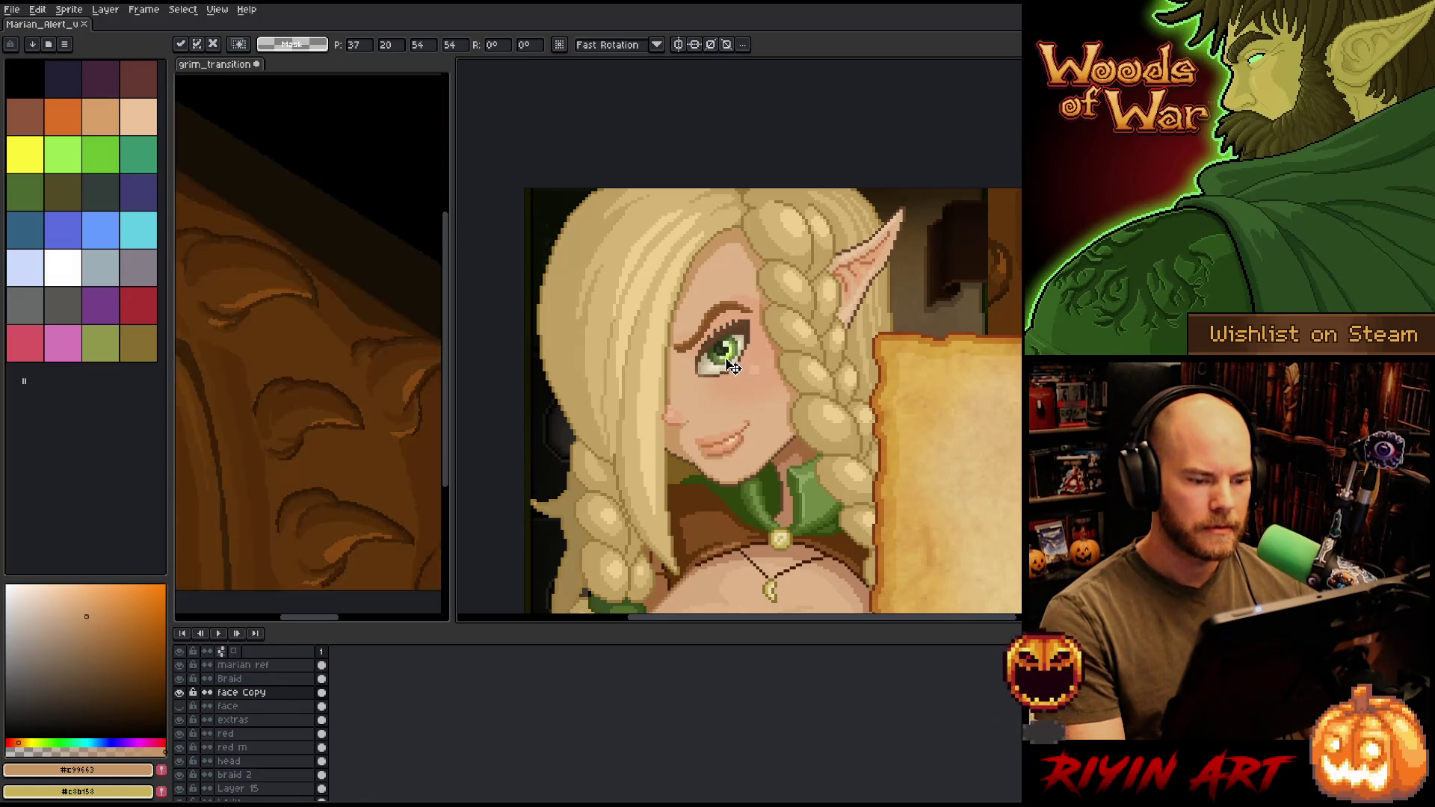
pyautogui.moveTo(729, 362); pyautogui.dragTo(729, 357)
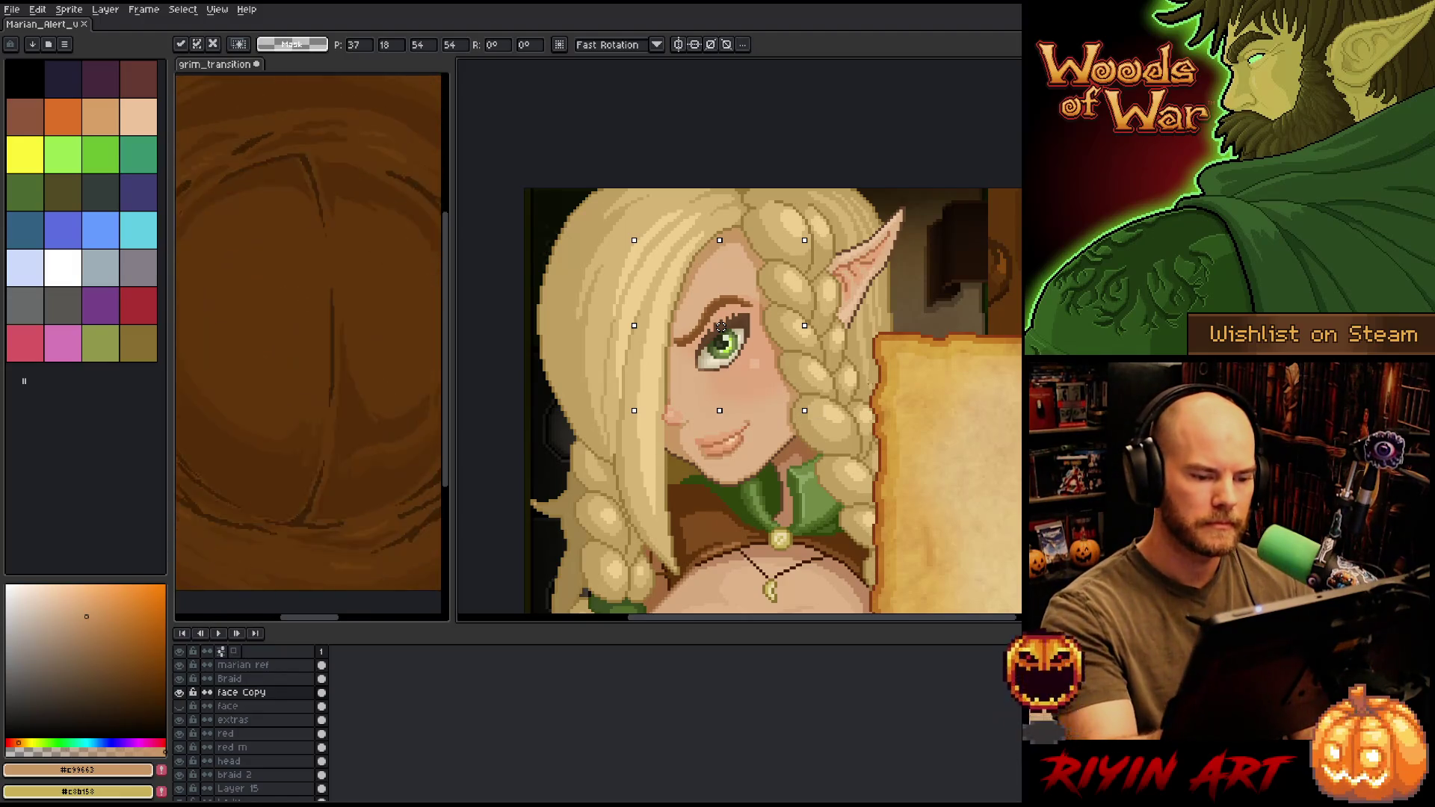
# - Cut the eye and brow out and paste them onto a new Layer 16
pyautogui.press('b')
pyautogui.moveTo(770, 254)
pyautogui.mouseDown()
pyautogui.moveTo(757, 329)
pyautogui.moveTo(723, 378)
pyautogui.mouseUp()
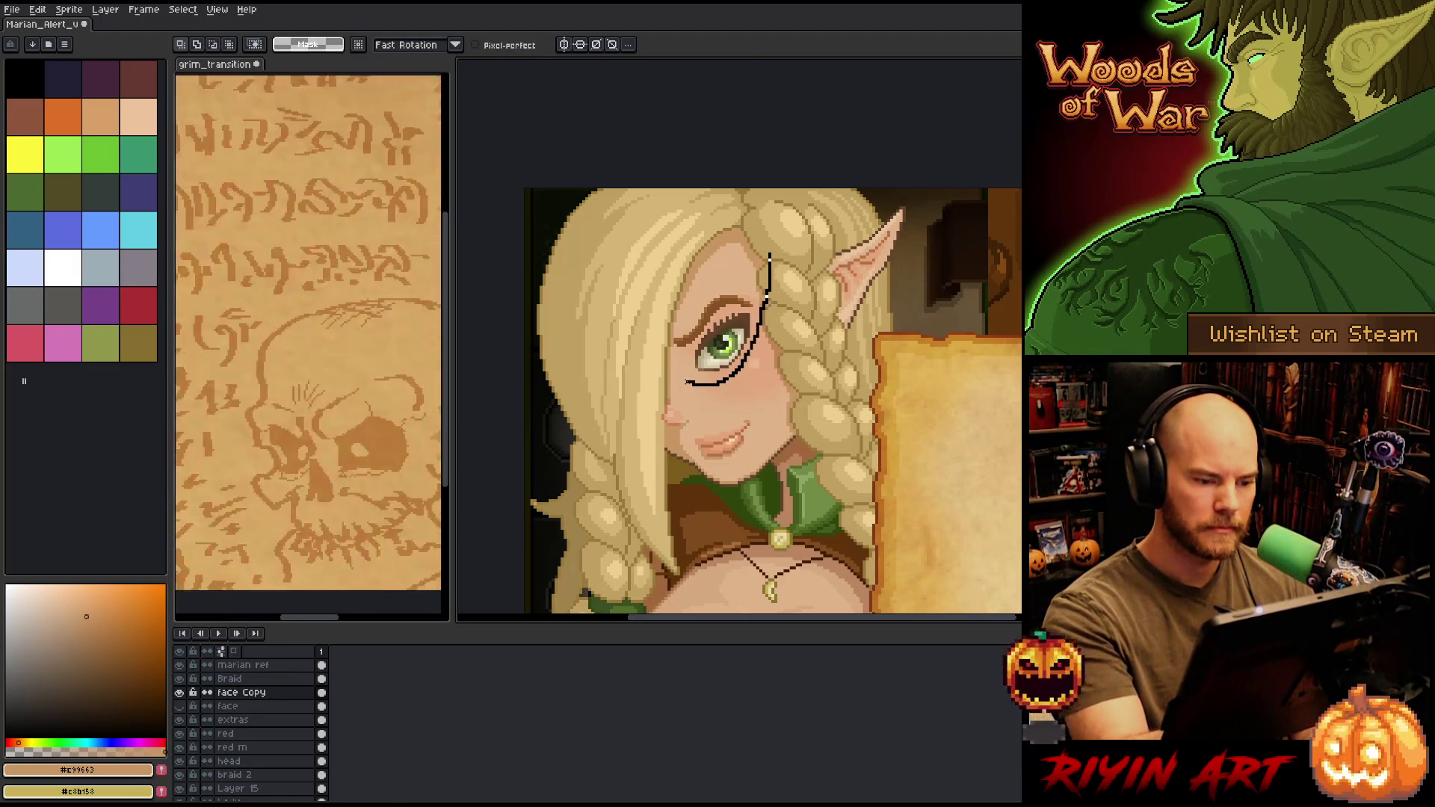
pyautogui.hotkey('ctrl', 'z')
pyautogui.moveTo(742, 238)
pyautogui.mouseDown()
pyautogui.moveTo(768, 273)
pyautogui.moveTo(750, 357)
pyautogui.moveTo(713, 254)
pyautogui.mouseUp()
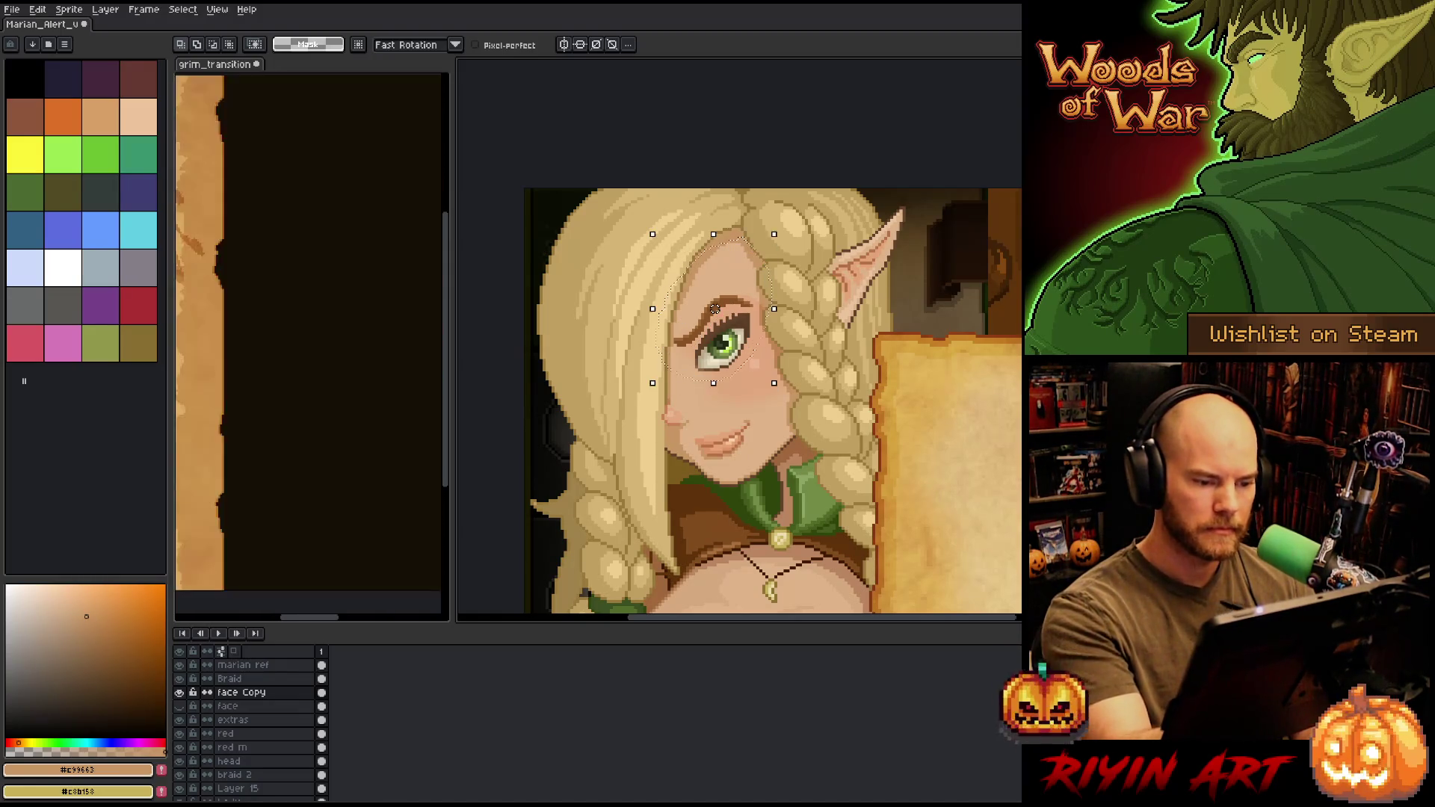
pyautogui.press('Delete')
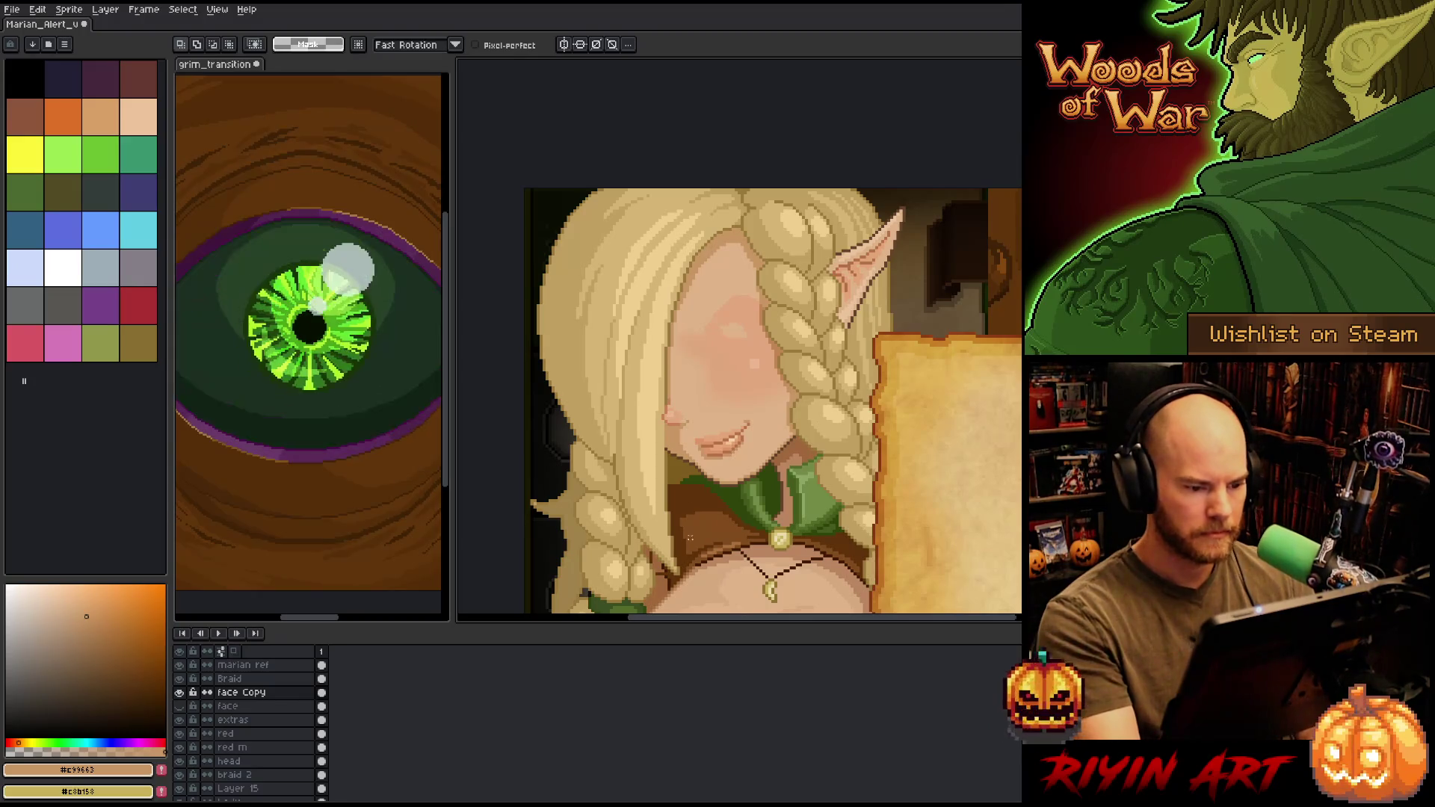
pyautogui.hotkey('shift', 'n')
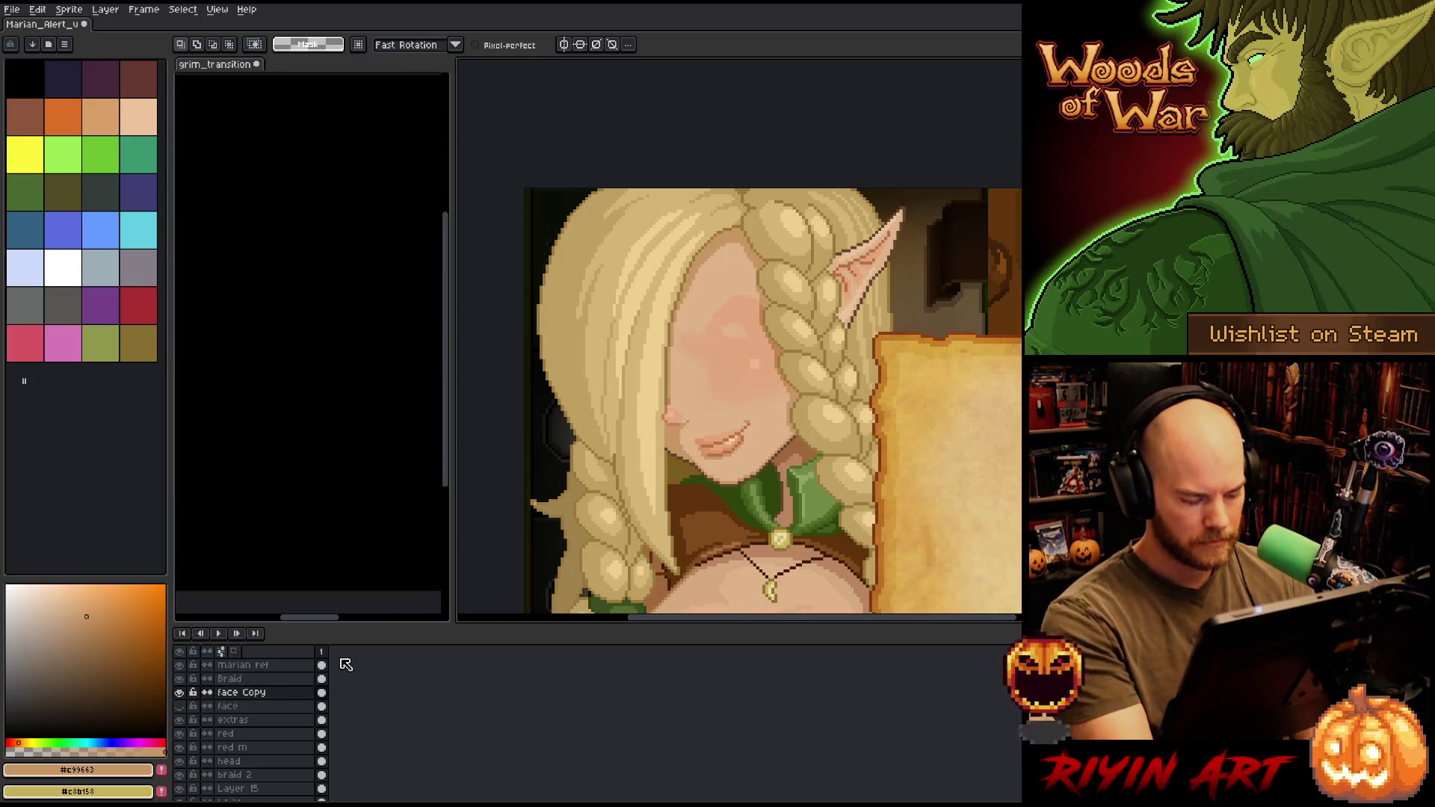
pyautogui.hotkey('ctrl', 'v')
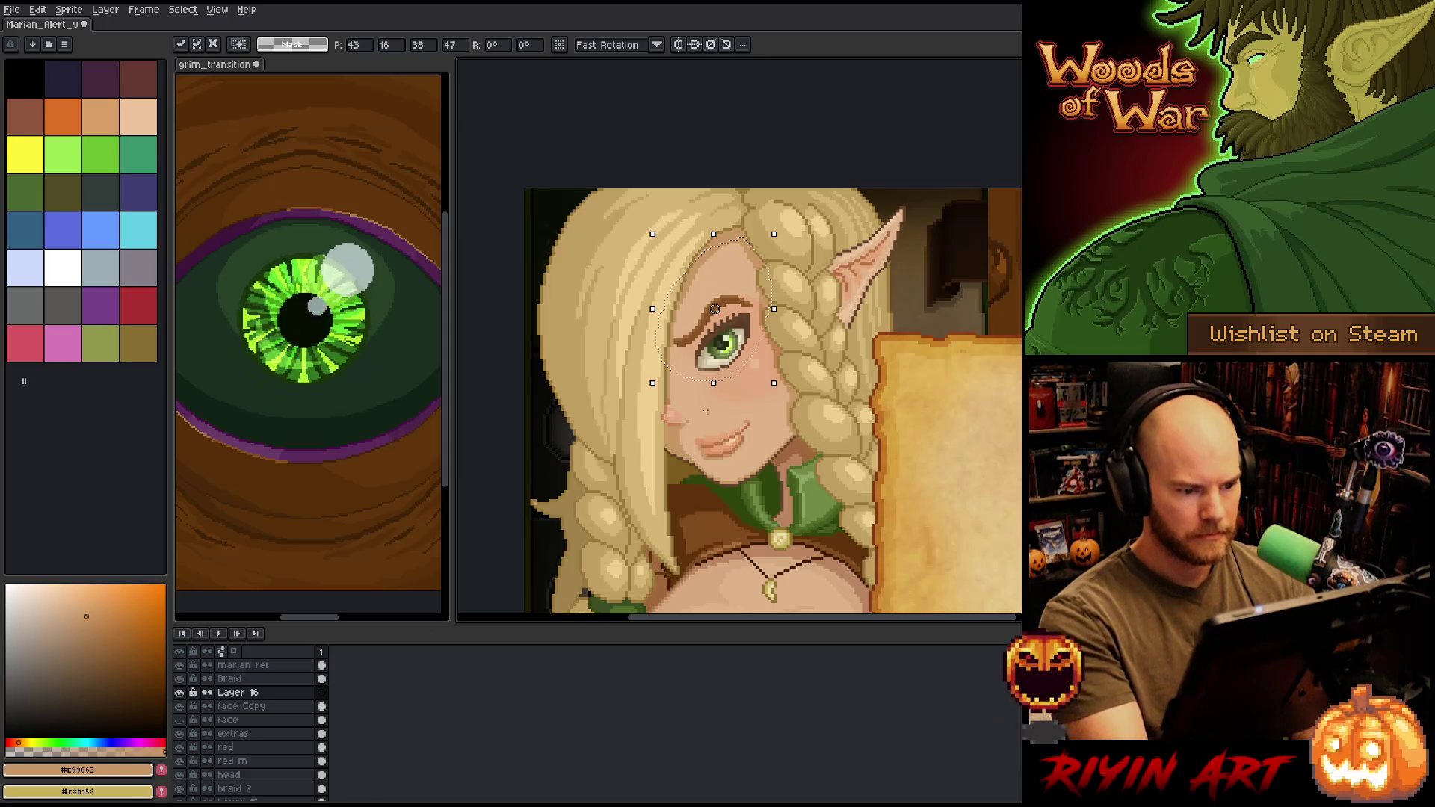
# - Delete the open eye from Layer 16 and paste it onto a new Layer 17
pyautogui.moveTo(763, 329)
pyautogui.mouseDown()
pyautogui.moveTo(728, 313)
pyautogui.moveTo(699, 347)
pyautogui.moveTo(731, 357)
pyautogui.mouseUp()
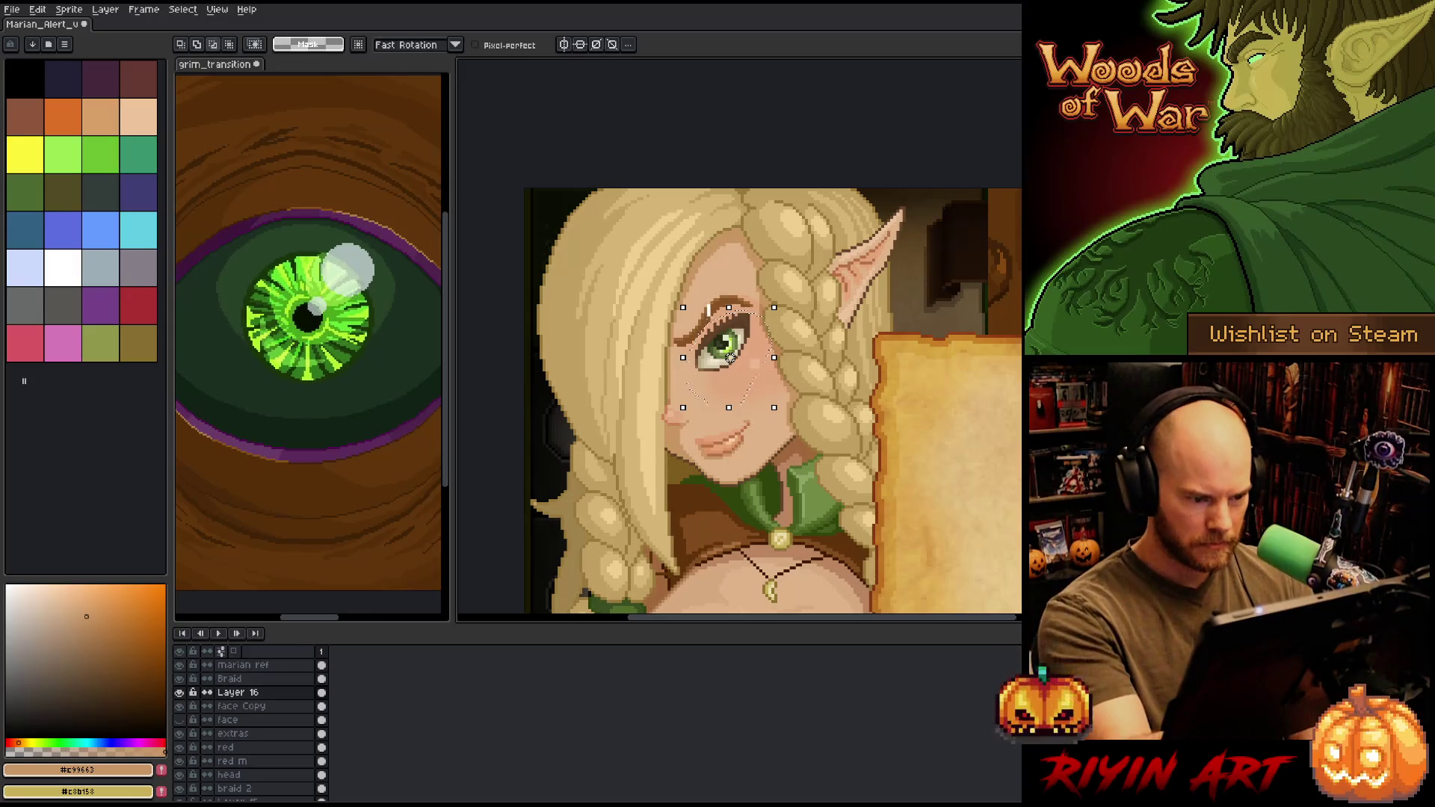
pyautogui.press('Delete')
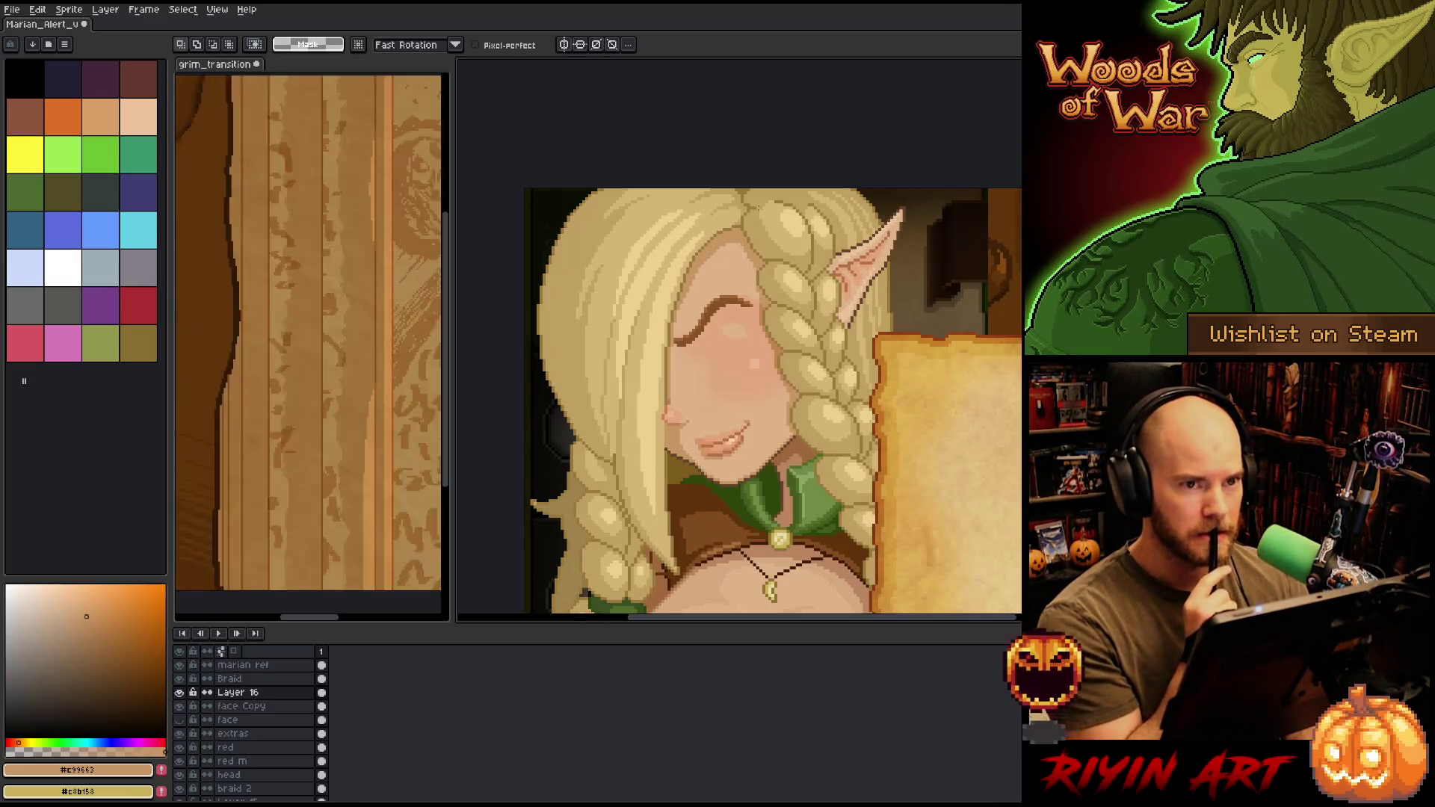
pyautogui.hotkey('shift', 'n')
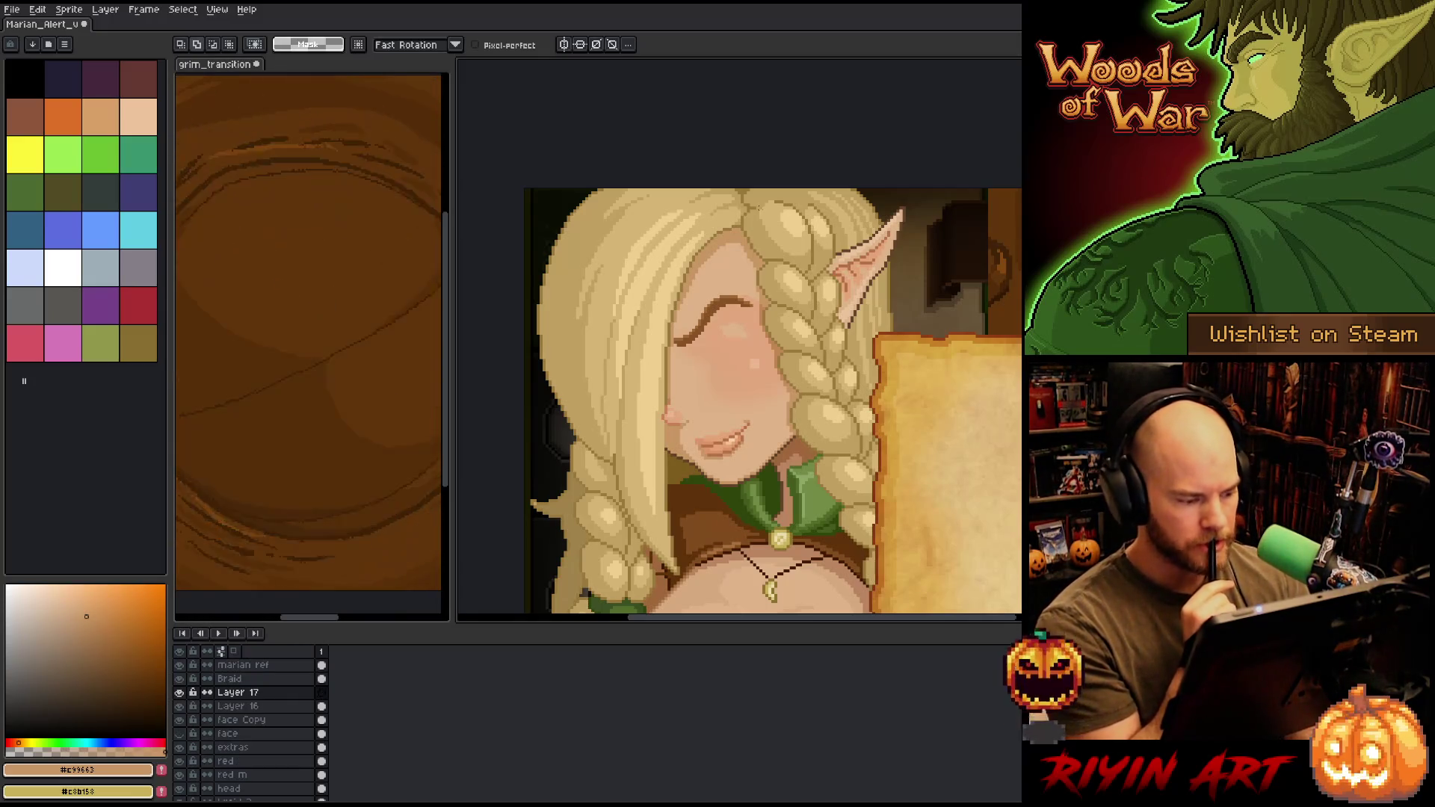
pyautogui.hotkey('ctrl', 'v')
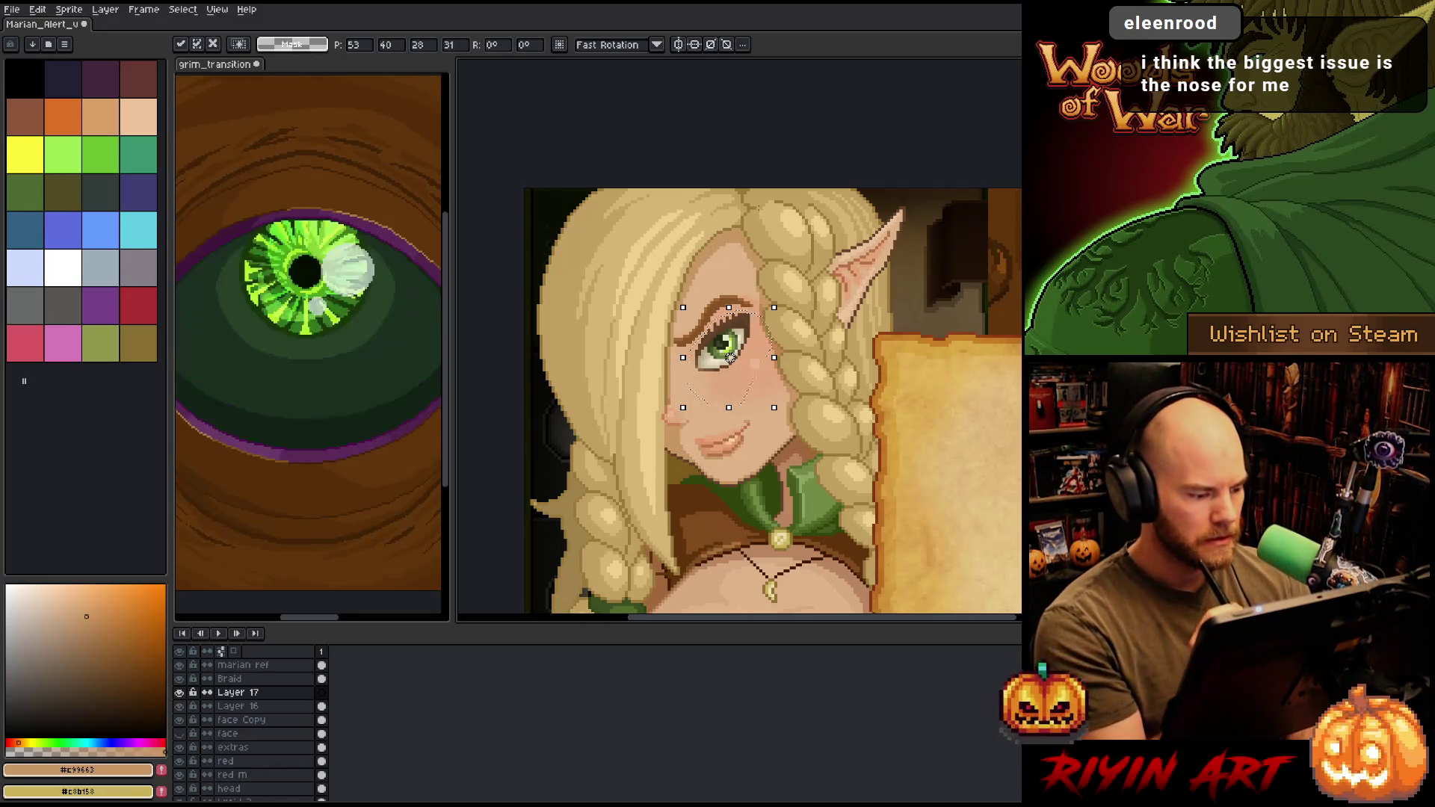
pyautogui.press('Return')
# - Hide Layer 17 so the closed, blushing eye on Layer 16 shows, then select the extras layer
pyautogui.click(238, 706)
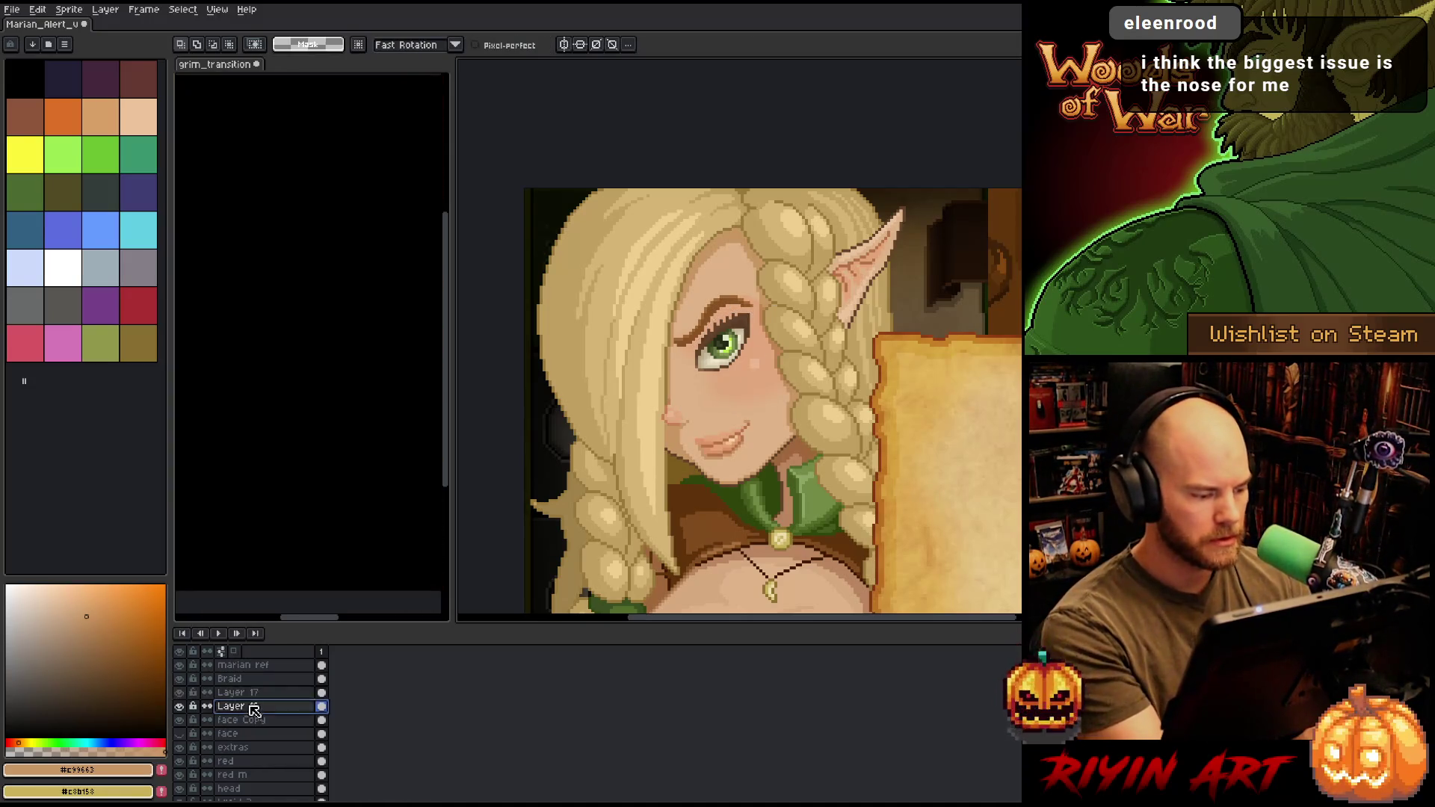
pyautogui.click(180, 706)
pyautogui.click(180, 706)
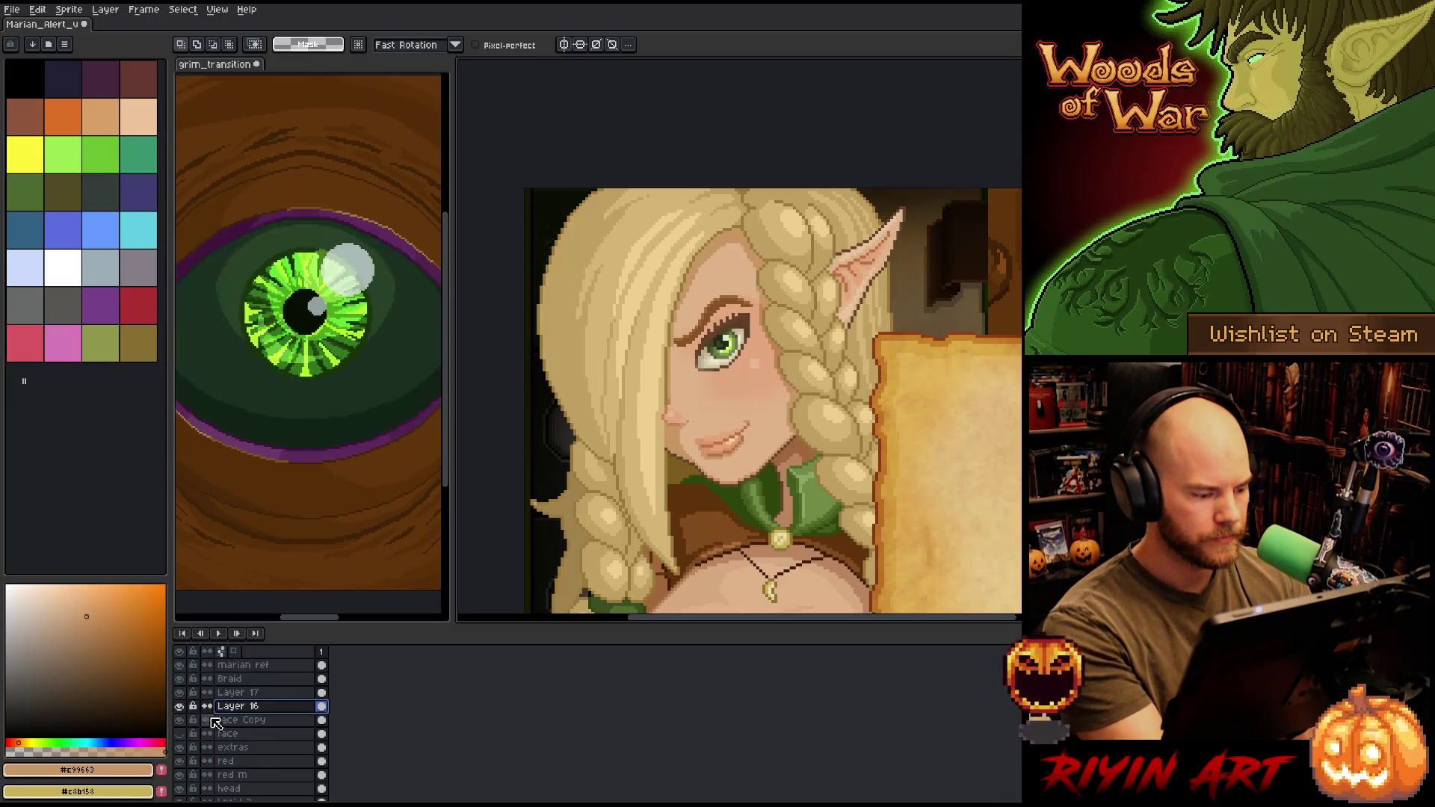
pyautogui.click(179, 692)
pyautogui.press('space')
pyautogui.moveTo(809, 436)
pyautogui.mouseDown()
pyautogui.moveTo(753, 441)
pyautogui.moveTo(775, 481)
pyautogui.moveTo(786, 469)
pyautogui.mouseUp()
pyautogui.press('space')
pyautogui.press('space')
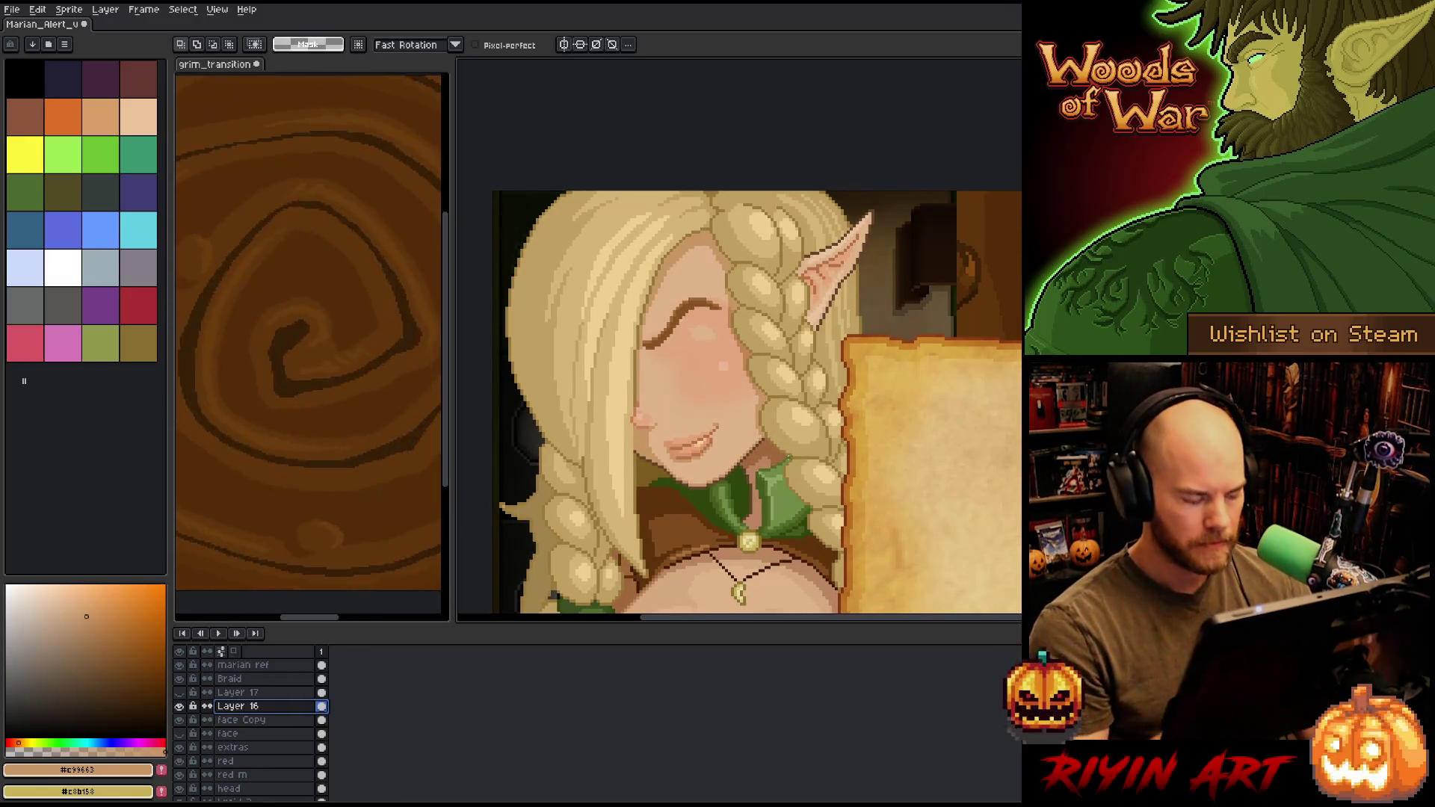
pyautogui.scroll(-1, 252, 736)
pyautogui.click(253, 734)
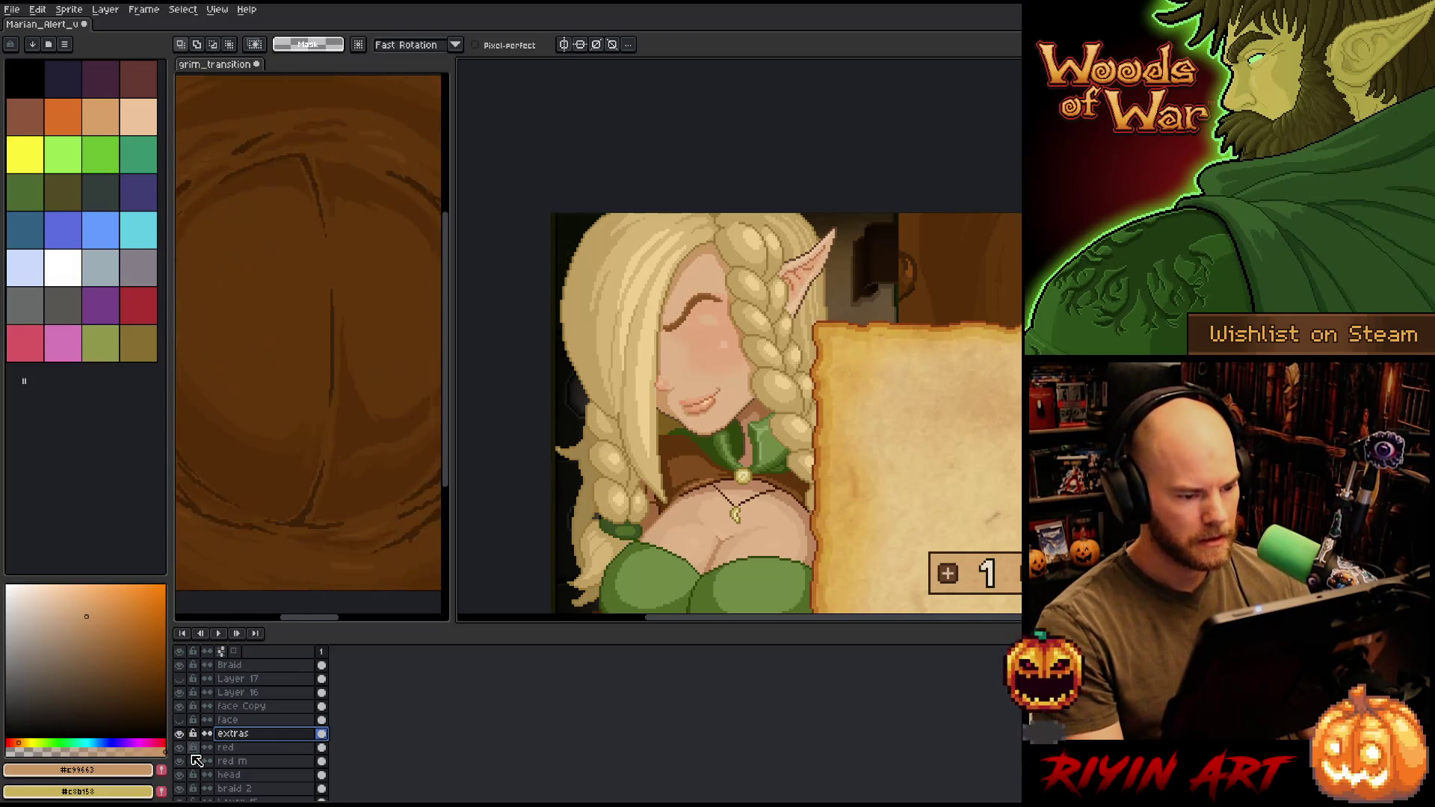
# - Hide Layers 1, 4, 5 and 11, toggling Layer 11 to check its pixels
pyautogui.scroll(-2, 197, 760)
pyautogui.scroll(-2, 197, 760)
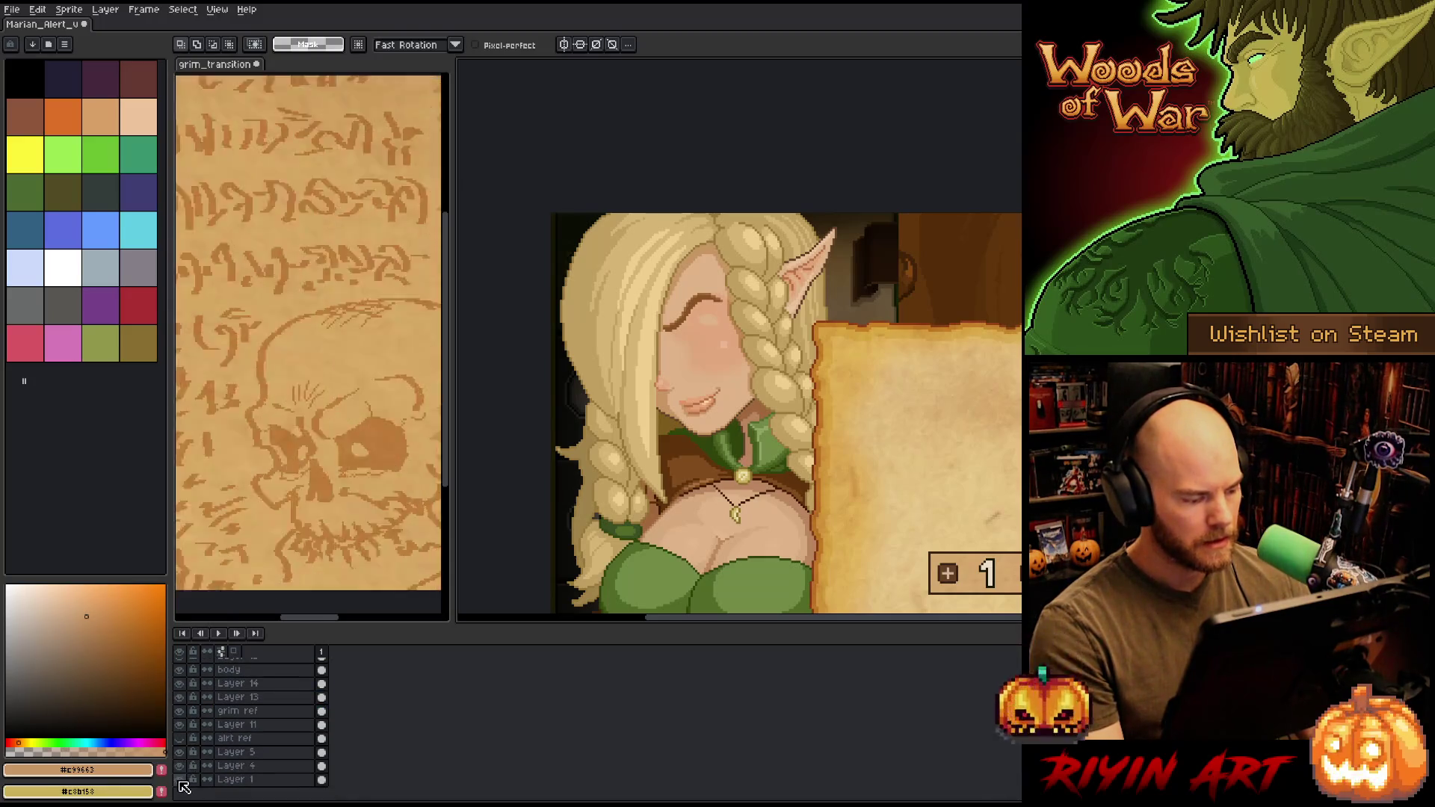
pyautogui.moveTo(180, 780); pyautogui.dragTo(180, 751)
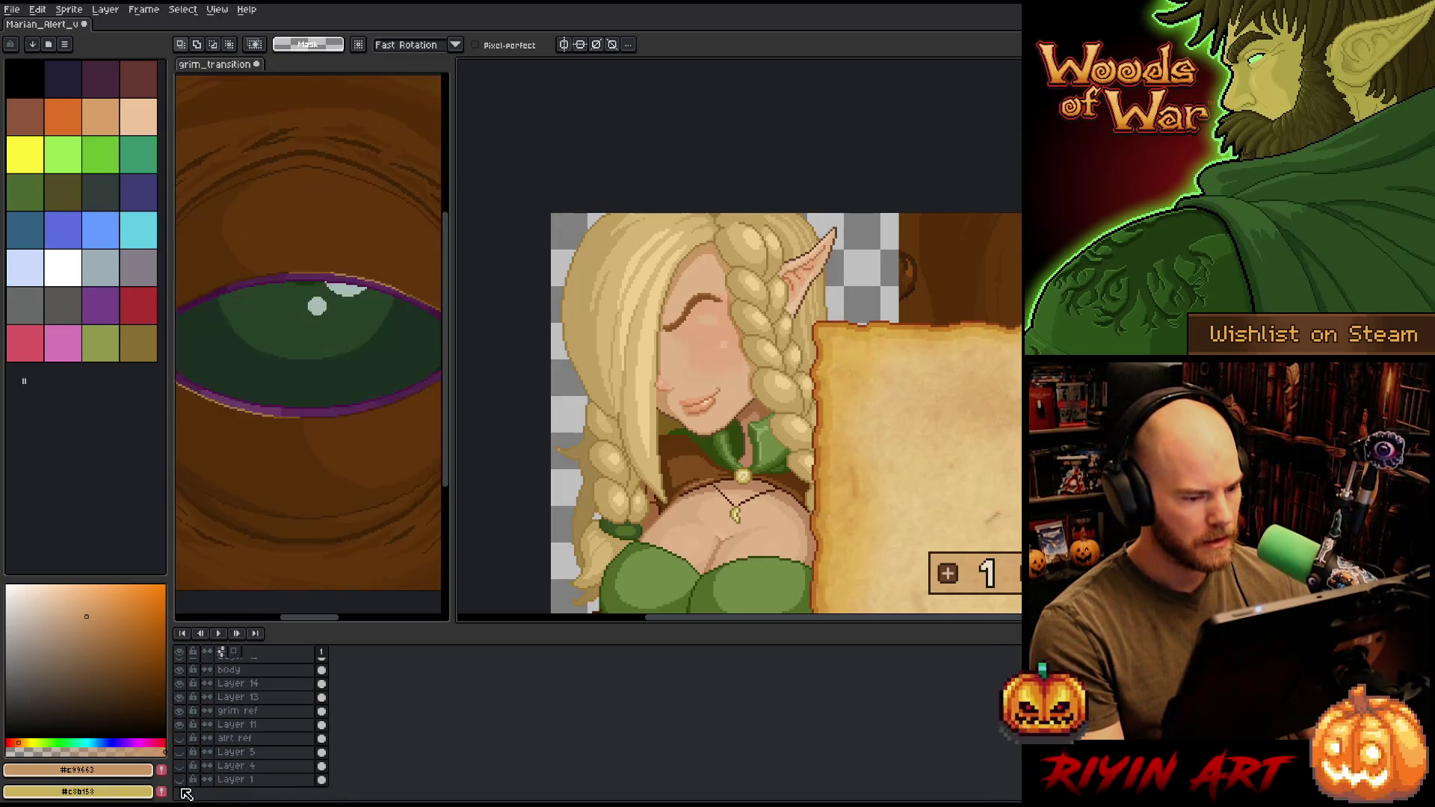
pyautogui.click(181, 724)
pyautogui.click(186, 727)
pyautogui.click(186, 727)
pyautogui.click(187, 727)
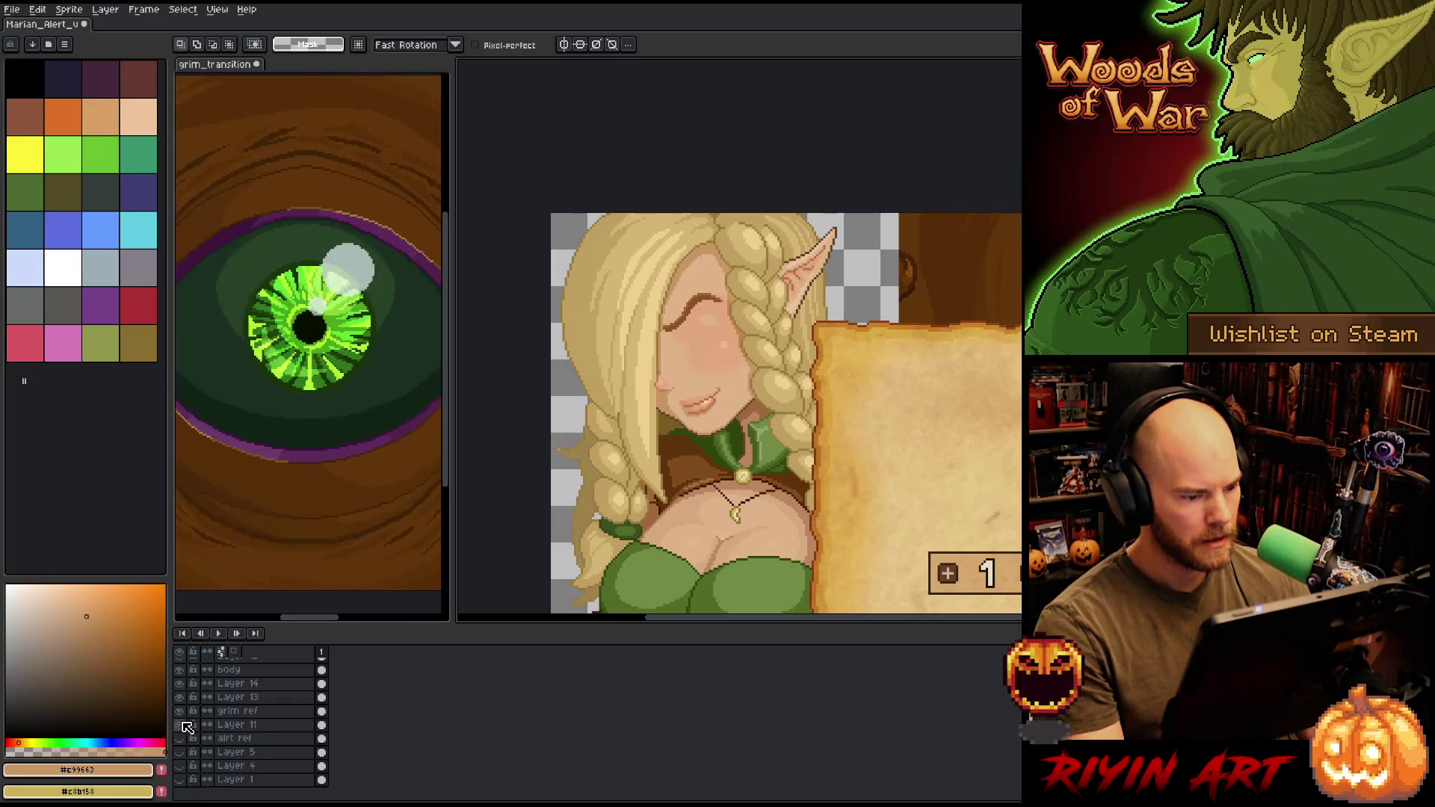
# - Inspect the grim ref layer alone, delete it, and zoom back in on the girl's face
pyautogui.rightClick(277, 714)
pyautogui.press('Escape')
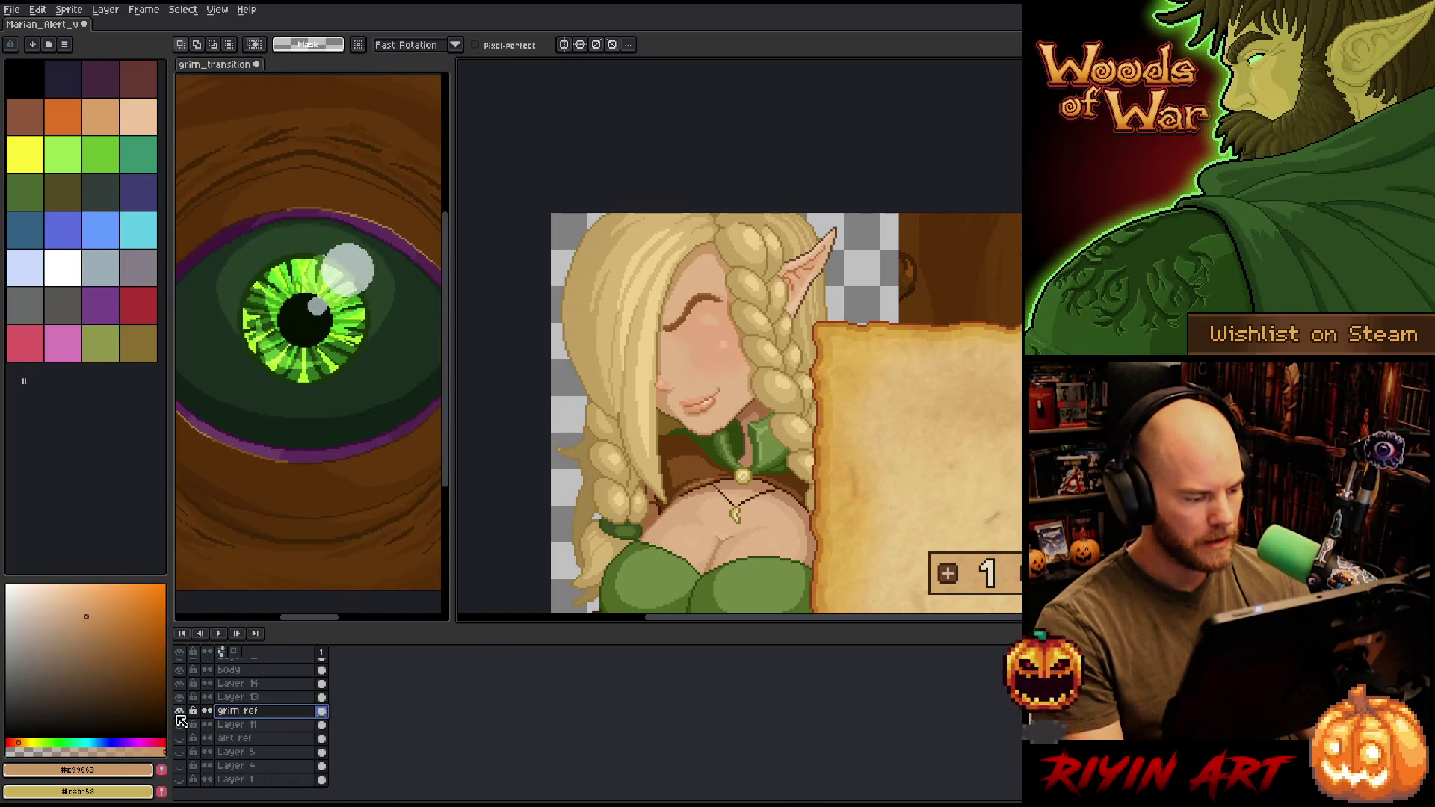
pyautogui.keyDown('alt'); pyautogui.click(181, 712); pyautogui.keyUp('alt')
pyautogui.press('-')
pyautogui.press('-')
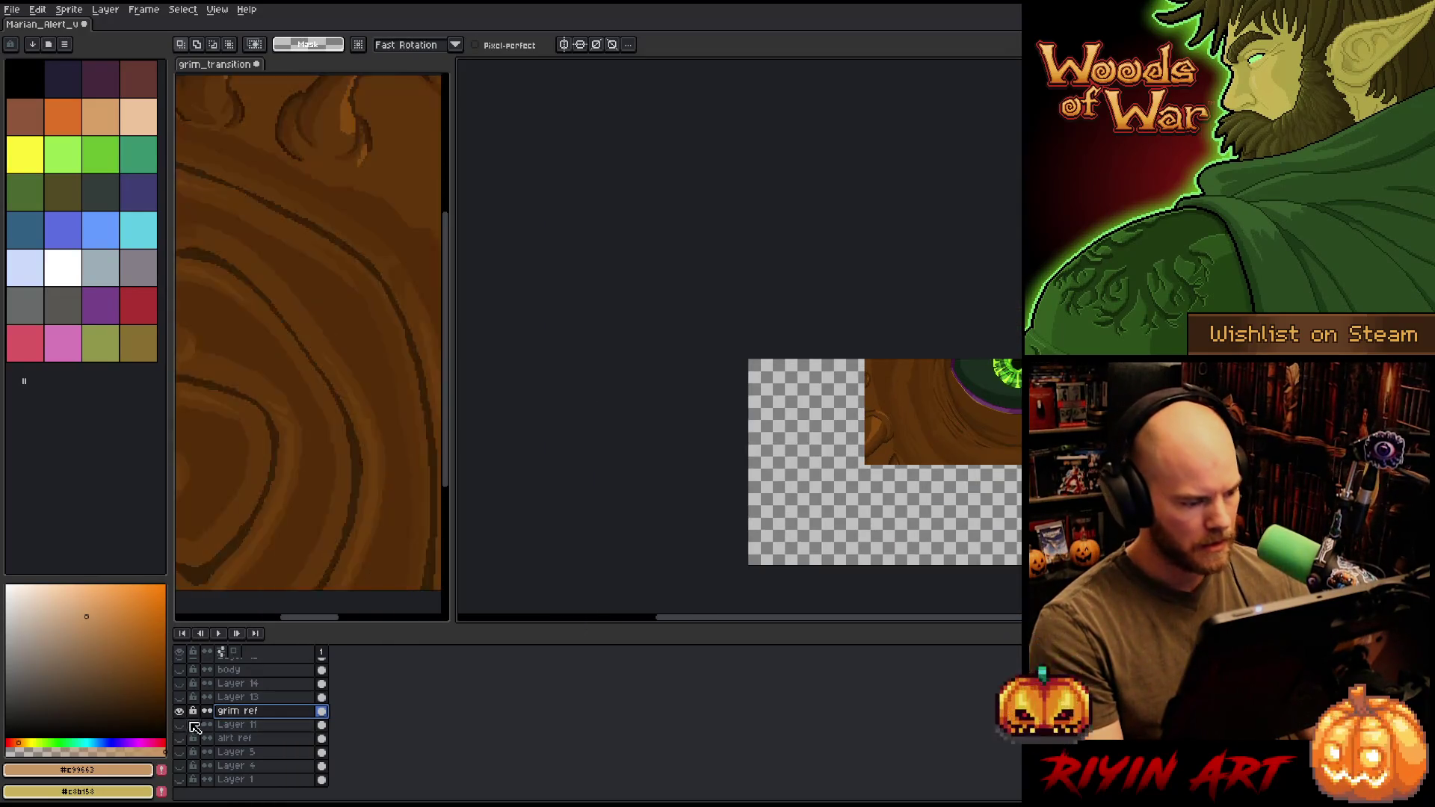
pyautogui.keyDown('alt'); pyautogui.click(181, 712); pyautogui.keyUp('alt')
pyautogui.rightClick(228, 707)
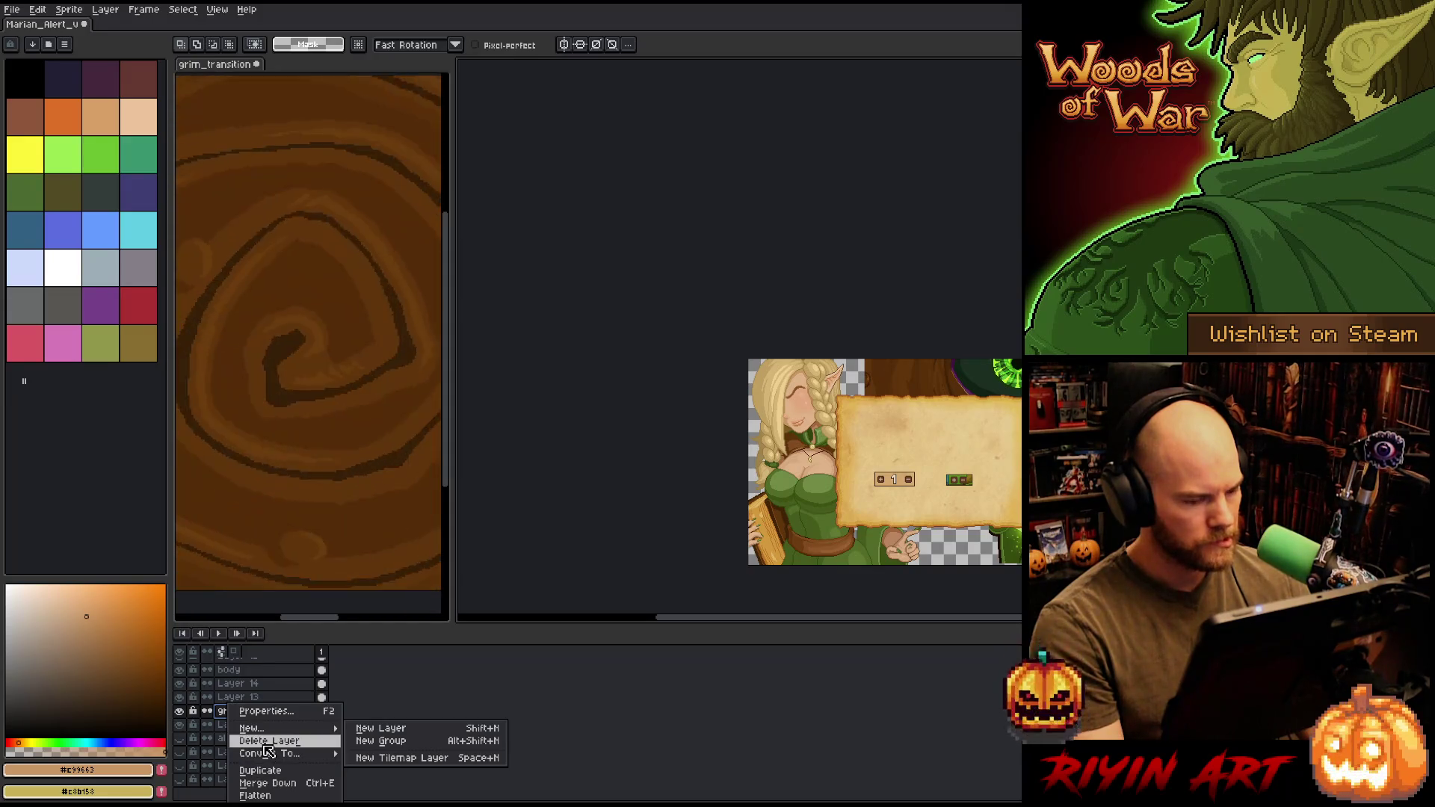
pyautogui.click(264, 742)
pyautogui.press('+')
pyautogui.press('+')
pyautogui.scroll(2, 691, 362)
pyautogui.scroll(-3, 732, 341)
pyautogui.scroll(2, 732, 341)
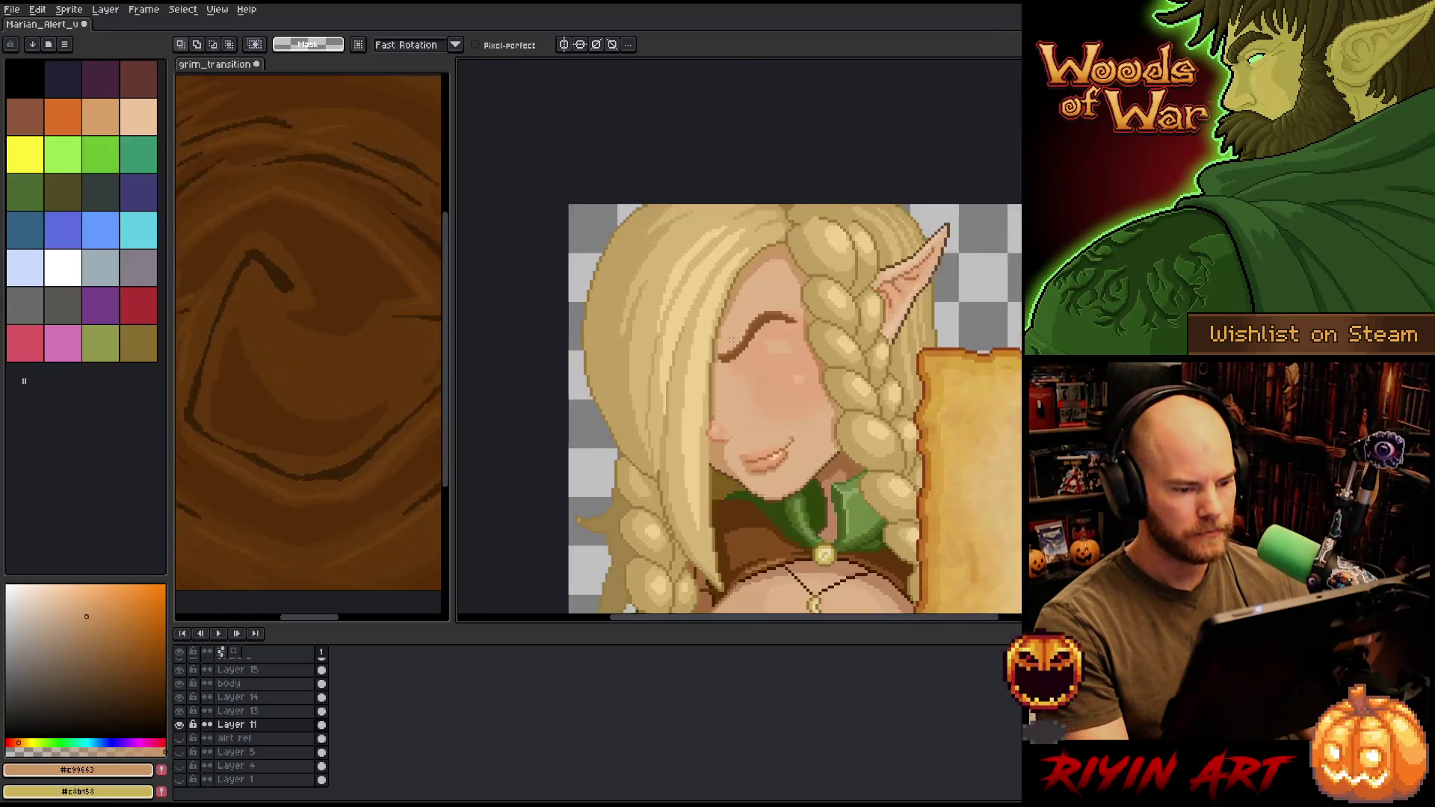
# - Move Layer 16's closed-eye line down-right, then nudge it one pixel left and up
pyautogui.scroll(1, 732, 339)
pyautogui.scroll(-1, 732, 344)
pyautogui.scroll(1, 740, 388)
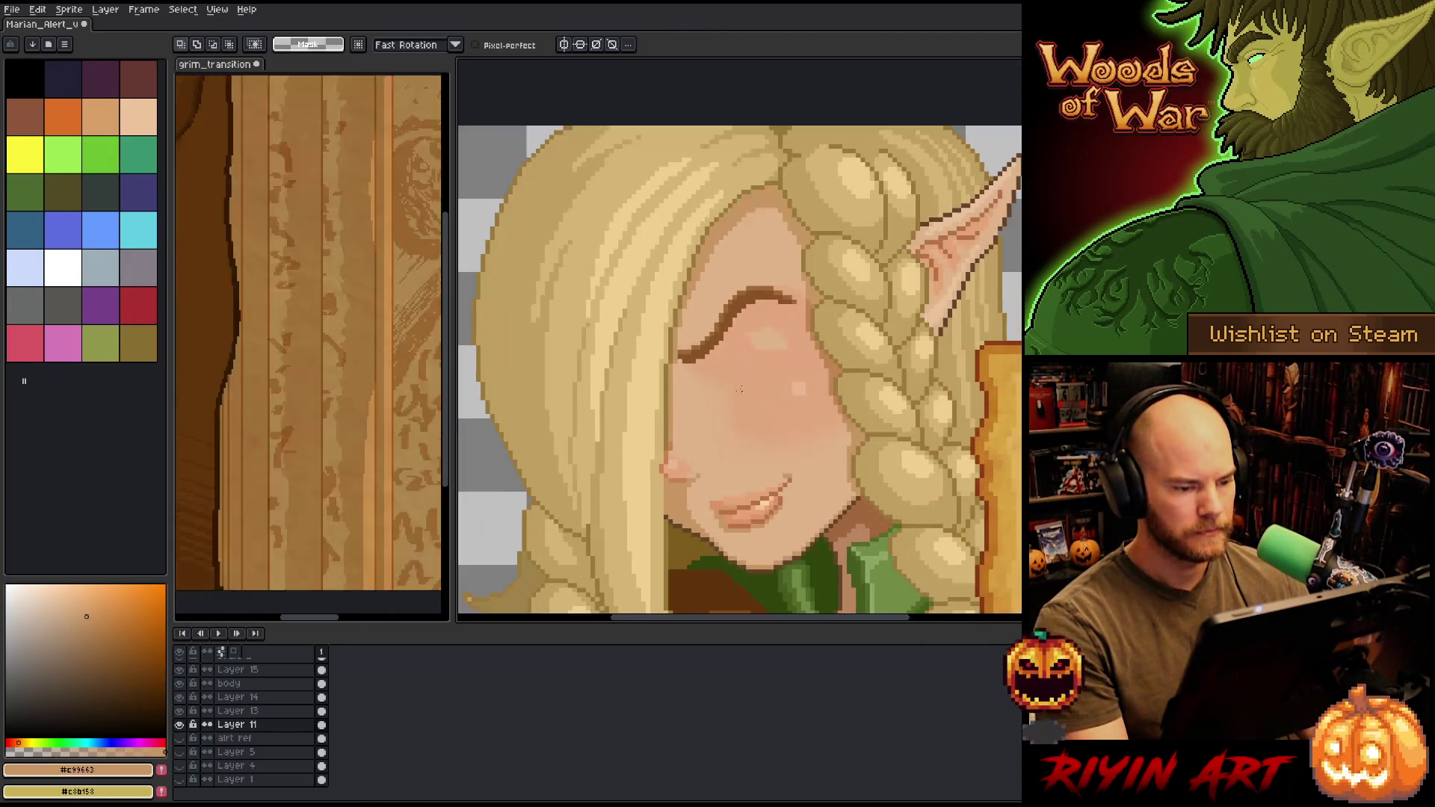
pyautogui.press('v')
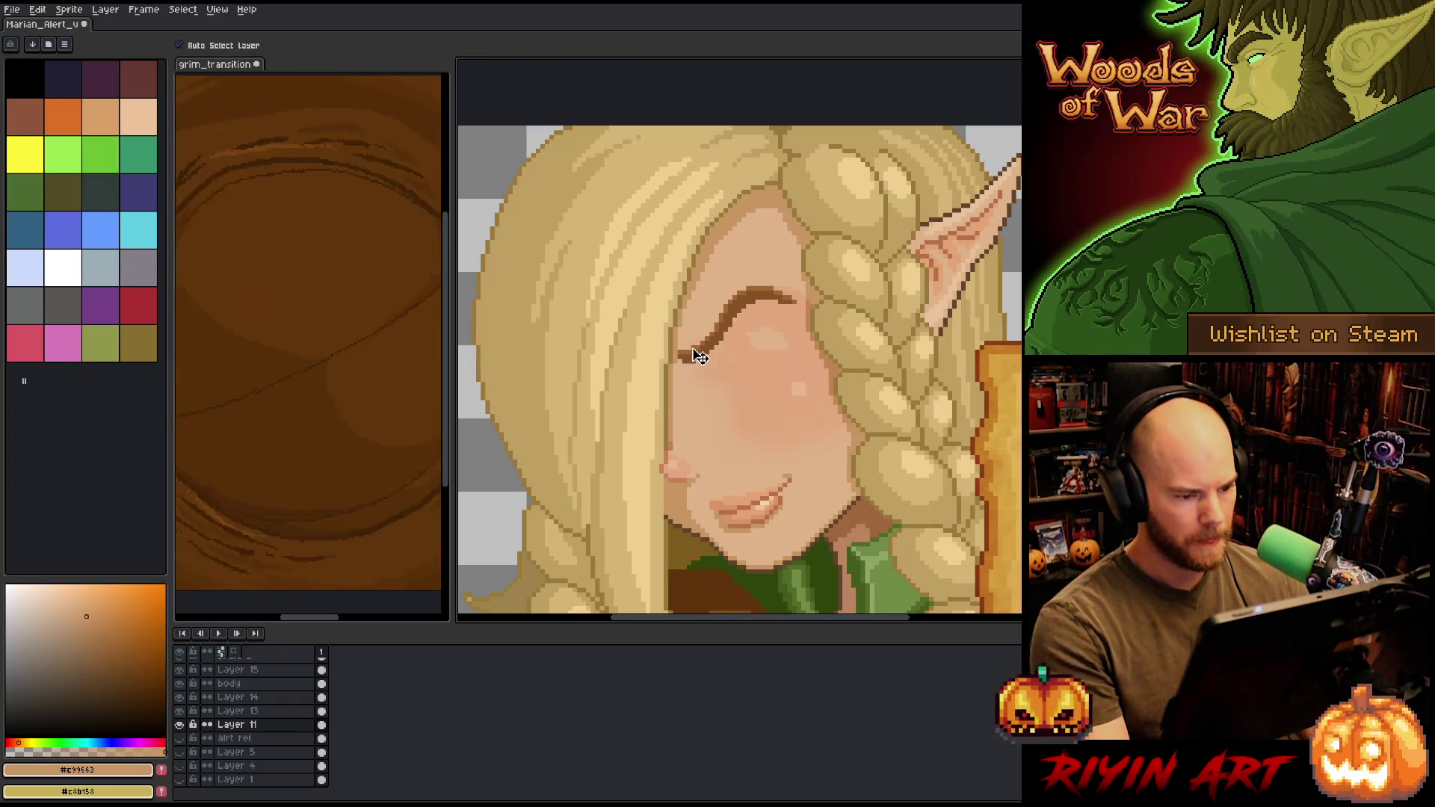
pyautogui.click(710, 360)
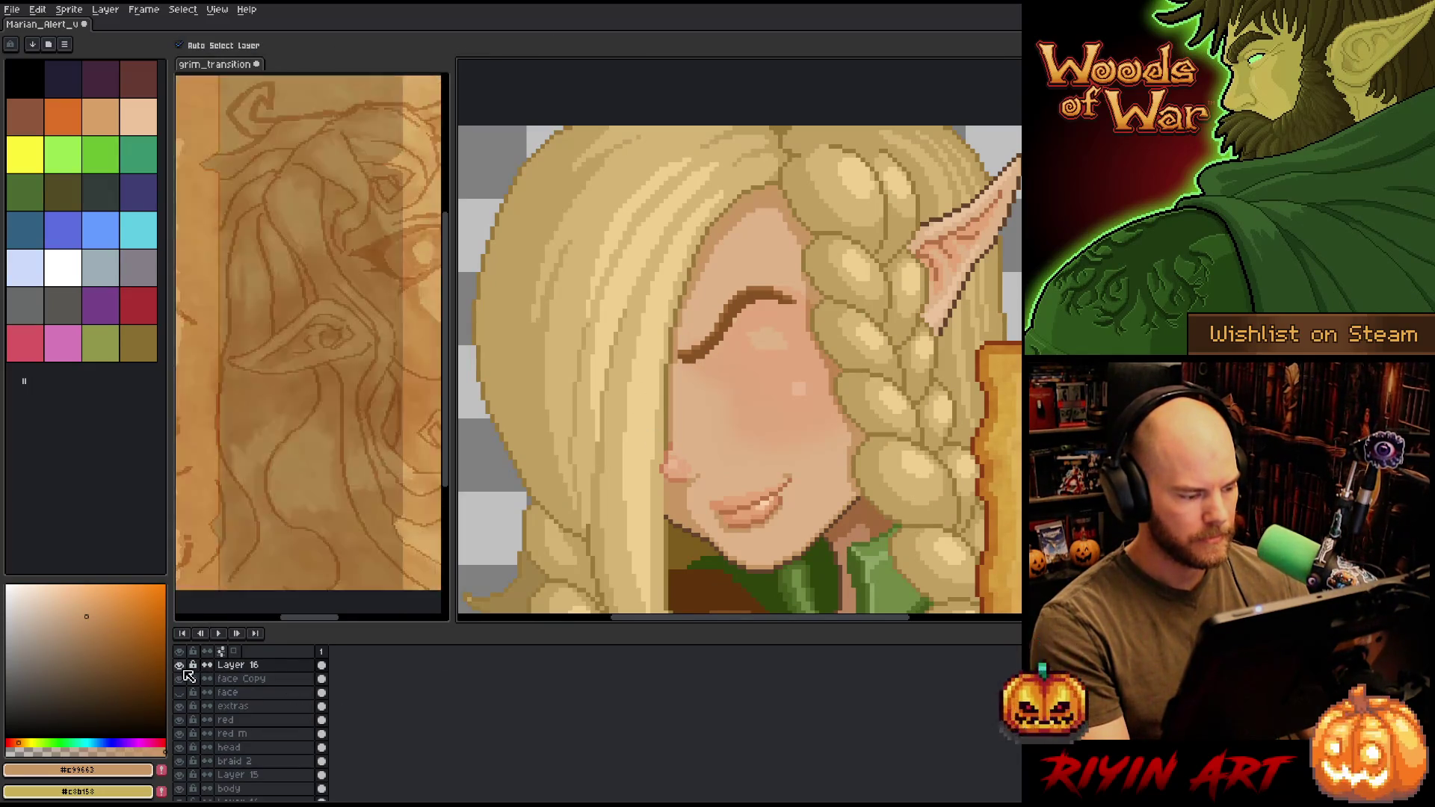
pyautogui.click(181, 666)
pyautogui.click(181, 666)
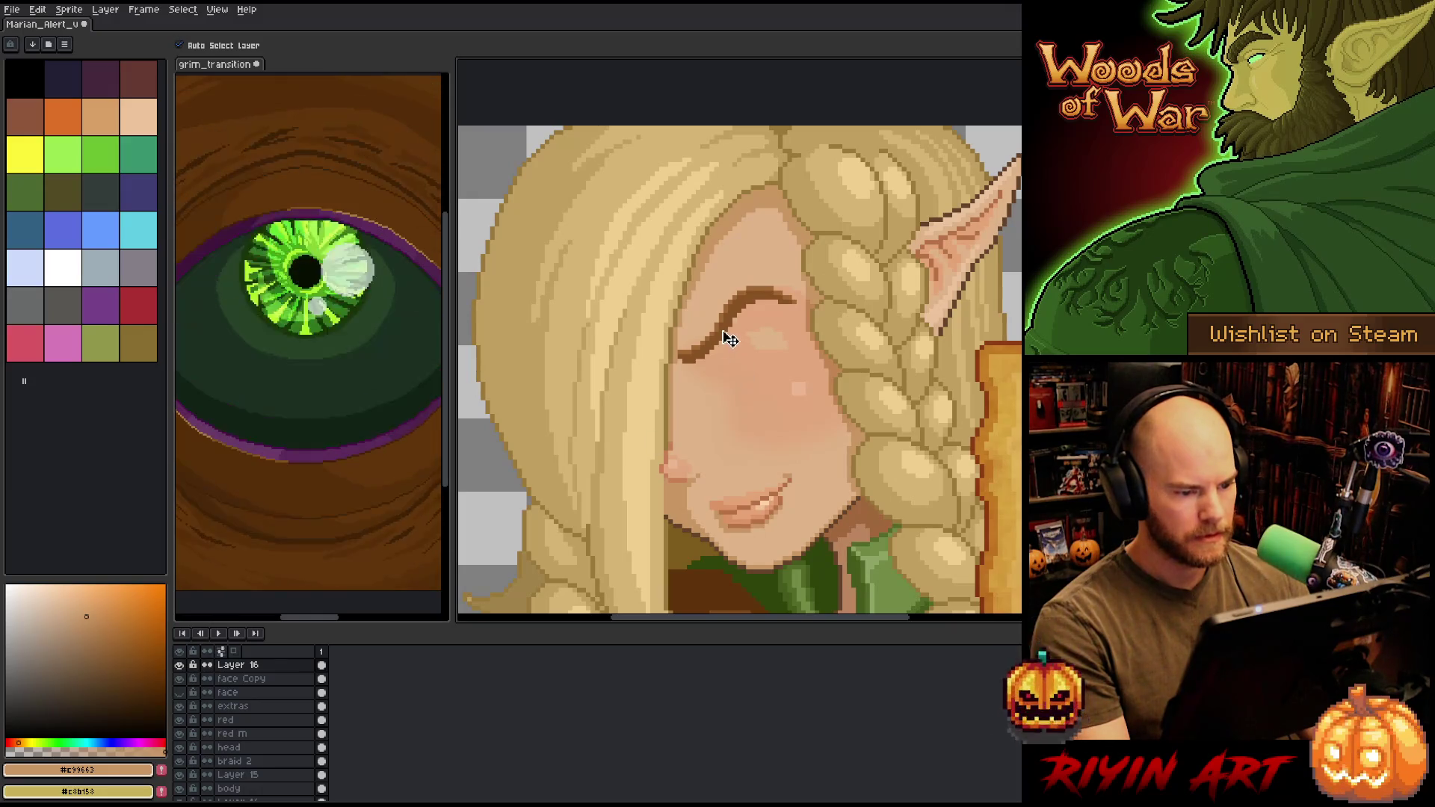
pyautogui.moveTo(729, 339); pyautogui.dragTo(739, 351)
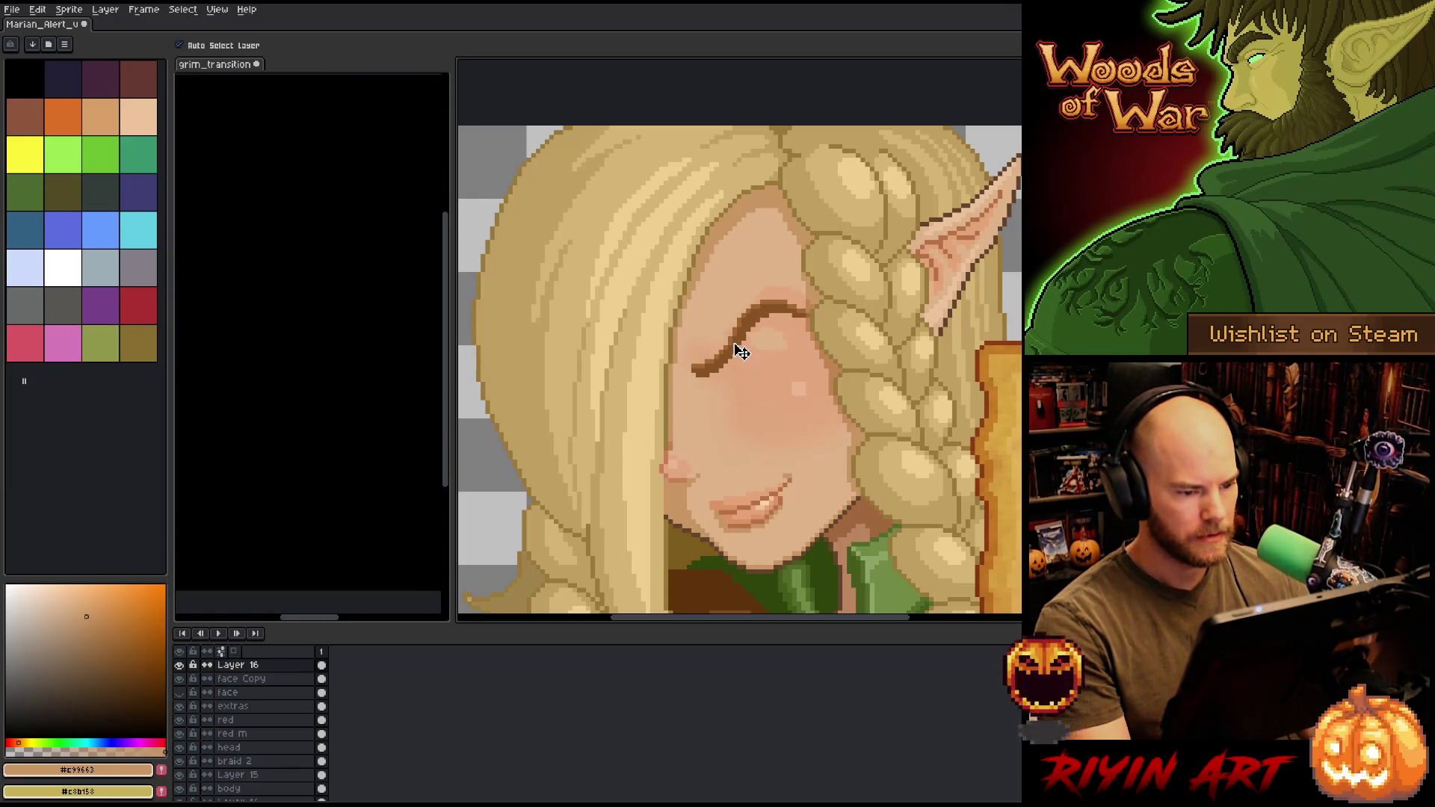
pyautogui.press('Left')
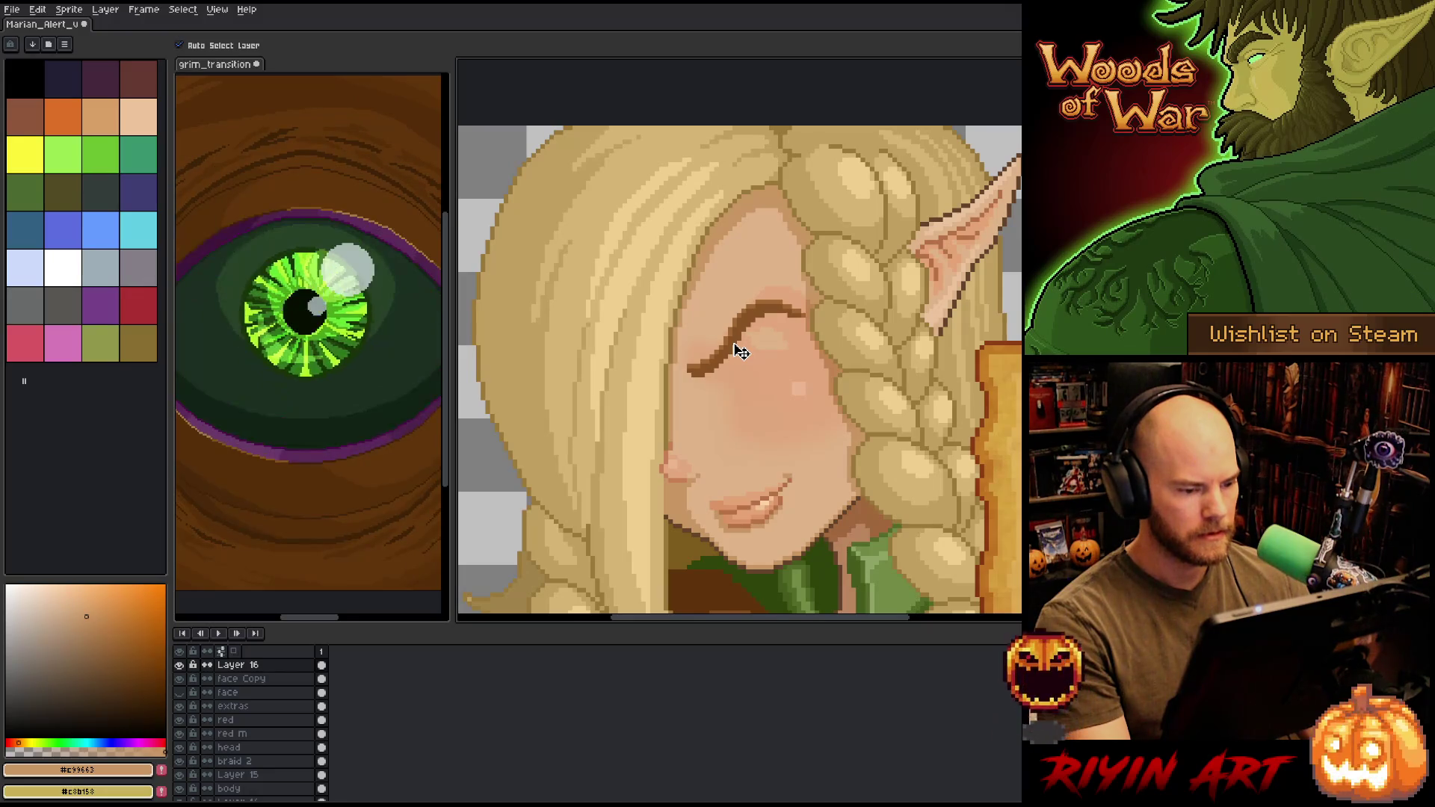
pyautogui.press('Up')
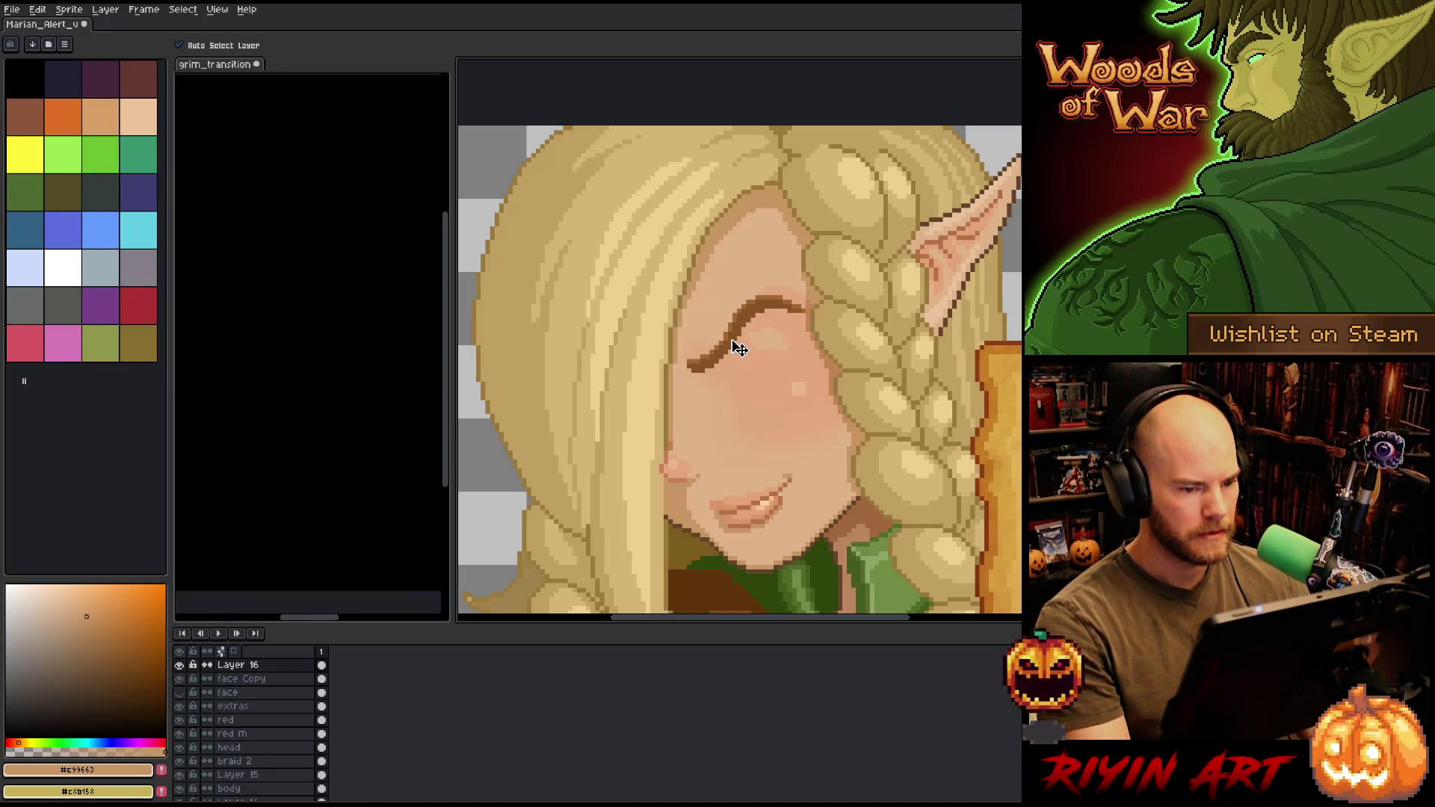
pyautogui.scroll(-2, 695, 400)
pyautogui.scroll(1, 684, 365)
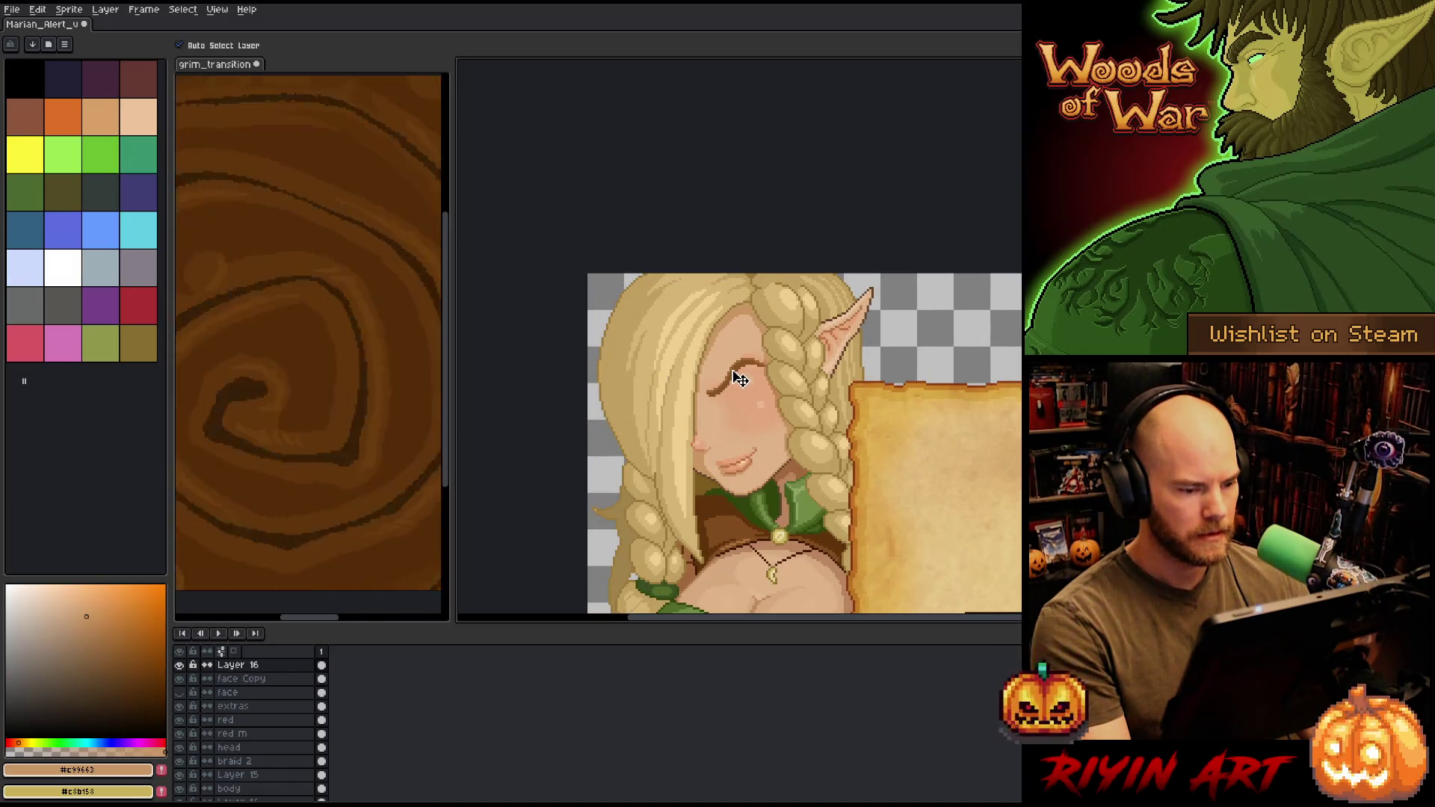
pyautogui.scroll(-2, 736, 382)
pyautogui.scroll(1, 738, 407)
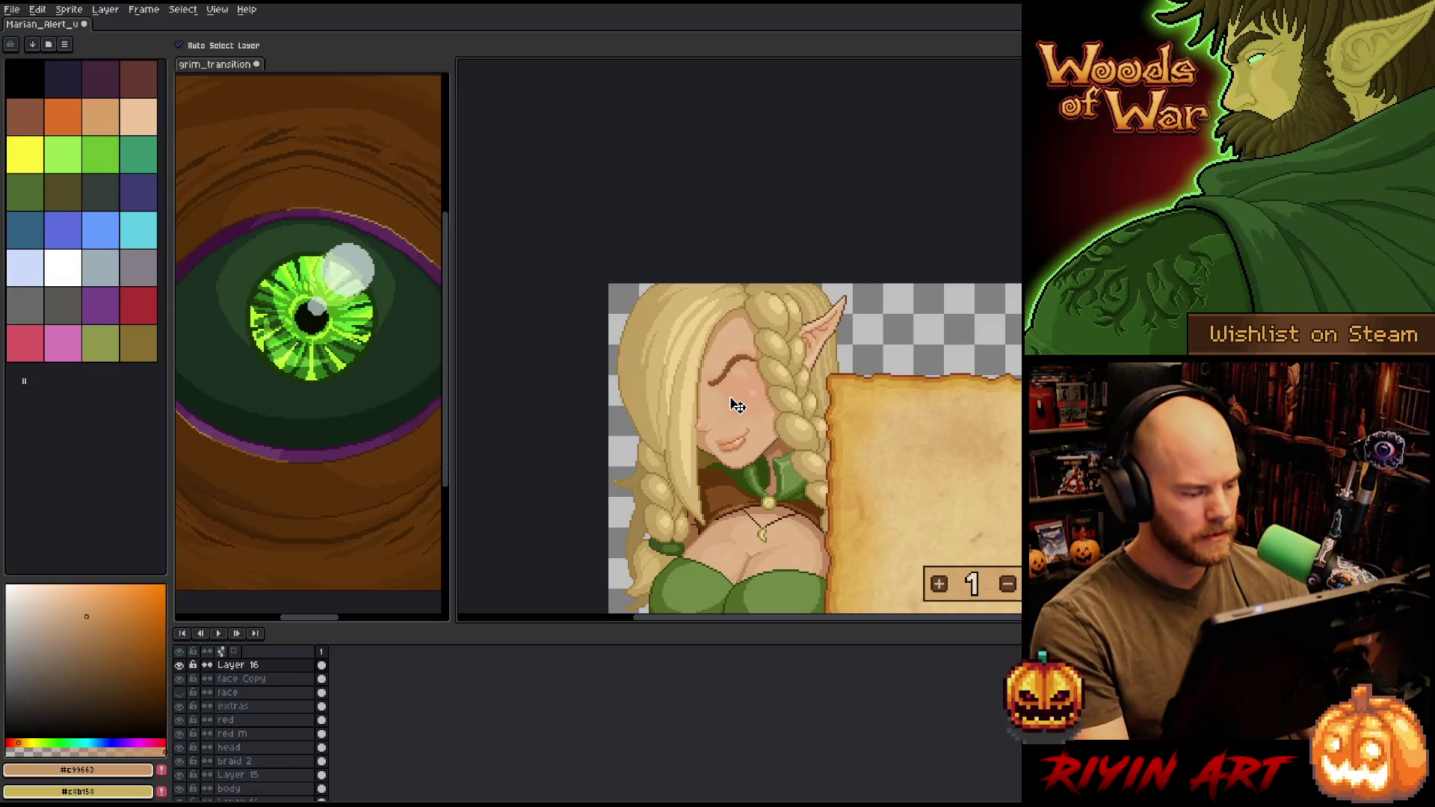
# - Lasso along the face from the top of the hair down toward the mouth
pyautogui.press('q')
pyautogui.moveTo(770, 285)
pyautogui.mouseDown()
pyautogui.moveTo(740, 346)
pyautogui.moveTo(697, 250)
pyautogui.mouseUp()
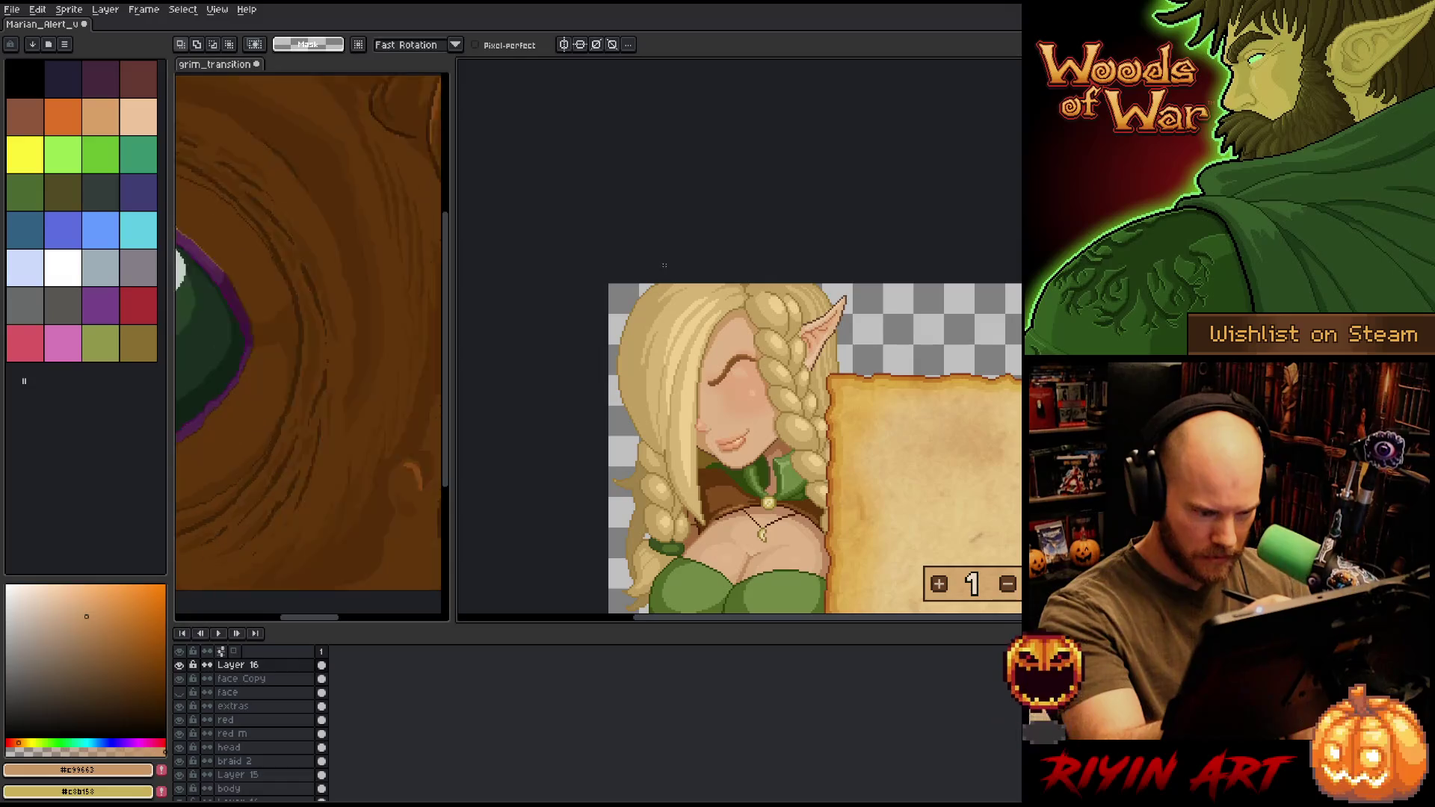
pyautogui.moveTo(724, 316); pyautogui.dragTo(742, 278)
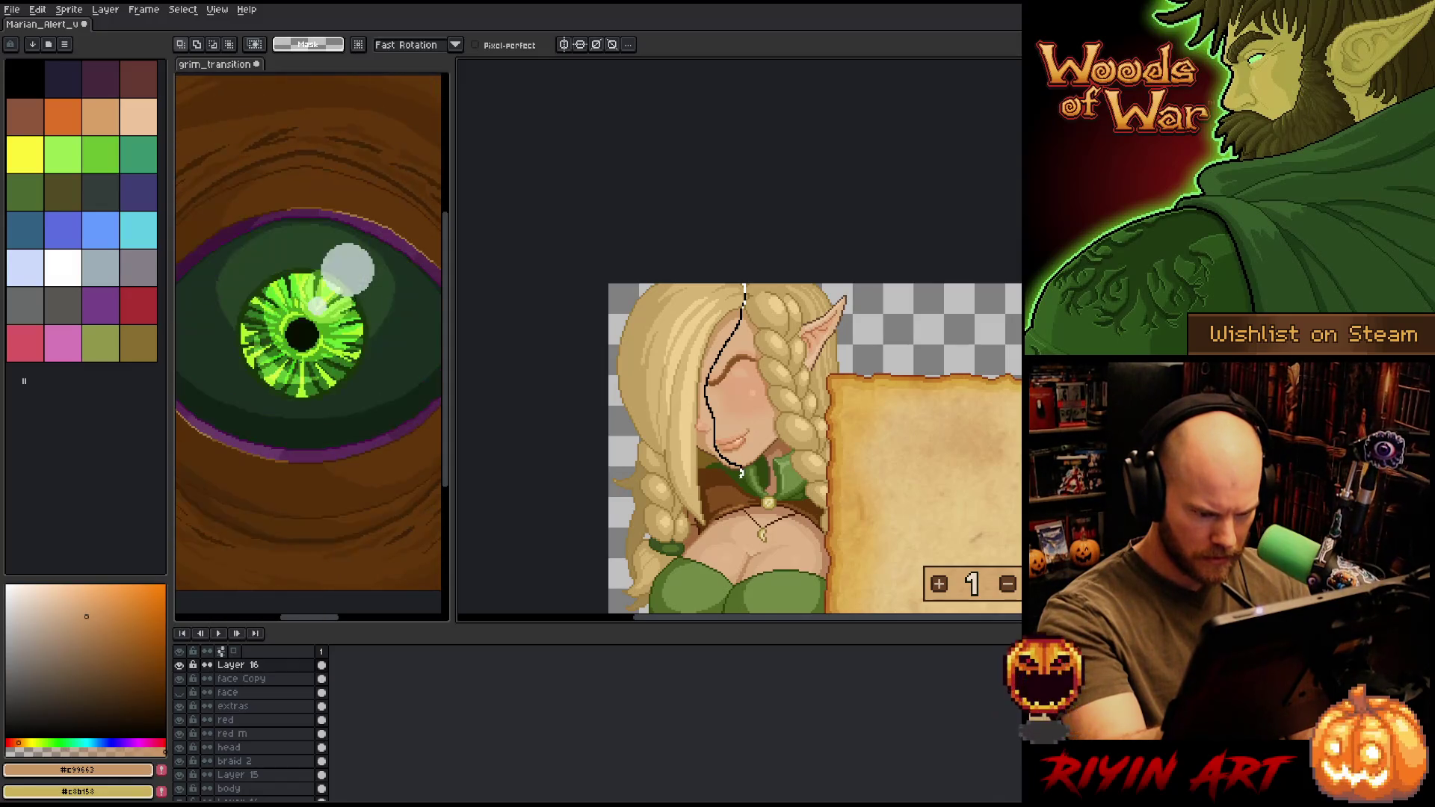
# - Lift the lassoed face and hair onto new Layer 18 and hide Layer 16's closed-eye line
pyautogui.moveTo(742, 474); pyautogui.dragTo(712, 532)
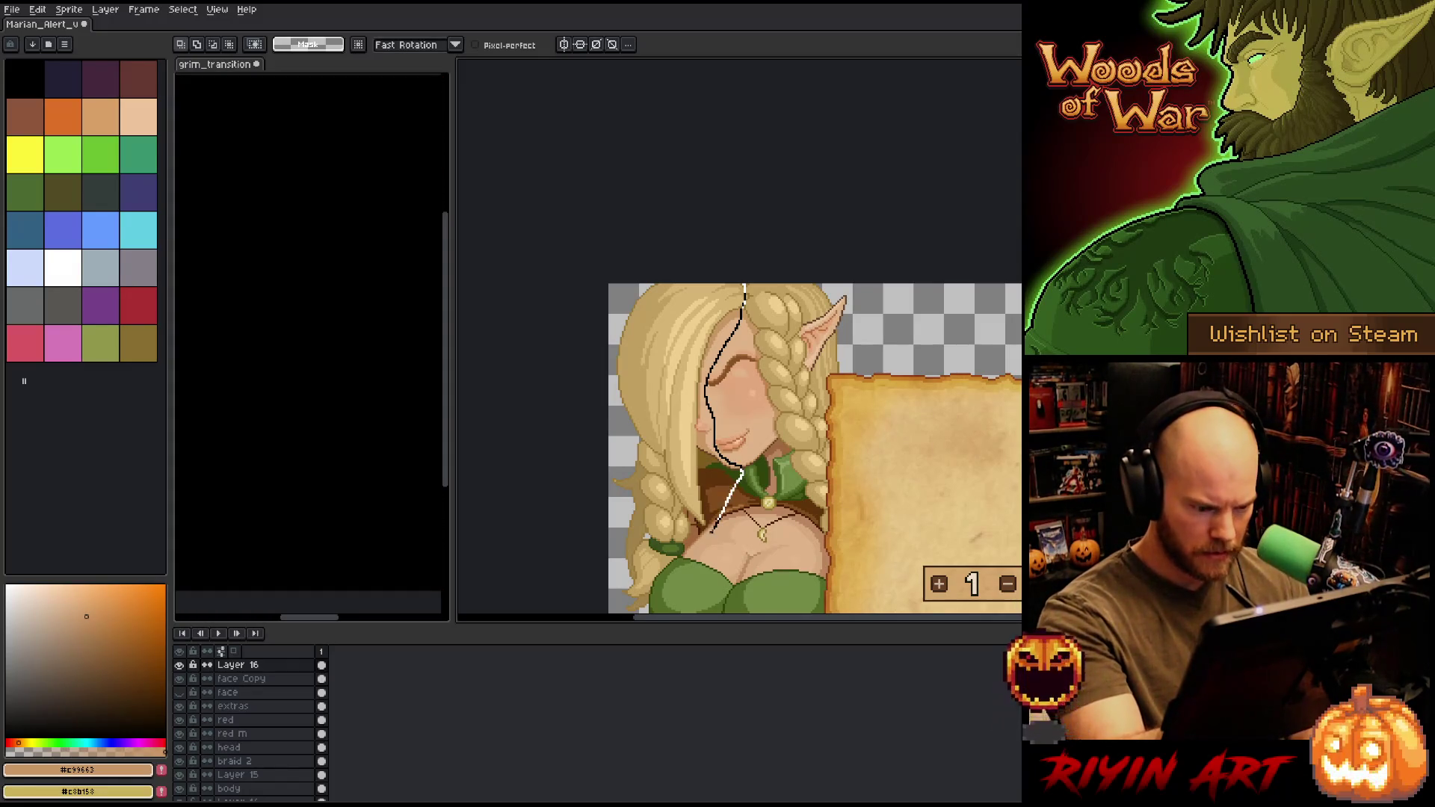
pyautogui.moveTo(655, 454); pyautogui.dragTo(611, 407)
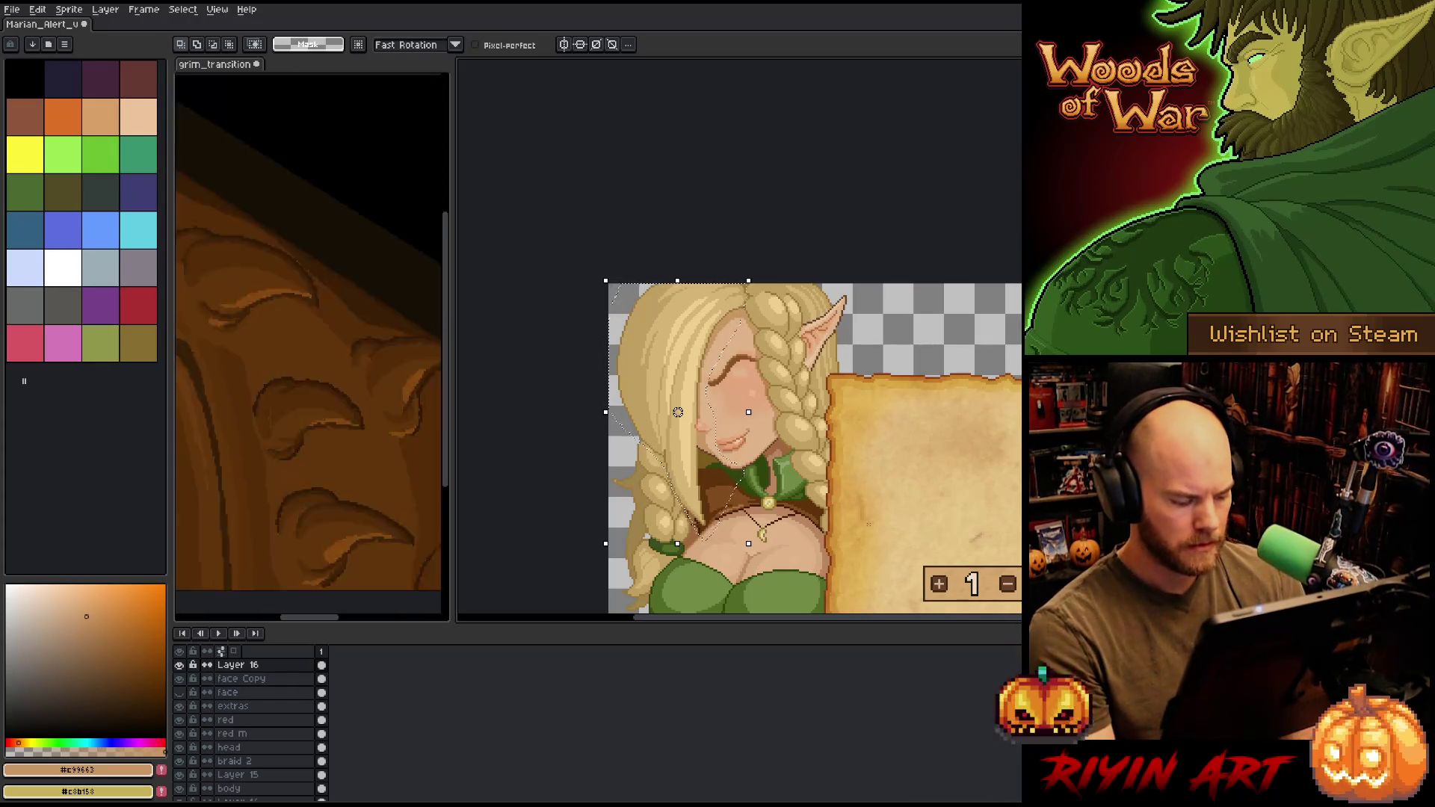
pyautogui.hotkey('shift', 'n')
pyautogui.click(186, 681)
pyautogui.click(239, 665)
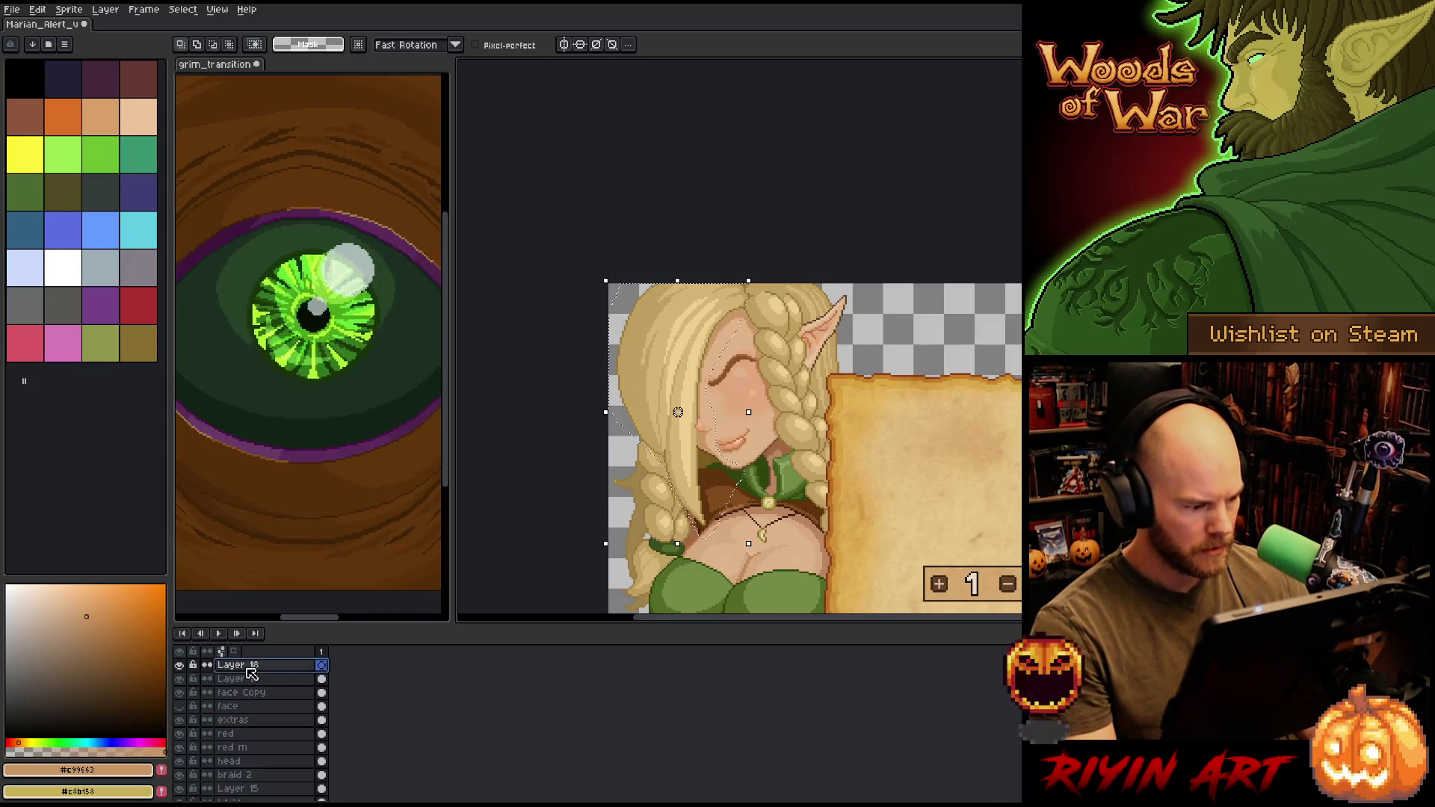
pyautogui.moveTo(256, 697); pyautogui.dragTo(251, 694)
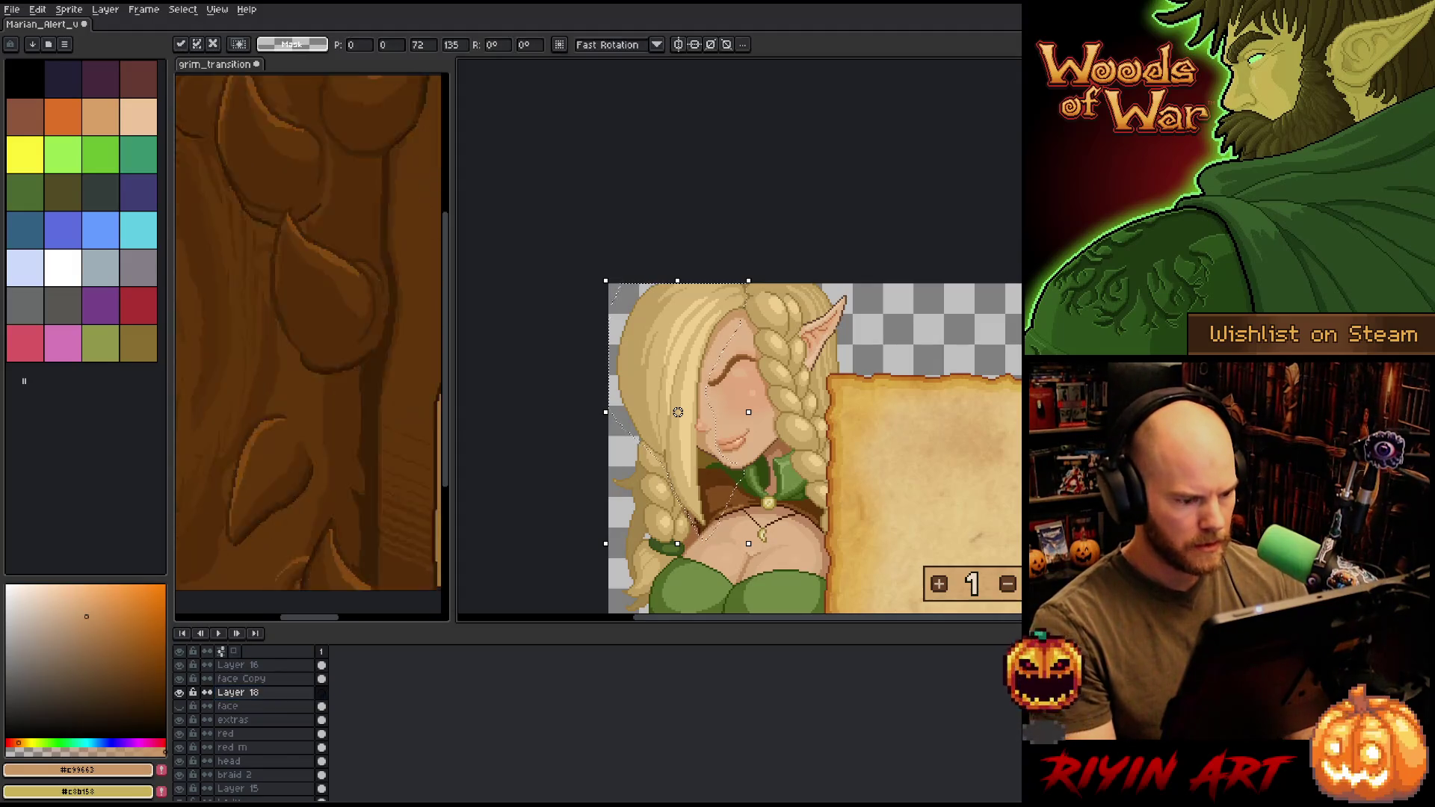
pyautogui.click(284, 694)
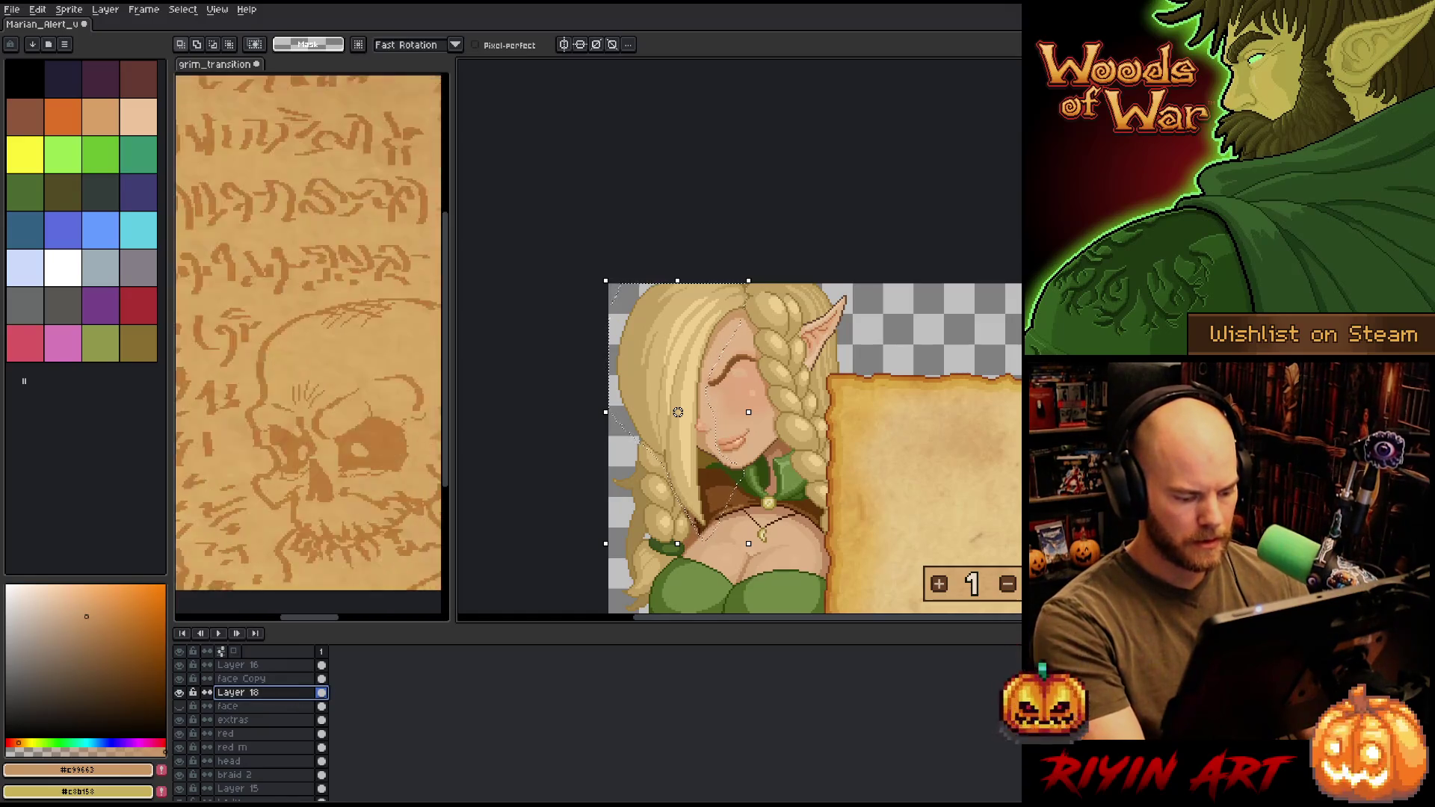
pyautogui.hotkey('ctrl', 'd')
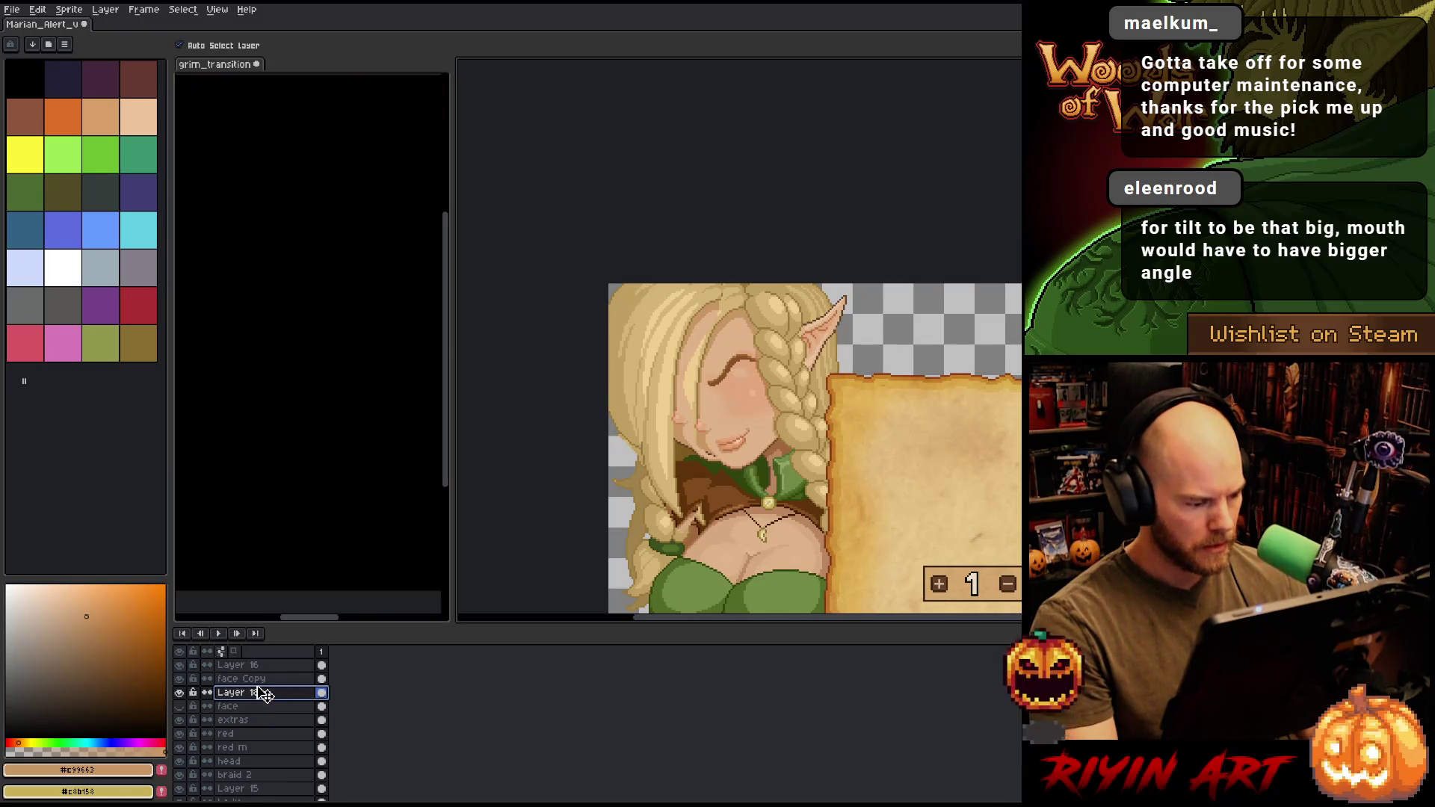
# - Shift Layer 18's hair piece right and down, comparing it with Layer 18 hidden and shown
pyautogui.moveTo(666, 384); pyautogui.dragTo(690, 393)
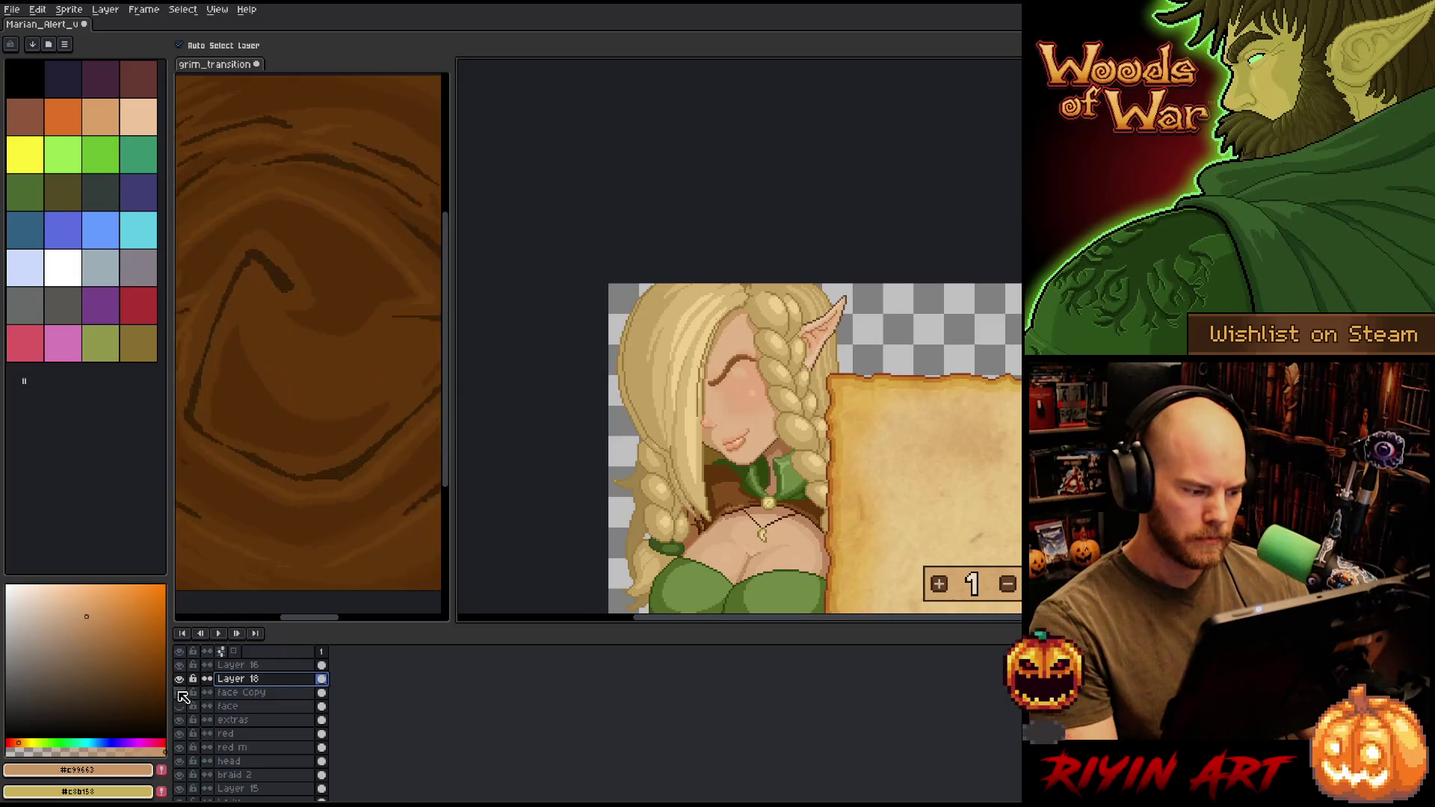
pyautogui.click(179, 678)
pyautogui.click(179, 679)
pyautogui.click(179, 679)
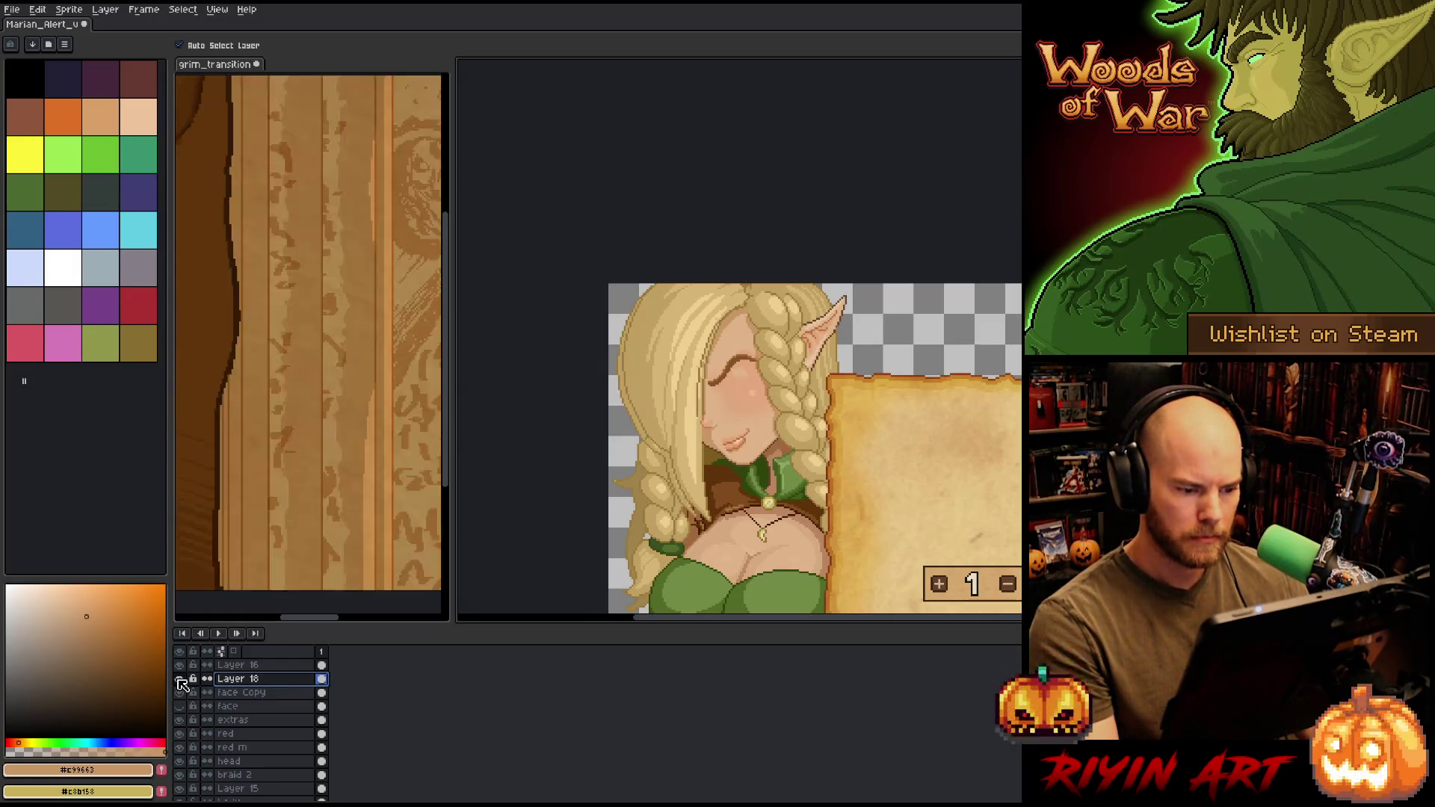
pyautogui.click(180, 679)
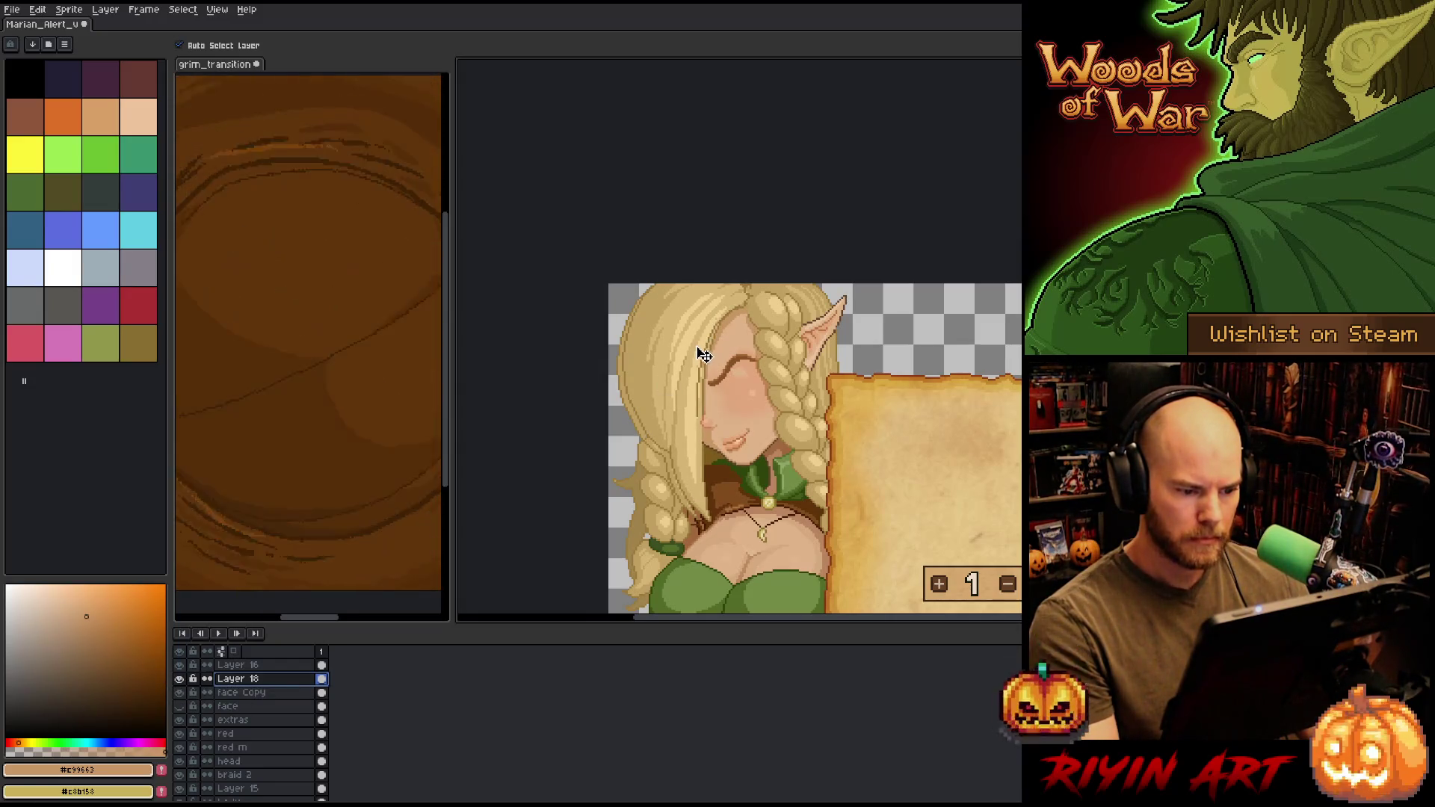
pyautogui.moveTo(703, 356); pyautogui.dragTo(698, 356)
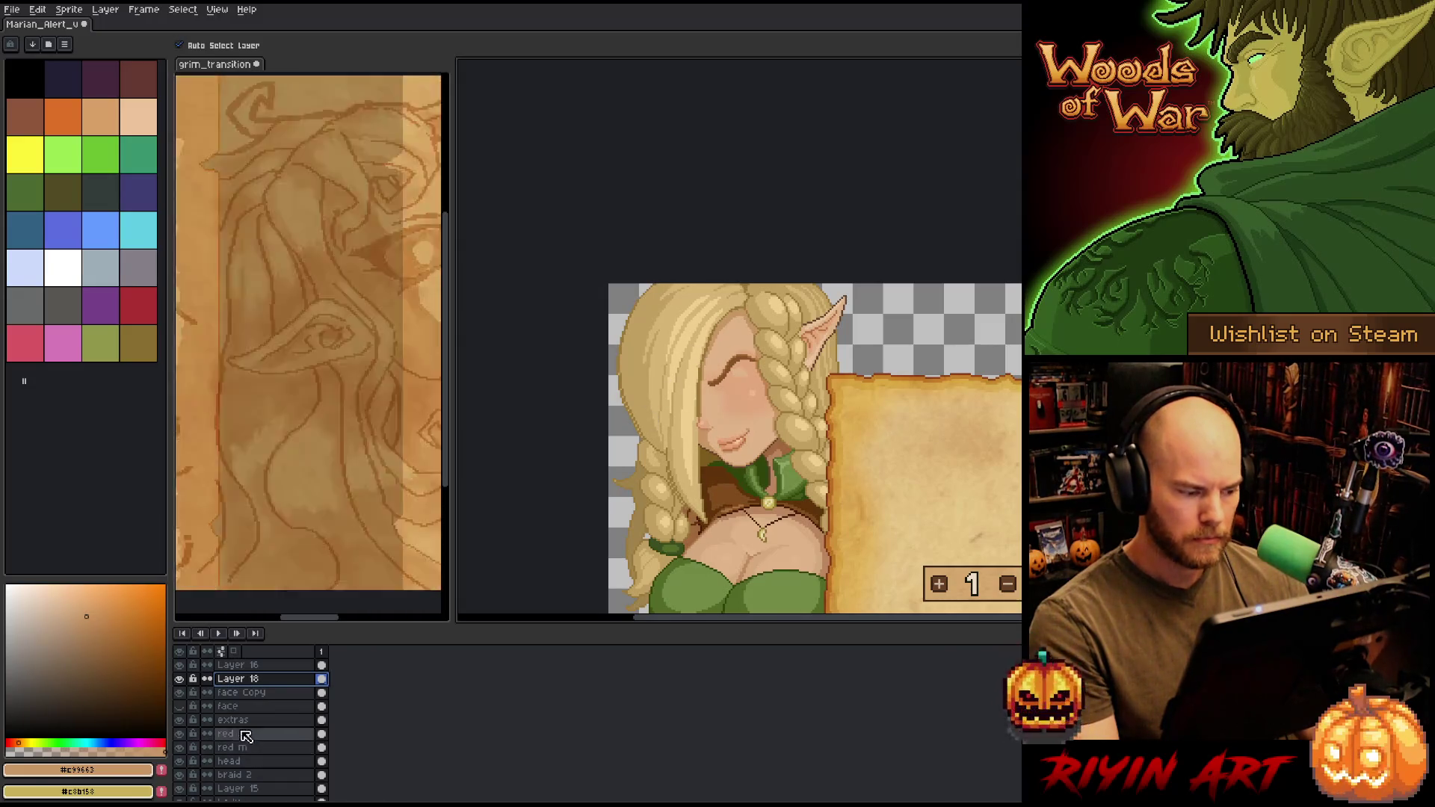
pyautogui.click(180, 679)
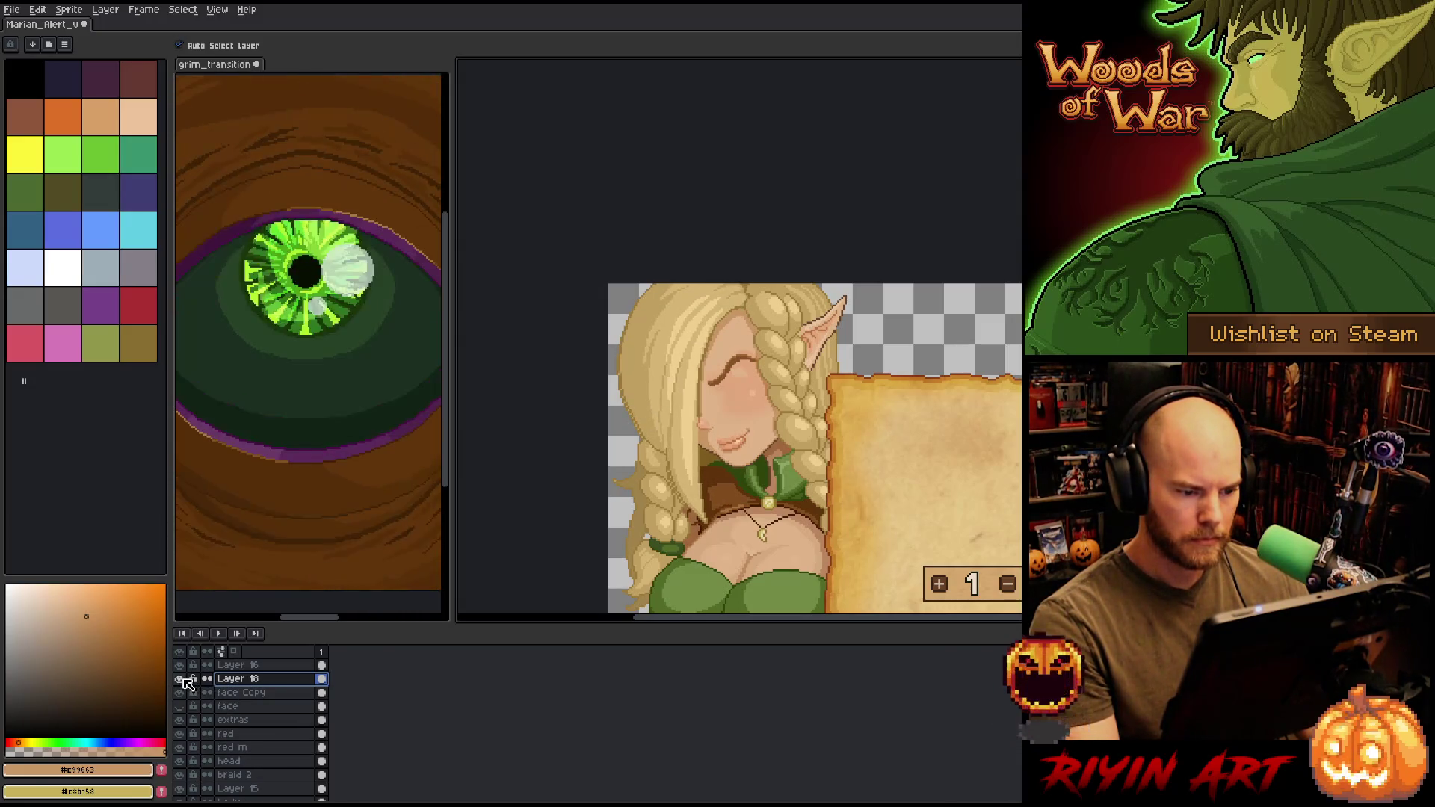
pyautogui.click(180, 678)
pyautogui.click(180, 679)
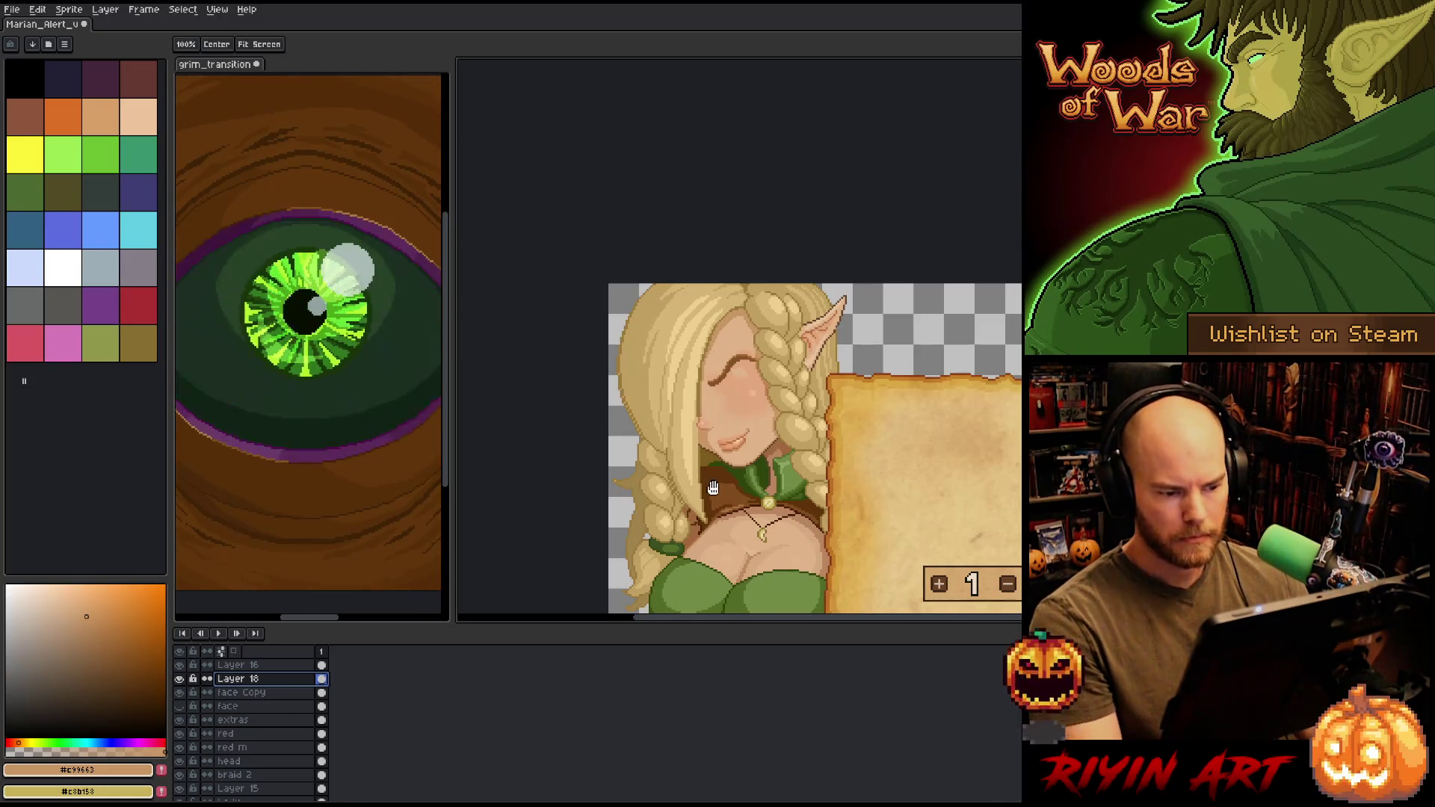
pyautogui.moveTo(714, 493); pyautogui.dragTo(652, 371)
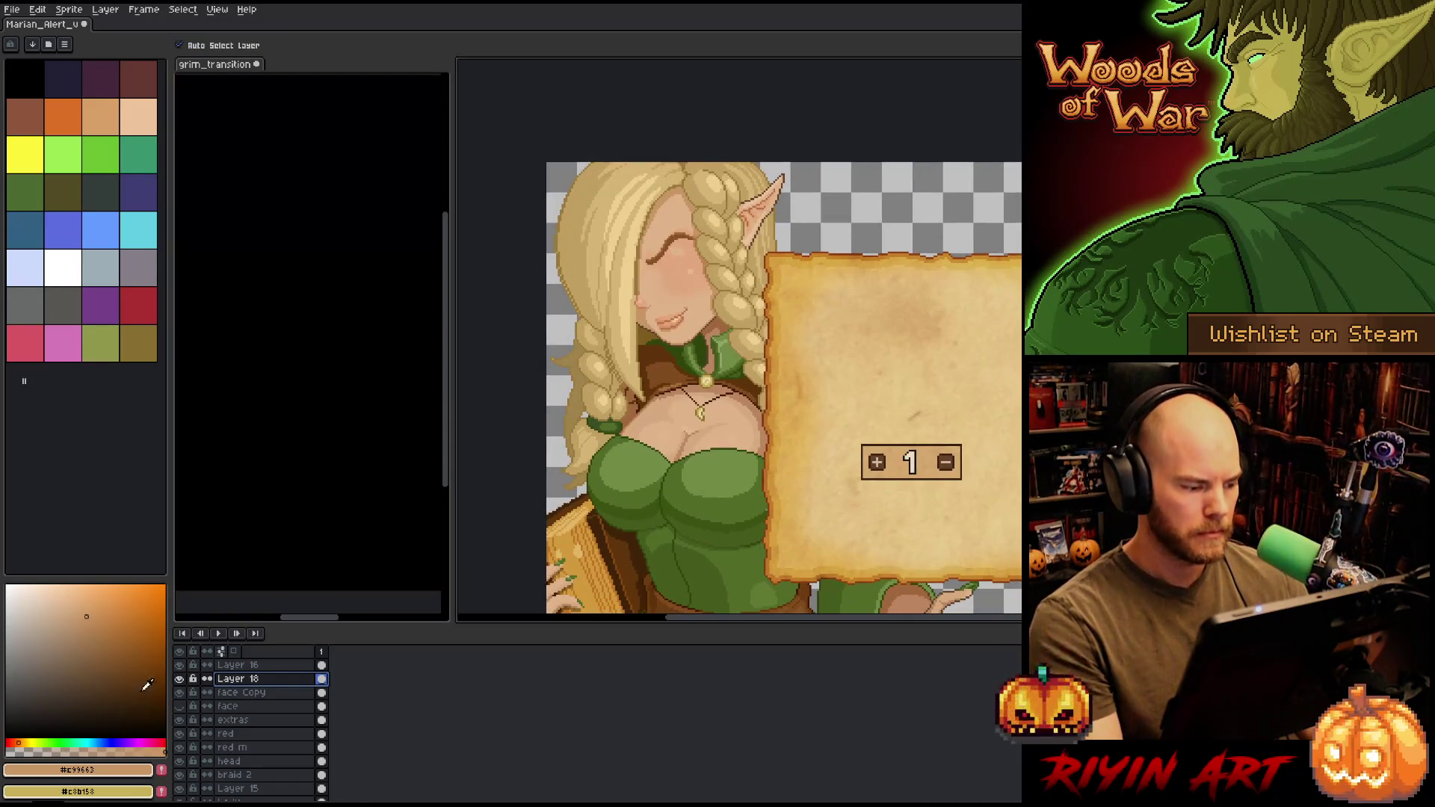
pyautogui.click(180, 678)
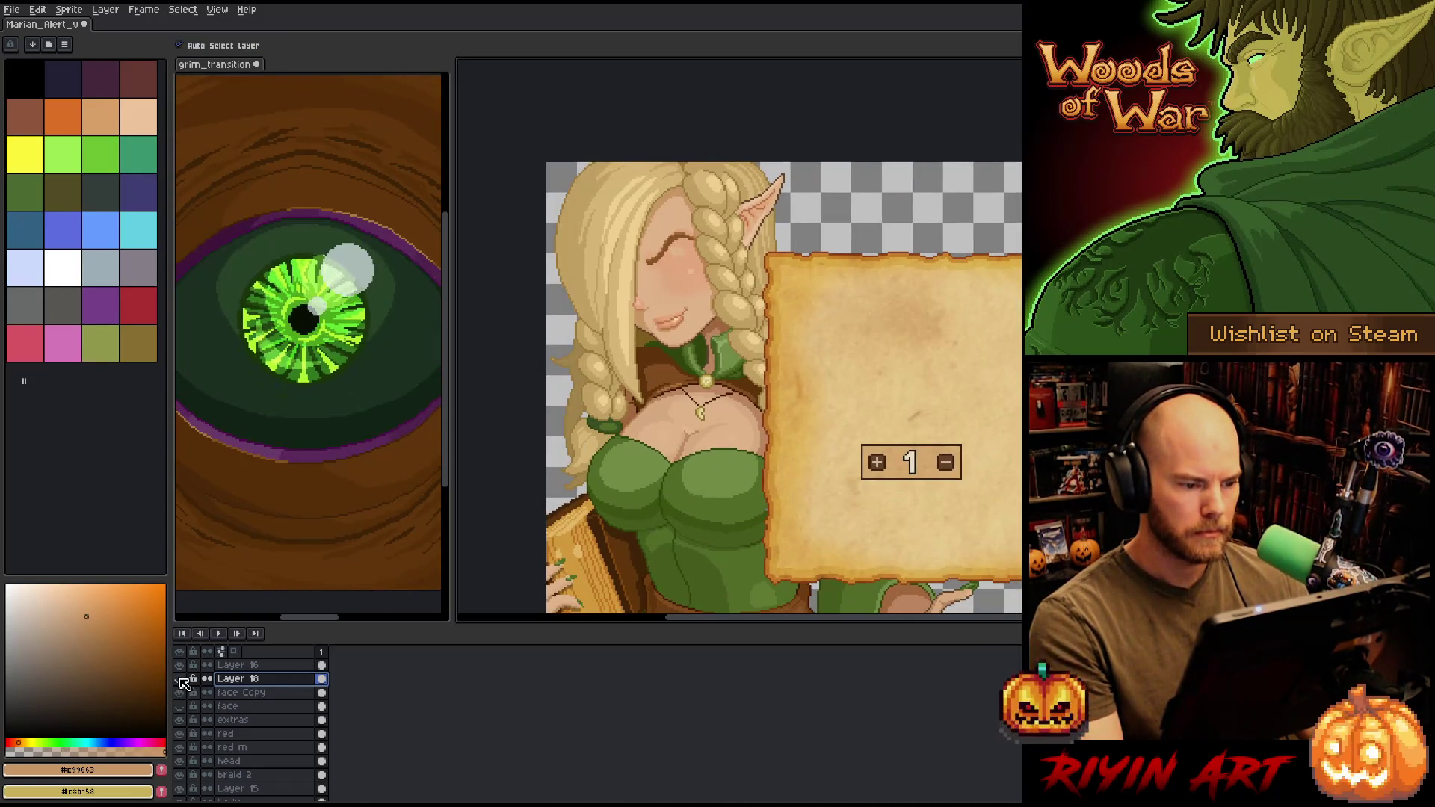
pyautogui.click(181, 679)
pyautogui.click(180, 678)
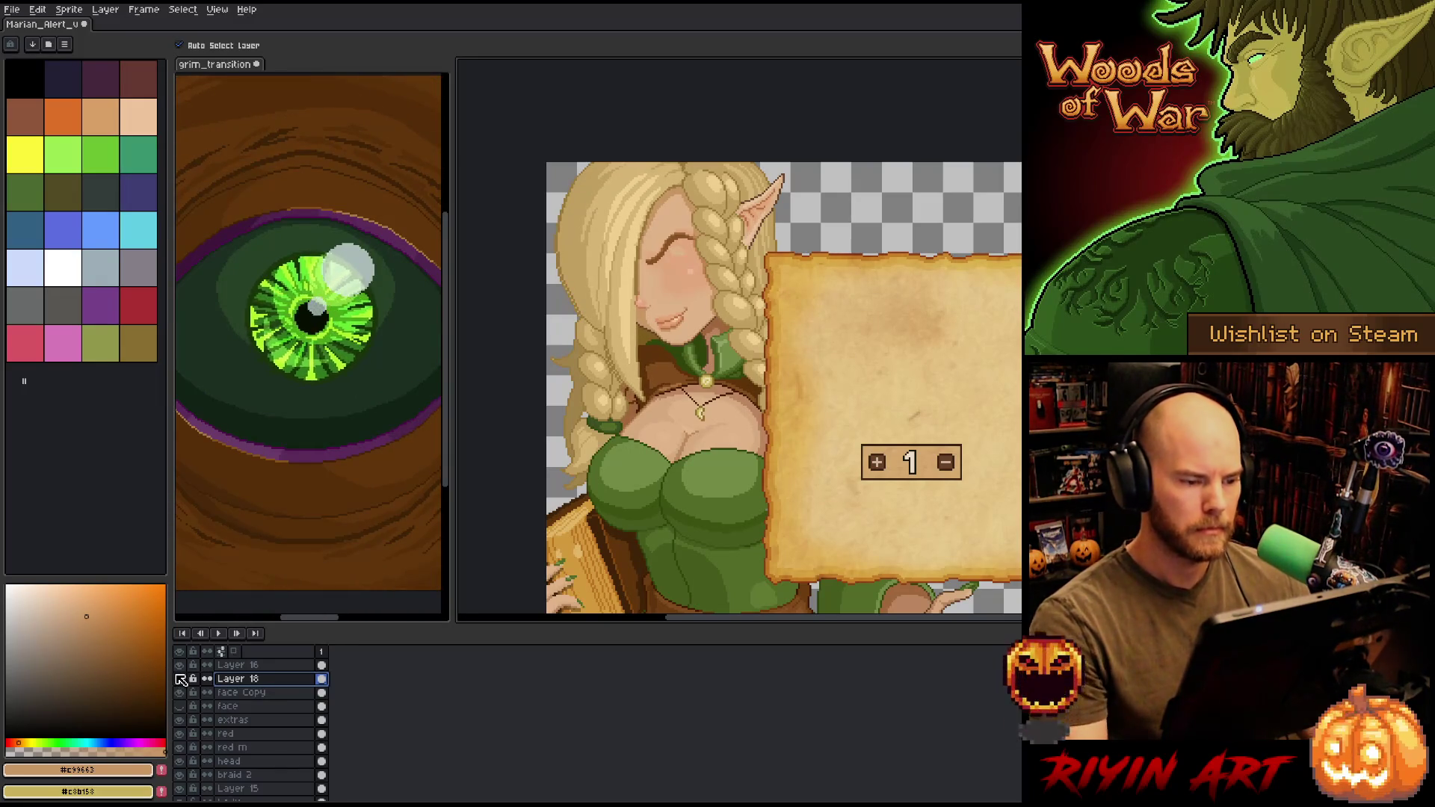
# - Compare the elf's face with Layer 18 hidden and shown repeatedly
pyautogui.press('b')
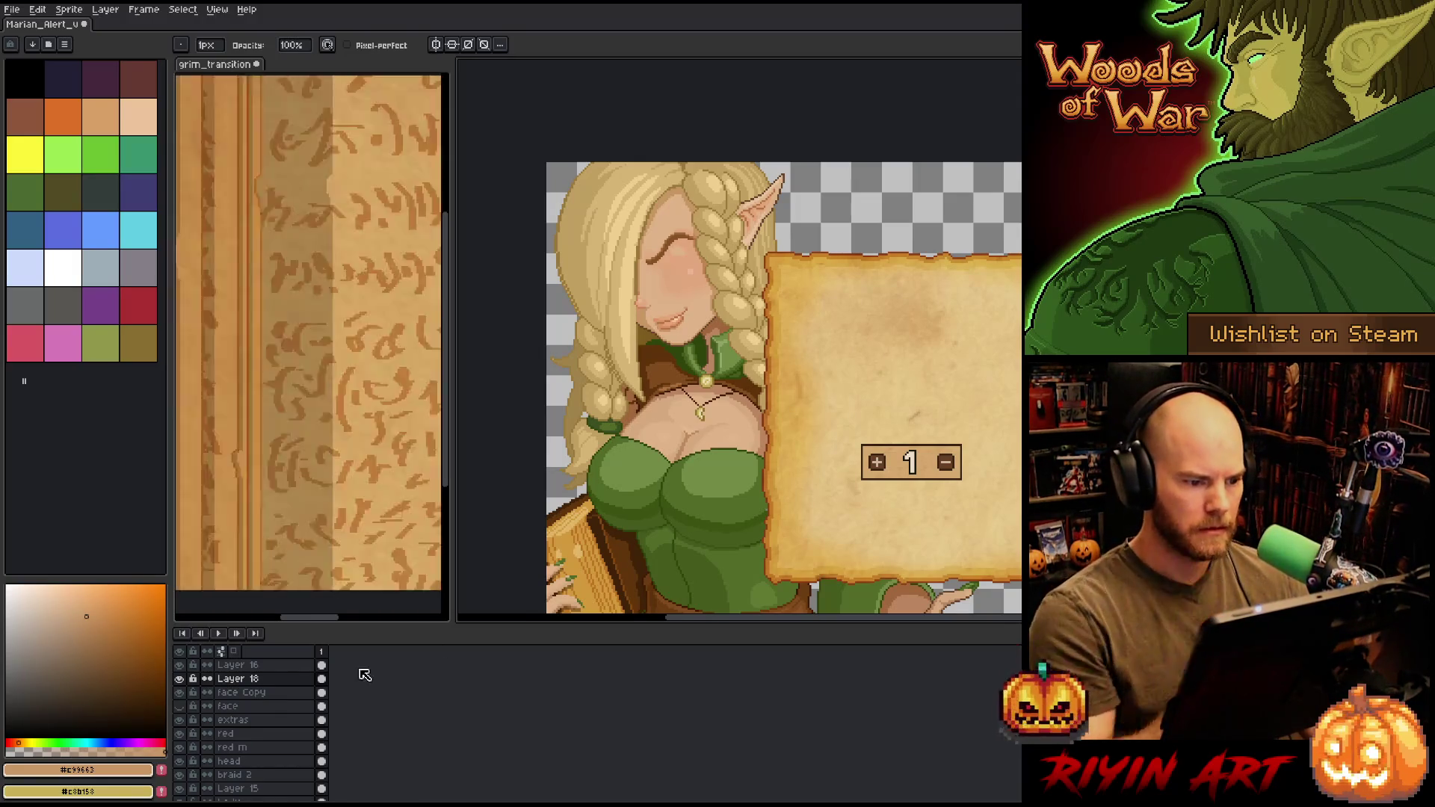
pyautogui.click(187, 678)
pyautogui.click(187, 679)
pyautogui.click(187, 678)
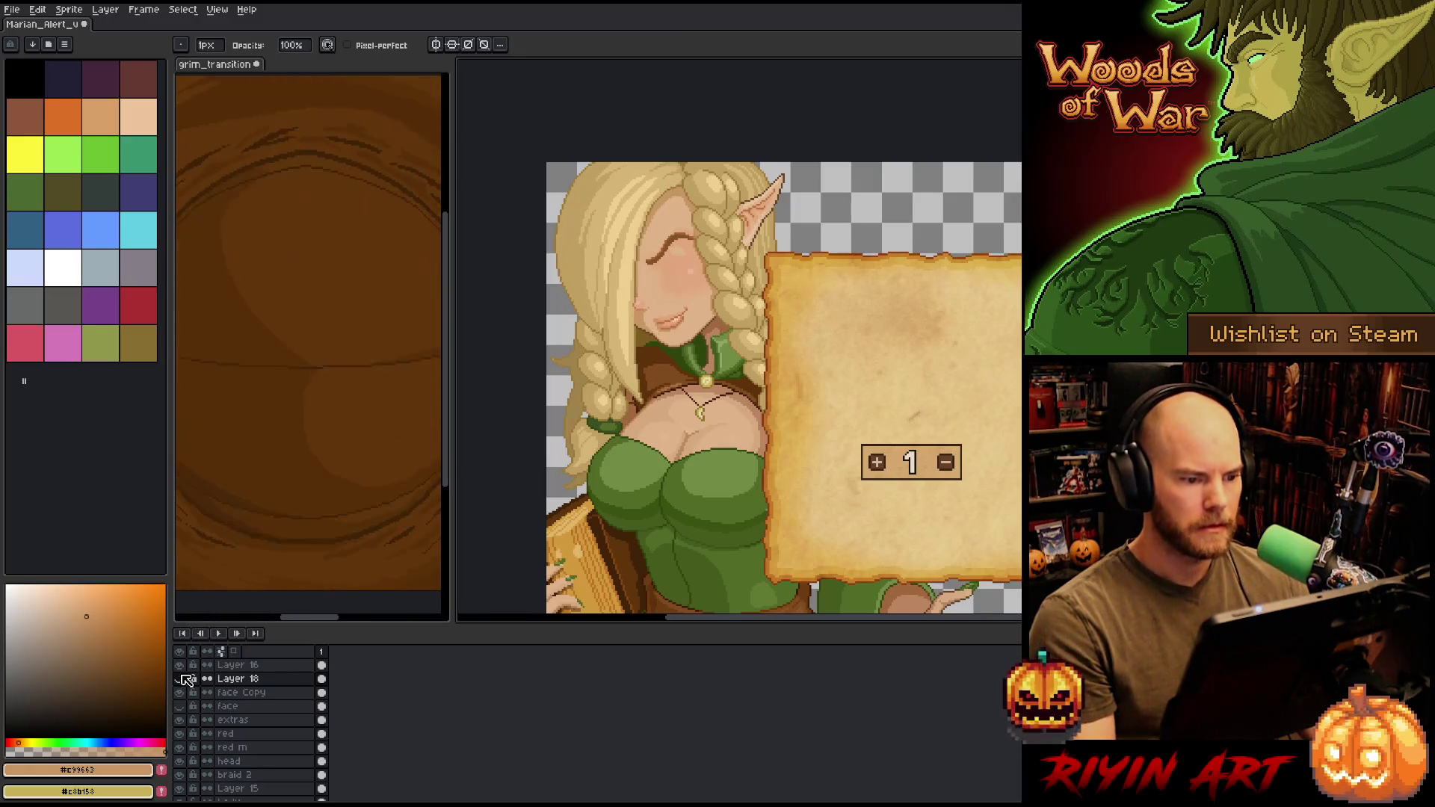
pyautogui.click(187, 679)
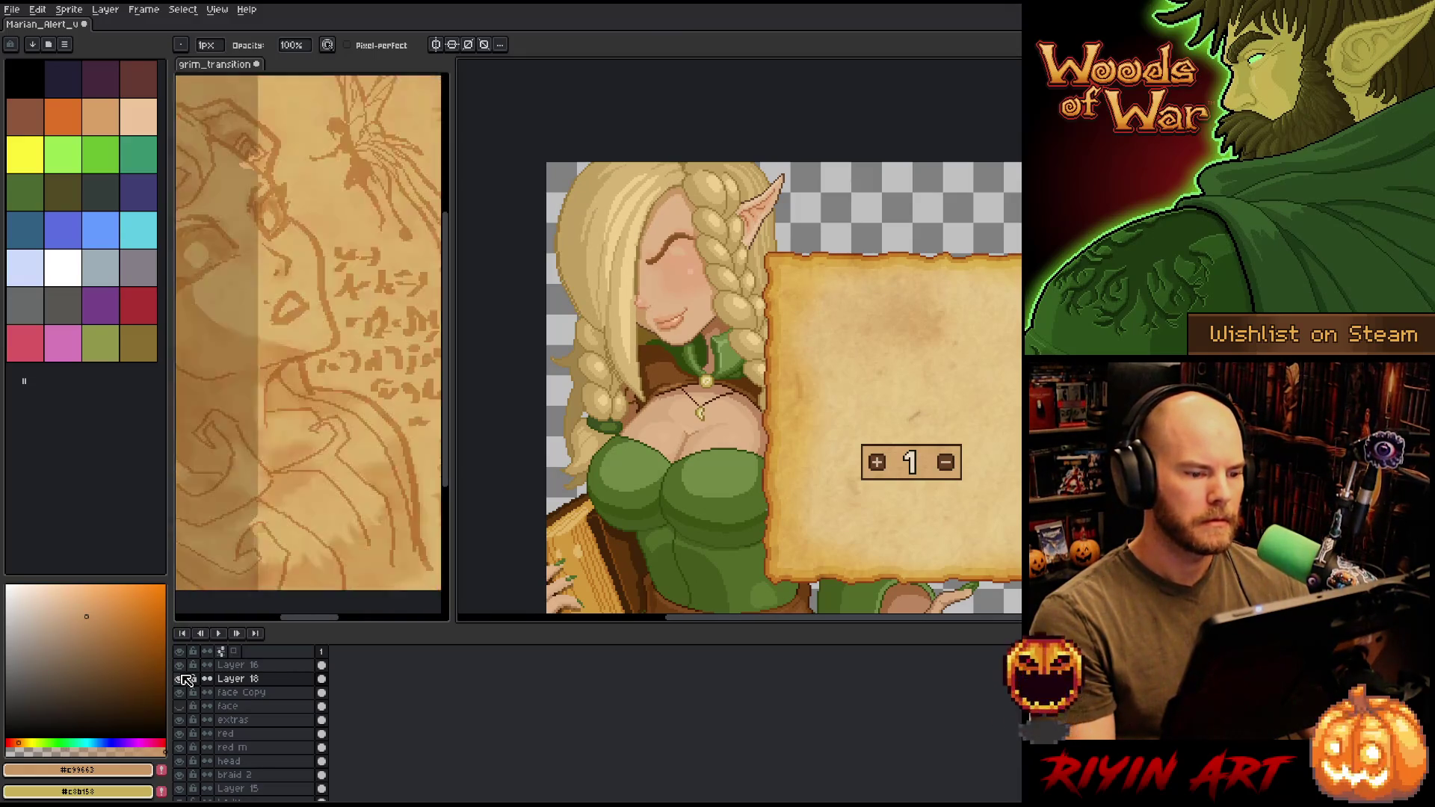
pyautogui.click(187, 679)
pyautogui.click(187, 678)
pyautogui.click(187, 679)
pyautogui.click(187, 678)
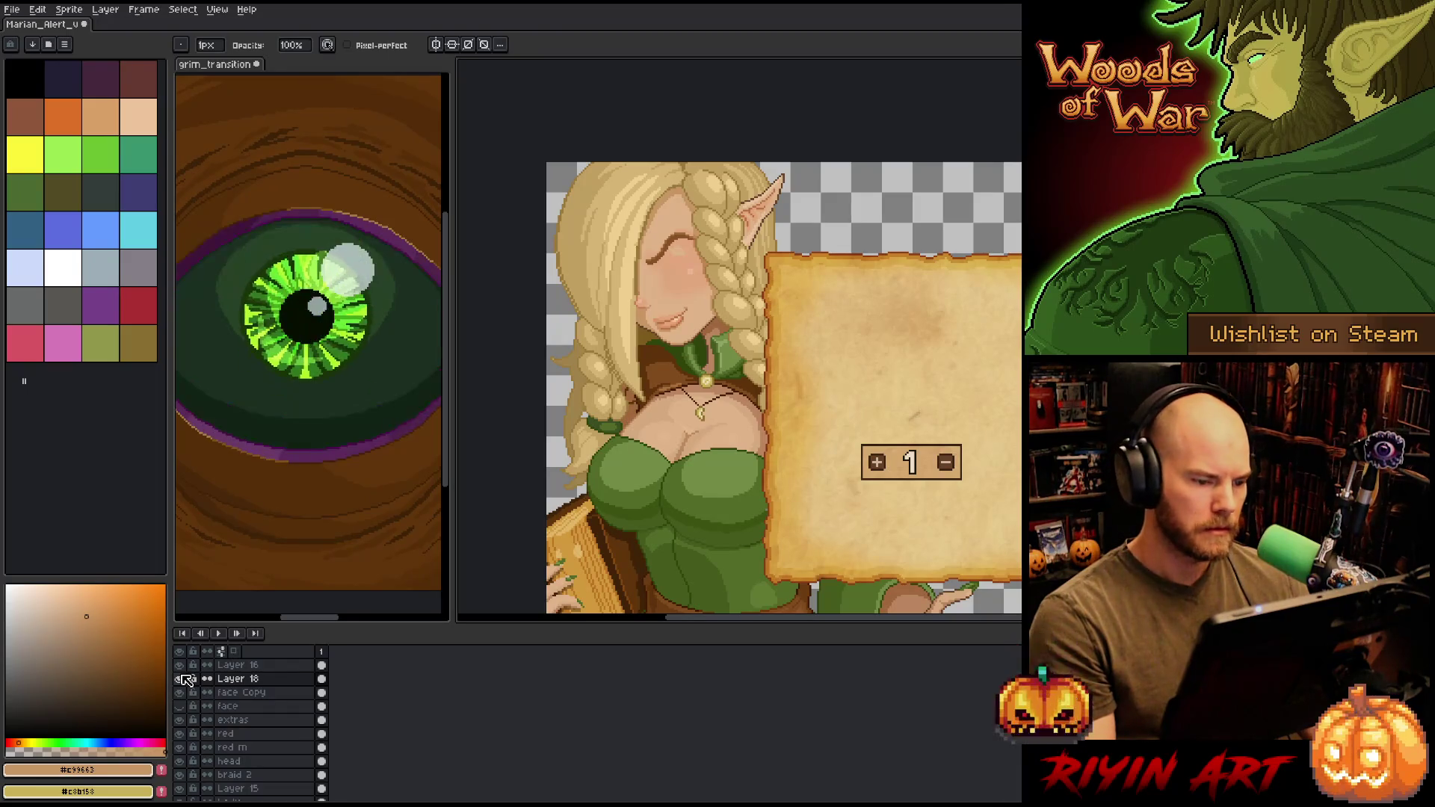
pyautogui.click(187, 678)
pyautogui.click(186, 679)
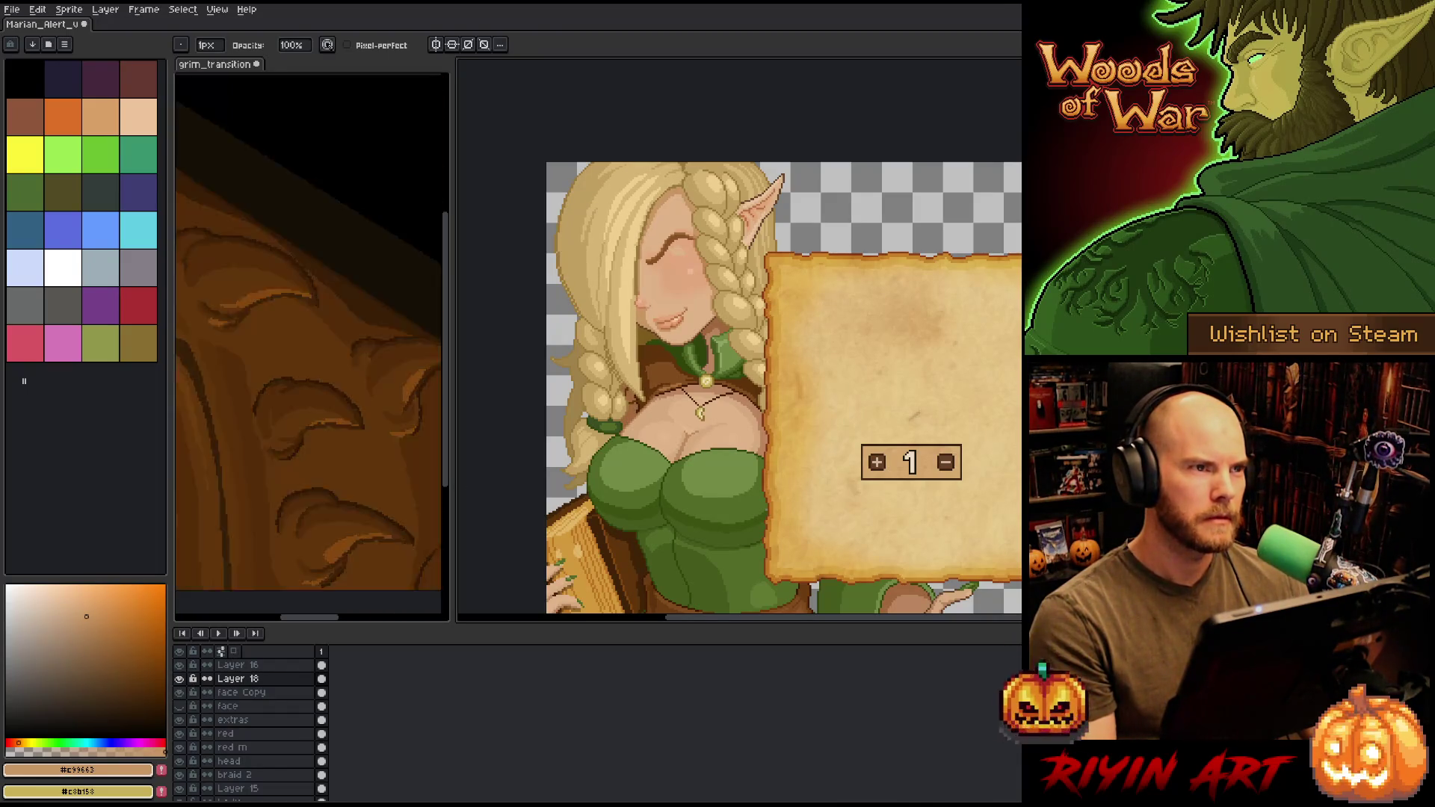
# - Zoom in on the elf's face and make Layer 17's open green eye visible
pyautogui.scroll(2, 754, 207)
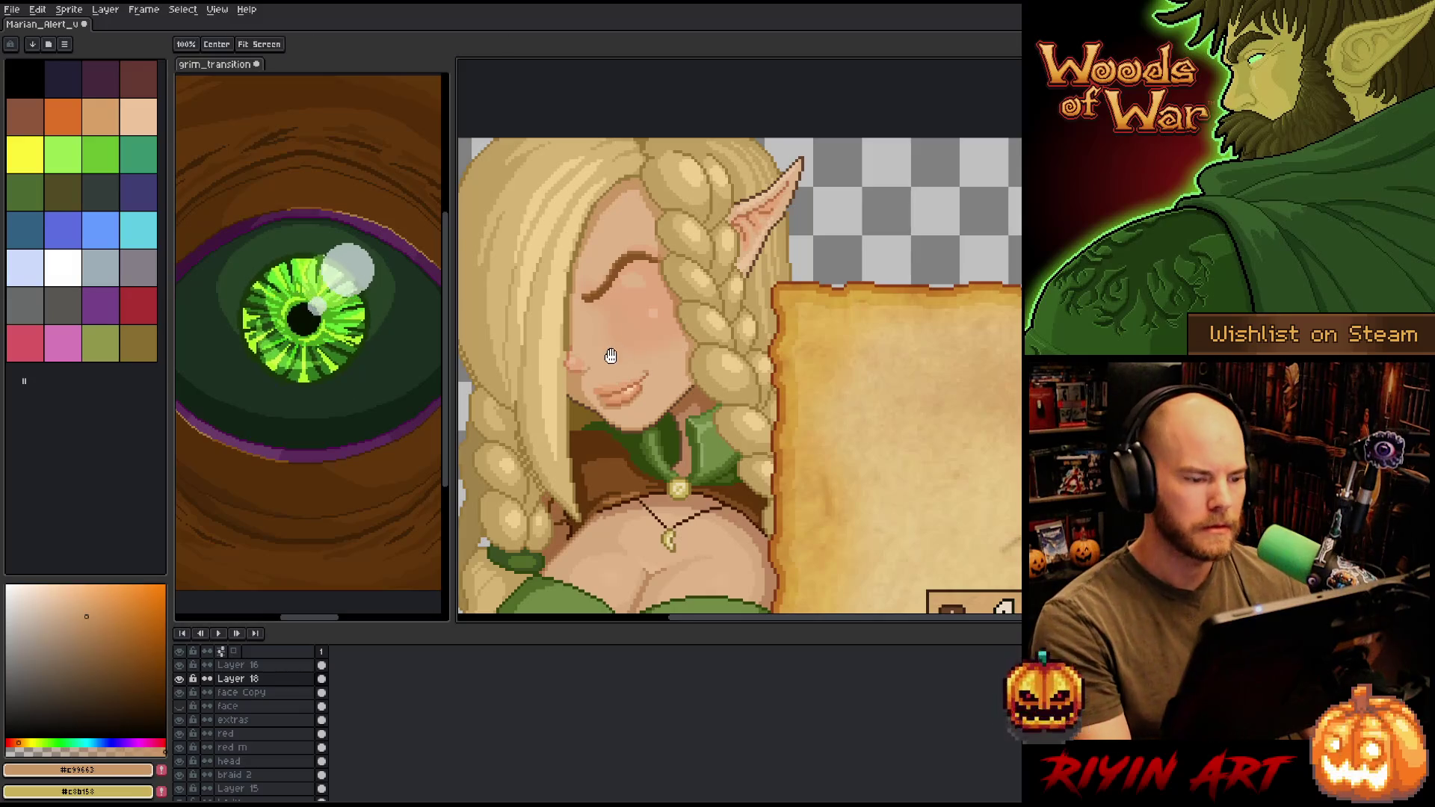
pyautogui.moveTo(610, 355); pyautogui.dragTo(661, 351)
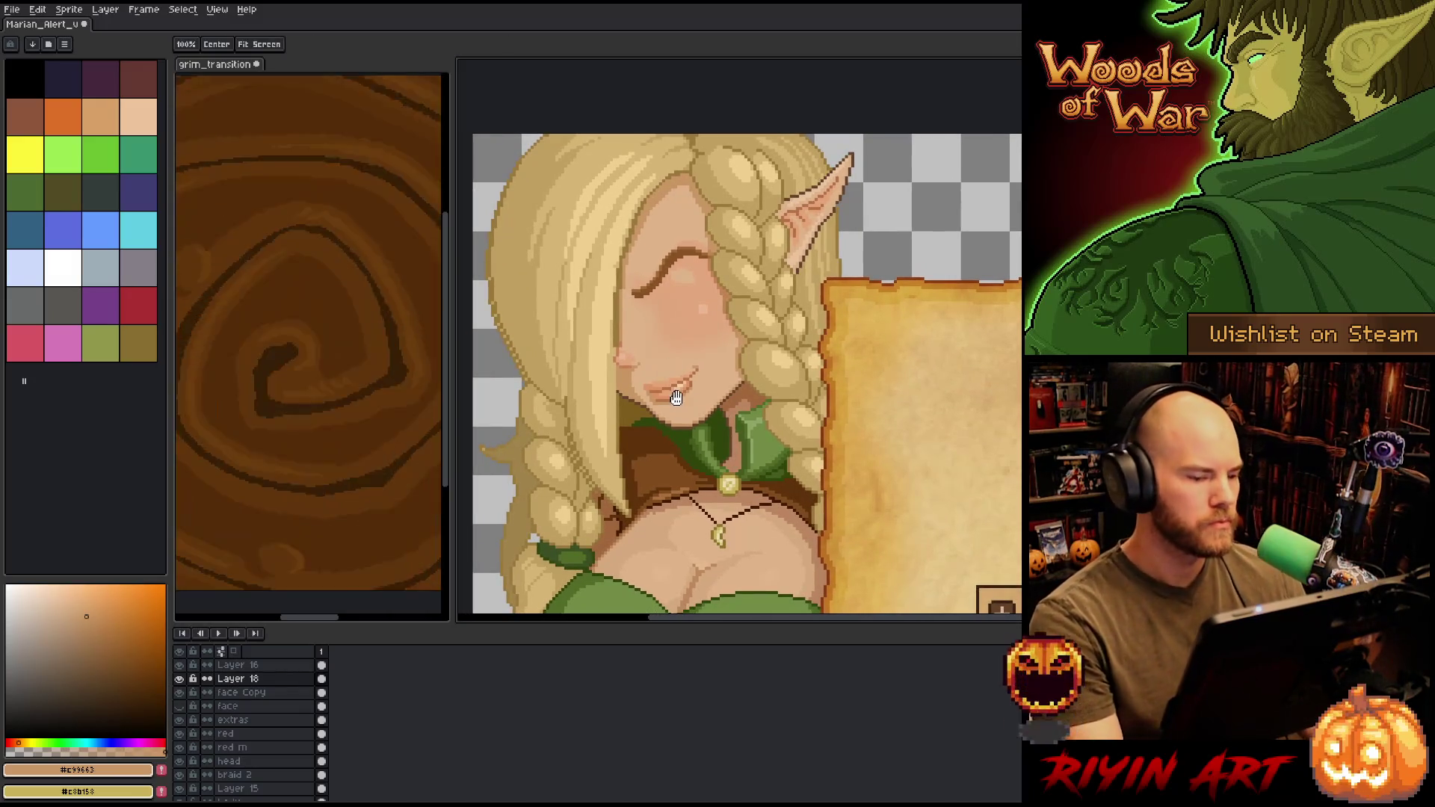
pyautogui.moveTo(665, 395)
pyautogui.mouseDown()
pyautogui.moveTo(689, 412)
pyautogui.moveTo(658, 398)
pyautogui.mouseUp()
pyautogui.scroll(2, 254, 688)
pyautogui.click(180, 706)
# - Pick dark brown #5a3d25 for the eye lines and hide Layer 17's open eye
pyautogui.press('b')
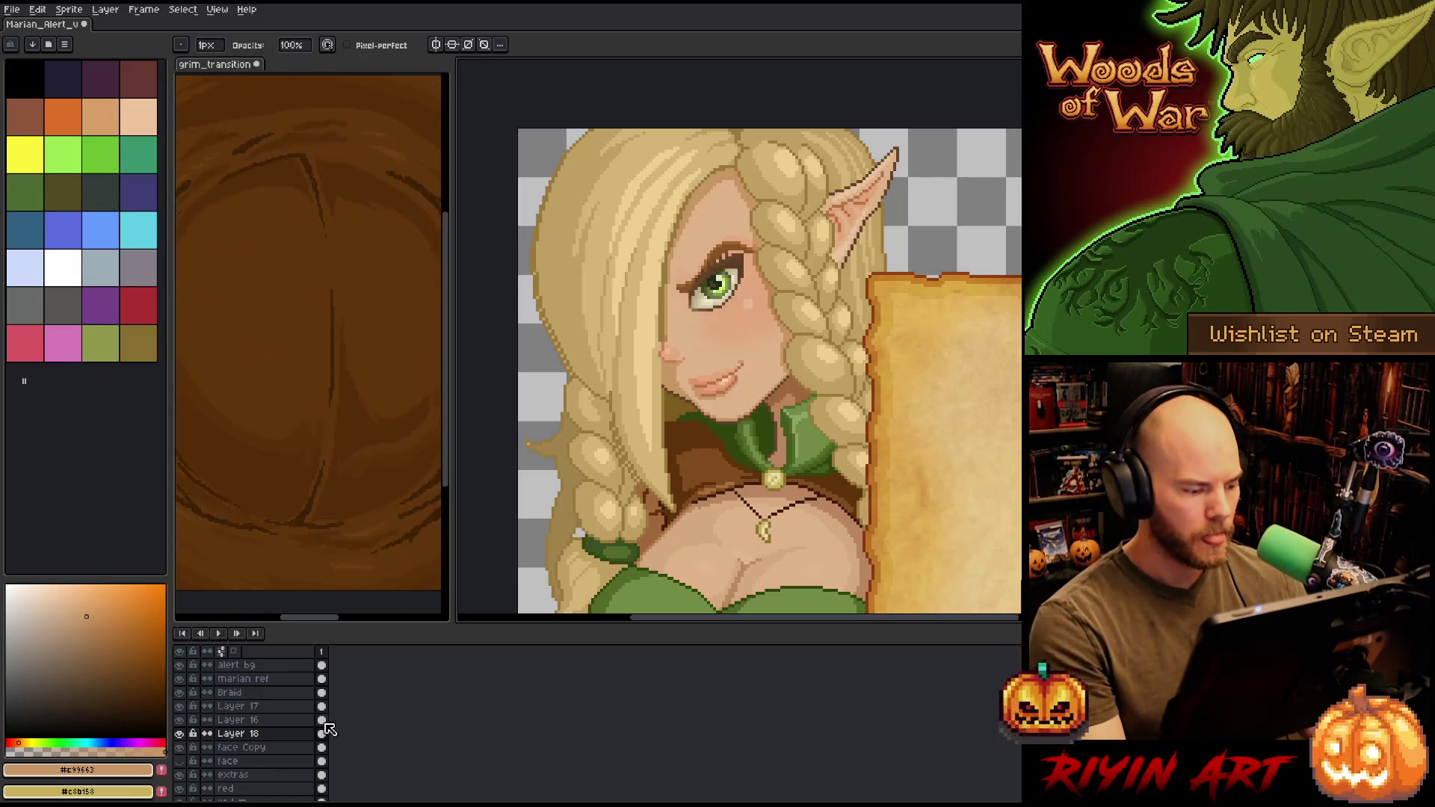
pyautogui.click(239, 706)
pyautogui.press('v')
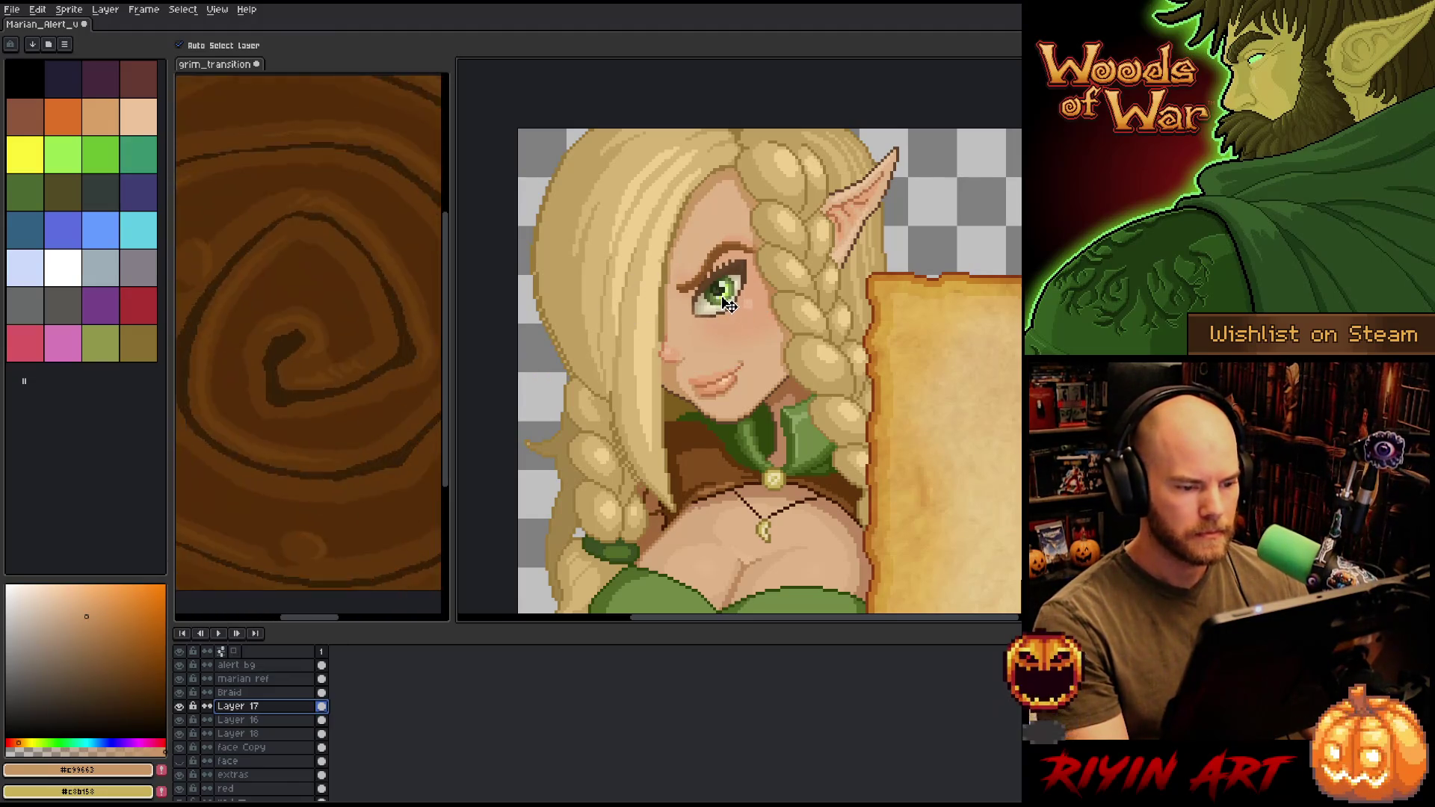
pyautogui.click(99, 684)
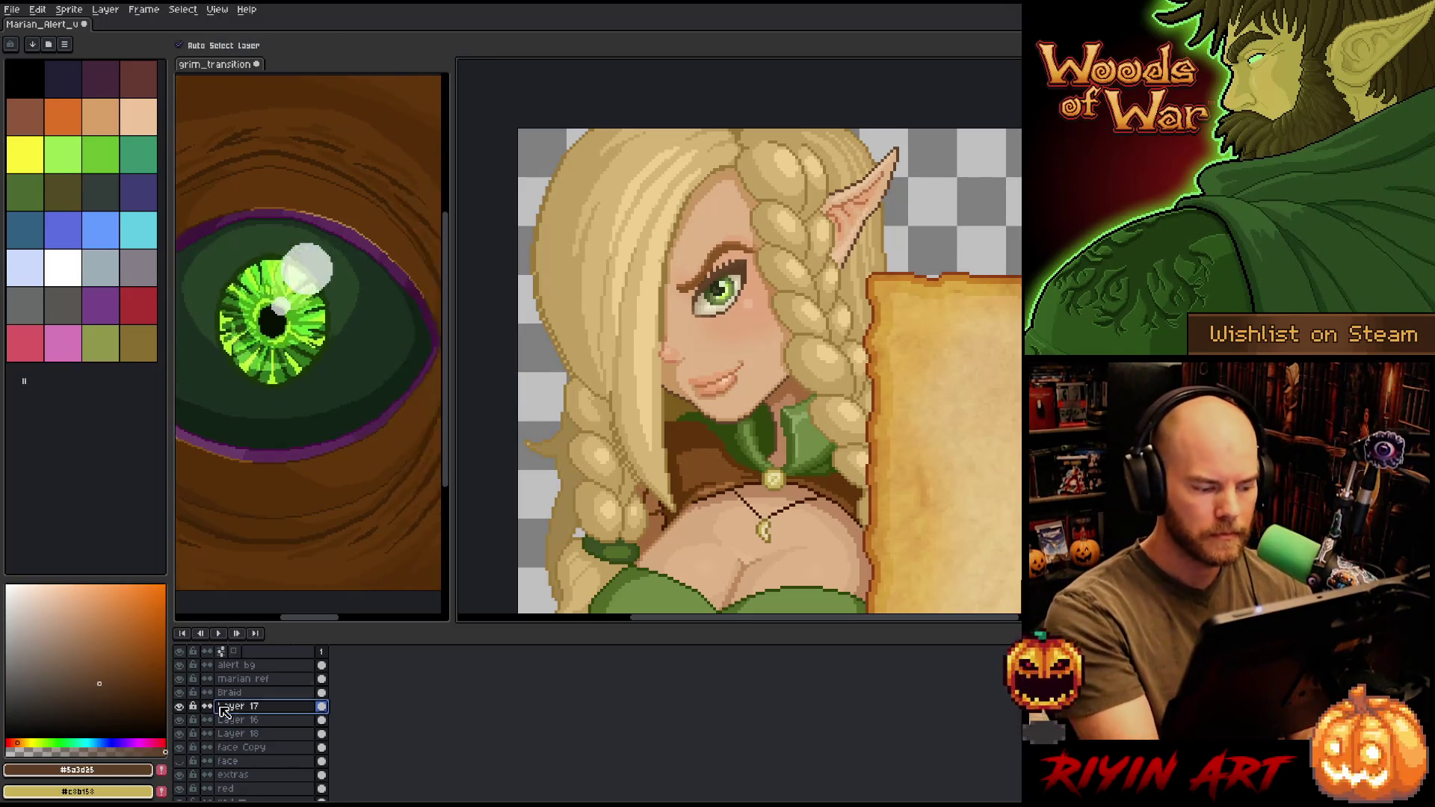
pyautogui.click(179, 706)
# - Add new Layer 19 above Layer 16 and switch to the pencil
pyautogui.click(237, 719)
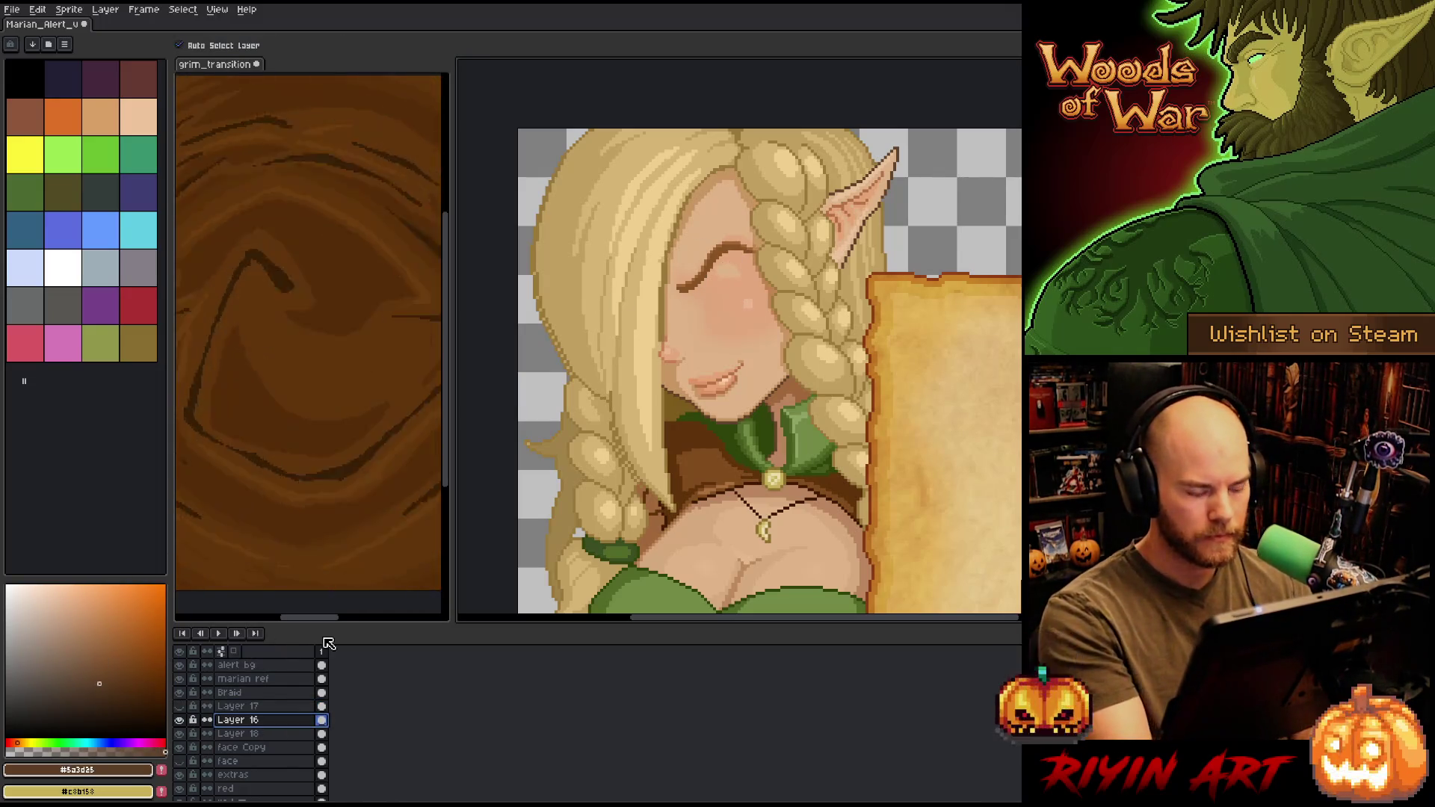
pyautogui.hotkey('shift', 'n')
pyautogui.press('b')
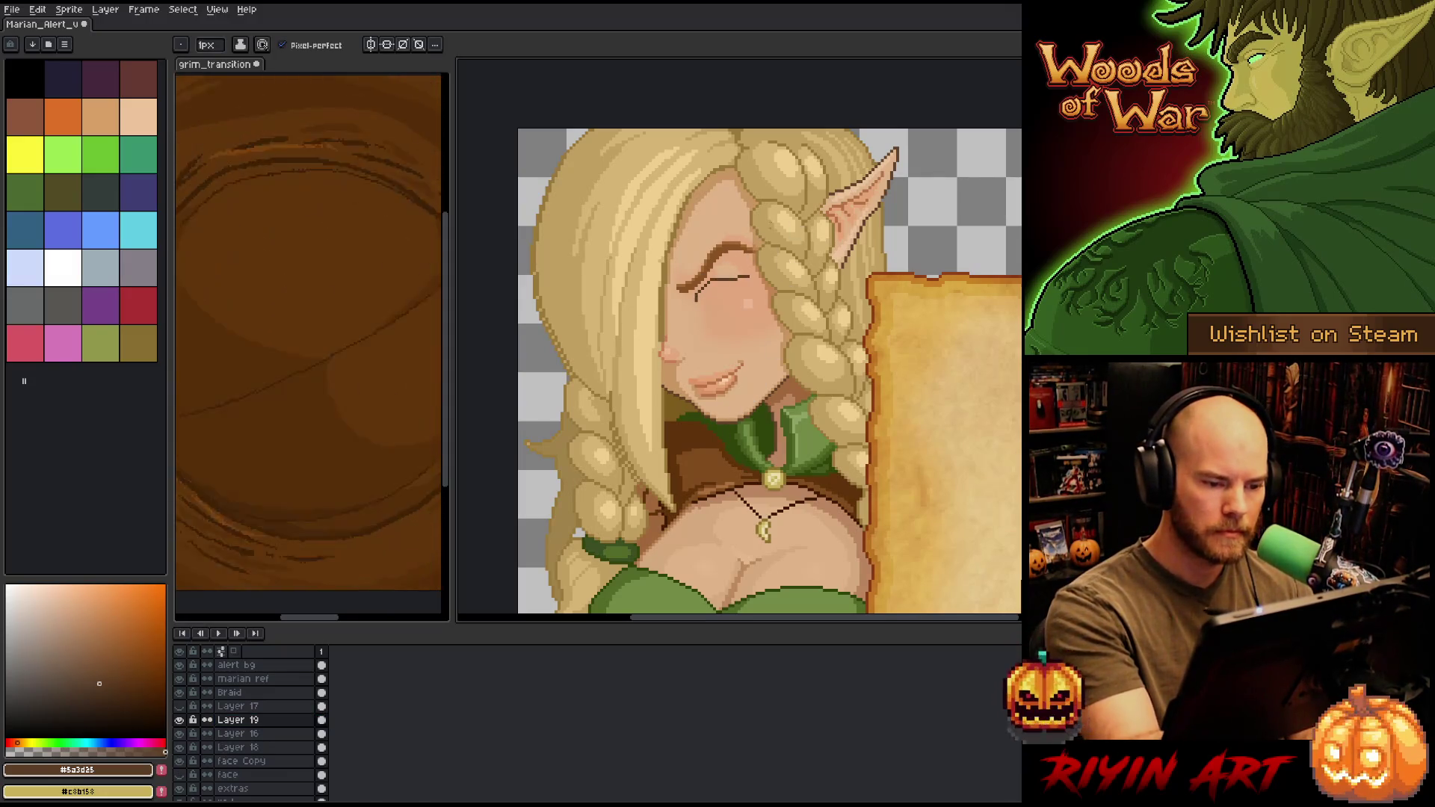
# - Try lash strokes and a lower line on the closed eye, erasing and undoing them
pyautogui.moveTo(699, 288)
pyautogui.mouseDown()
pyautogui.moveTo(752, 281)
pyautogui.moveTo(686, 302)
pyautogui.moveTo(756, 290)
pyautogui.moveTo(708, 320)
pyautogui.mouseUp()
pyautogui.hotkey('ctrl', 'z')
pyautogui.hotkey('ctrl', 'z')
pyautogui.hotkey('ctrl', 'z')
pyautogui.hotkey('ctrl', 'z')
pyautogui.hotkey('ctrl', 'z')
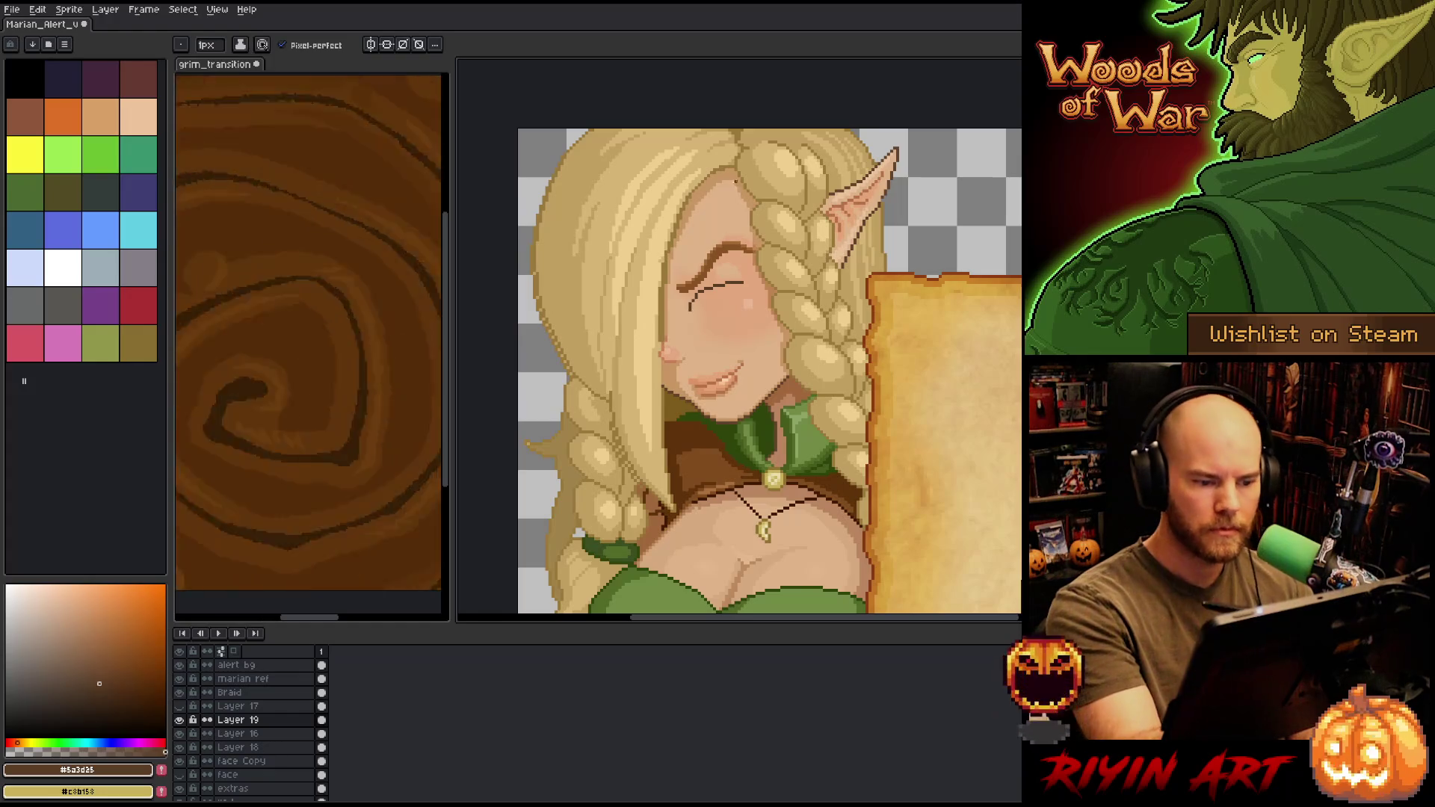
pyautogui.press('b')
pyautogui.moveTo(698, 290); pyautogui.dragTo(693, 306)
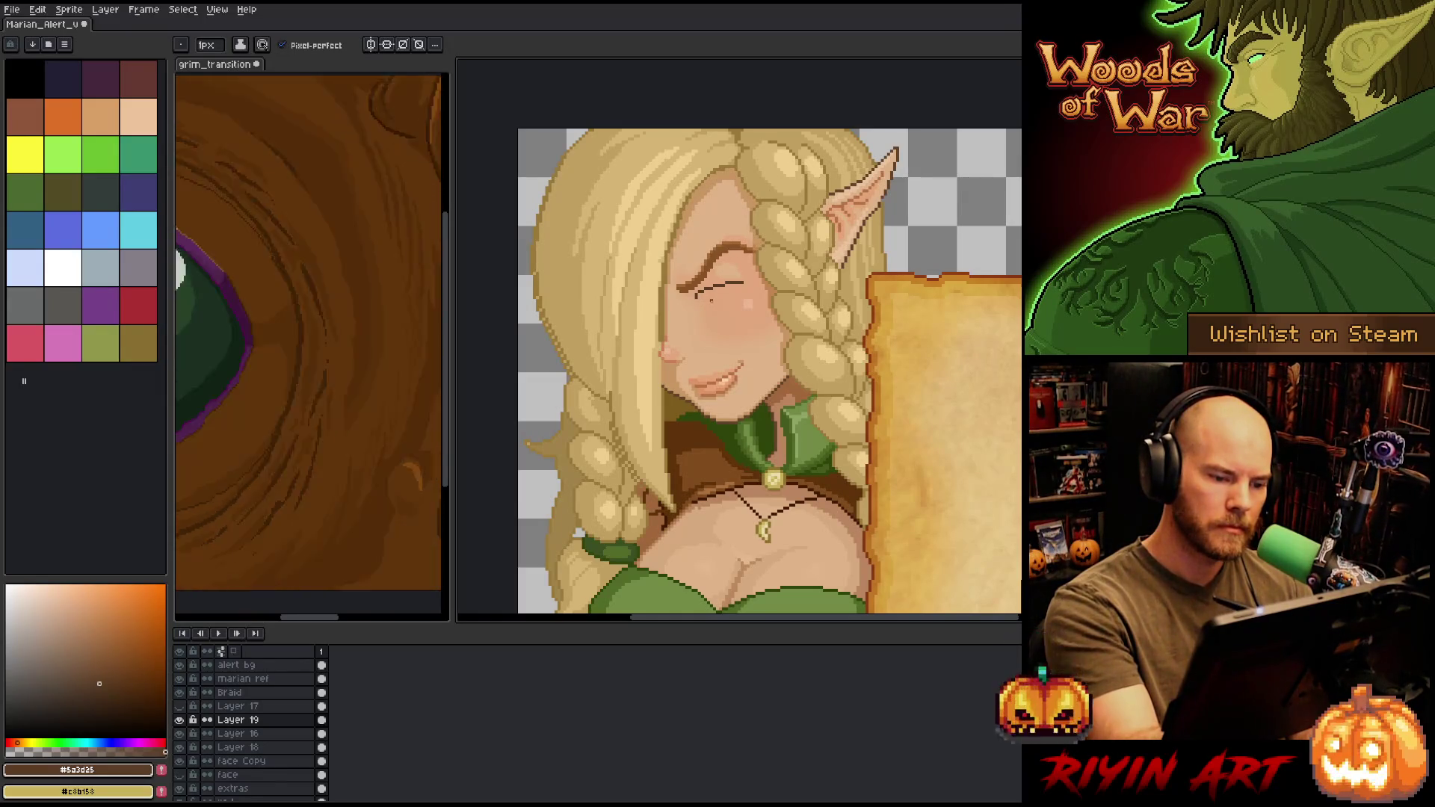
pyautogui.press('e')
pyautogui.moveTo(706, 285); pyautogui.dragTo(745, 280)
pyautogui.press('b')
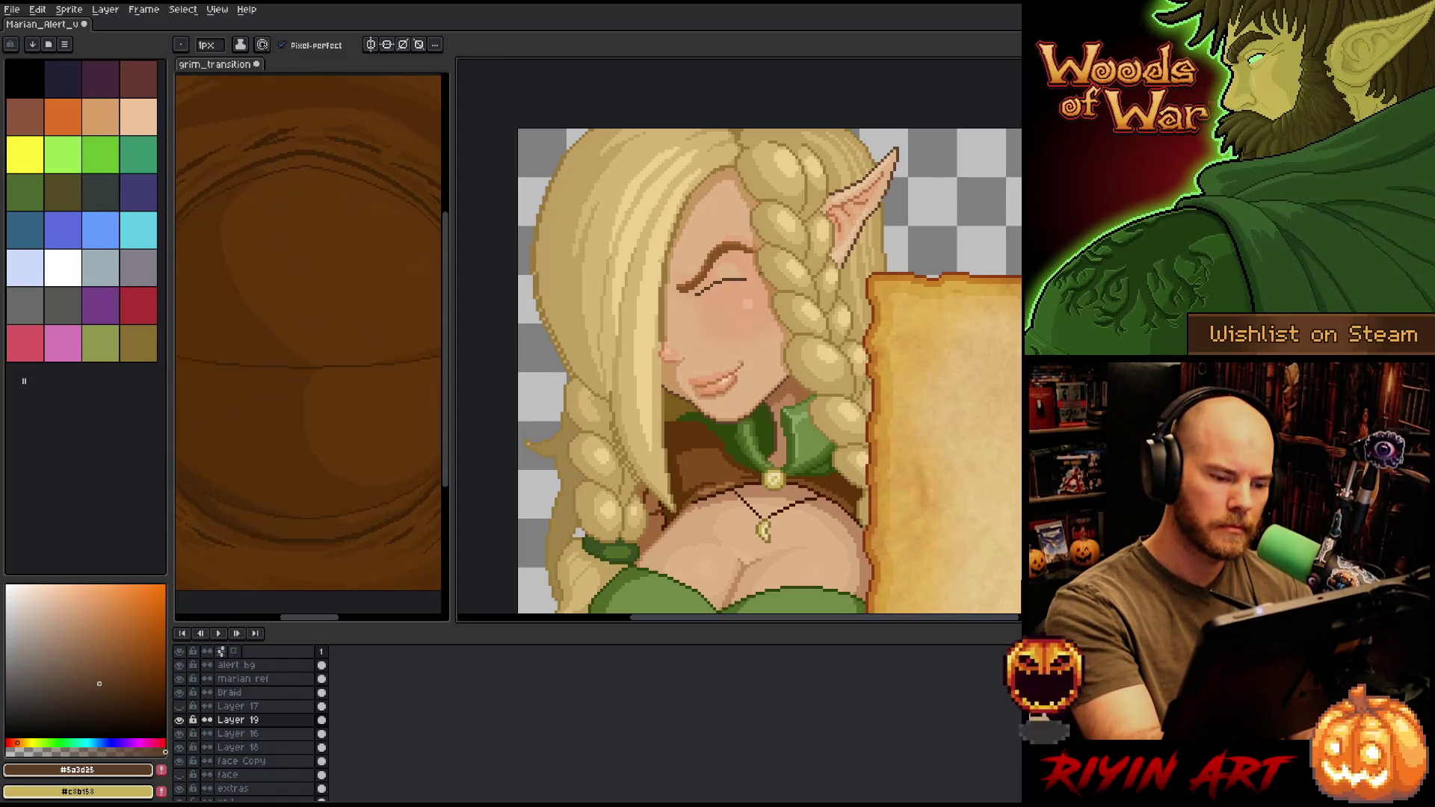
pyautogui.moveTo(695, 310)
pyautogui.mouseDown()
pyautogui.moveTo(749, 283)
pyautogui.moveTo(696, 314)
pyautogui.mouseUp()
pyautogui.hotkey('ctrl', 'z')
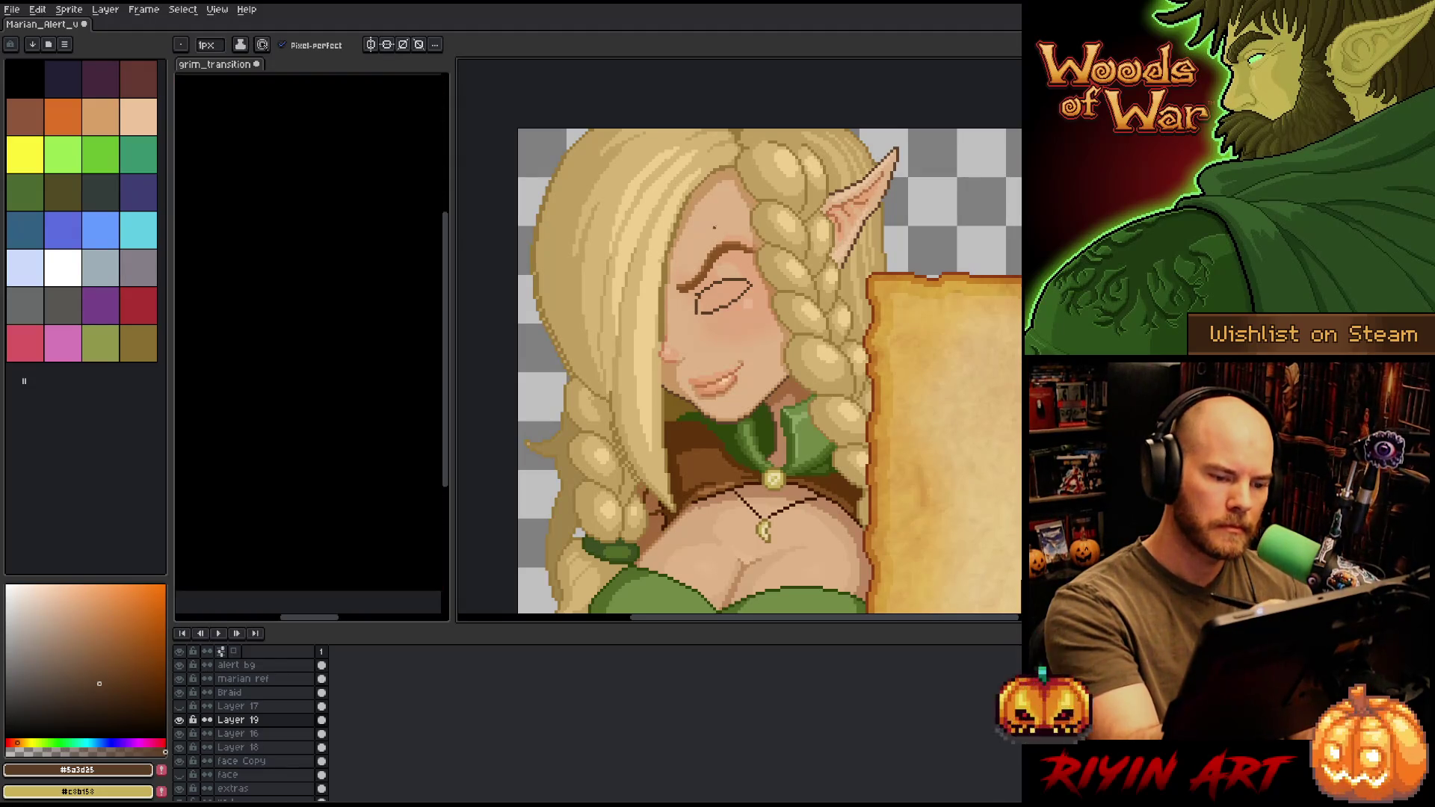
pyautogui.hotkey('ctrl', 'z')
# - Redraw the lash strokes across the eye and rework the lower line, undoing to retry
pyautogui.hotkey('ctrl', 'z')
pyautogui.hotkey('ctrl', 'z')
pyautogui.moveTo(705, 277)
pyautogui.mouseDown()
pyautogui.moveTo(746, 273)
pyautogui.moveTo(751, 295)
pyautogui.moveTo(695, 315)
pyautogui.mouseUp()
pyautogui.hotkey('ctrl', 'z')
pyautogui.hotkey('ctrl', 'z')
pyautogui.hotkey('ctrl', 'z')
pyautogui.hotkey('ctrl', 'z')
pyautogui.hotkey('ctrl', 'z')
pyautogui.hotkey('ctrl', 'z')
pyautogui.hotkey('ctrl', 'z')
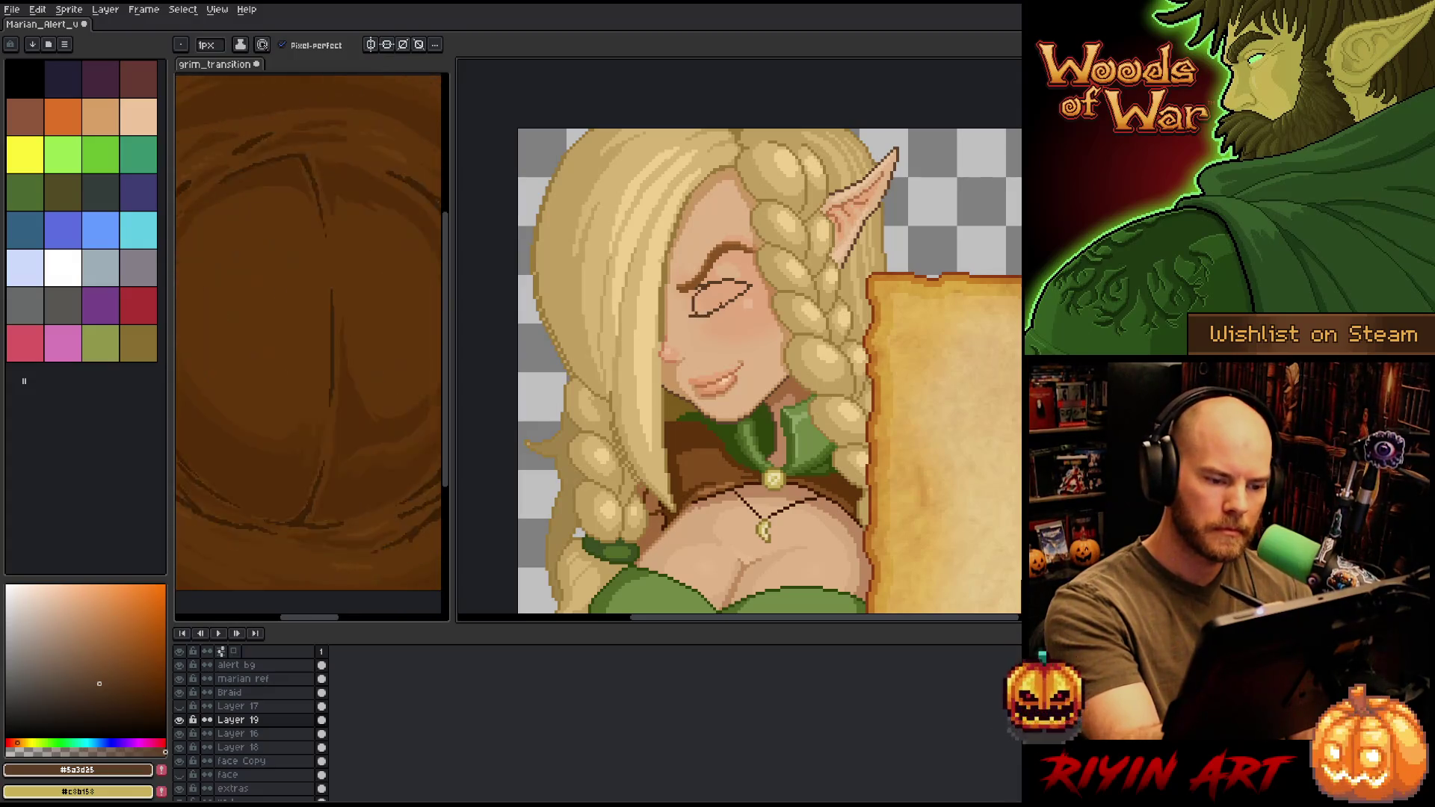
pyautogui.press('e')
pyautogui.moveTo(688, 316)
pyautogui.mouseDown()
pyautogui.moveTo(710, 316)
pyautogui.moveTo(690, 307)
pyautogui.mouseUp()
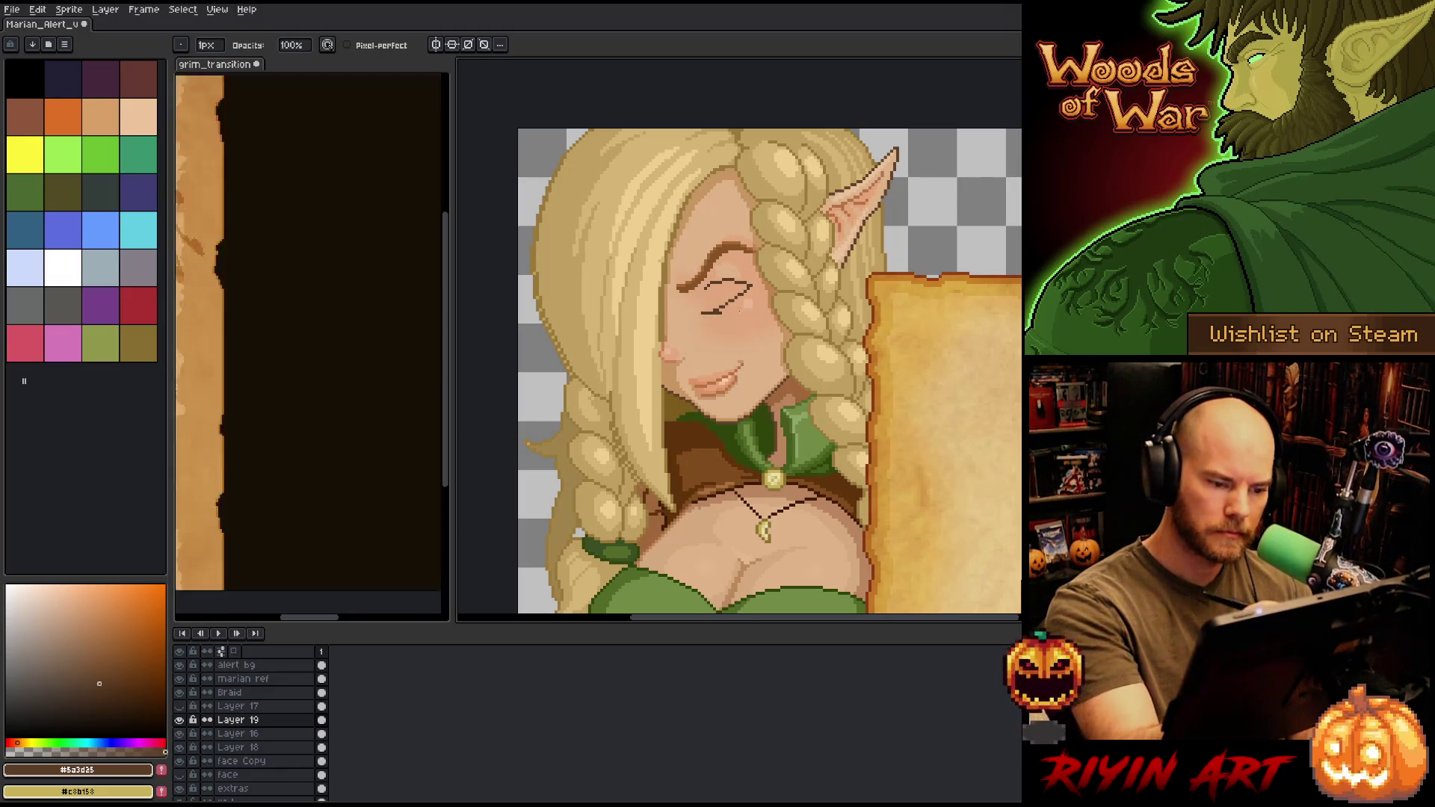
pyautogui.press('b')
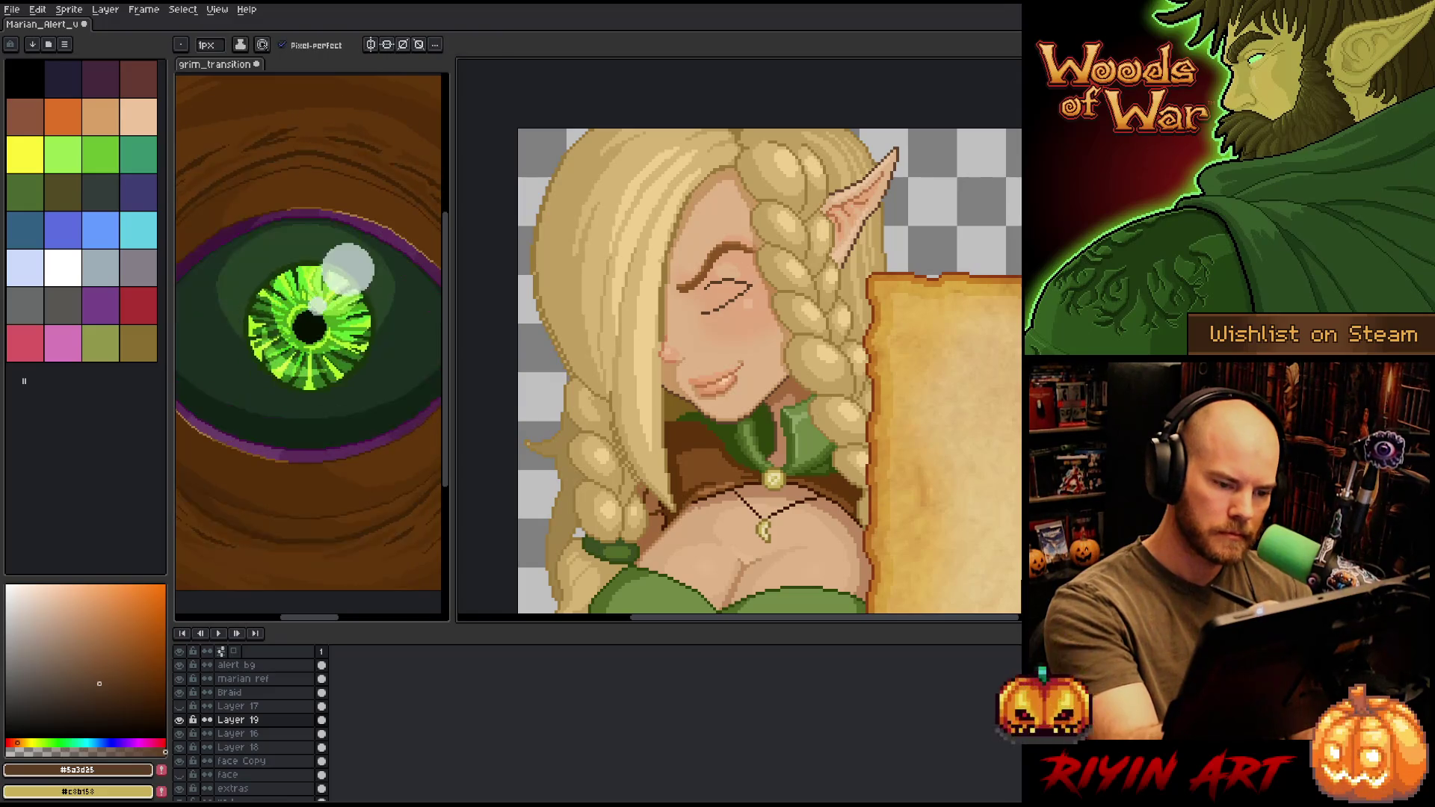
pyautogui.moveTo(724, 279)
pyautogui.mouseDown()
pyautogui.moveTo(748, 289)
pyautogui.moveTo(750, 267)
pyautogui.mouseUp()
pyautogui.hotkey('ctrl', 'z')
pyautogui.hotkey('ctrl', 'z')
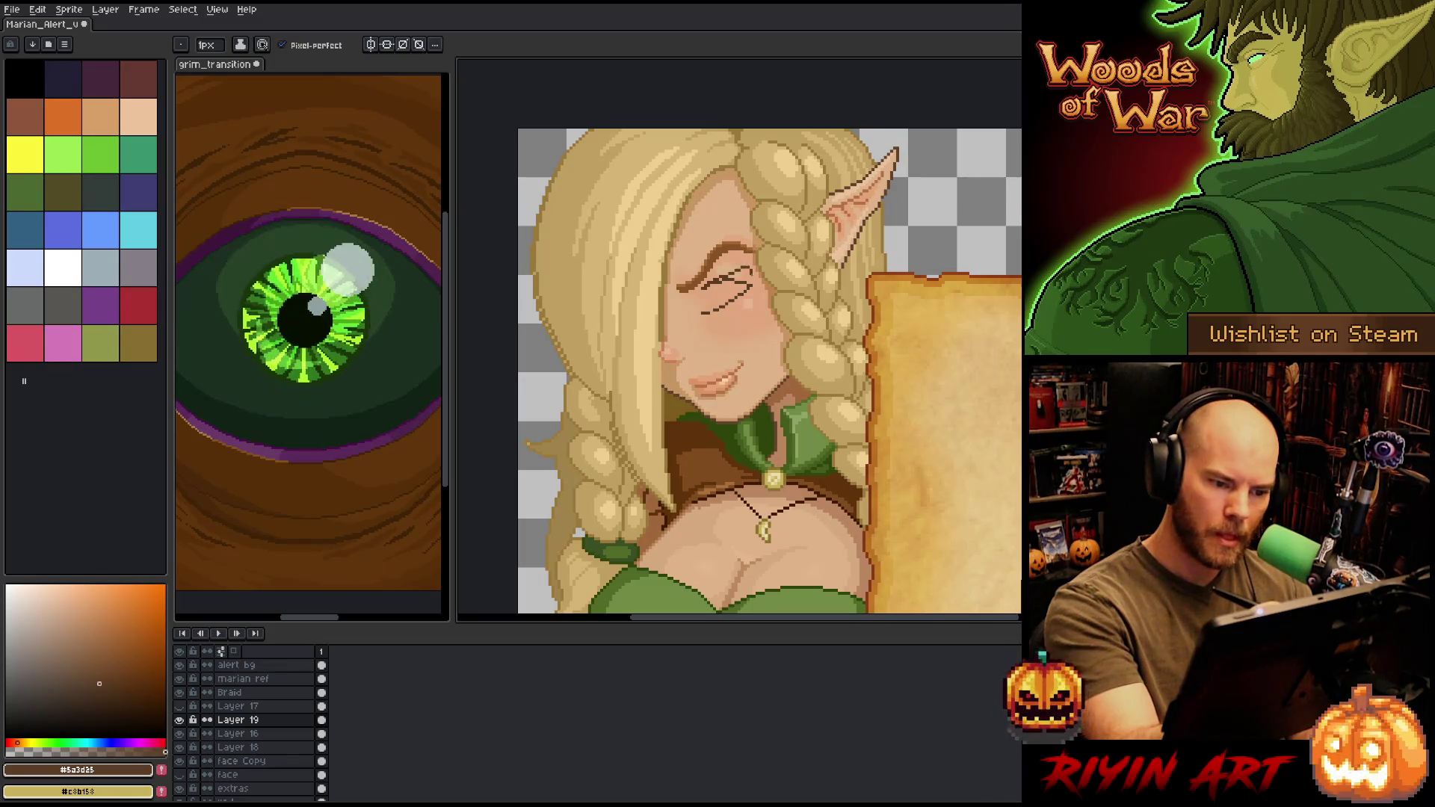
pyautogui.press('e')
pyautogui.press('b')
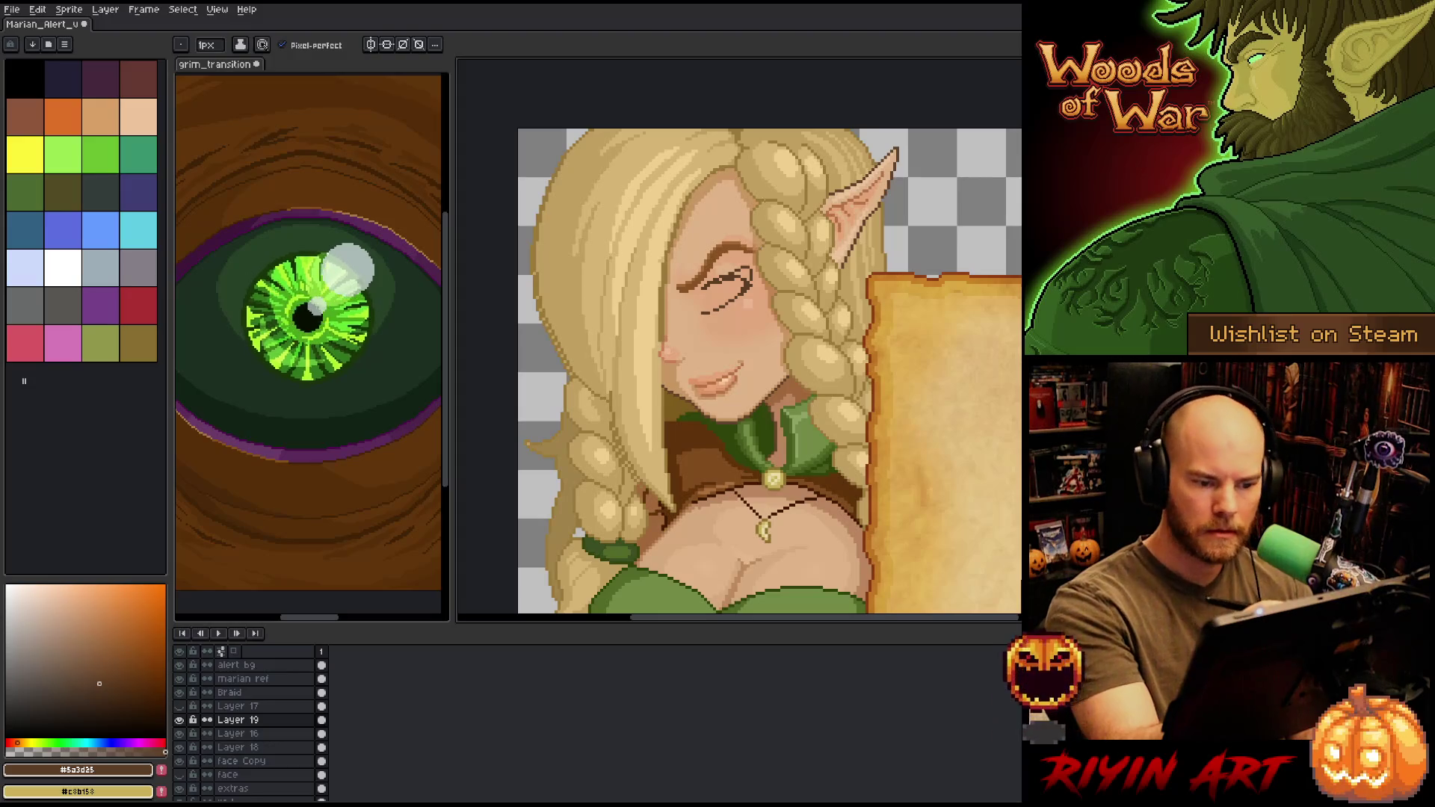
# - Add a small arc at the closed eye's left end, refine the lid outline, and create Layer 20
pyautogui.moveTo(700, 296); pyautogui.dragTo(699, 309)
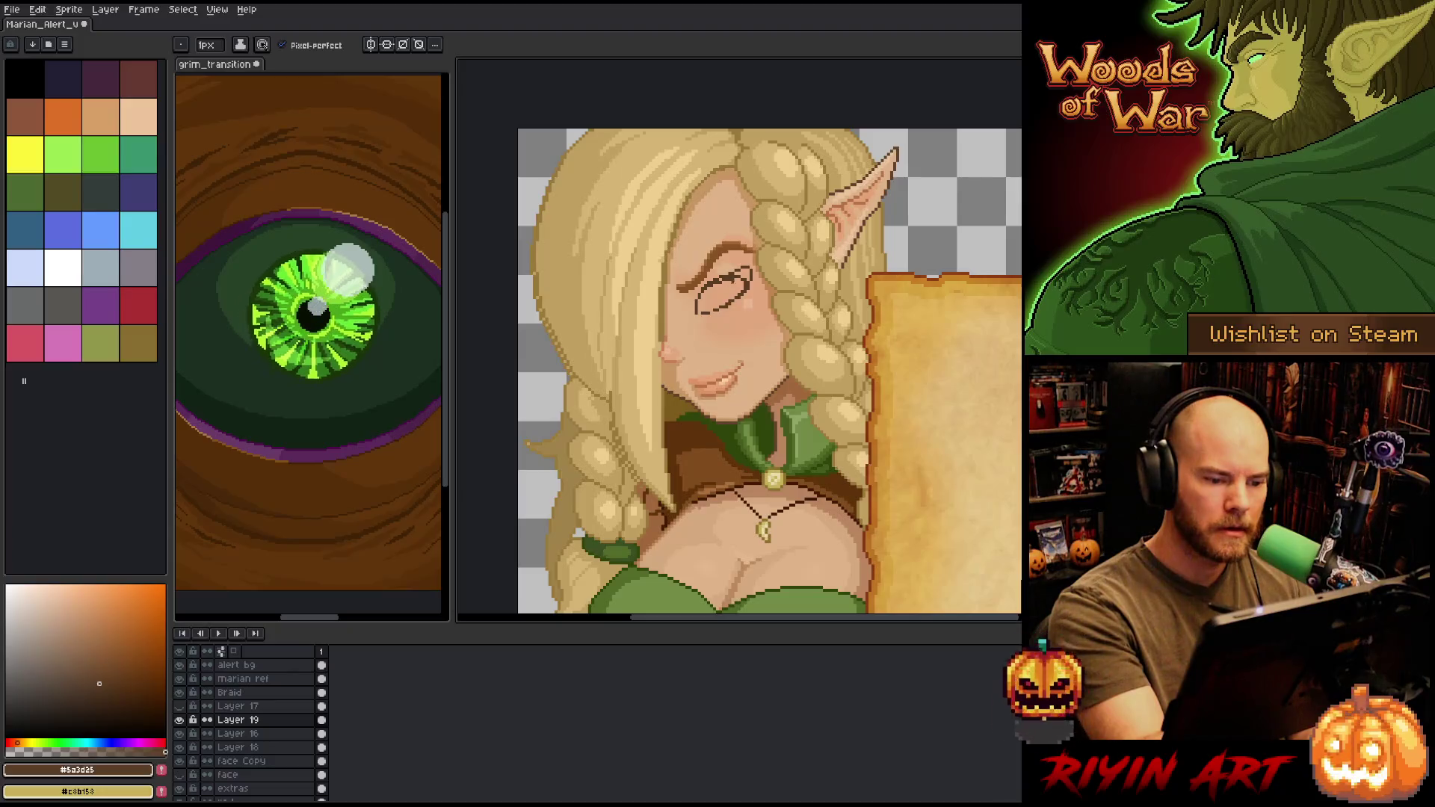
pyautogui.press('e')
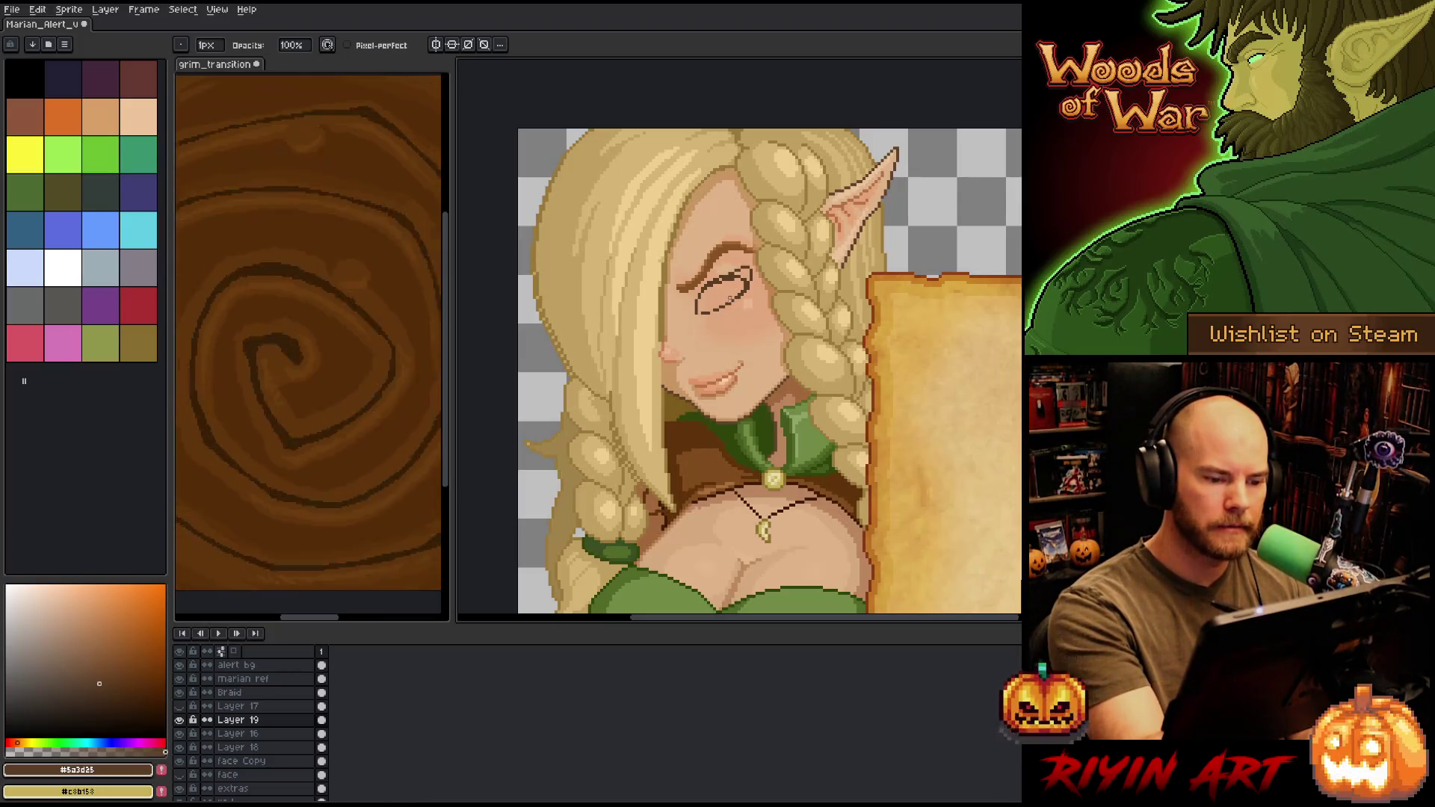
pyautogui.press('e')
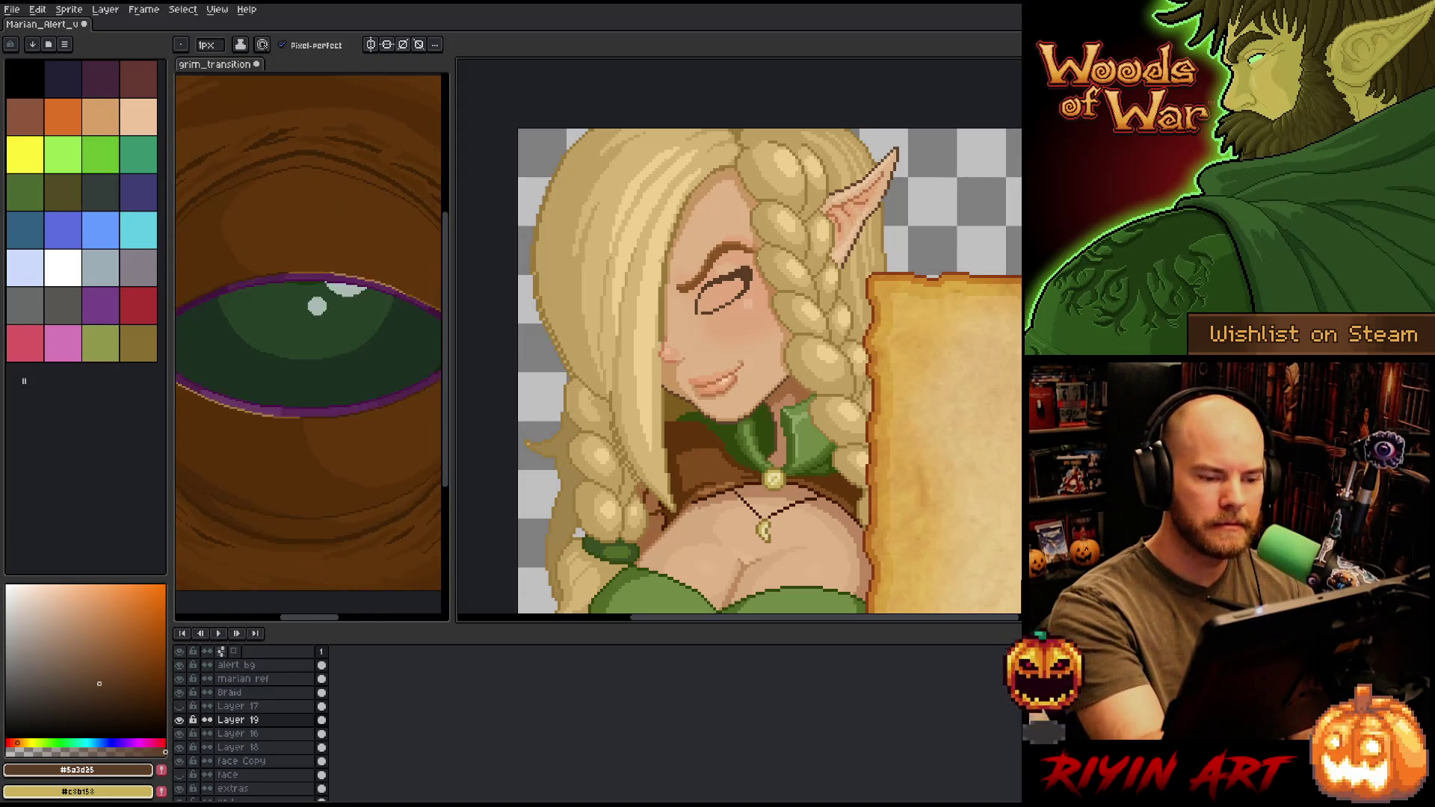
pyautogui.press('e')
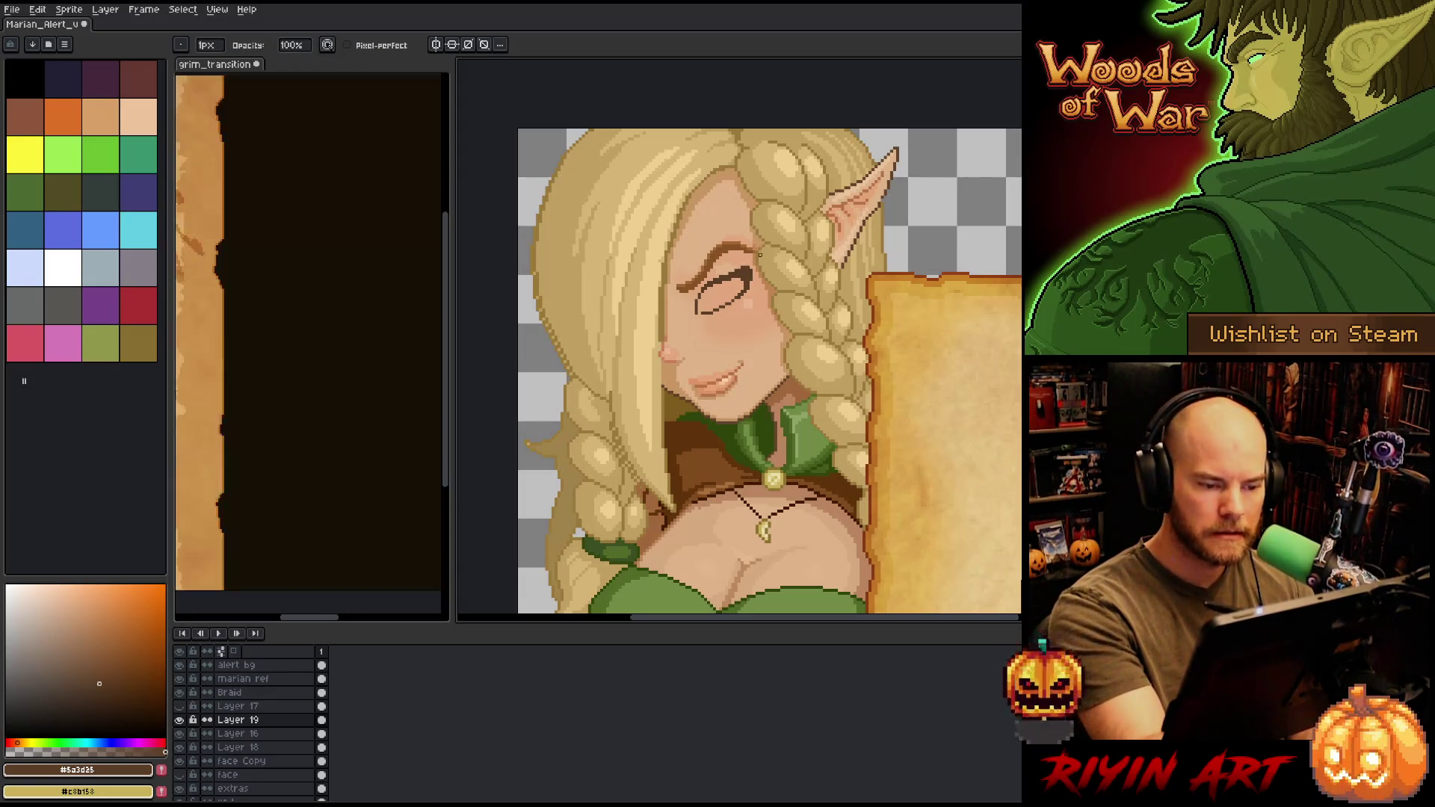
pyautogui.press('b')
pyautogui.moveTo(782, 271); pyautogui.dragTo(806, 254)
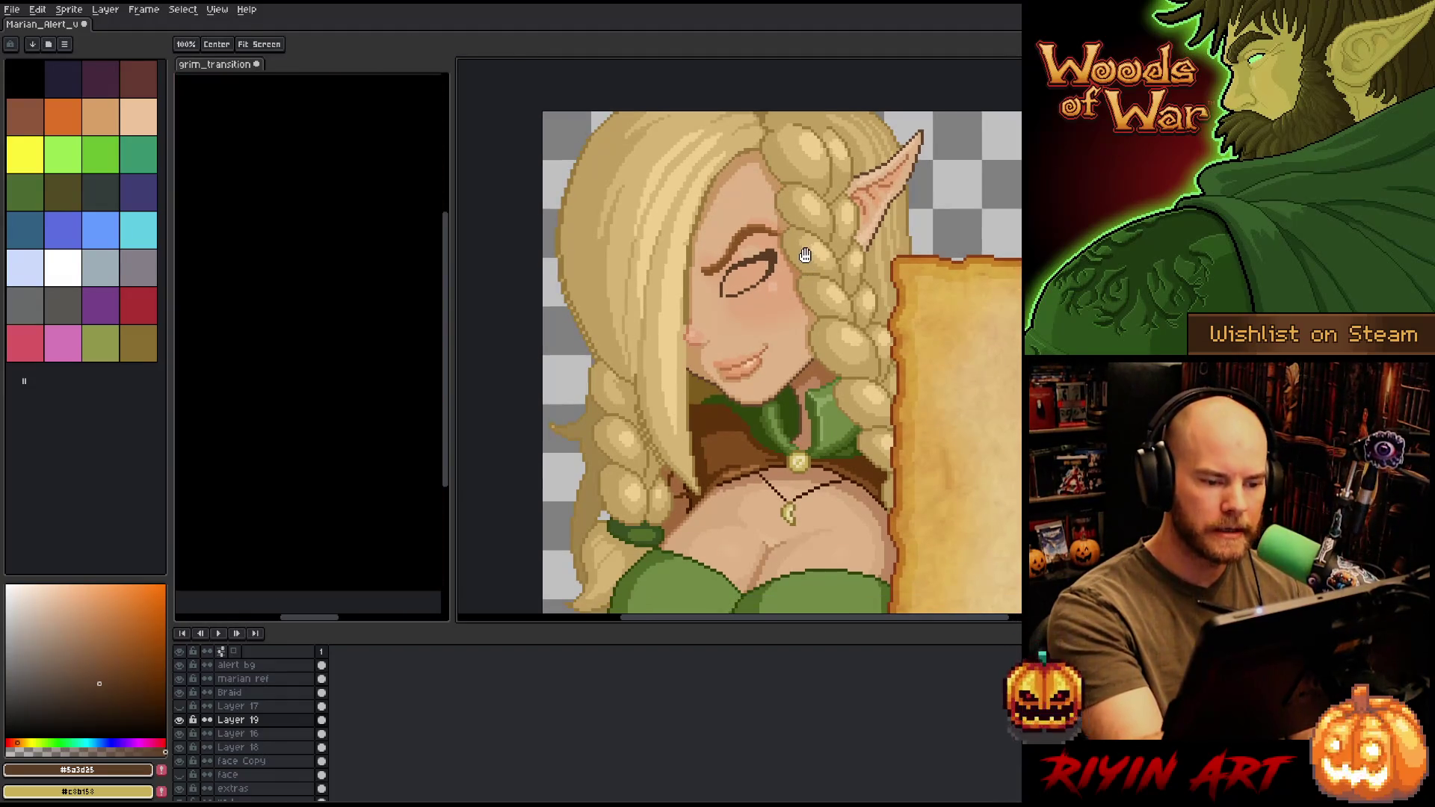
pyautogui.moveTo(776, 388); pyautogui.dragTo(748, 406)
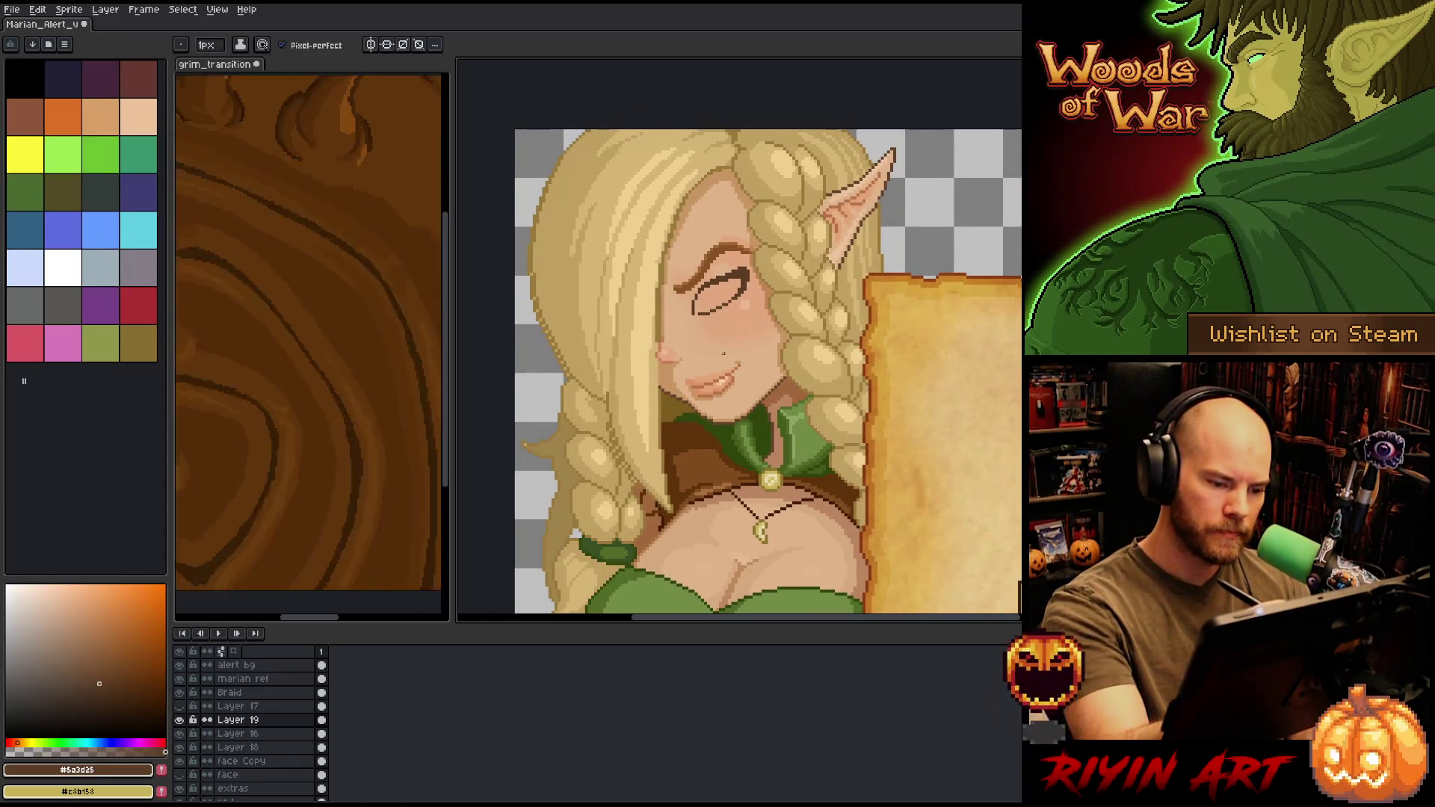
pyautogui.hotkey('shift', 'n')
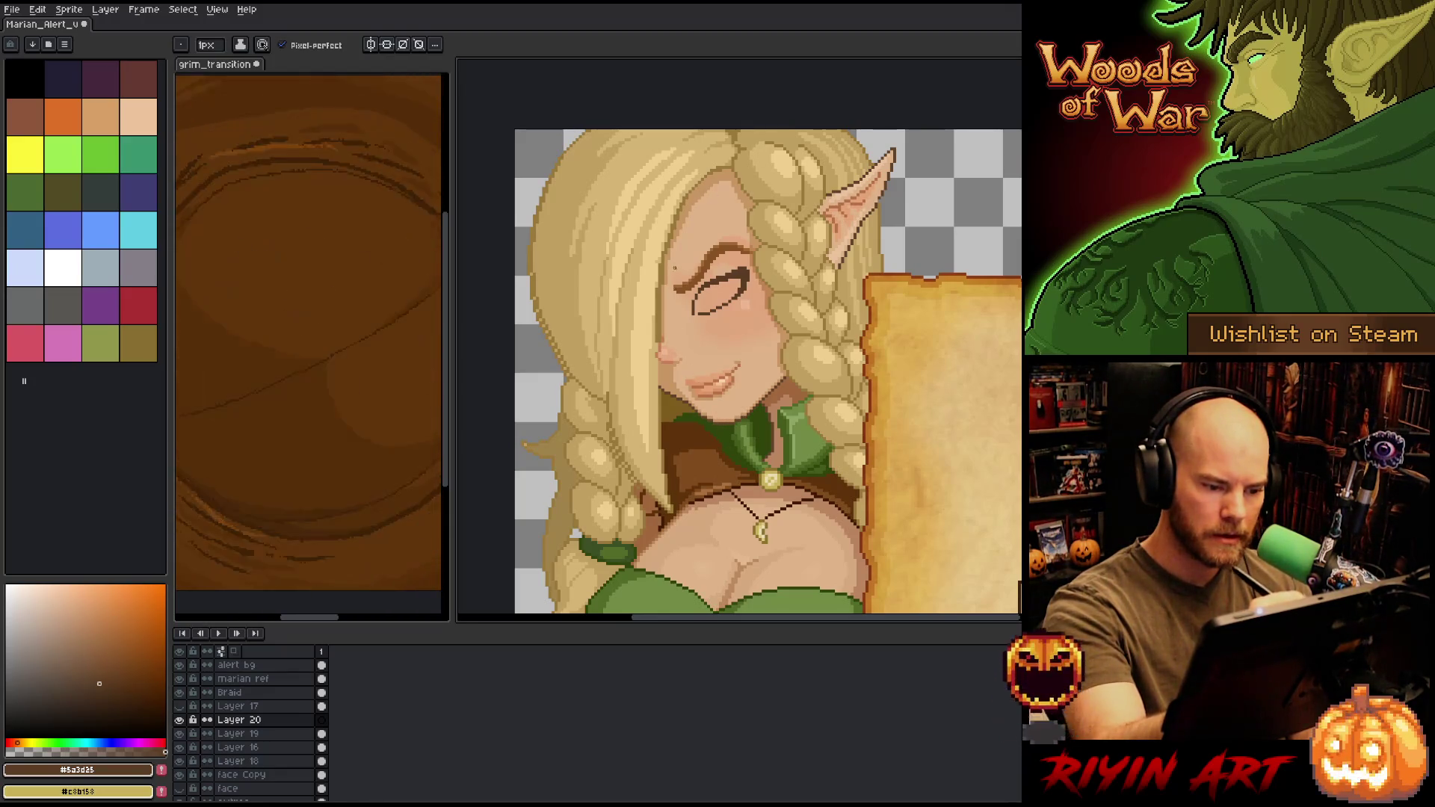
# - Draw and retry a short dark curved line on the elf's cheek
pyautogui.moveTo(704, 385); pyautogui.dragTo(723, 422)
pyautogui.hotkey('ctrl', 'z')
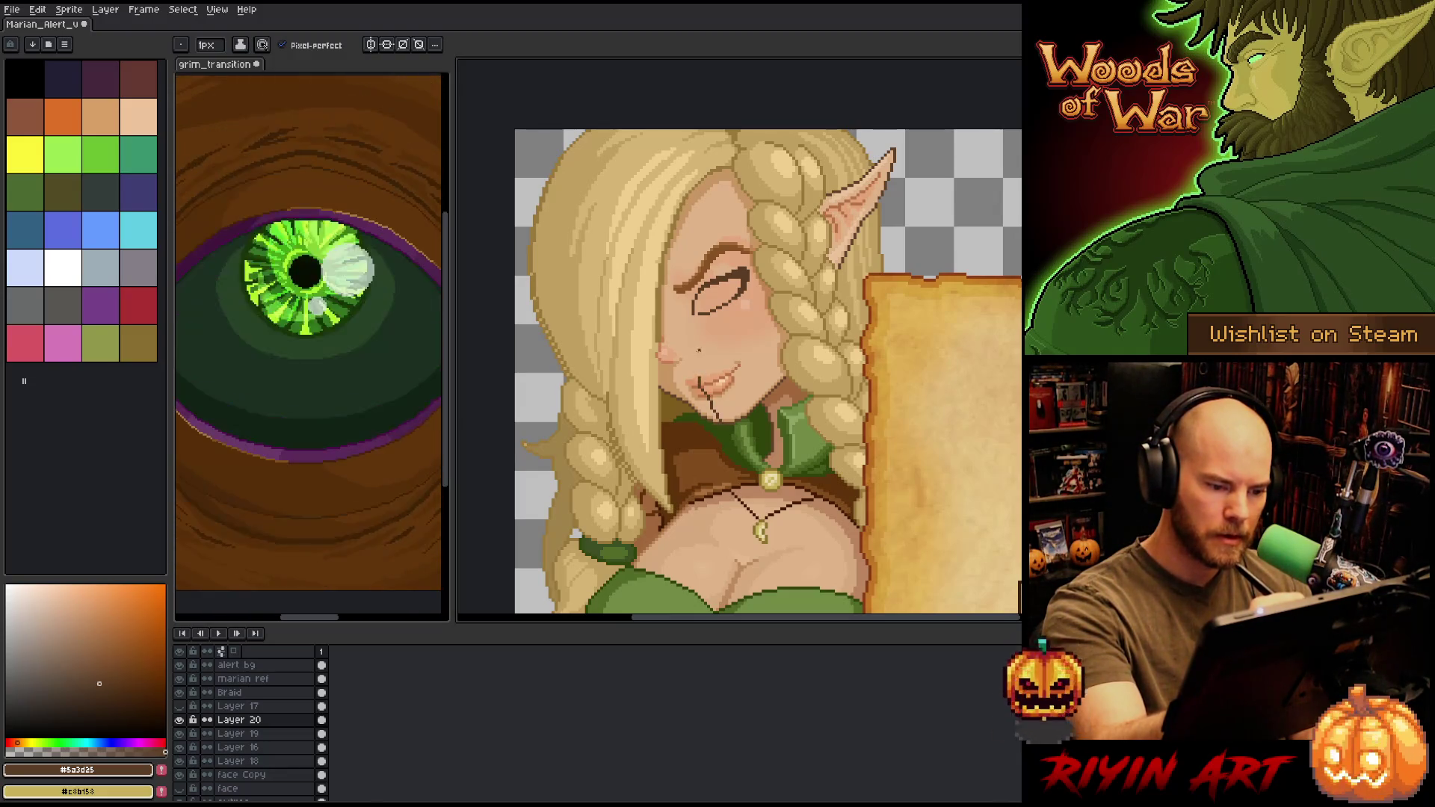
pyautogui.moveTo(664, 342); pyautogui.dragTo(681, 362)
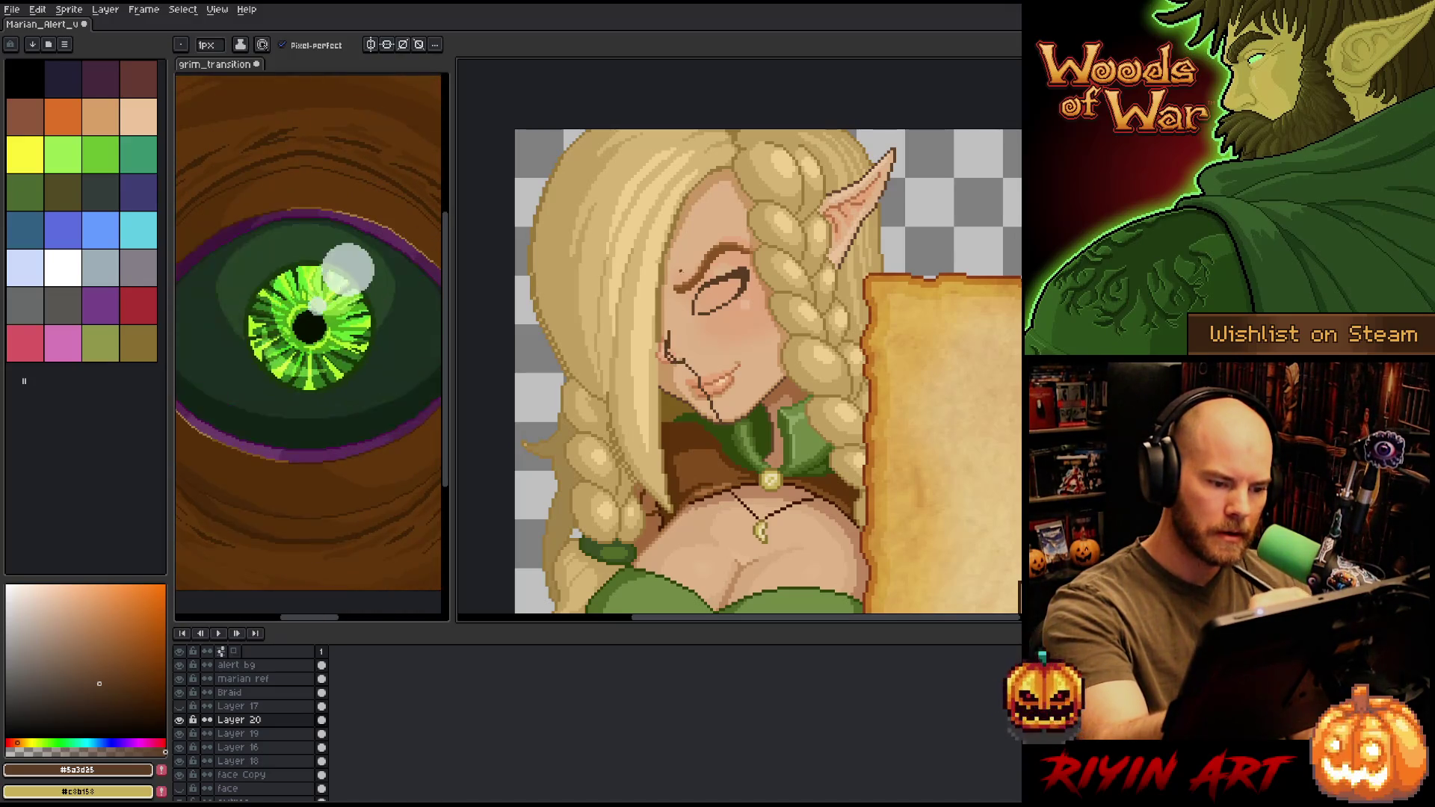
pyautogui.hotkey('ctrl', 'z')
pyautogui.hotkey('ctrl', 'z')
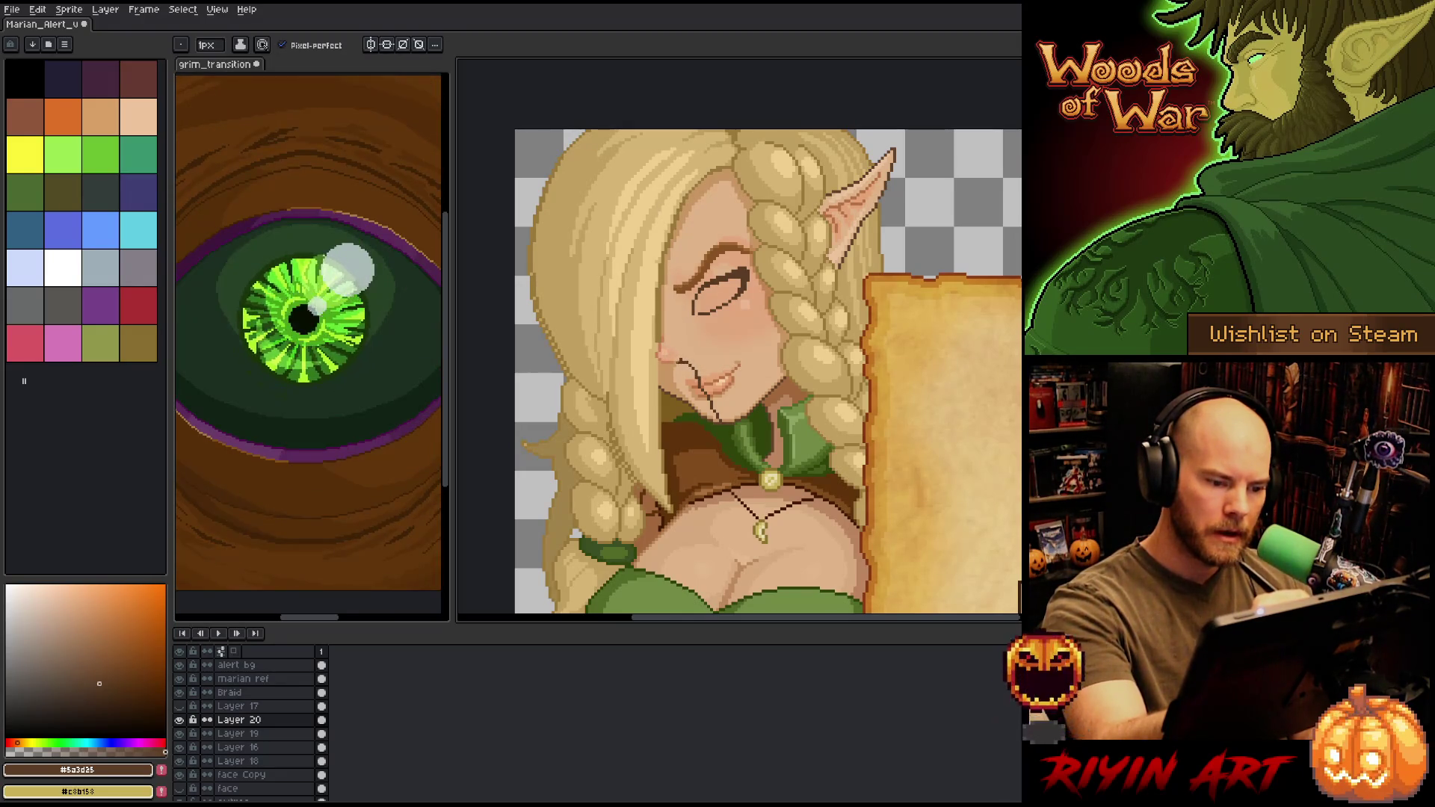
pyautogui.moveTo(667, 341); pyautogui.dragTo(676, 366)
pyautogui.hotkey('ctrl', 'z')
pyautogui.hotkey('ctrl', 'z')
pyautogui.hotkey('ctrl', 'z')
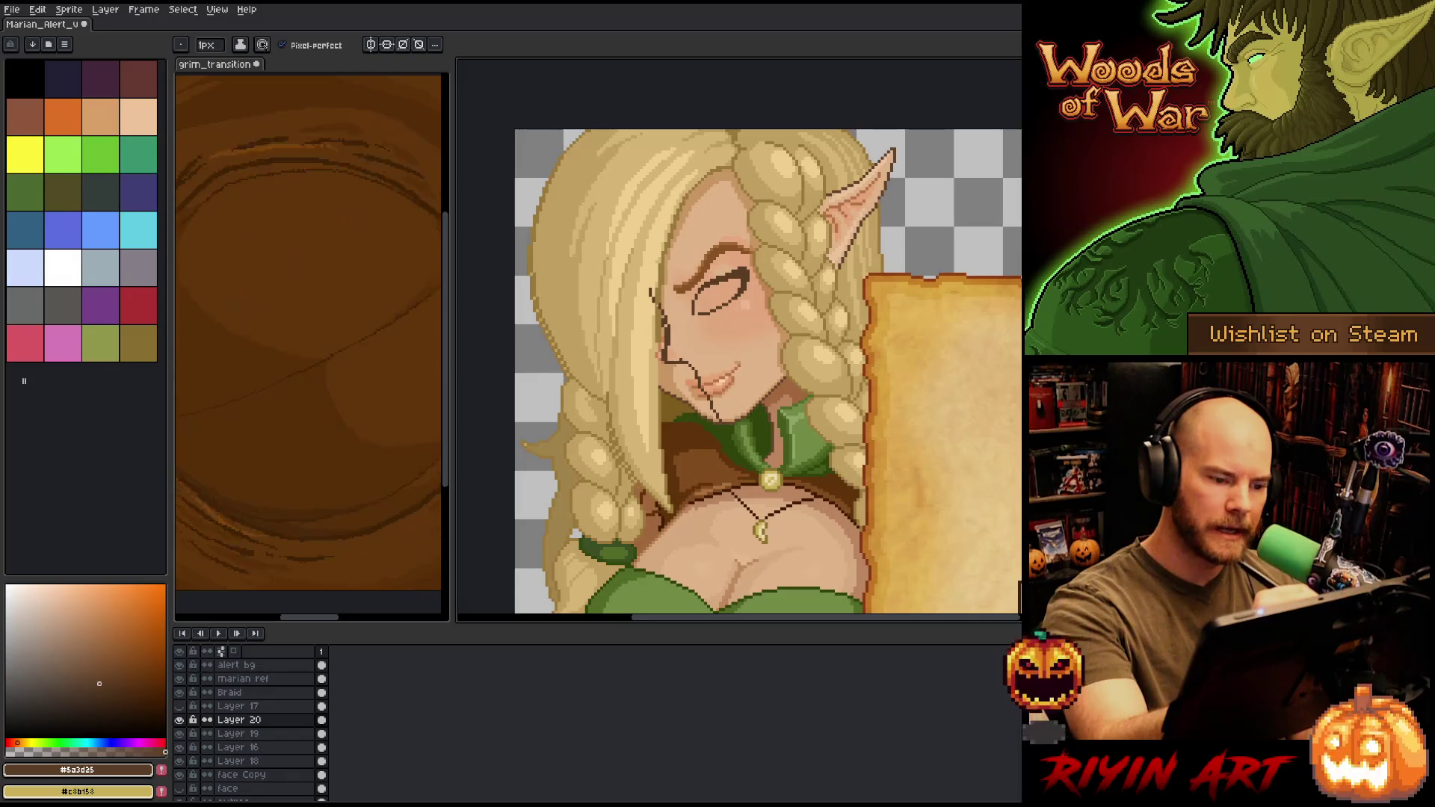
# - Draw long curved strand lines down through the hair, redoing ones that went wrong
pyautogui.moveTo(650, 299); pyautogui.dragTo(641, 228)
pyautogui.hotkey('ctrl', 'z')
pyautogui.moveTo(650, 294)
pyautogui.mouseDown()
pyautogui.moveTo(635, 264)
pyautogui.moveTo(646, 179)
pyautogui.mouseUp()
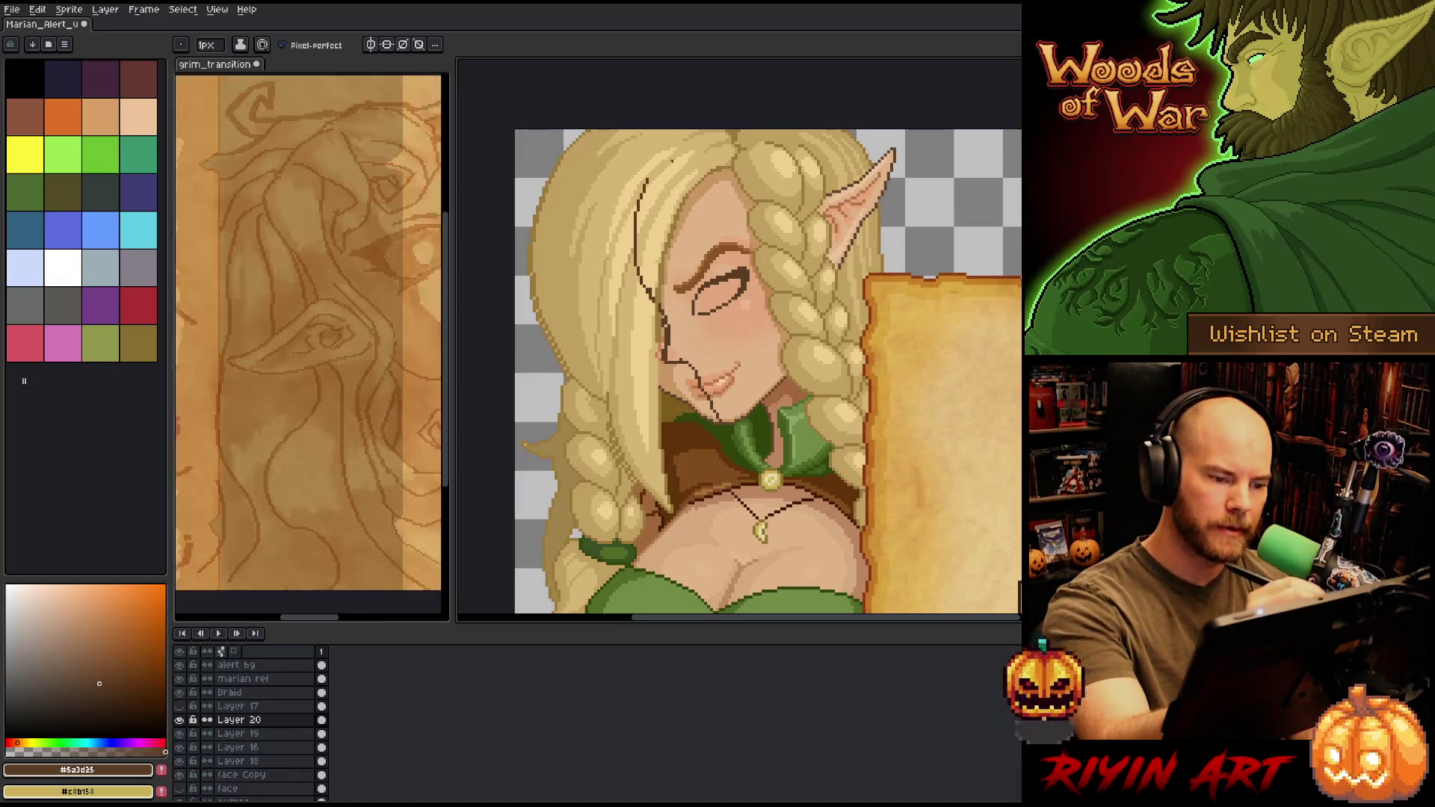
pyautogui.hotkey('ctrl', 'z')
pyautogui.moveTo(657, 299); pyautogui.dragTo(662, 155)
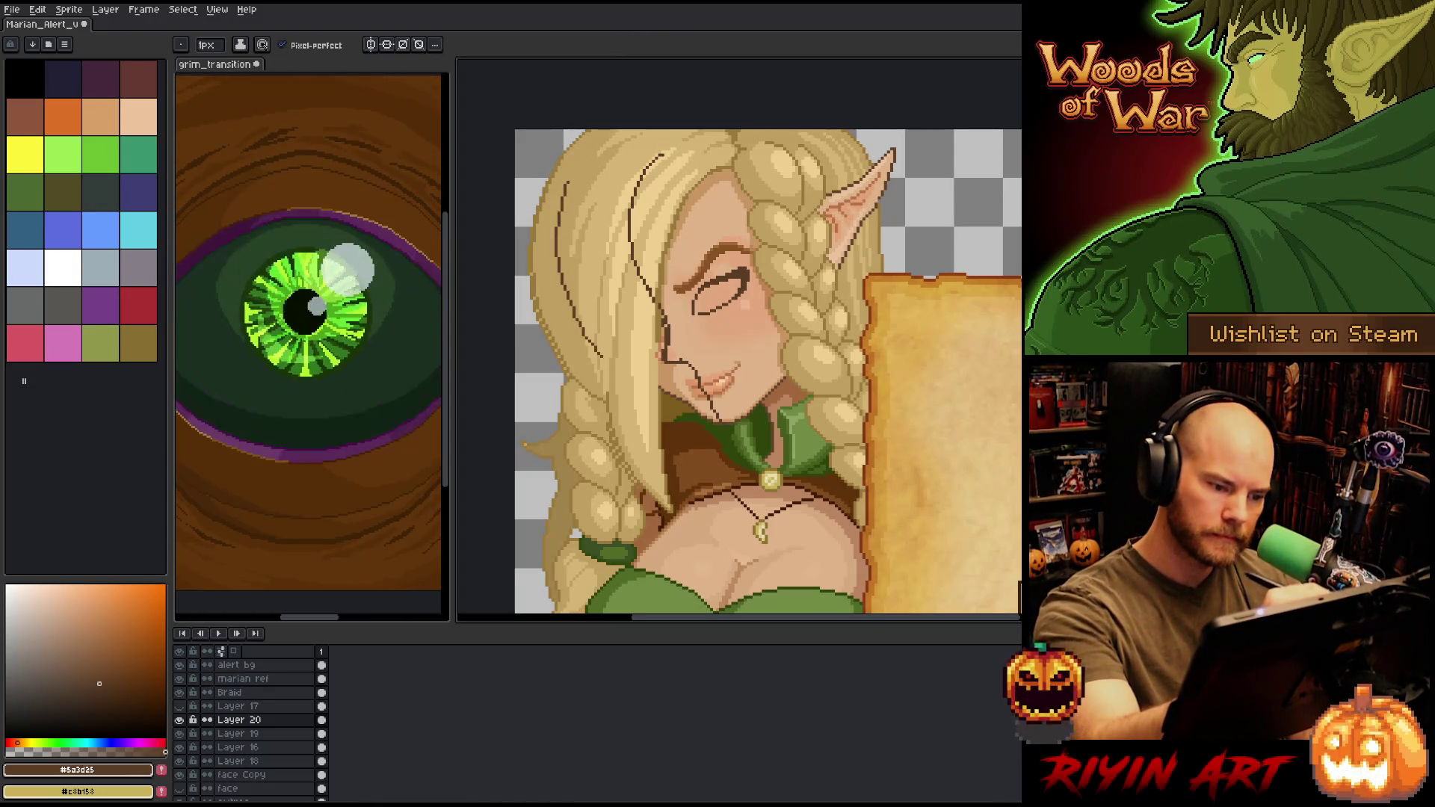
pyautogui.moveTo(659, 388)
pyautogui.mouseDown()
pyautogui.moveTo(614, 345)
pyautogui.moveTo(573, 208)
pyautogui.moveTo(640, 128)
pyautogui.mouseUp()
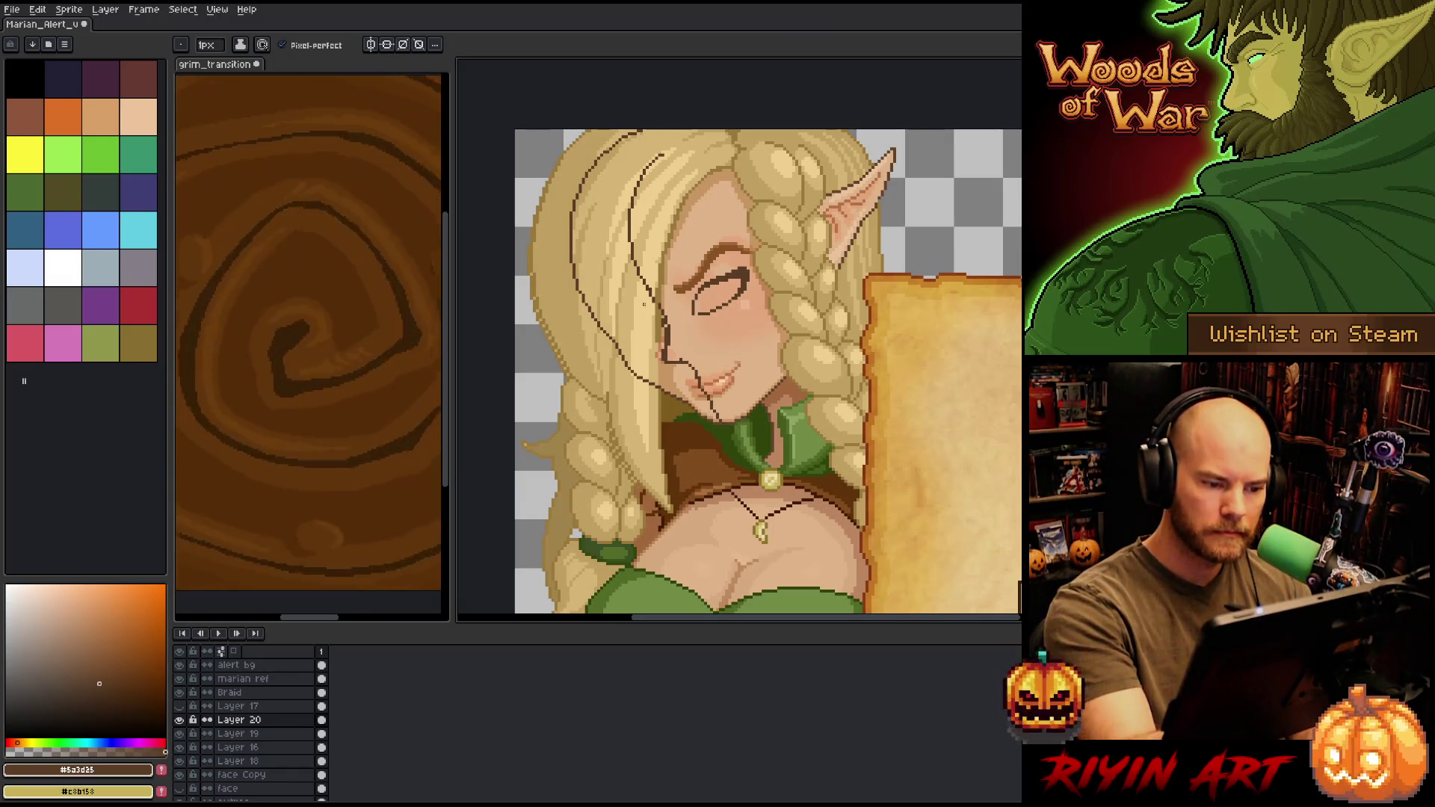
pyautogui.moveTo(628, 304)
pyautogui.mouseDown()
pyautogui.moveTo(599, 332)
pyautogui.moveTo(590, 313)
pyautogui.mouseUp()
pyautogui.hotkey('ctrl', 'z')
pyautogui.hotkey('ctrl', 'z')
pyautogui.hotkey('ctrl', 'z')
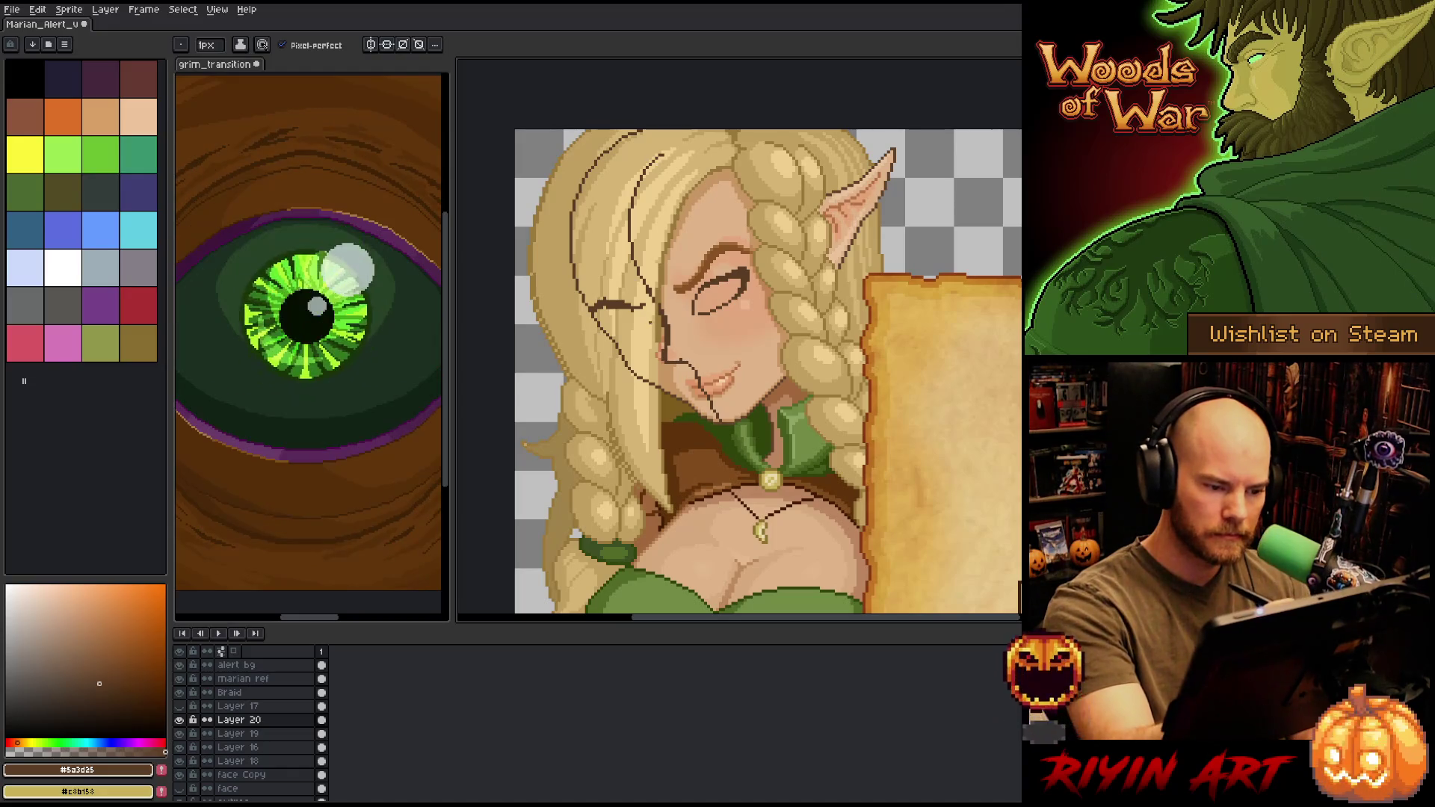
# - Extend the far closed-eye line and flip the canvas view horizontally
pyautogui.moveTo(630, 301); pyautogui.dragTo(649, 312)
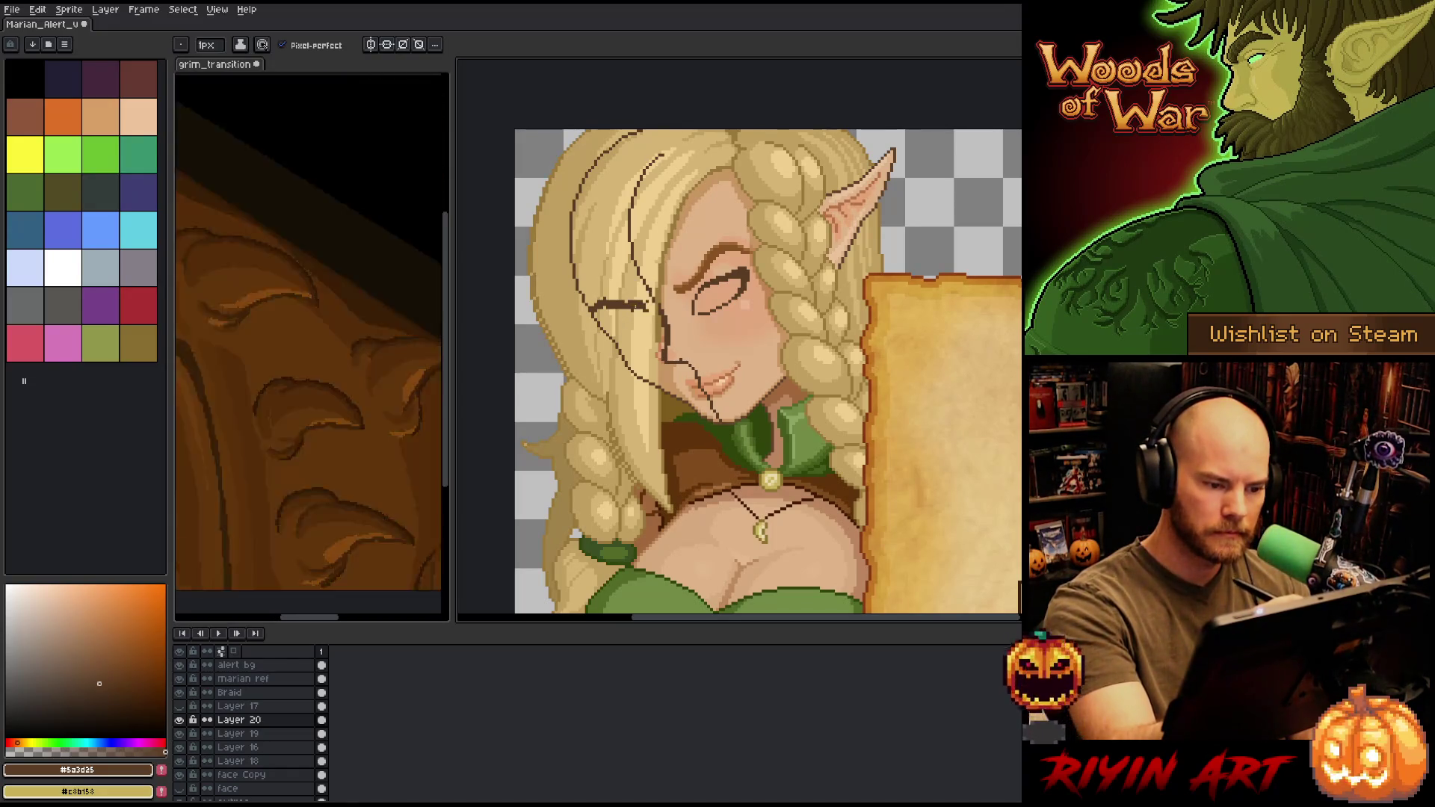
pyautogui.press('b')
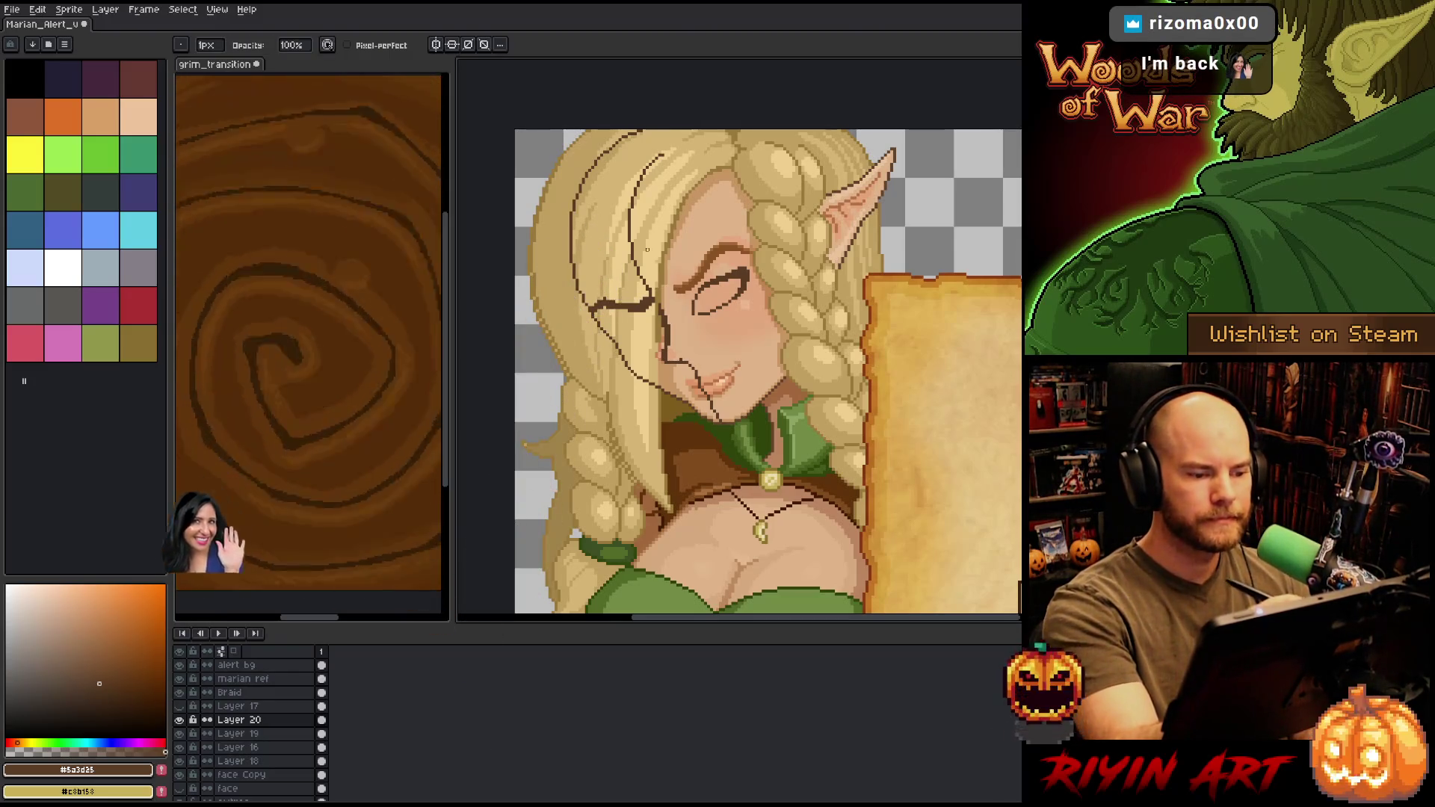
pyautogui.press('e')
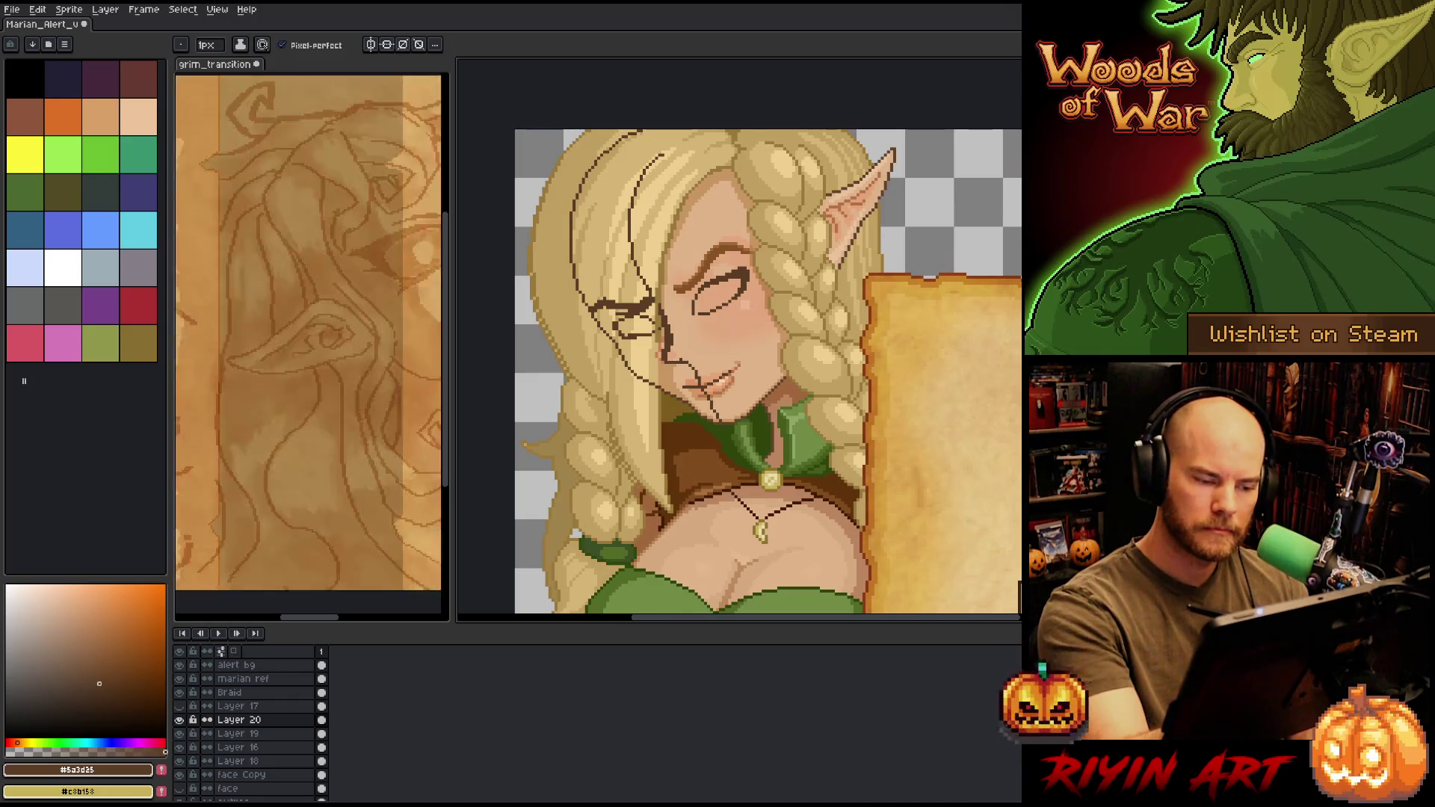
pyautogui.press('q')
pyautogui.moveTo(728, 325); pyautogui.dragTo(701, 285)
pyautogui.hotkey('shift', 'h')
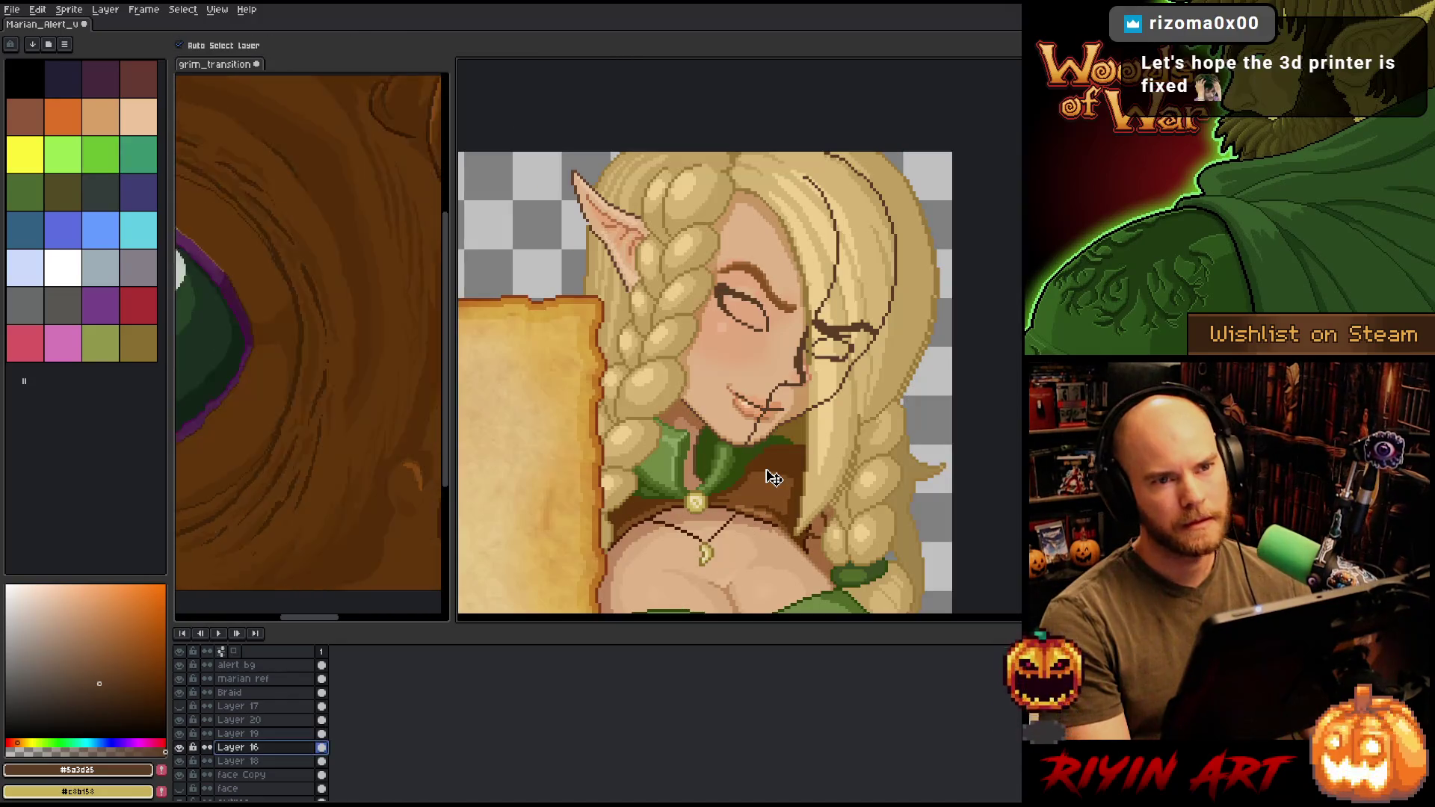
pyautogui.press('v')
pyautogui.click(773, 478)
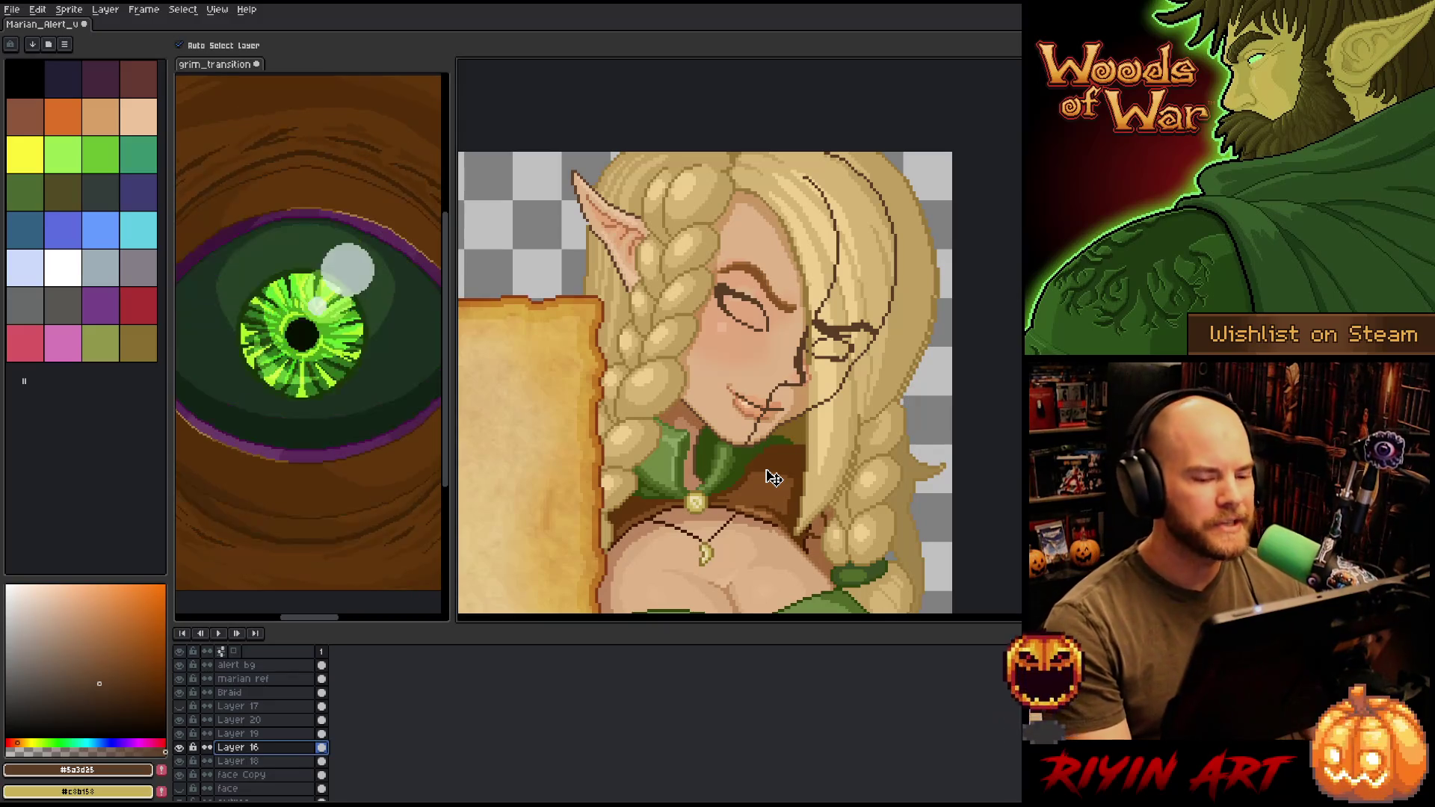
pyautogui.scroll(1, 740, 287)
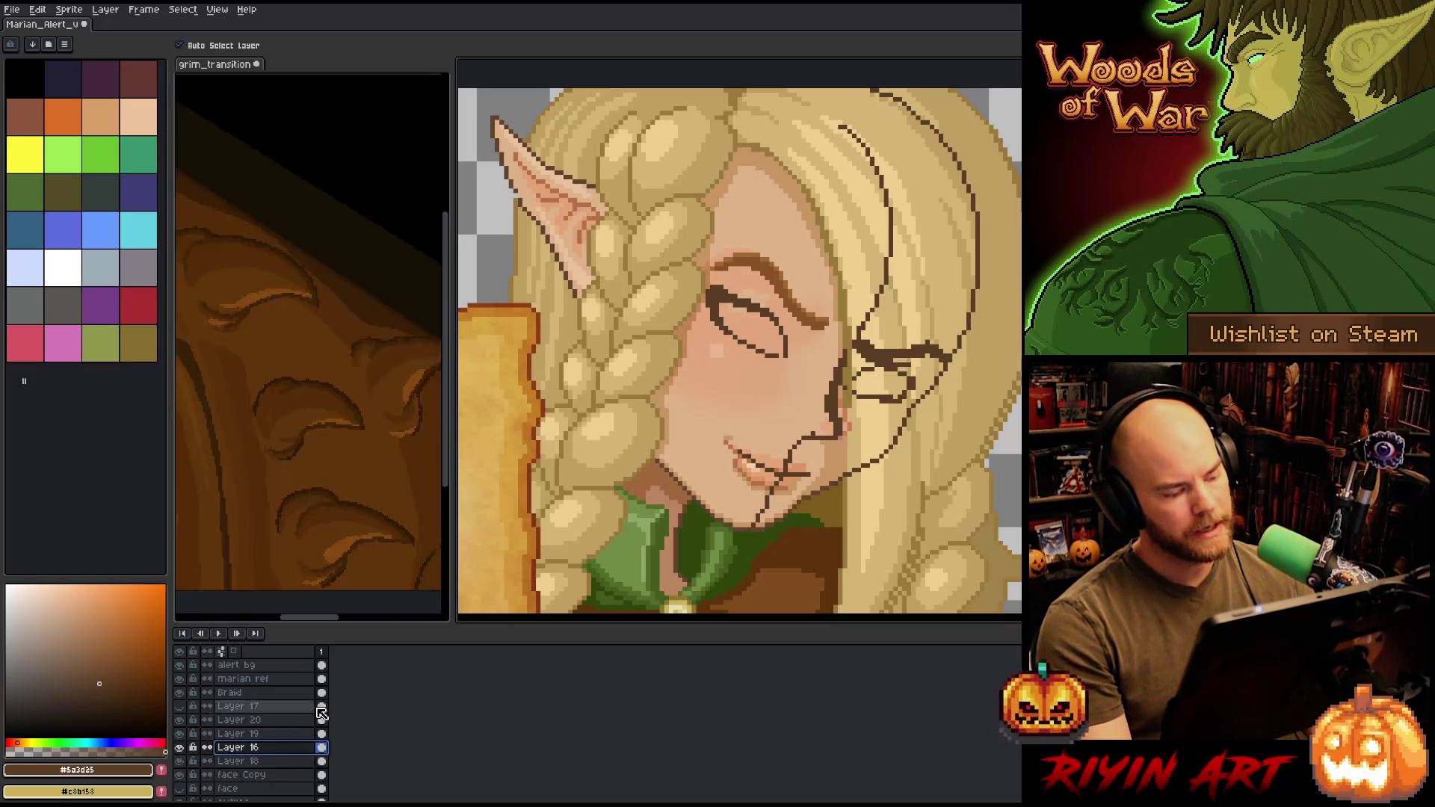
pyautogui.scroll(-3, 792, 414)
pyautogui.scroll(2, 941, 332)
pyautogui.scroll(-2, 944, 335)
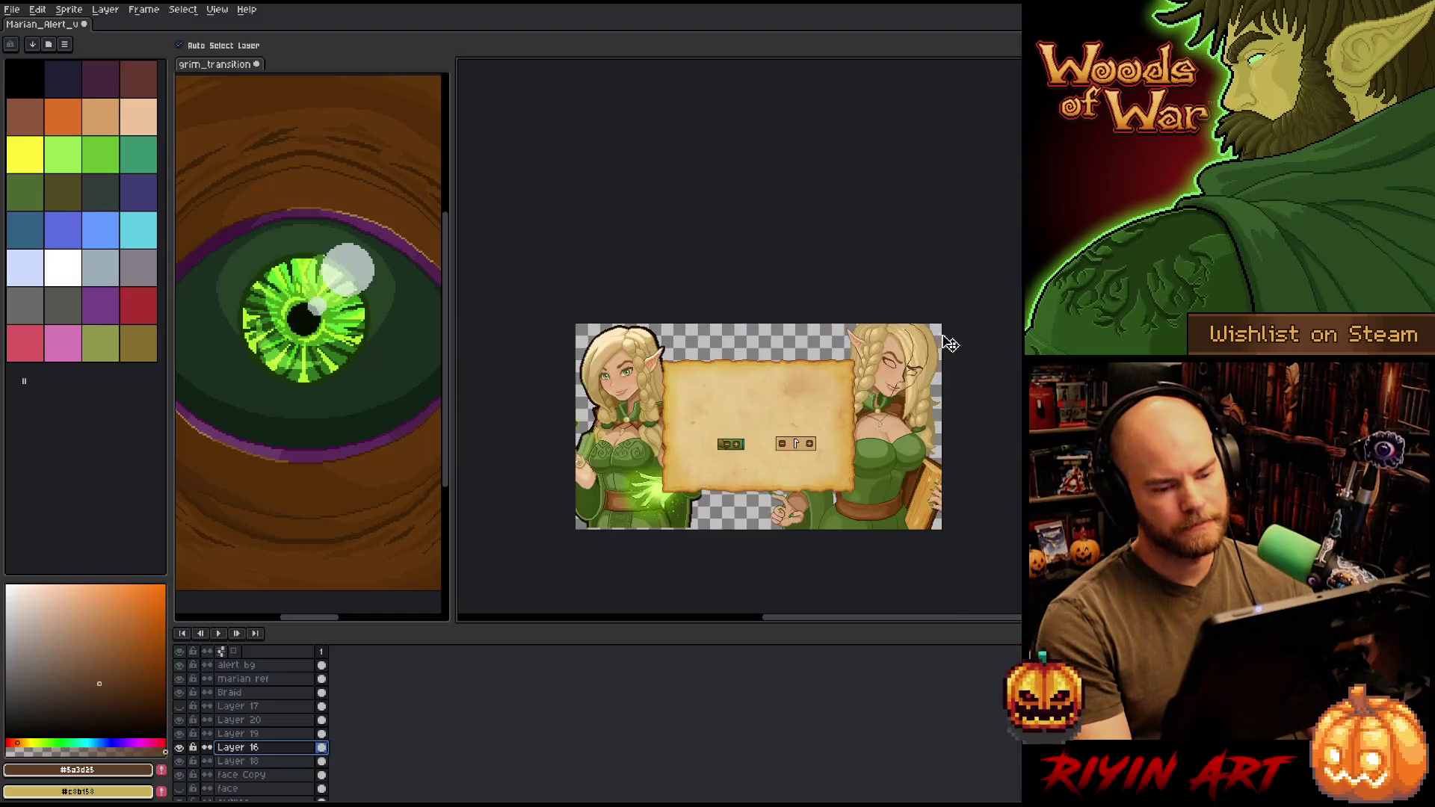
pyautogui.scroll(2, 949, 342)
pyautogui.scroll(1, 863, 401)
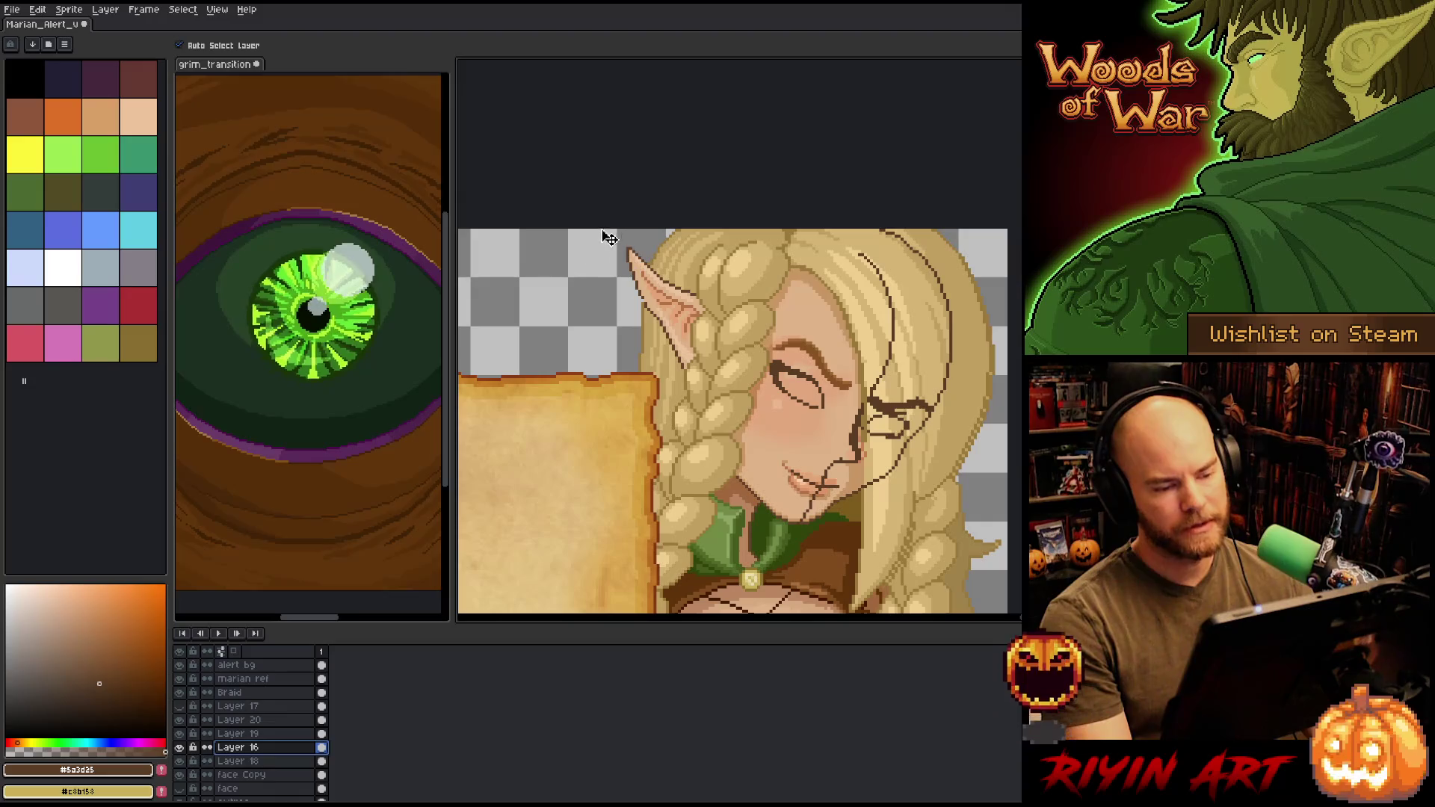
pyautogui.scroll(-1, 821, 373)
pyautogui.scroll(1, 869, 412)
pyautogui.scroll(1, 869, 412)
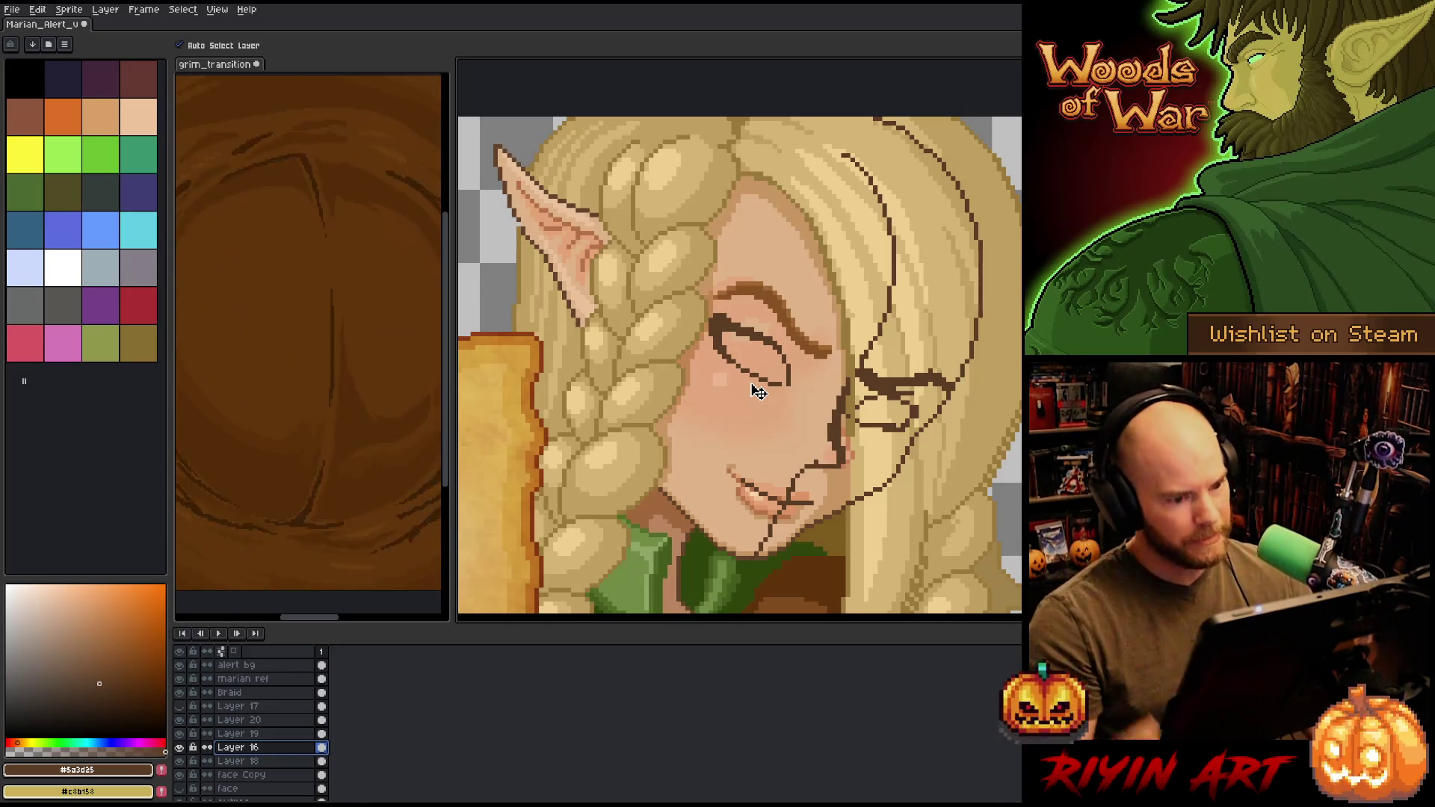
pyautogui.scroll(-1, 755, 384)
pyautogui.scroll(1, 762, 370)
pyautogui.click(725, 345)
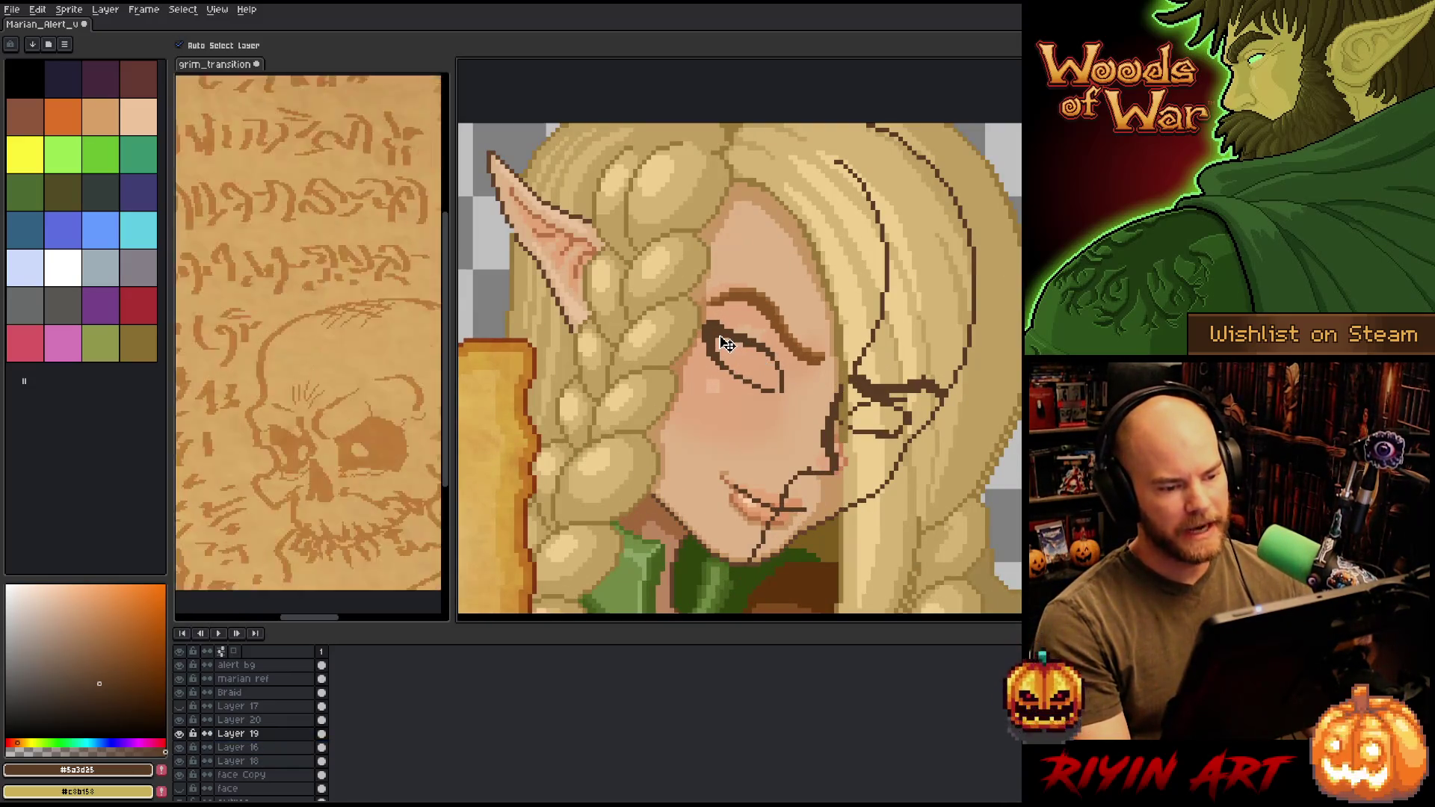
# - Hide the Braid layer and Layer 17
pyautogui.moveTo(725, 344); pyautogui.dragTo(730, 348)
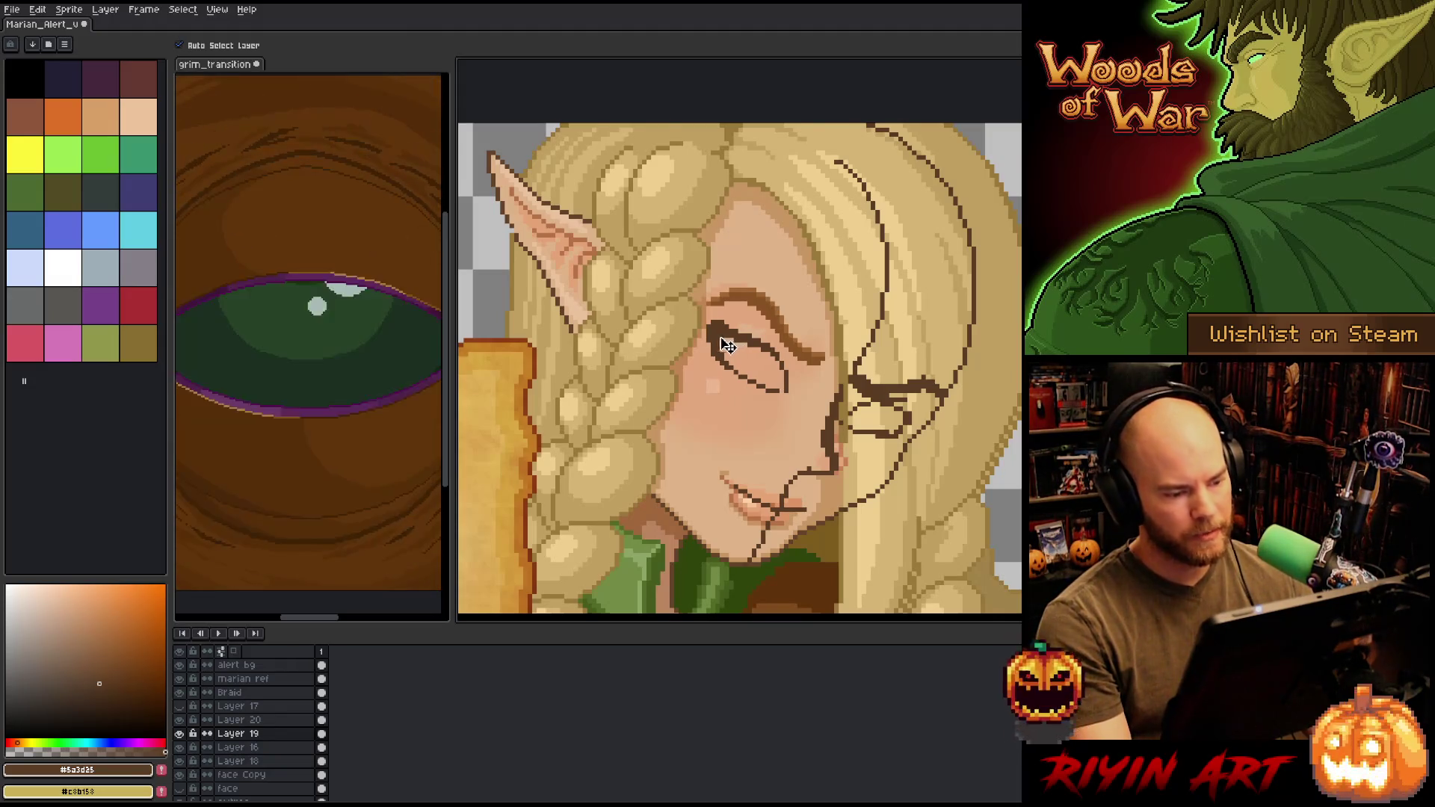
pyautogui.scroll(1, 188, 695)
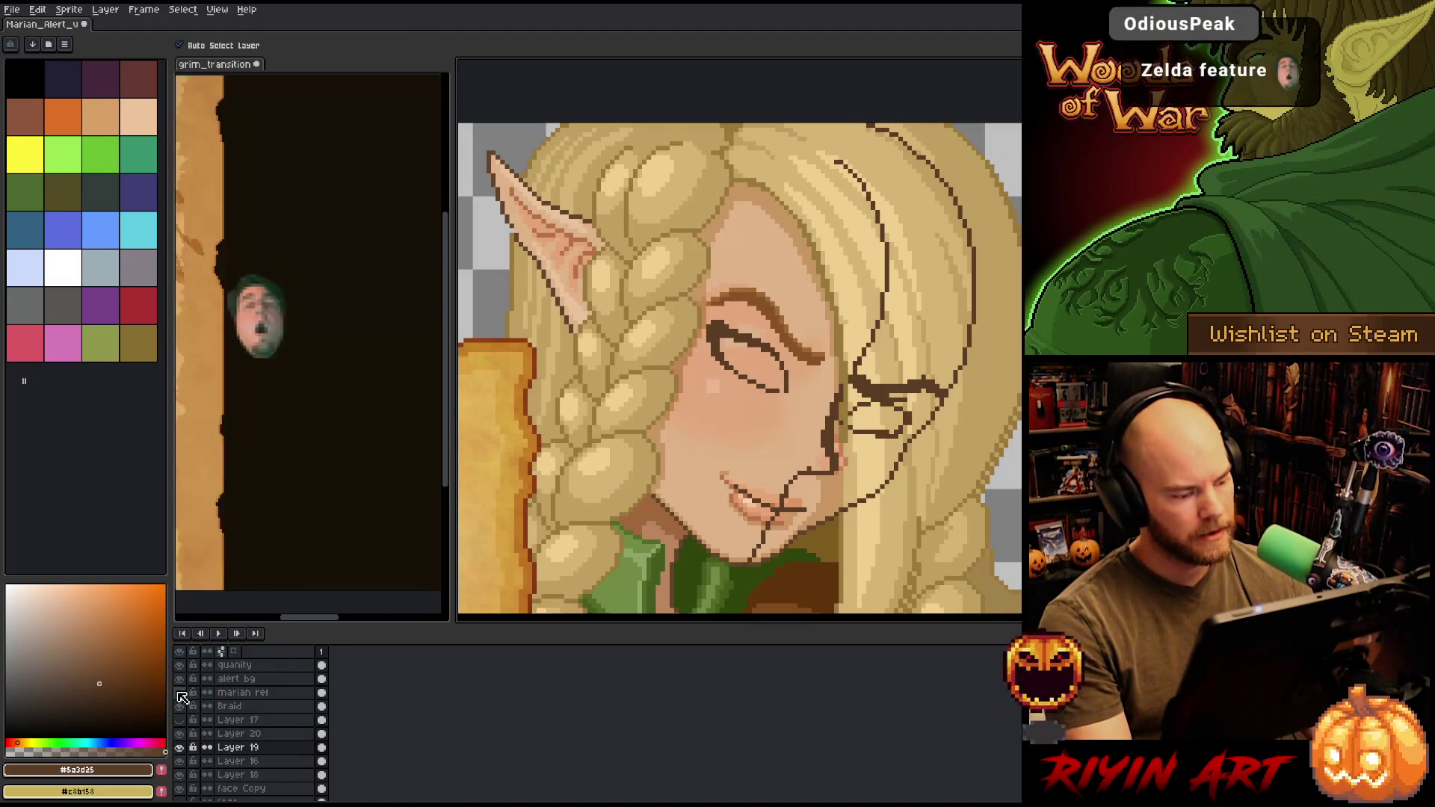
pyautogui.moveTo(179, 706); pyautogui.dragTo(180, 719)
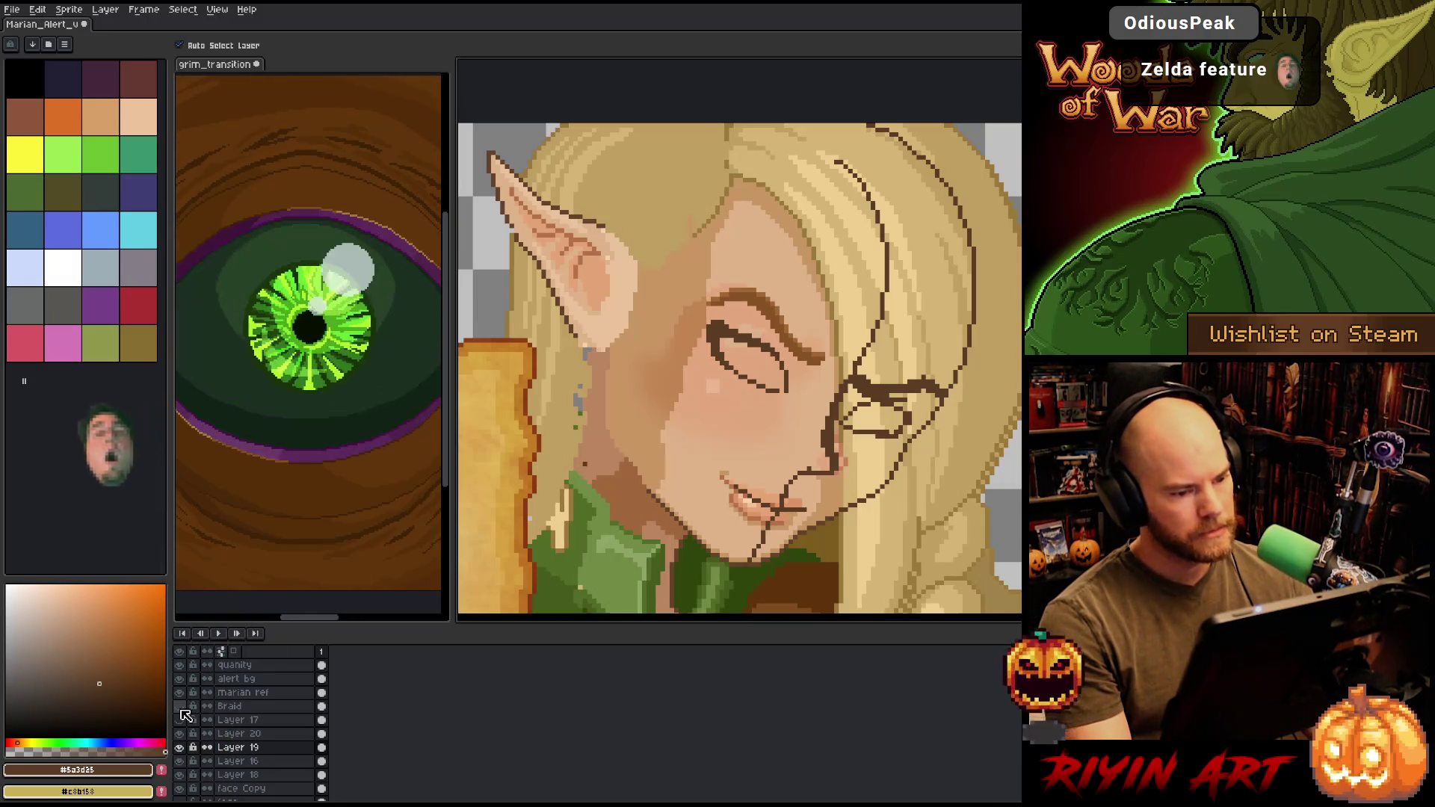
pyautogui.moveTo(651, 438)
pyautogui.mouseDown()
pyautogui.moveTo(643, 404)
pyautogui.moveTo(728, 404)
pyautogui.mouseUp()
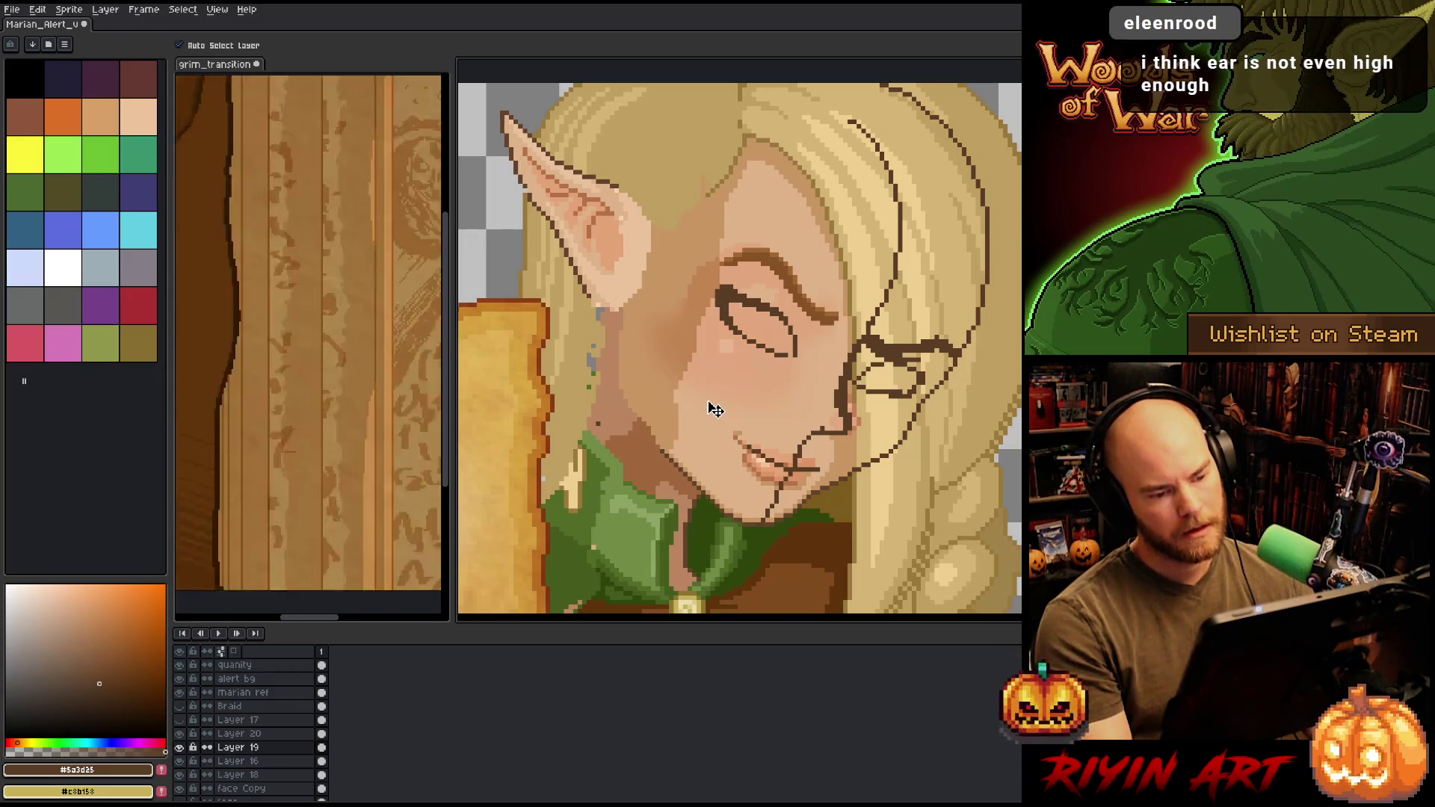
# - Select the closed eye and nudge it one pixel up and one right
pyautogui.press('m')
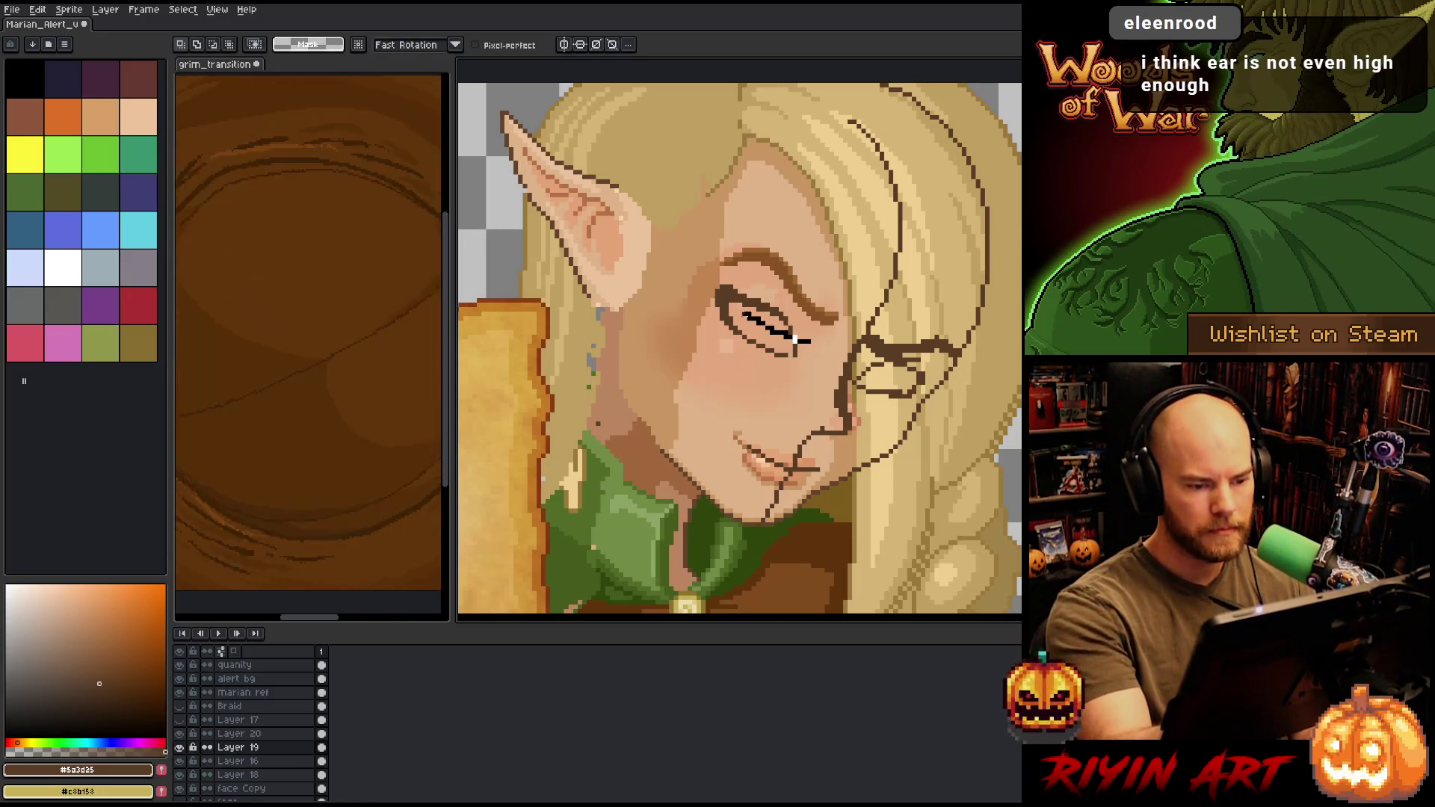
pyautogui.moveTo(716, 272); pyautogui.dragTo(814, 347)
pyautogui.press('Up')
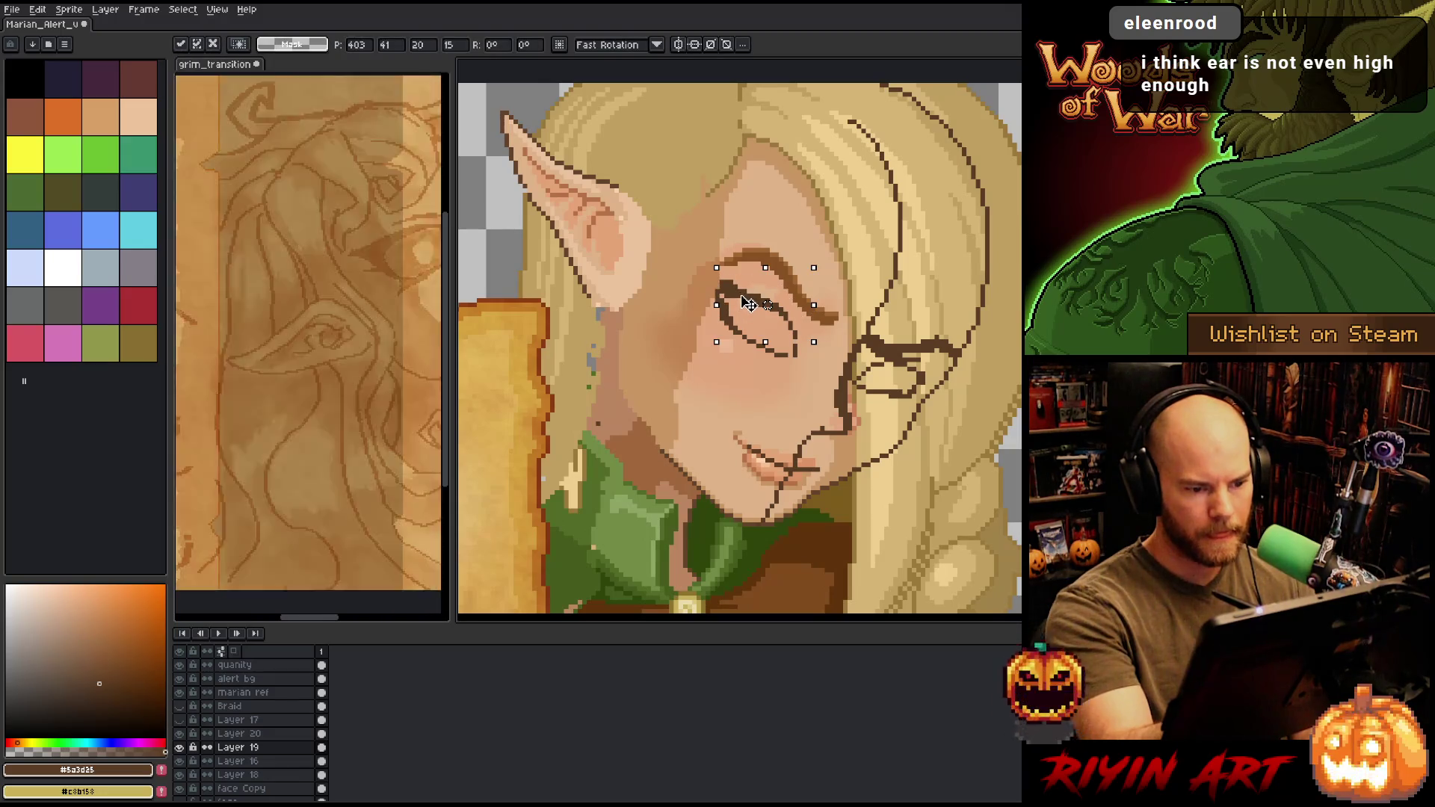
pyautogui.press('Right')
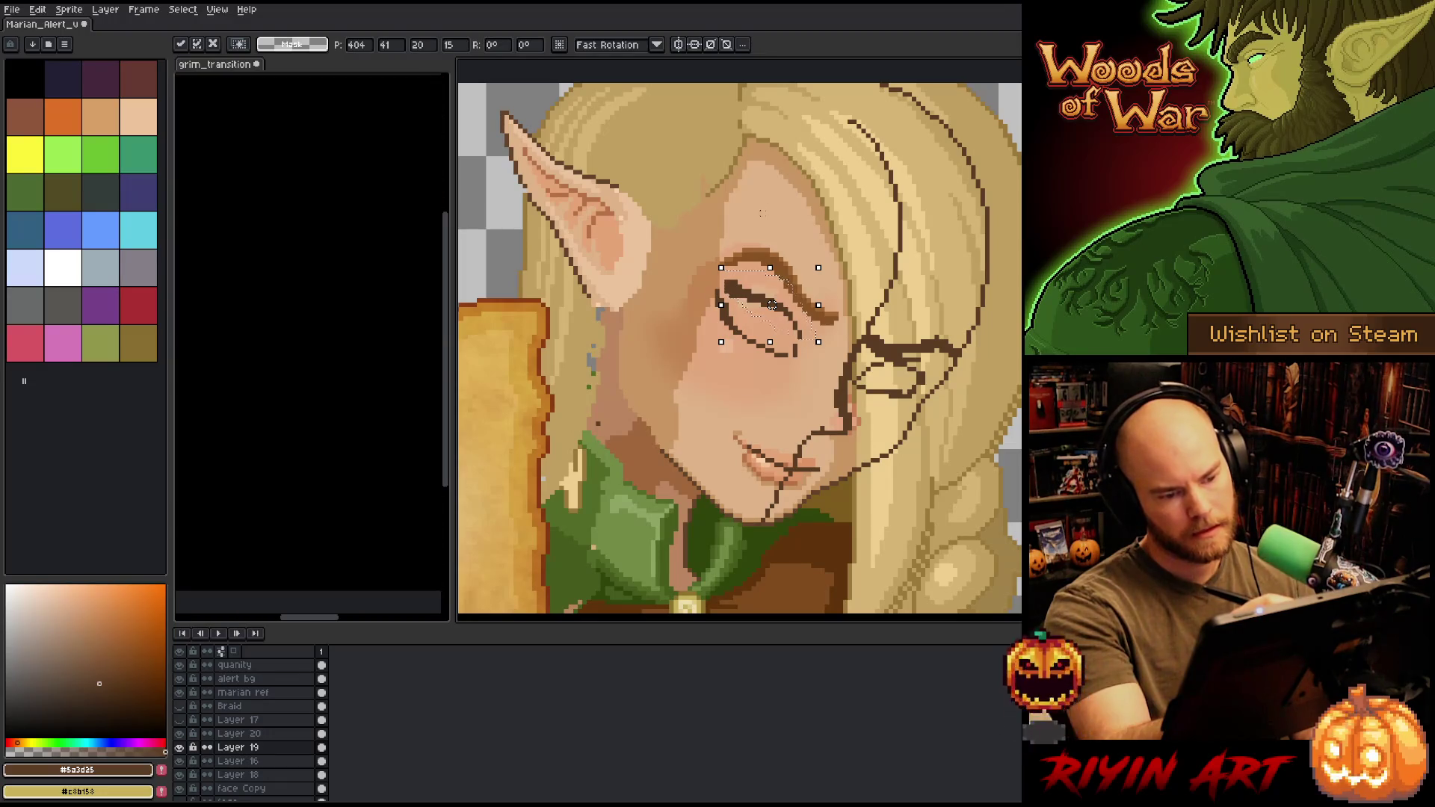
pyautogui.press('Return')
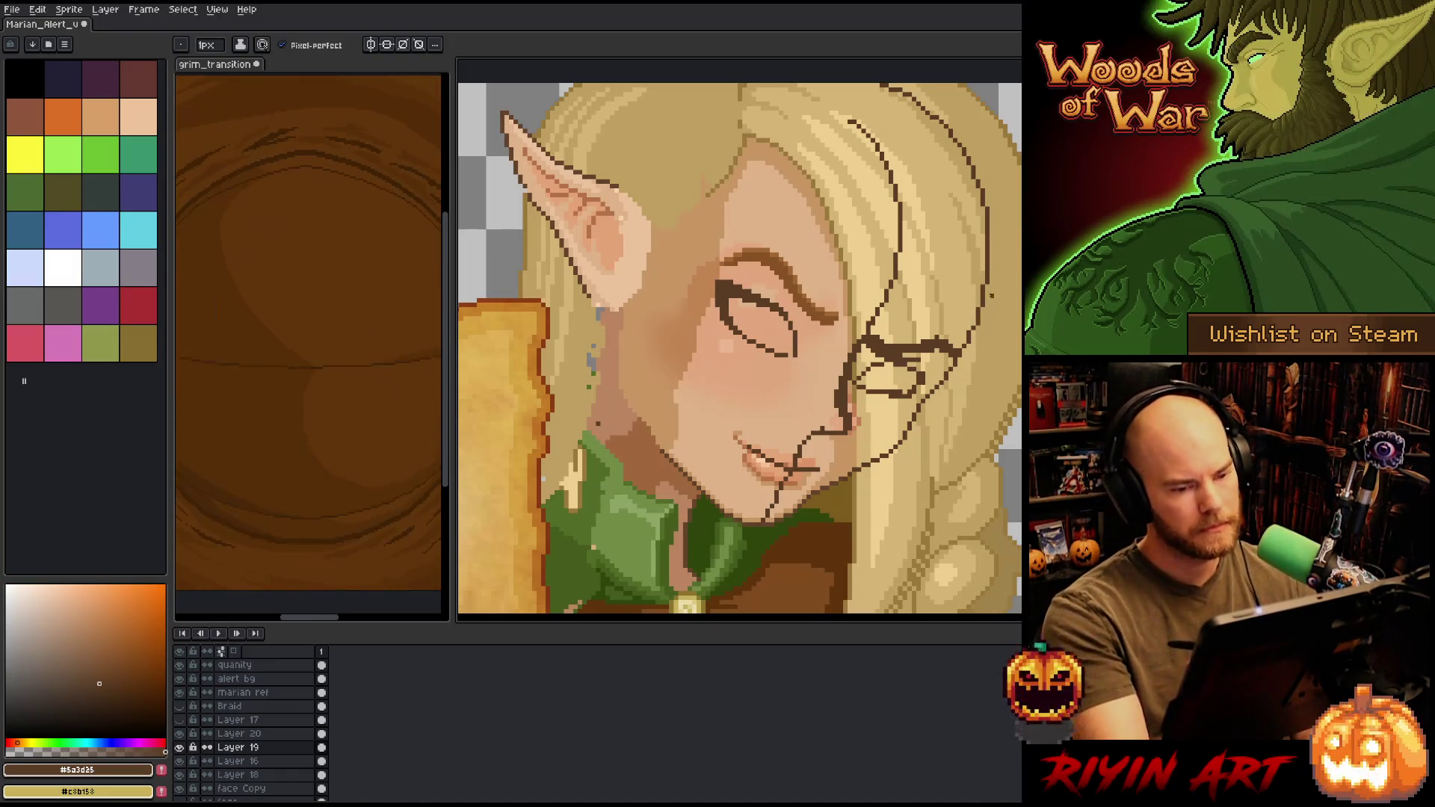
pyautogui.press('b')
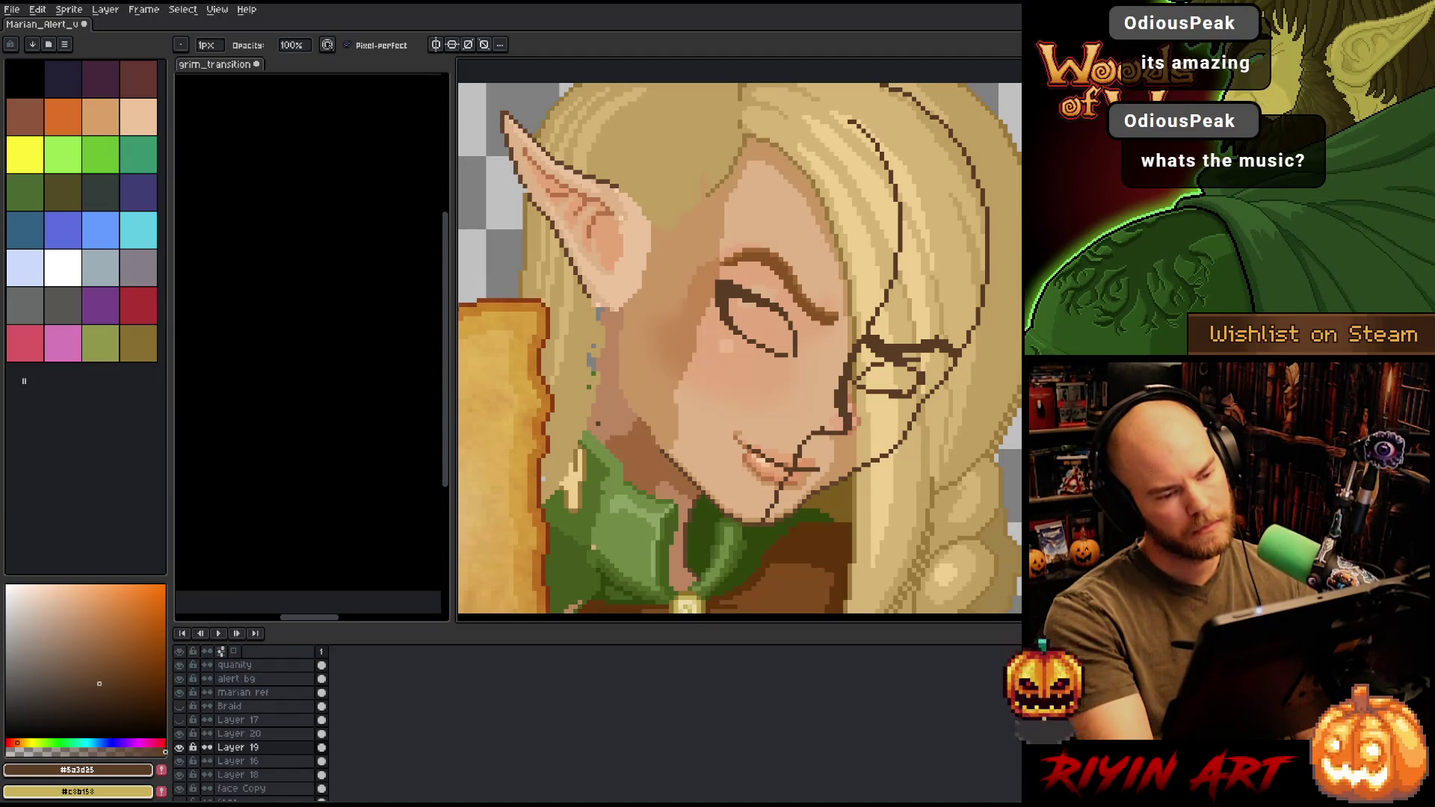
# - Lasso the elf's pointed ear on the head layer and raise it into place
pyautogui.moveTo(687, 293); pyautogui.dragTo(761, 333)
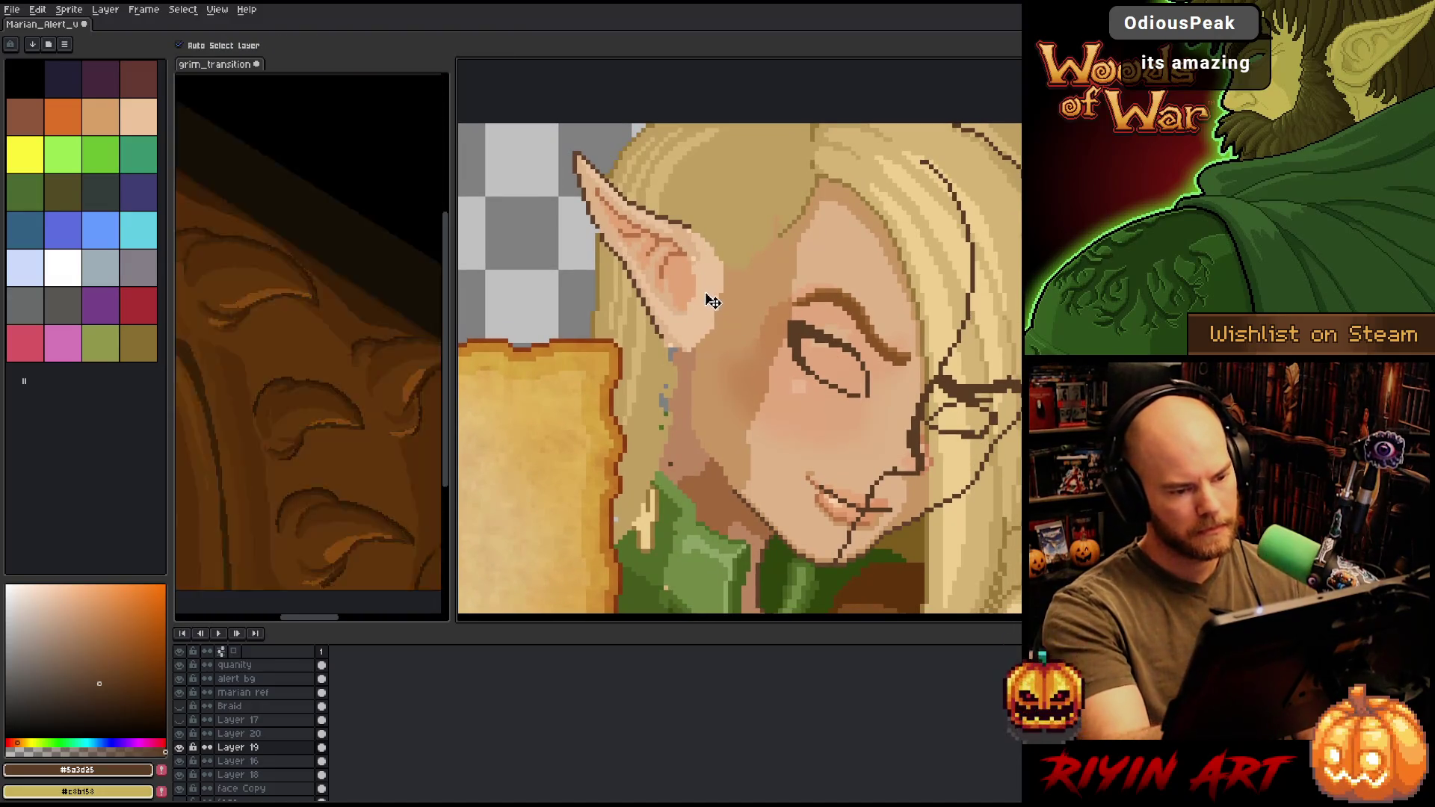
pyautogui.keyDown('ctrl'); pyautogui.click(716, 298); pyautogui.keyUp('ctrl')
pyautogui.press('q')
pyautogui.moveTo(564, 125)
pyautogui.mouseDown()
pyautogui.moveTo(581, 160)
pyautogui.moveTo(721, 254)
pyautogui.mouseUp()
pyautogui.moveTo(573, 129)
pyautogui.mouseDown()
pyautogui.moveTo(617, 191)
pyautogui.moveTo(691, 225)
pyautogui.moveTo(728, 340)
pyautogui.moveTo(655, 333)
pyautogui.moveTo(583, 222)
pyautogui.moveTo(577, 179)
pyautogui.mouseUp()
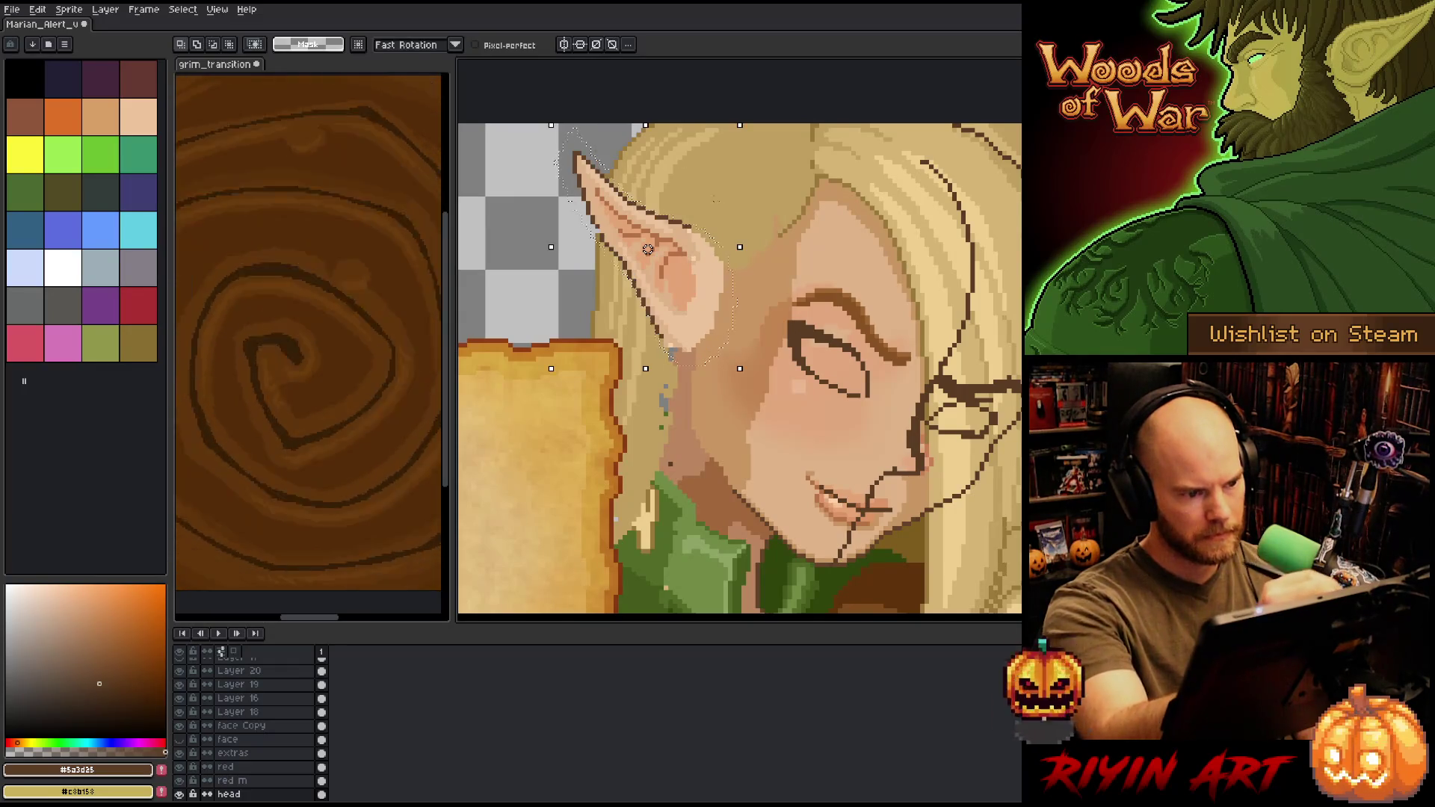
pyautogui.moveTo(721, 284); pyautogui.dragTo(727, 291)
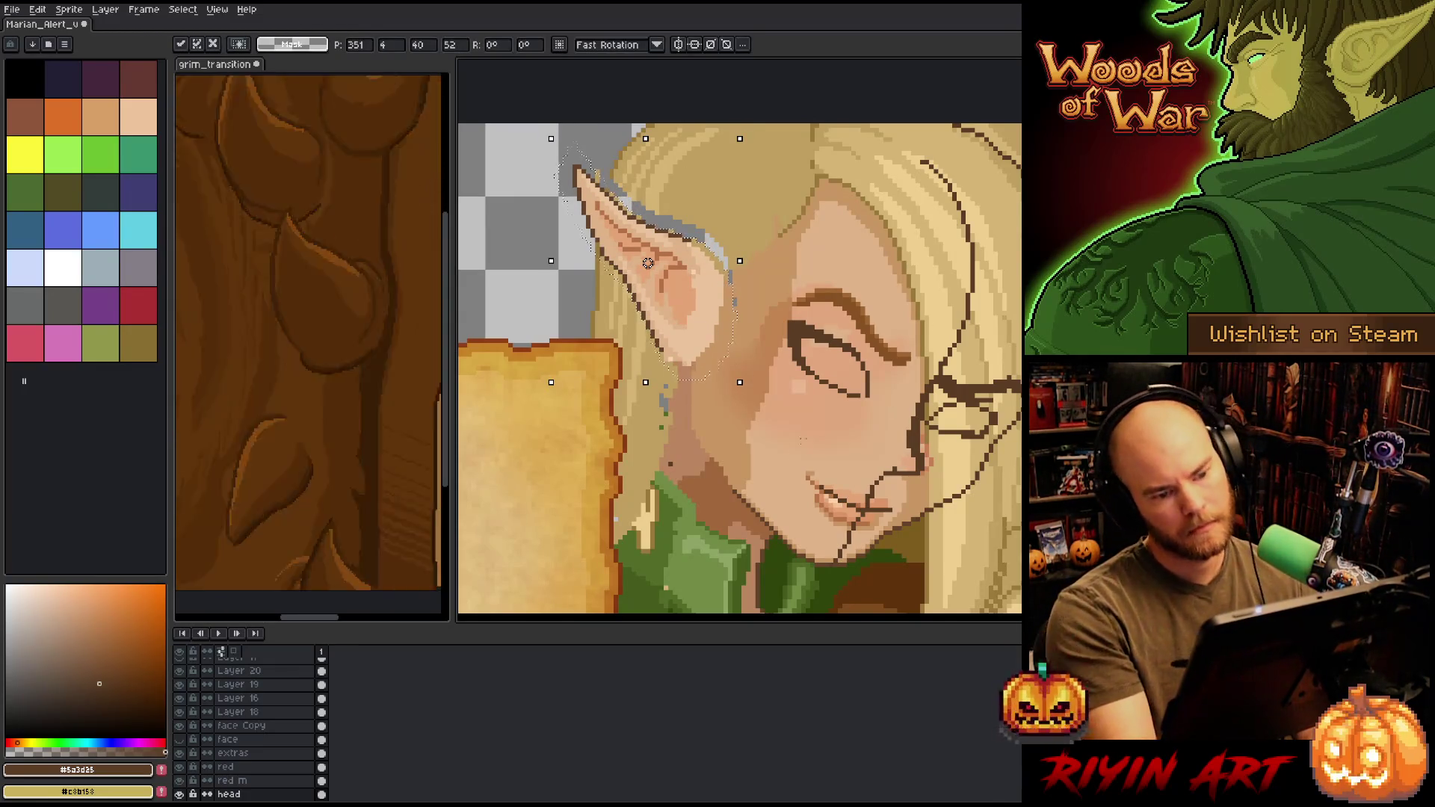
pyautogui.moveTo(647, 263)
pyautogui.mouseDown()
pyautogui.moveTo(562, 229)
pyautogui.moveTo(575, 236)
pyautogui.mouseUp()
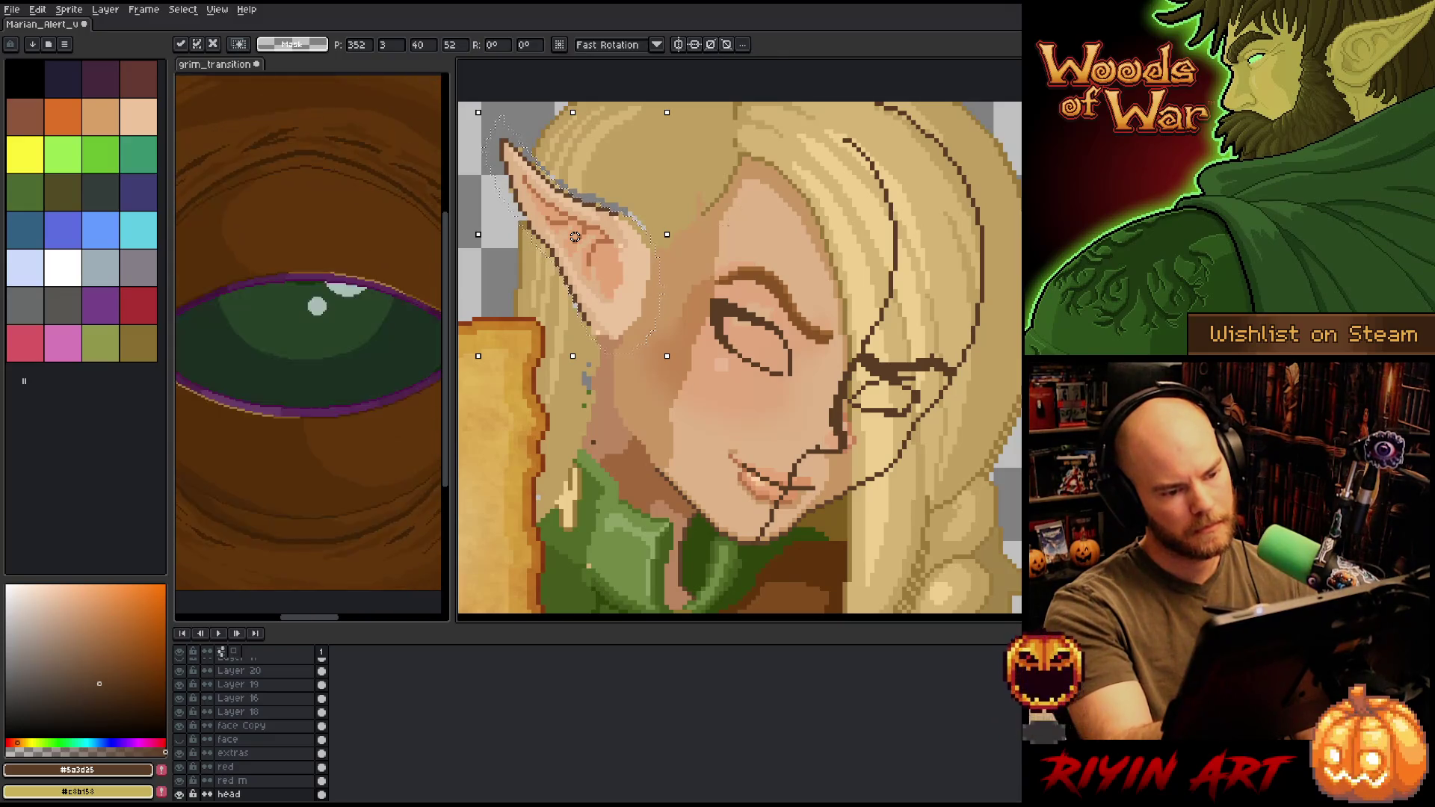
pyautogui.hotkey('ctrl', 'd')
pyautogui.press('b')
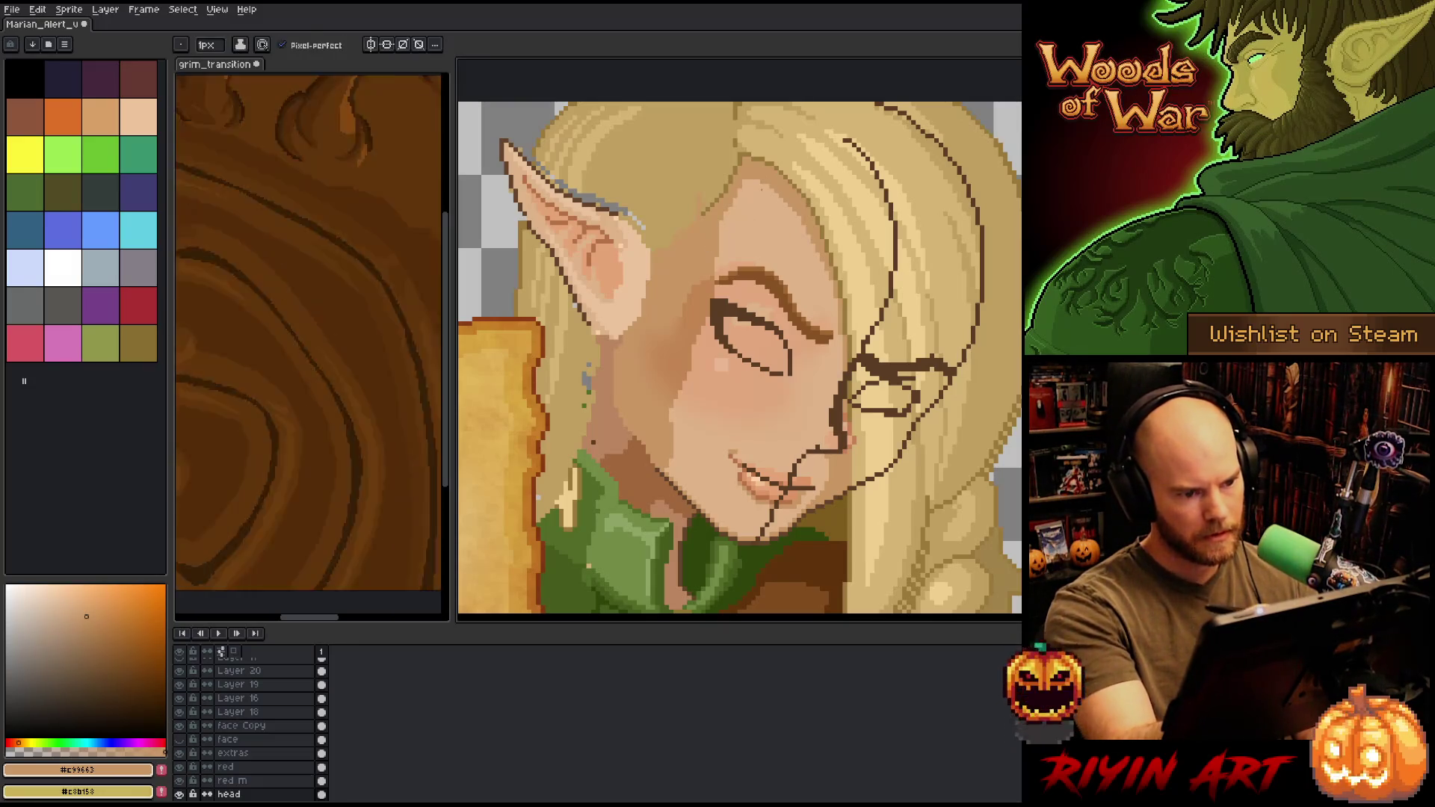
pyautogui.press('v')
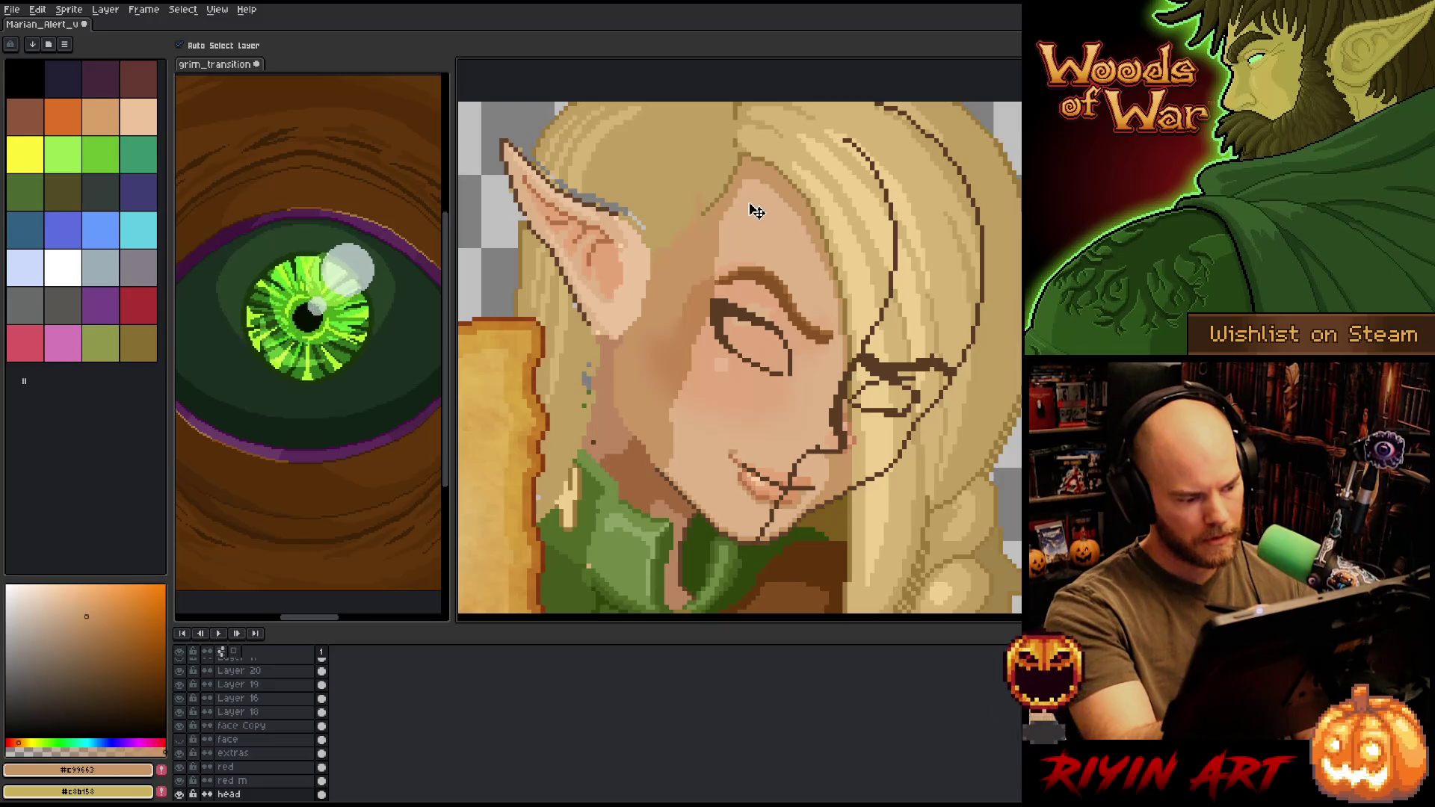
# - Compare the artwork with Layer 18 hidden and shown, then add Layer 21 above it
pyautogui.click(774, 224)
pyautogui.click(180, 712)
pyautogui.click(180, 712)
pyautogui.click(181, 712)
pyautogui.click(180, 713)
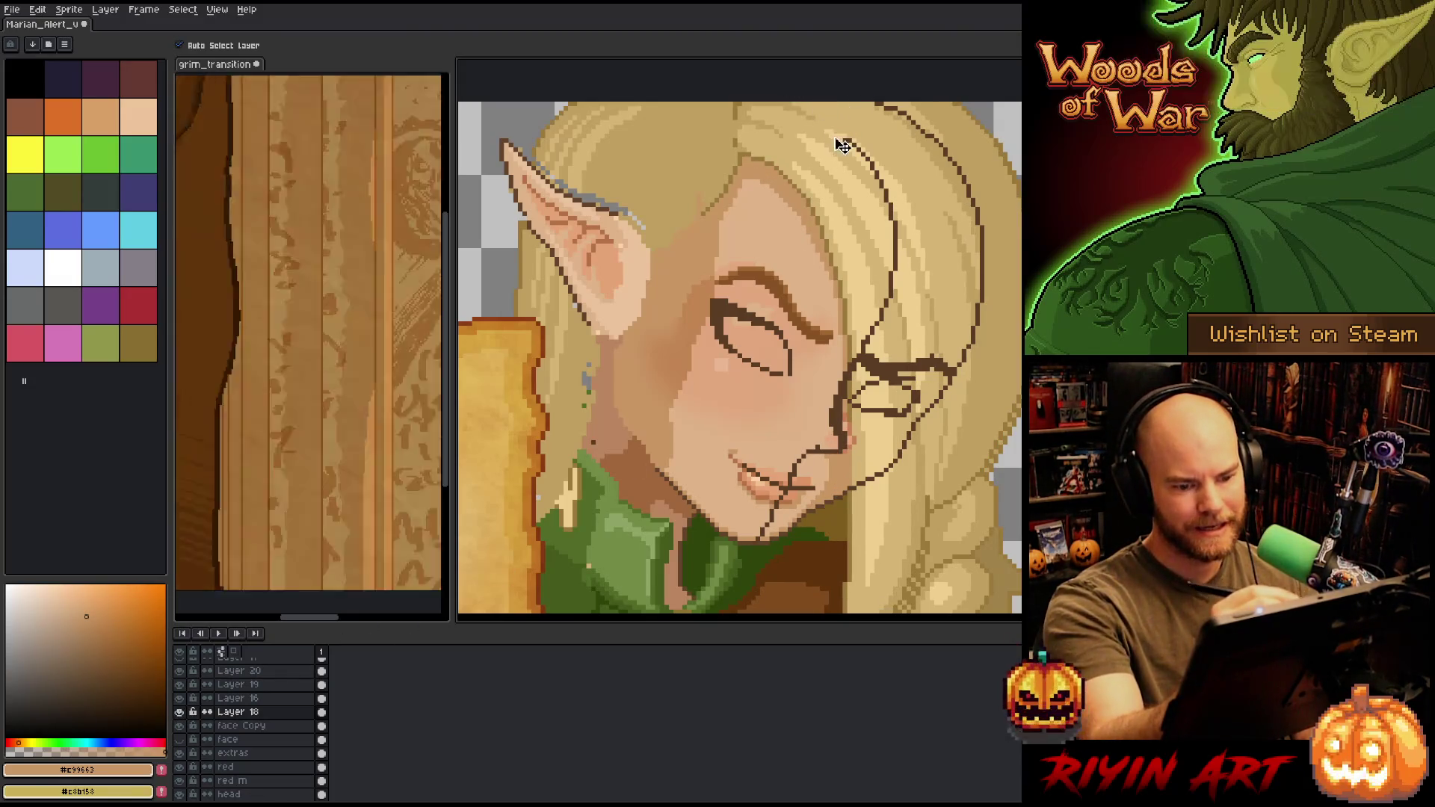
pyautogui.press('b')
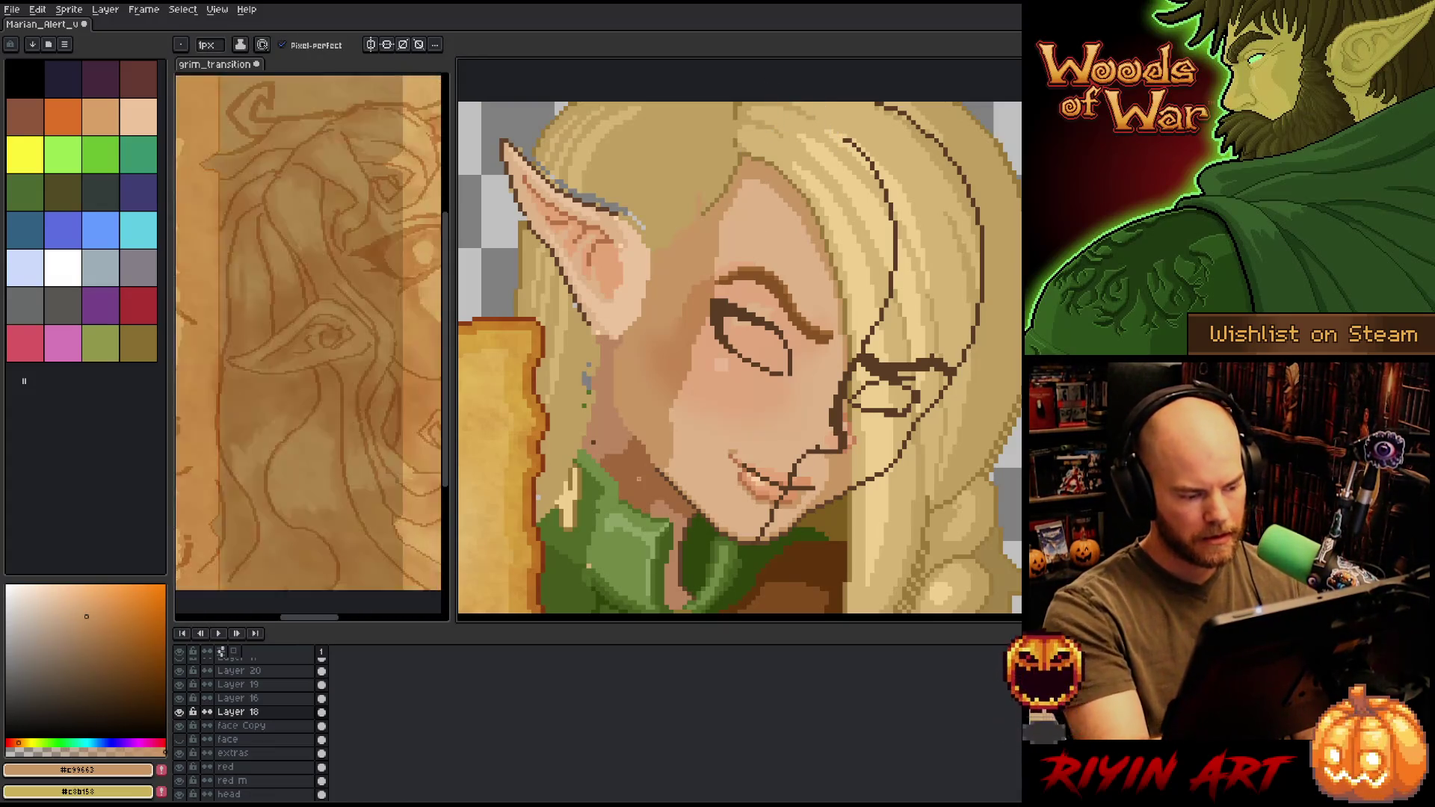
pyautogui.hotkey('shift', 'n')
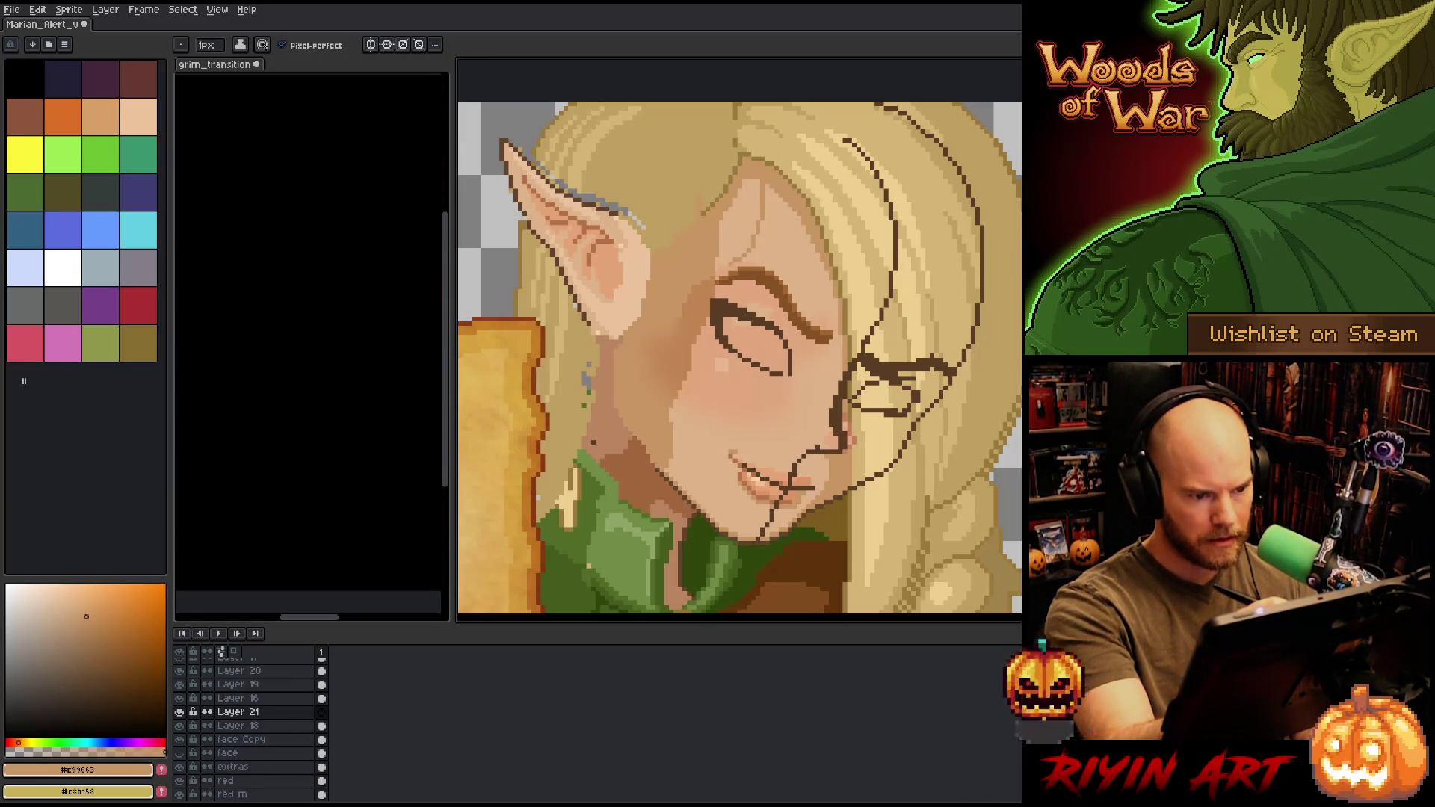
# - Undo a stray tan fill on Layer 21, then check the collar and ear tip
pyautogui.press('g')
pyautogui.click(735, 236)
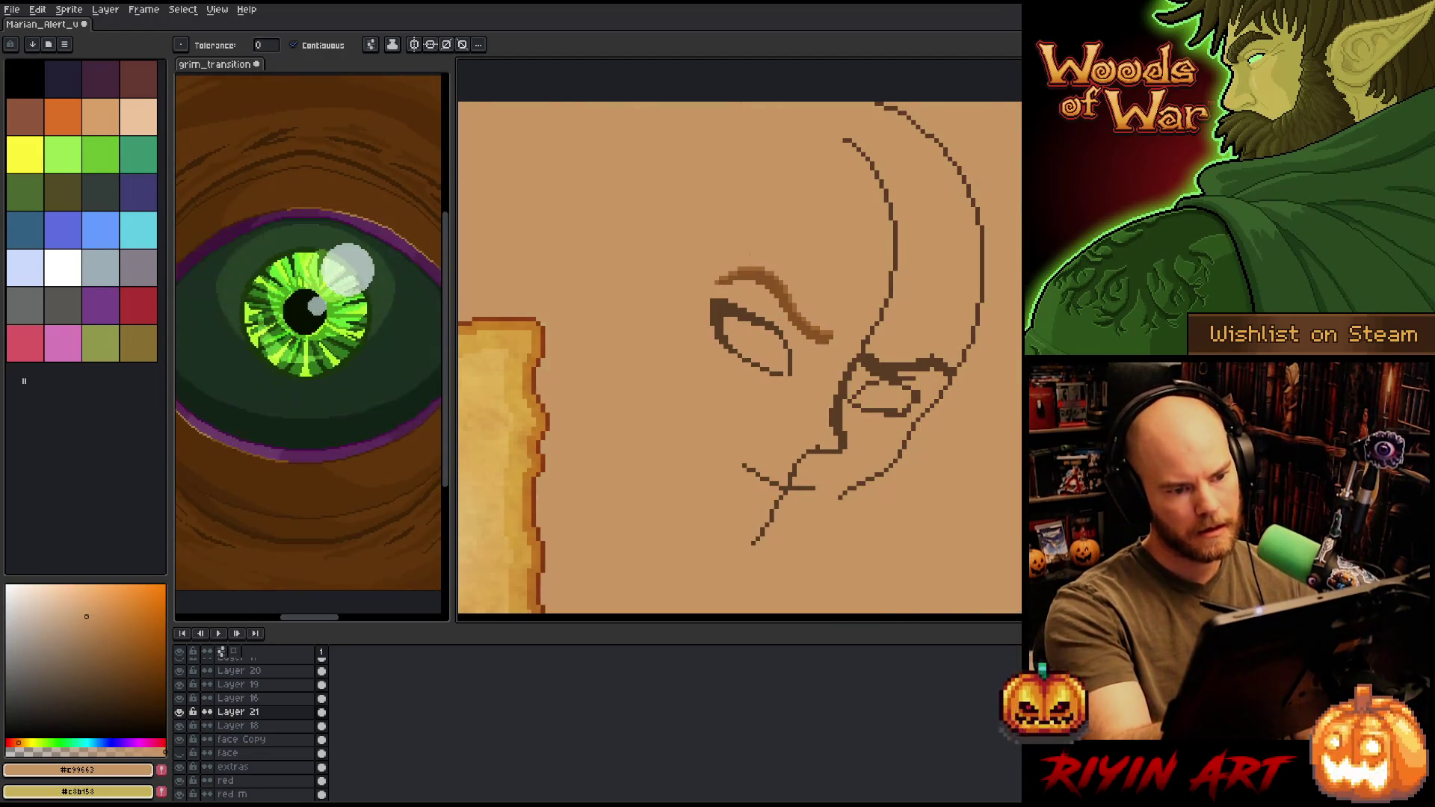
pyautogui.hotkey('ctrl', 'z')
pyautogui.press('b')
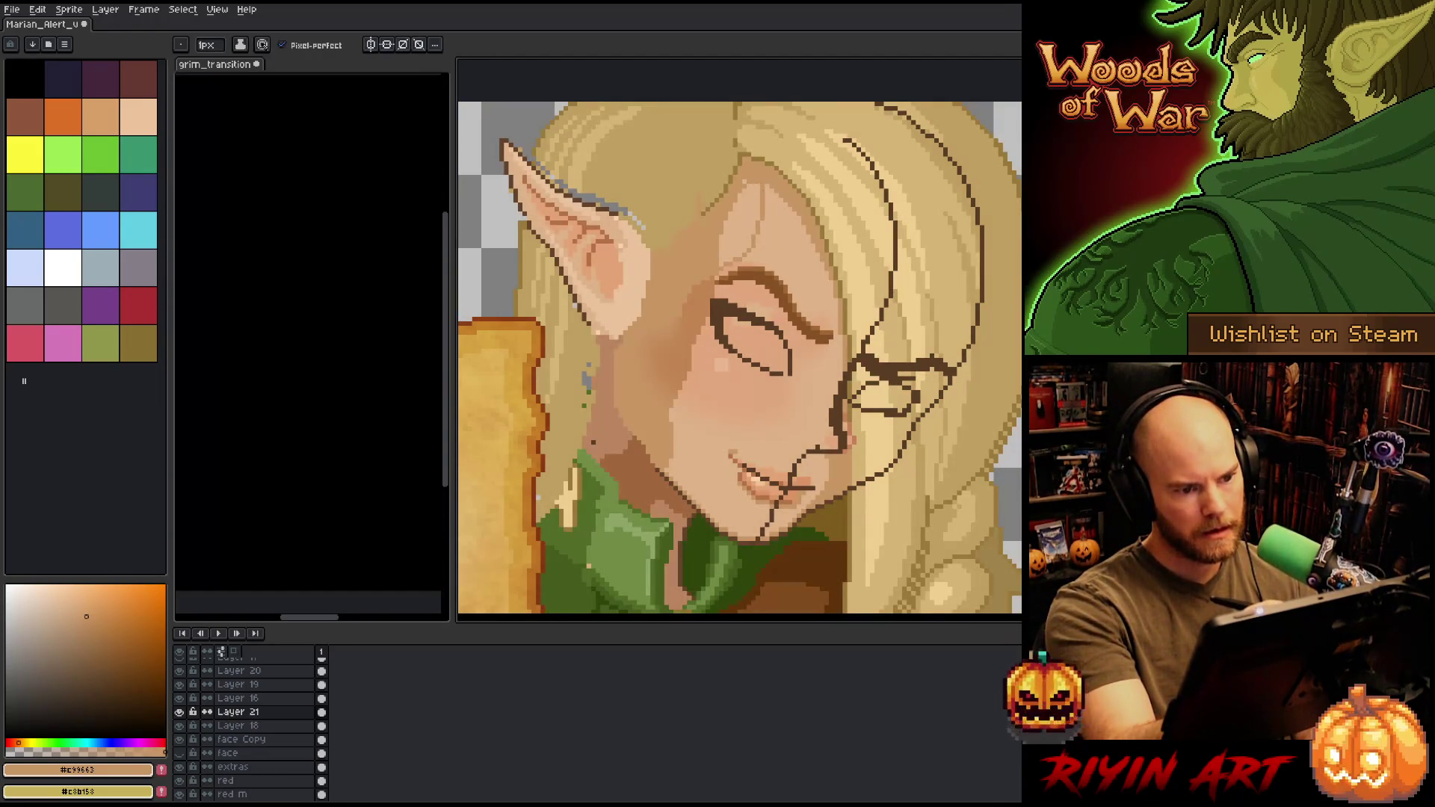
pyautogui.press('g')
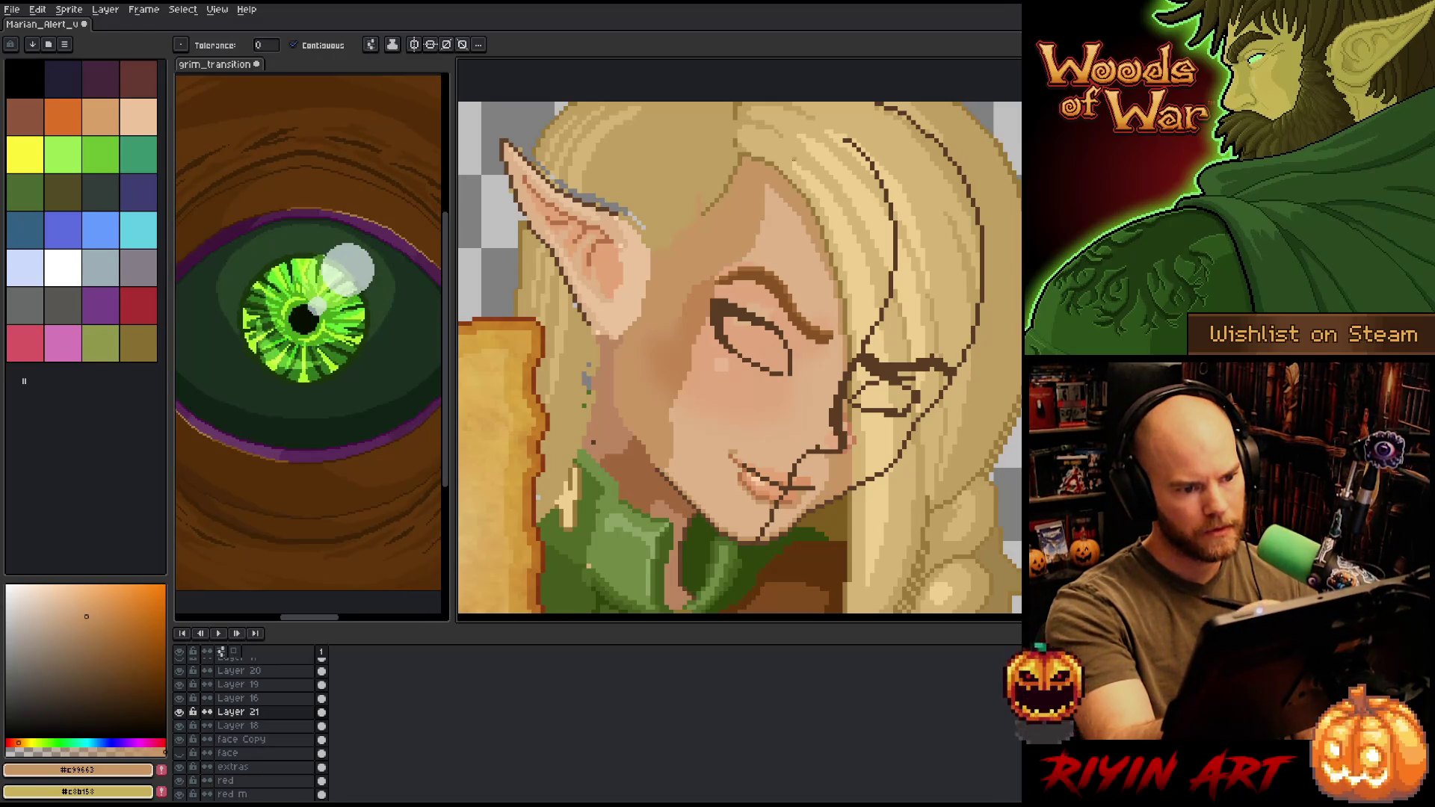
pyautogui.press('h')
pyautogui.moveTo(940, 457)
pyautogui.mouseDown()
pyautogui.moveTo(913, 384)
pyautogui.moveTo(906, 423)
pyautogui.mouseUp()
pyautogui.press('g')
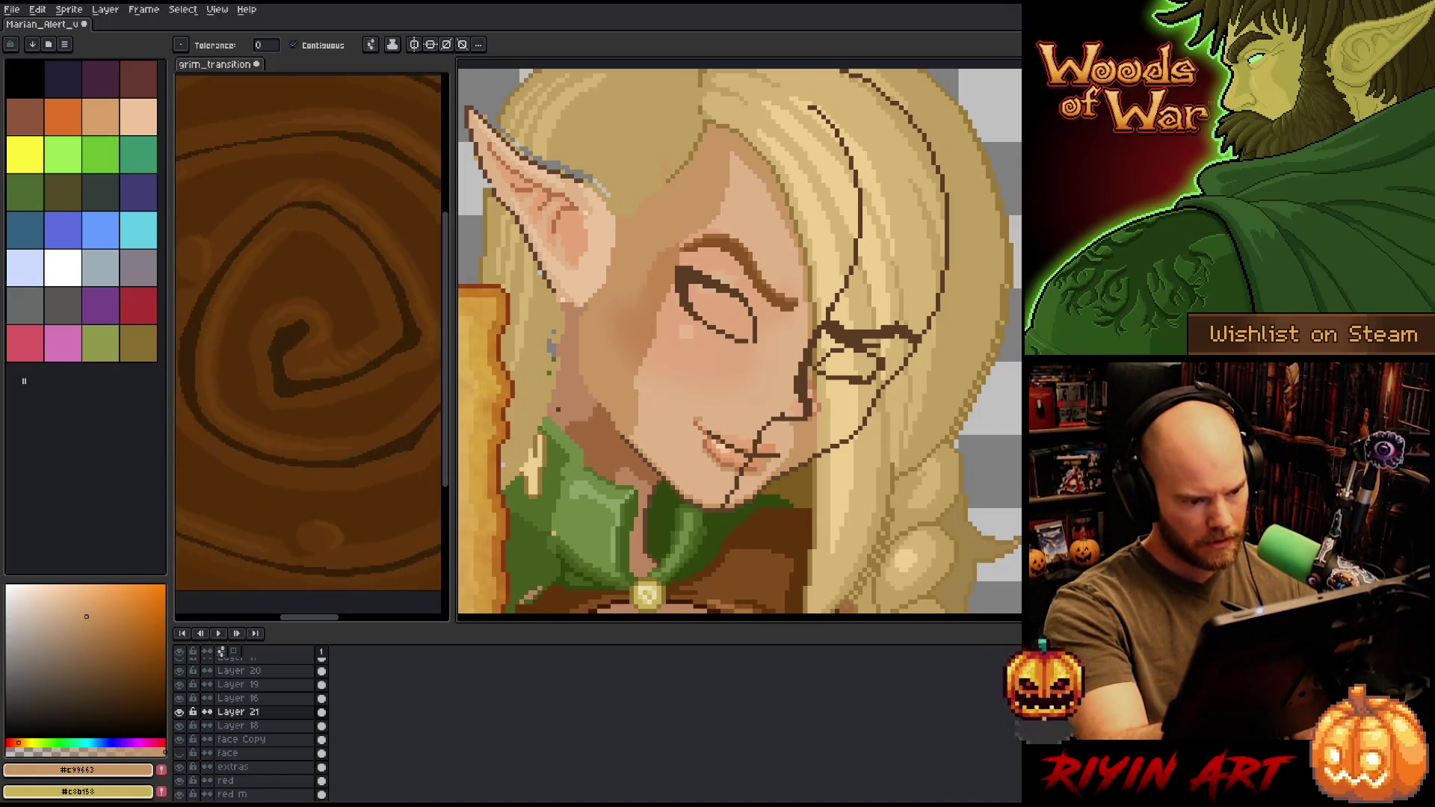
pyautogui.press('b')
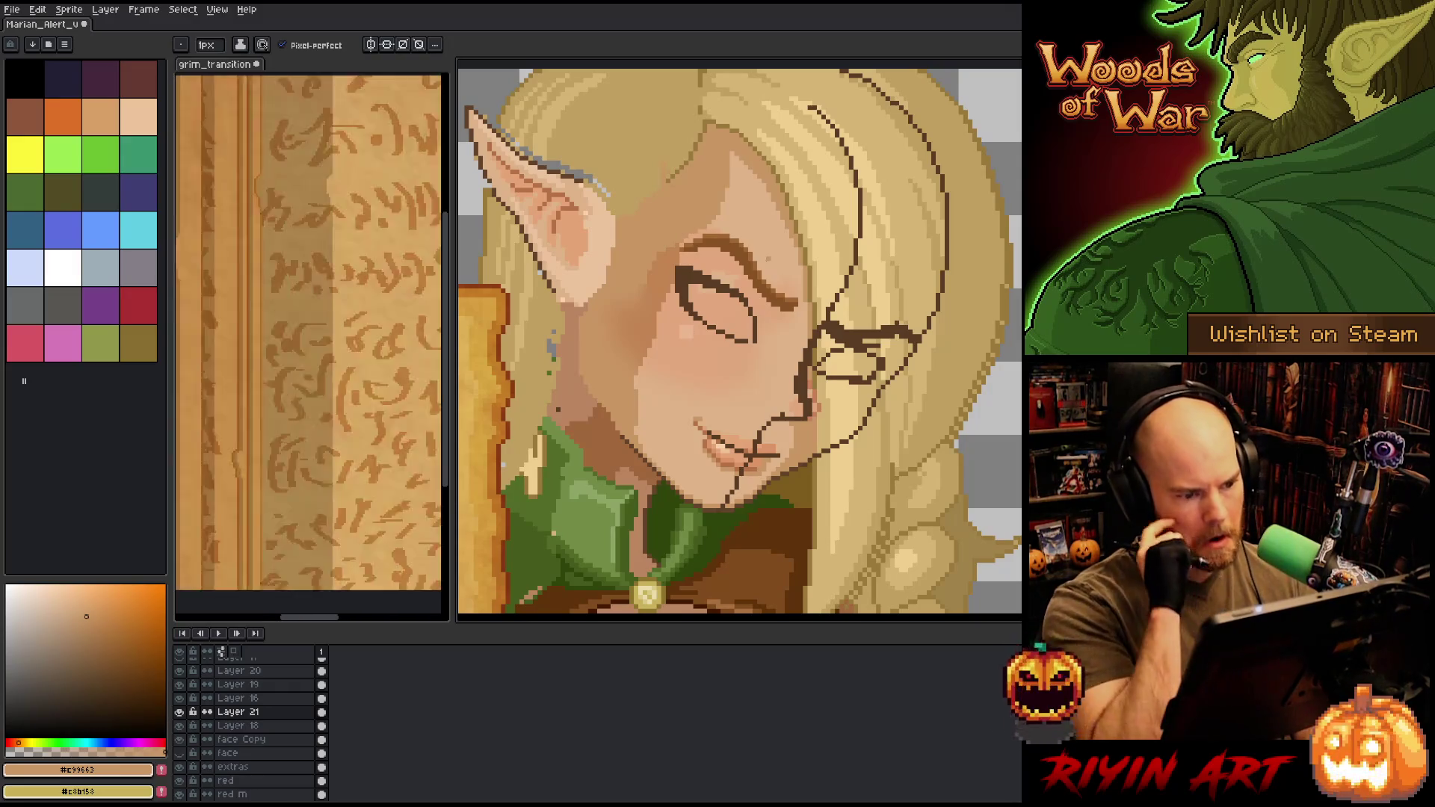
pyautogui.press('space')
pyautogui.moveTo(763, 441); pyautogui.dragTo(837, 510)
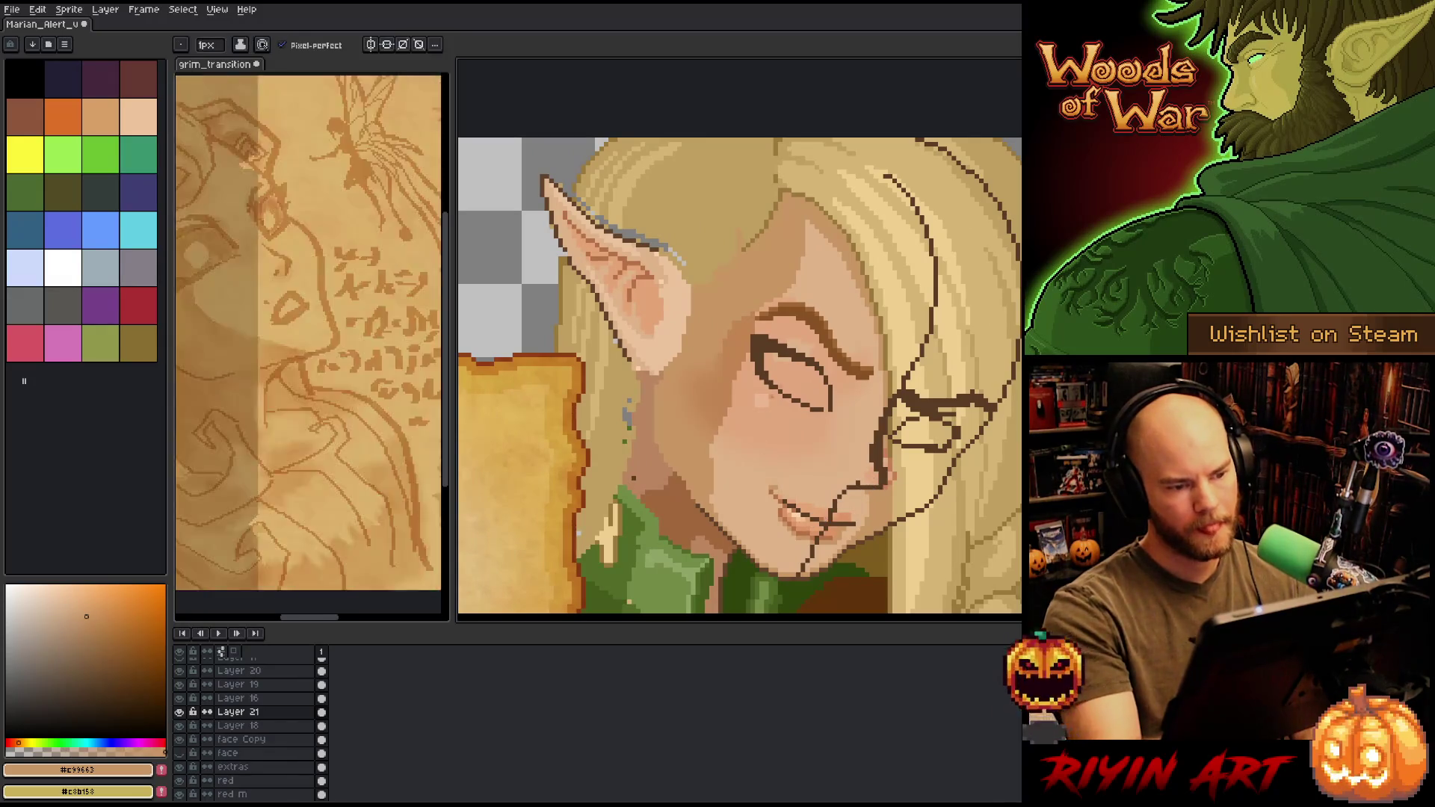
pyautogui.keyDown('ctrl'); pyautogui.click(702, 216); pyautogui.keyUp('ctrl')
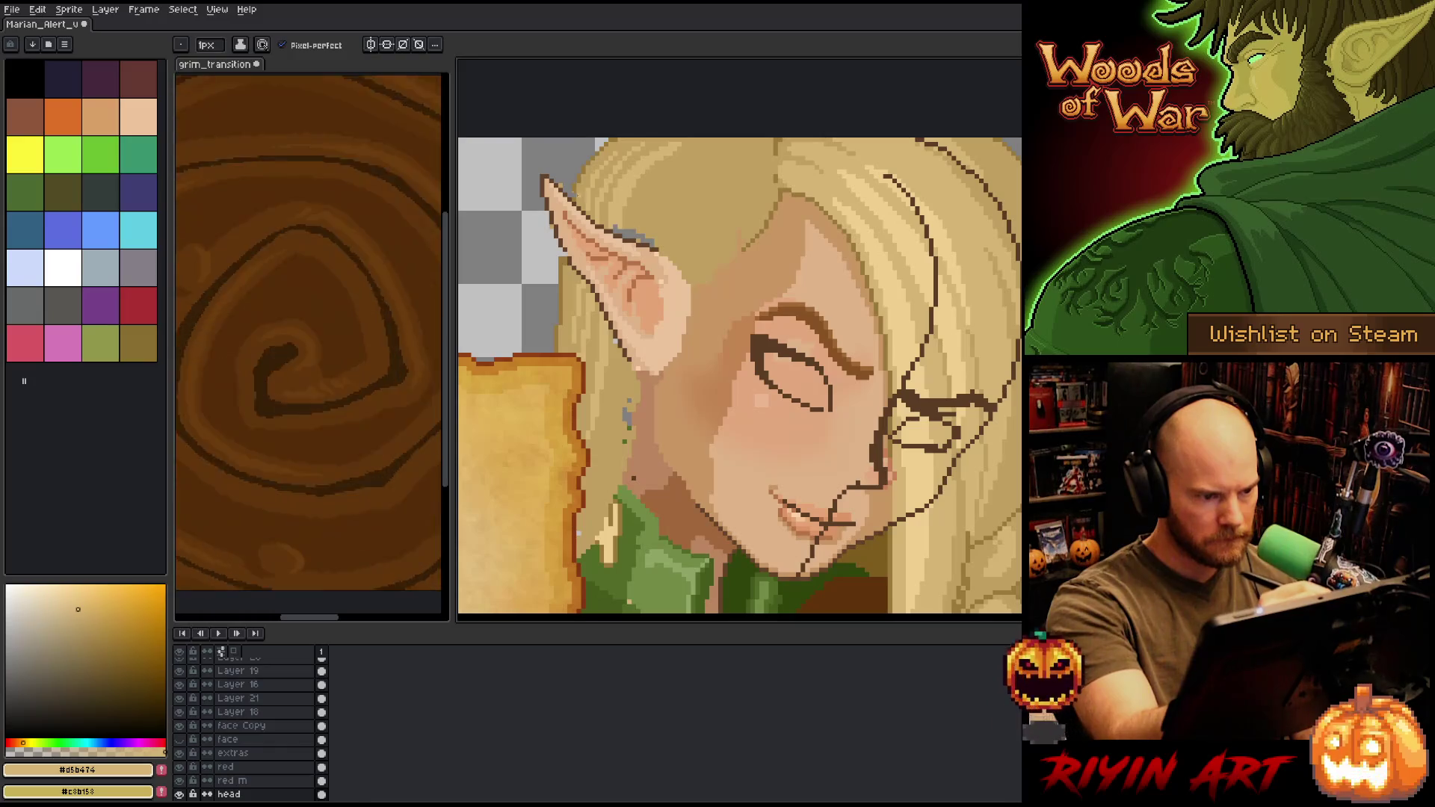
# - Select the head layer by picking it from the elf's ear on the canvas
pyautogui.press('Down')
pyautogui.press('Down')
pyautogui.press('Down')
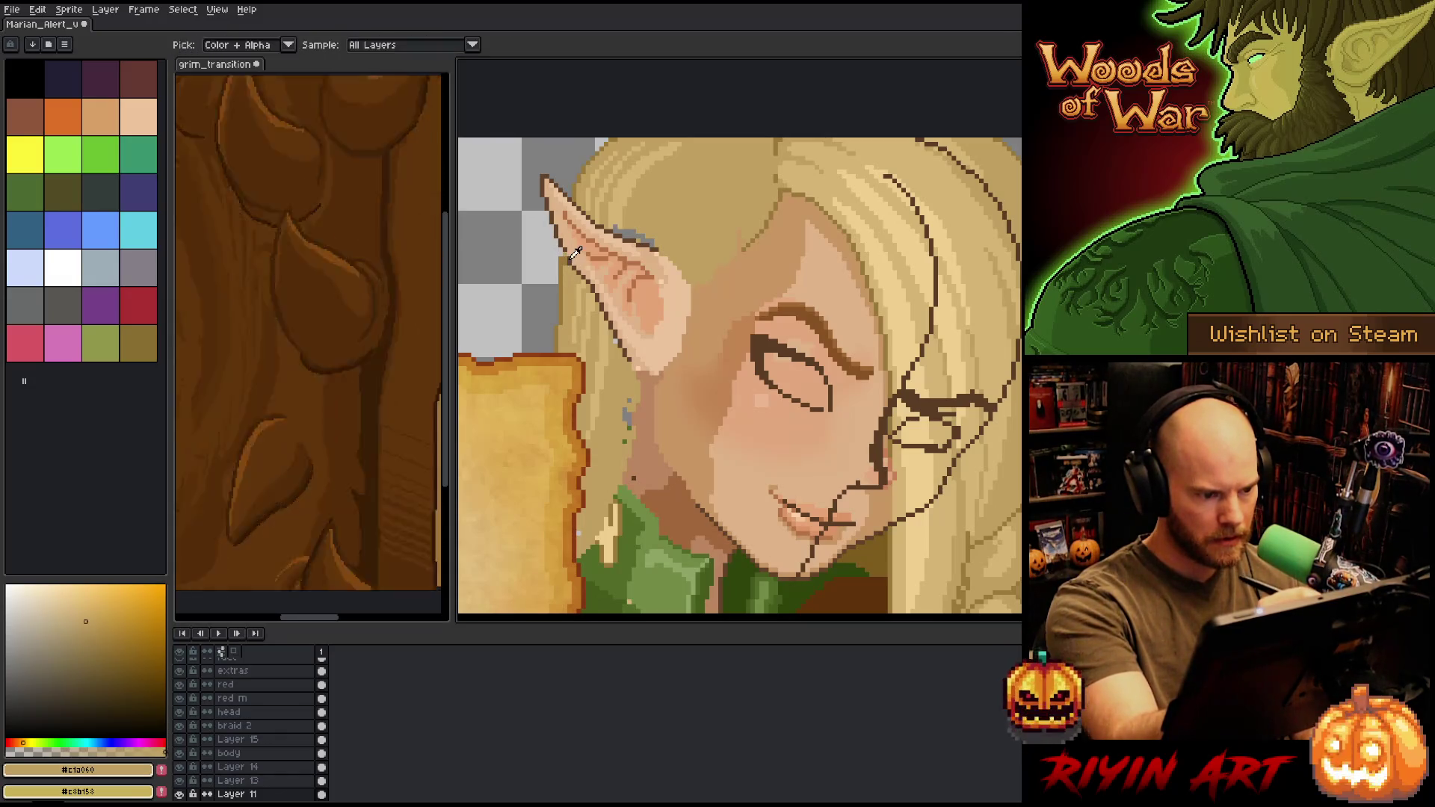
pyautogui.press('v')
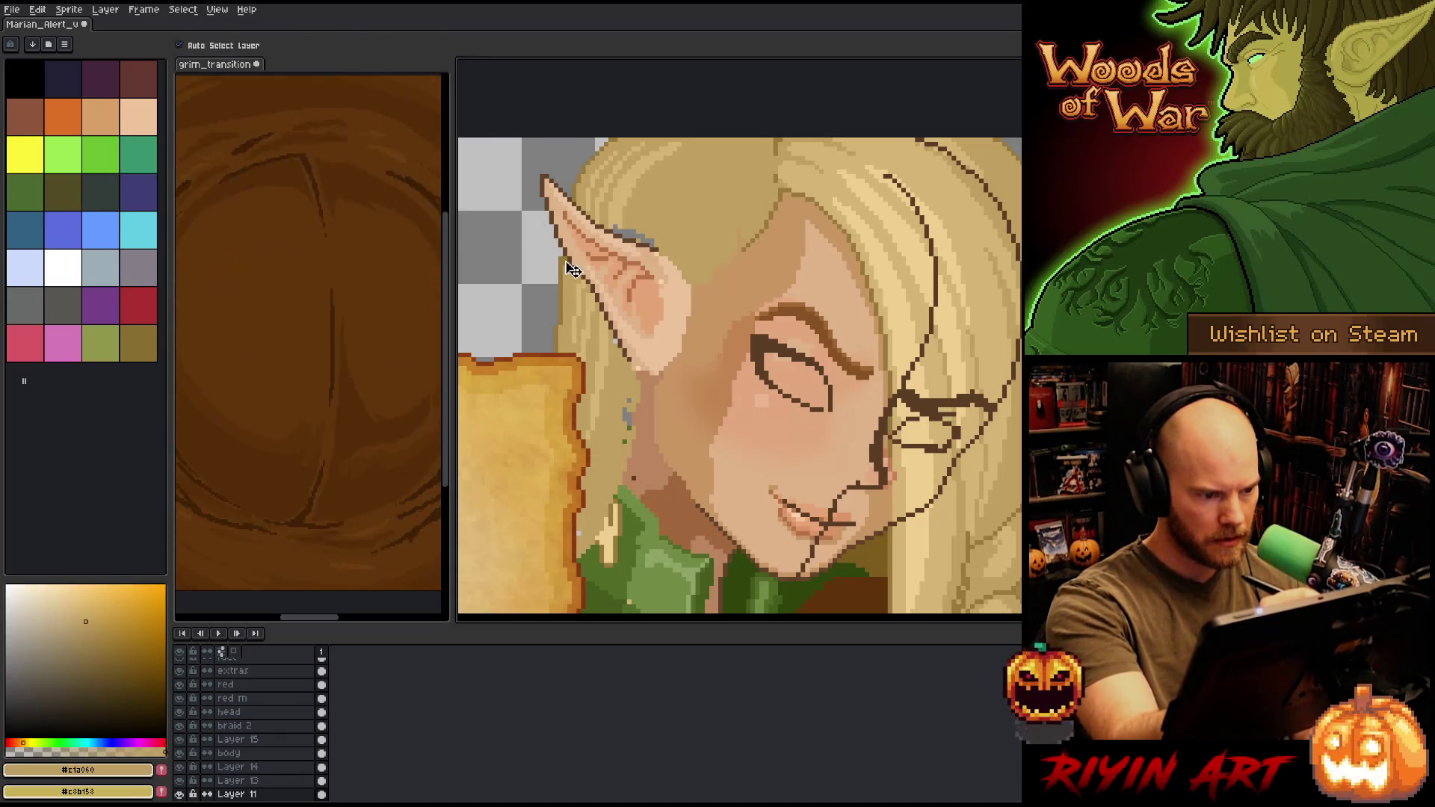
pyautogui.click(571, 269)
pyautogui.press('b')
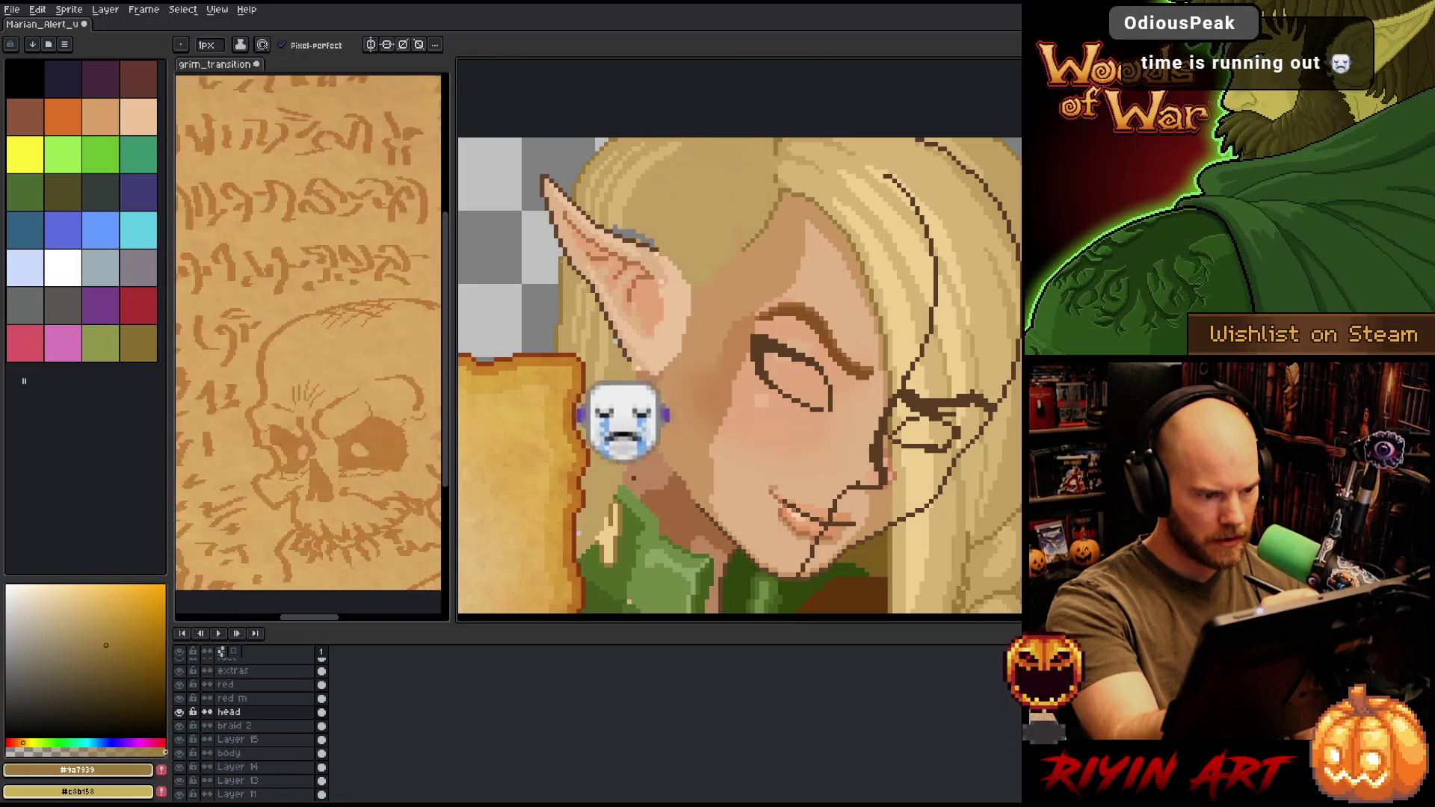
# - With the Pencil, eyedrop the darker tan #c1a060 from the artwork
pyautogui.press('g')
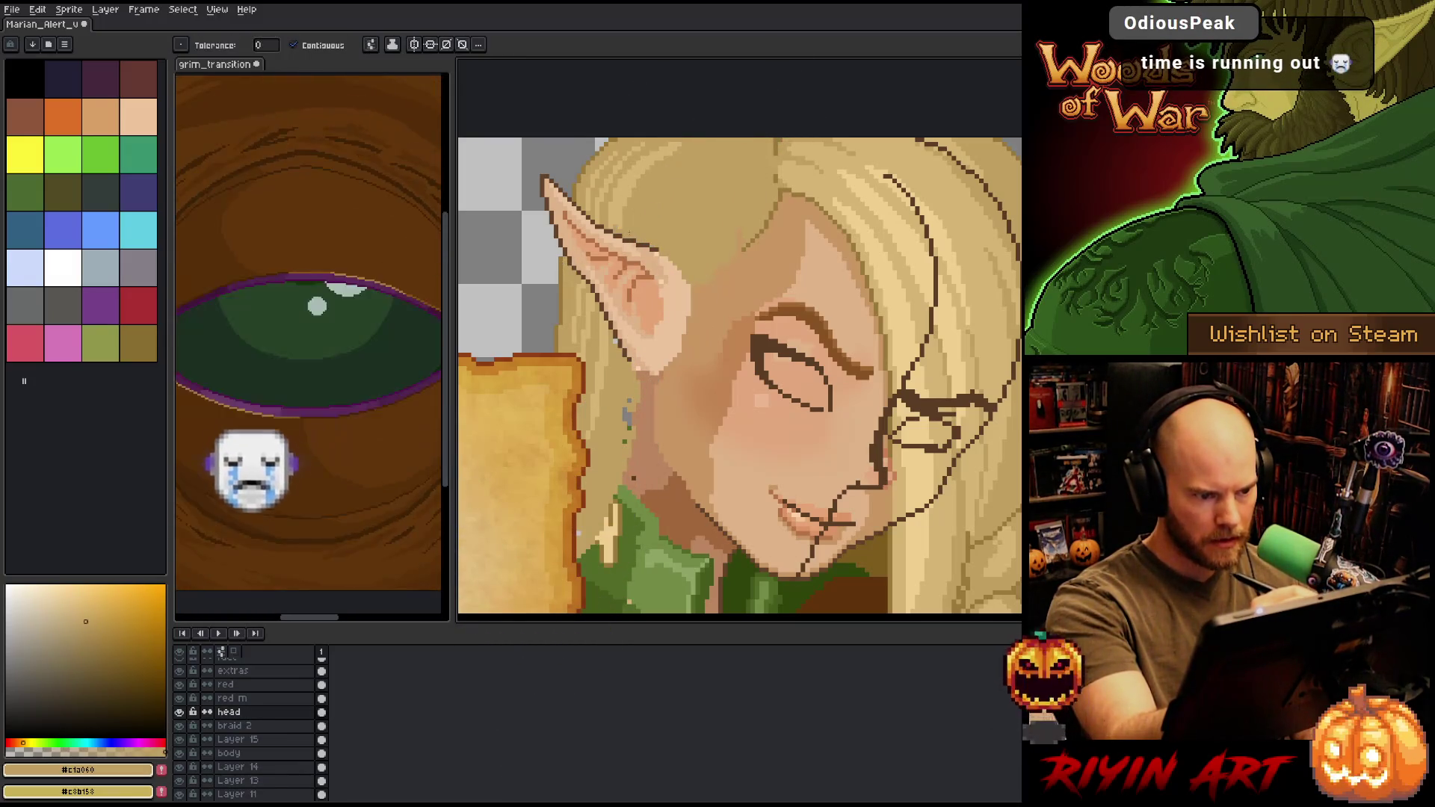
pyautogui.press('b')
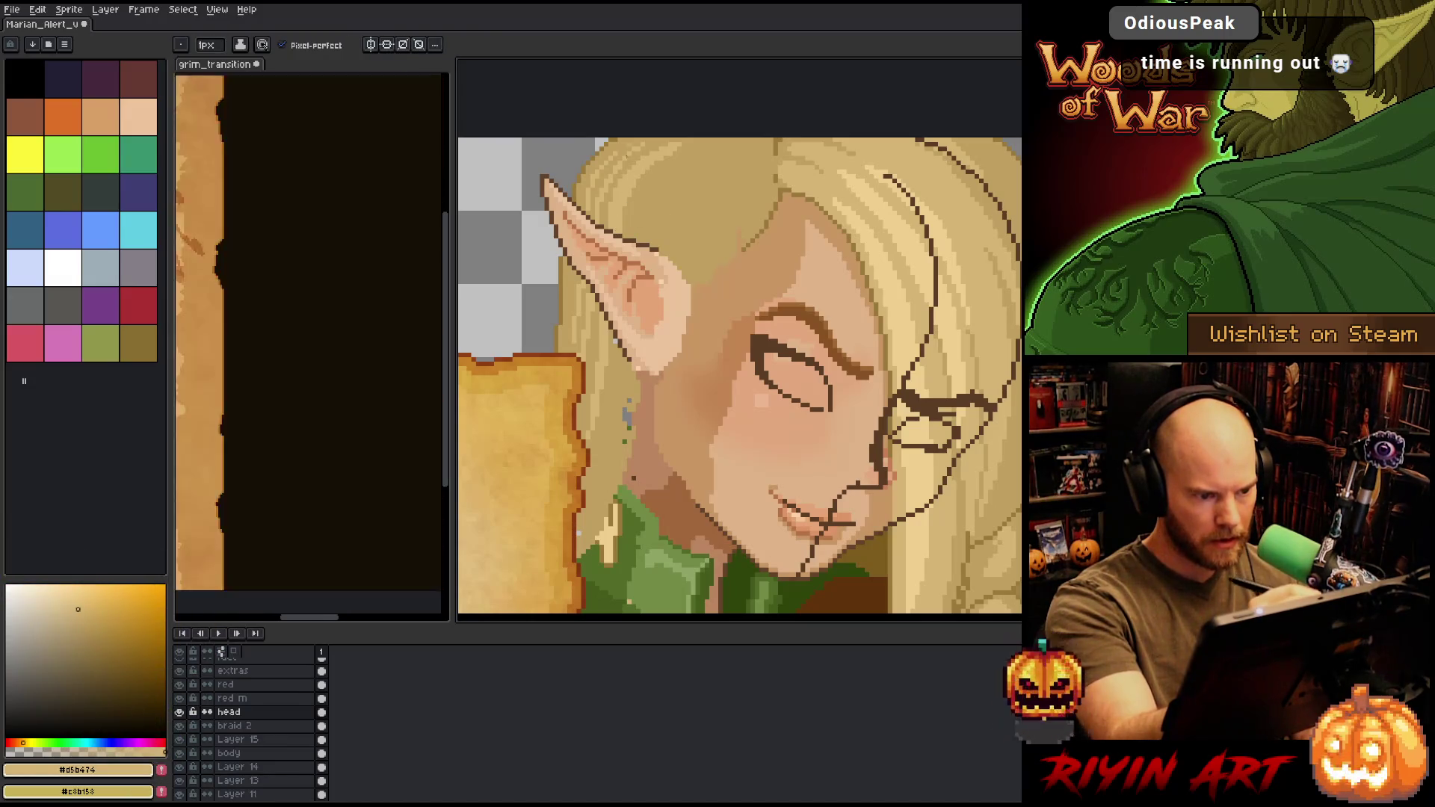
pyautogui.keyDown('alt'); pyautogui.click(726, 162); pyautogui.keyUp('alt')
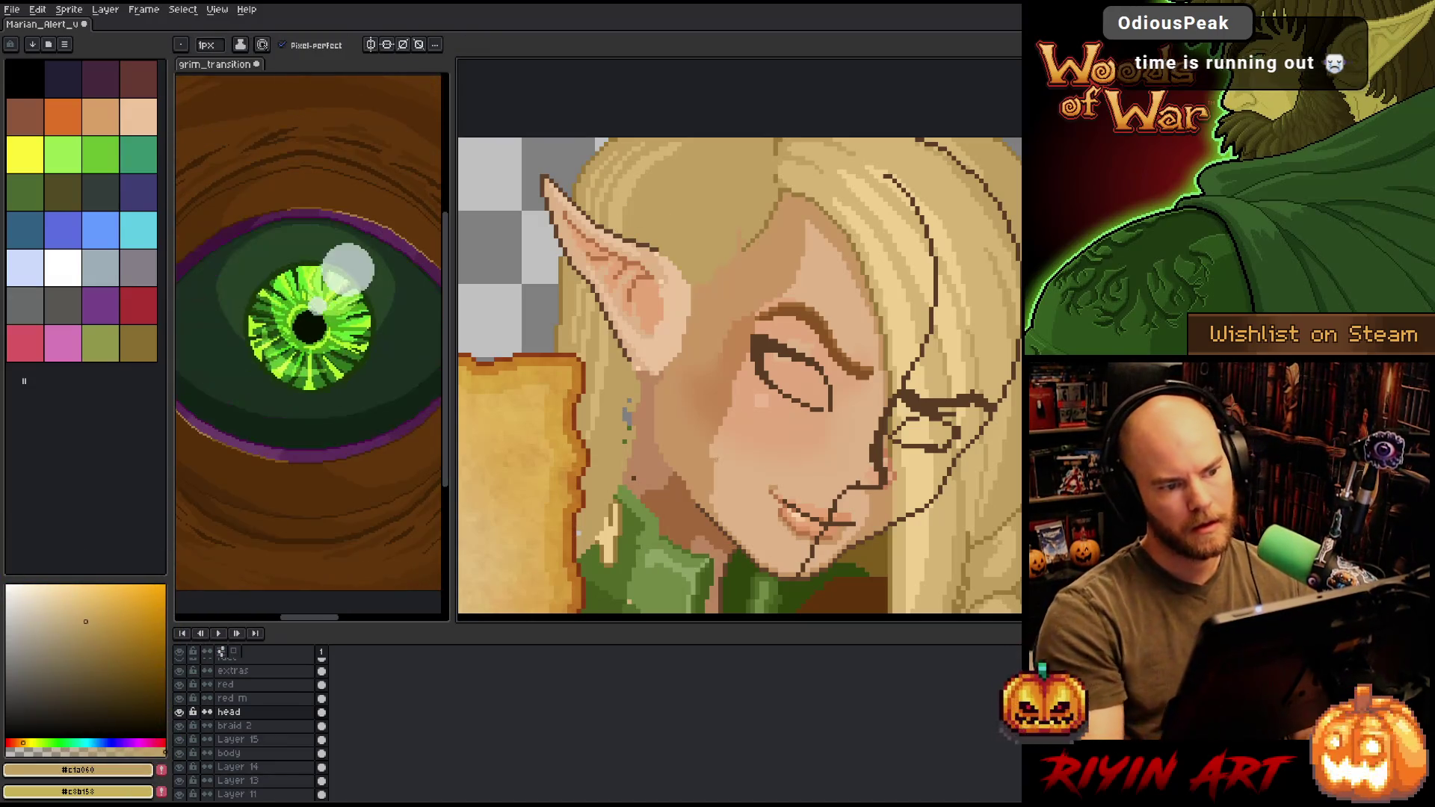
pyautogui.scroll(-2, 746, 402)
pyautogui.scroll(2, 745, 401)
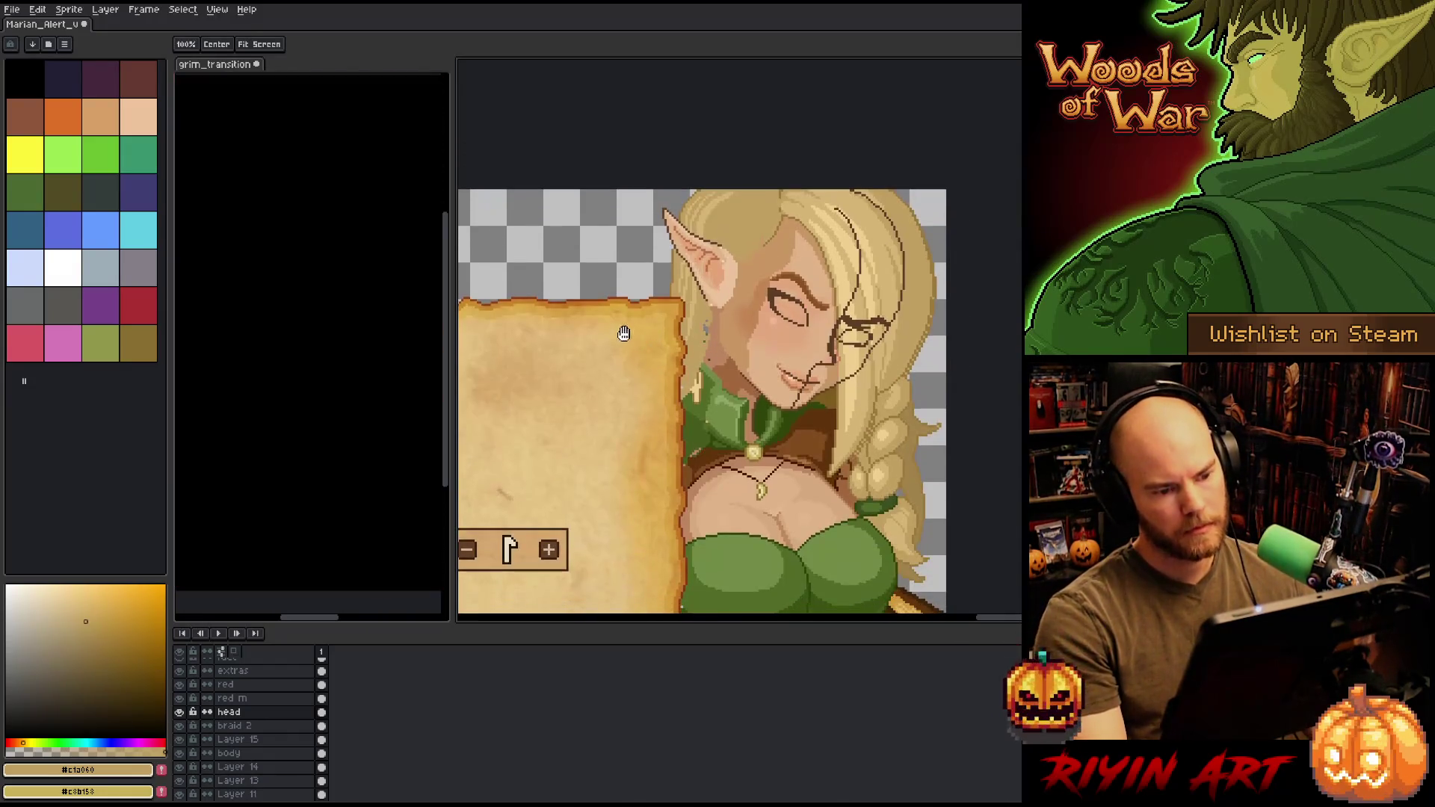
pyautogui.hscroll(2, 728, 377)
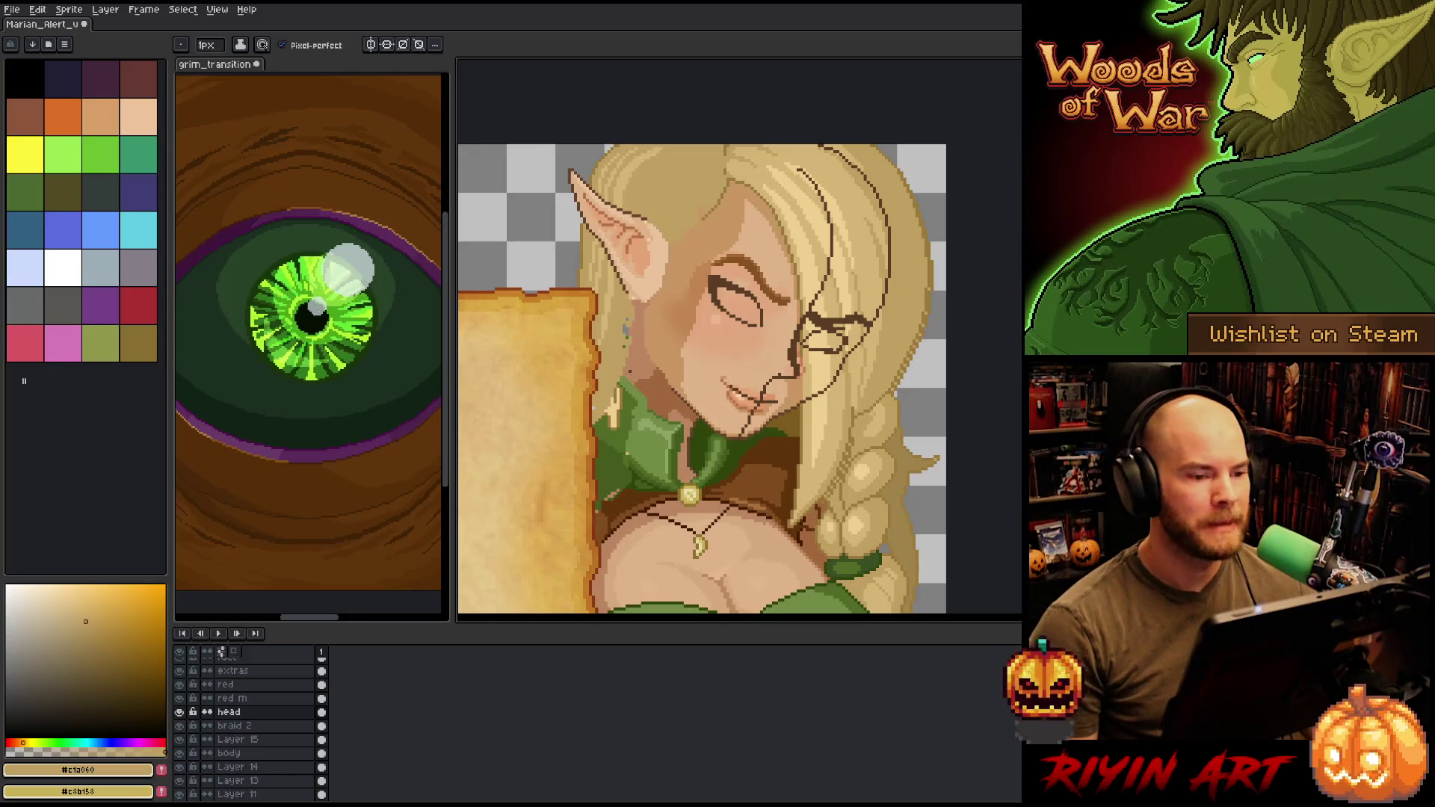
pyautogui.scroll(-2, 590, 557)
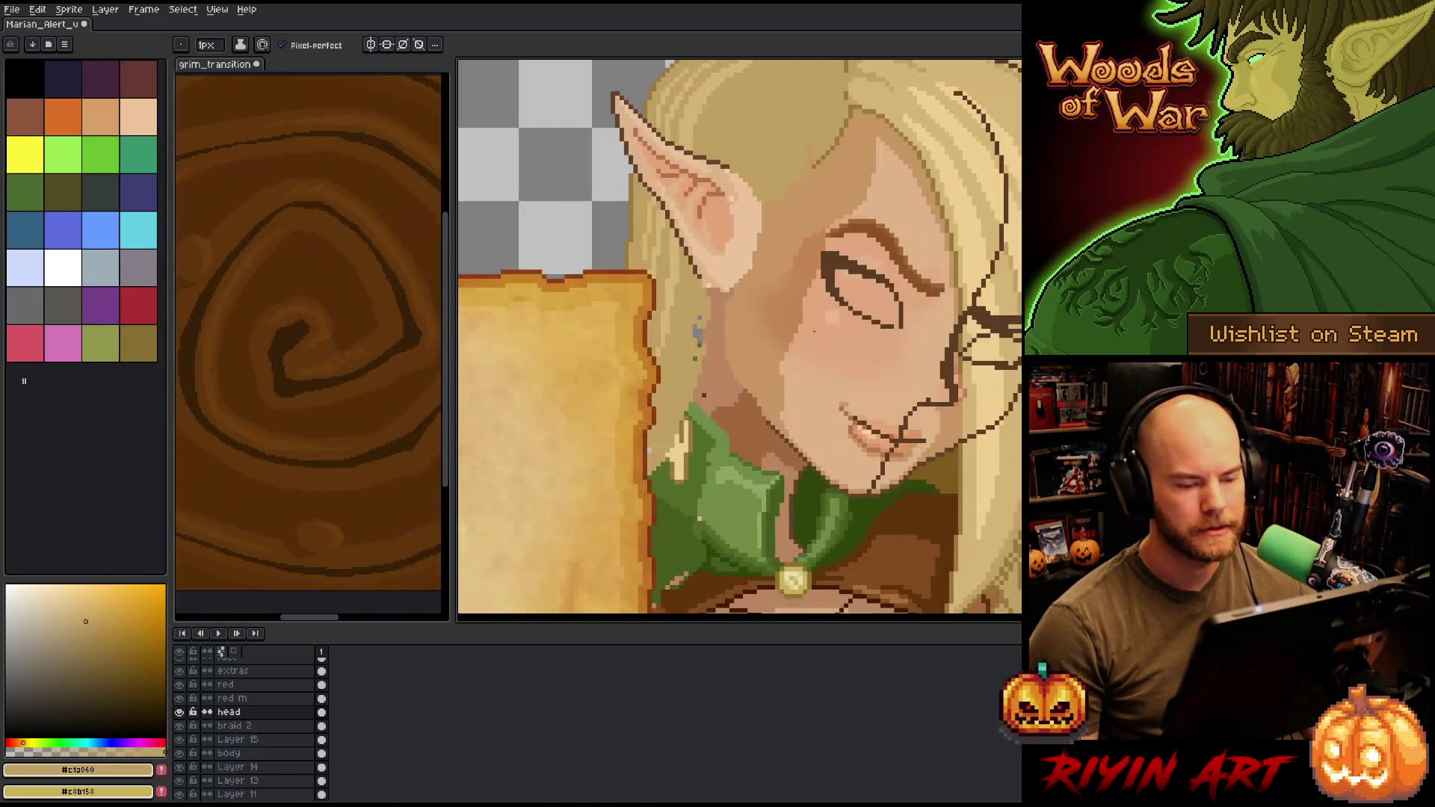
pyautogui.scroll(3, 590, 556)
pyautogui.scroll(-1, 590, 557)
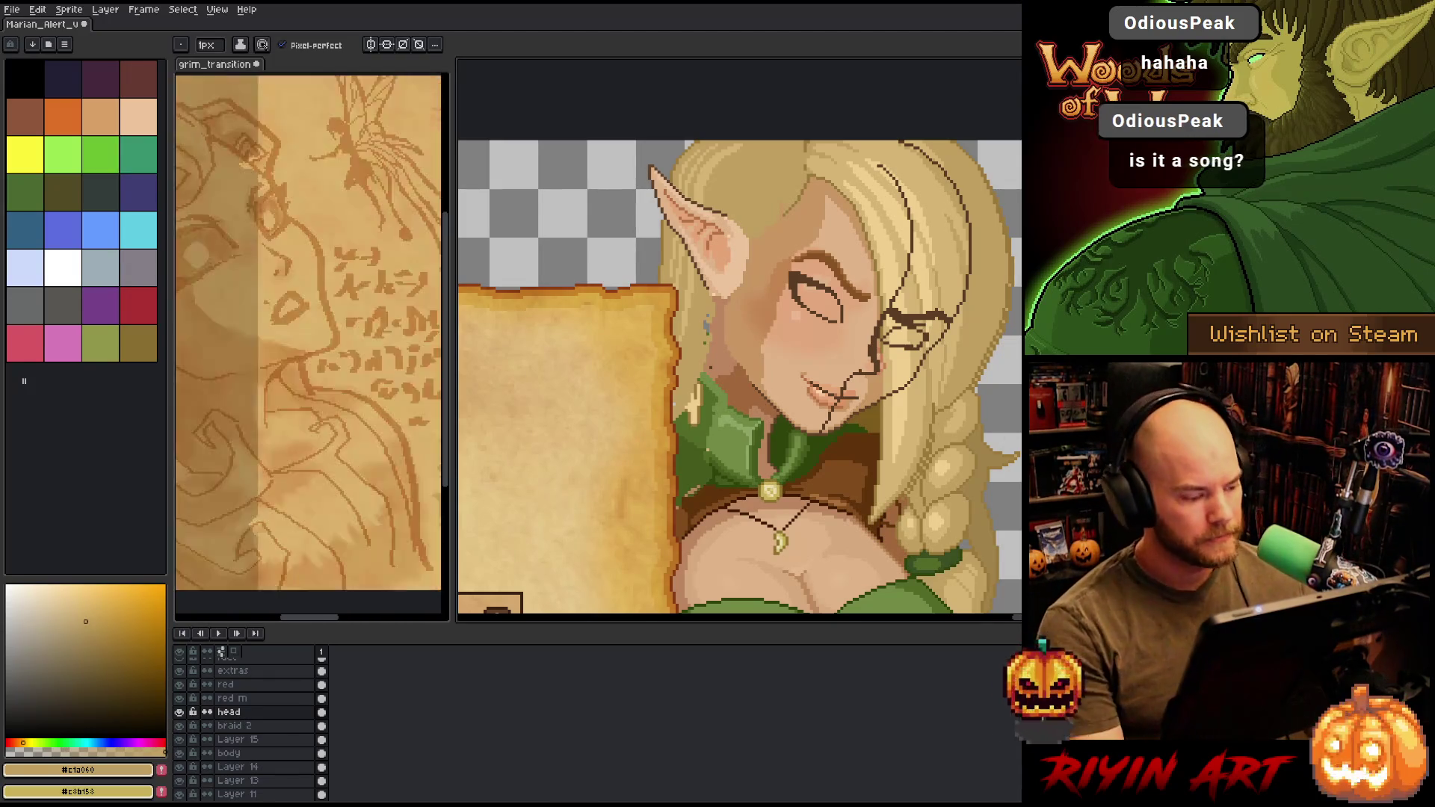
# - Show the Braid layer over the hair and bring the face and braids into view
pyautogui.scroll(3, 231, 702)
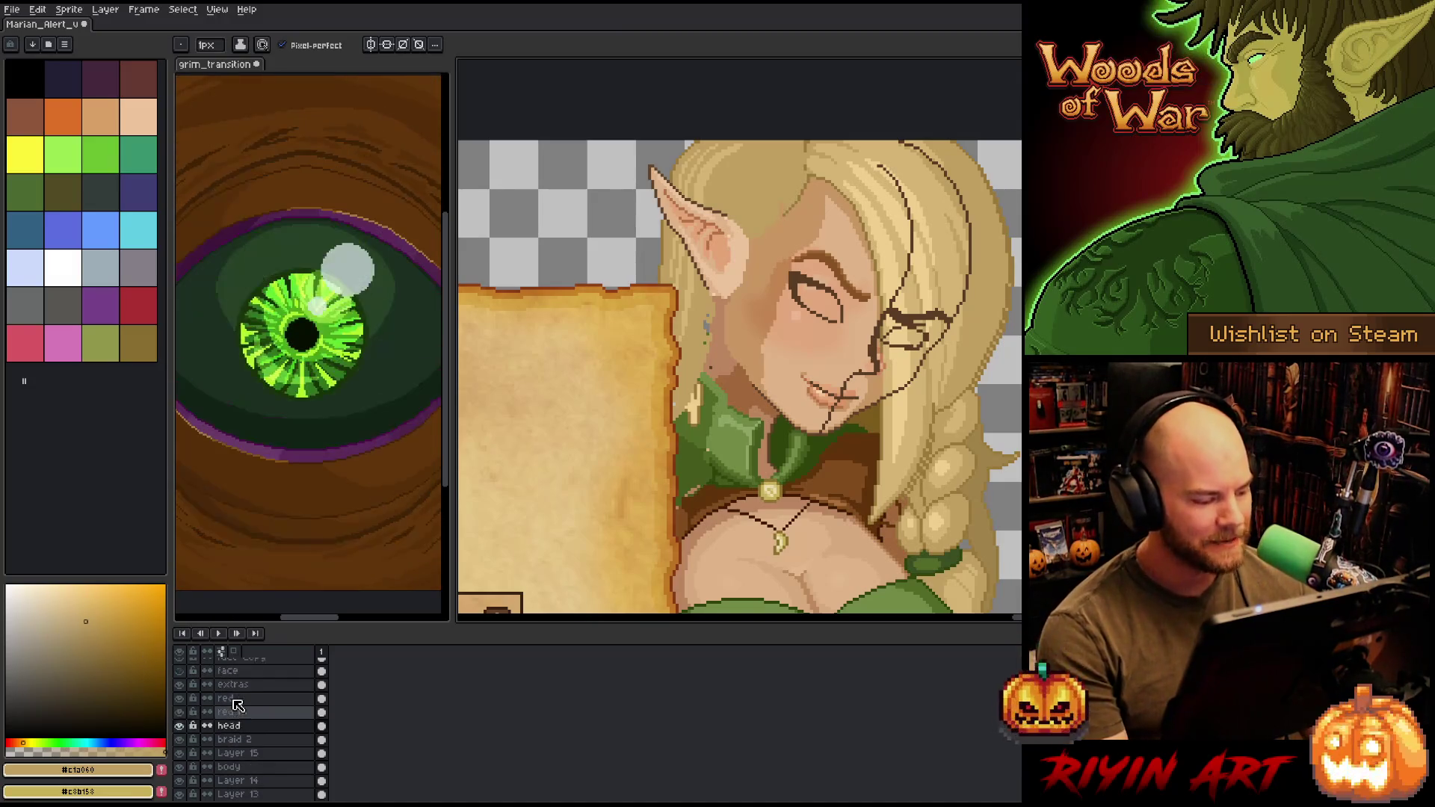
pyautogui.scroll(7, 202, 710)
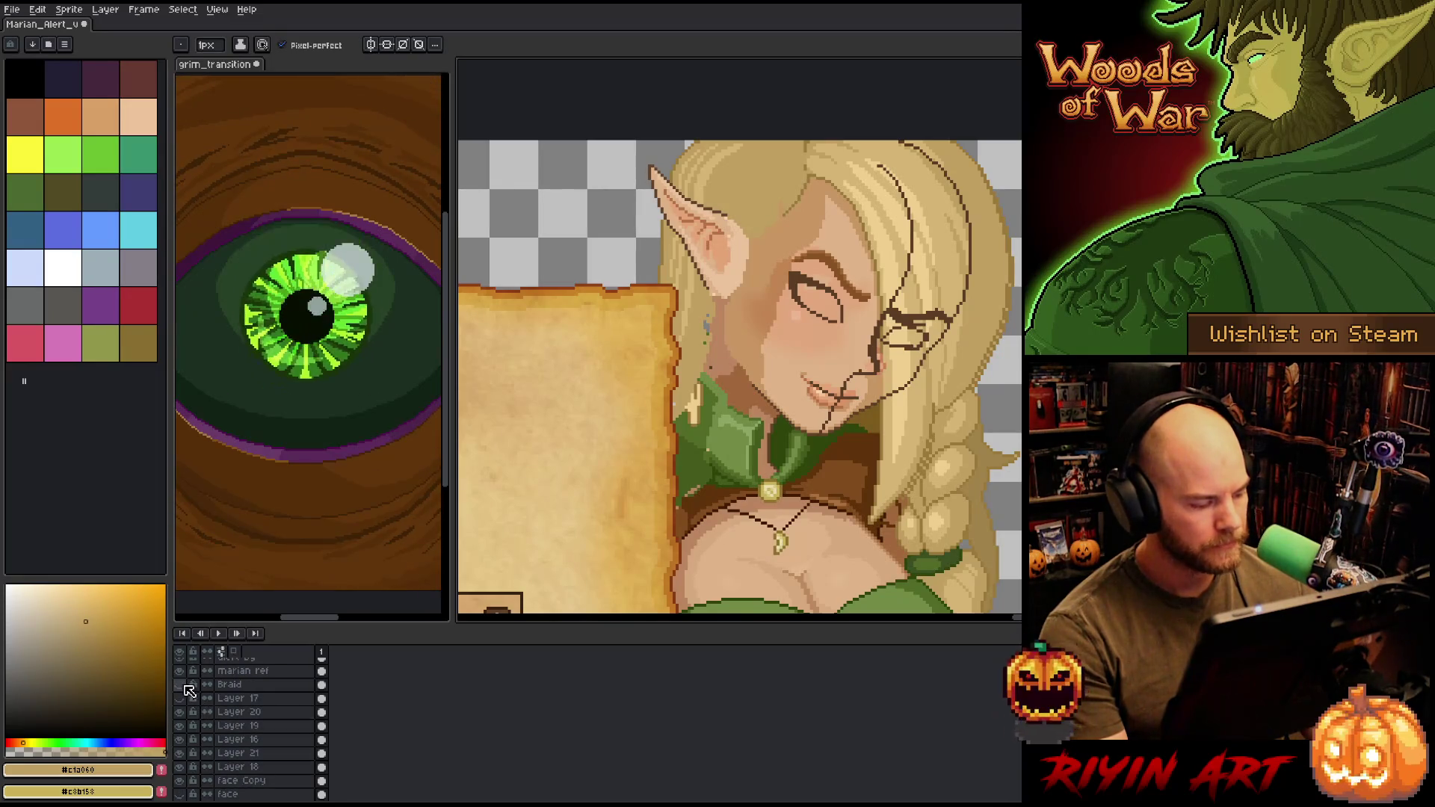
pyautogui.click(181, 684)
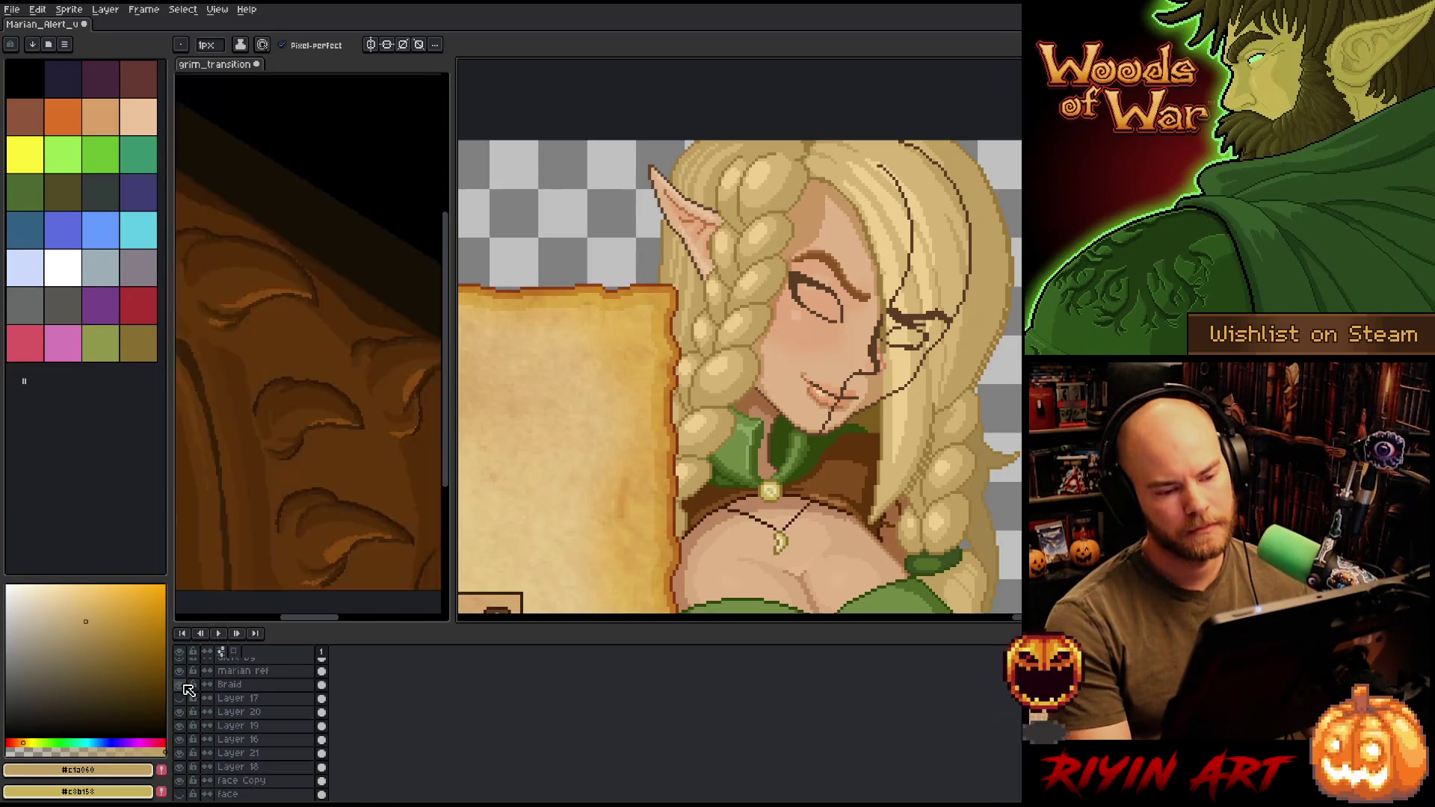
pyautogui.scroll(3, 813, 362)
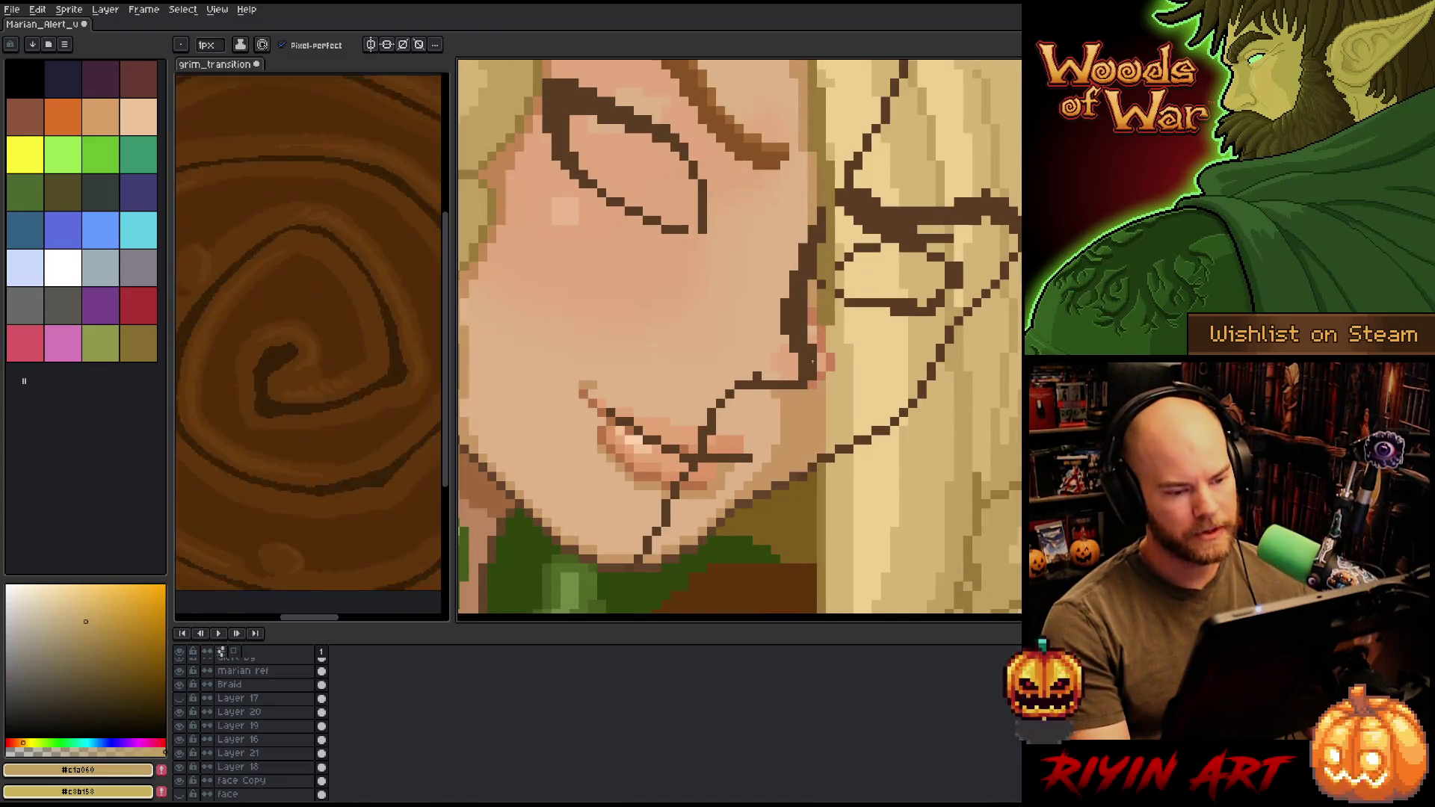
pyautogui.scroll(-1, 812, 362)
pyautogui.scroll(2, 818, 380)
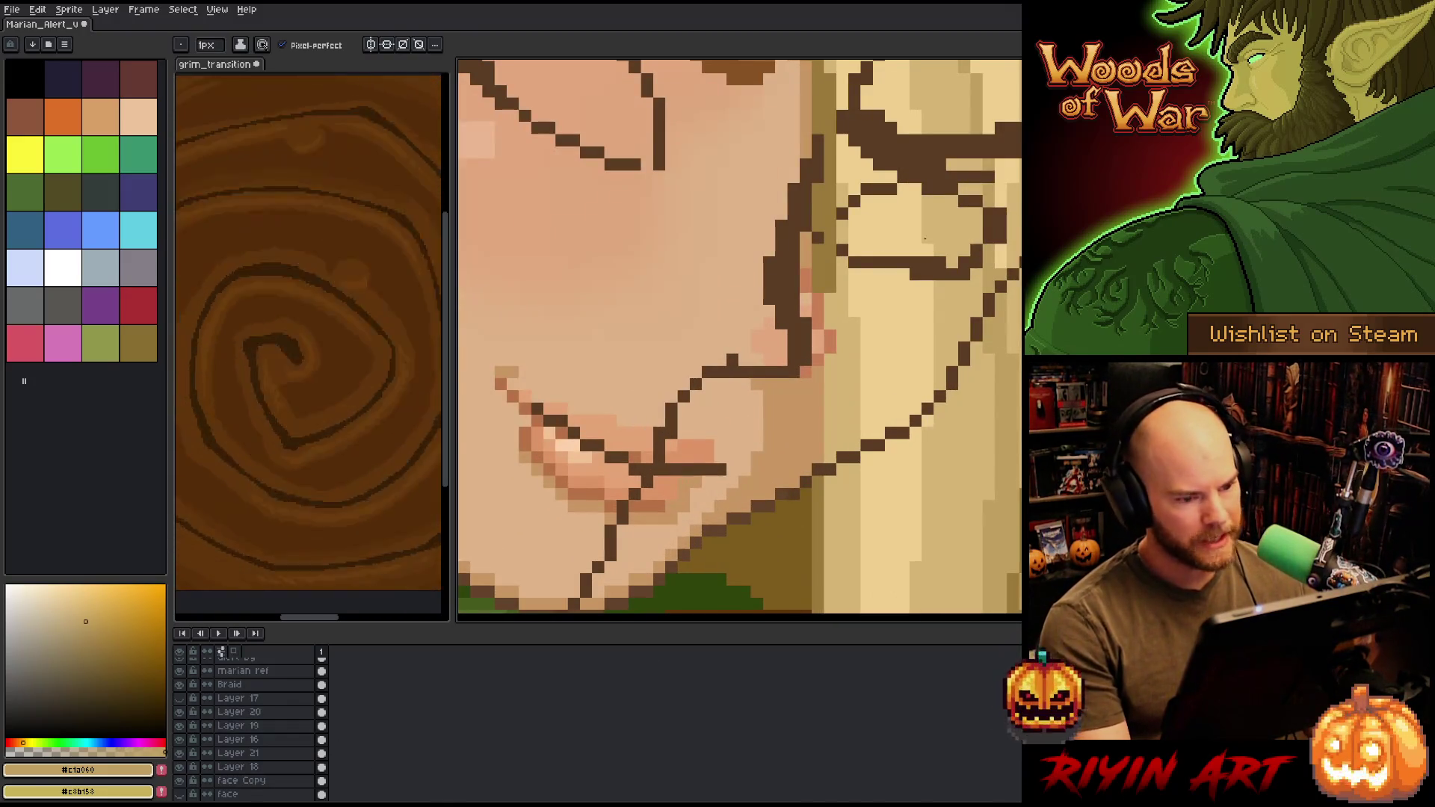
pyautogui.scroll(-2, 839, 247)
pyautogui.moveTo(797, 275); pyautogui.dragTo(795, 349)
# - Fade Layer 20's glasses lines to 55% opacity, then select Layer 18 from the canvas
pyautogui.doubleClick(239, 712)
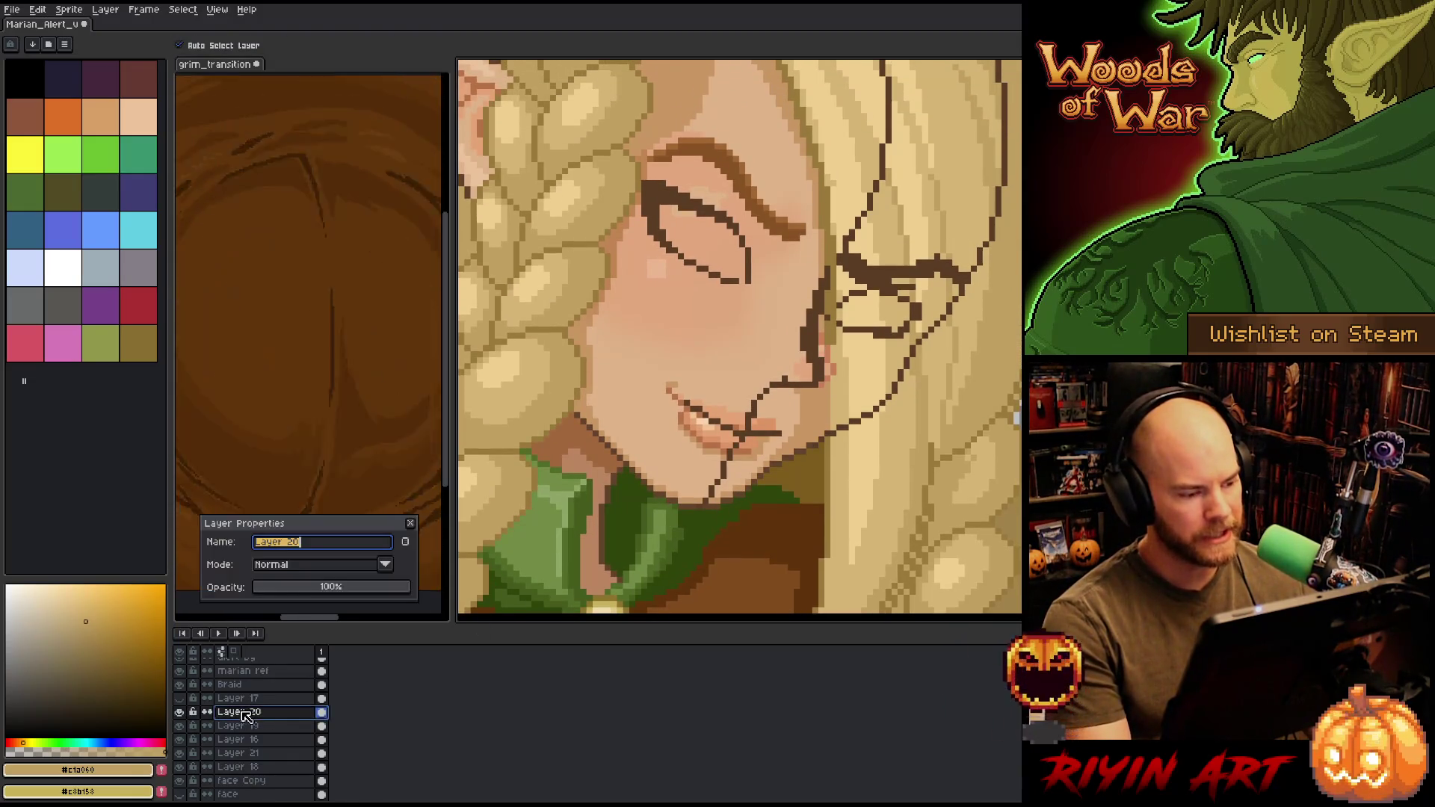
pyautogui.moveTo(313, 597)
pyautogui.mouseDown()
pyautogui.moveTo(345, 593)
pyautogui.moveTo(332, 592)
pyautogui.mouseUp()
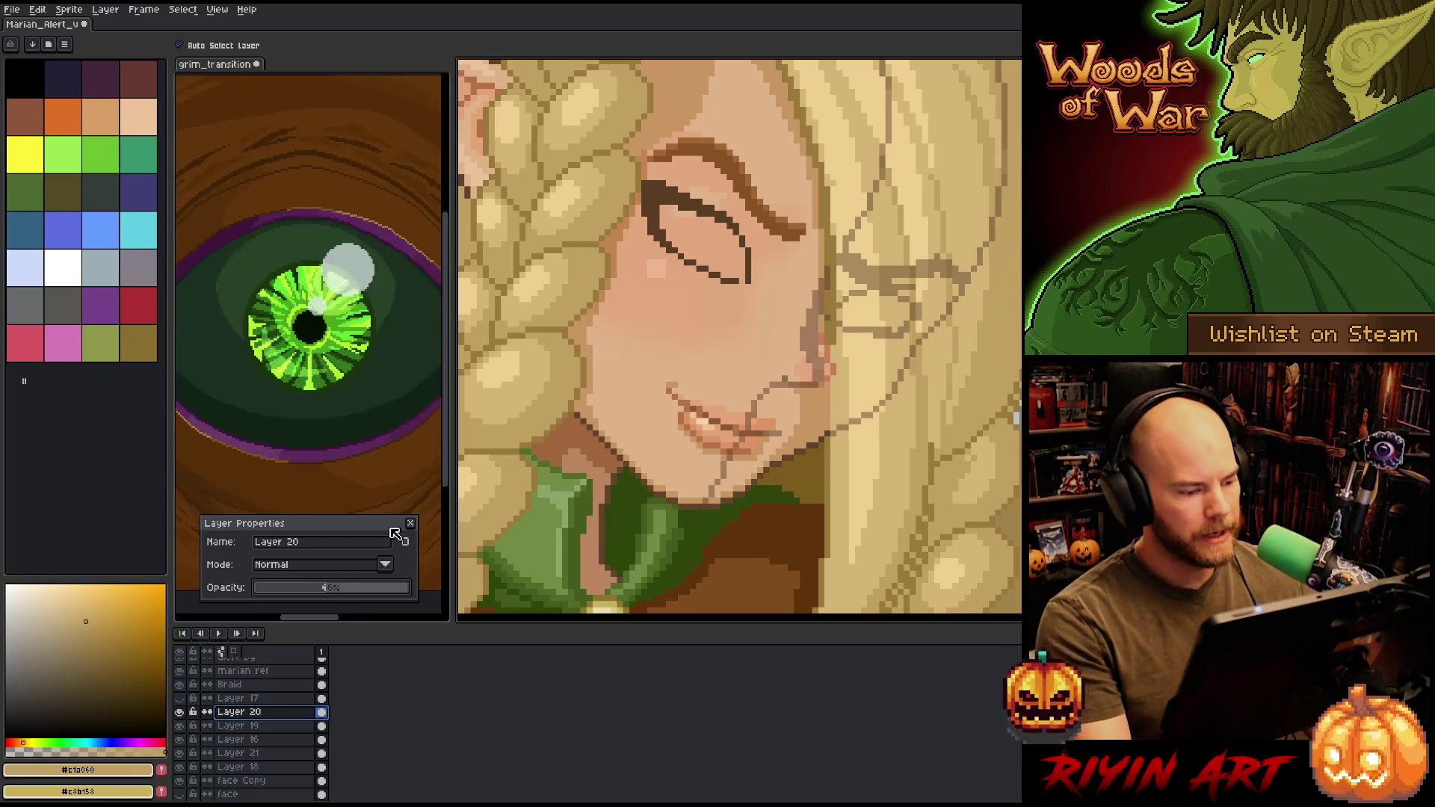
pyautogui.click(258, 728)
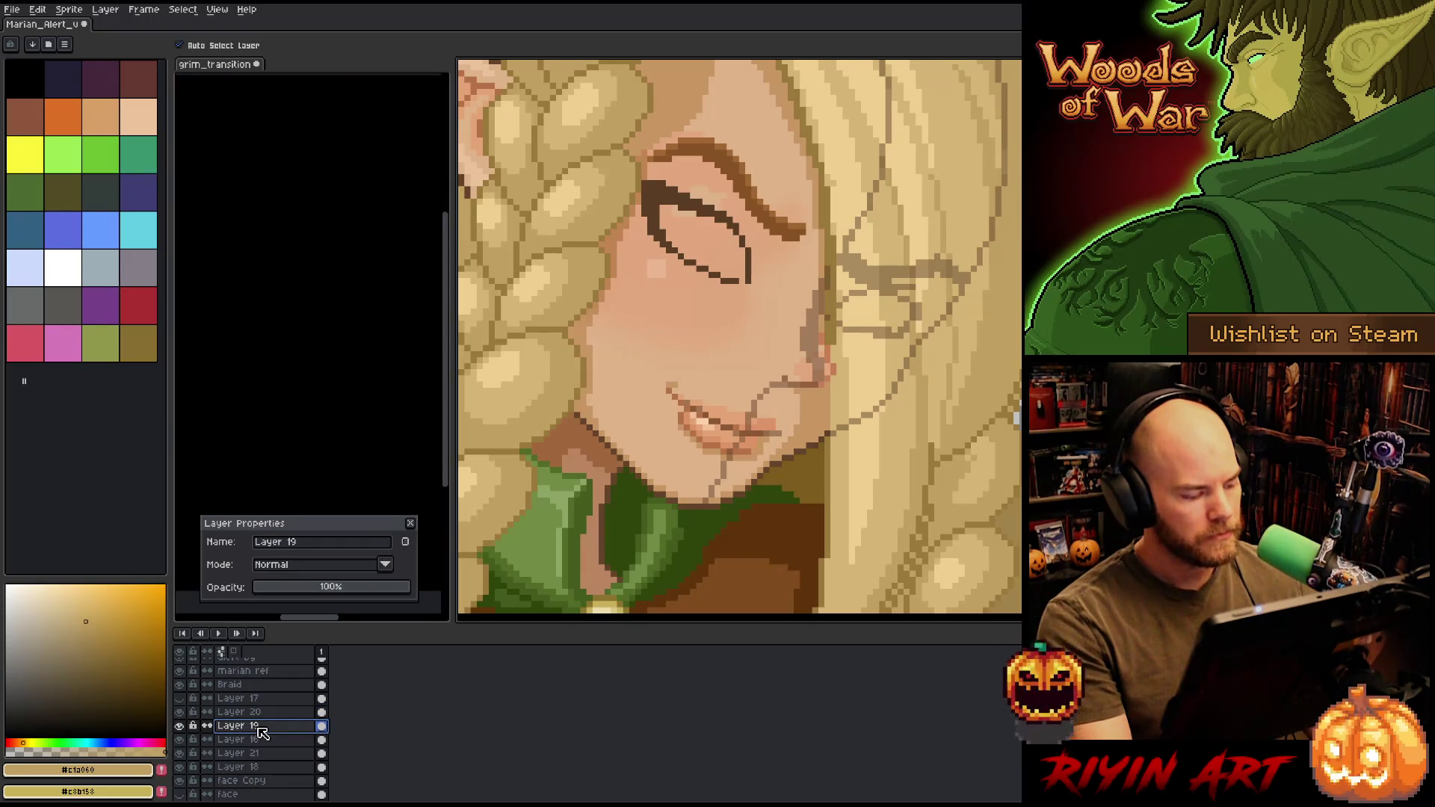
pyautogui.scroll(2, 830, 375)
pyautogui.click(822, 378)
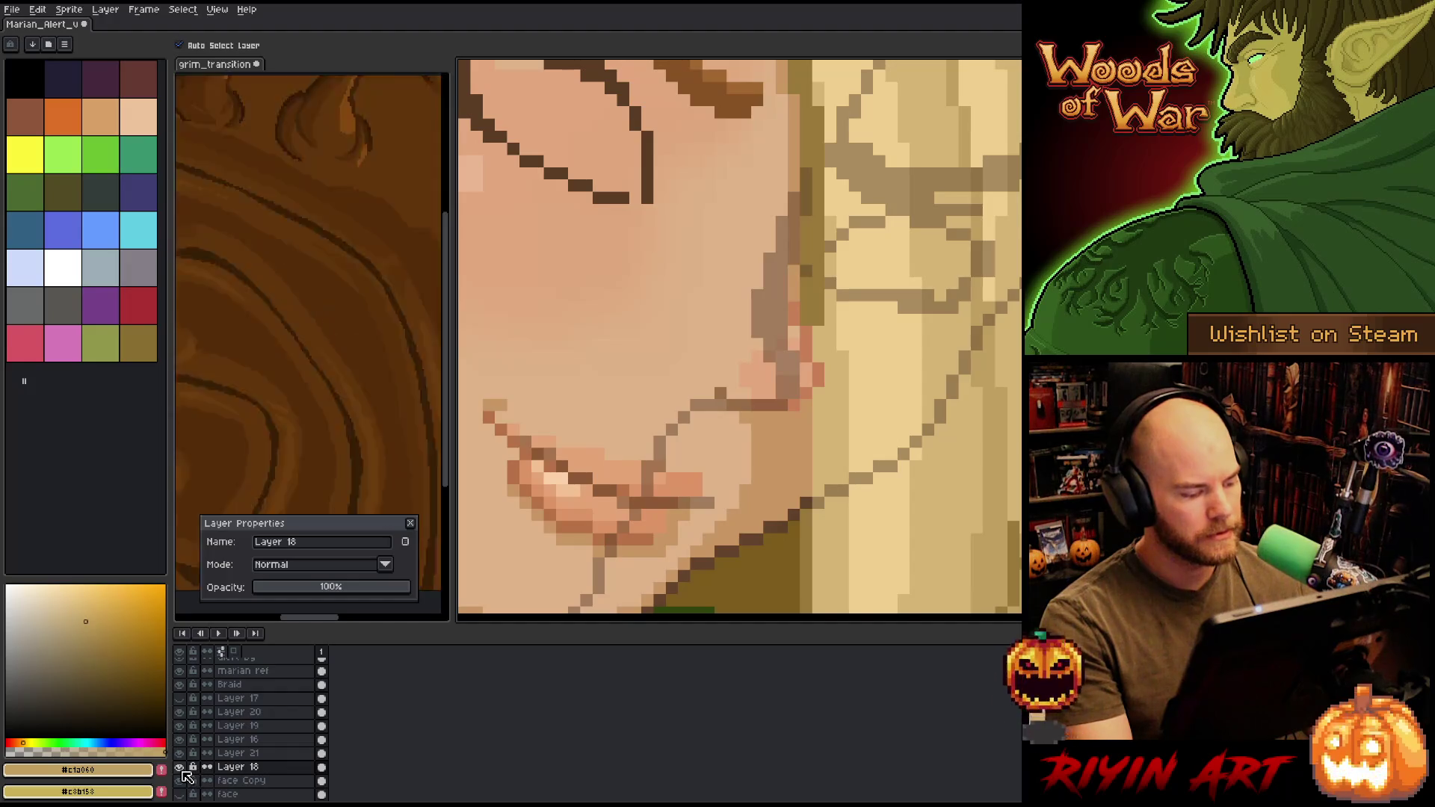
# - Lasso the cheek-edge pixels, nudge and commit them, then pick skin tone #d5b474 for the Pencil
pyautogui.press('m')
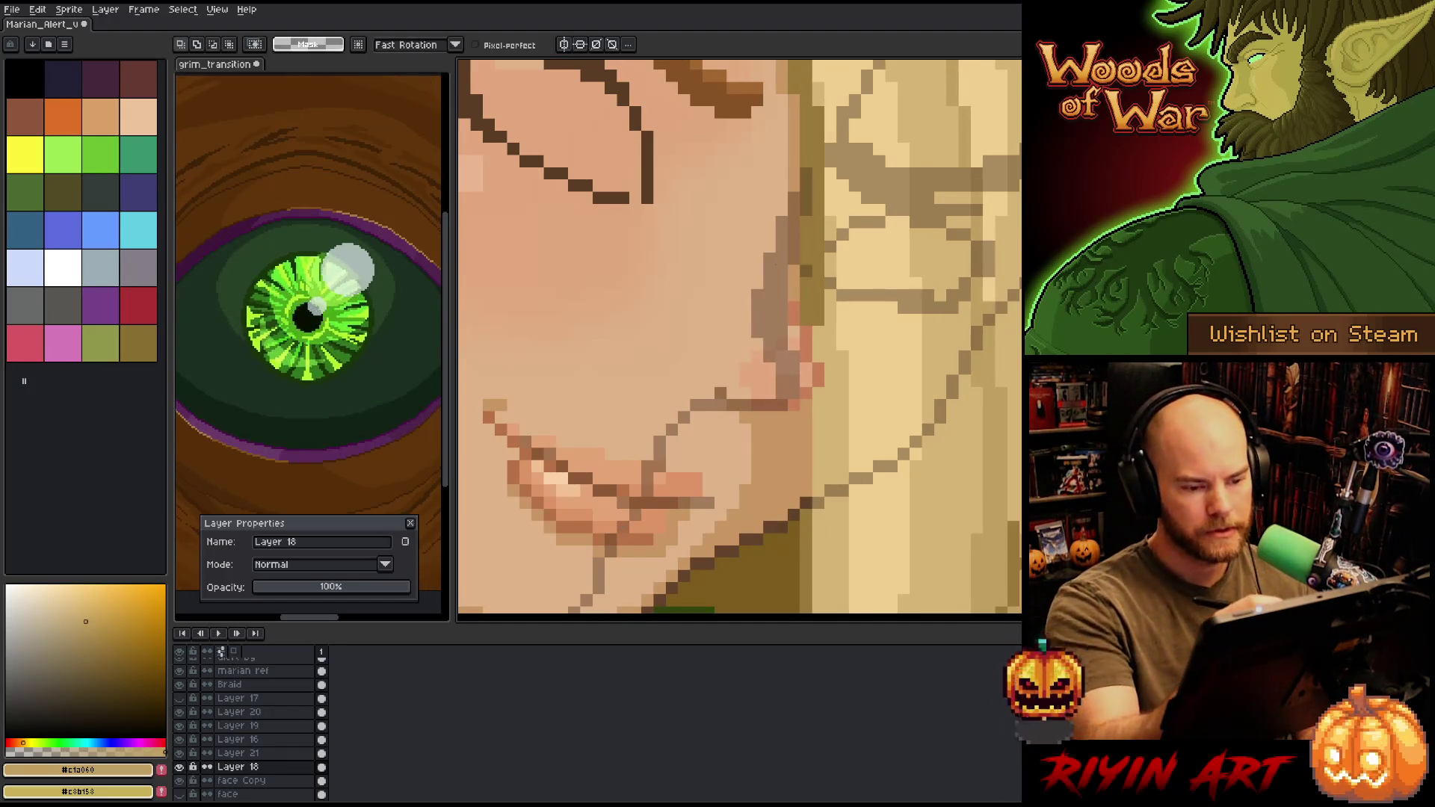
pyautogui.moveTo(777, 281)
pyautogui.mouseDown()
pyautogui.moveTo(819, 379)
pyautogui.moveTo(789, 410)
pyautogui.moveTo(750, 419)
pyautogui.moveTo(727, 314)
pyautogui.mouseUp()
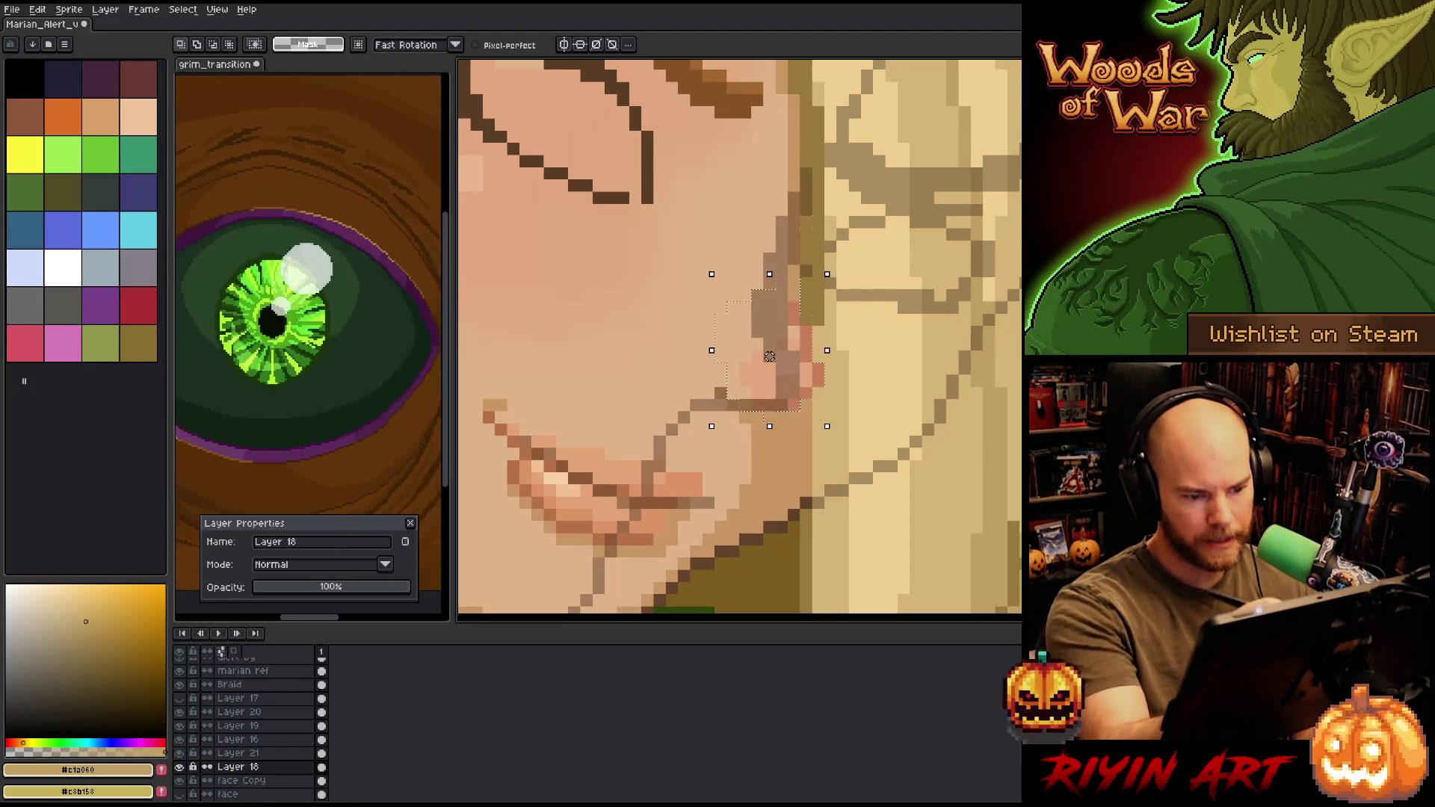
pyautogui.moveTo(799, 410)
pyautogui.mouseDown()
pyautogui.moveTo(740, 408)
pyautogui.moveTo(702, 325)
pyautogui.mouseUp()
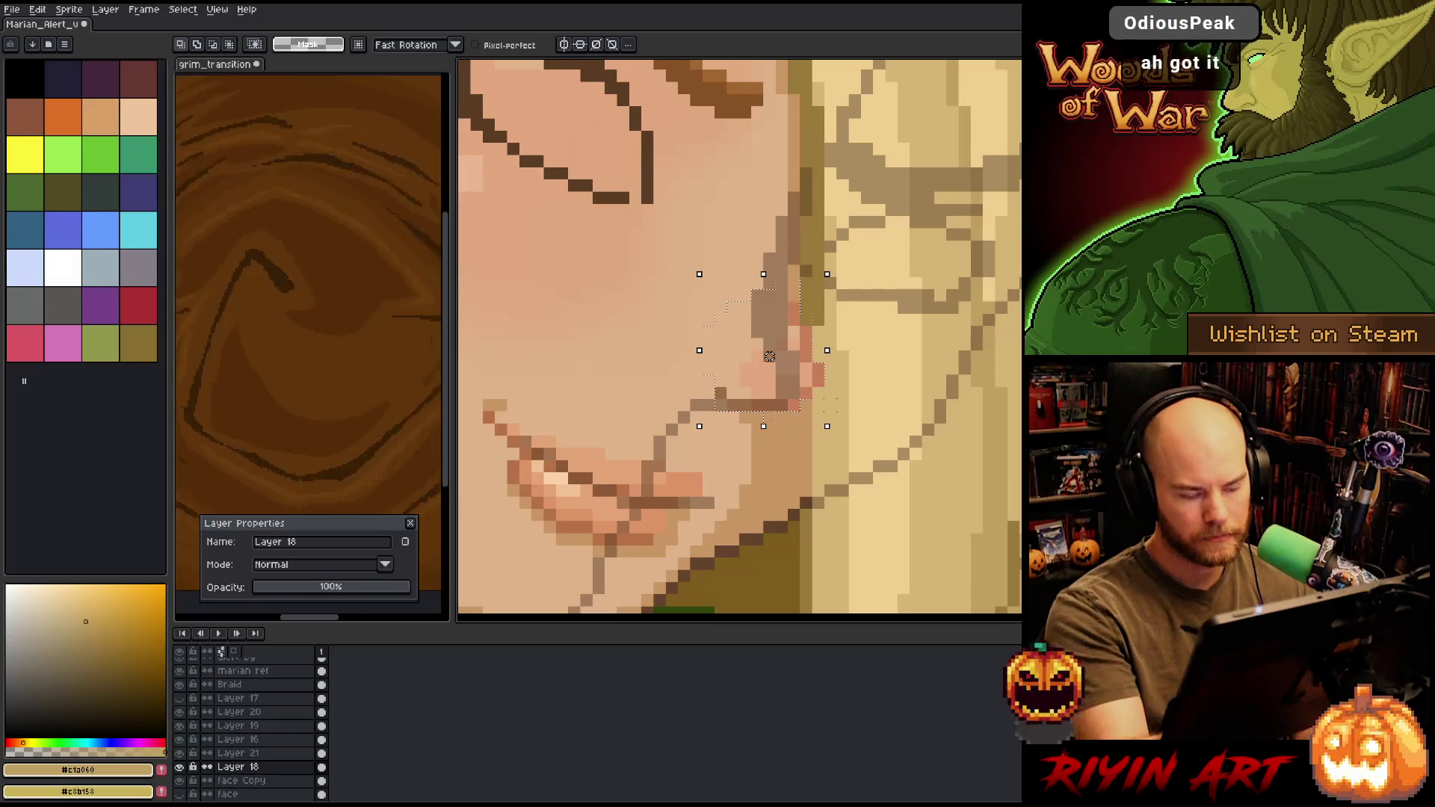
pyautogui.press('Left')
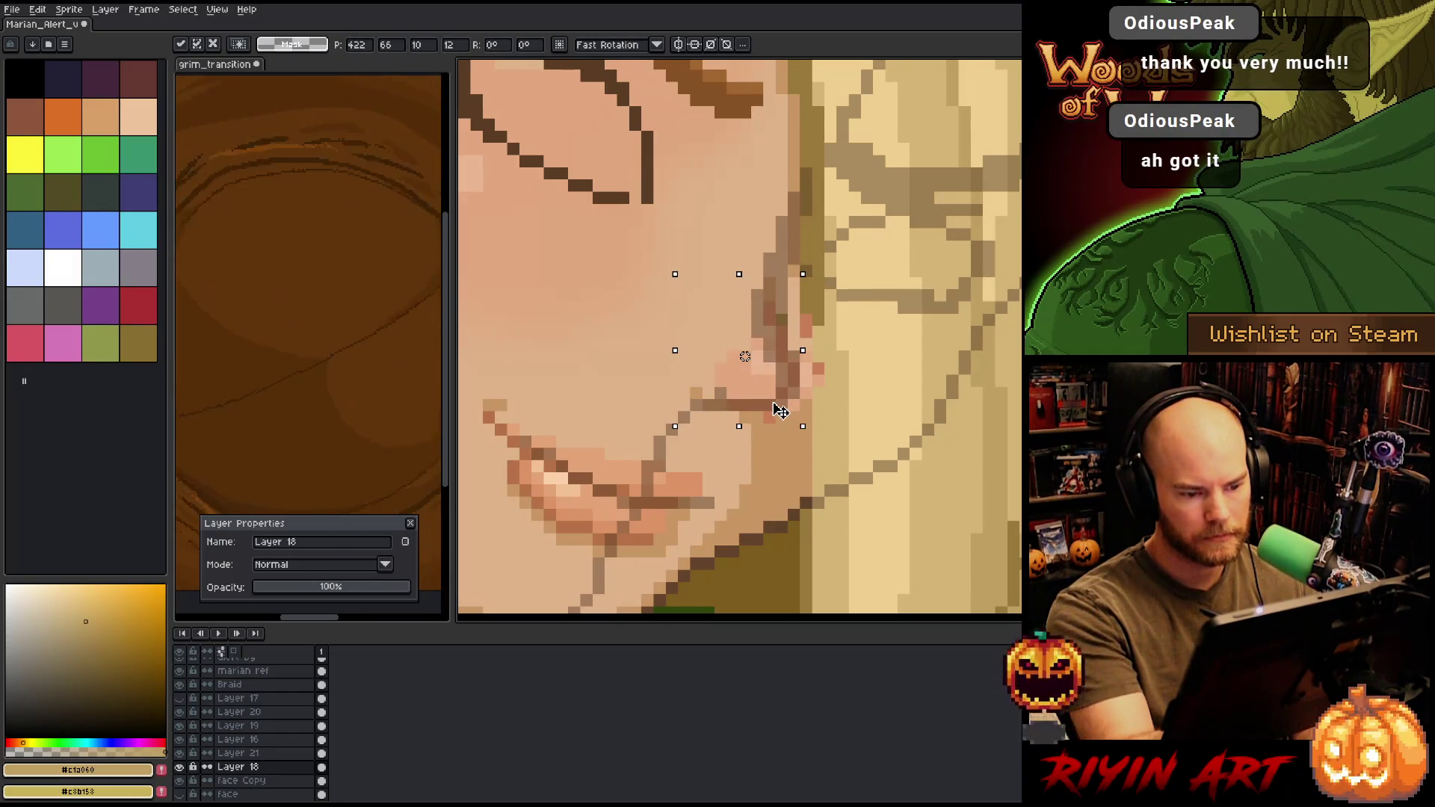
pyautogui.press('Right')
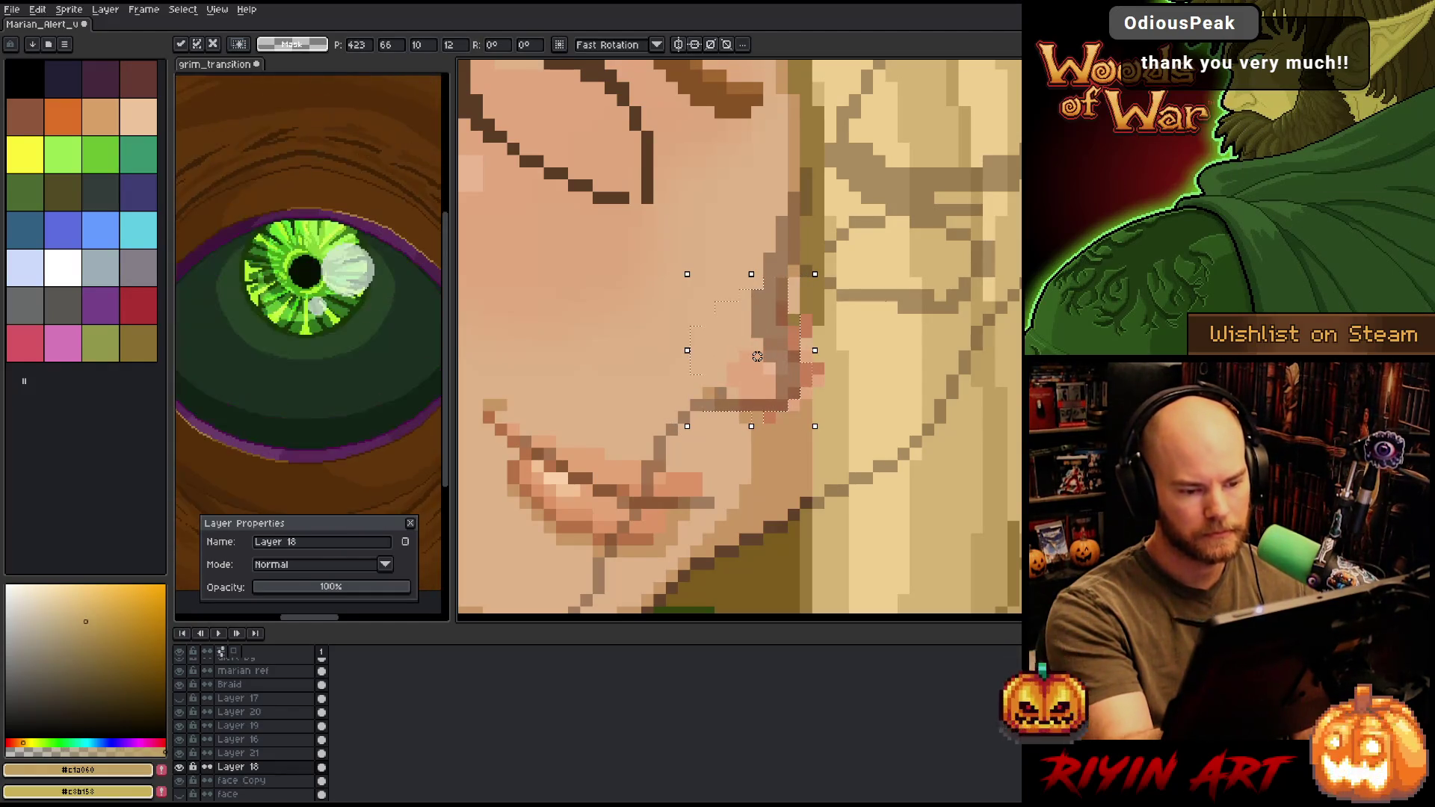
pyautogui.hotkey('ctrl', 'd')
pyautogui.press('b')
pyautogui.keyDown('alt'); pyautogui.click(819, 387); pyautogui.keyUp('alt')
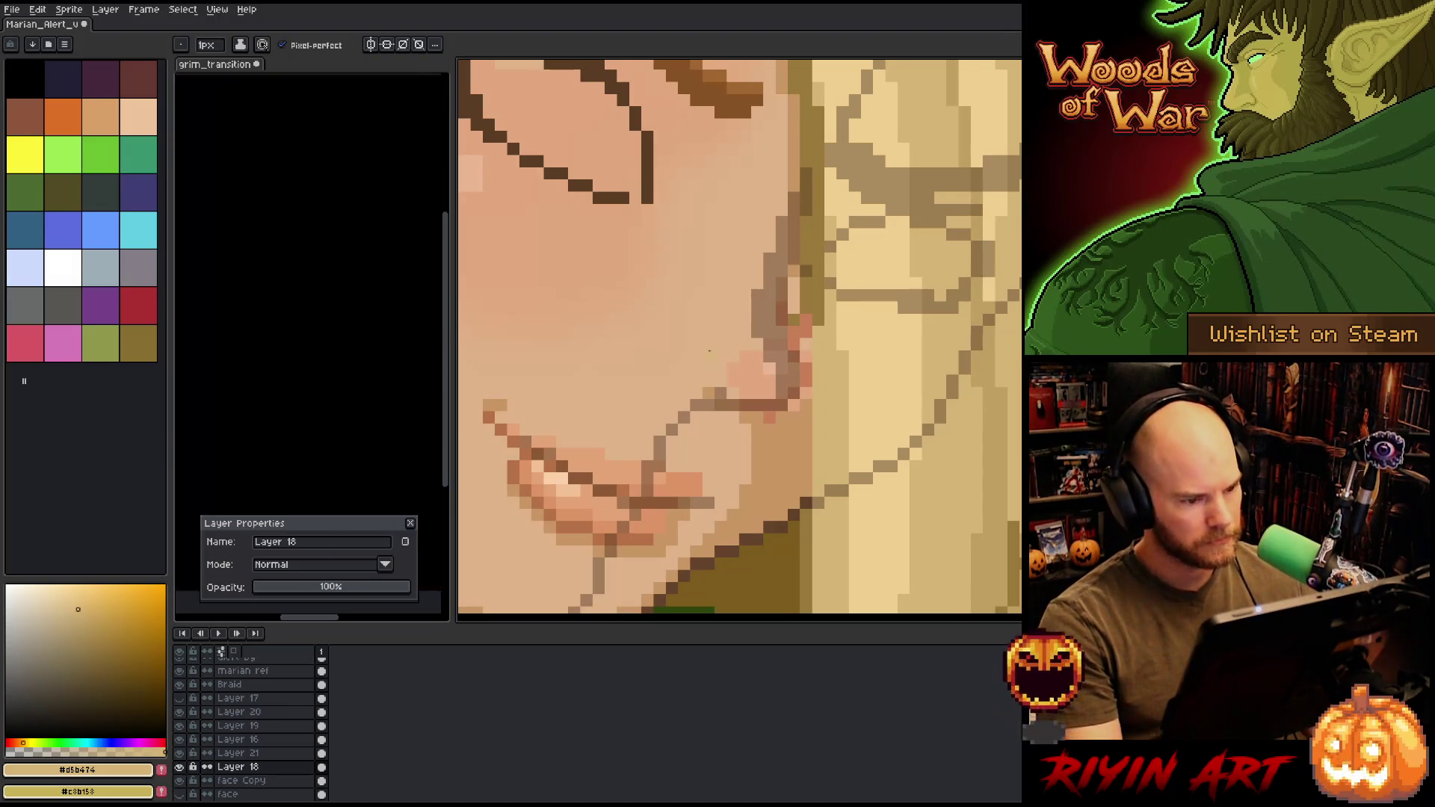
# - Toggle a comparison layer and zoom out to see the whole elf and parchment
pyautogui.scroll(-5, 697, 366)
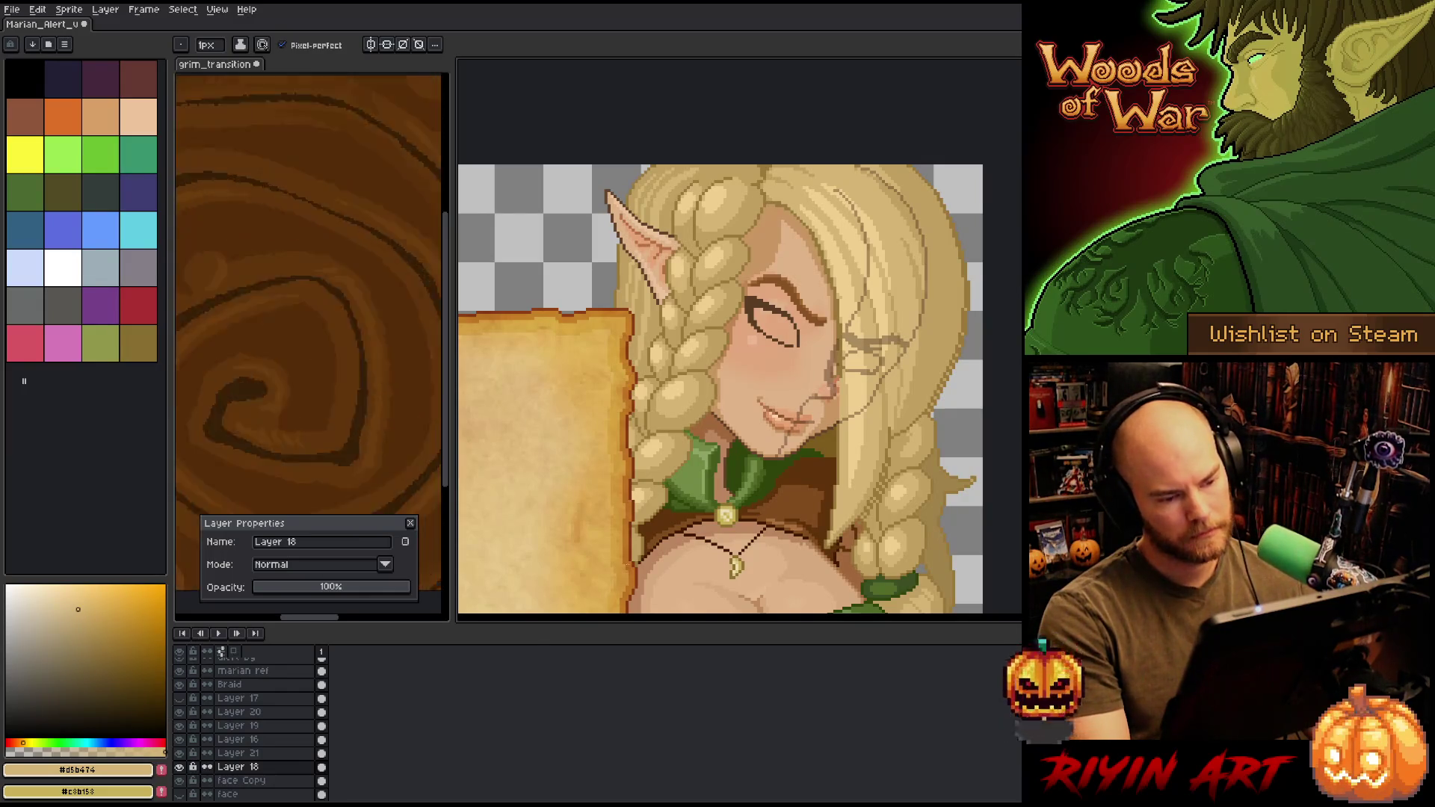
pyautogui.click(179, 726)
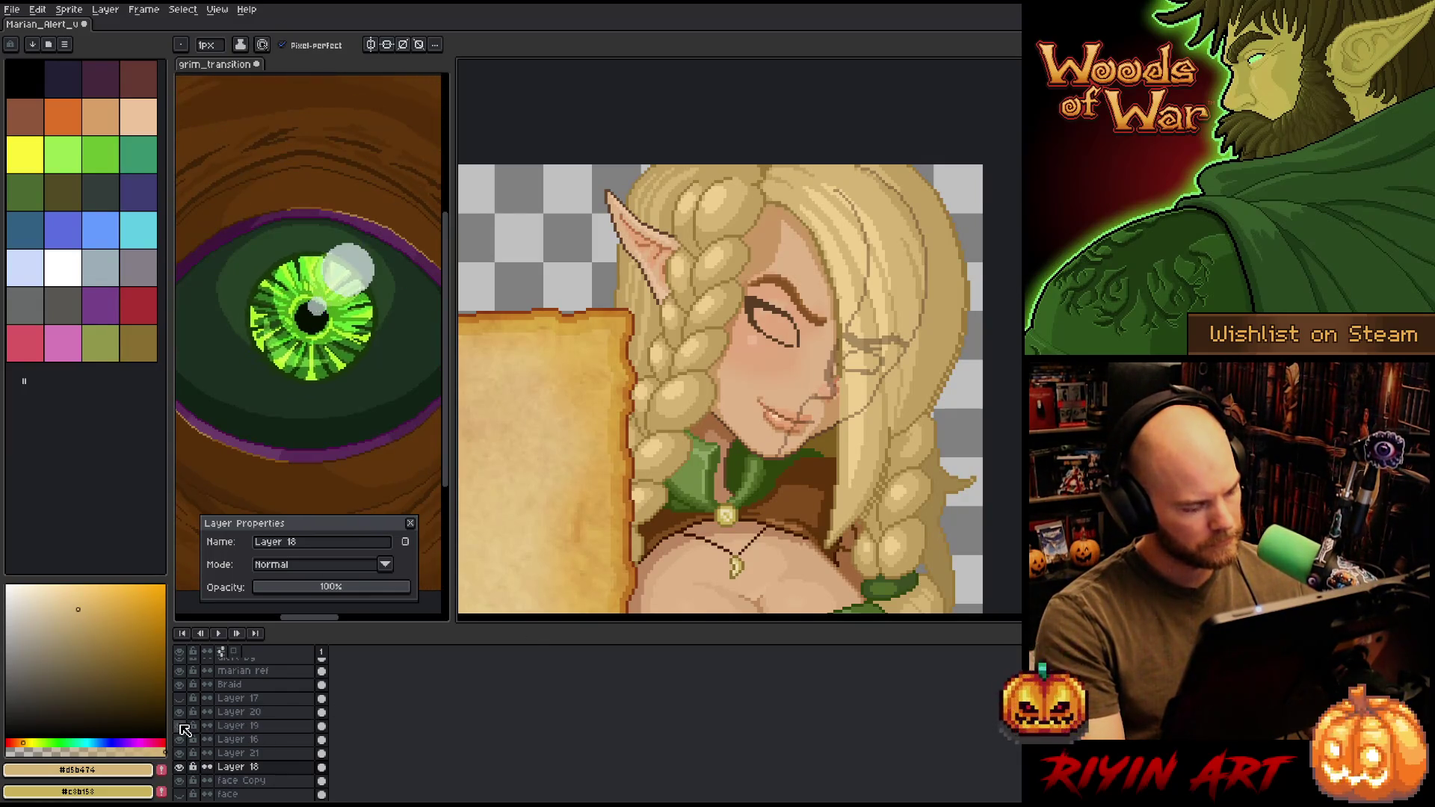
pyautogui.click(179, 726)
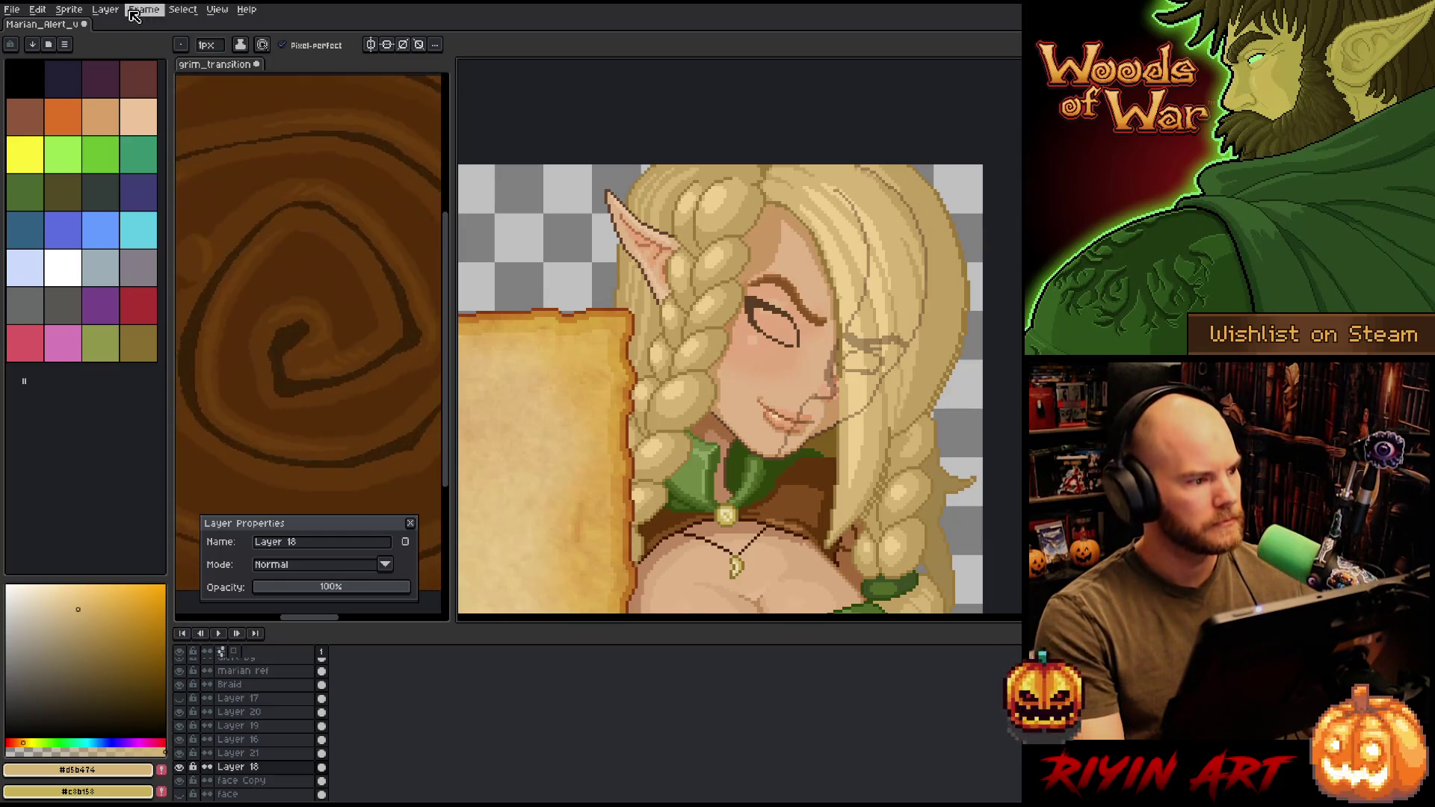
pyautogui.scroll(-2, 897, 322)
pyautogui.moveTo(792, 433); pyautogui.dragTo(792, 379)
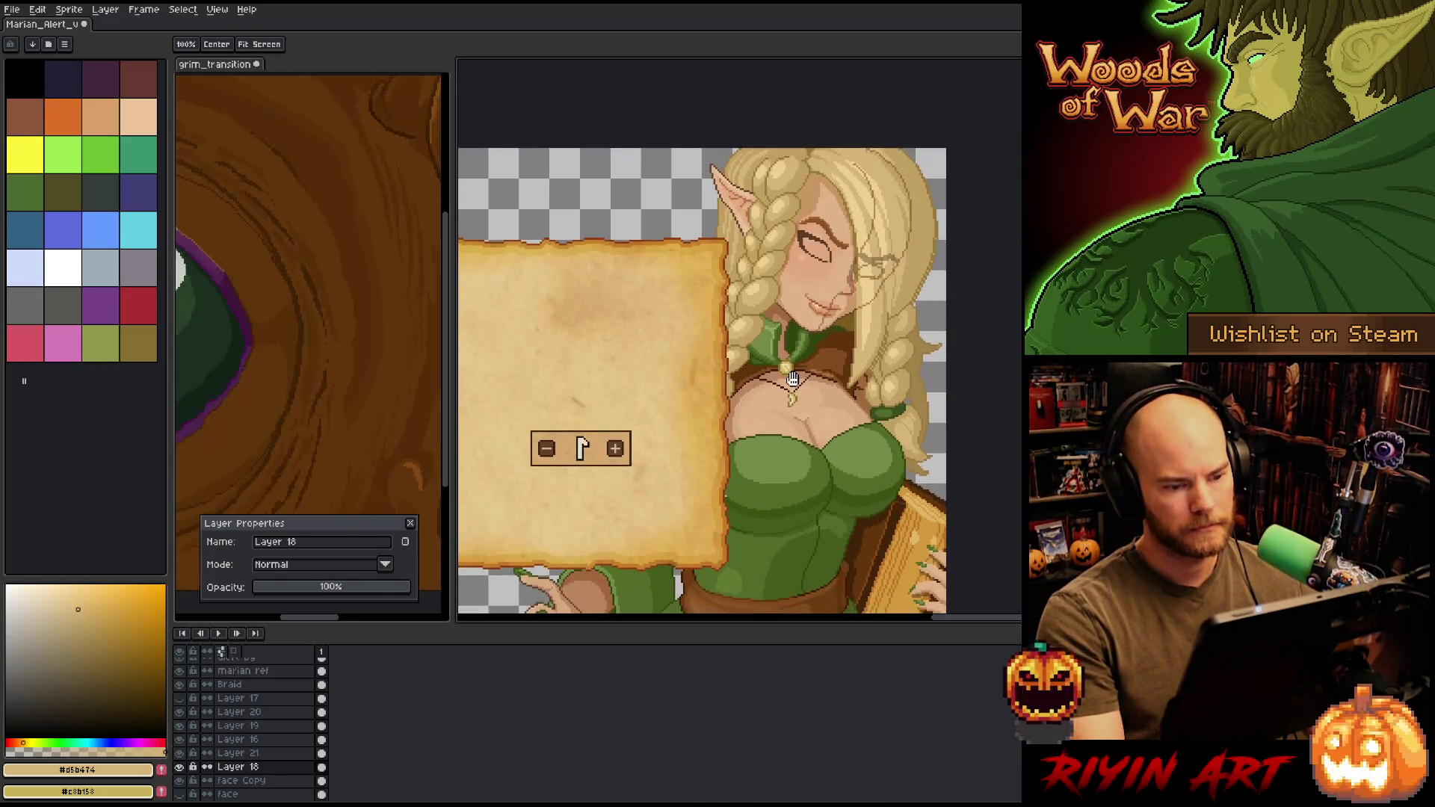
# - Flip the whole canvas horizontally via Sprite > Rotate Canvas > Flip Canvas Horizontal
pyautogui.click(144, 9)
pyautogui.moveTo(117, 16)
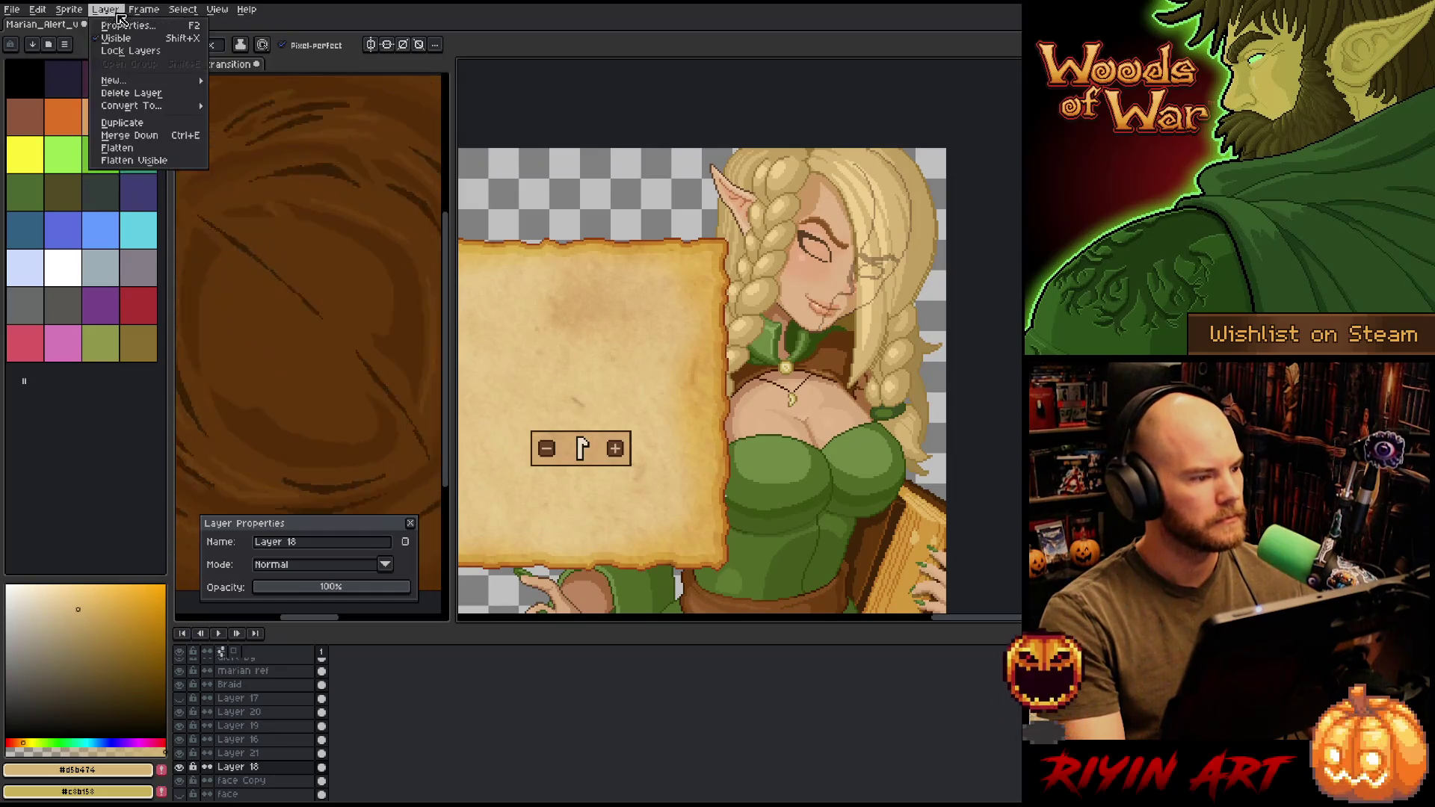
pyautogui.moveTo(68, 16)
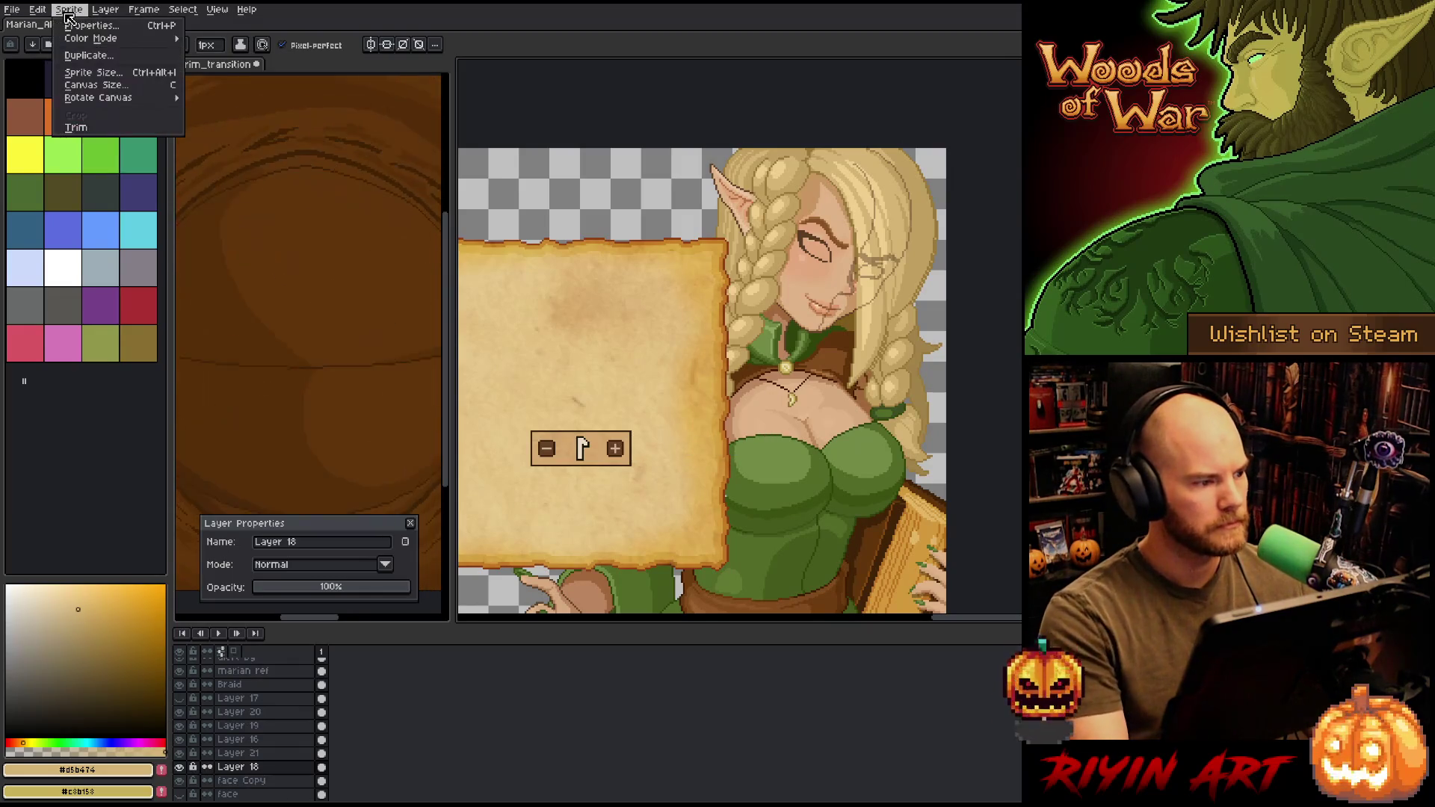
pyautogui.moveTo(119, 97)
pyautogui.click(248, 140)
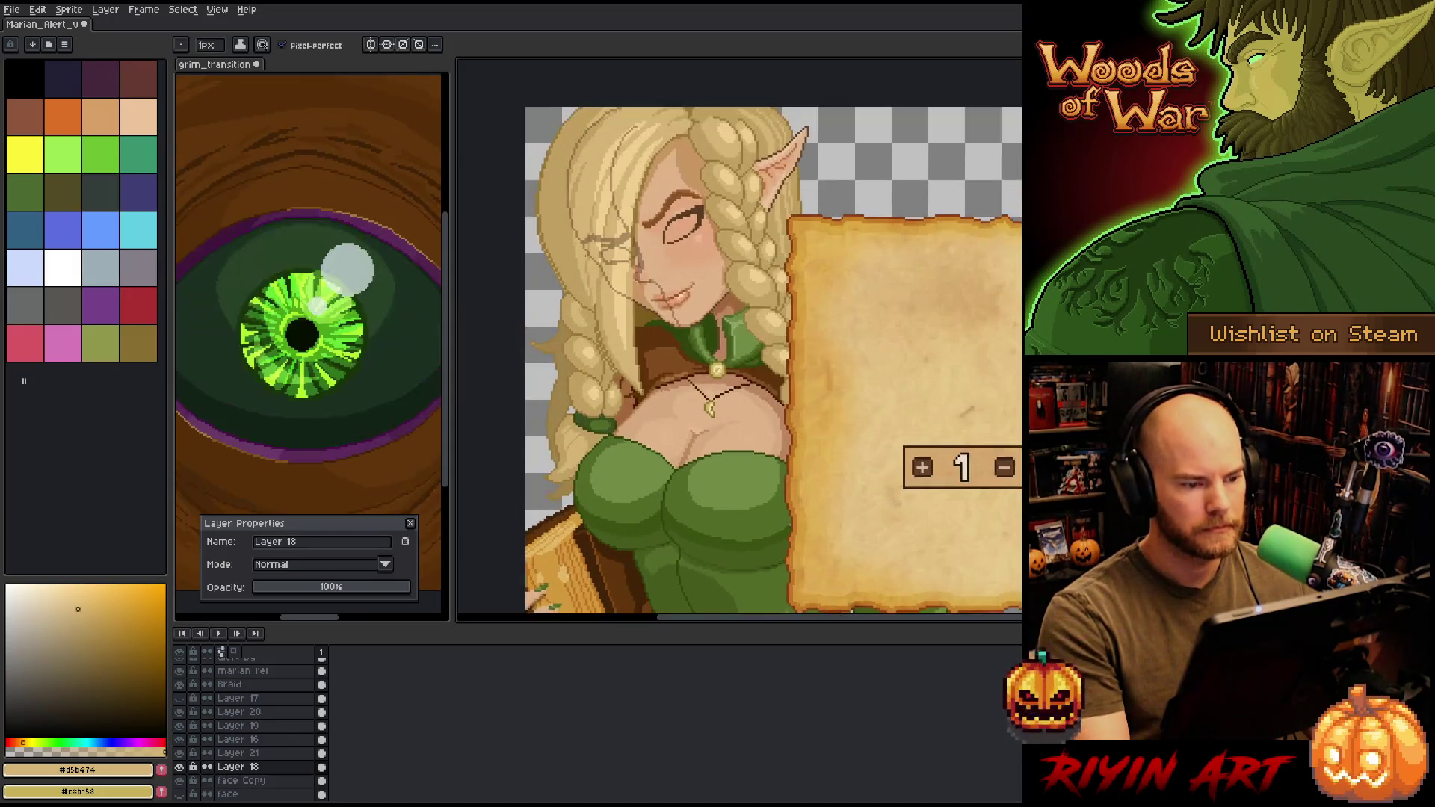
# - Toggle the open-eye layer to compare, then recentre the view on the elf's face
pyautogui.scroll(2, 635, 249)
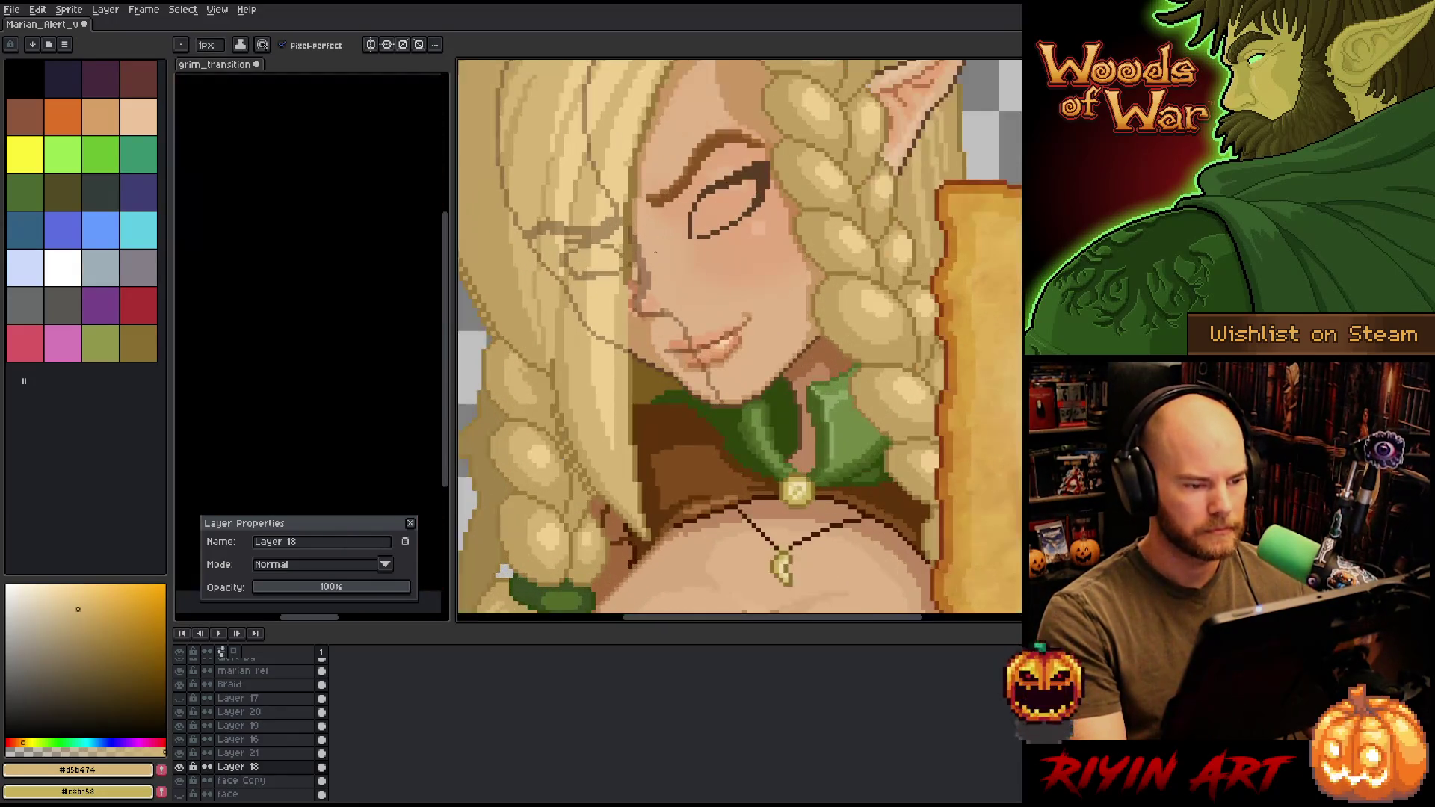
pyautogui.scroll(-1, 654, 244)
pyautogui.click(180, 726)
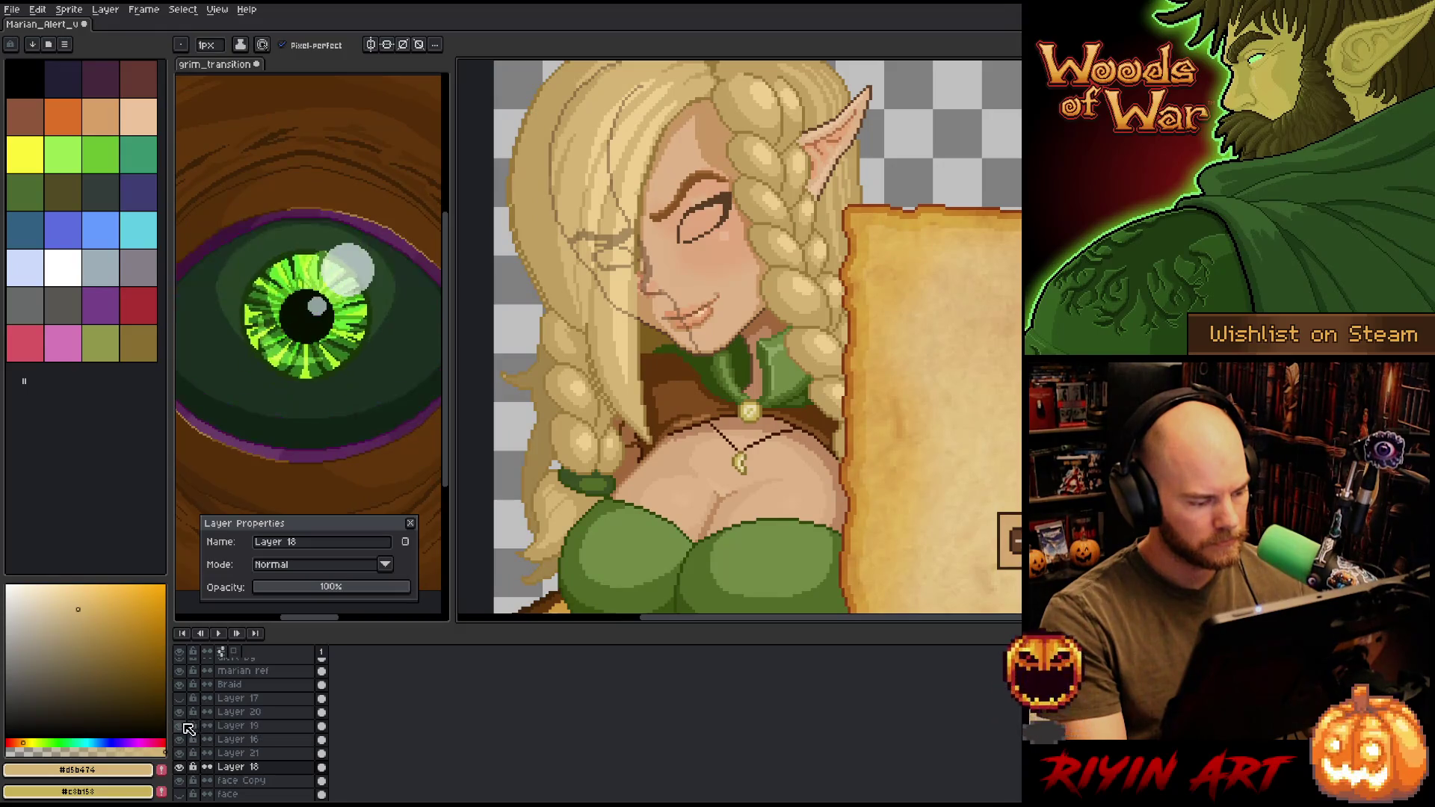
pyautogui.click(179, 724)
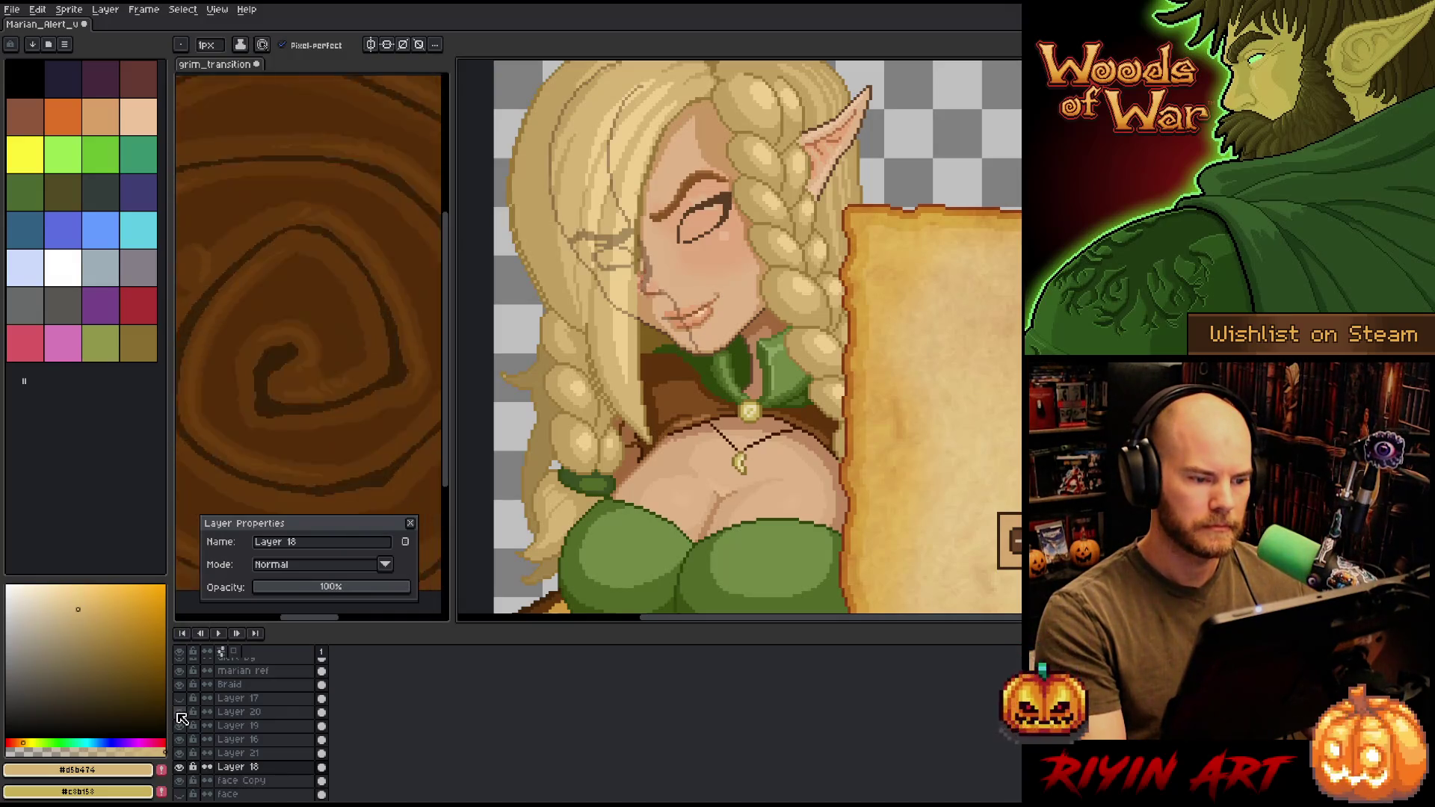
pyautogui.scroll(-2, 792, 416)
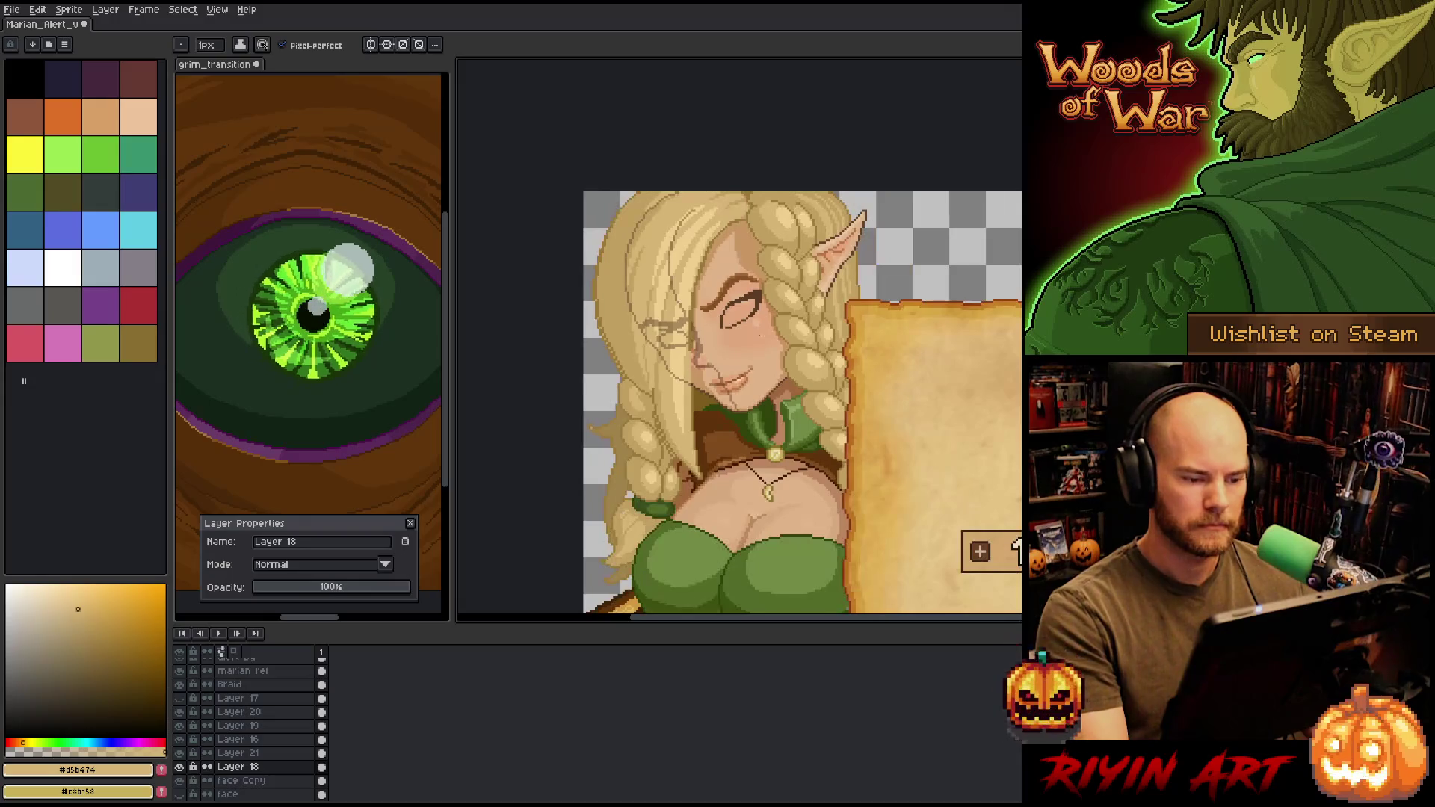
pyautogui.moveTo(792, 416); pyautogui.dragTo(780, 421)
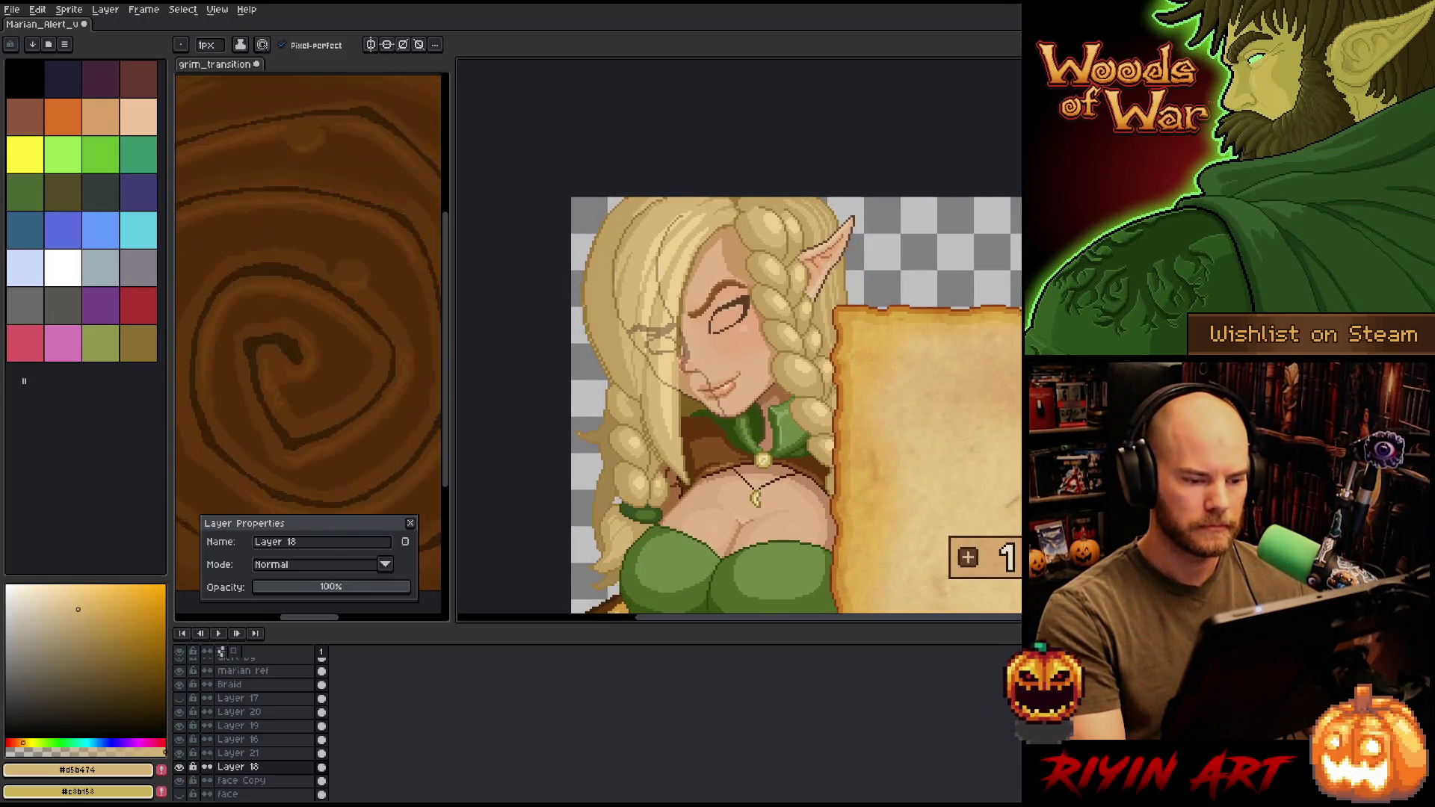
pyautogui.moveTo(750, 369); pyautogui.dragTo(766, 350)
pyautogui.scroll(1, 765, 343)
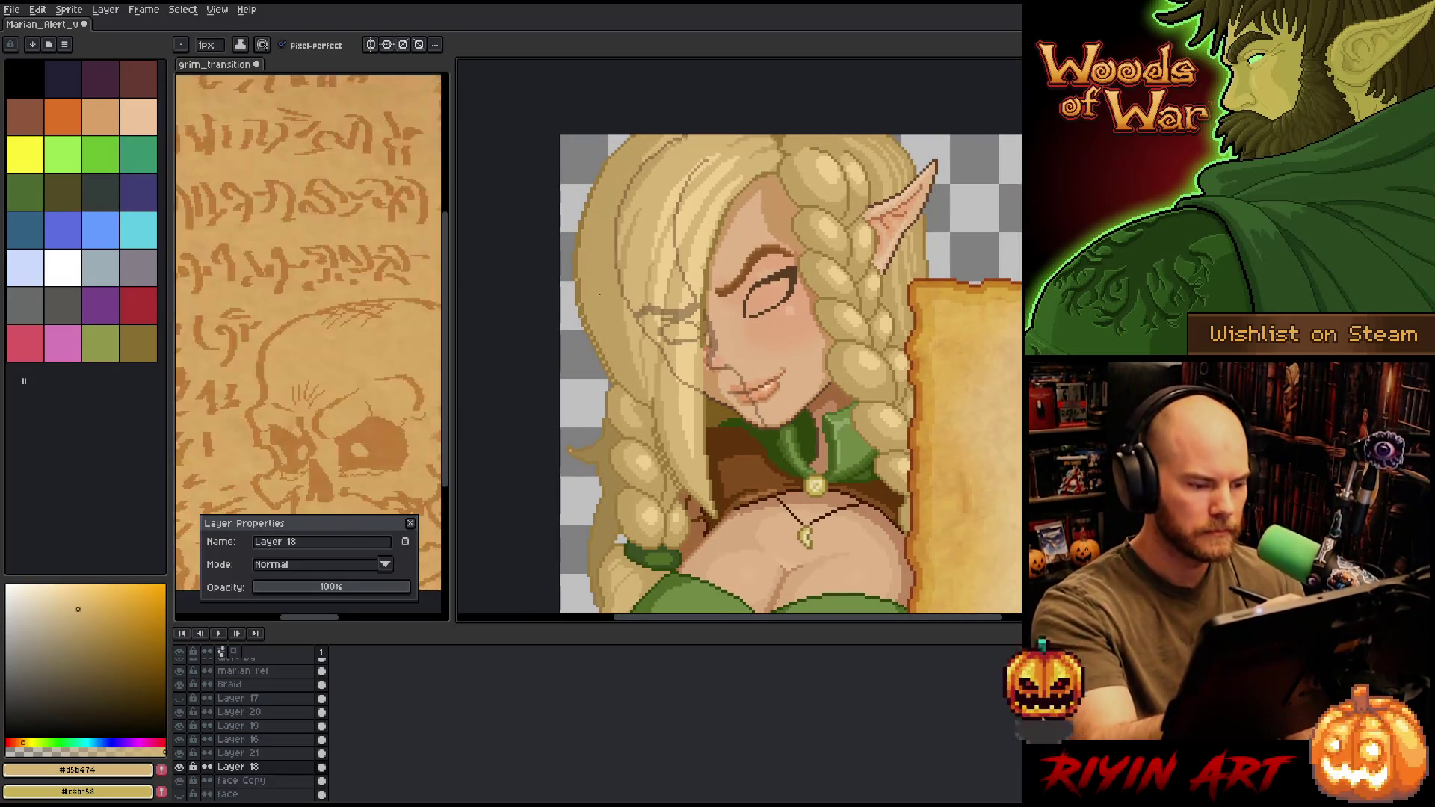
# - Lasso around the left edge of the elf's hair
pyautogui.press('v')
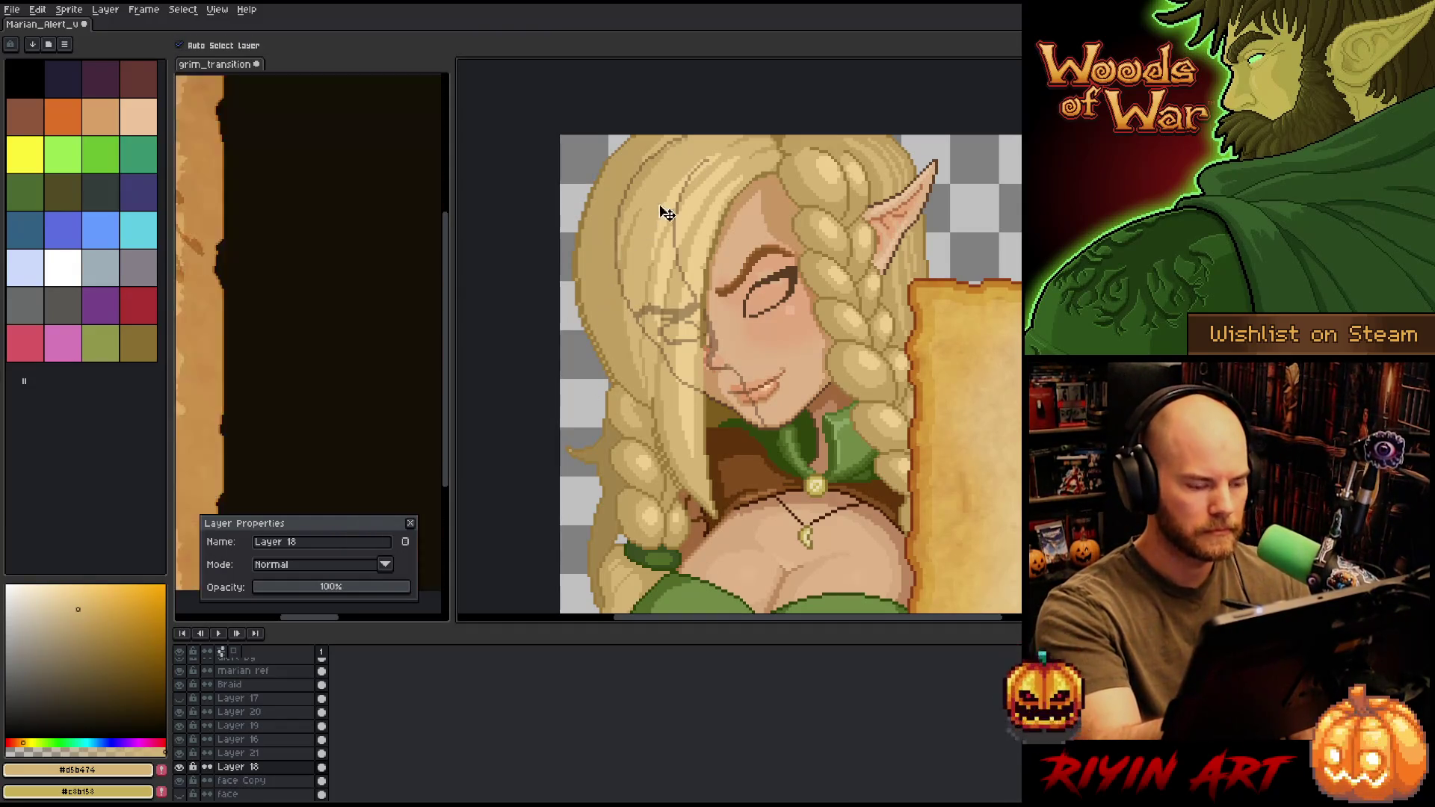
pyautogui.press('m')
pyautogui.moveTo(639, 146)
pyautogui.mouseDown()
pyautogui.moveTo(600, 269)
pyautogui.moveTo(627, 377)
pyautogui.mouseUp()
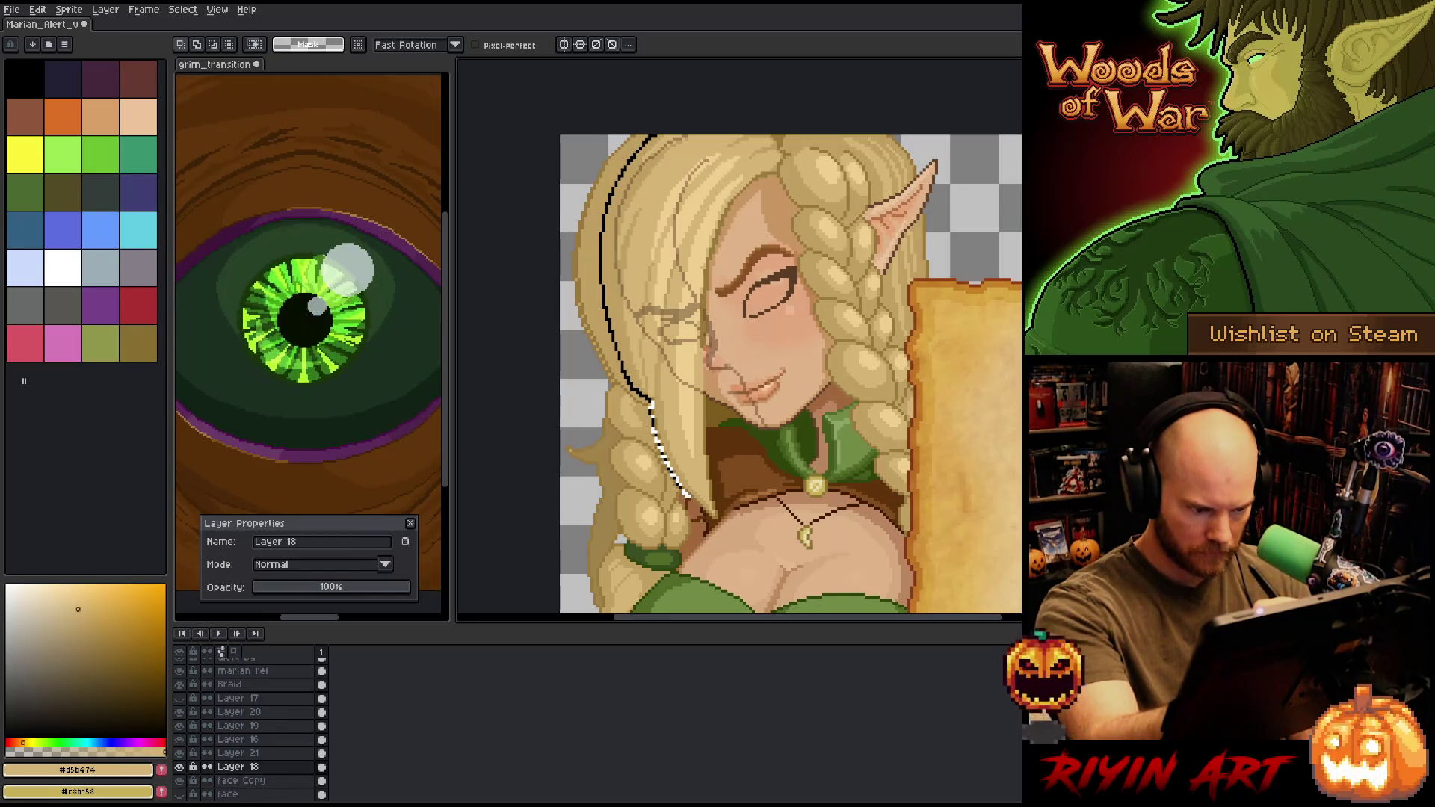
pyautogui.moveTo(691, 506)
pyautogui.mouseDown()
pyautogui.moveTo(562, 299)
pyautogui.moveTo(568, 136)
pyautogui.mouseUp()
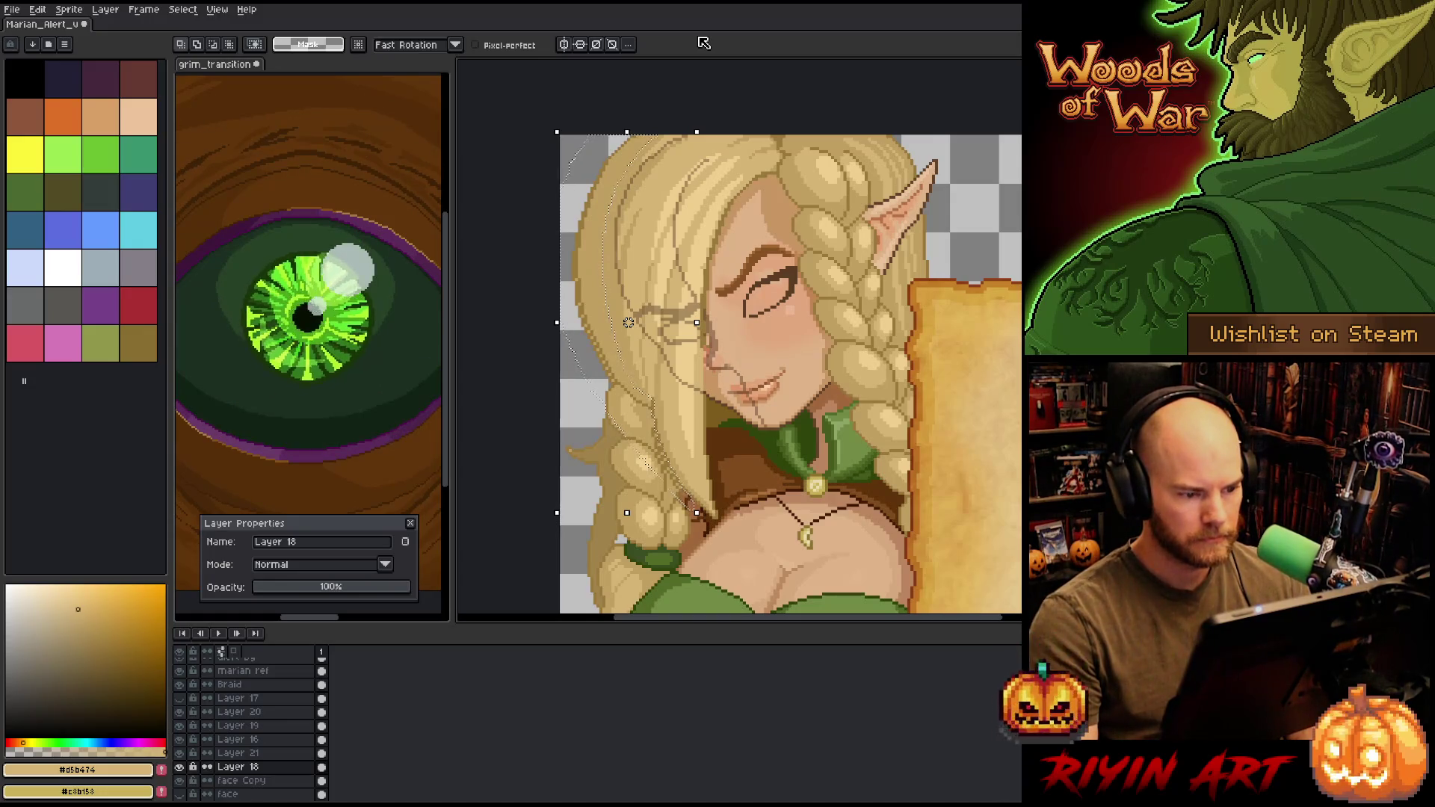
# - Reselect the left hair strand, pick the head layer, and outline the hair's left edge again
pyautogui.press('v')
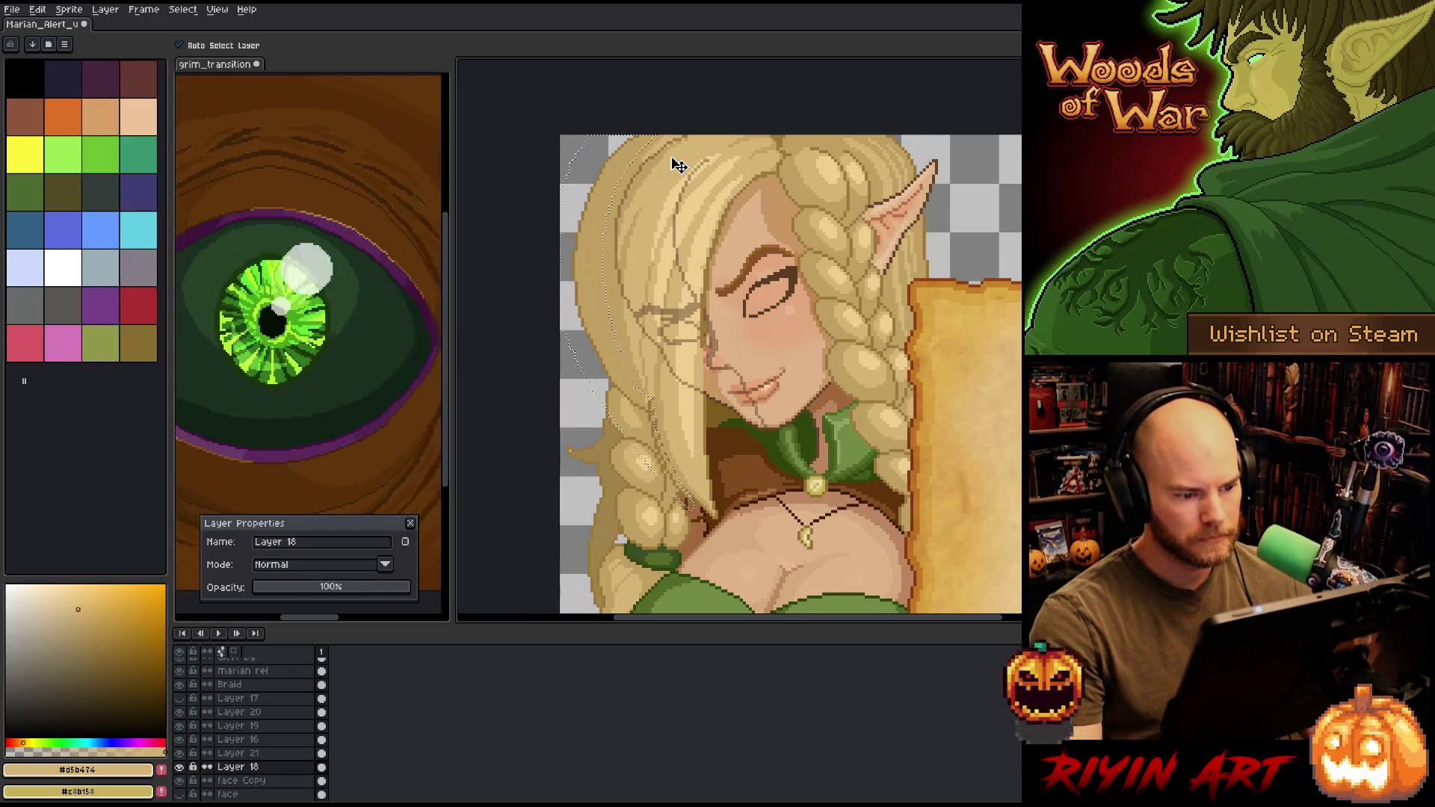
pyautogui.press('q')
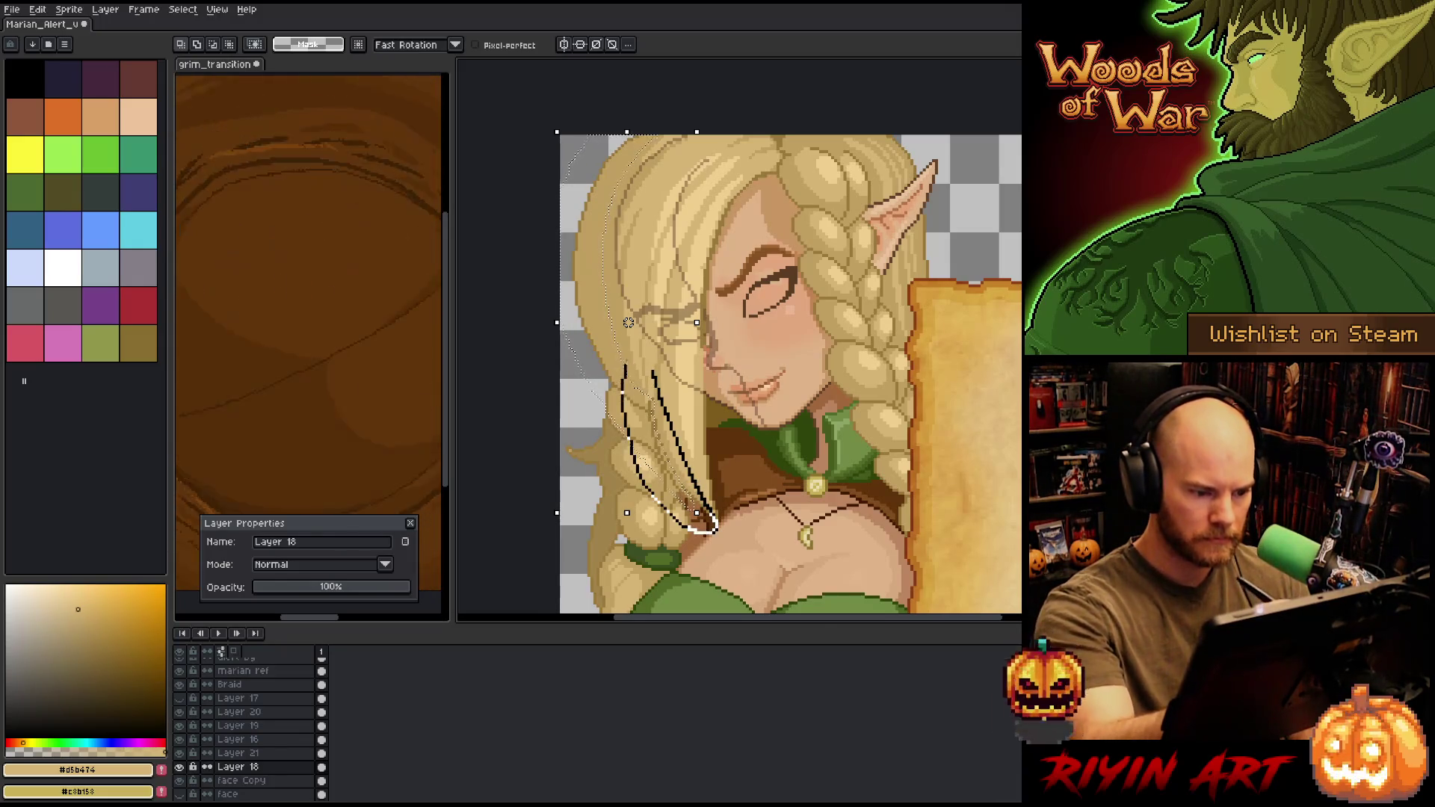
pyautogui.moveTo(652, 371); pyautogui.dragTo(625, 368)
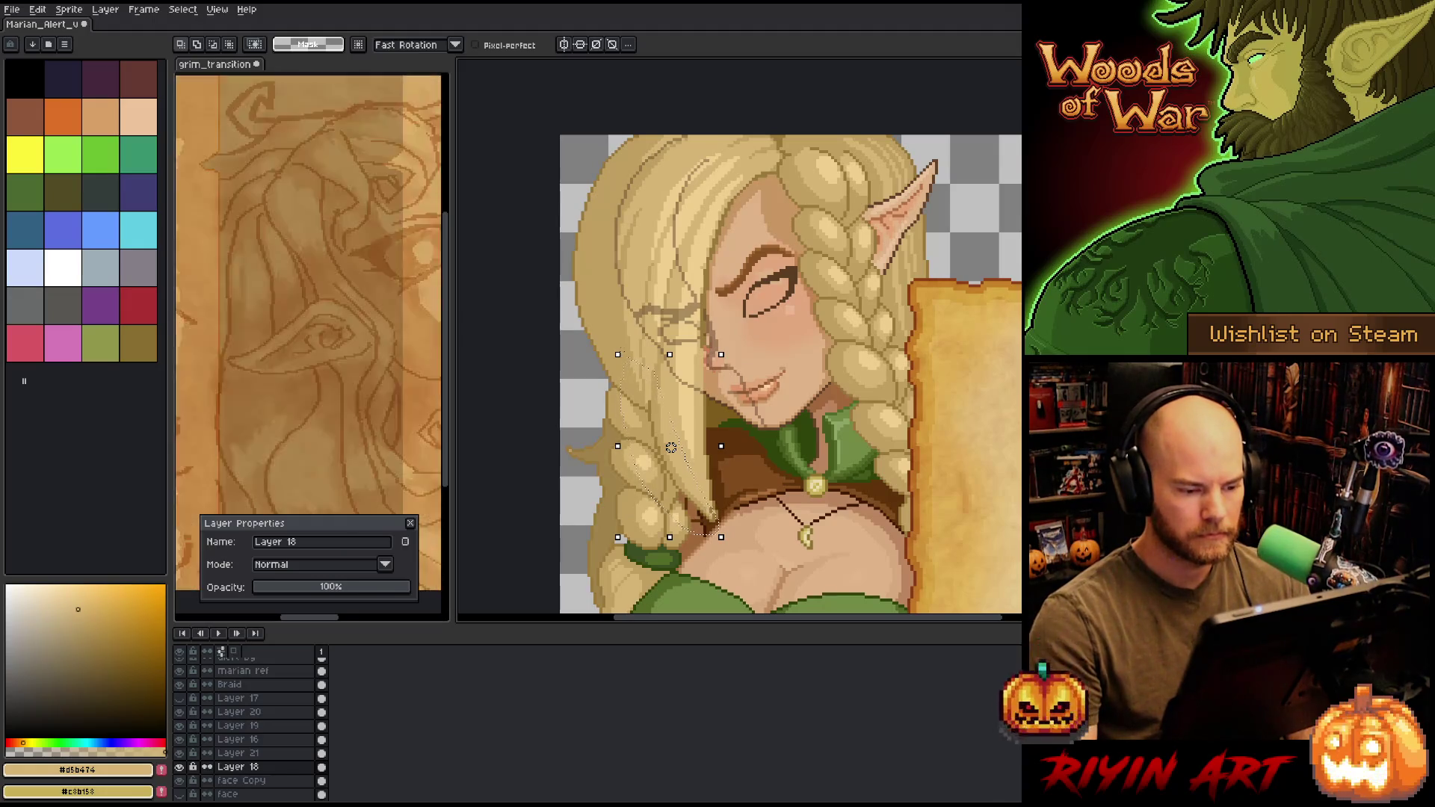
pyautogui.click(747, 508)
pyautogui.moveTo(747, 507)
pyautogui.mouseDown()
pyautogui.moveTo(572, 478)
pyautogui.moveTo(695, 373)
pyautogui.mouseUp()
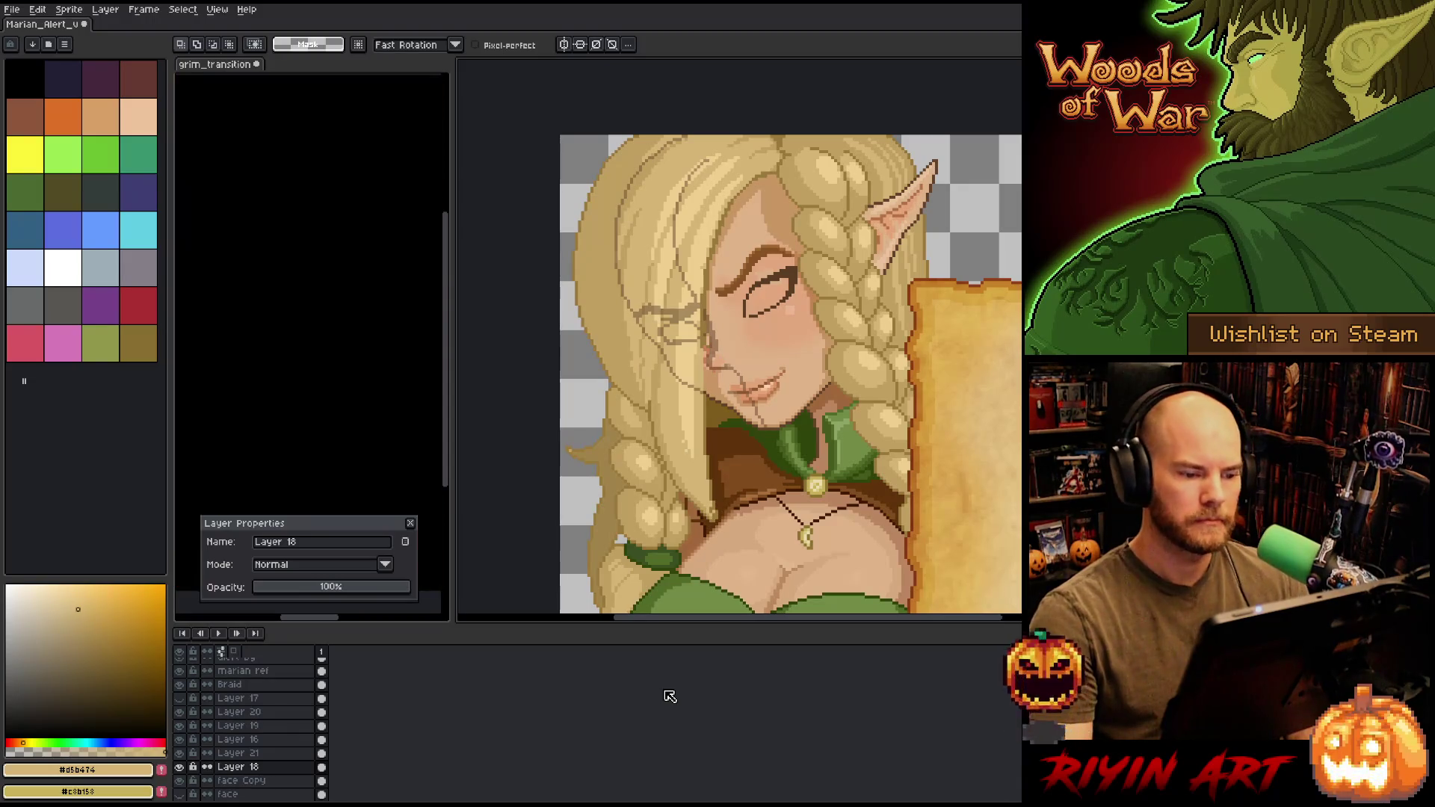
pyautogui.keyDown('ctrl'); pyautogui.click(598, 321); pyautogui.keyUp('ctrl')
pyautogui.moveTo(656, 137)
pyautogui.mouseDown()
pyautogui.moveTo(602, 206)
pyautogui.moveTo(606, 317)
pyautogui.mouseUp()
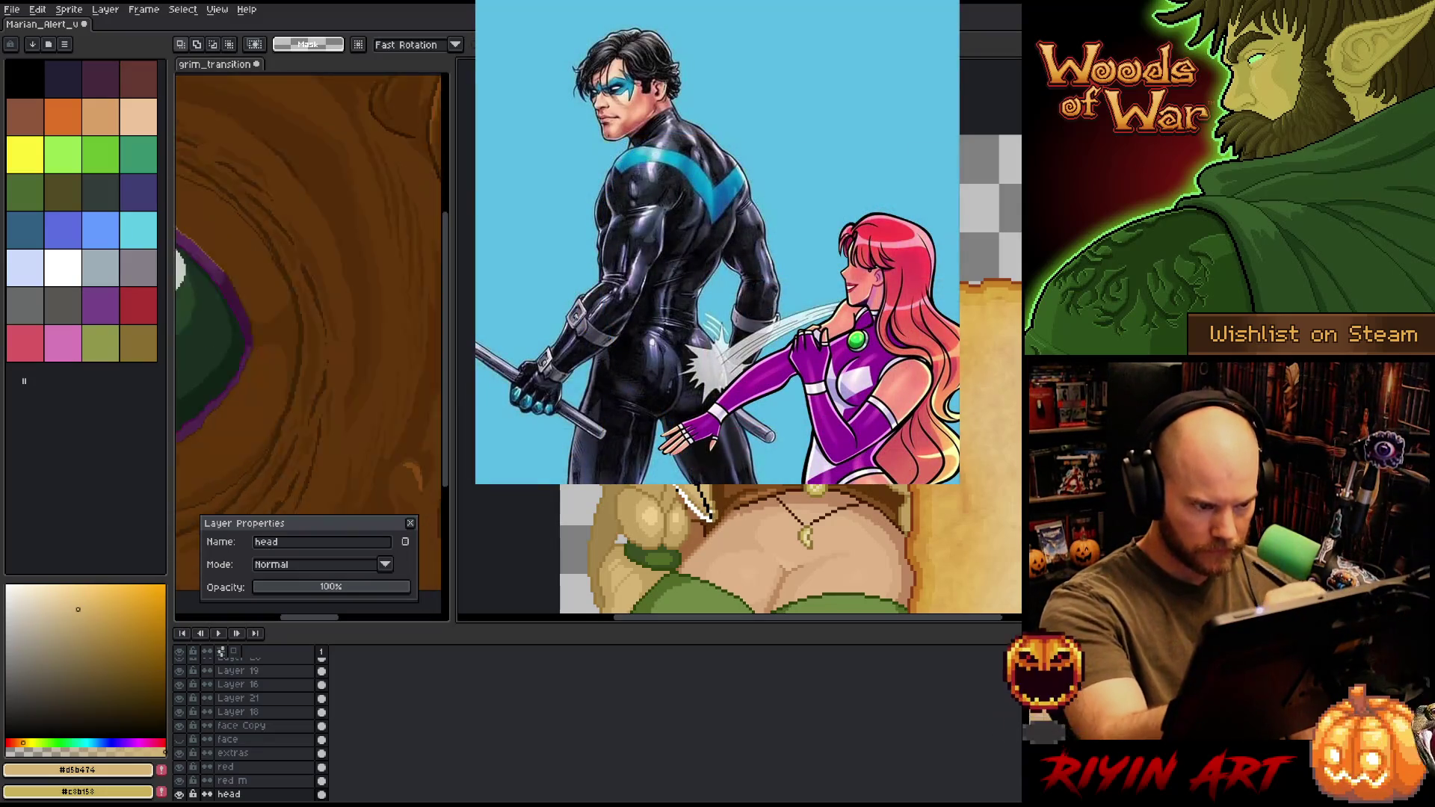
# - Transform the hair-edge selection, shift it a few pixels right, and commit
pyautogui.hotkey('ctrl', 't')
pyautogui.moveTo(643, 329)
pyautogui.mouseDown()
pyautogui.moveTo(662, 328)
pyautogui.moveTo(649, 329)
pyautogui.mouseUp()
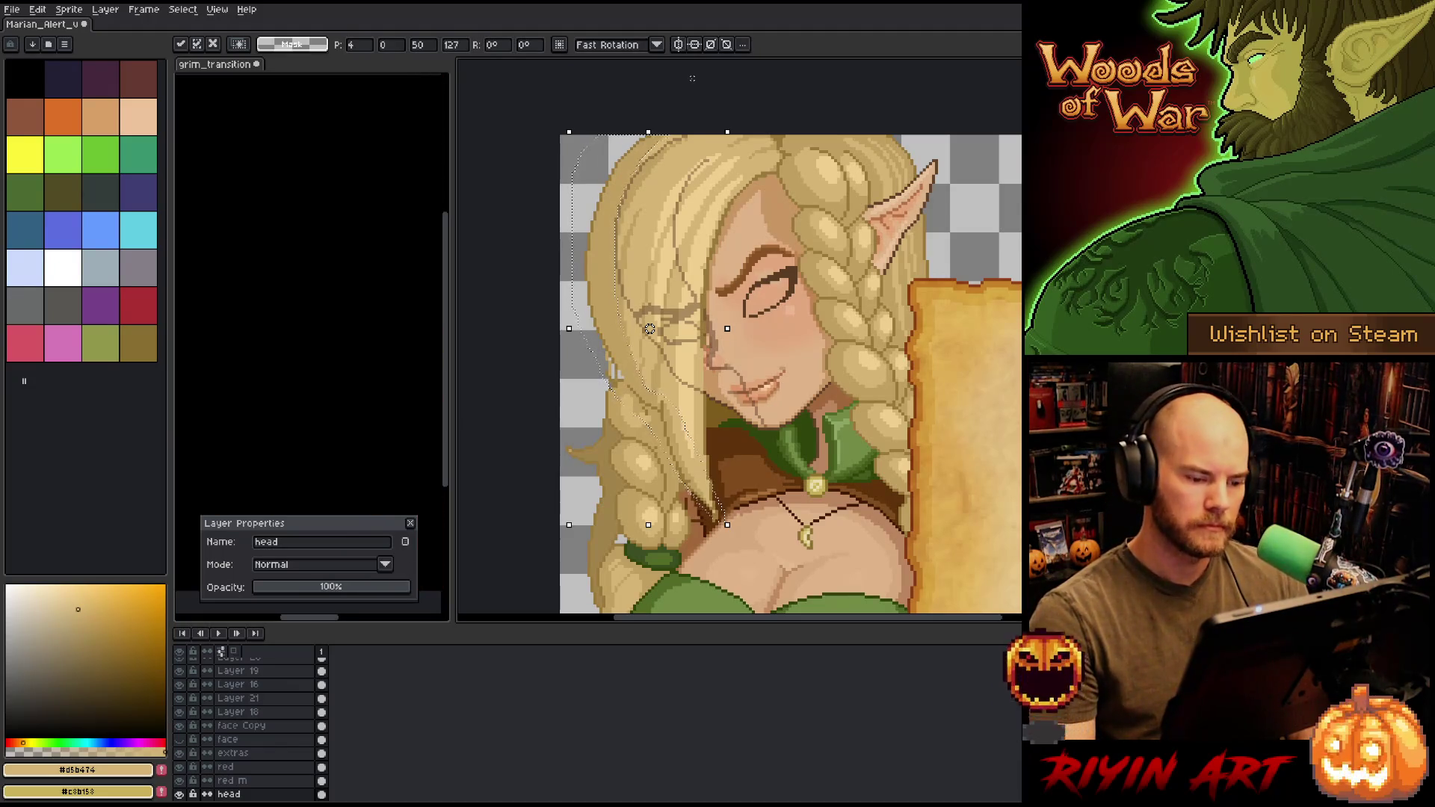
pyautogui.hotkey('ctrl', 'd')
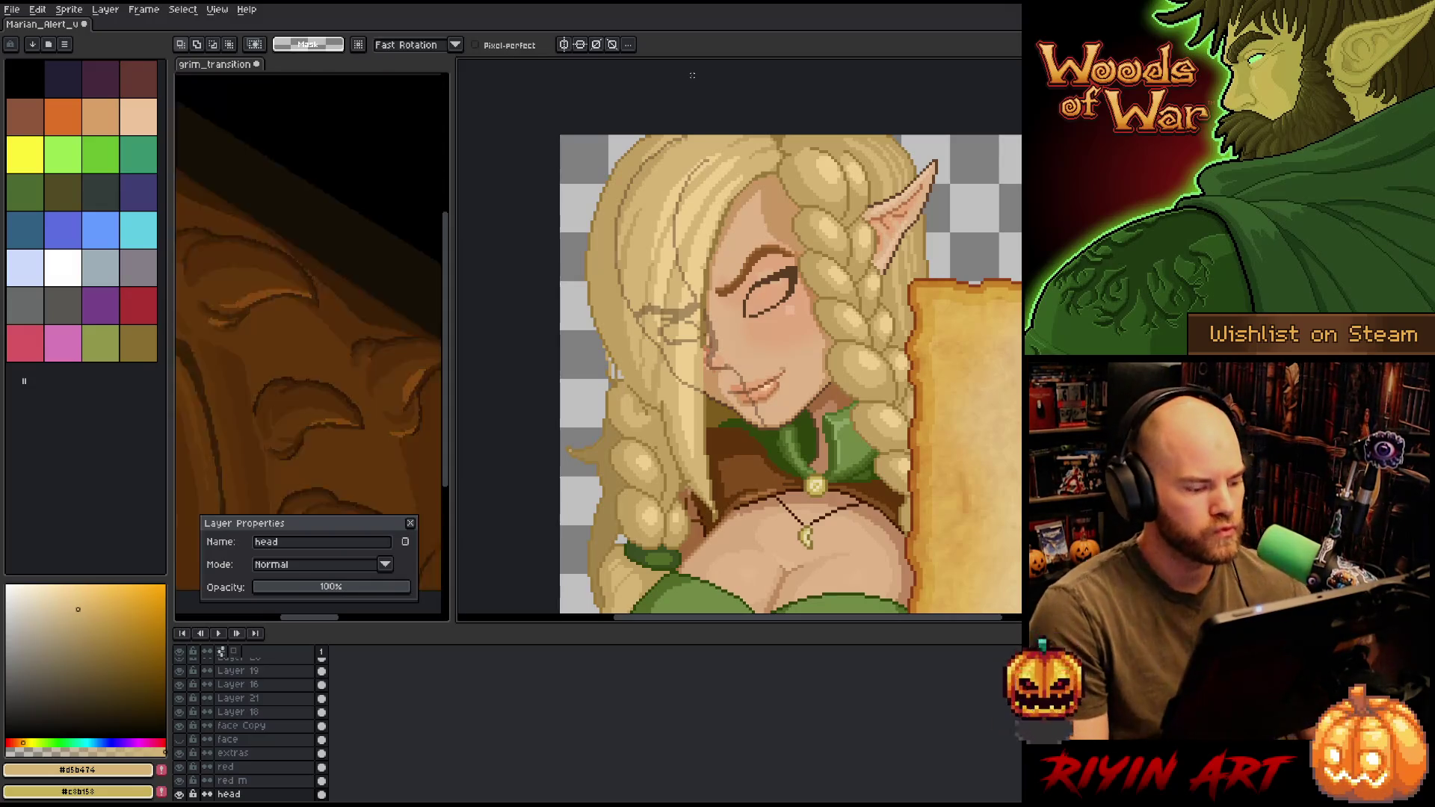
# - Hide Layer 20's sketch lines over the hair and face
pyautogui.scroll(6, 199, 740)
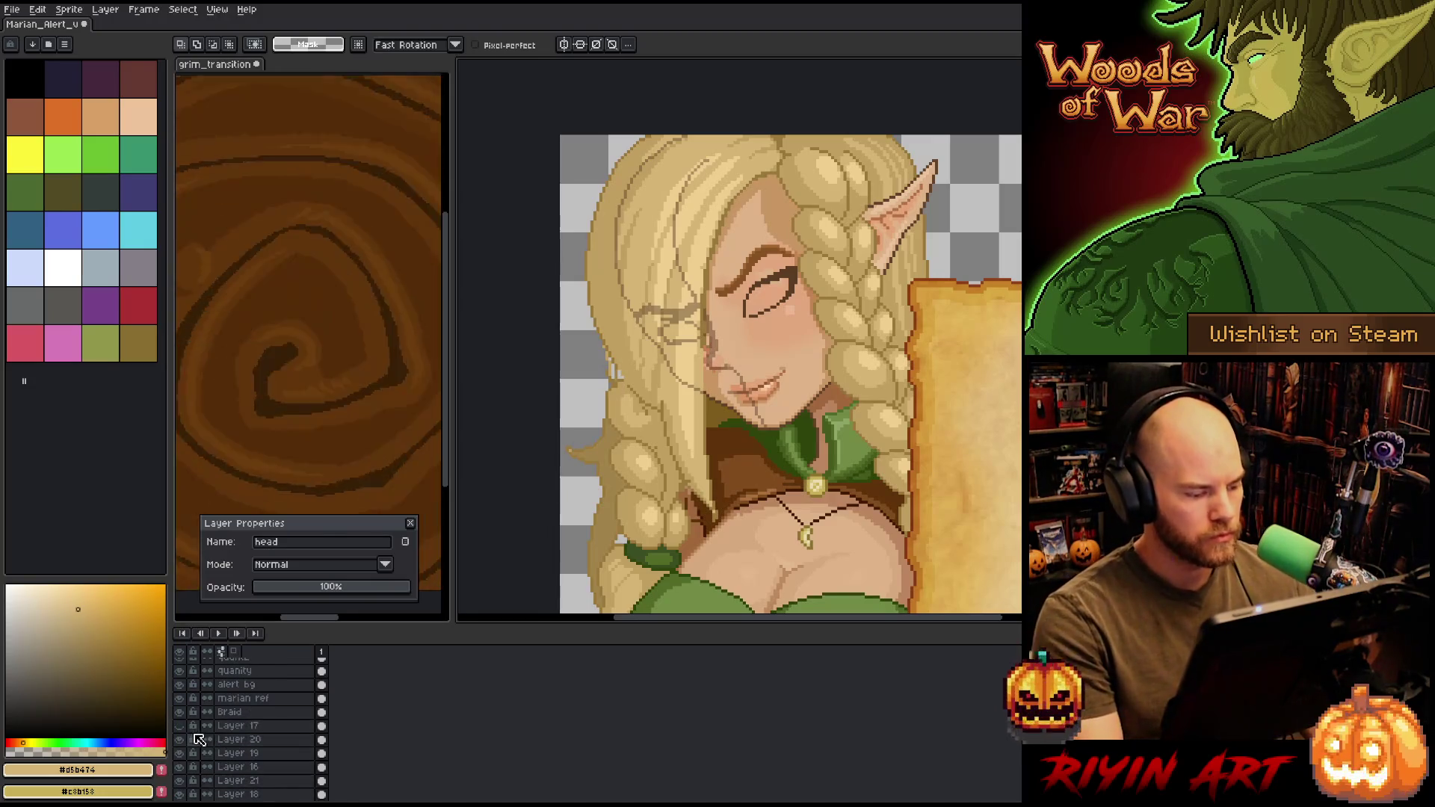
pyautogui.click(180, 740)
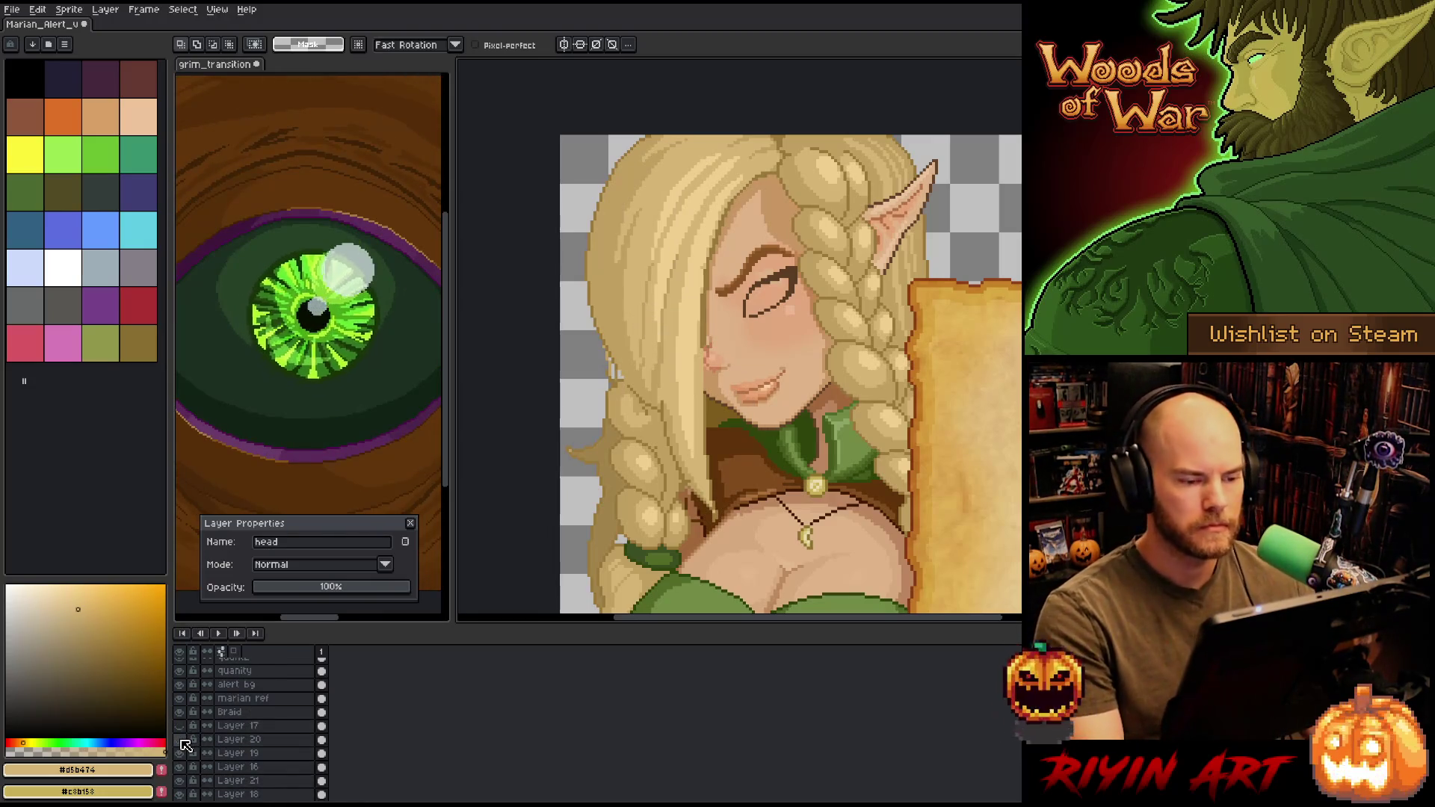
pyautogui.press('m')
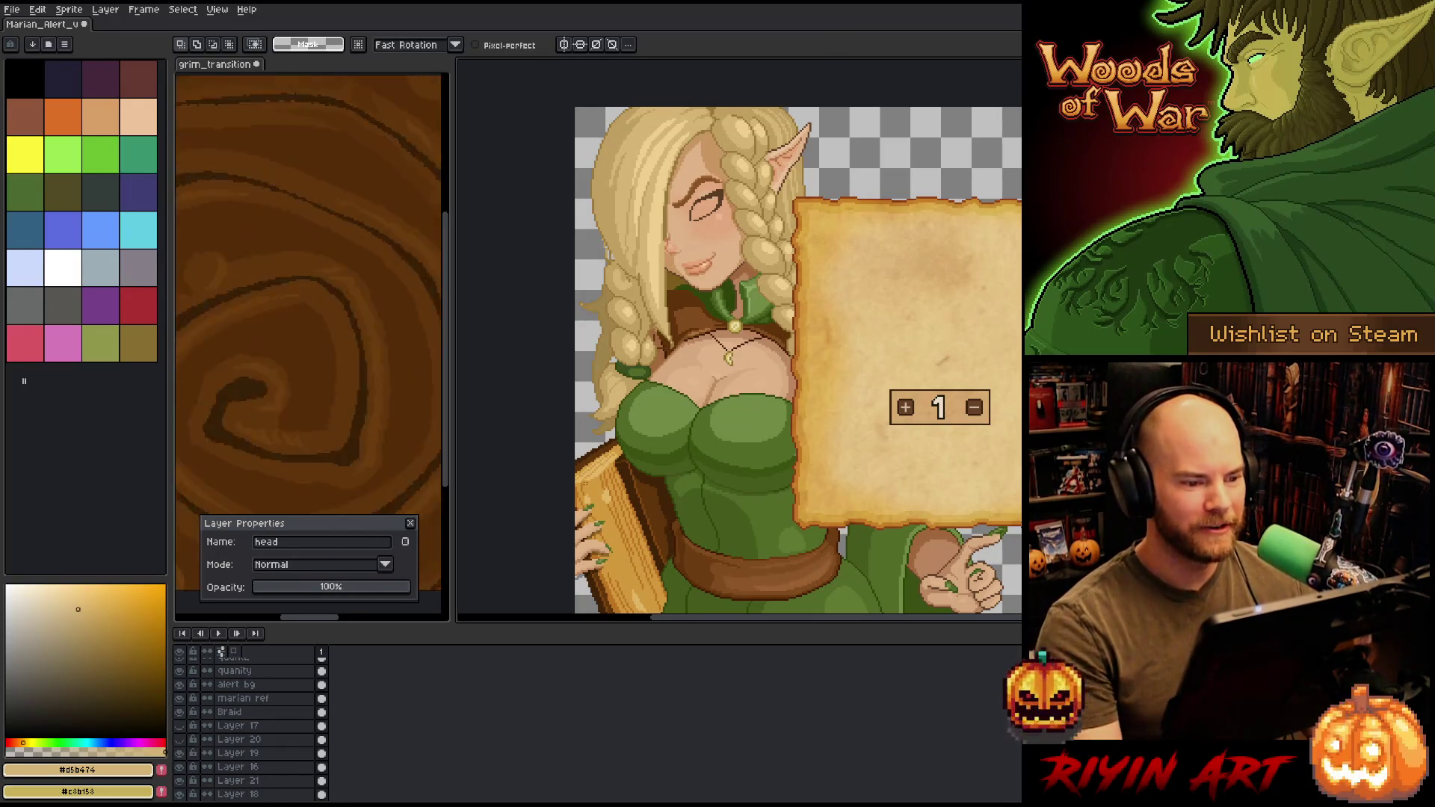
# - Reveal the Grimoire interface behind the elf, zoom to check, and make face Copy the active layer
pyautogui.scroll(-10, 232, 747)
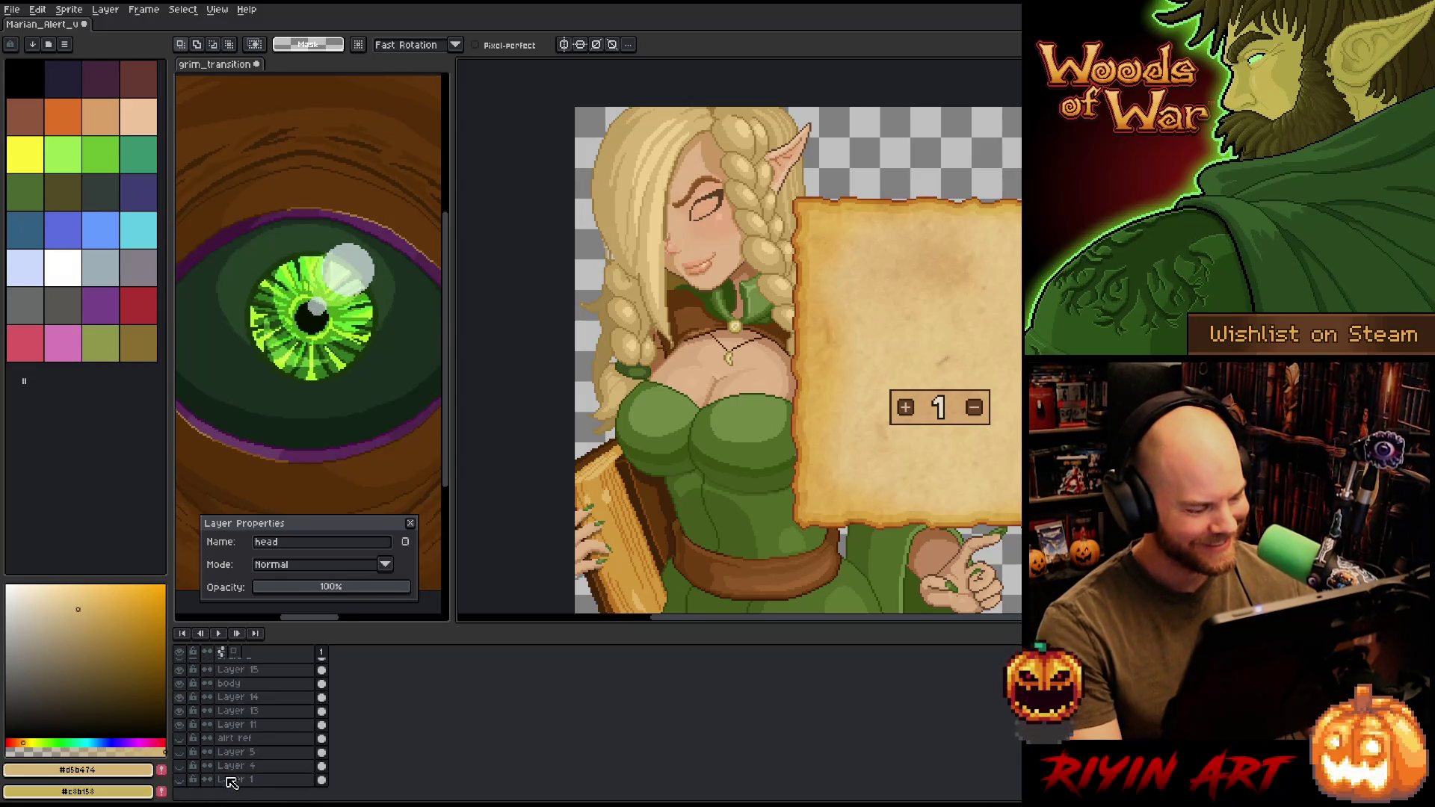
pyautogui.moveTo(180, 780); pyautogui.dragTo(179, 752)
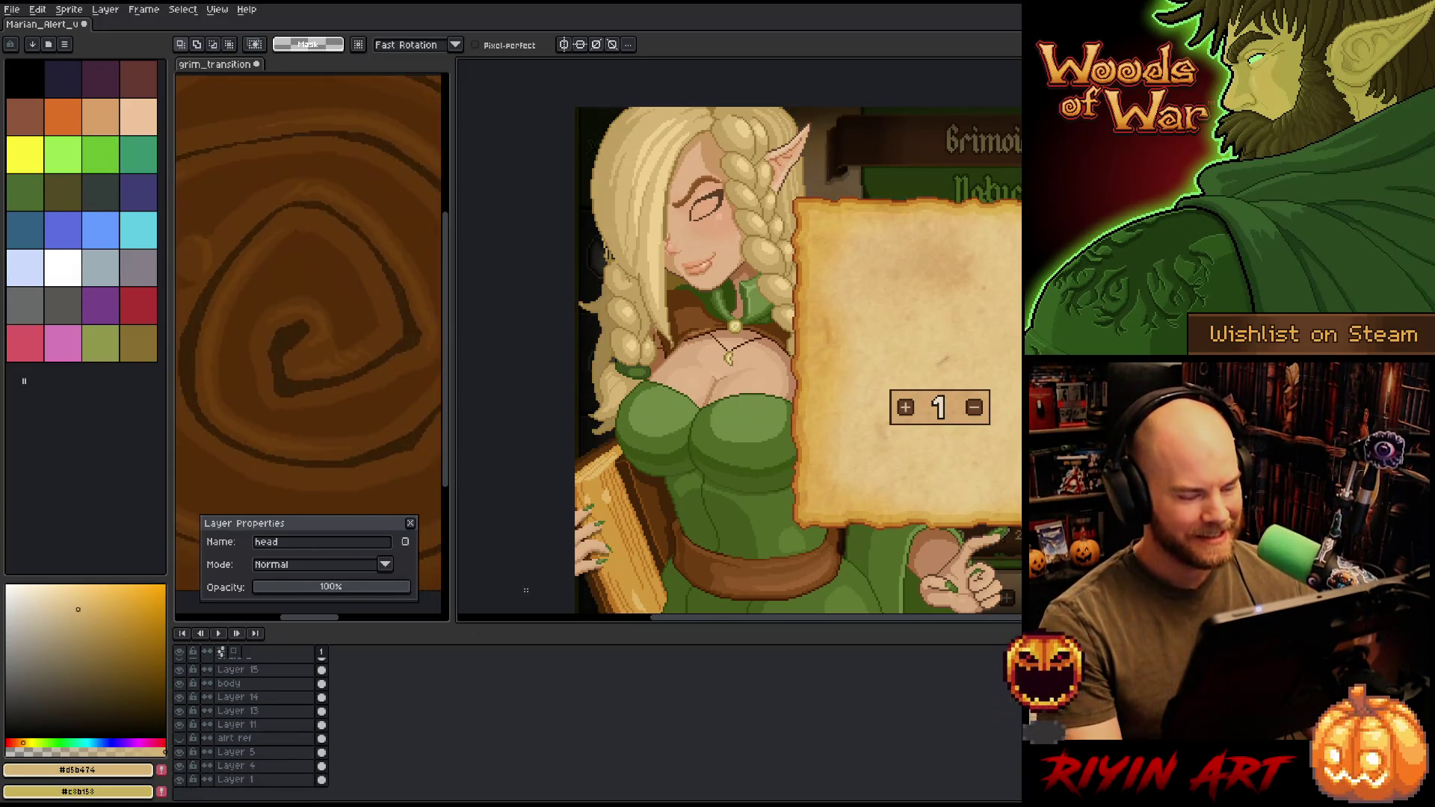
pyautogui.scroll(-3, 732, 523)
pyautogui.scroll(2, 732, 523)
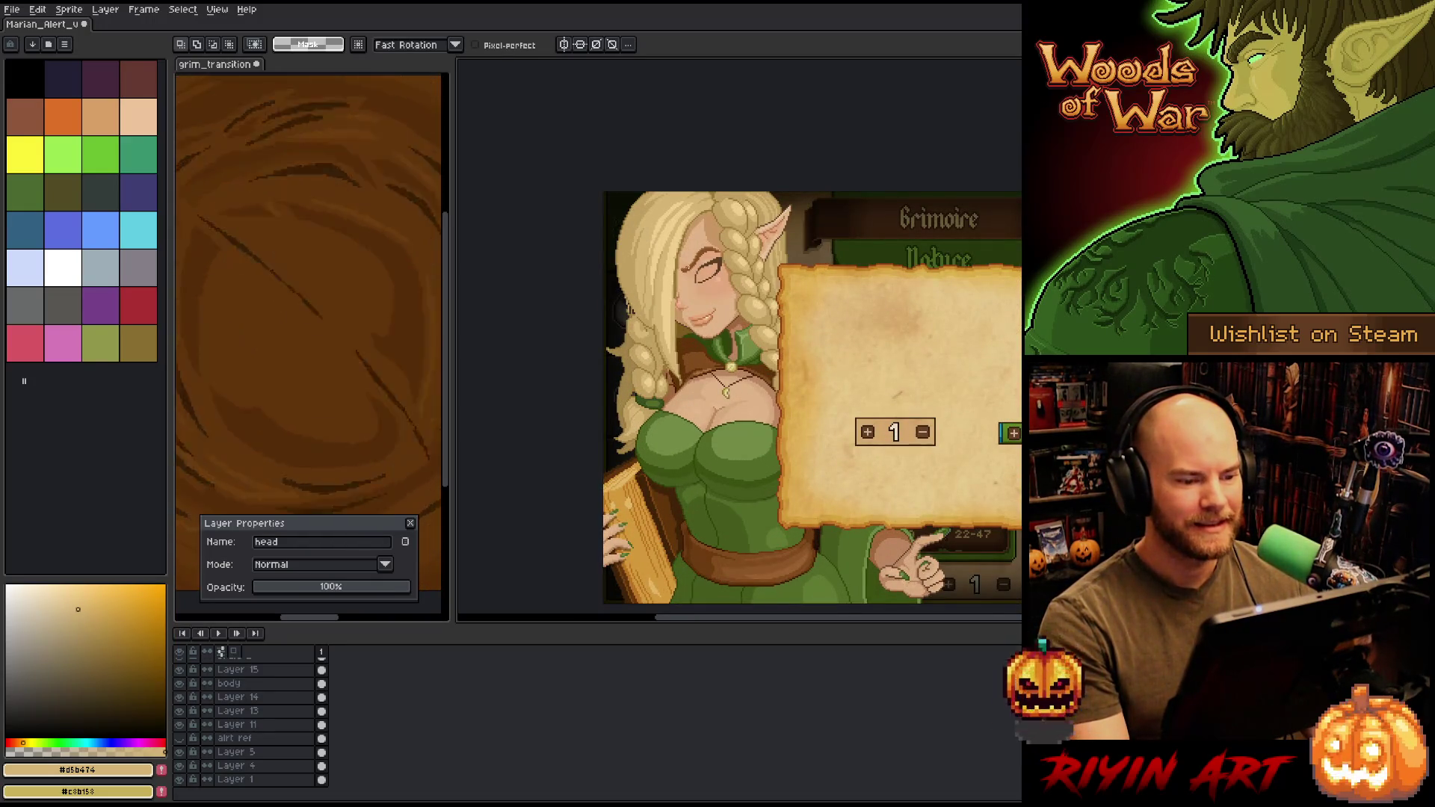
pyautogui.scroll(4, 704, 269)
pyautogui.scroll(-5, 704, 218)
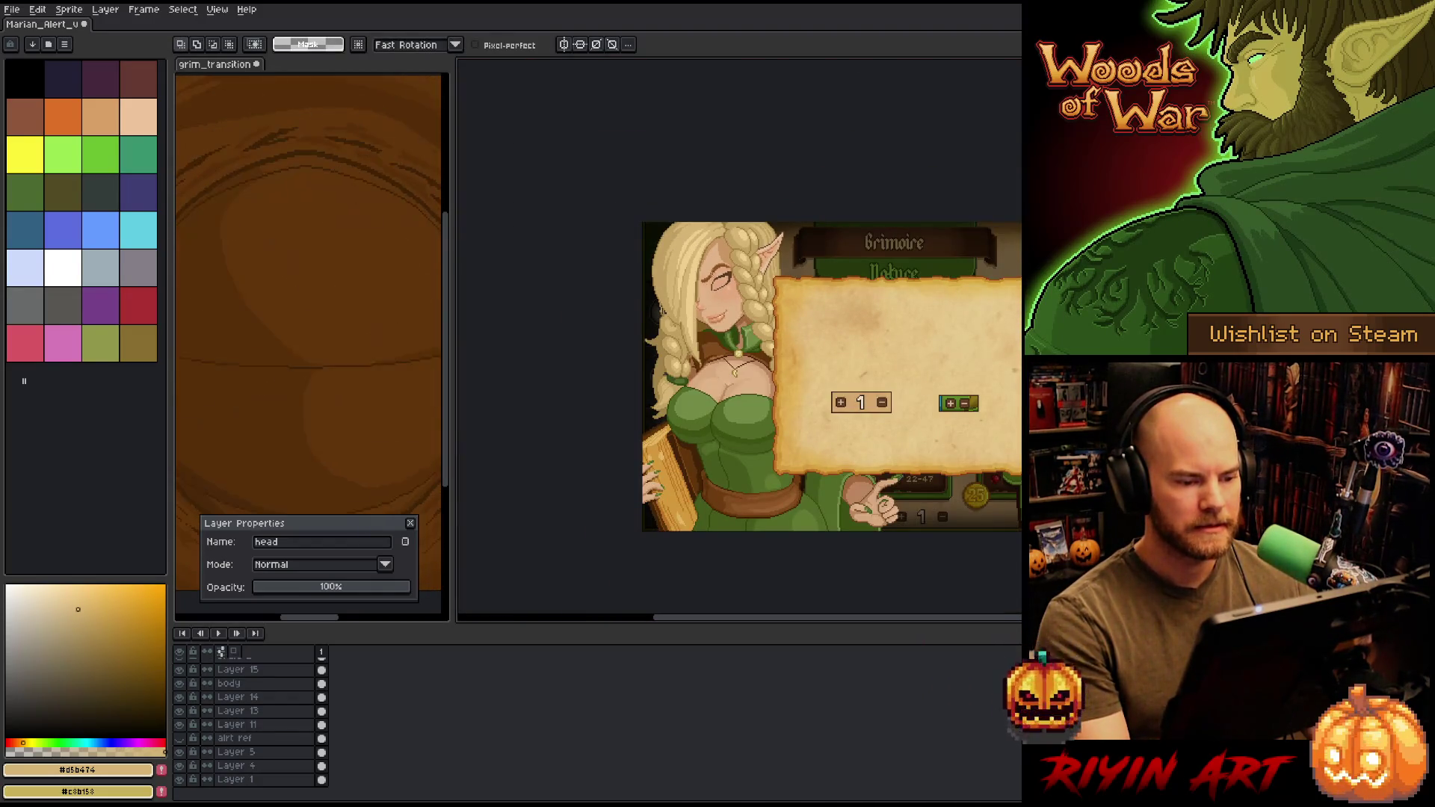
pyautogui.scroll(3, 713, 278)
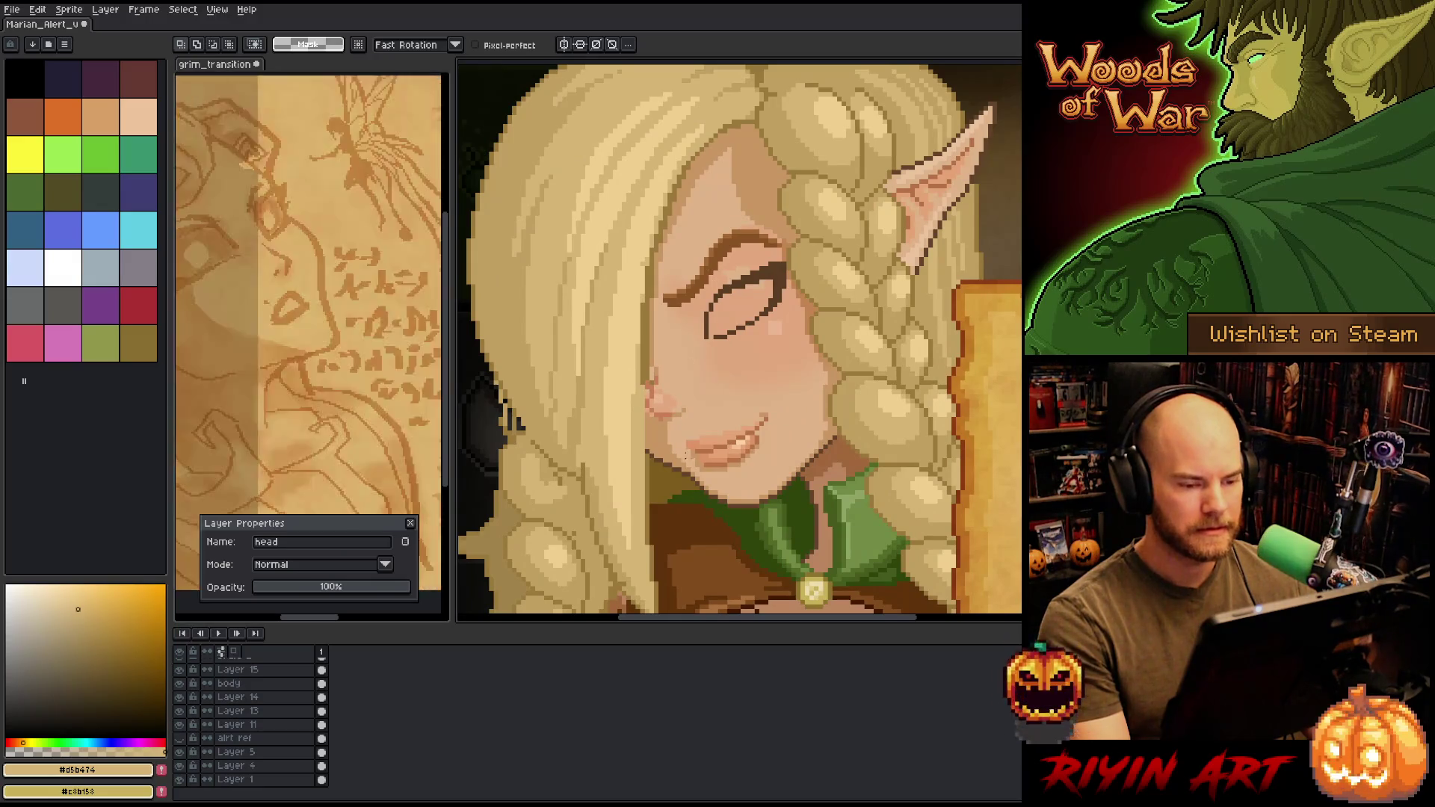
pyautogui.scroll(-3, 707, 399)
pyautogui.scroll(2, 707, 400)
pyautogui.scroll(-1, 708, 399)
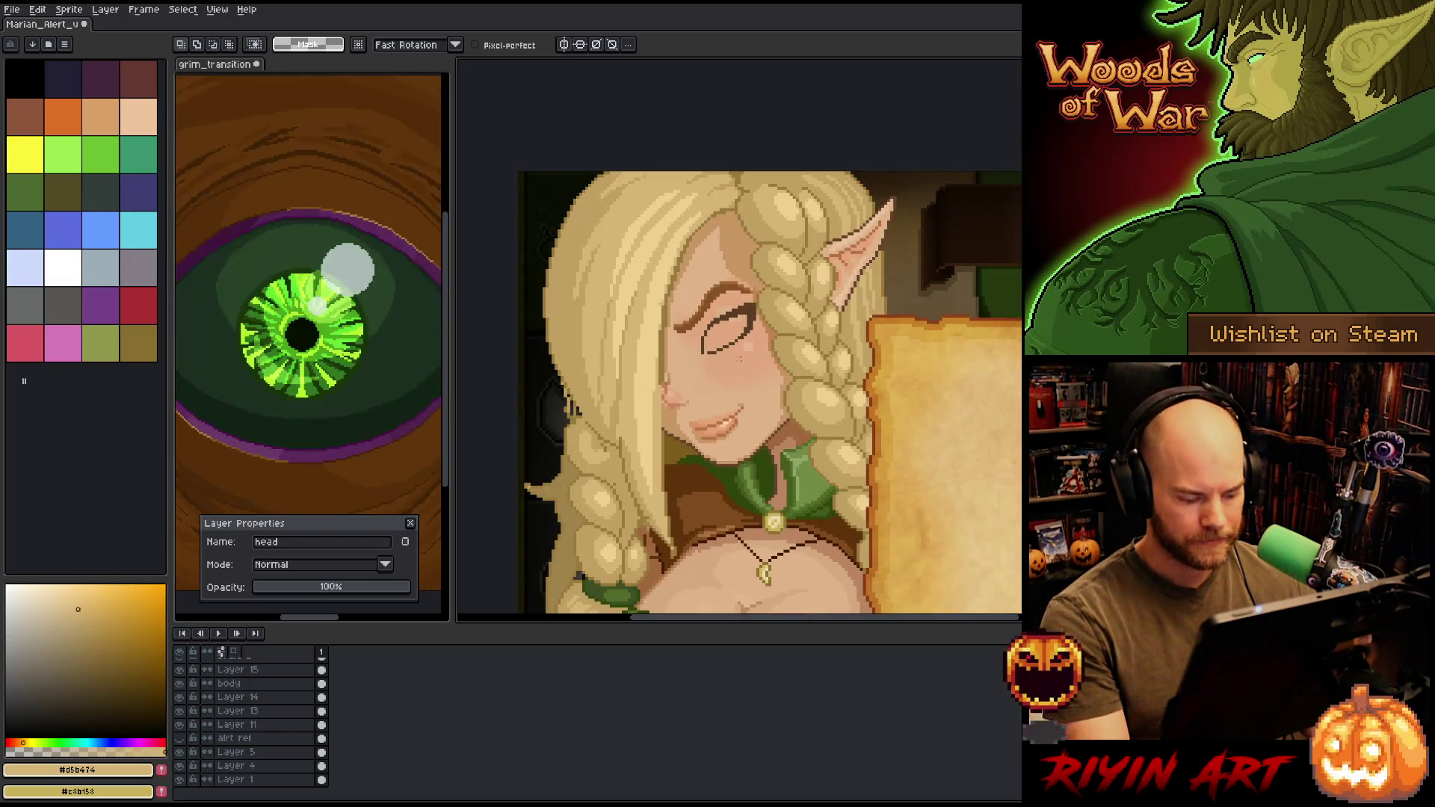
pyautogui.keyDown('ctrl'); pyautogui.click(750, 372); pyautogui.keyUp('ctrl')
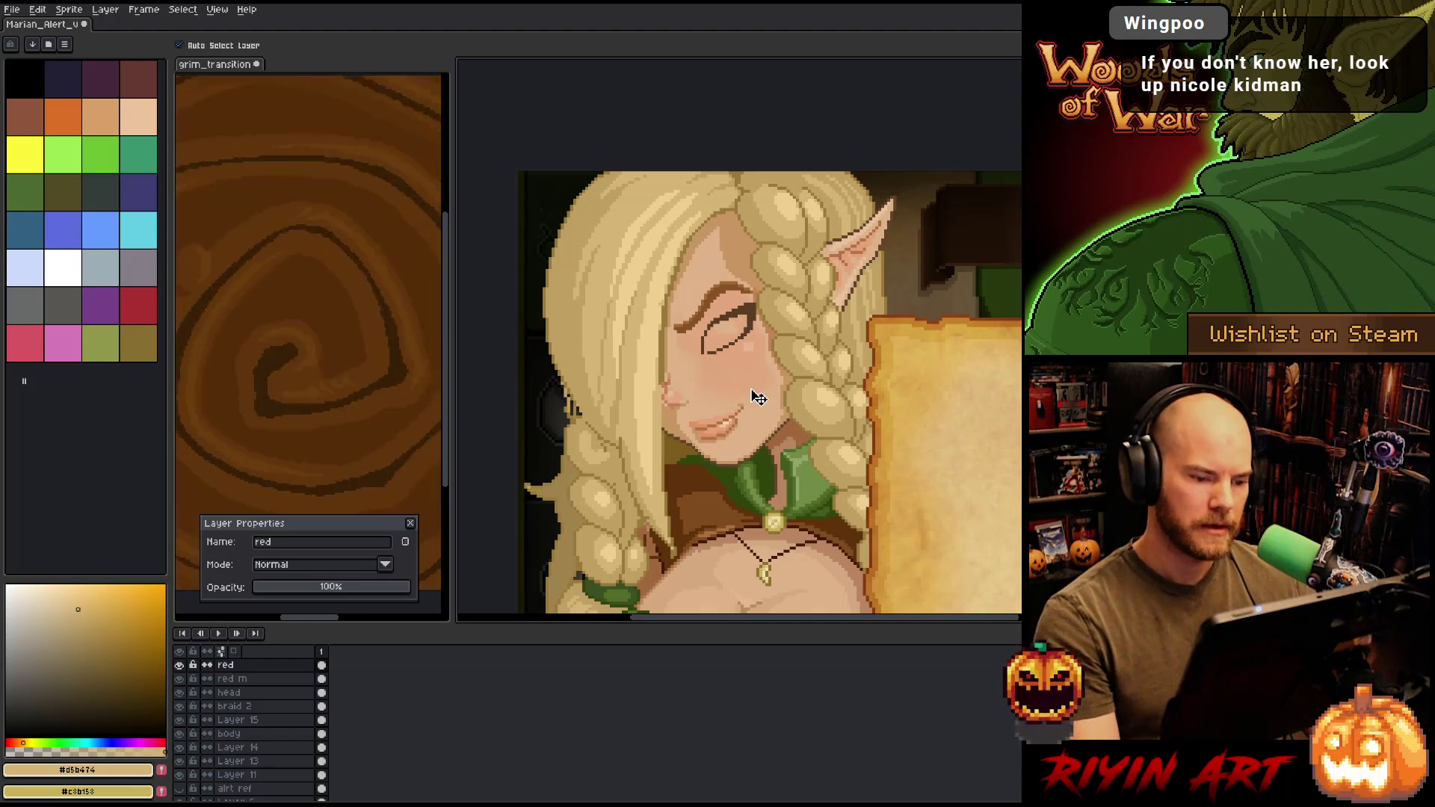
pyautogui.click(755, 355)
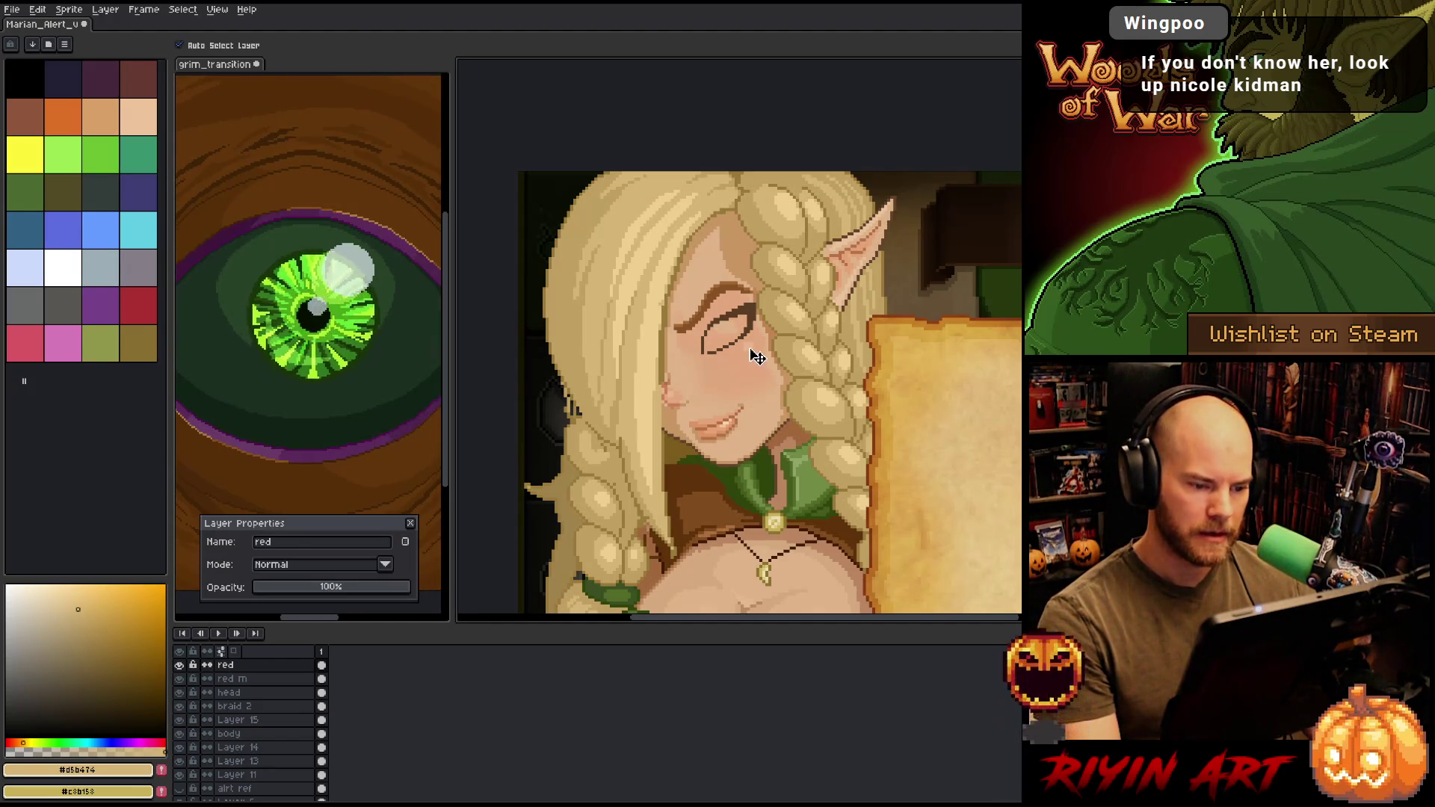
# - Marquee the area around the closed eye and commit it
pyautogui.press('m')
pyautogui.moveTo(735, 330); pyautogui.dragTo(765, 365)
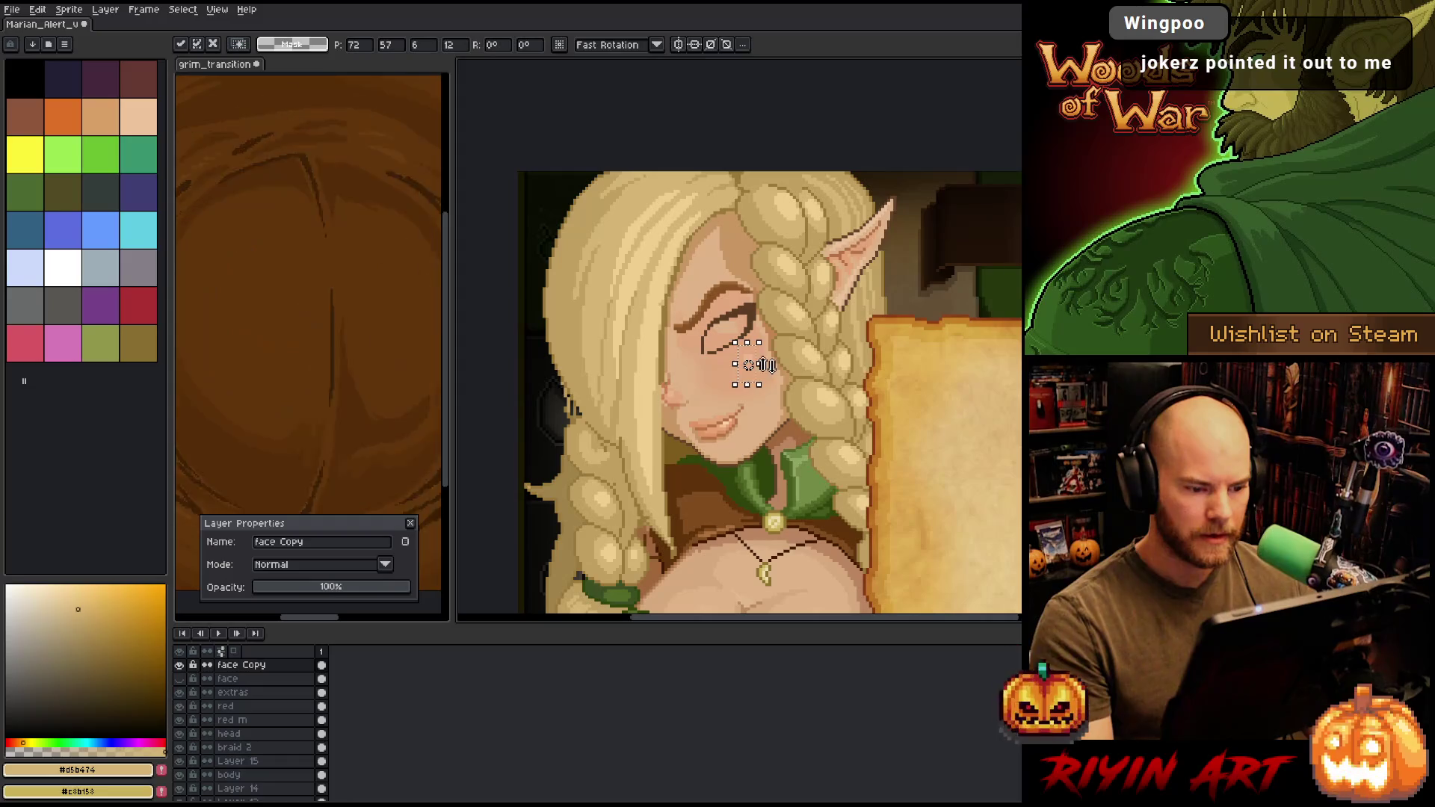
pyautogui.press('Return')
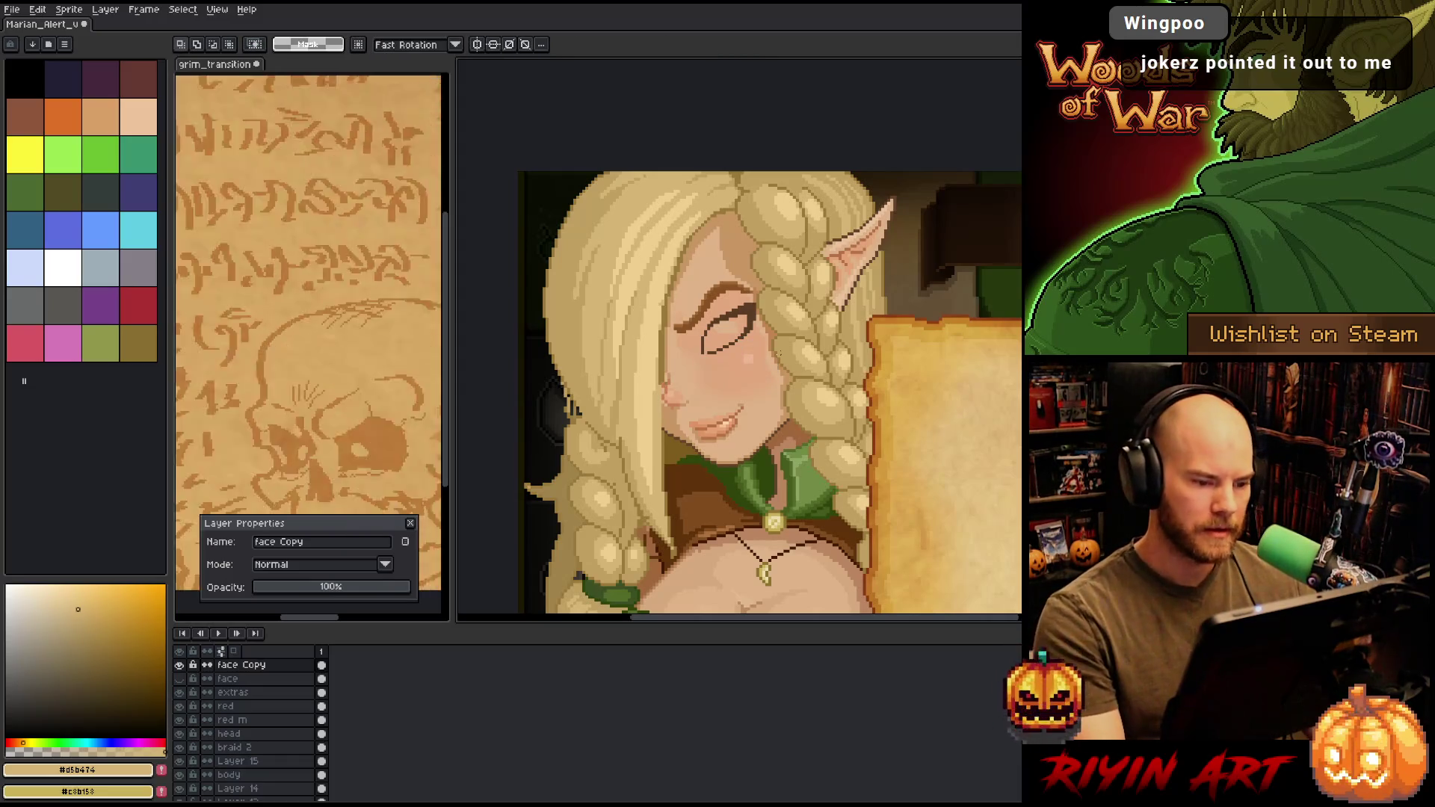
pyautogui.scroll(2, 695, 397)
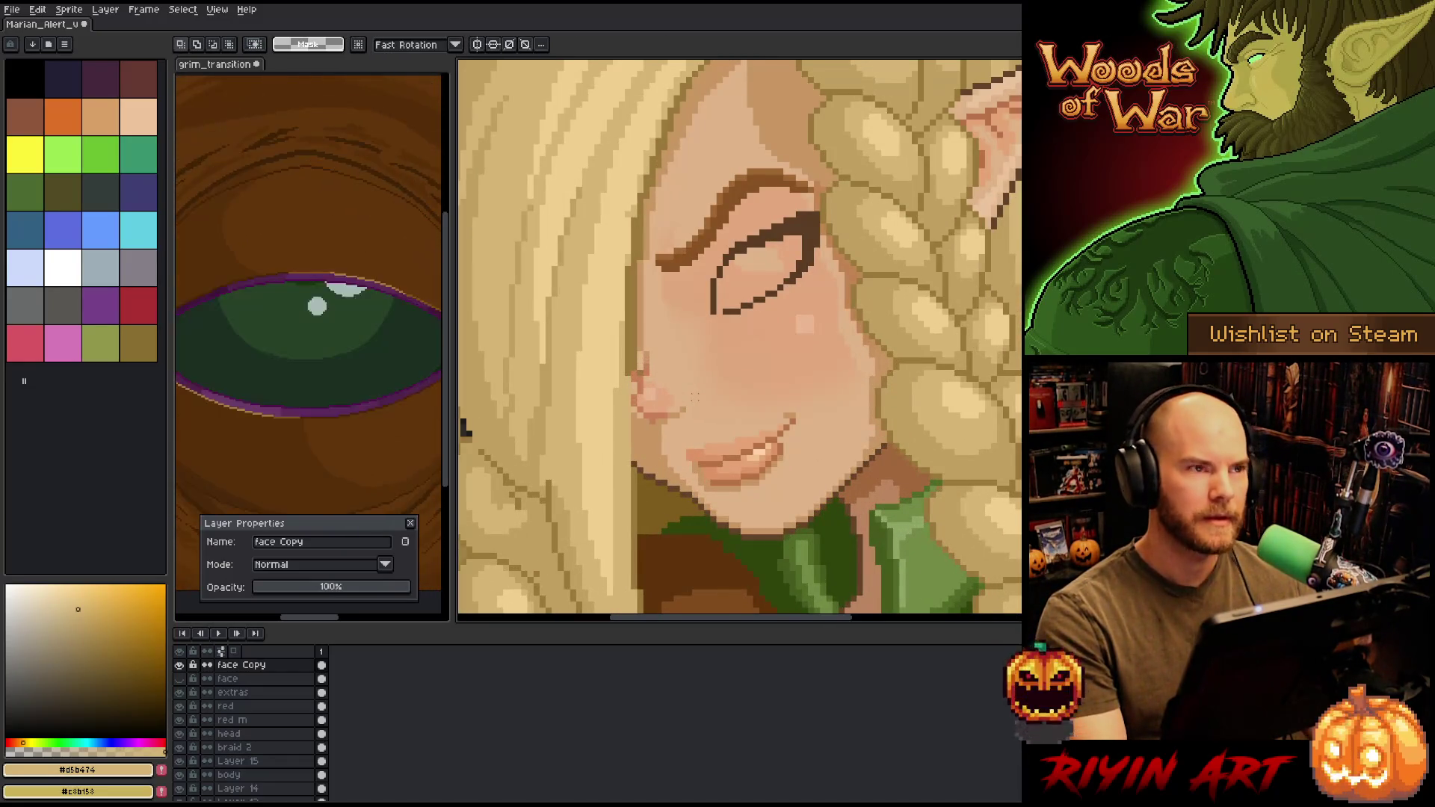
pyautogui.scroll(-3, 695, 397)
pyautogui.scroll(1, 695, 396)
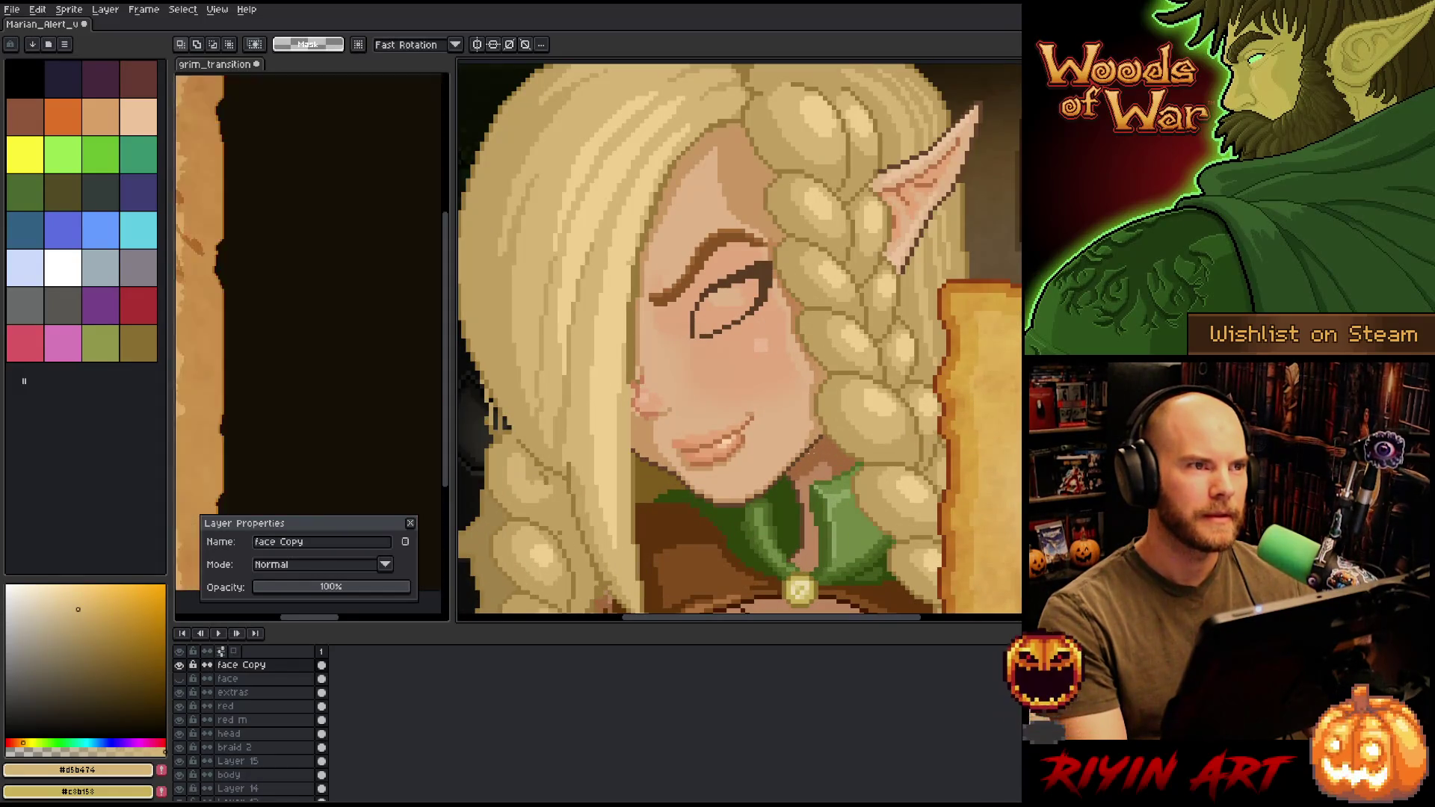
pyautogui.scroll(-1, 807, 441)
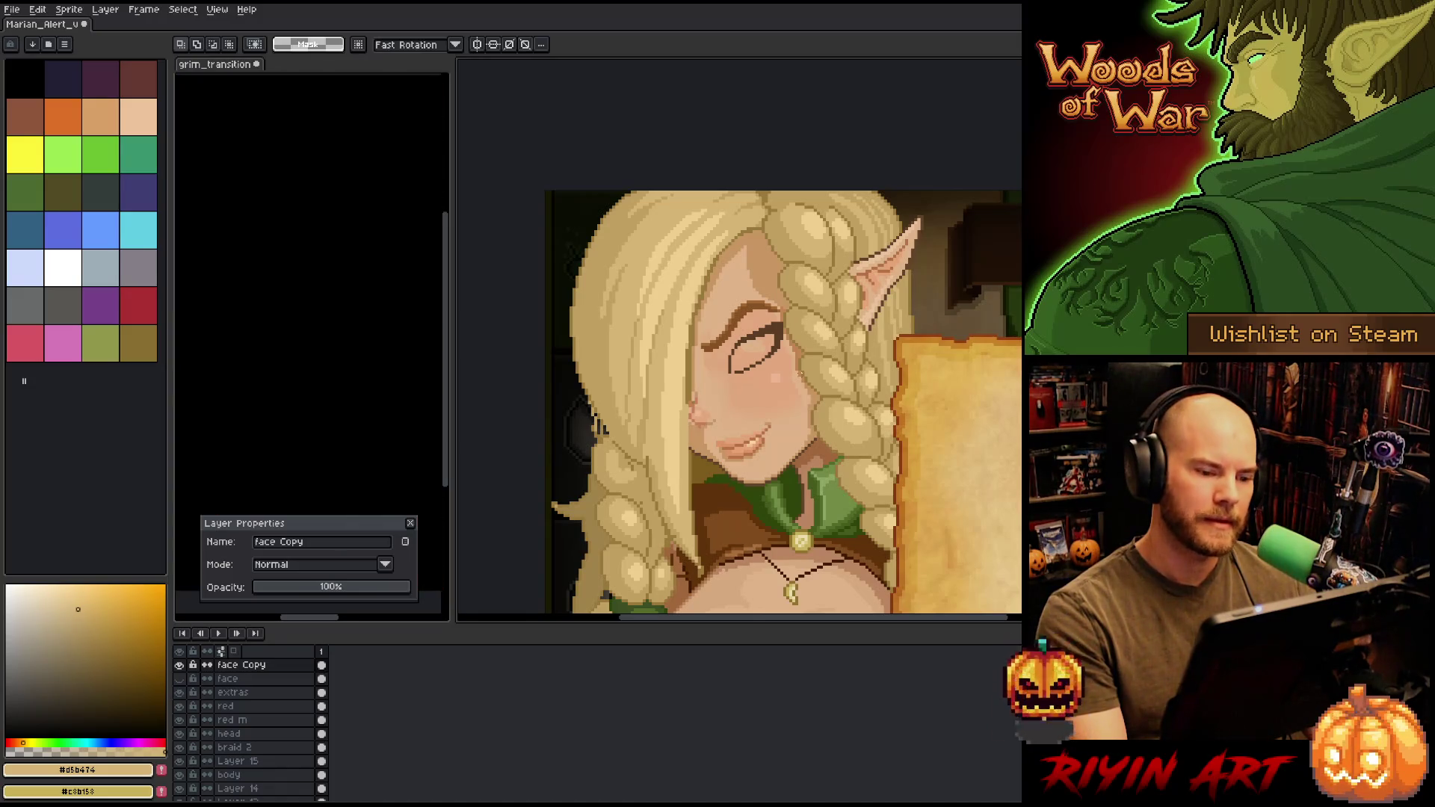
pyautogui.scroll(1, 799, 369)
# - Pick Layer 19 from the eye line and commit a transform of its eye pixels
pyautogui.keyDown('ctrl'); pyautogui.click(773, 323); pyautogui.keyUp('ctrl')
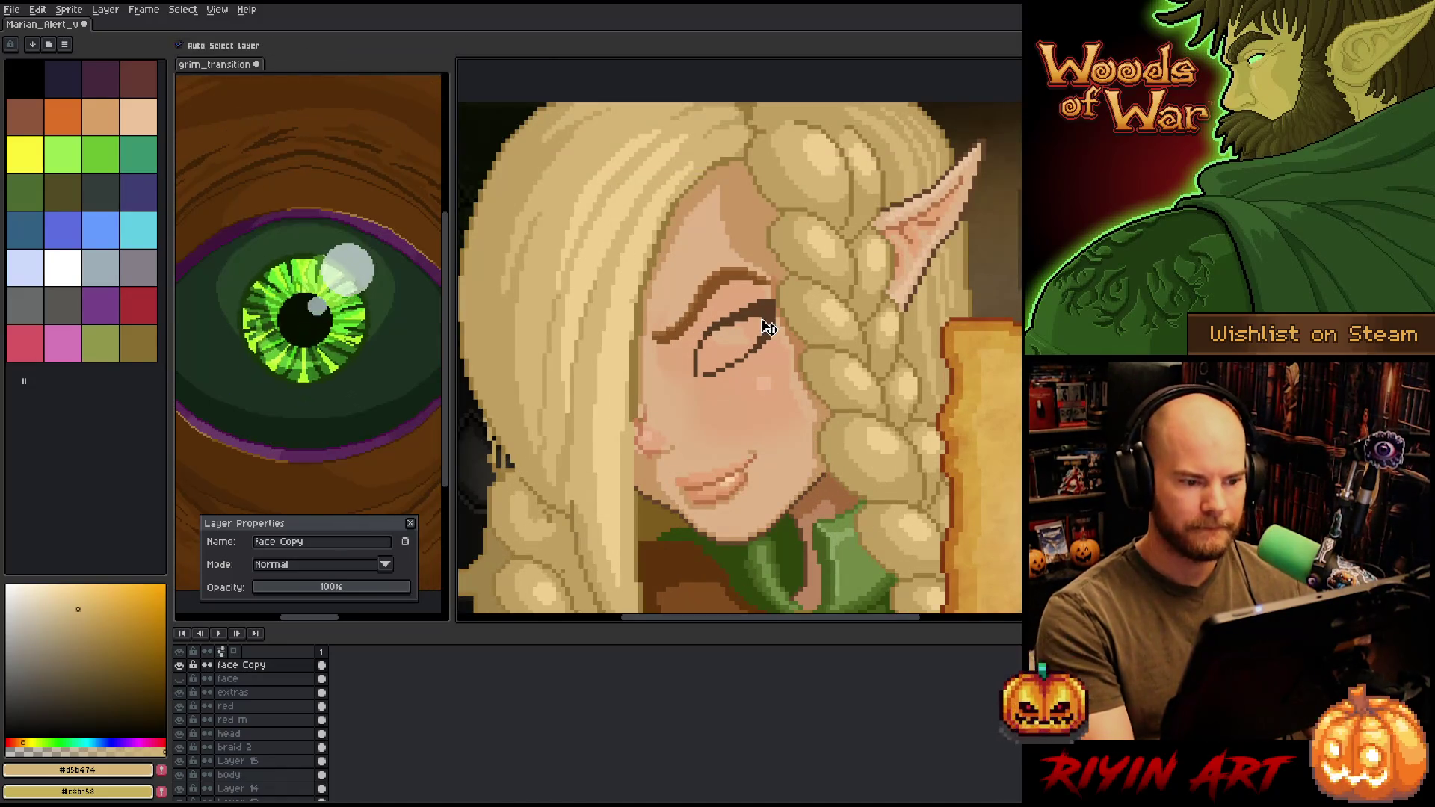
pyautogui.hotkey('ctrl', 't')
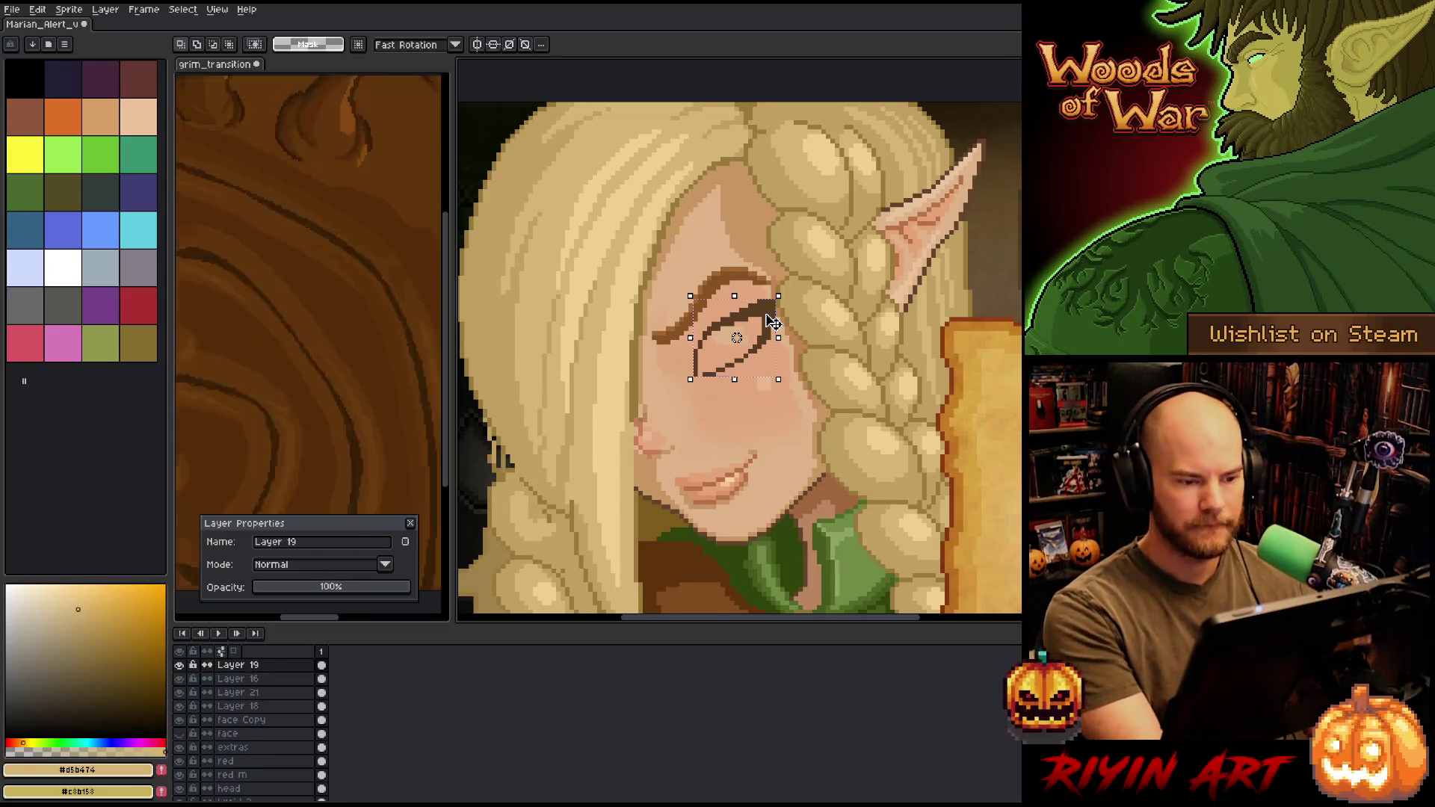
pyautogui.scroll(-1, 773, 323)
pyautogui.press('Return')
pyautogui.scroll(-2, 773, 323)
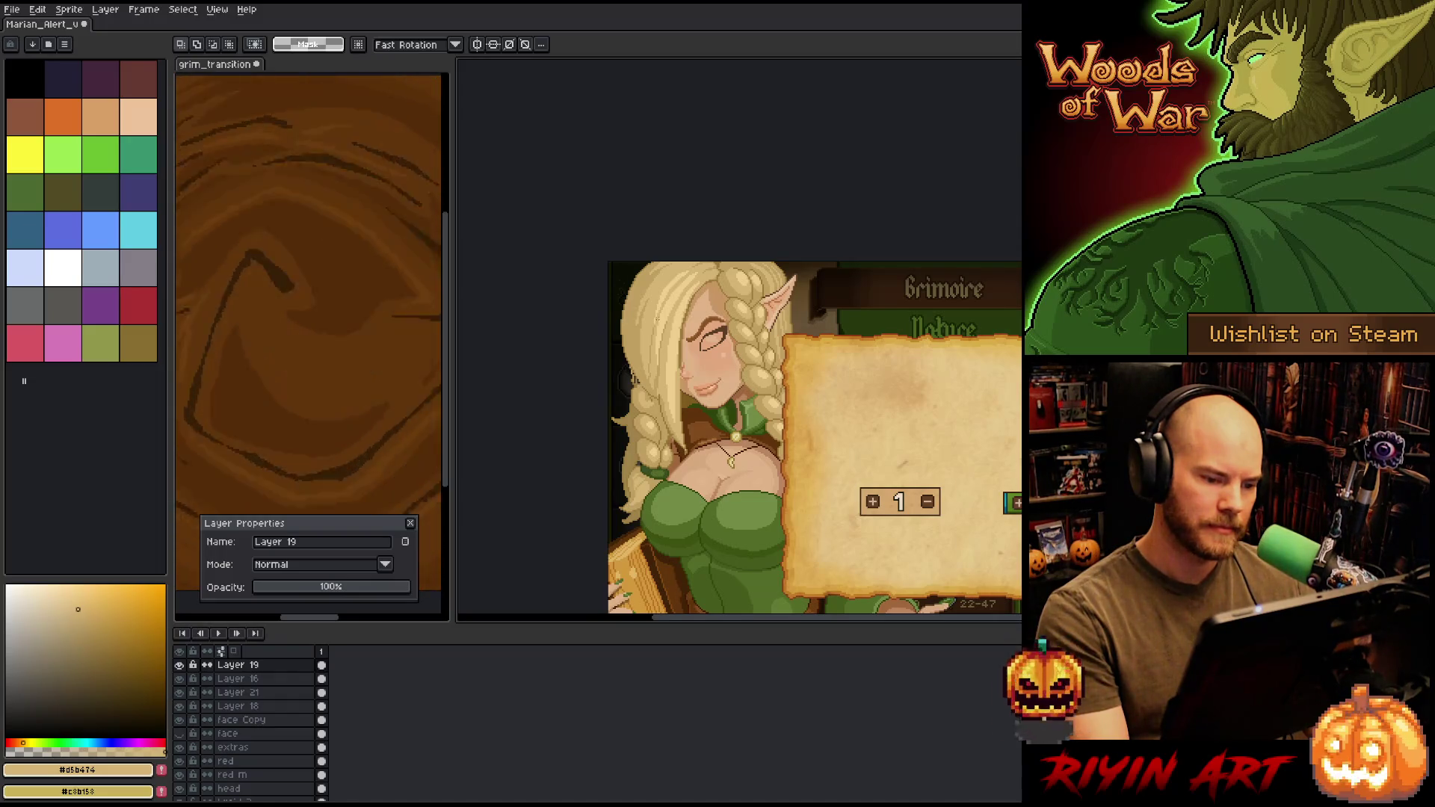
pyautogui.scroll(1, 656, 318)
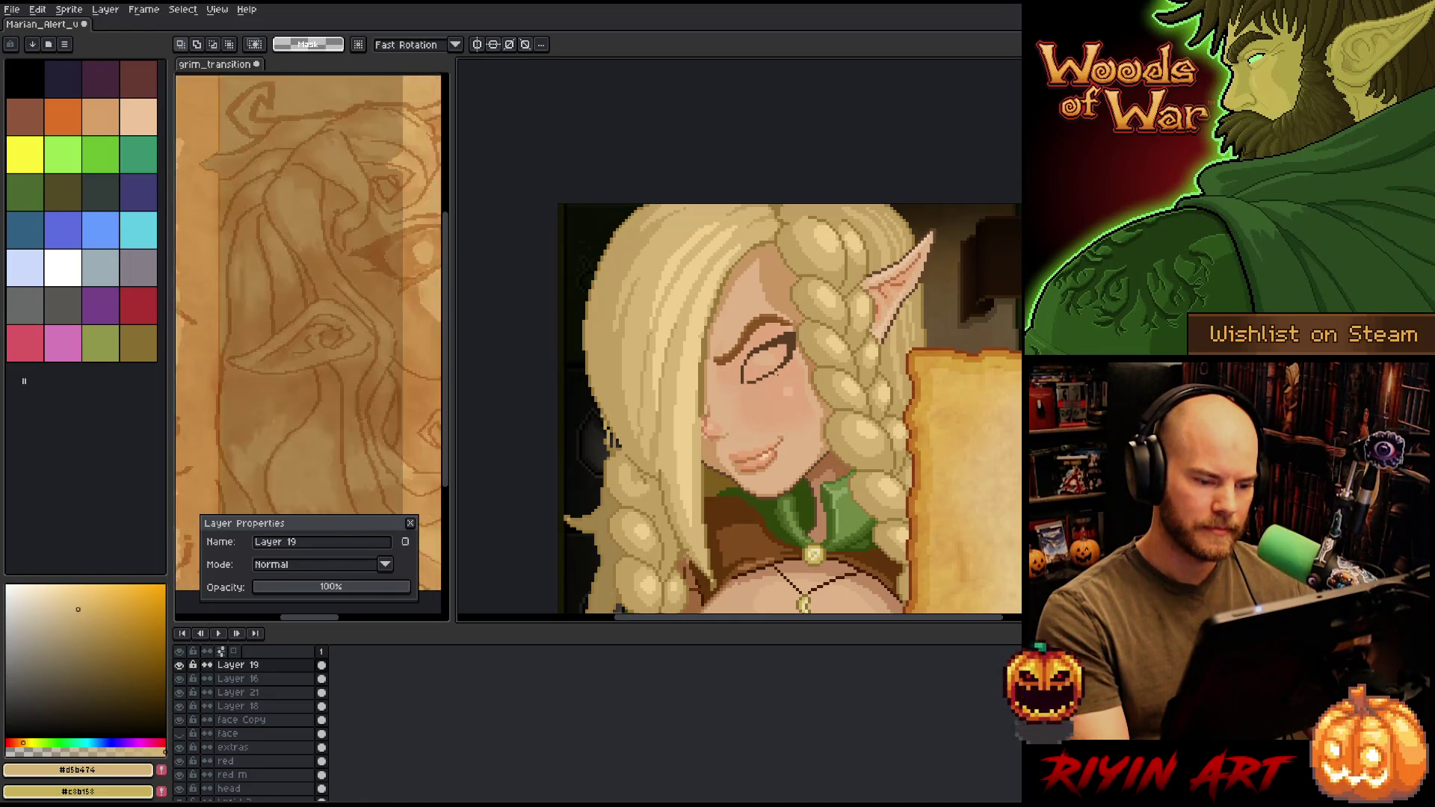
pyautogui.scroll(1, 781, 374)
# - Select the closed eye, nudge it one pixel left and down, and preview it full-window
pyautogui.moveTo(811, 290)
pyautogui.mouseDown()
pyautogui.moveTo(721, 374)
pyautogui.moveTo(686, 438)
pyautogui.mouseUp()
pyautogui.press('Left')
pyautogui.press('Down')
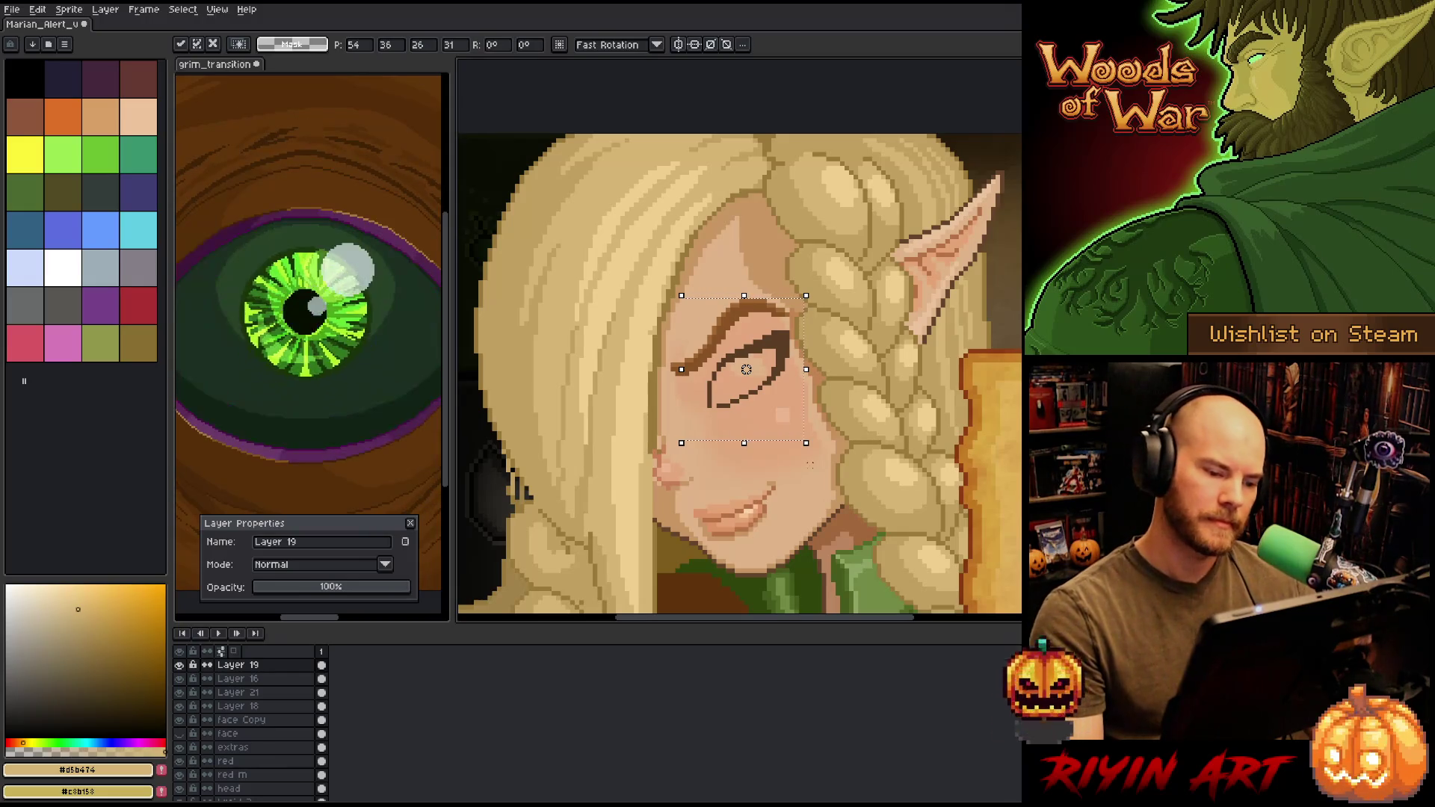
pyautogui.scroll(-3, 810, 463)
pyautogui.scroll(2, 785, 415)
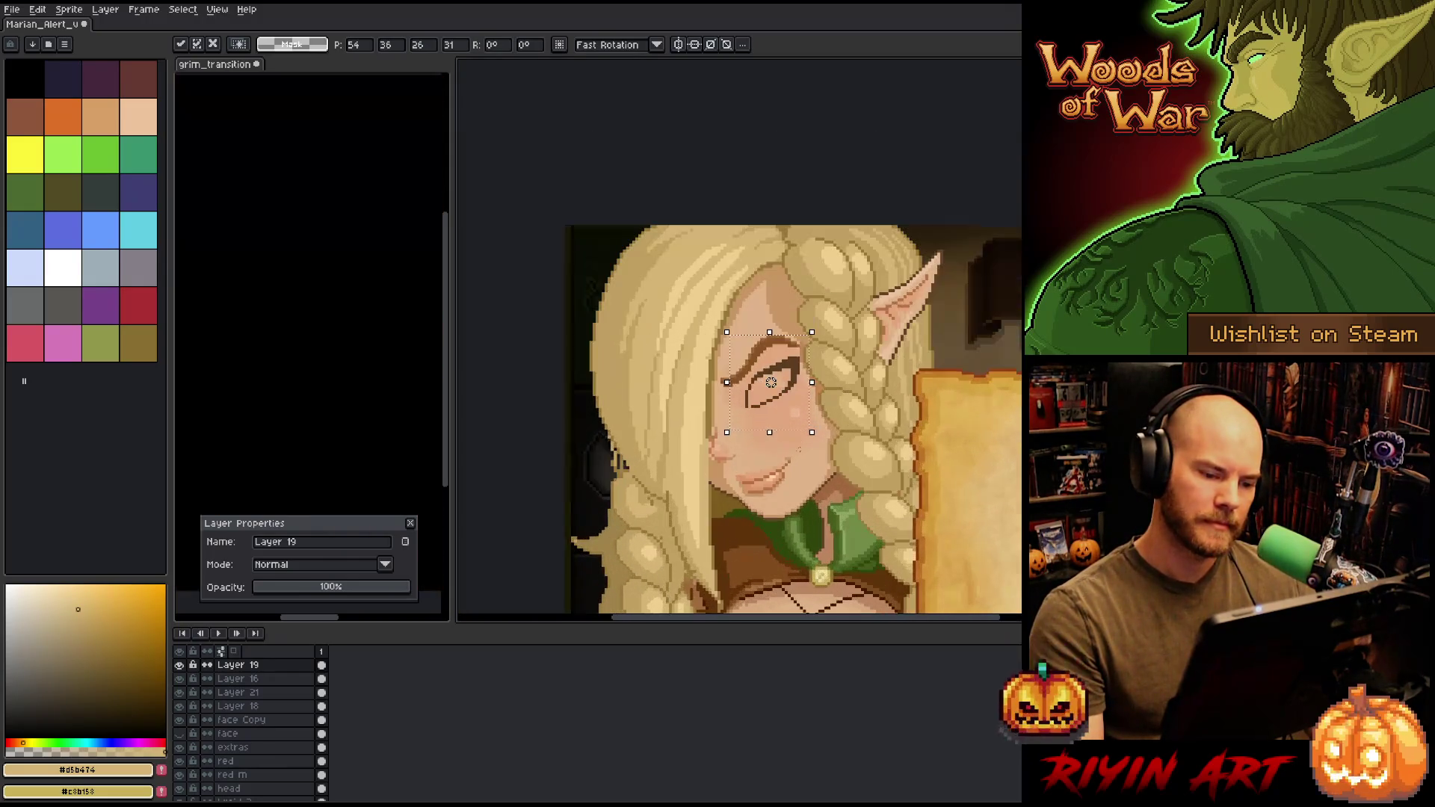
pyautogui.press('Up')
pyautogui.press('Down')
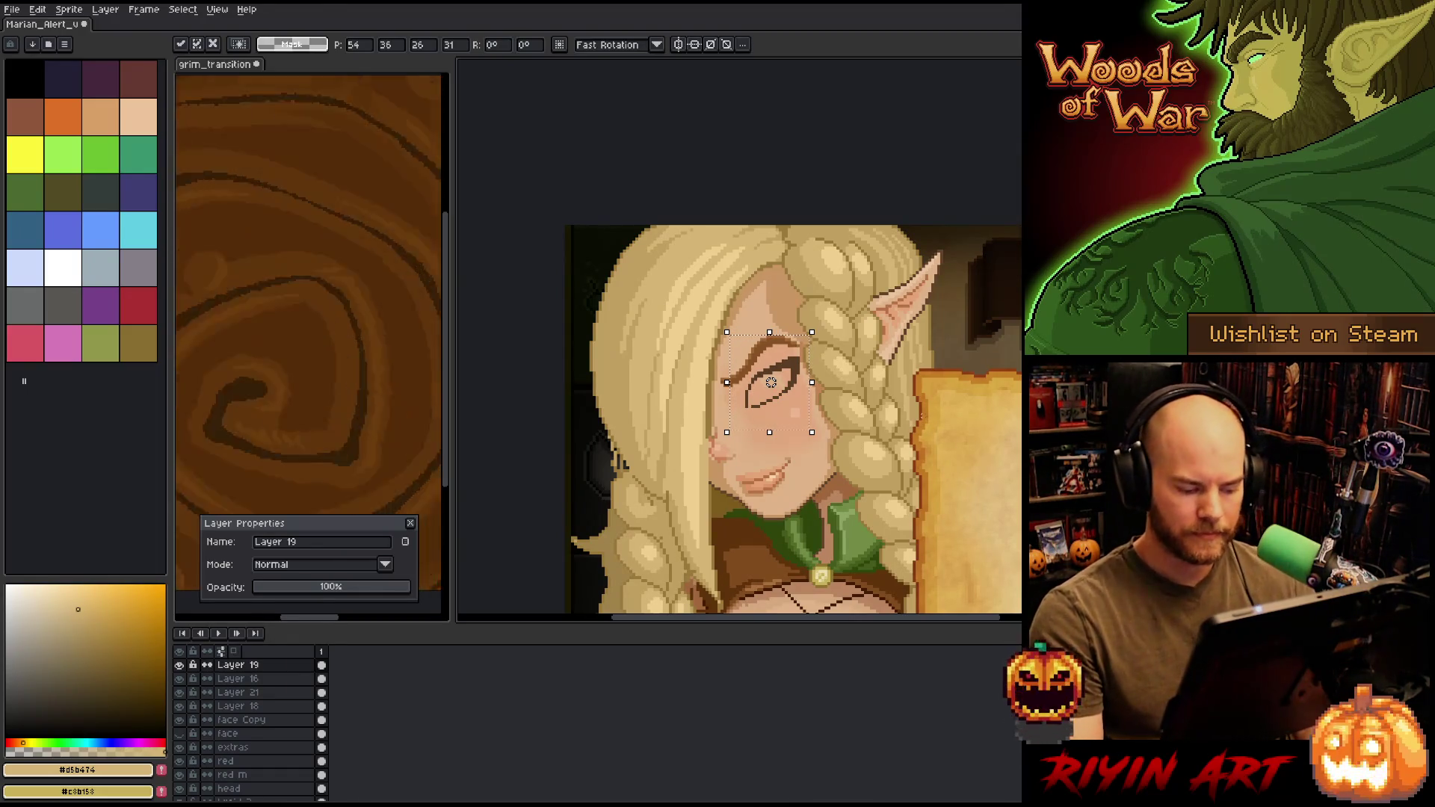
pyautogui.hotkey('ctrl', 'f')
pyautogui.hotkey('ctrl', 'f')
pyautogui.hotkey('ctrl', 'd')
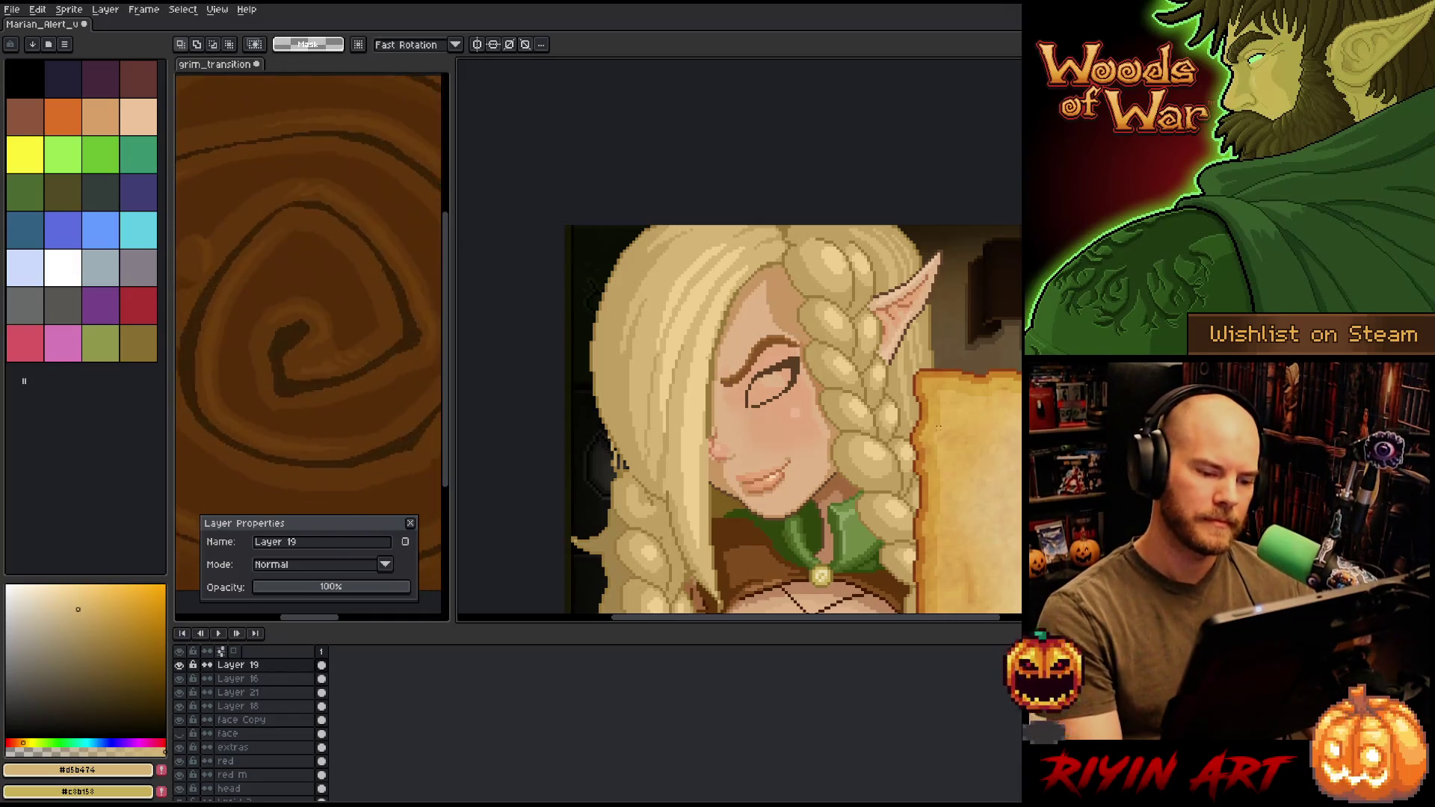
# - Select the elf's face region, nudge it one pixel down, and drop it in place
pyautogui.scroll(-2, 929, 403)
pyautogui.scroll(-5, 929, 404)
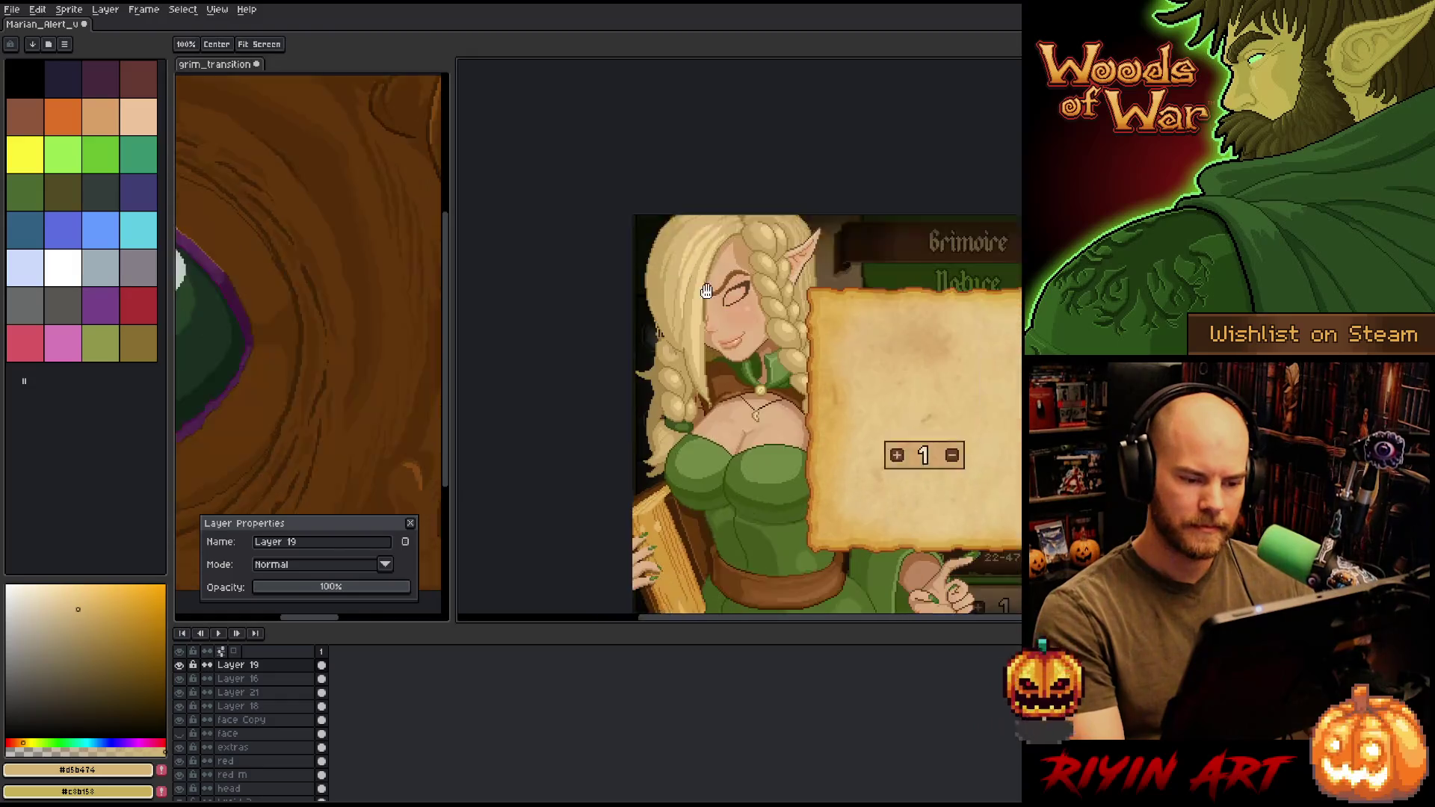
pyautogui.scroll(3, 685, 302)
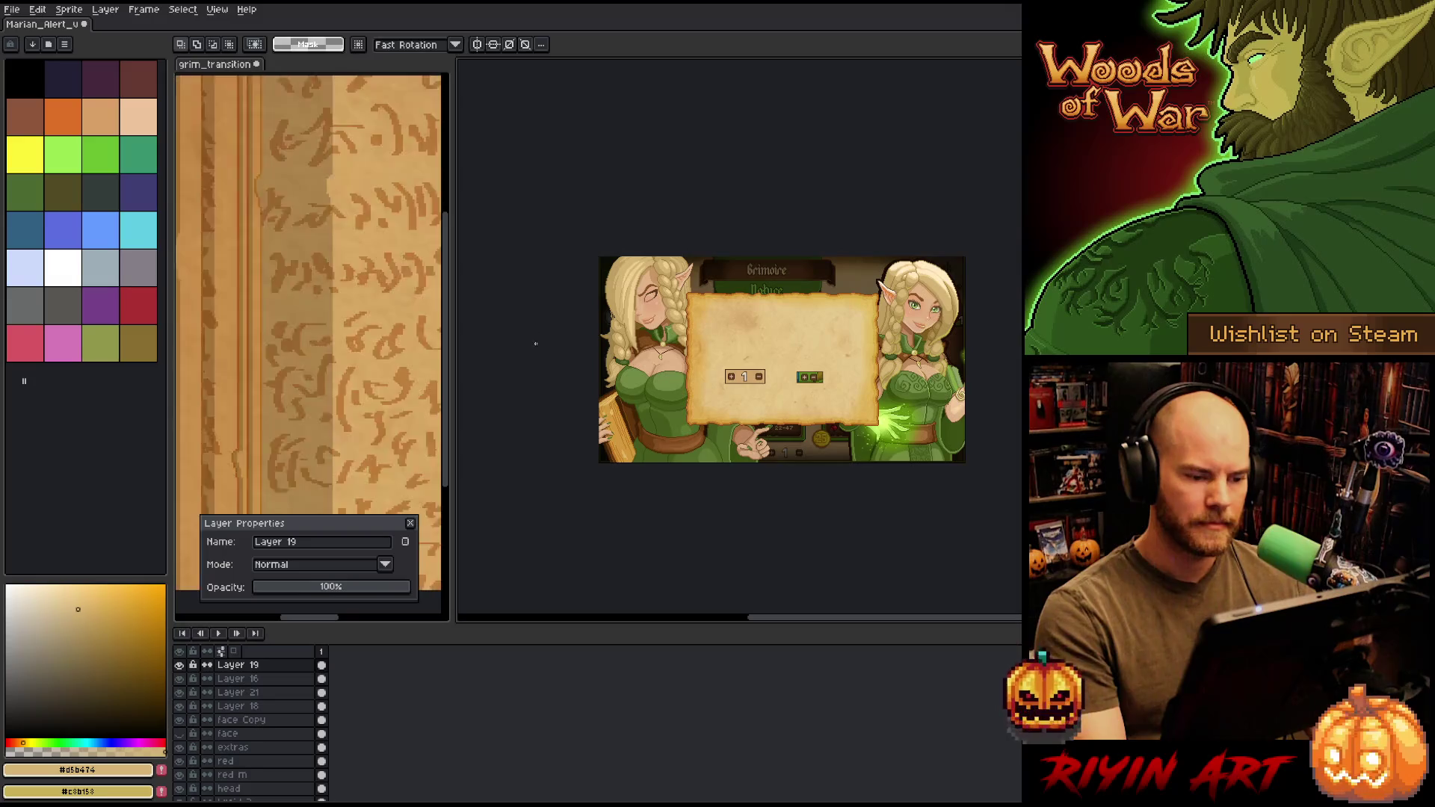
pyautogui.scroll(1, 532, 354)
pyautogui.moveTo(734, 240)
pyautogui.mouseDown()
pyautogui.moveTo(650, 321)
pyautogui.moveTo(622, 326)
pyautogui.mouseUp()
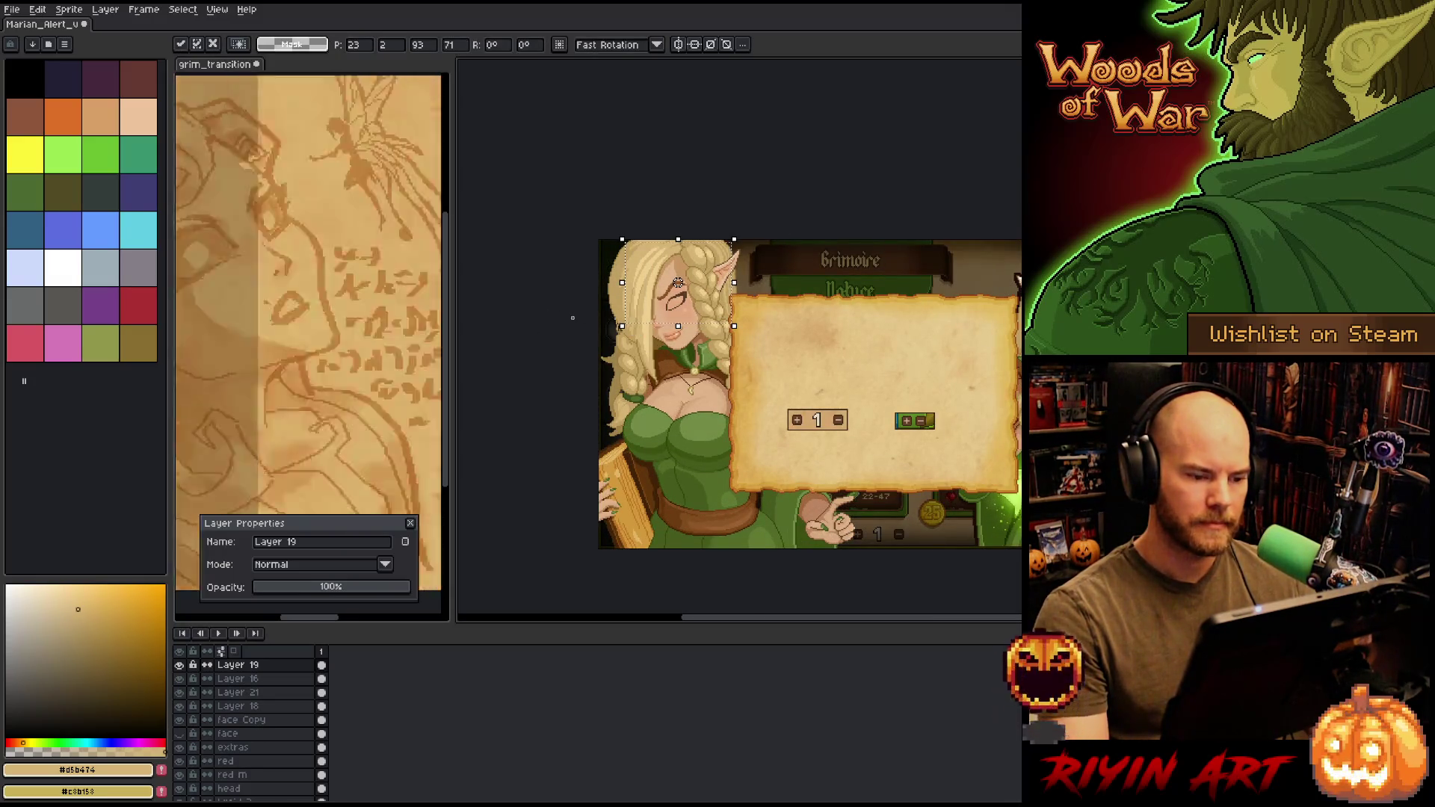
pyautogui.scroll(1, 574, 318)
pyautogui.press('Down')
pyautogui.scroll(-3, 573, 318)
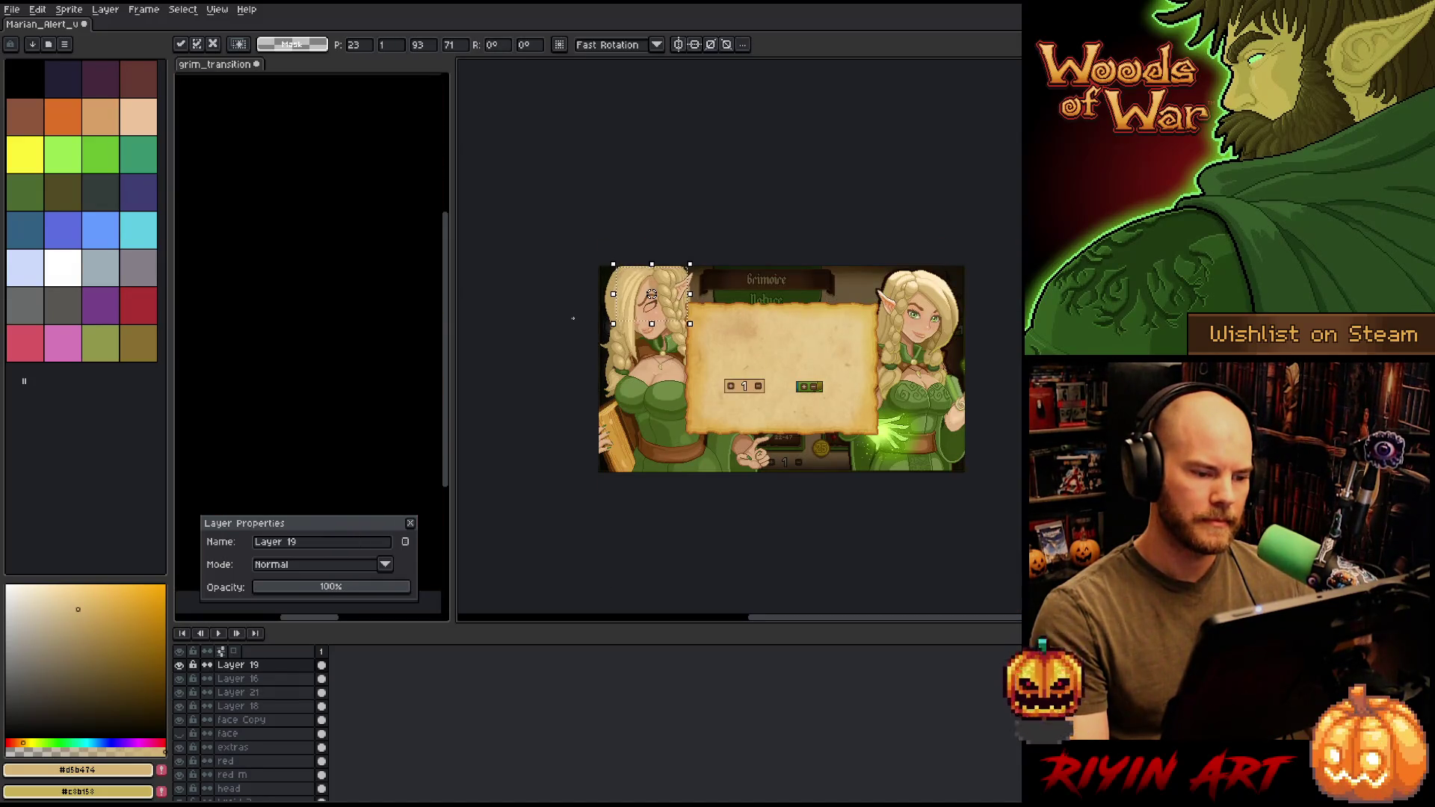
pyautogui.press('Return')
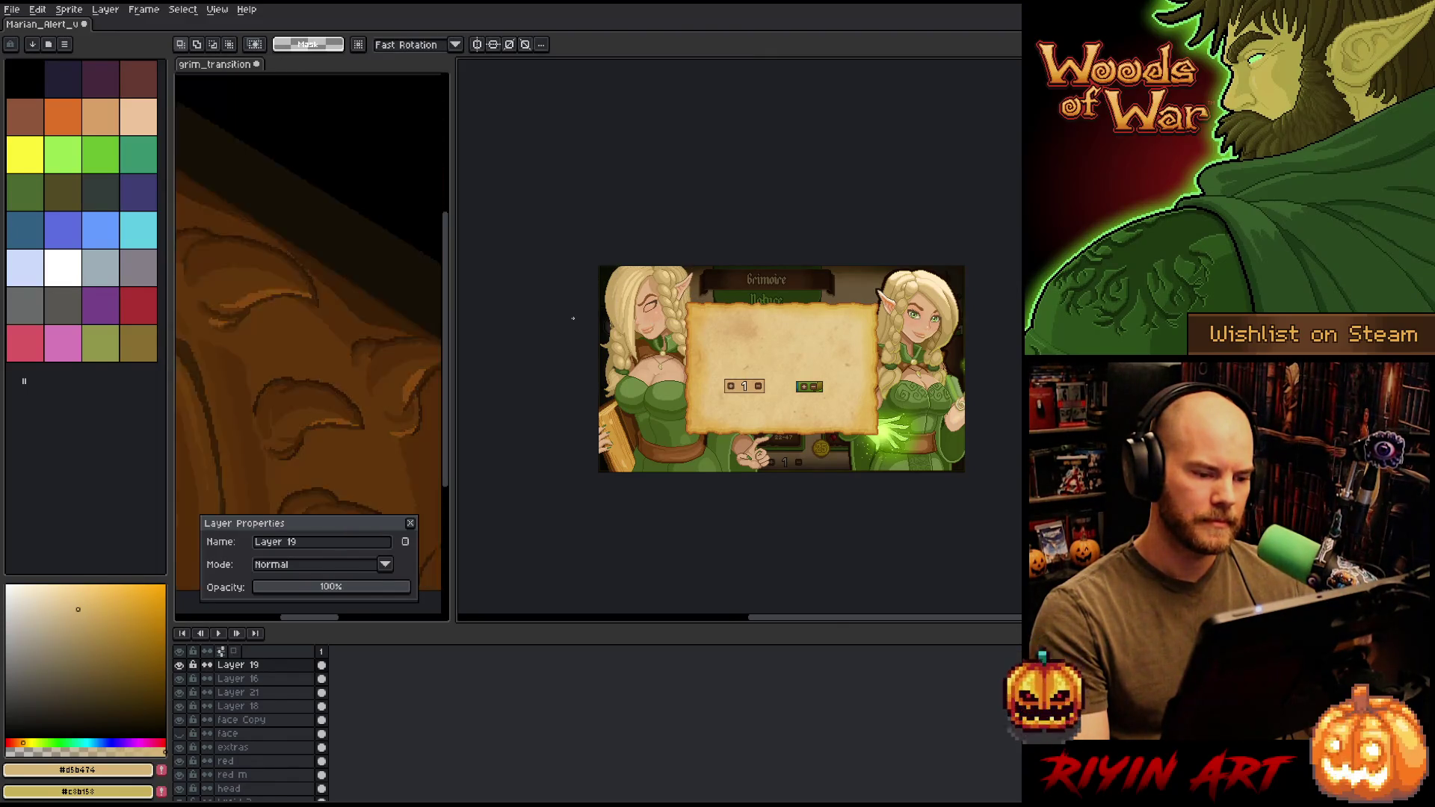
# - Make Layer 16 active, mark out the area around the face, then switch to Layer 19
pyautogui.moveTo(595, 265); pyautogui.dragTo(703, 330)
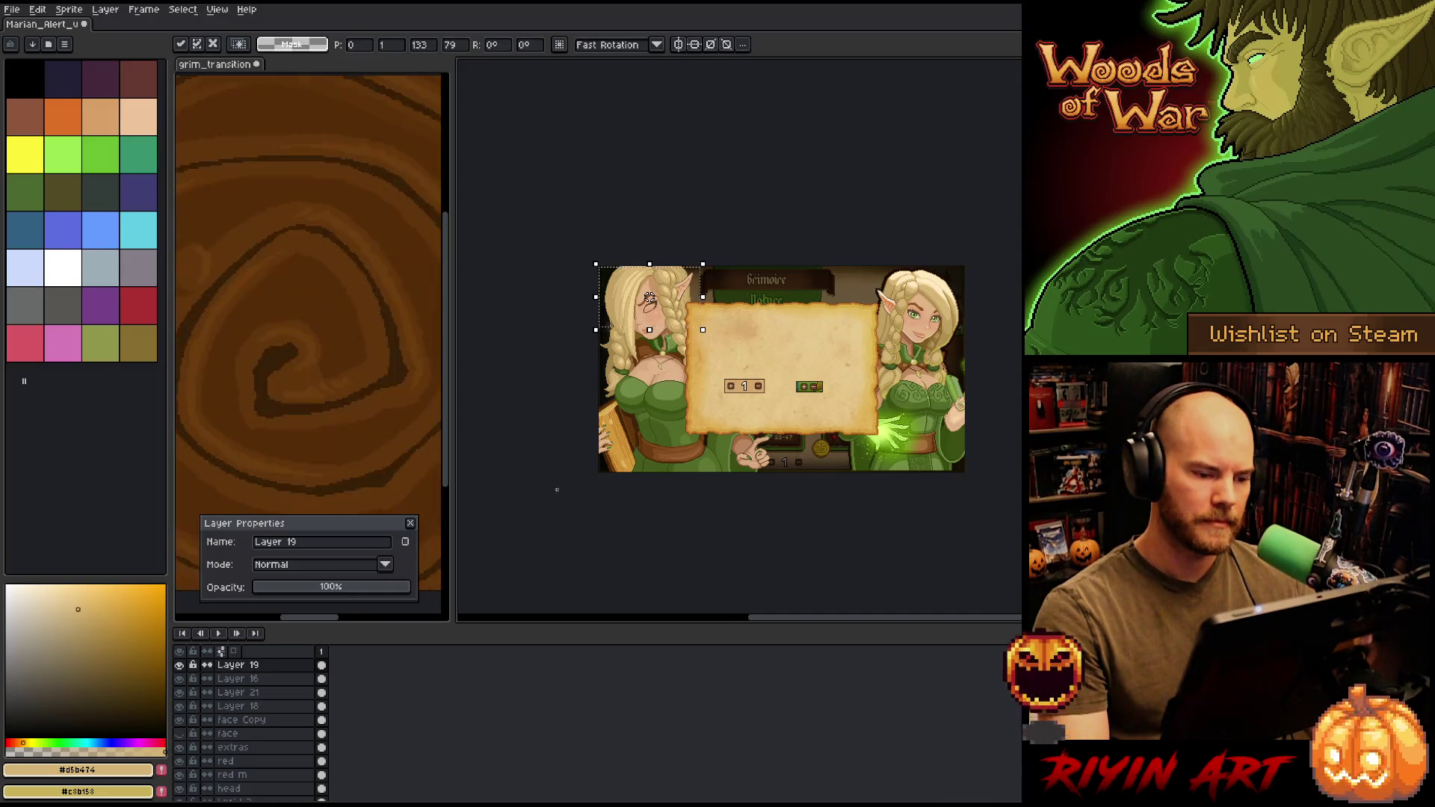
pyautogui.click(254, 678)
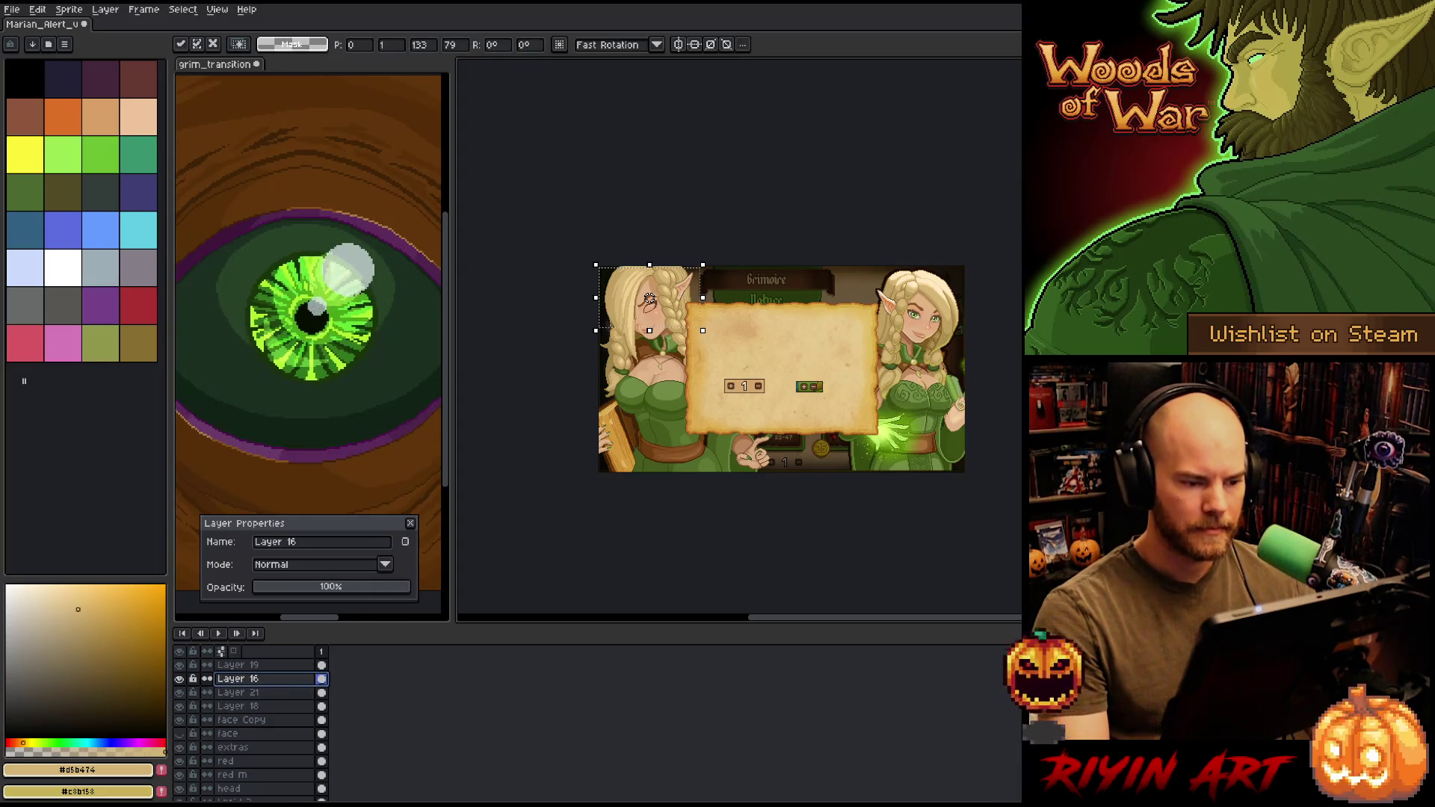
pyautogui.scroll(1, 649, 298)
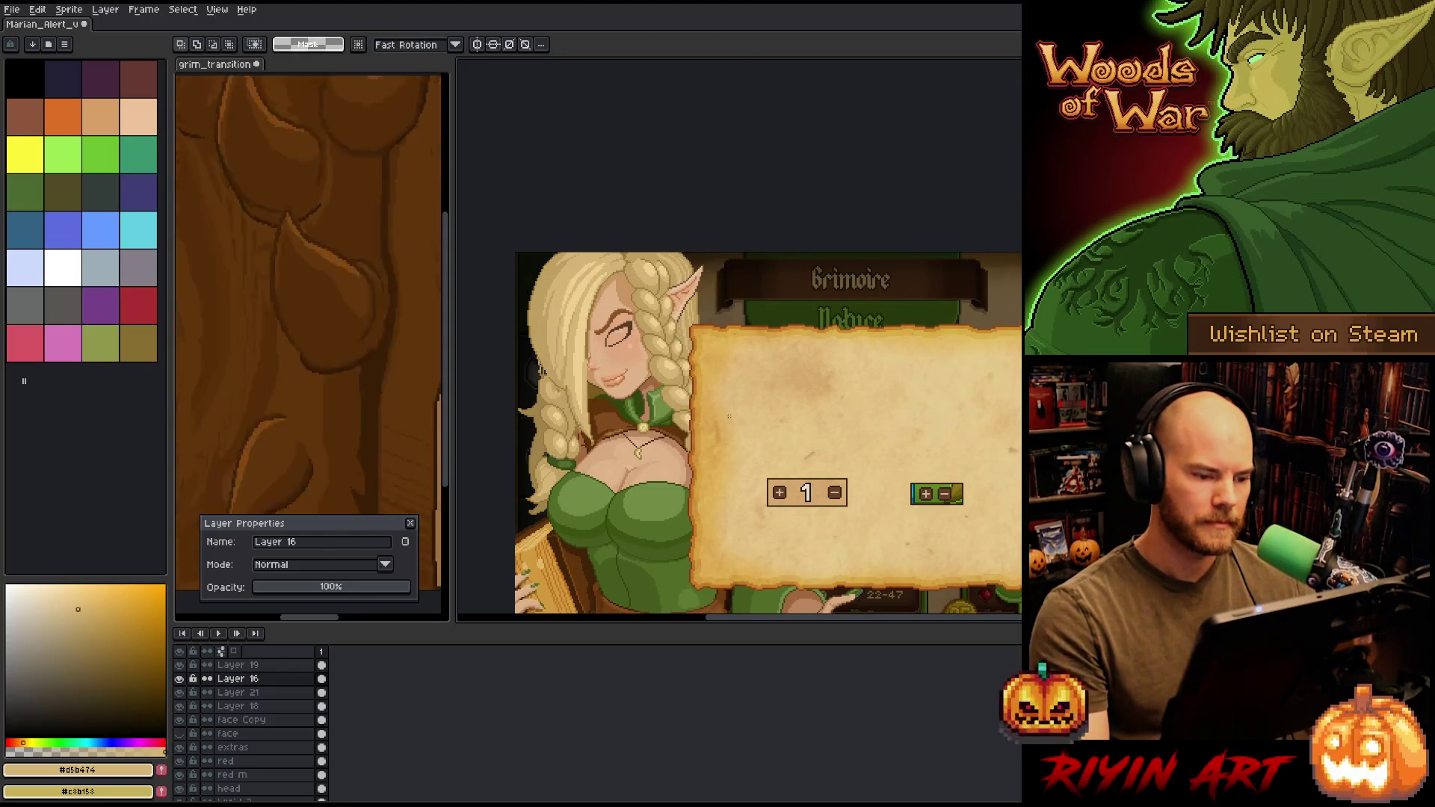
pyautogui.scroll(-1, 728, 416)
pyautogui.scroll(2, 728, 416)
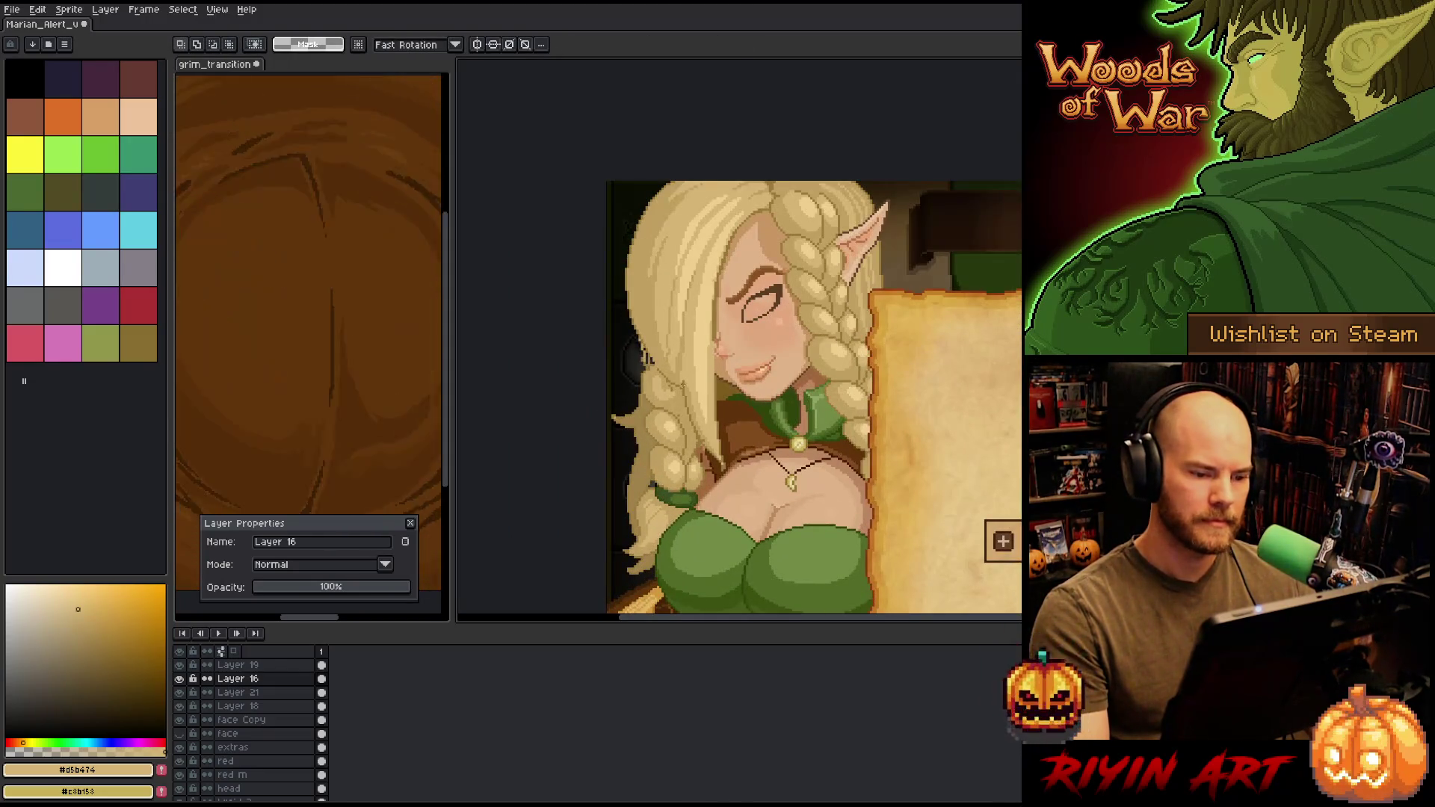
pyautogui.scroll(-1, 809, 329)
pyautogui.moveTo(809, 329); pyautogui.dragTo(753, 401)
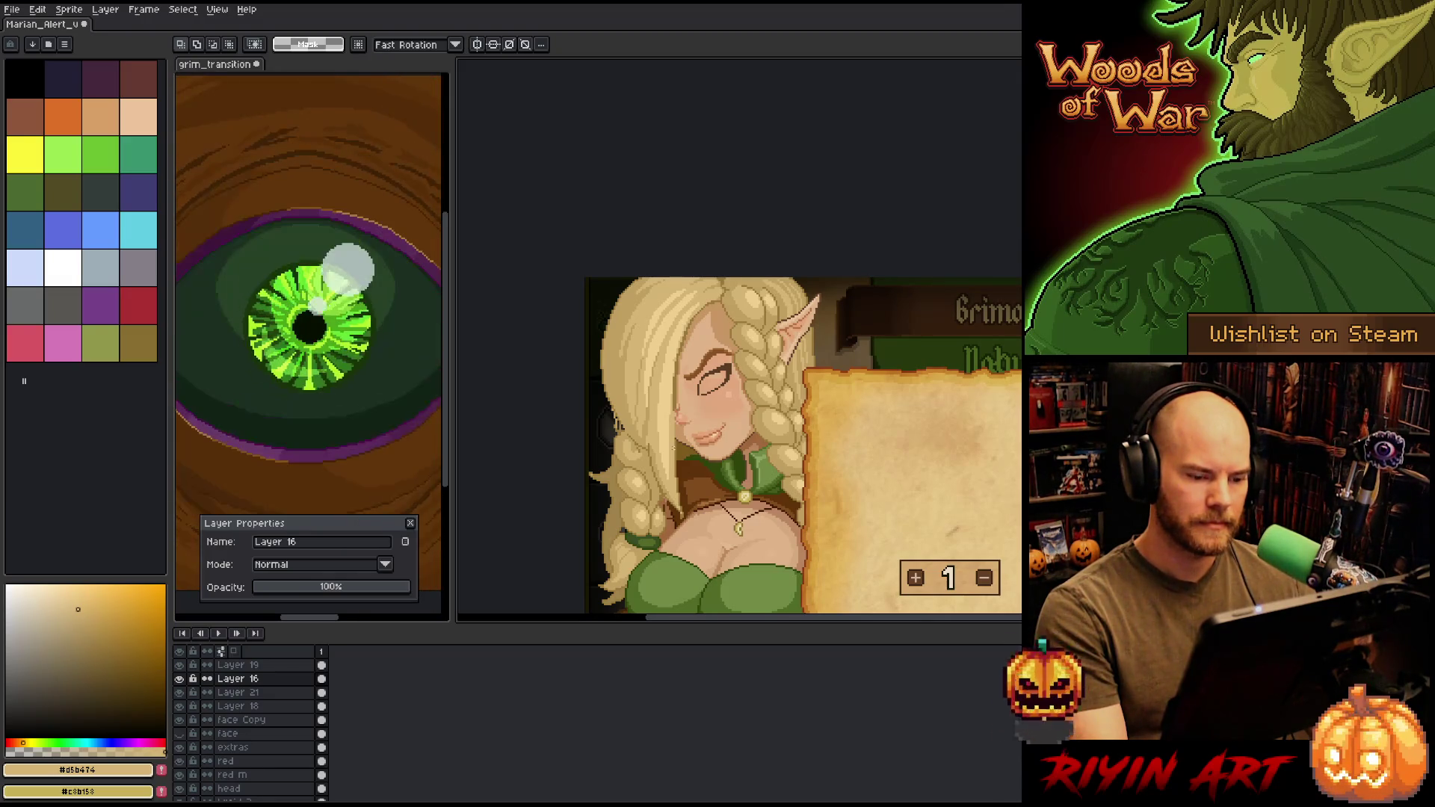
pyautogui.moveTo(772, 320)
pyautogui.mouseDown()
pyautogui.moveTo(718, 396)
pyautogui.moveTo(630, 445)
pyautogui.mouseUp()
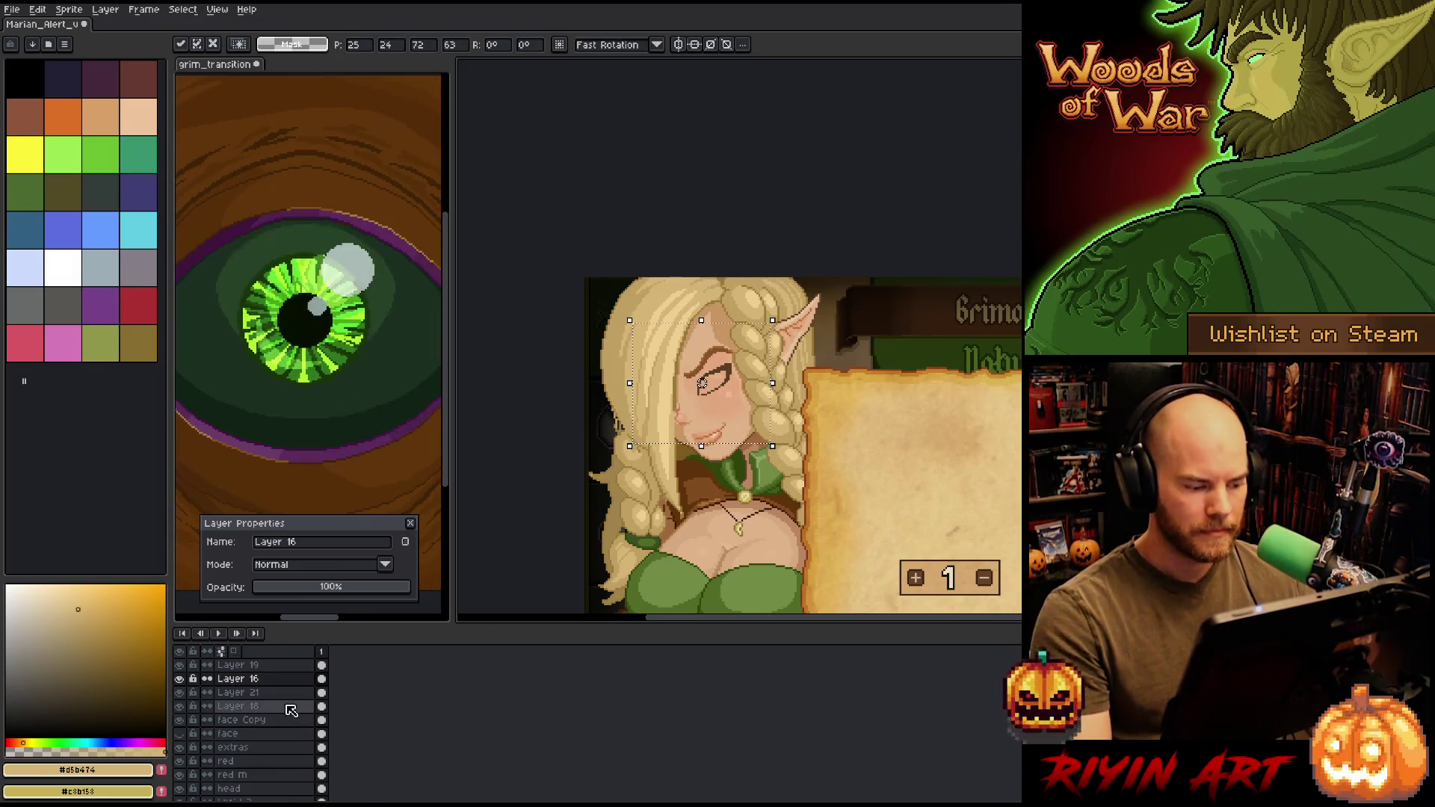
pyautogui.click(237, 664)
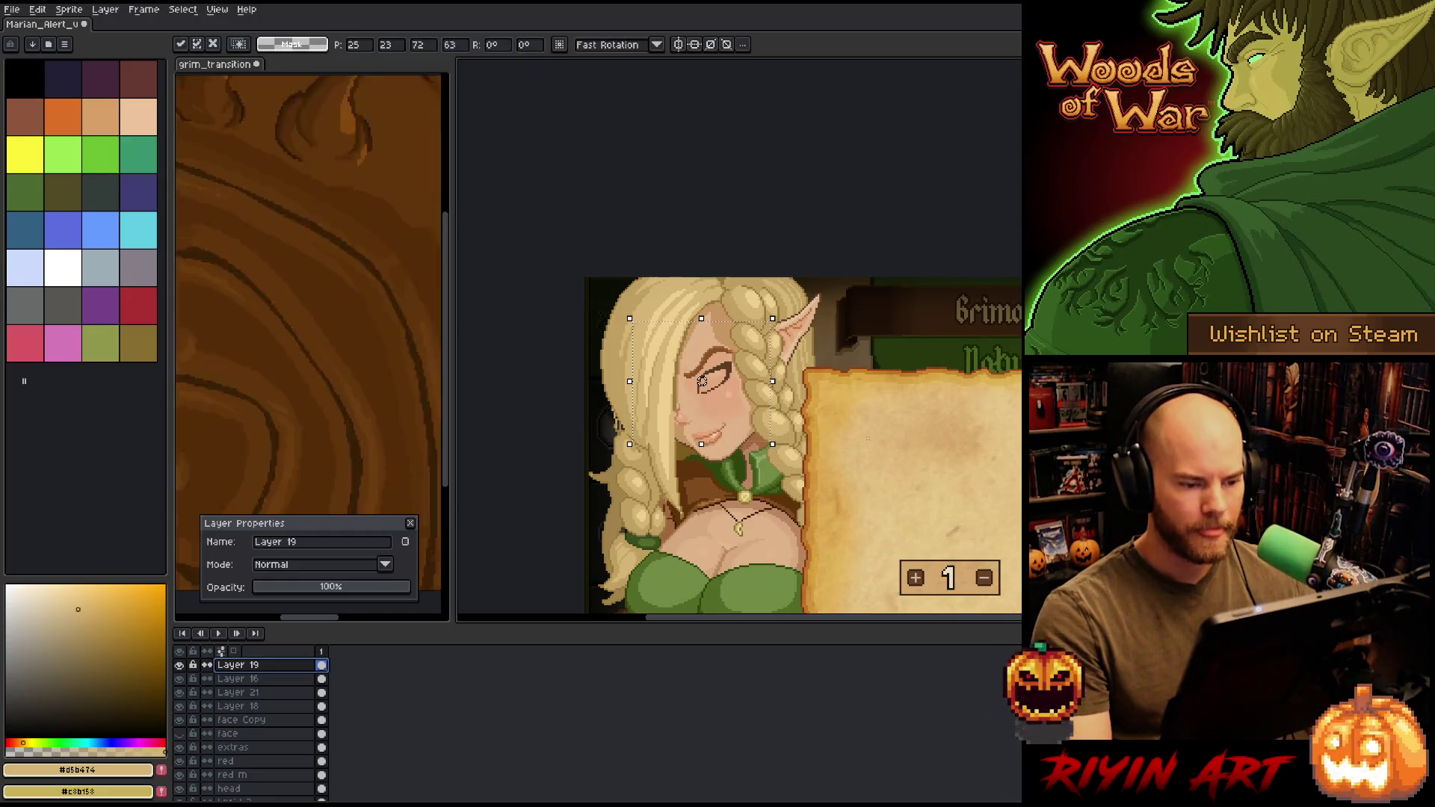
# - Close the Layer Properties panel and zoom in on the elf's face
pyautogui.scroll(-1, 772, 431)
pyautogui.scroll(-1, 767, 432)
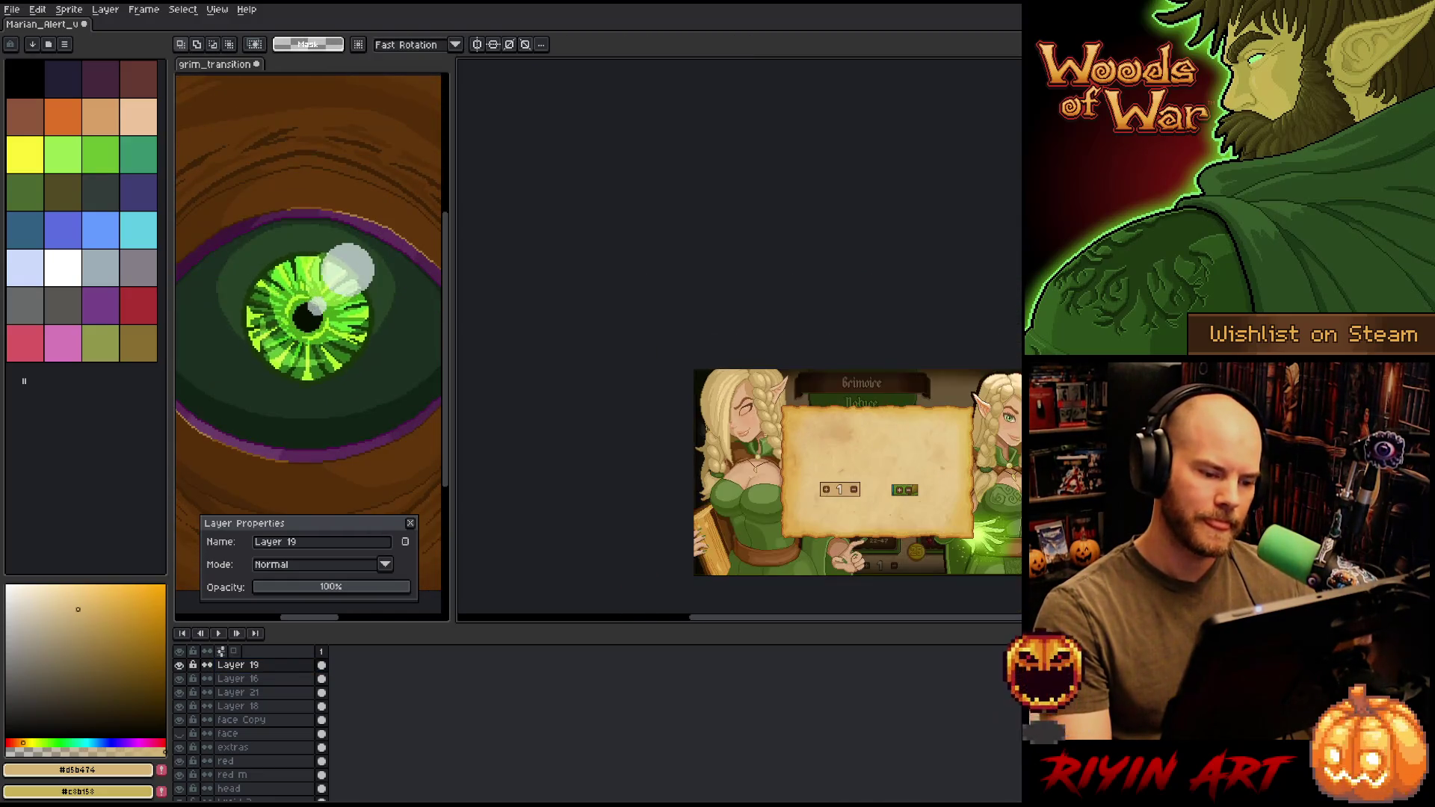
pyautogui.scroll(1, 767, 436)
pyautogui.scroll(-2, 767, 436)
pyautogui.scroll(2, 790, 485)
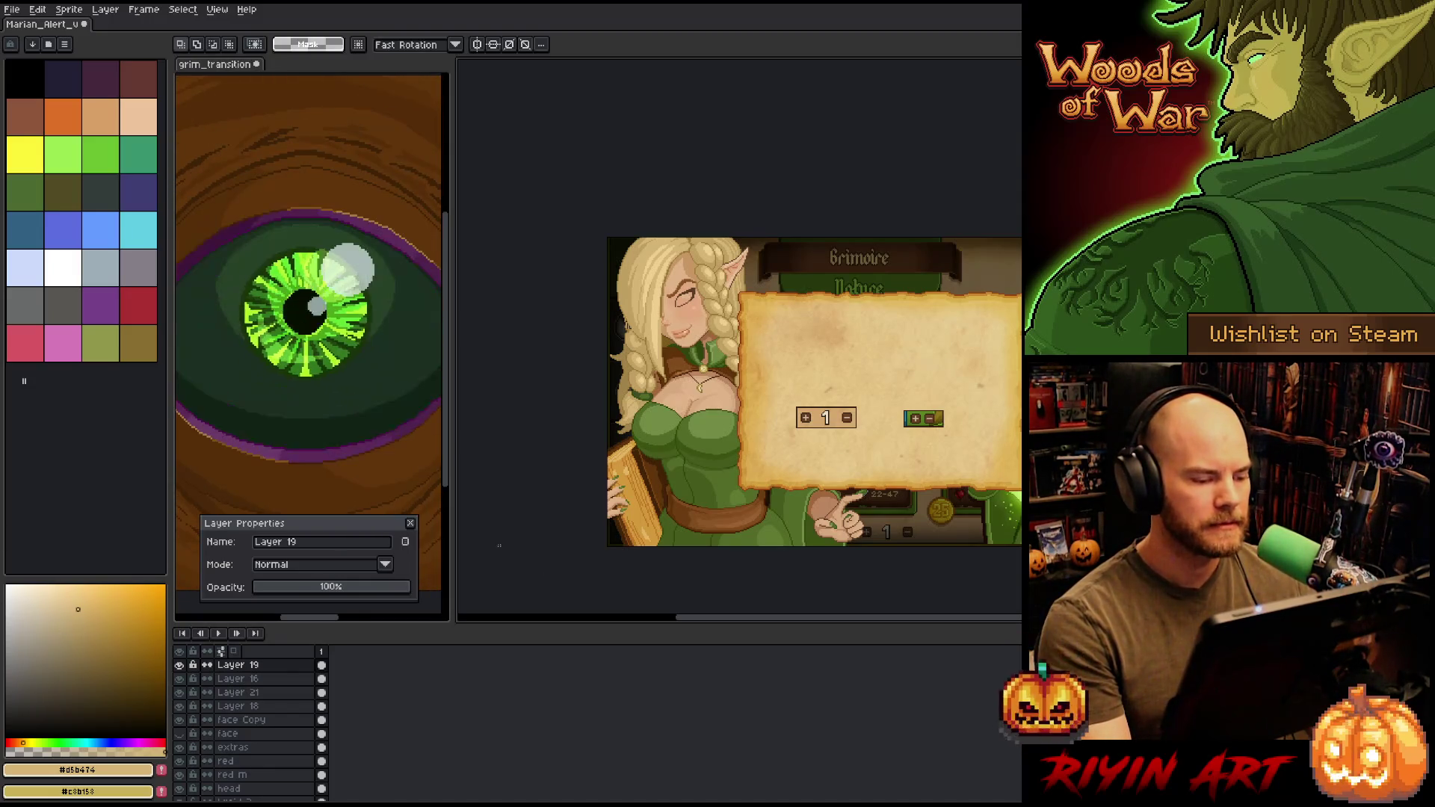
pyautogui.click(412, 527)
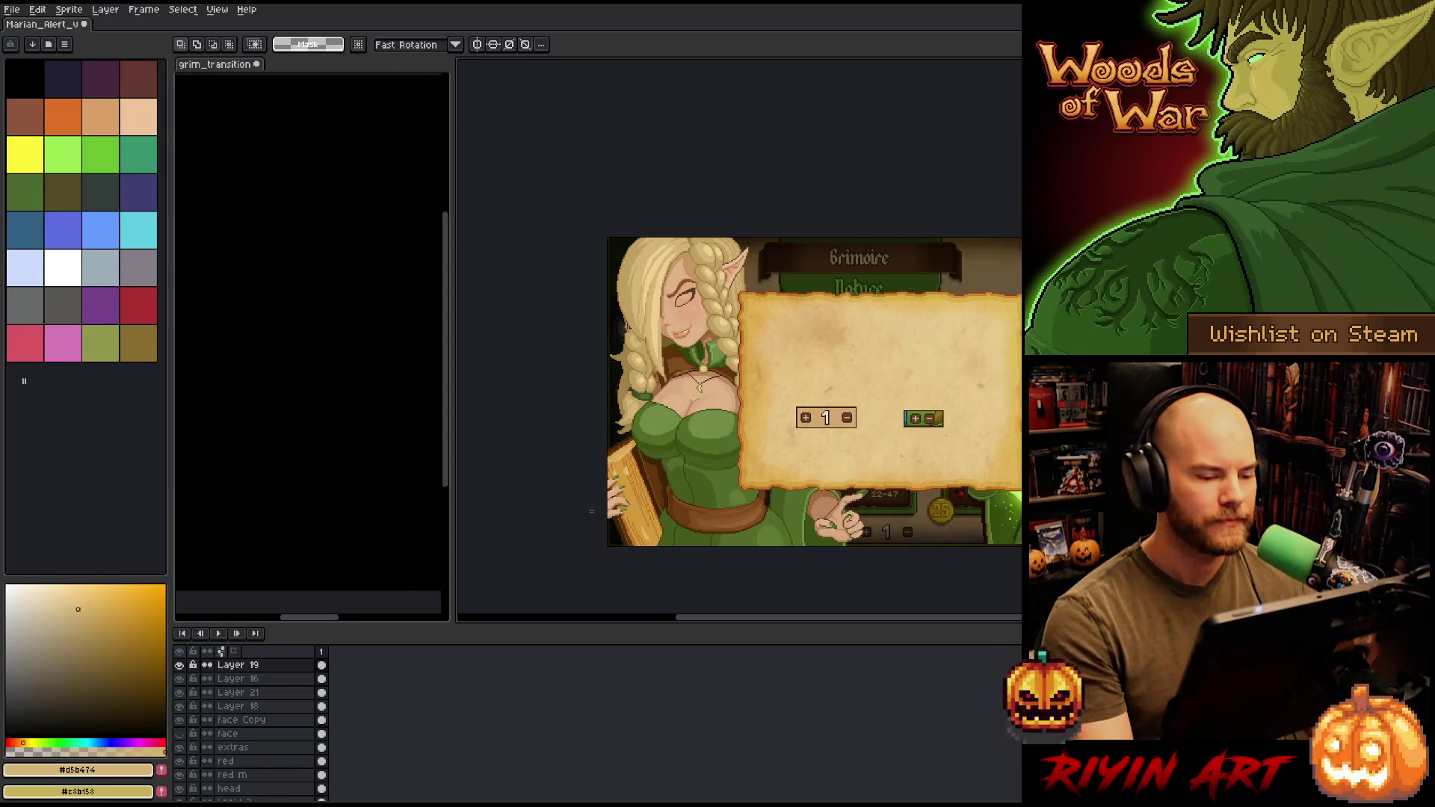
pyautogui.scroll(1, 802, 341)
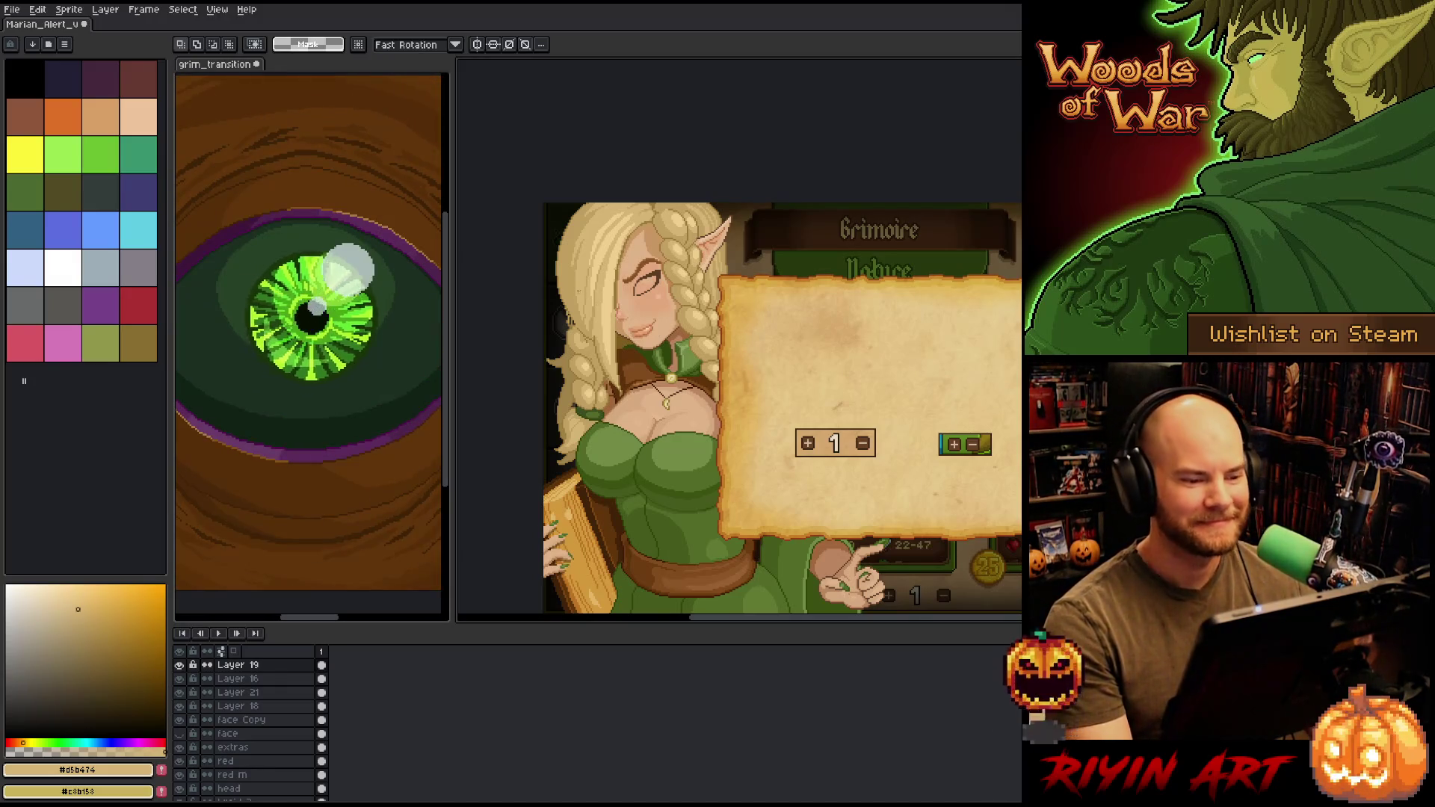
pyautogui.scroll(4, 635, 277)
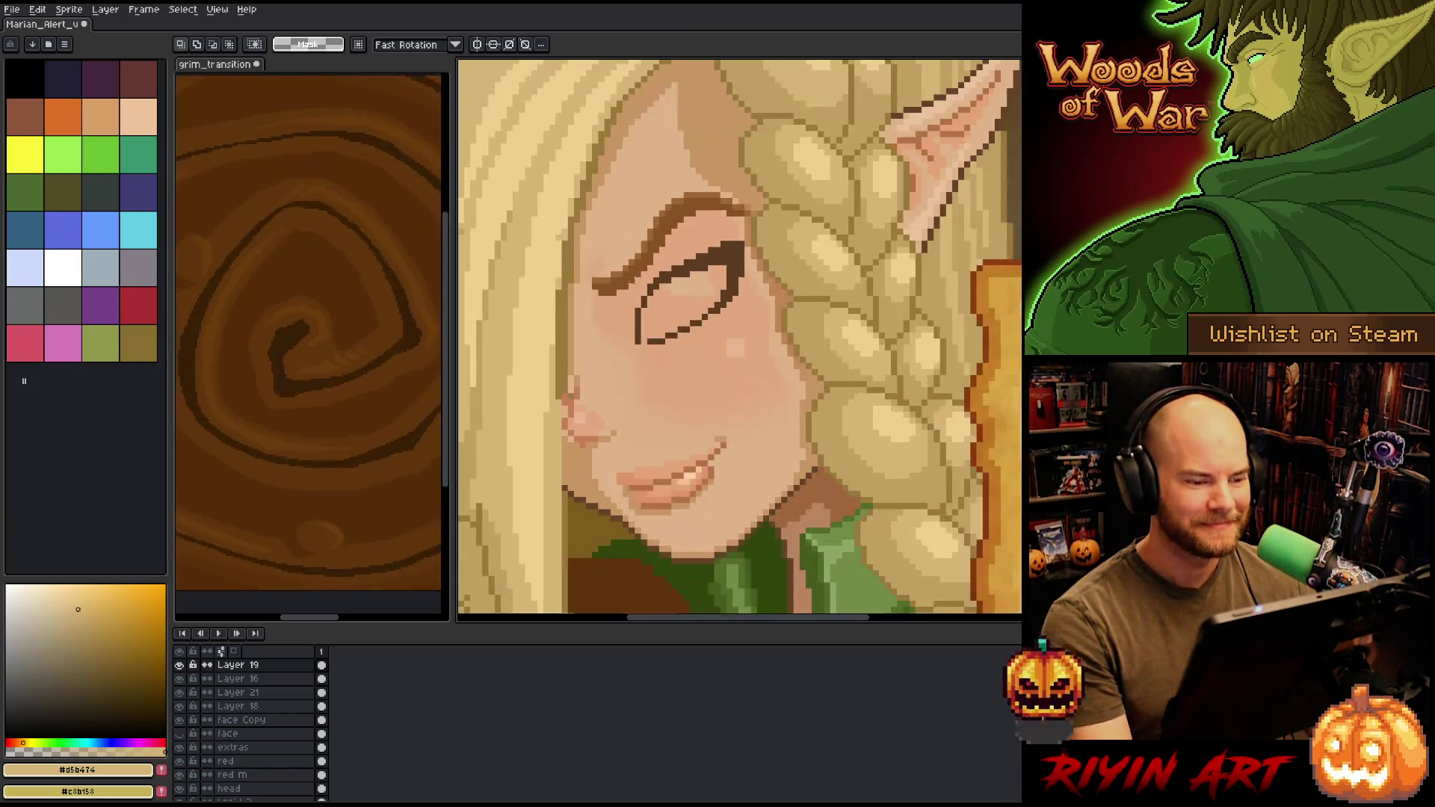
# - On Layer 16, marquee-select the closed eye, brow and hairline area, then deselect
pyautogui.scroll(-2, 617, 299)
pyautogui.scroll(2, 617, 299)
pyautogui.press('v')
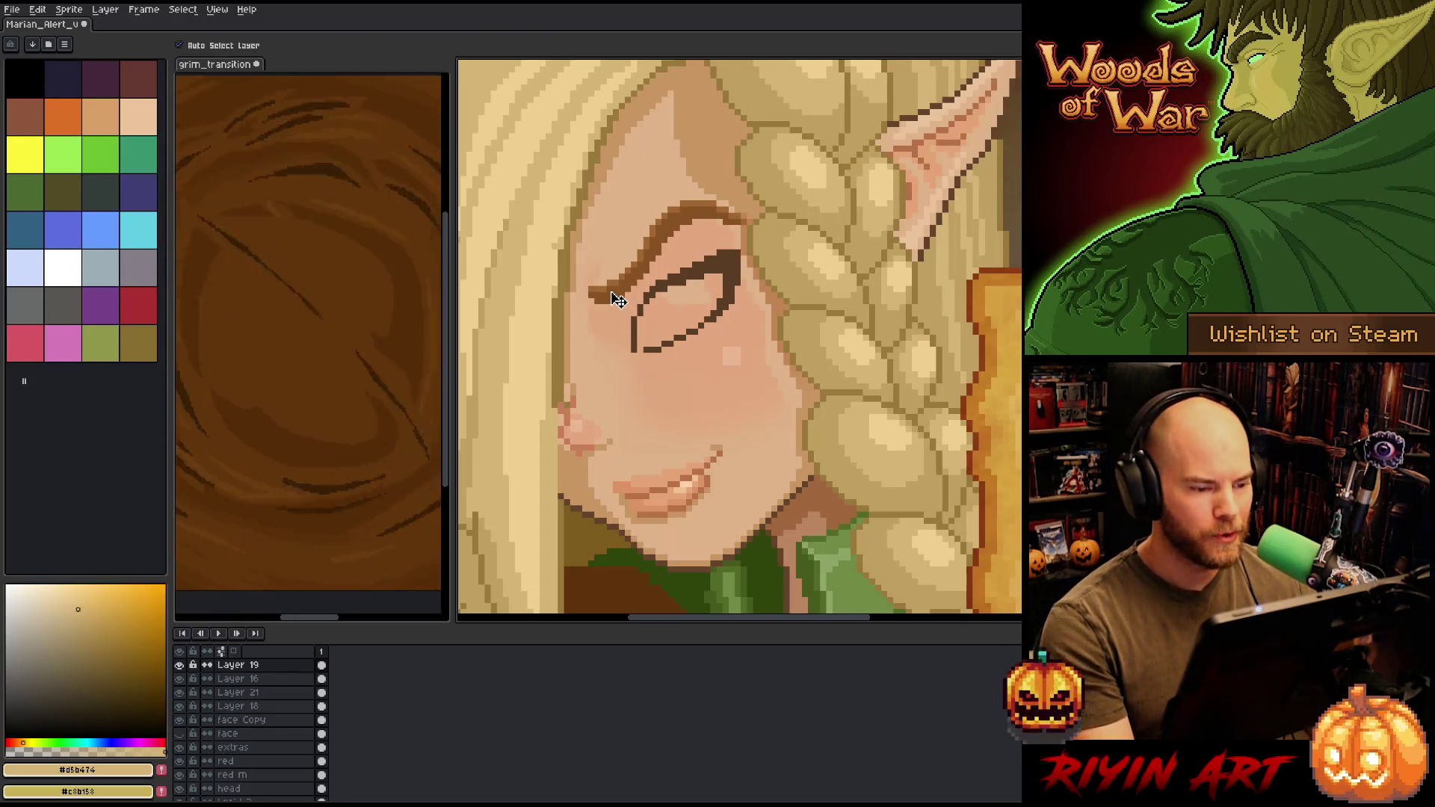
pyautogui.click(617, 299)
pyautogui.press('m')
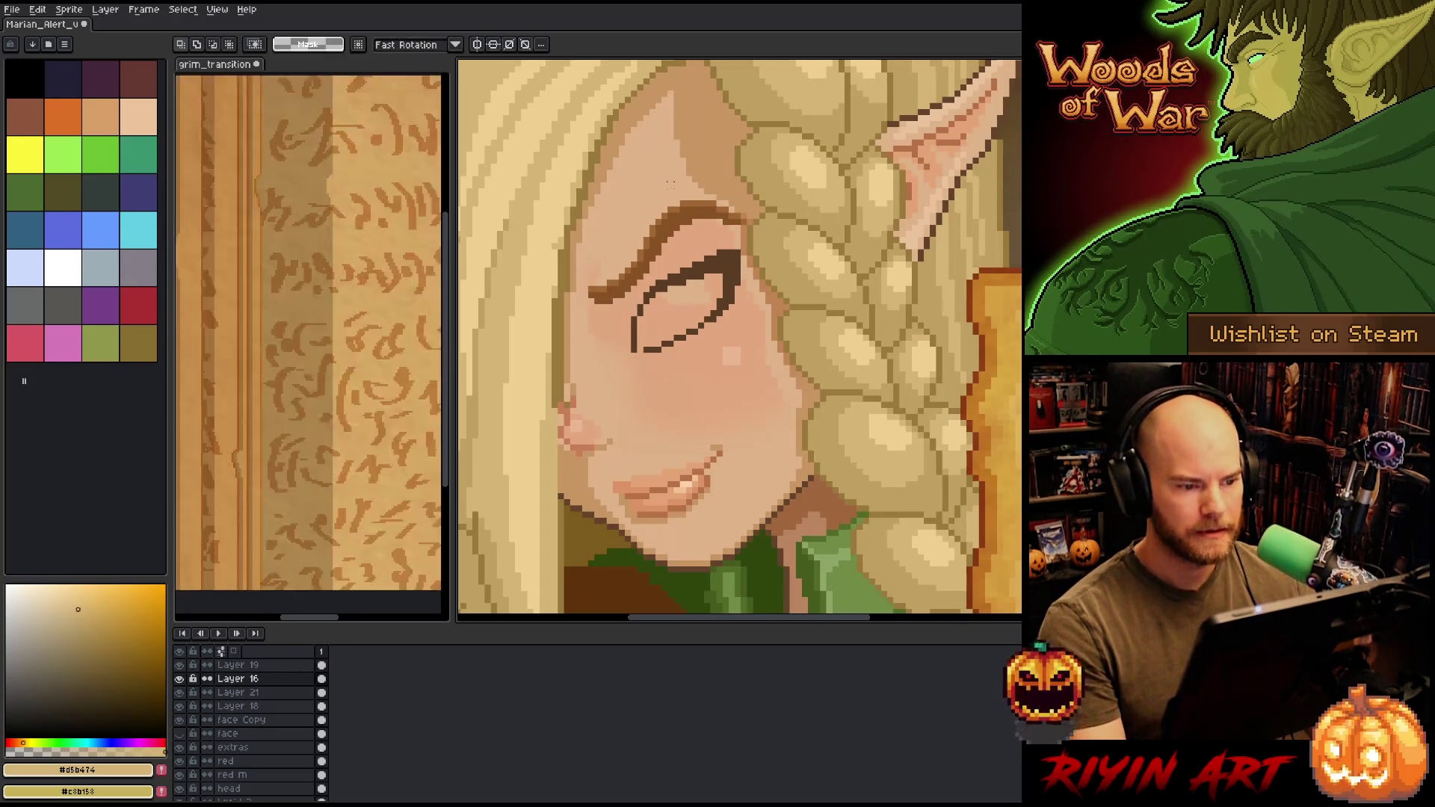
pyautogui.moveTo(712, 174)
pyautogui.mouseDown()
pyautogui.moveTo(588, 342)
pyautogui.moveTo(549, 349)
pyautogui.mouseUp()
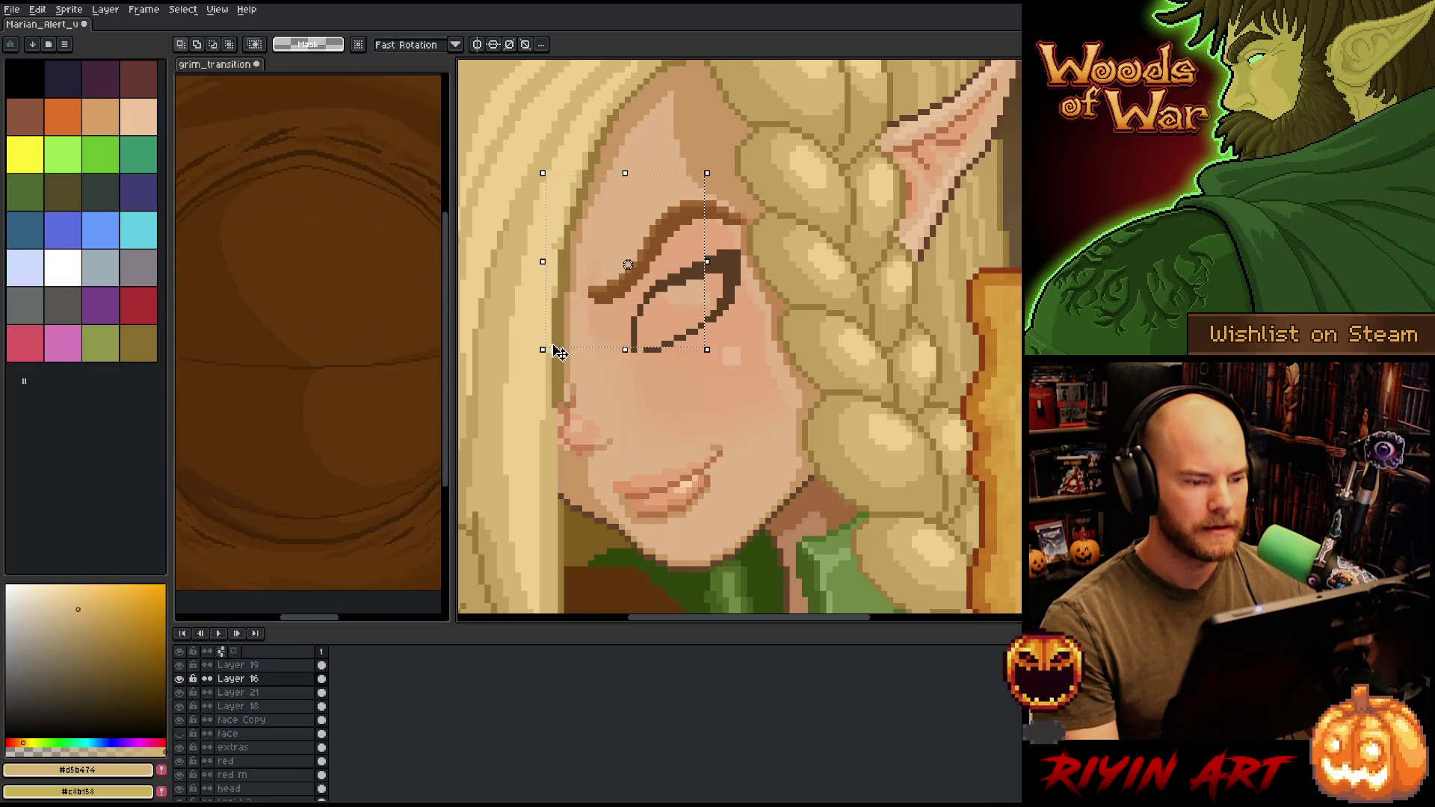
pyautogui.hotkey('ctrl', 'd')
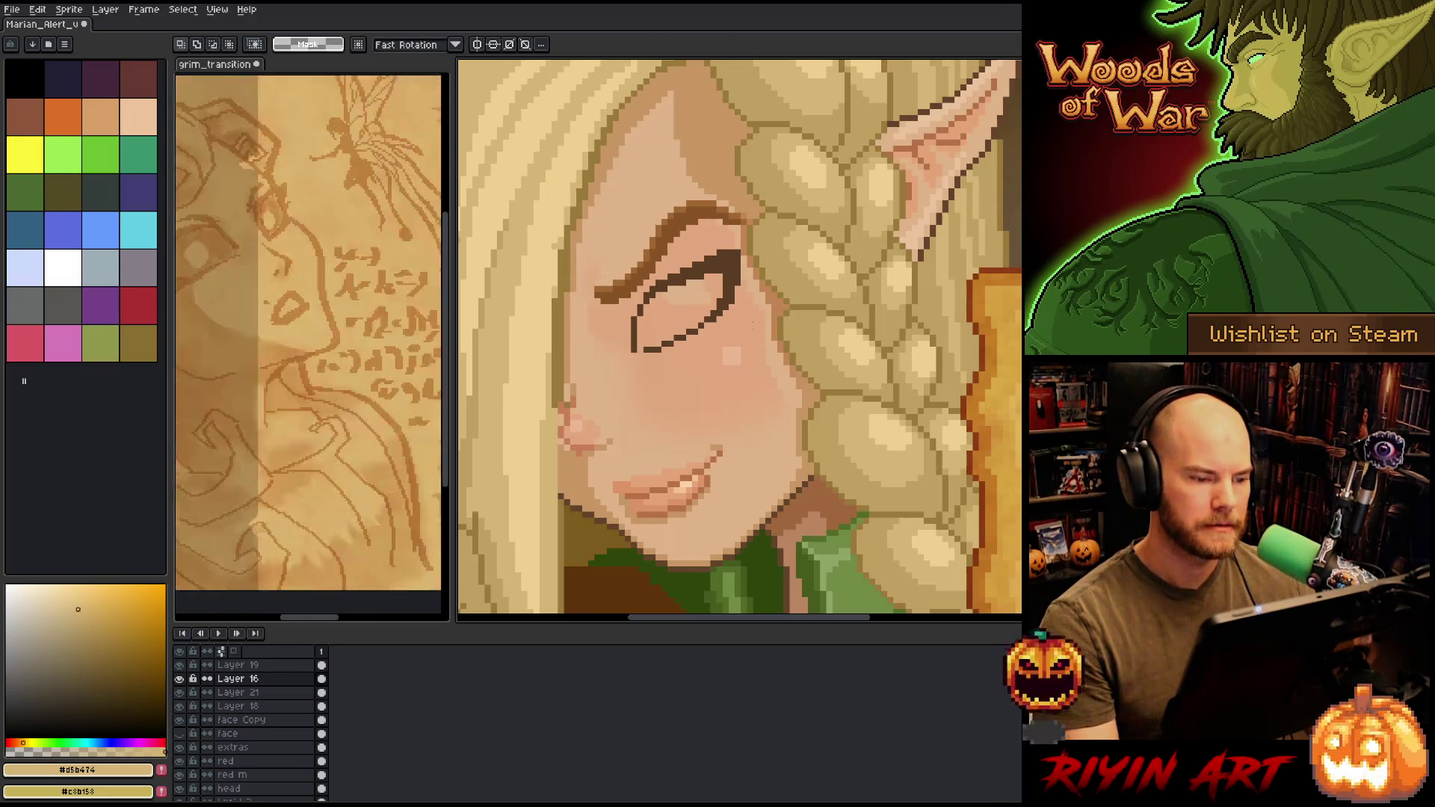
pyautogui.hotkey('ctrl', 'shift', 'd')
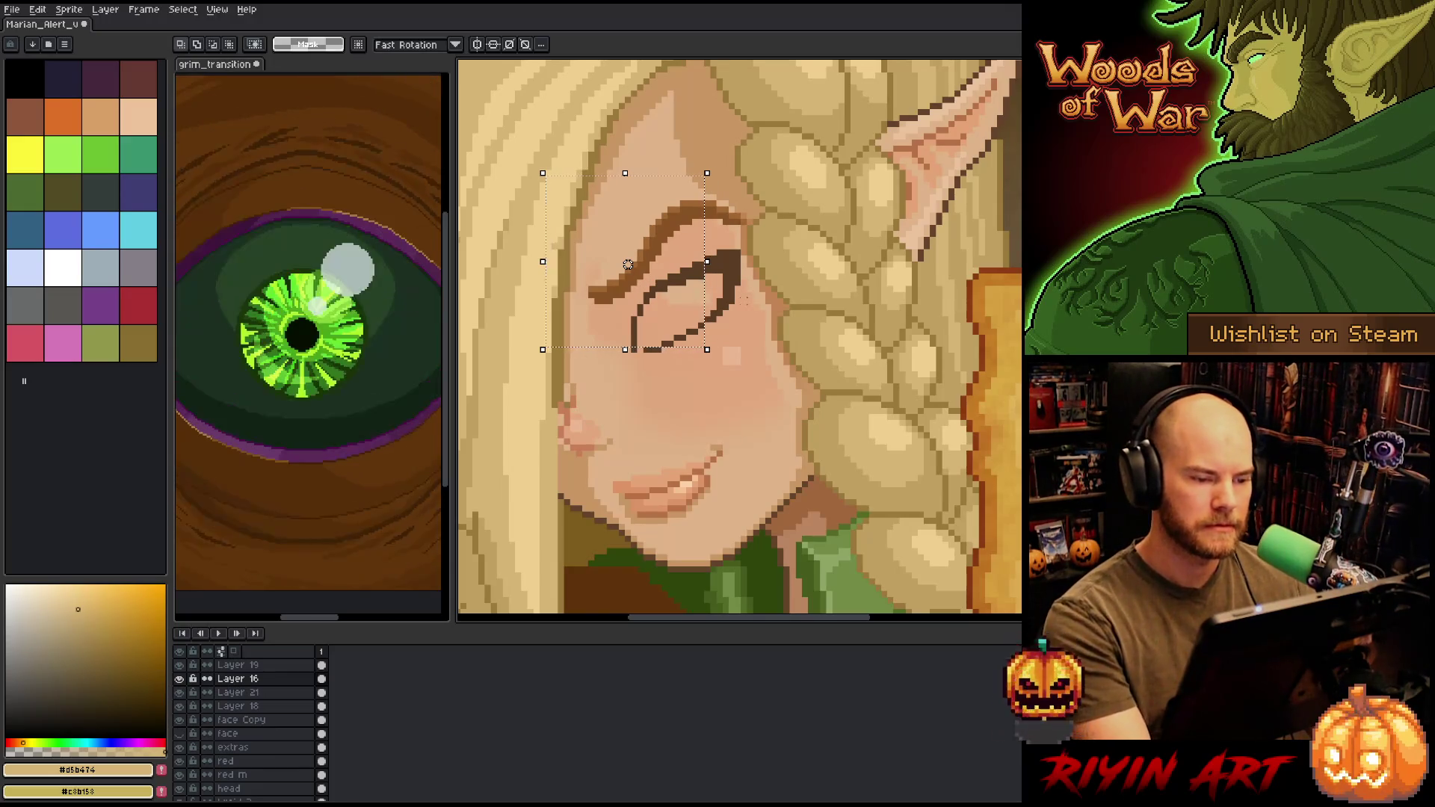
pyautogui.moveTo(867, 105)
pyautogui.mouseDown()
pyautogui.moveTo(736, 150)
pyautogui.moveTo(586, 239)
pyautogui.moveTo(573, 276)
pyautogui.mouseUp()
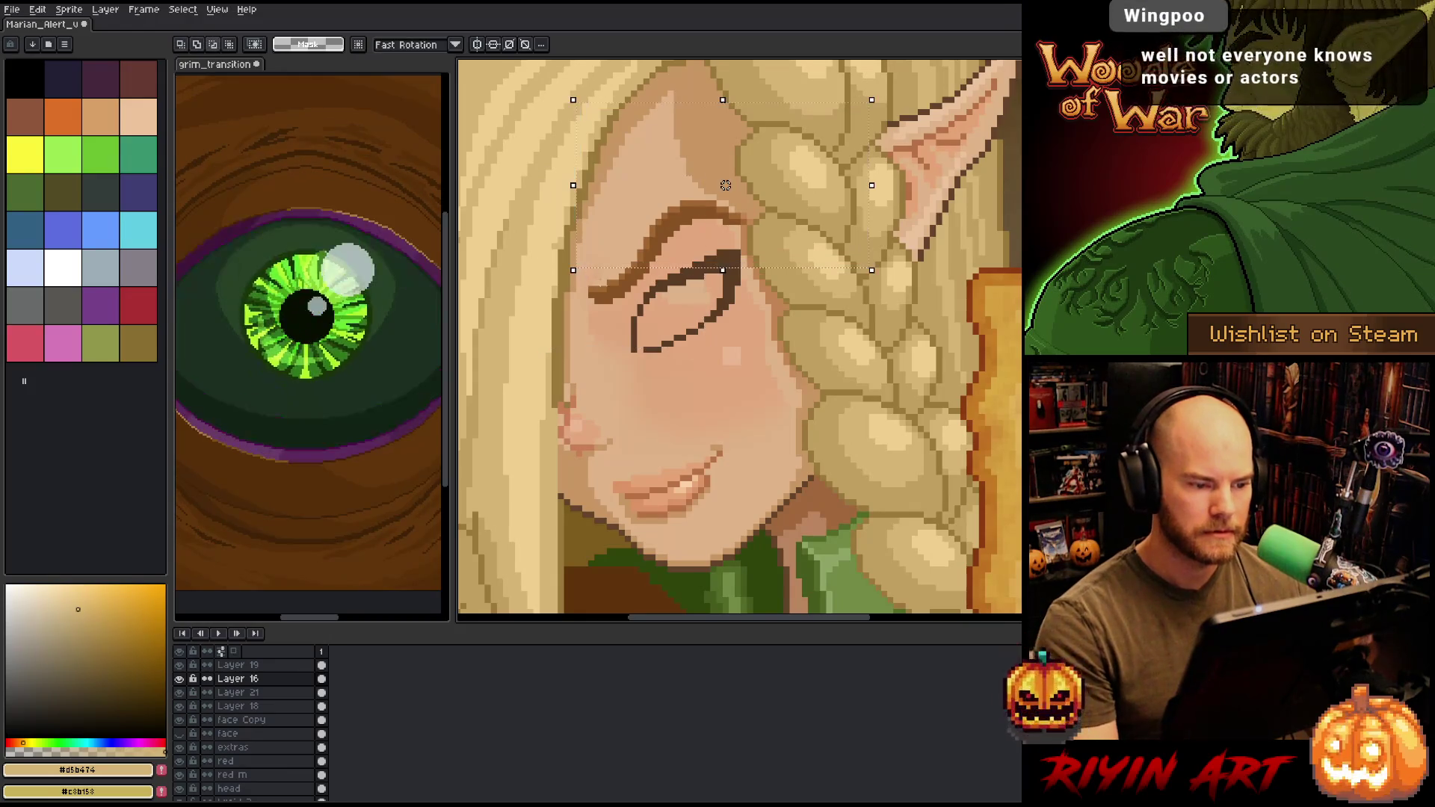
pyautogui.hotkey('ctrl', 'd')
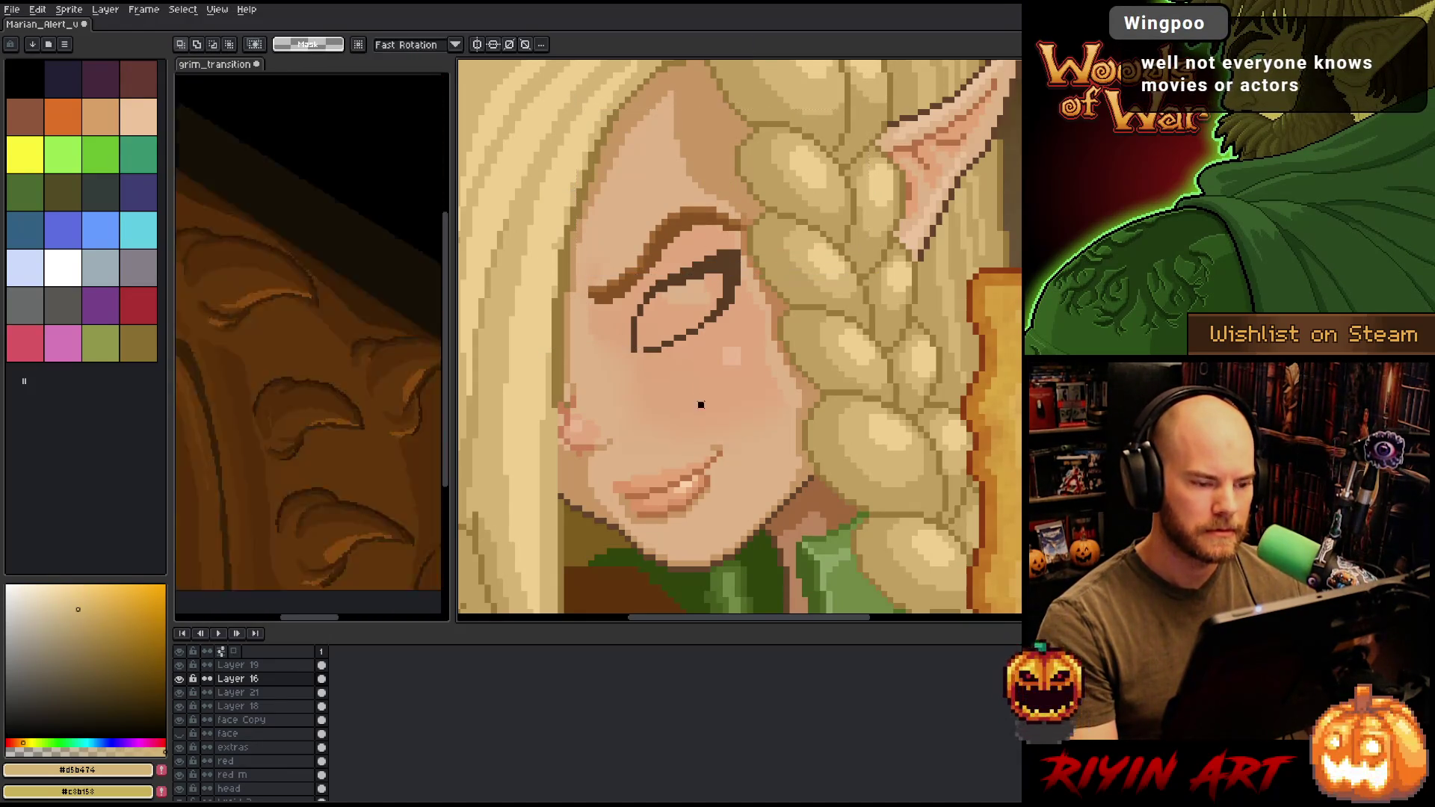
# - Sample the eyebrow's mid-brown as the drawing colour and switch to the Pencil
pyautogui.scroll(1, 648, 312)
pyautogui.keyDown('alt'); pyautogui.click(644, 238); pyautogui.keyUp('alt')
pyautogui.moveTo(517, 105); pyautogui.dragTo(668, 256)
pyautogui.hotkey('ctrl', 'd')
pyautogui.press('b')
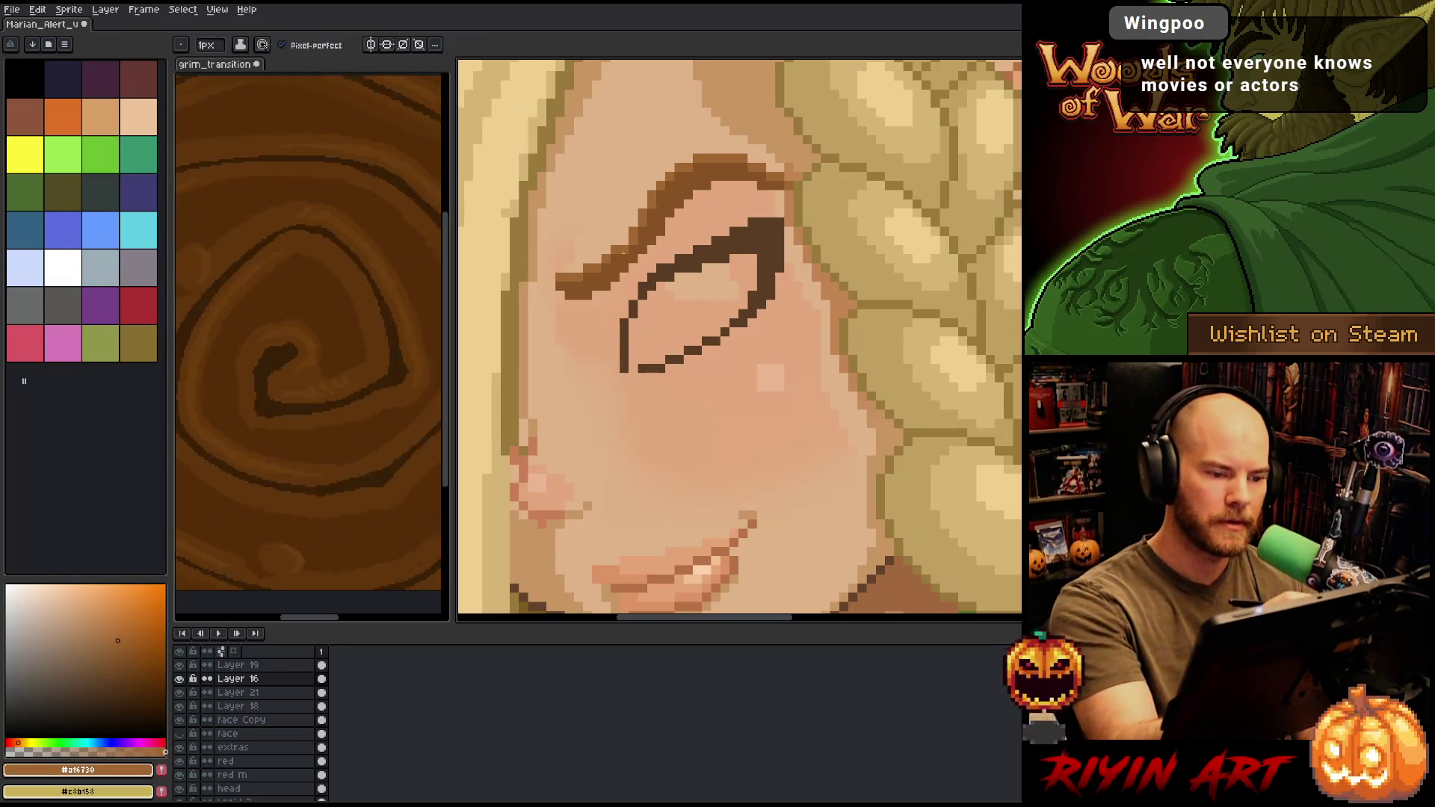
pyautogui.keyDown('alt'); pyautogui.click(626, 245); pyautogui.keyUp('alt')
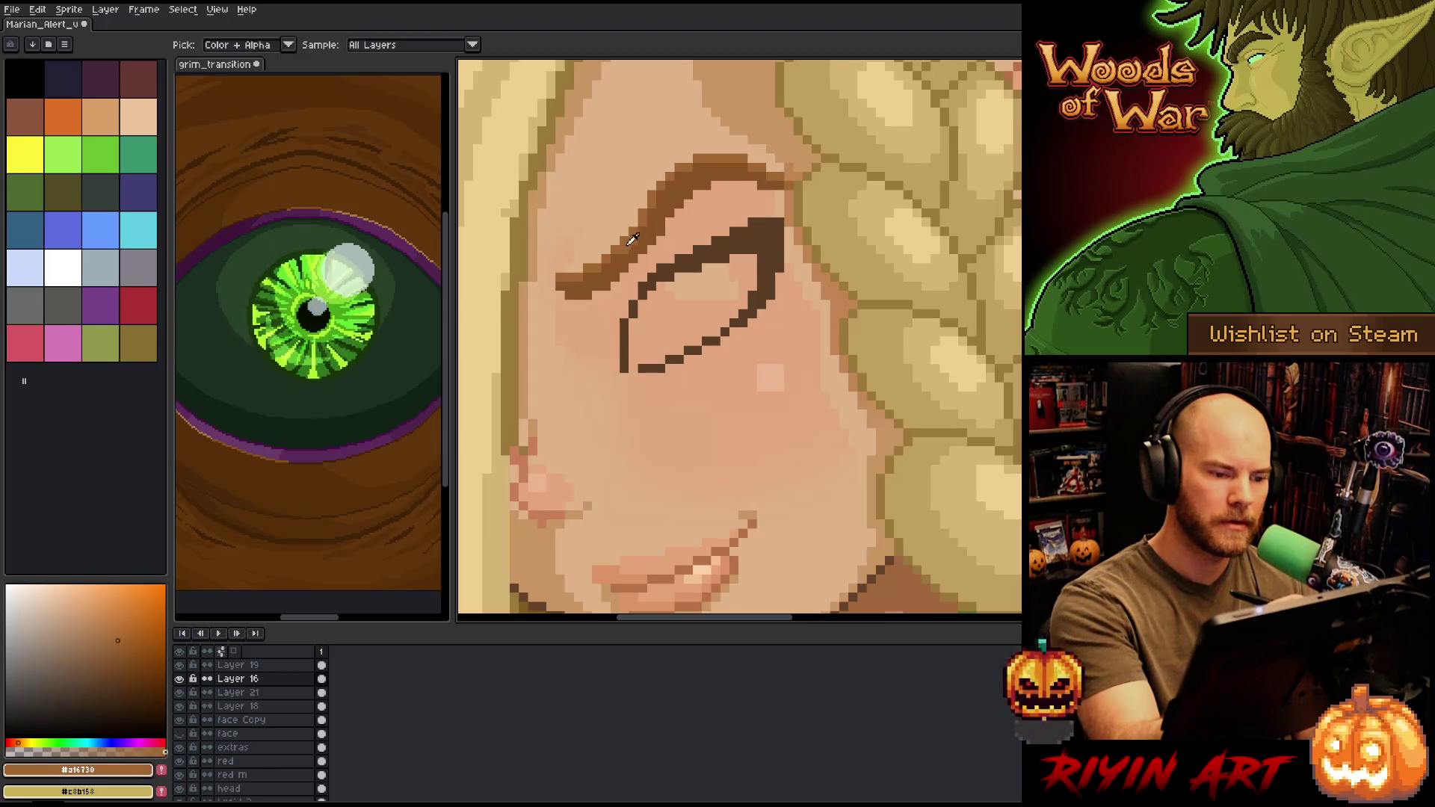
# - Nudge the Braid layer slightly down and left
pyautogui.scroll(-6, 697, 404)
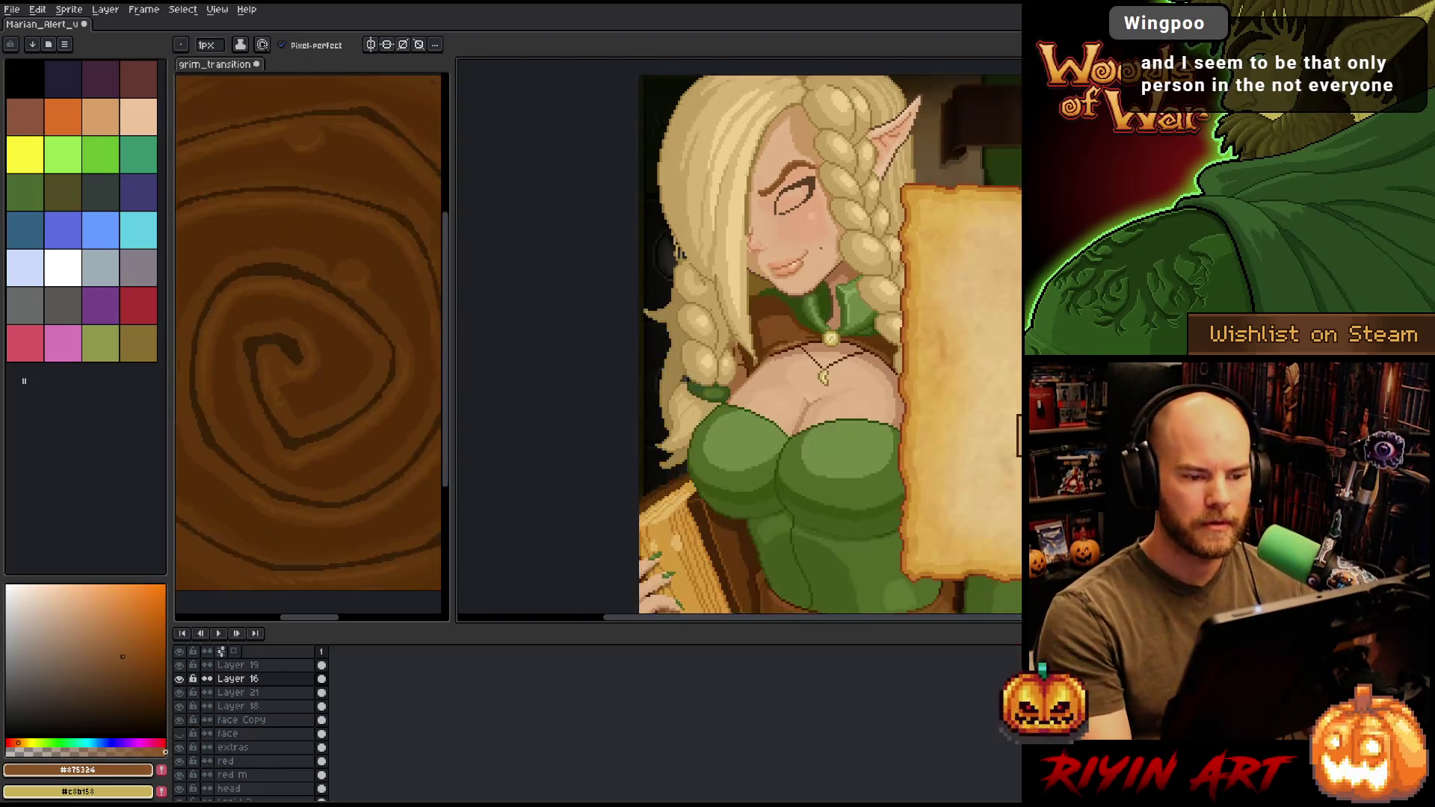
pyautogui.scroll(3, 697, 403)
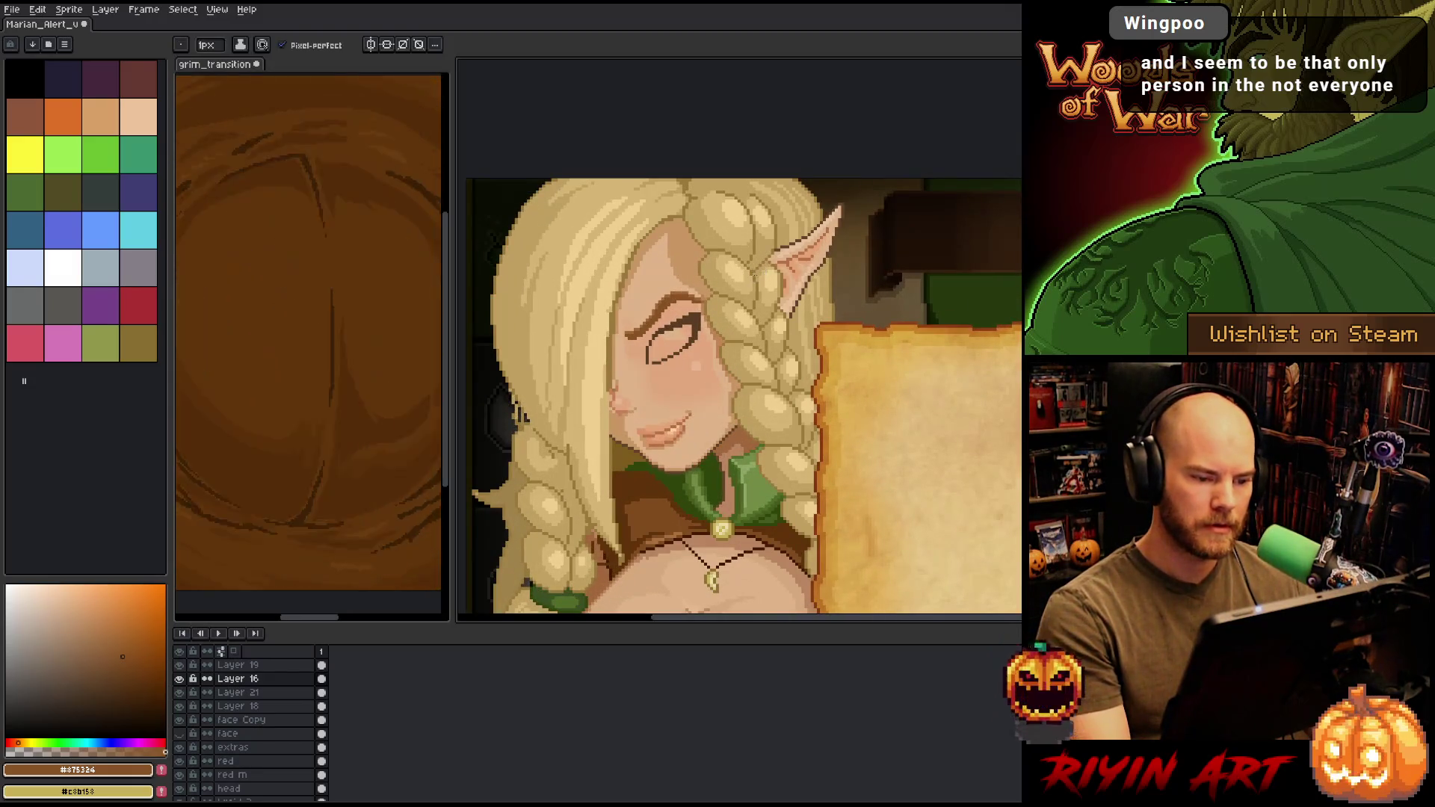
pyautogui.keyDown('ctrl'); pyautogui.click(738, 244); pyautogui.keyUp('ctrl')
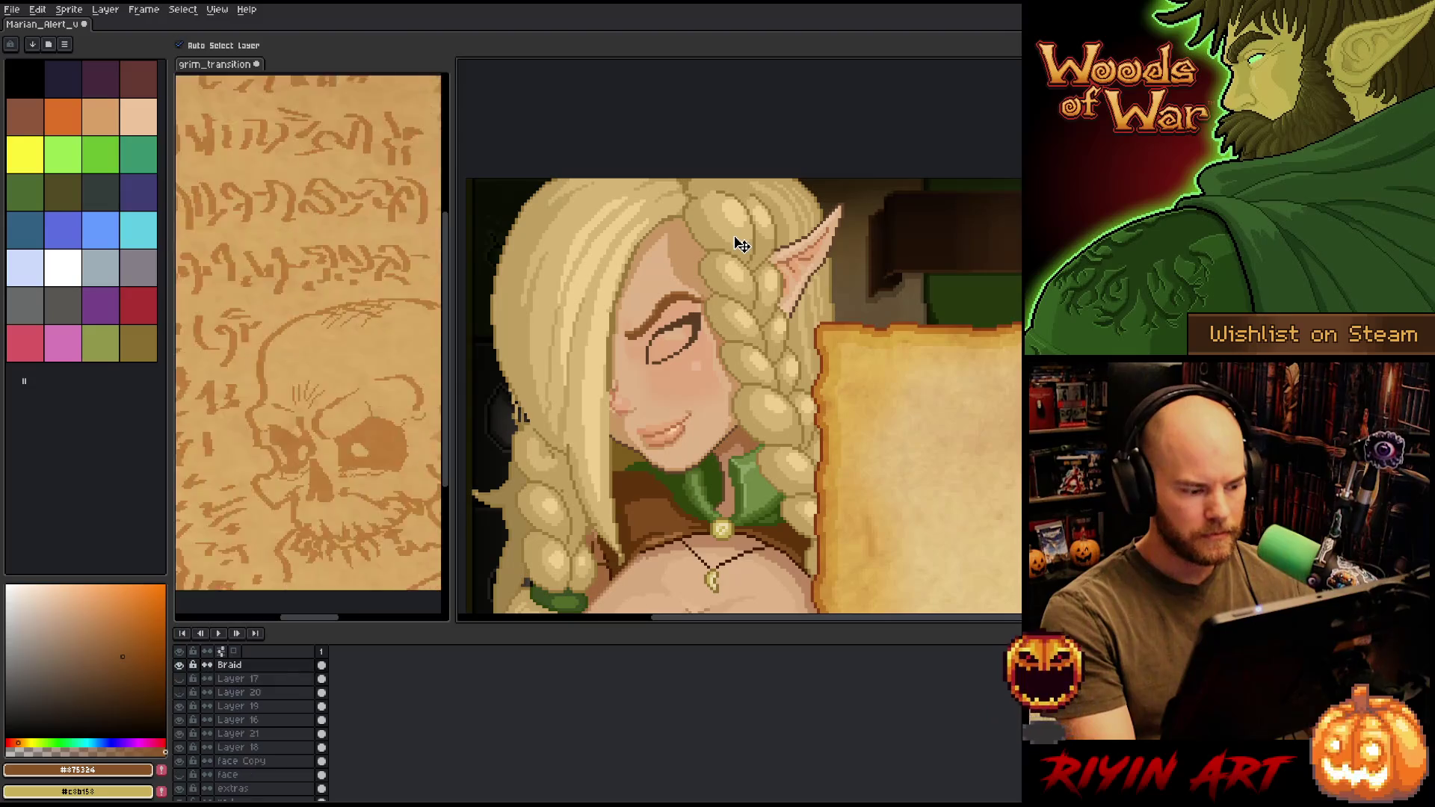
pyautogui.moveTo(738, 244); pyautogui.dragTo(736, 259)
# - Lasso the top section of the braid and lift it for moving
pyautogui.scroll(-1, 737, 258)
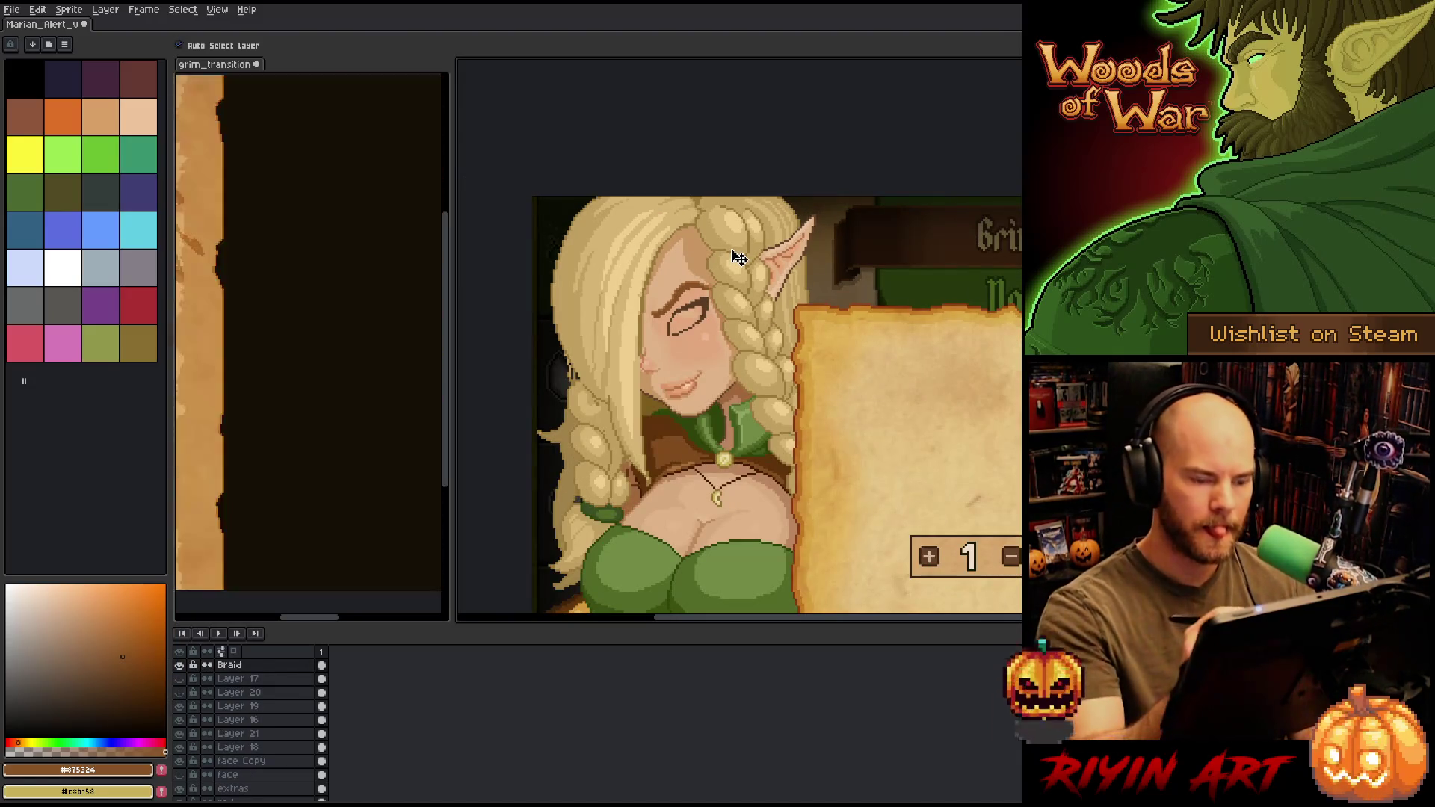
pyautogui.press('m')
pyautogui.moveTo(977, 387); pyautogui.dragTo(754, 172)
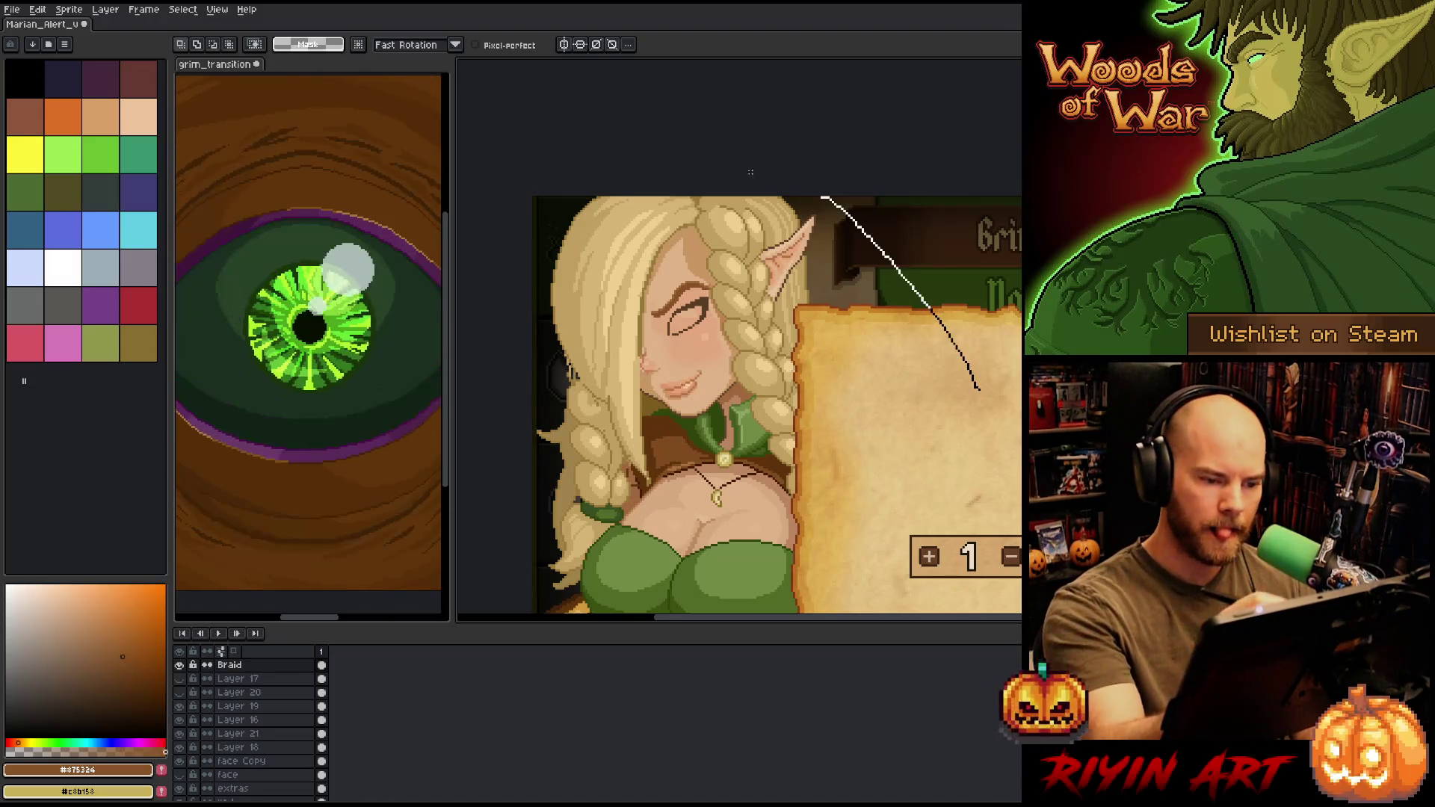
pyautogui.moveTo(695, 240); pyautogui.dragTo(699, 254)
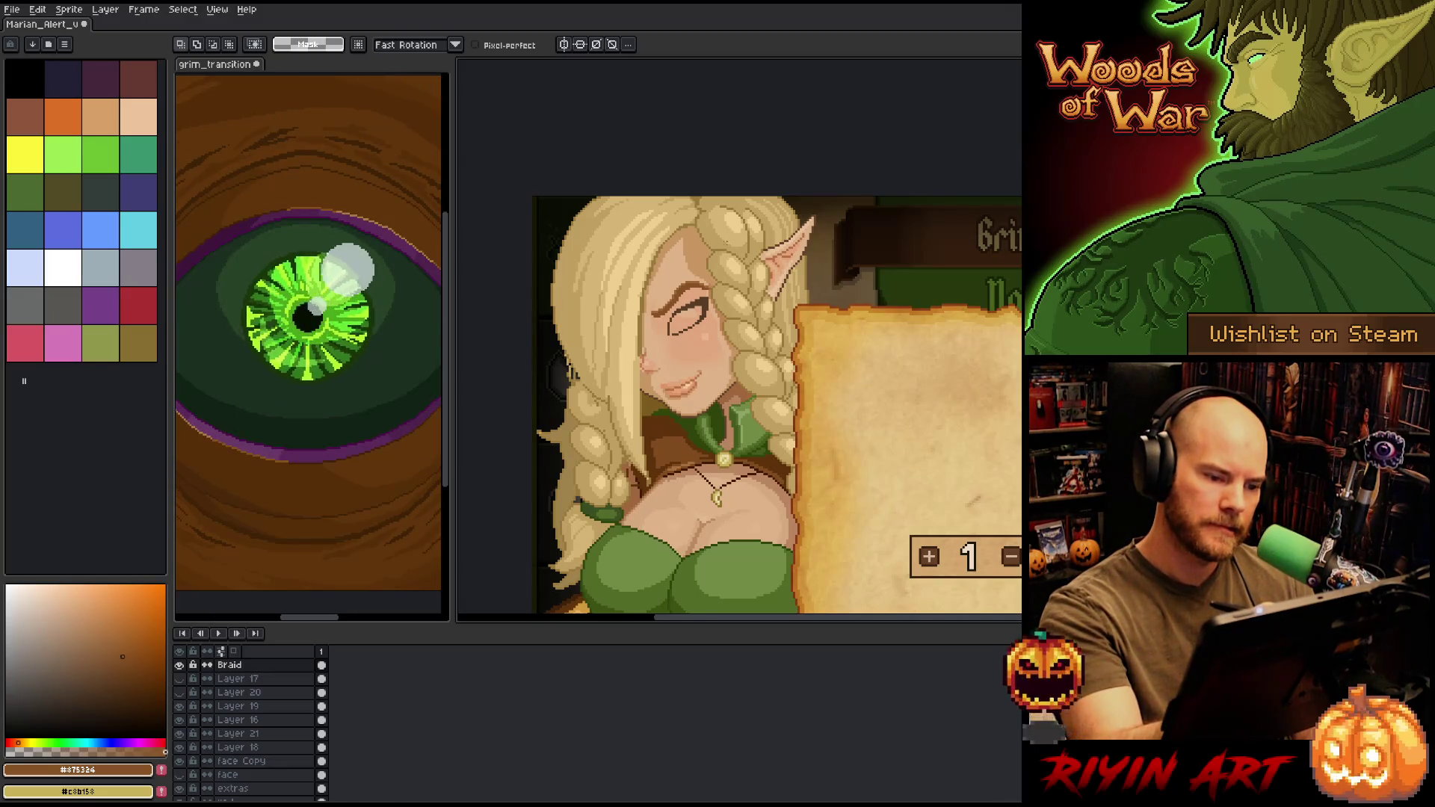
pyautogui.moveTo(744, 198); pyautogui.dragTo(704, 211)
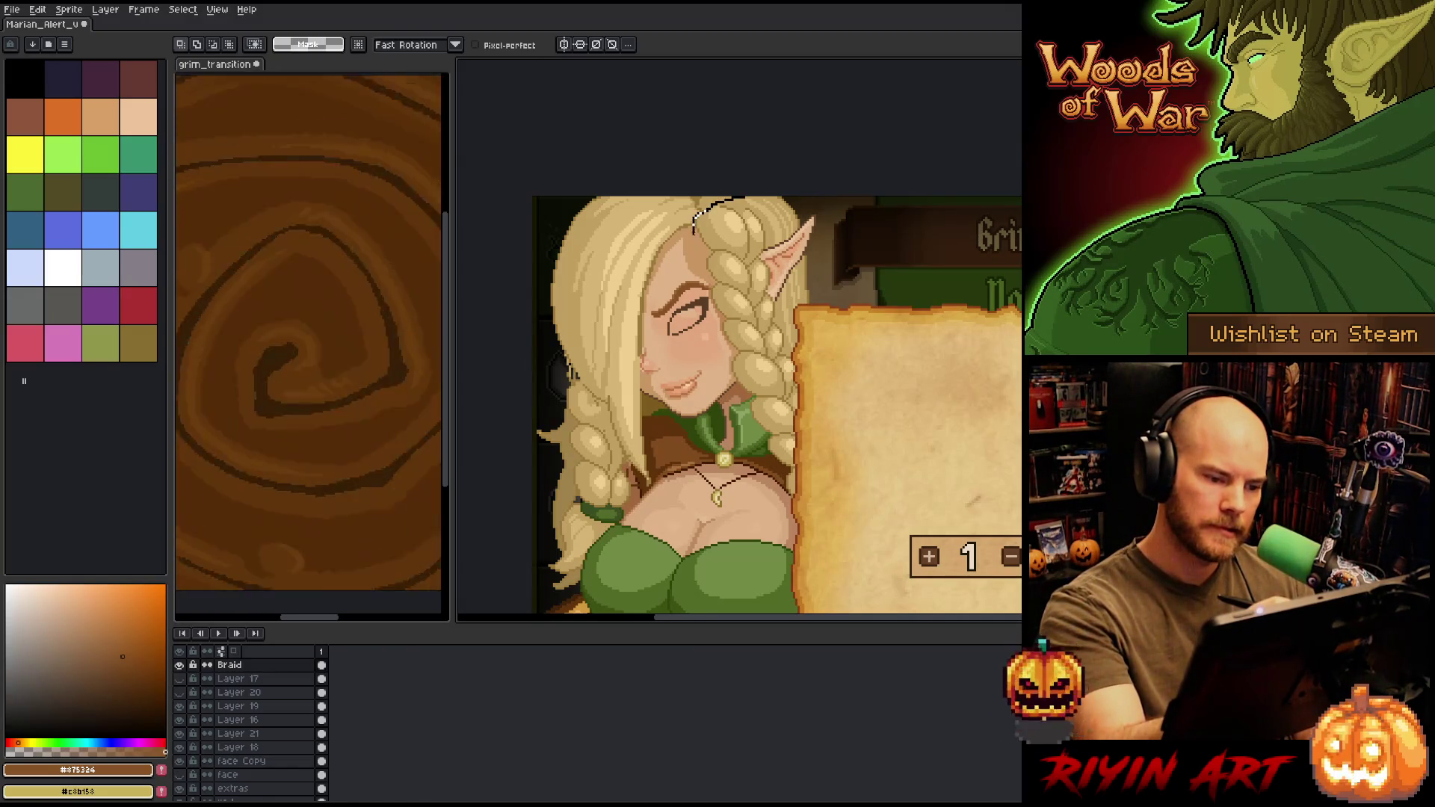
pyautogui.moveTo(705, 288)
pyautogui.mouseDown()
pyautogui.moveTo(770, 464)
pyautogui.moveTo(745, 198)
pyautogui.mouseUp()
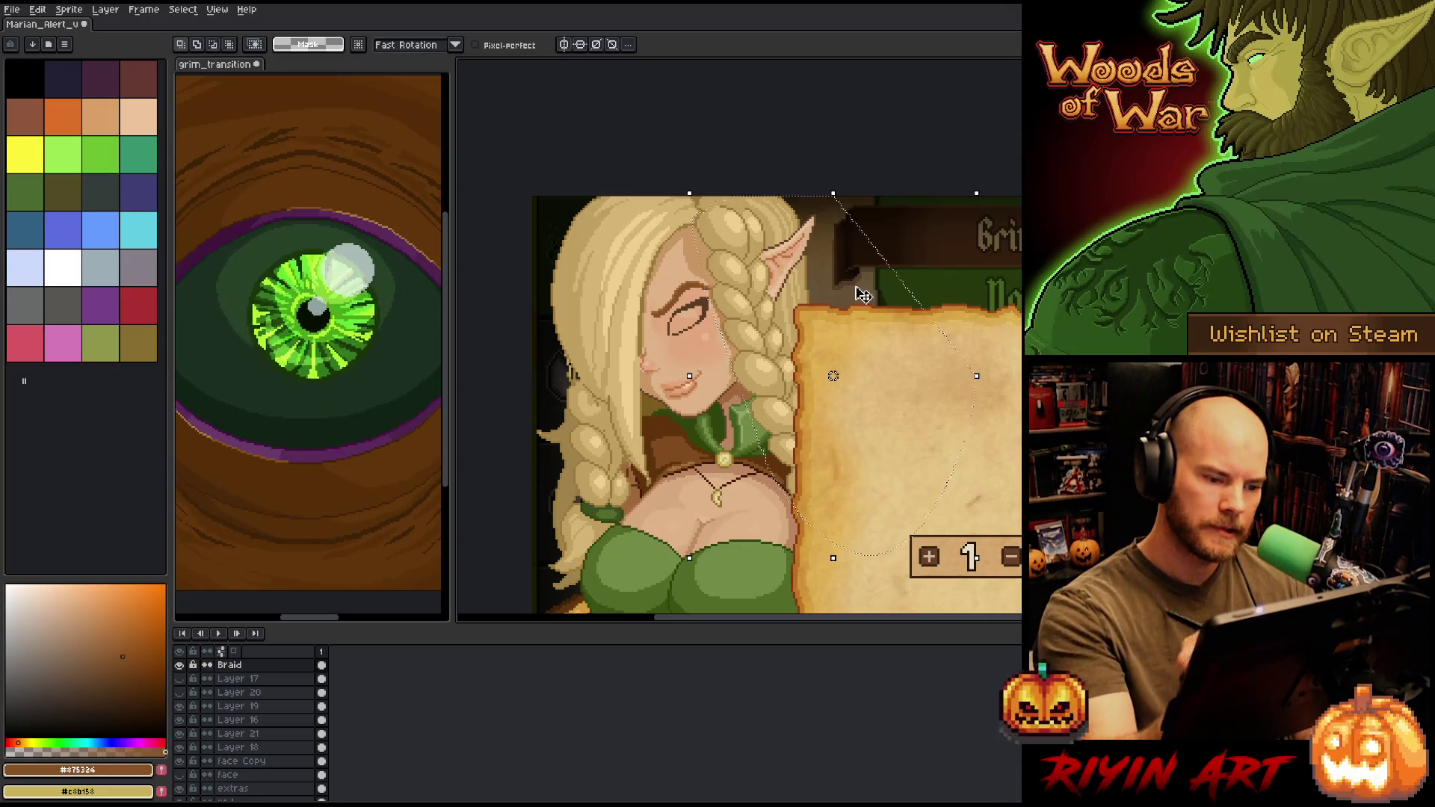
pyautogui.click(748, 317)
# - Apply the braid section's small nudge and add a short dark stroke at the hairline
pyautogui.moveTo(749, 316); pyautogui.dragTo(750, 327)
pyautogui.press('Return')
pyautogui.scroll(1, 684, 172)
pyautogui.scroll(2, 649, 277)
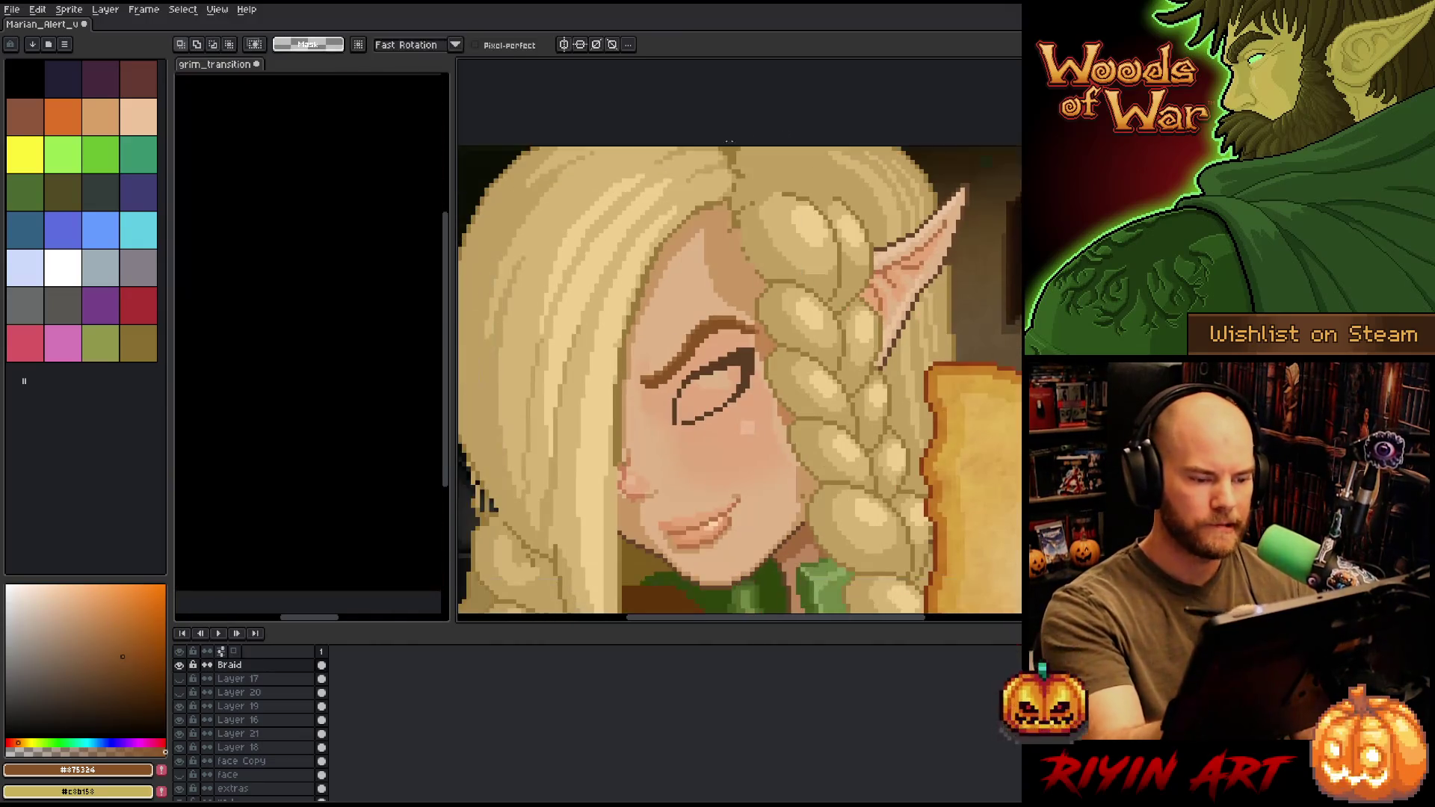
pyautogui.keyDown('alt'); pyautogui.click(649, 276); pyautogui.keyUp('alt')
pyautogui.press('ctrl')
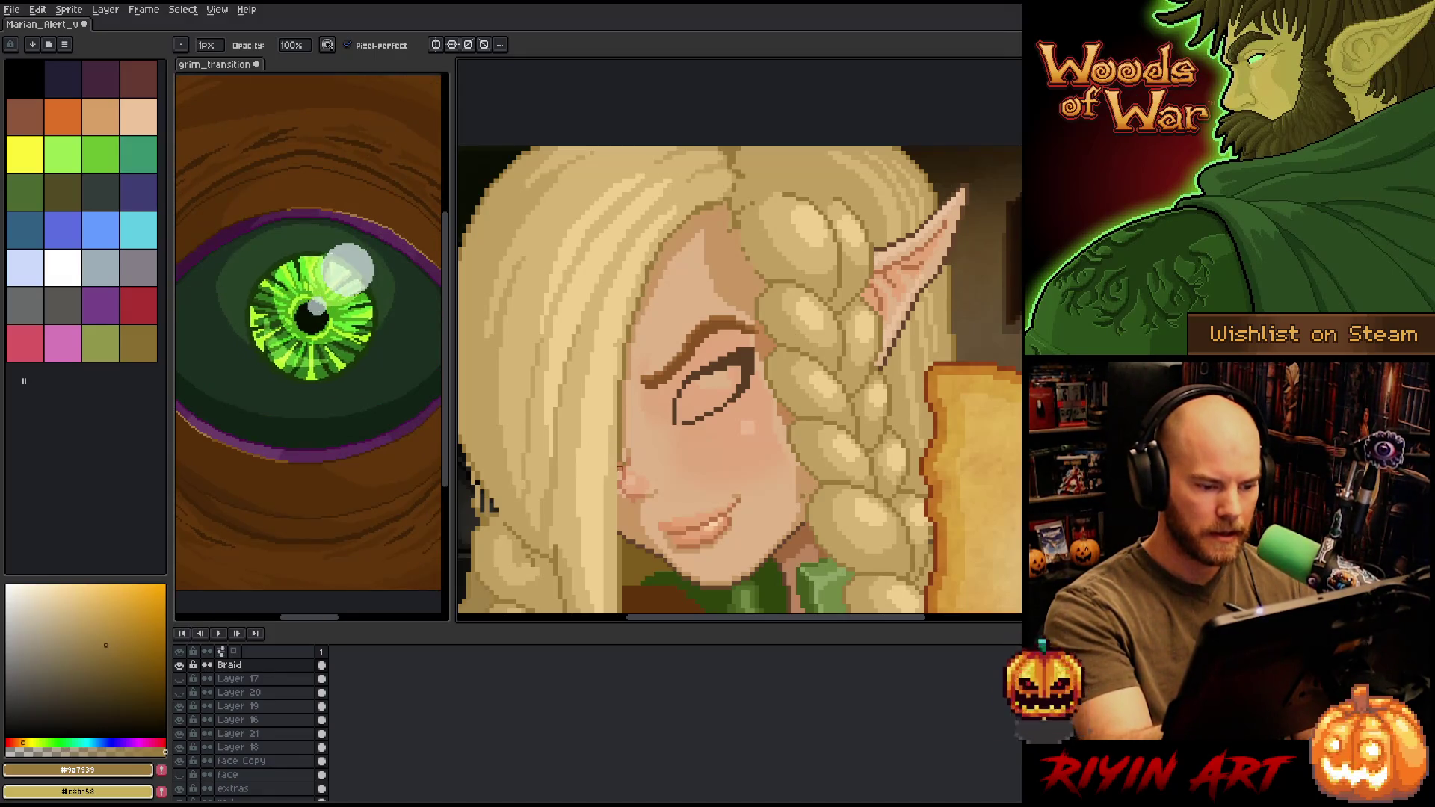
pyautogui.press('alt')
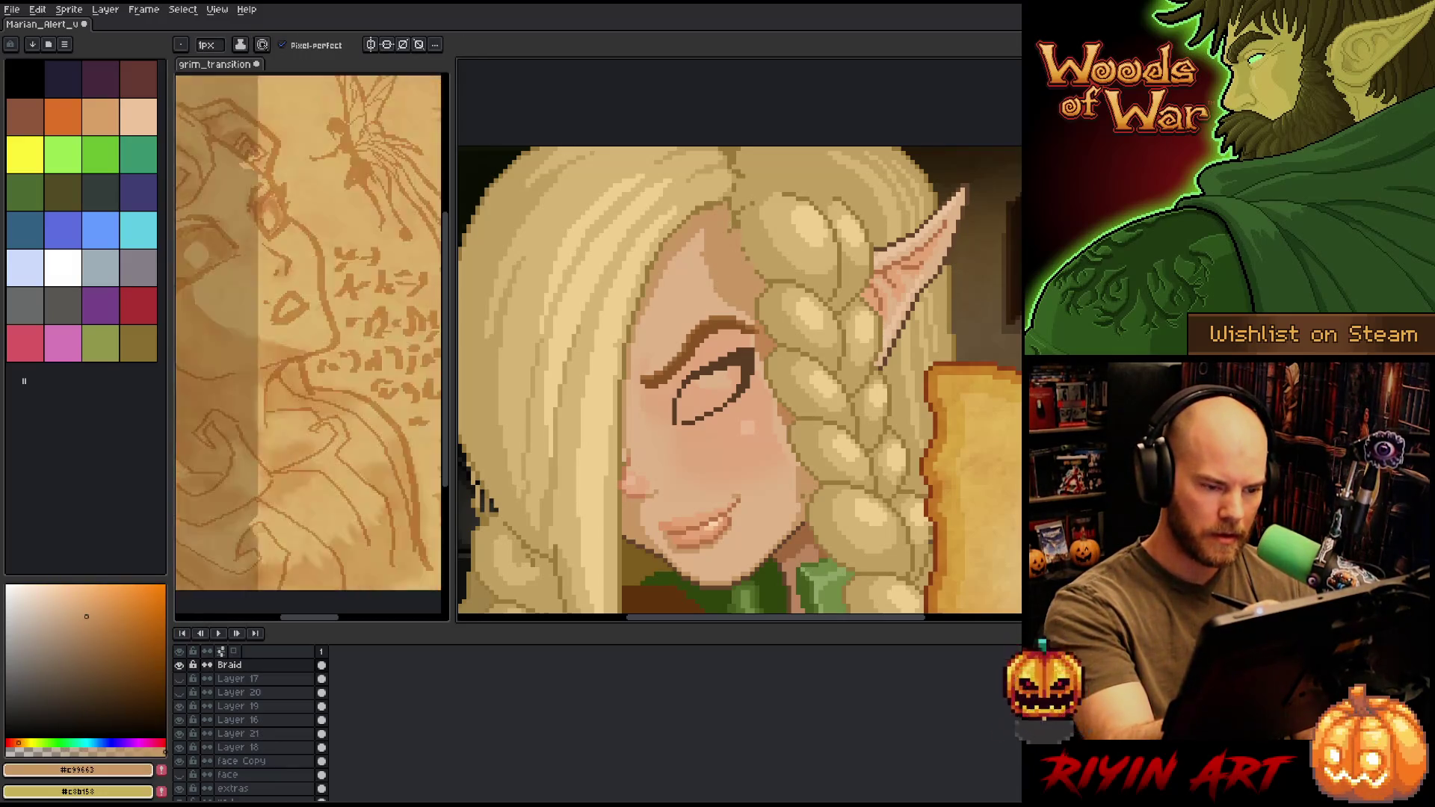
pyautogui.moveTo(697, 251); pyautogui.dragTo(710, 291)
pyautogui.moveTo(700, 238); pyautogui.dragTo(702, 257)
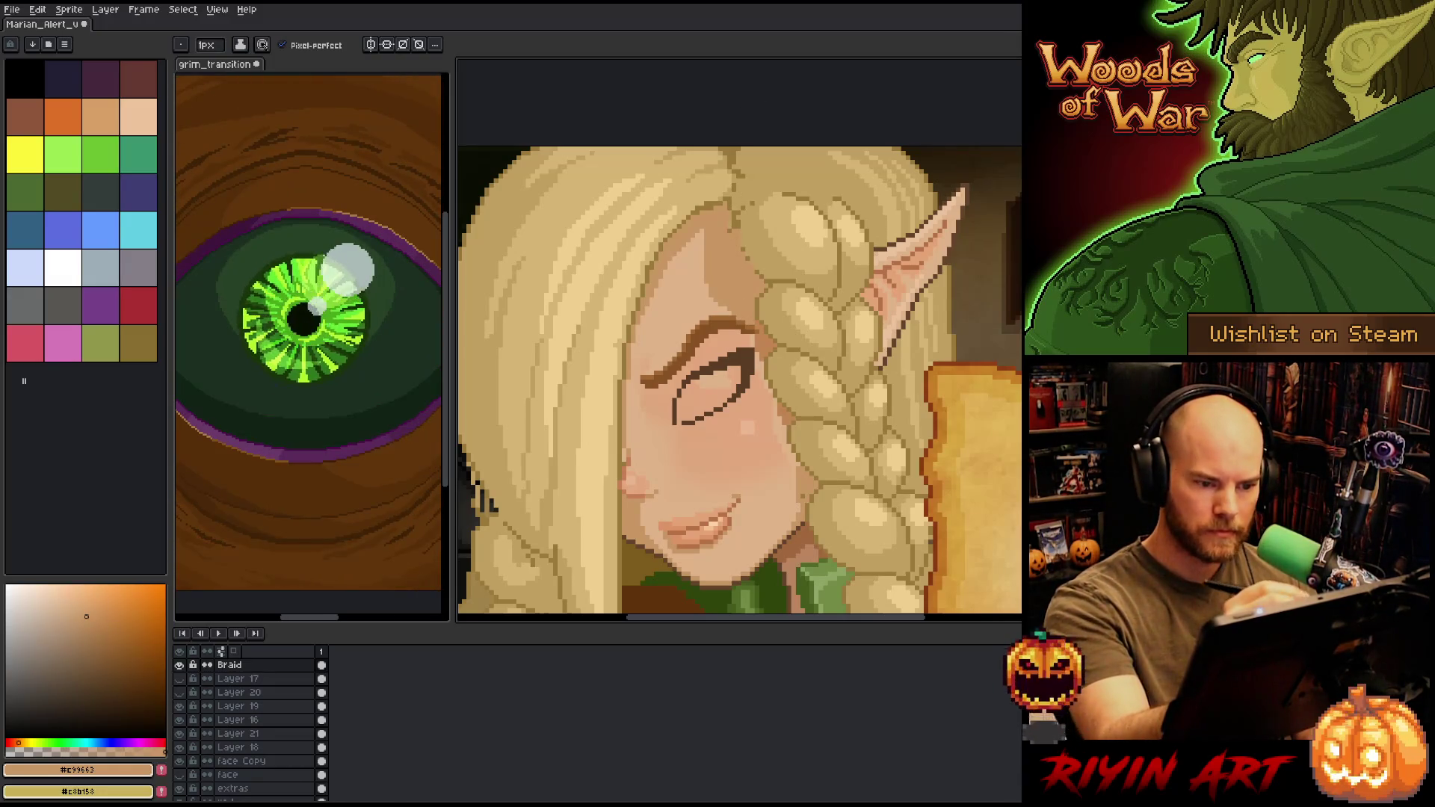
# - Draw a darker braid-shade outline along the braid's upper-left edge, then return to the Pencil
pyautogui.keyDown('alt'); pyautogui.click(721, 133); pyautogui.keyUp('alt')
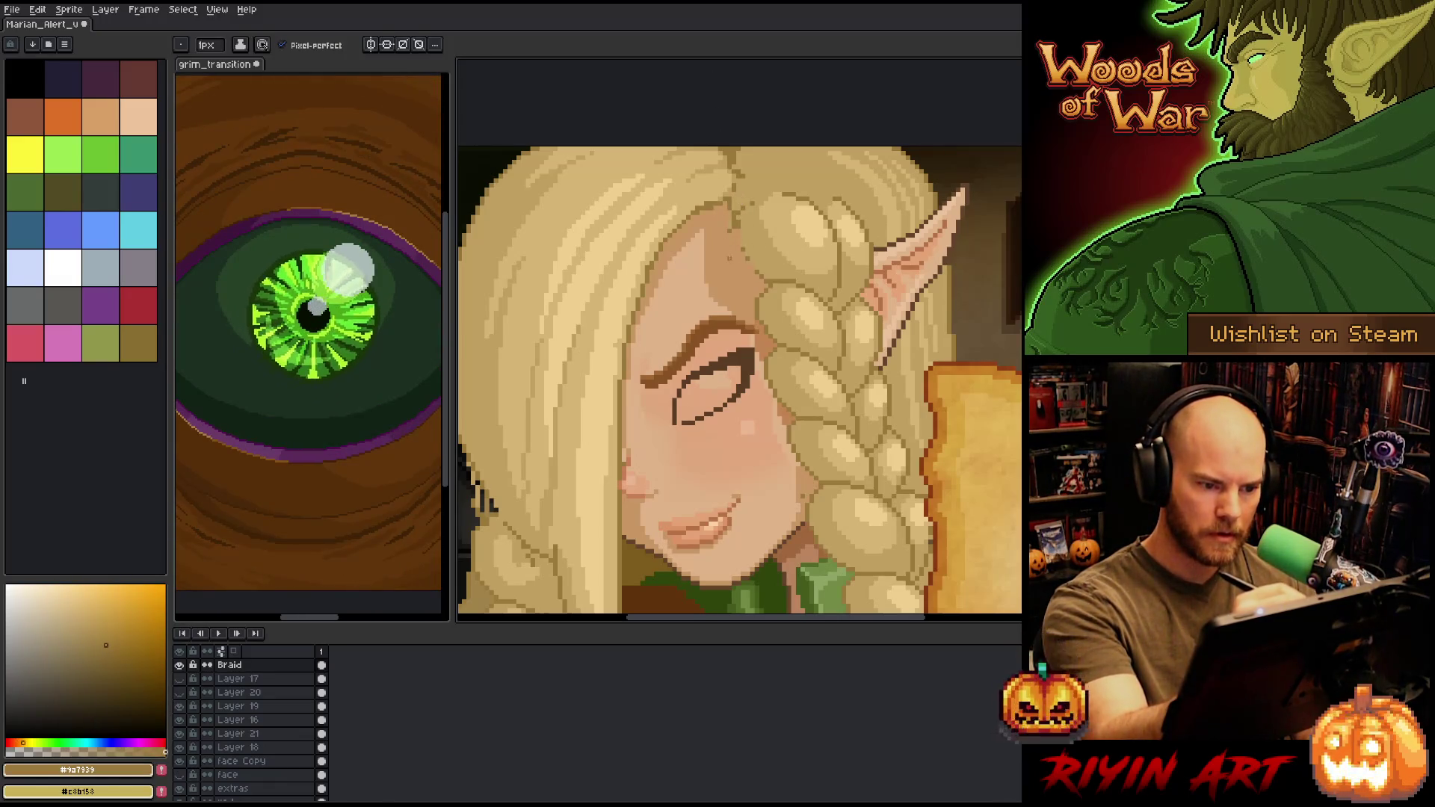
pyautogui.moveTo(719, 235); pyautogui.dragTo(760, 285)
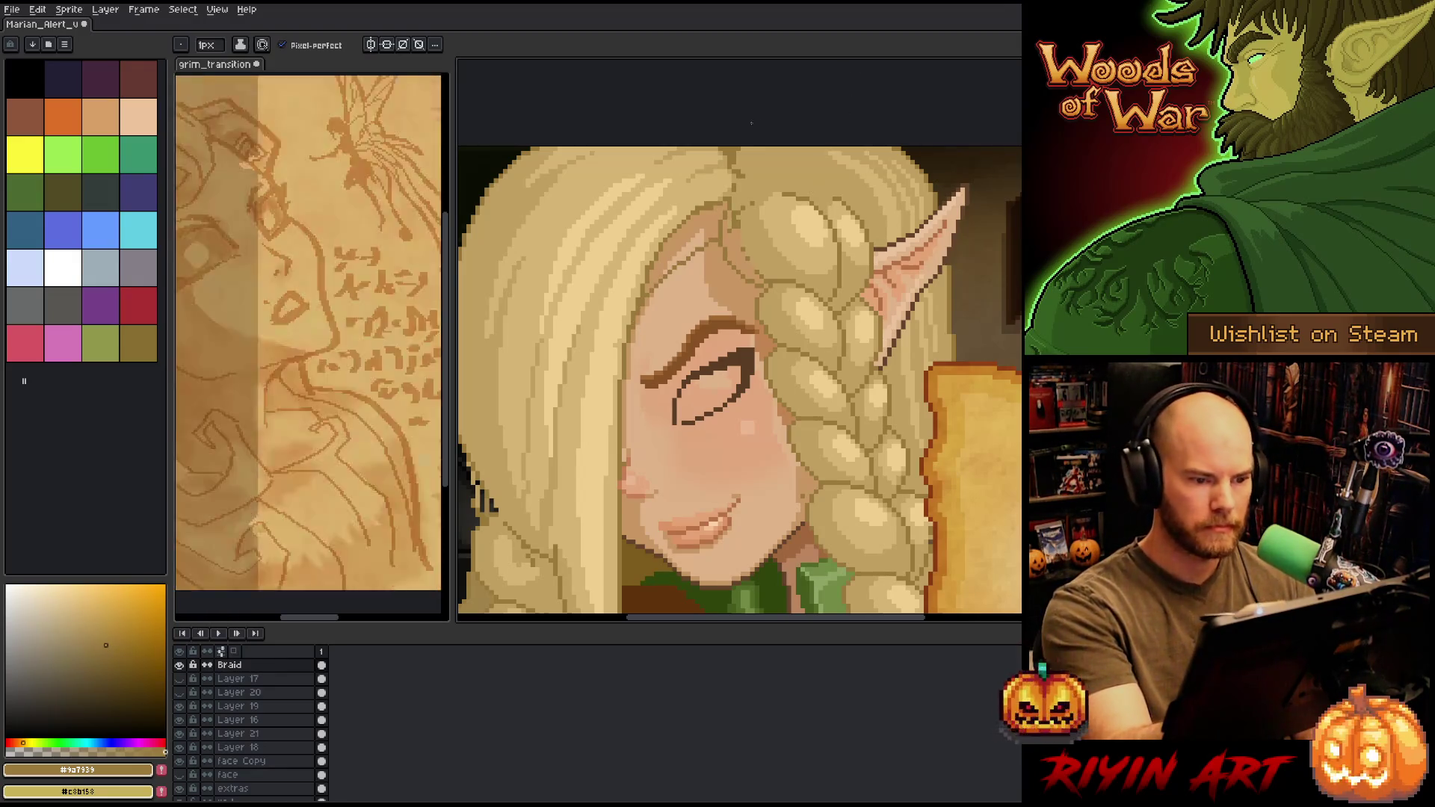
pyautogui.press('g')
pyautogui.keyDown('alt'); pyautogui.click(724, 175); pyautogui.keyUp('alt')
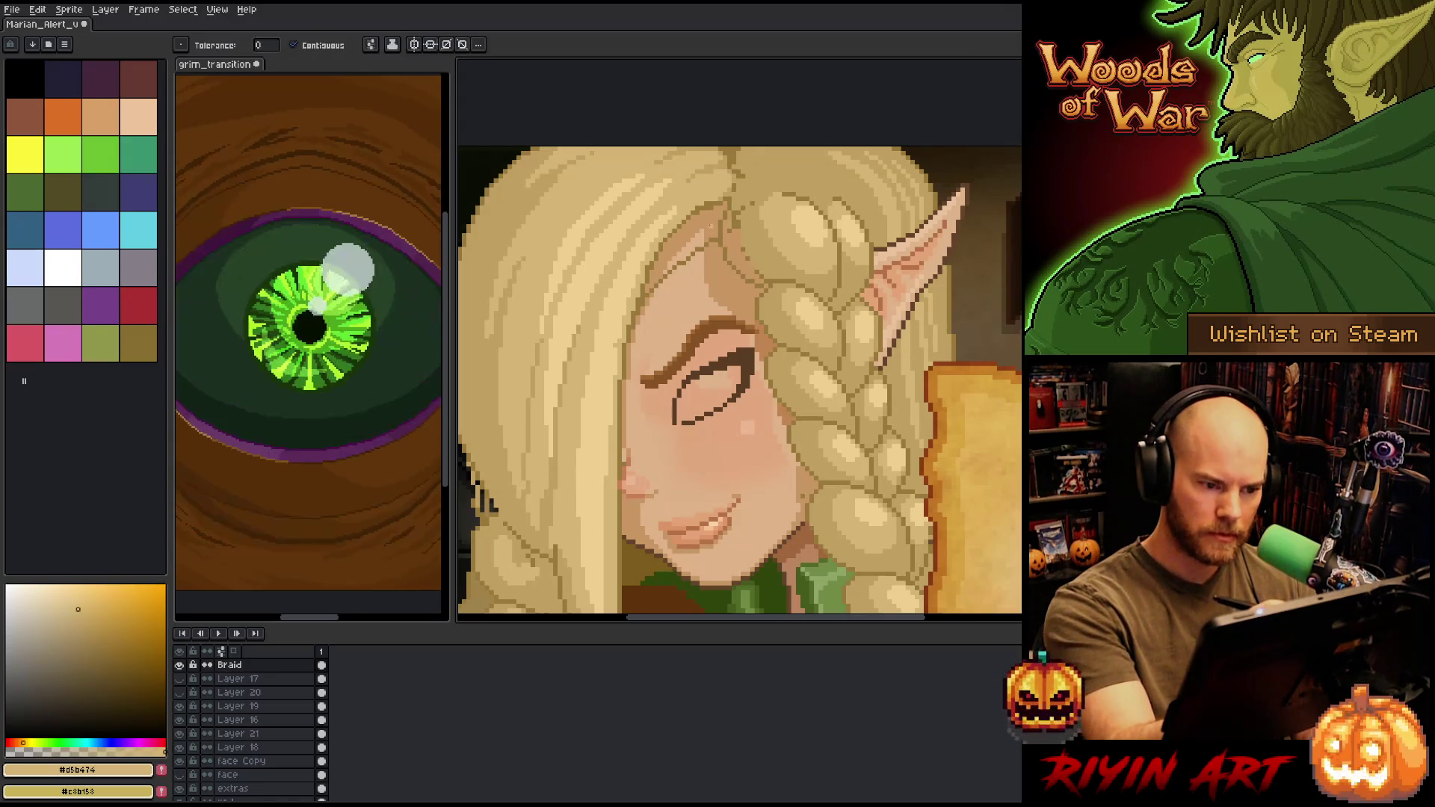
pyautogui.press('b')
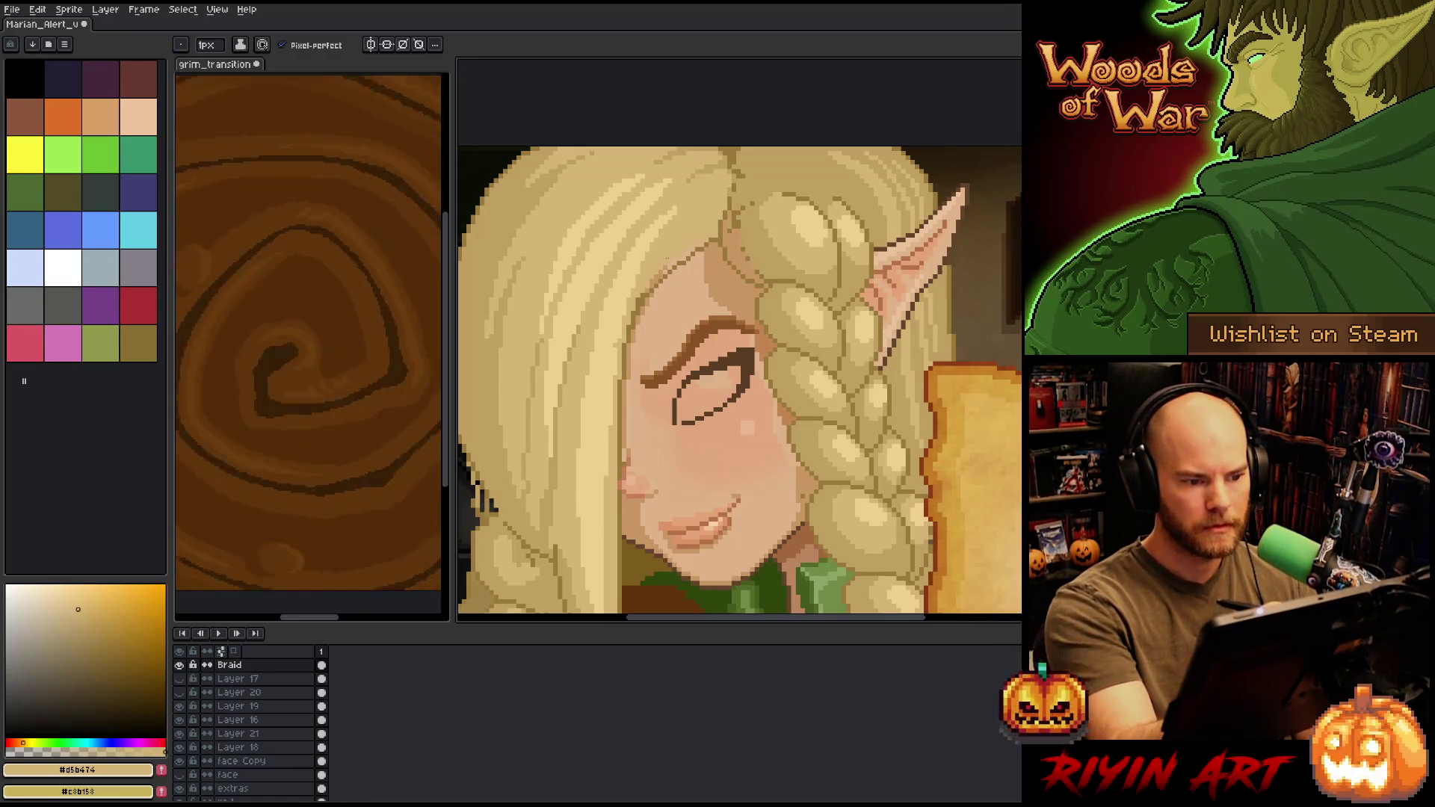
# - Retouch the braid and hair pixels with the braid shade, skin tone, and light and dark hair colours
pyautogui.moveTo(775, 249); pyautogui.dragTo(804, 173)
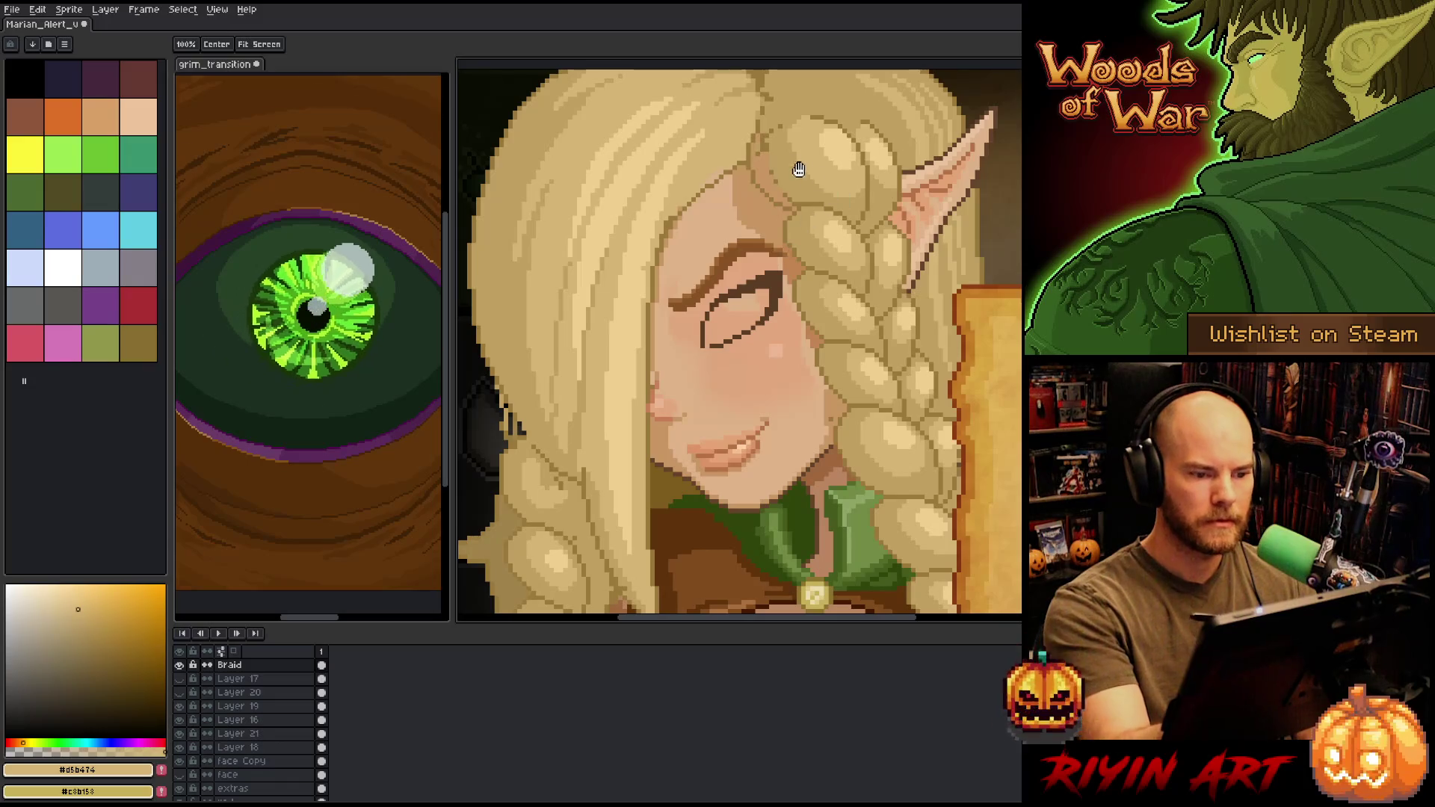
pyautogui.keyDown('alt'); pyautogui.click(740, 162); pyautogui.keyUp('alt')
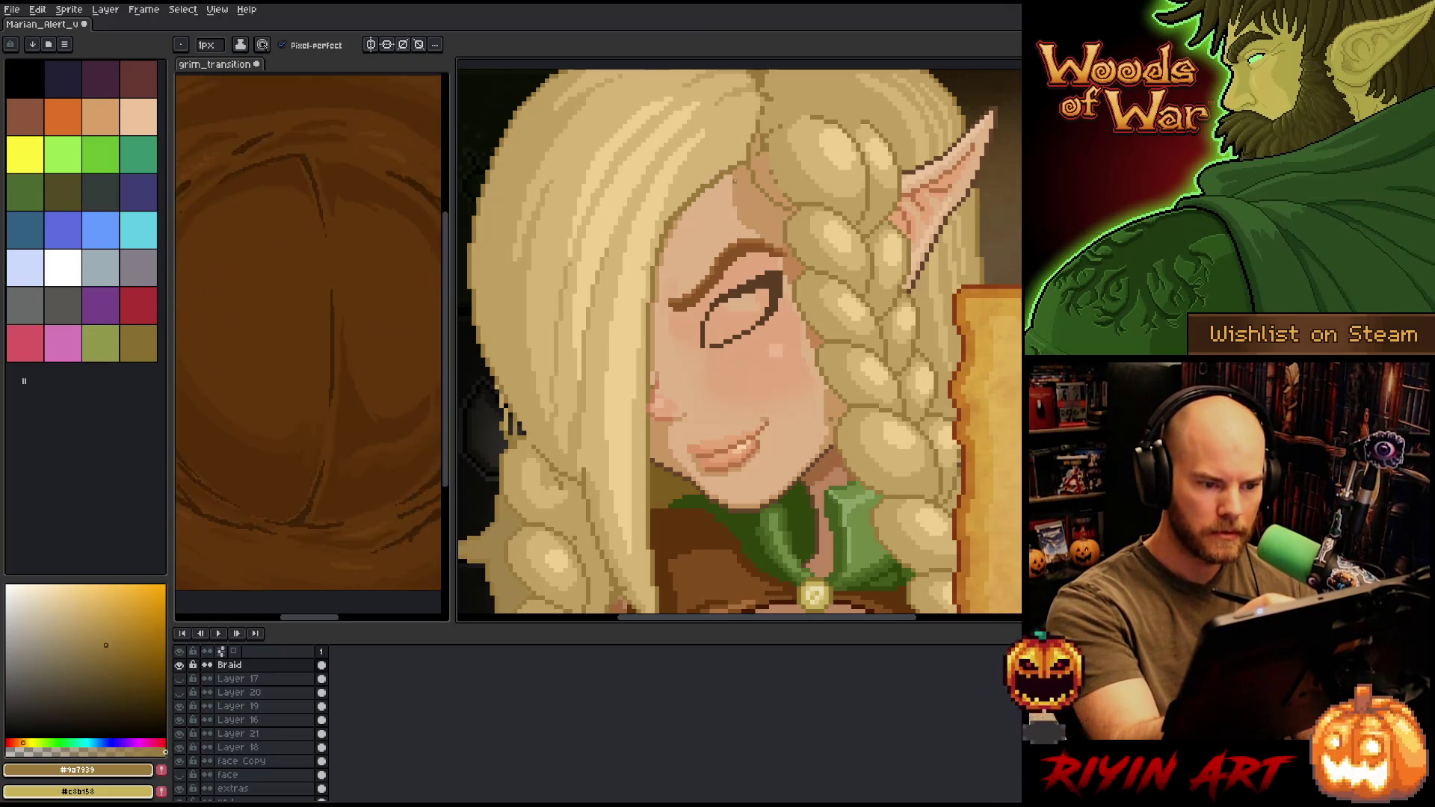
pyautogui.keyDown('alt'); pyautogui.click(734, 181); pyautogui.keyUp('alt')
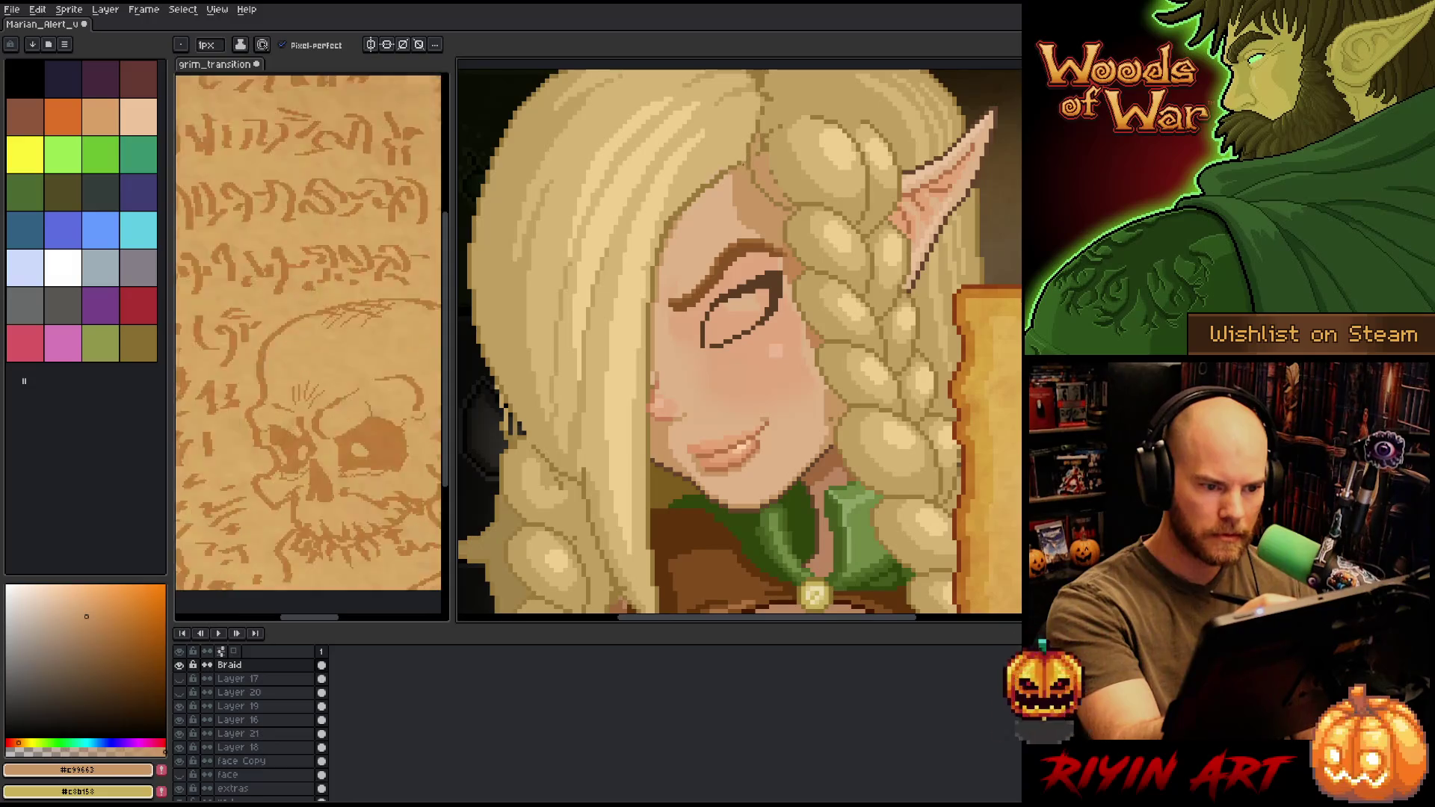
pyautogui.moveTo(889, 414); pyautogui.dragTo(819, 383)
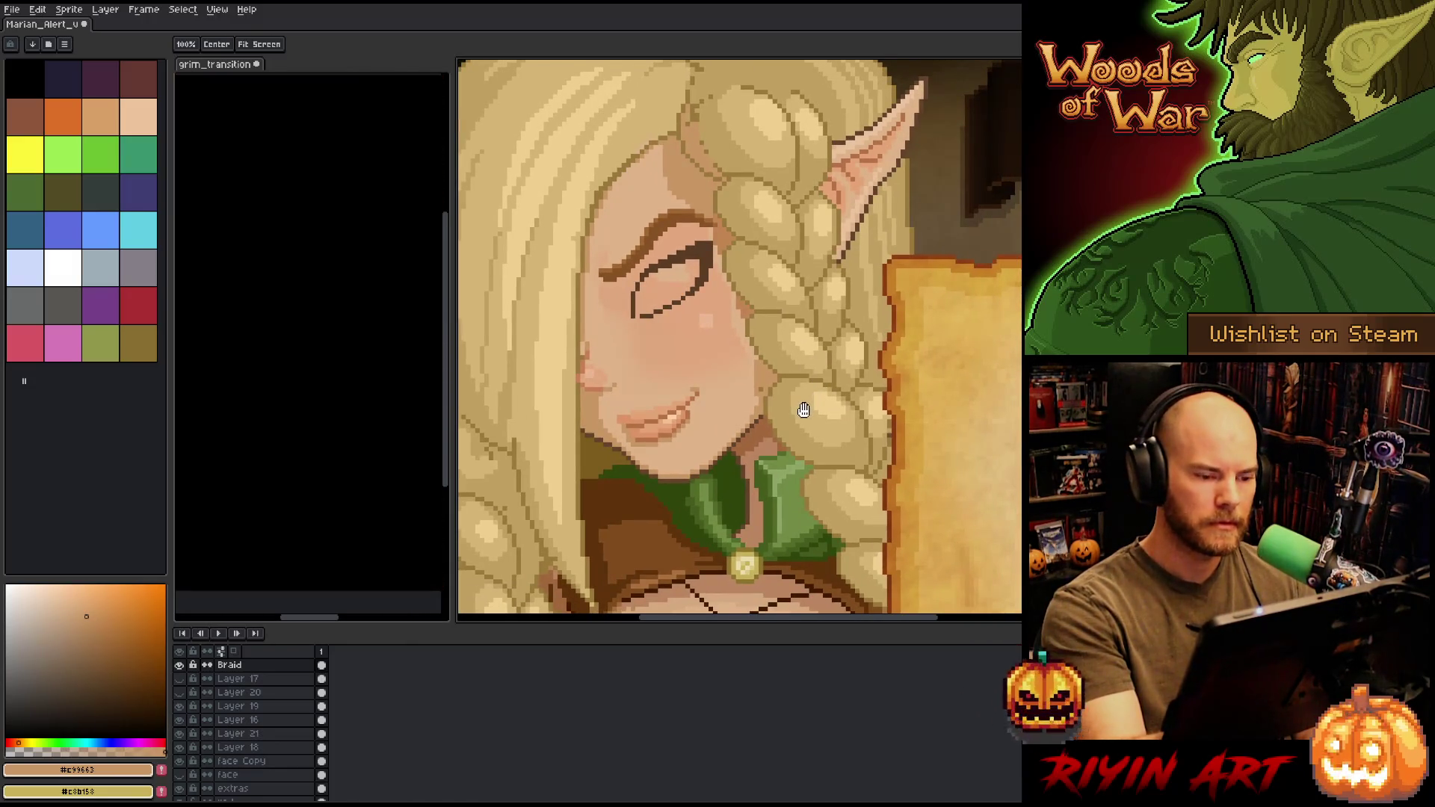
pyautogui.keyDown('alt'); pyautogui.click(631, 157); pyautogui.keyUp('alt')
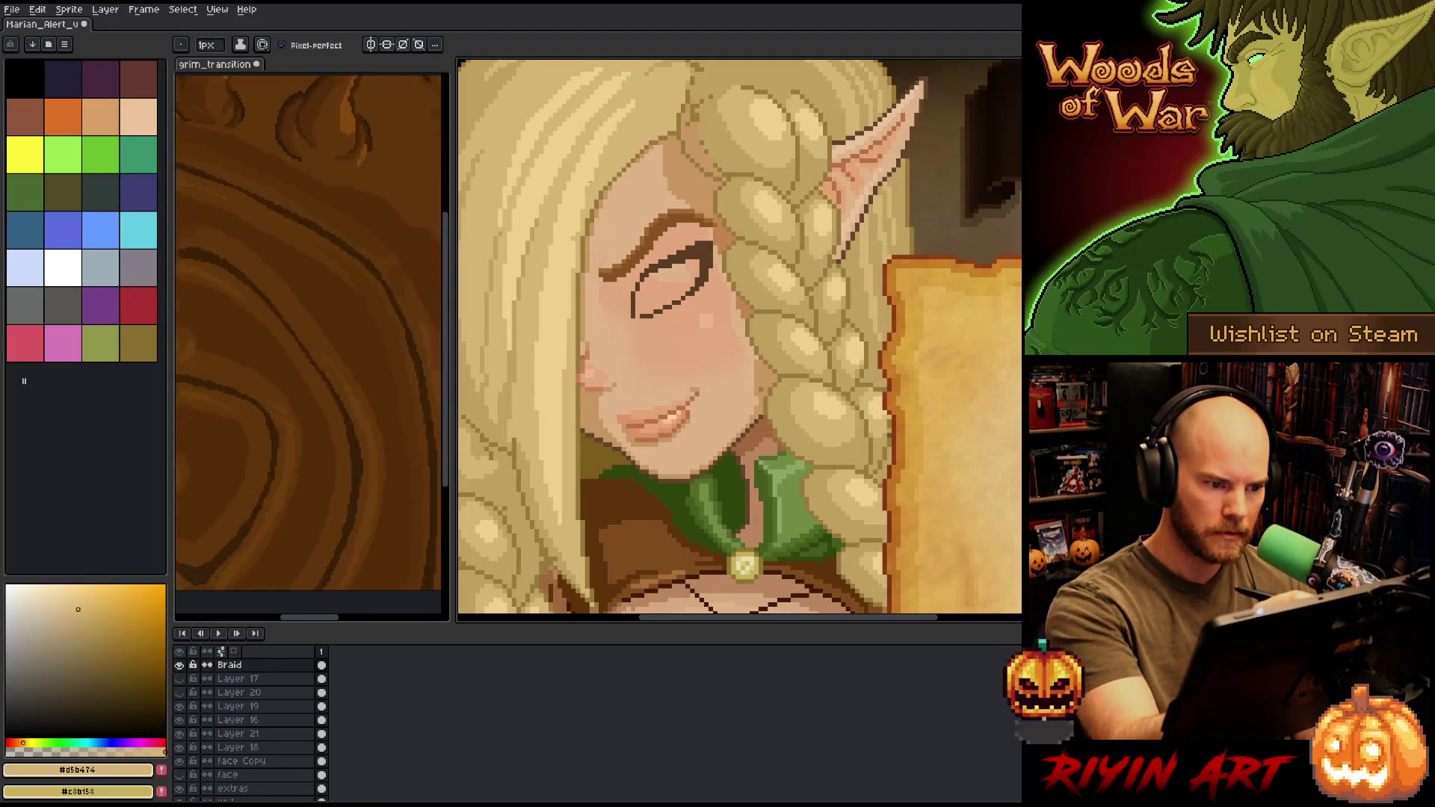
pyautogui.keyDown('alt'); pyautogui.click(593, 223); pyautogui.keyUp('alt')
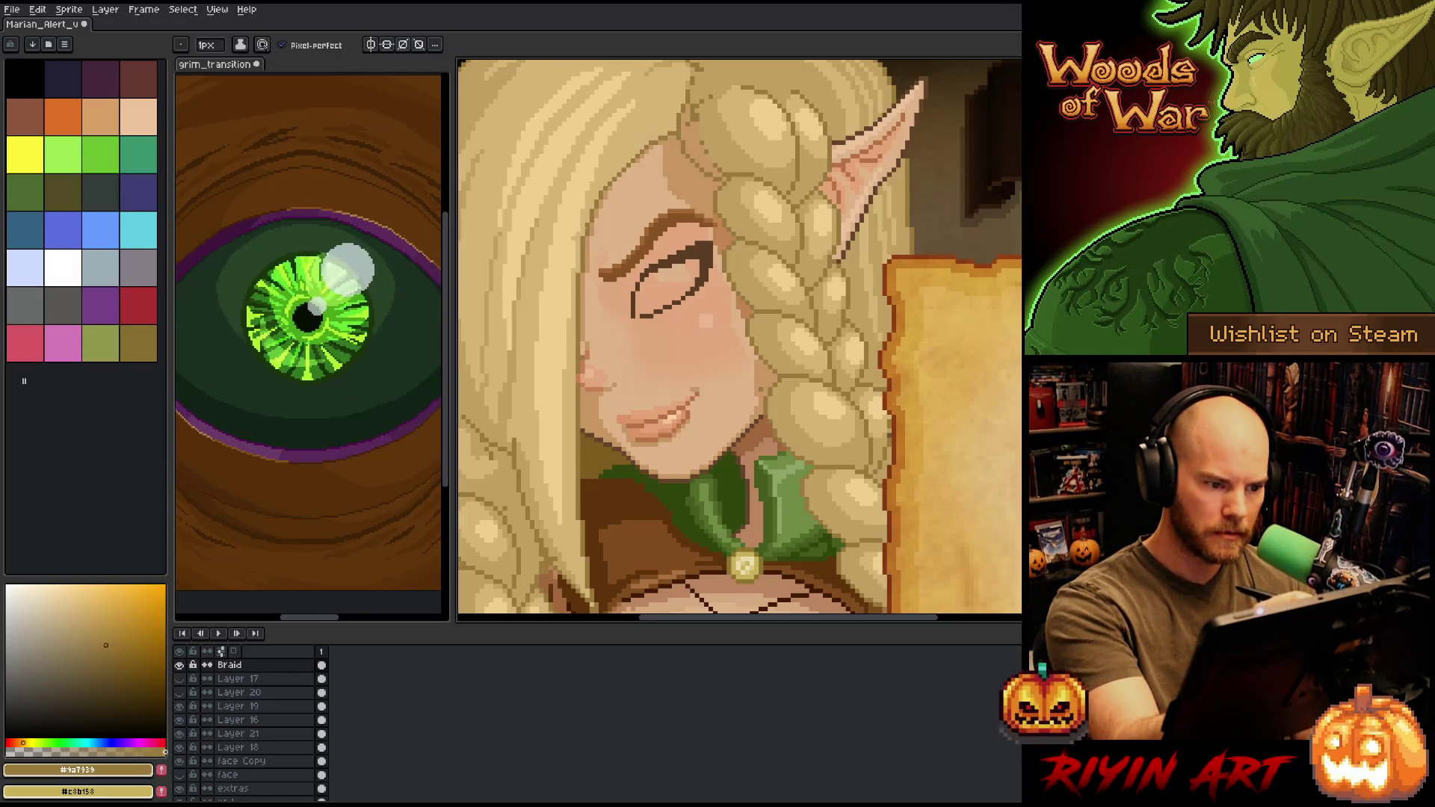
pyautogui.keyDown('alt'); pyautogui.click(657, 134); pyautogui.keyUp('alt')
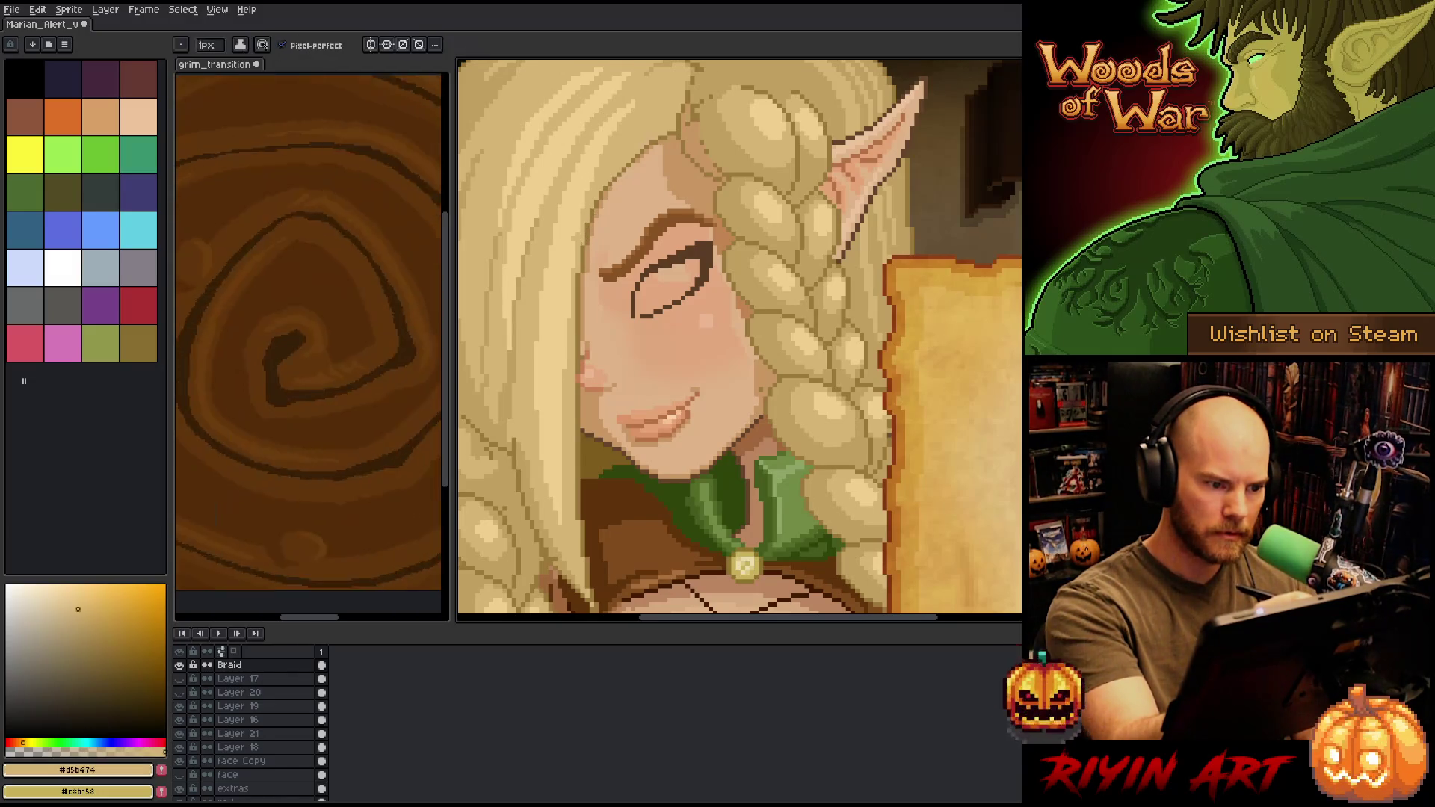
pyautogui.keyDown('alt'); pyautogui.click(725, 290); pyautogui.keyUp('alt')
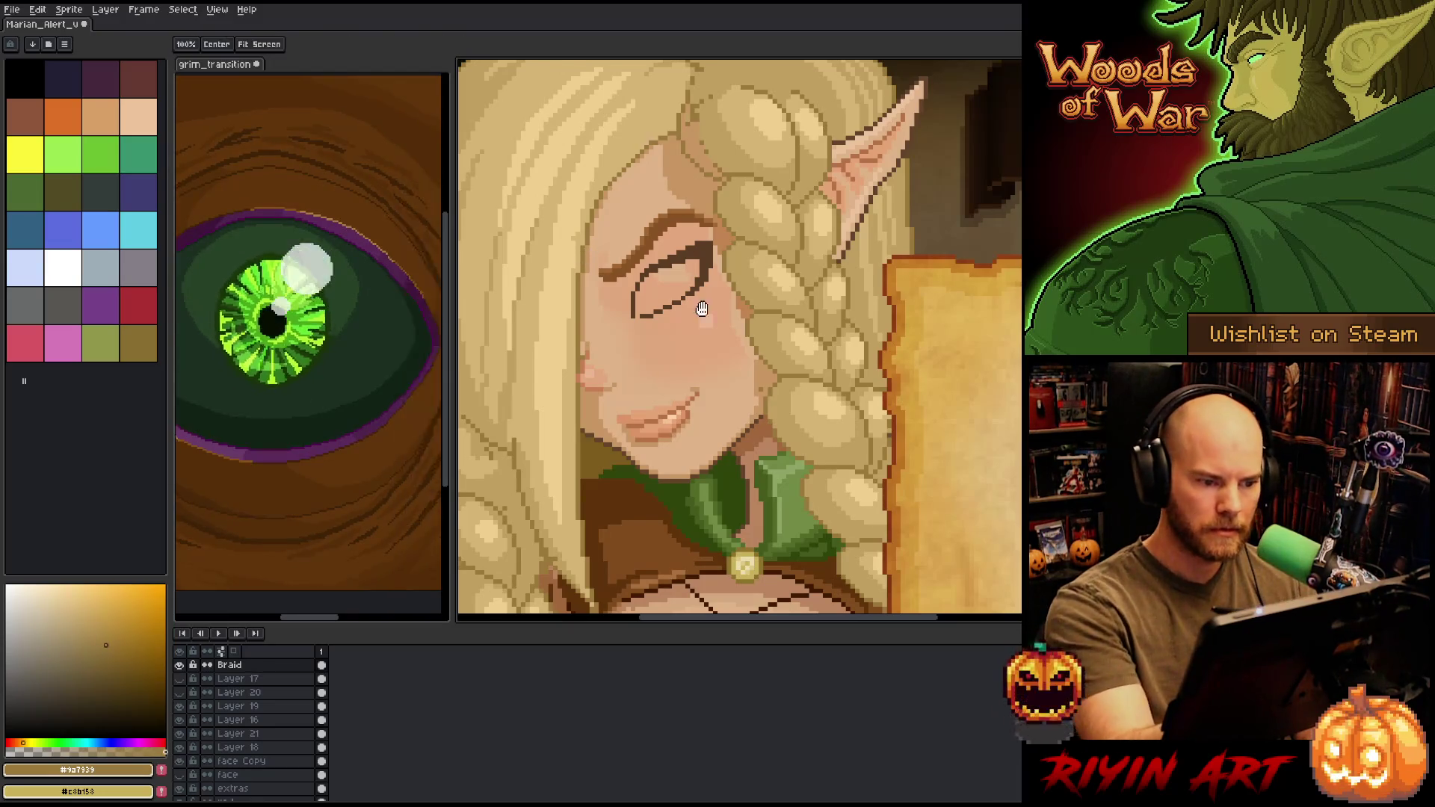
# - Repaint the forehead and hairline with alternating skin and hair tones, ending on the darker tan #c1a060
pyautogui.moveTo(725, 290); pyautogui.dragTo(774, 335)
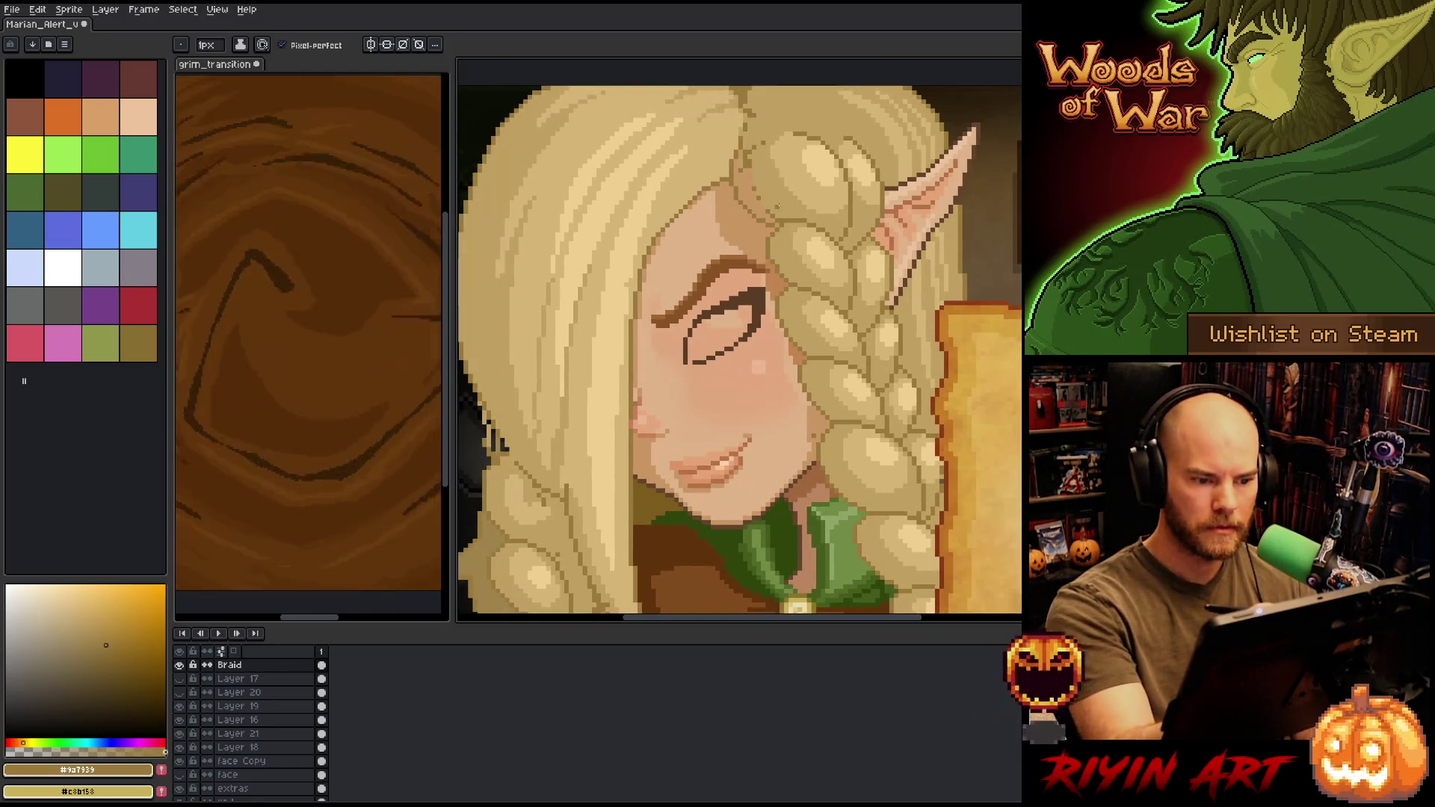
pyautogui.keyDown('alt'); pyautogui.click(702, 201); pyautogui.keyUp('alt')
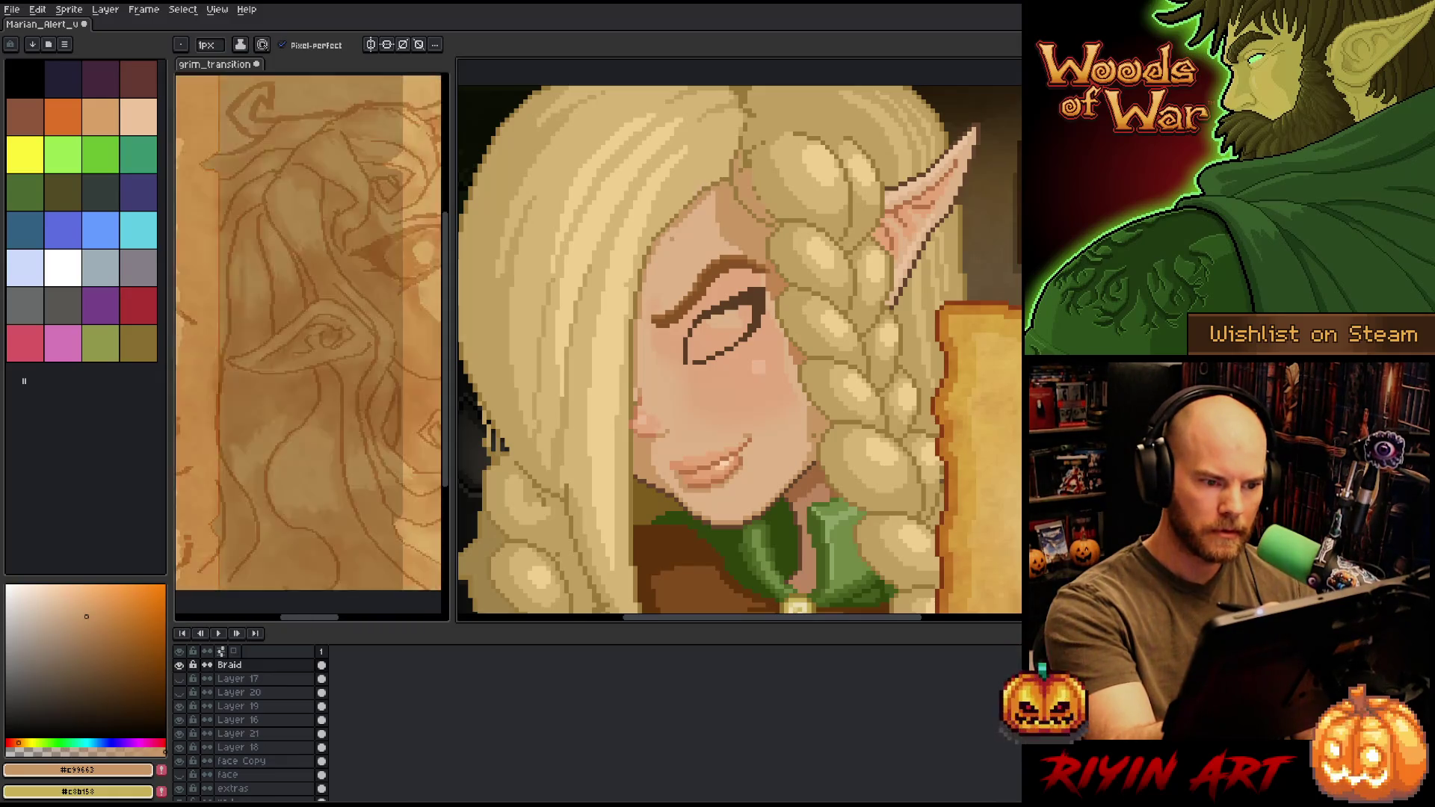
pyautogui.keyDown('alt'); pyautogui.click(687, 198); pyautogui.keyUp('alt')
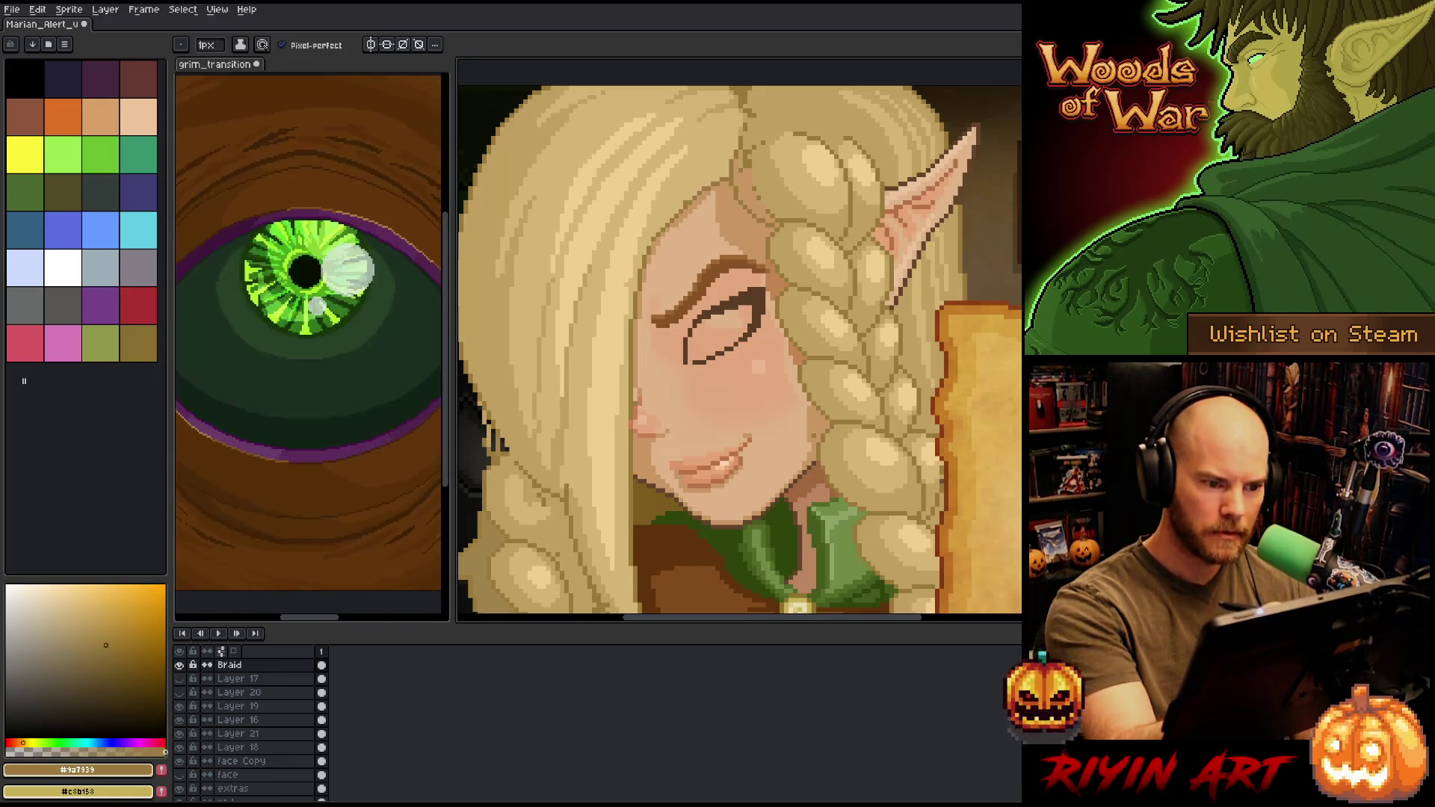
pyautogui.keyDown('alt'); pyautogui.click(709, 174); pyautogui.keyUp('alt')
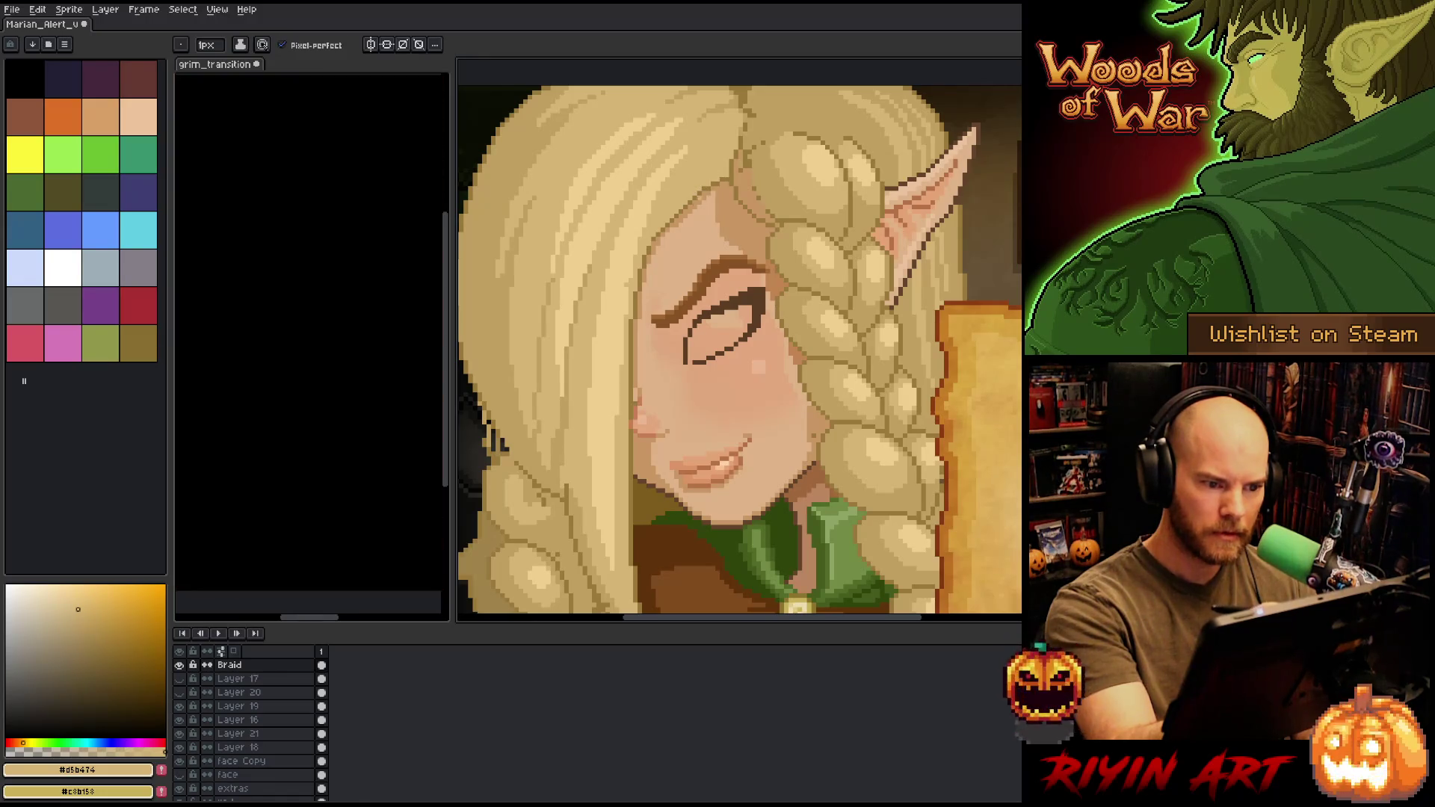
pyautogui.keyDown('alt'); pyautogui.click(691, 206); pyautogui.keyUp('alt')
pyautogui.keyDown('alt'); pyautogui.click(687, 198); pyautogui.keyUp('alt')
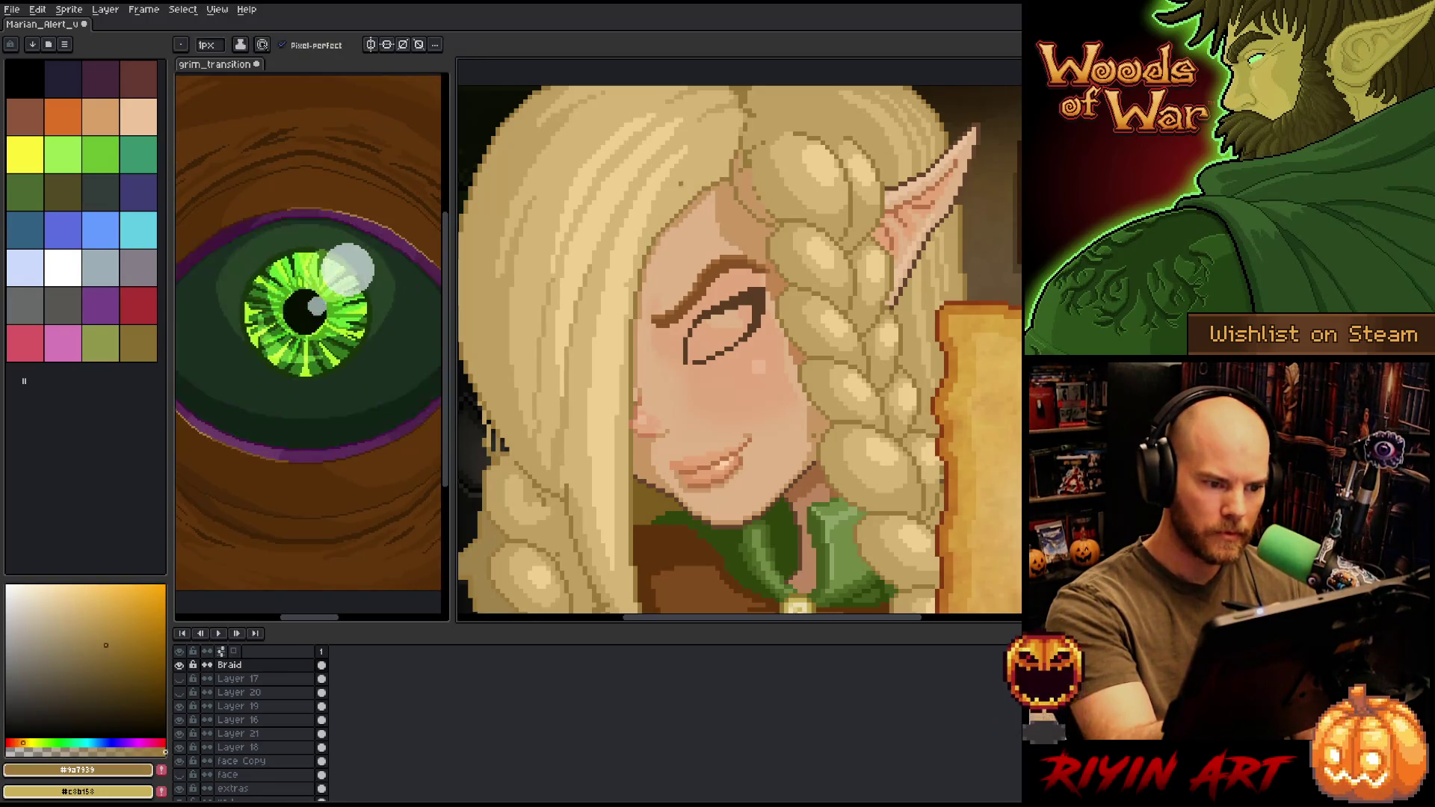
pyautogui.keyDown('alt'); pyautogui.click(659, 236); pyautogui.keyUp('alt')
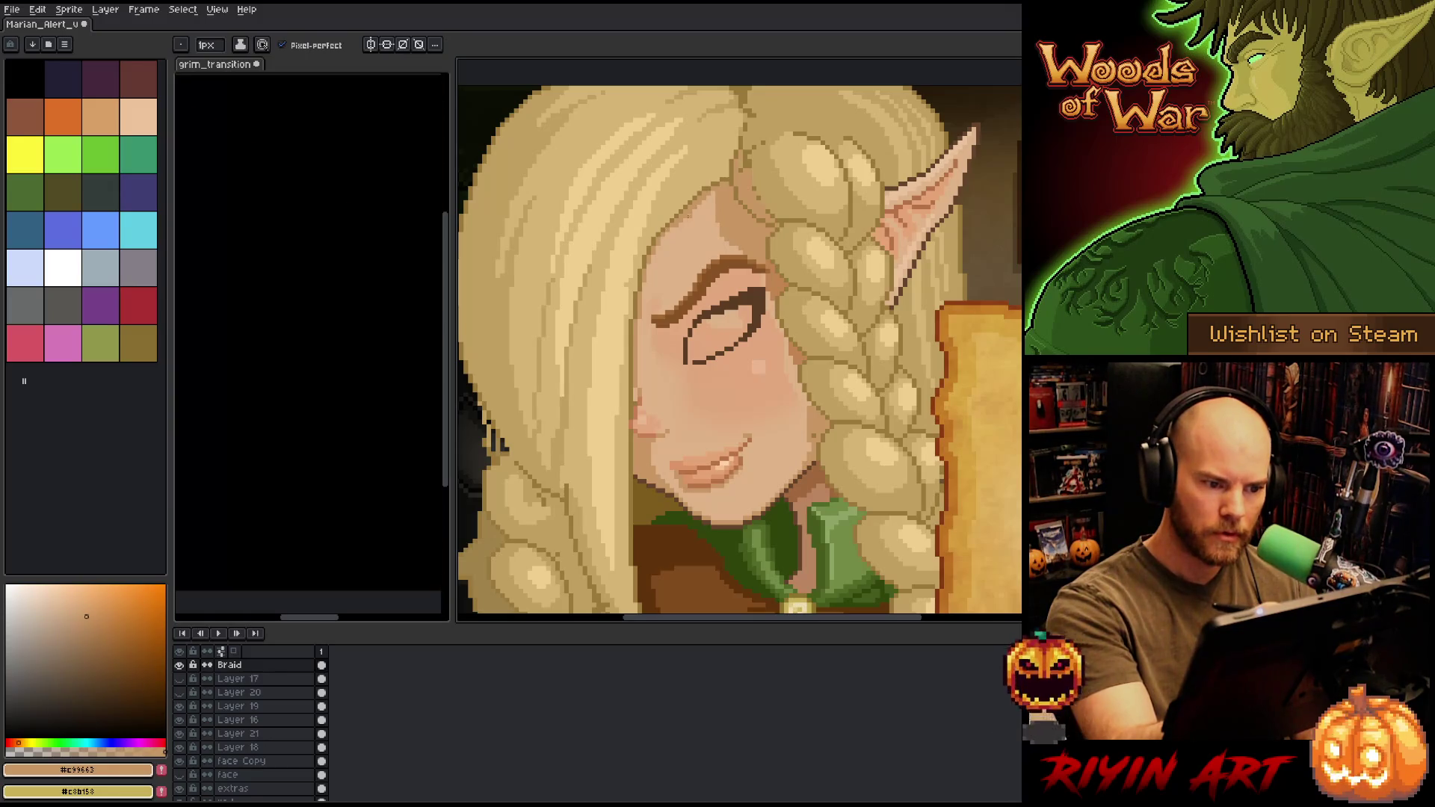
pyautogui.keyDown('alt'); pyautogui.click(702, 396); pyautogui.keyUp('alt')
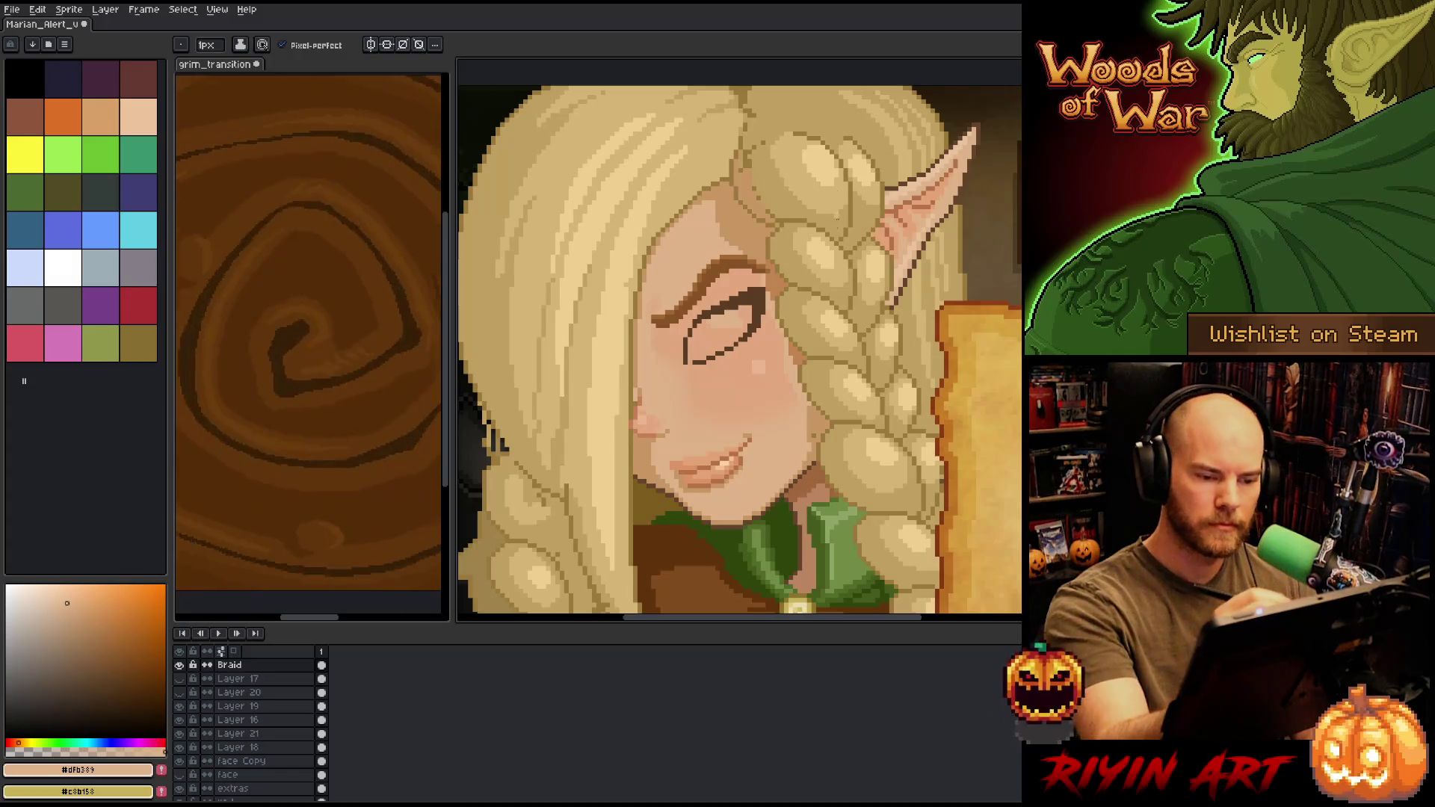
pyautogui.keyDown('alt'); pyautogui.click(769, 176); pyautogui.keyUp('alt')
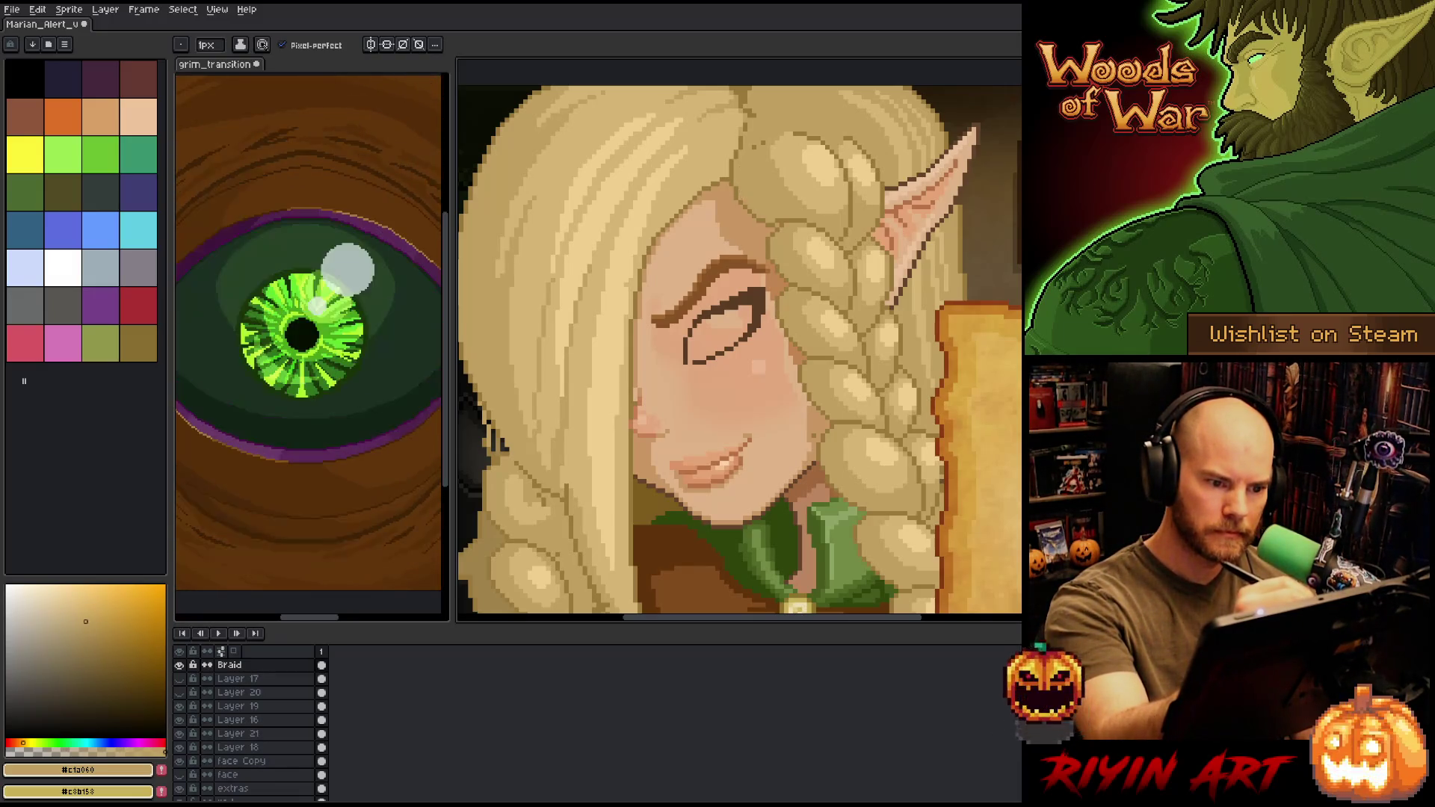
# - Lasso the hairline patch above the brow, rework it, and commit the change
pyautogui.scroll(-5, 748, 267)
pyautogui.moveTo(748, 267); pyautogui.dragTo(669, 255)
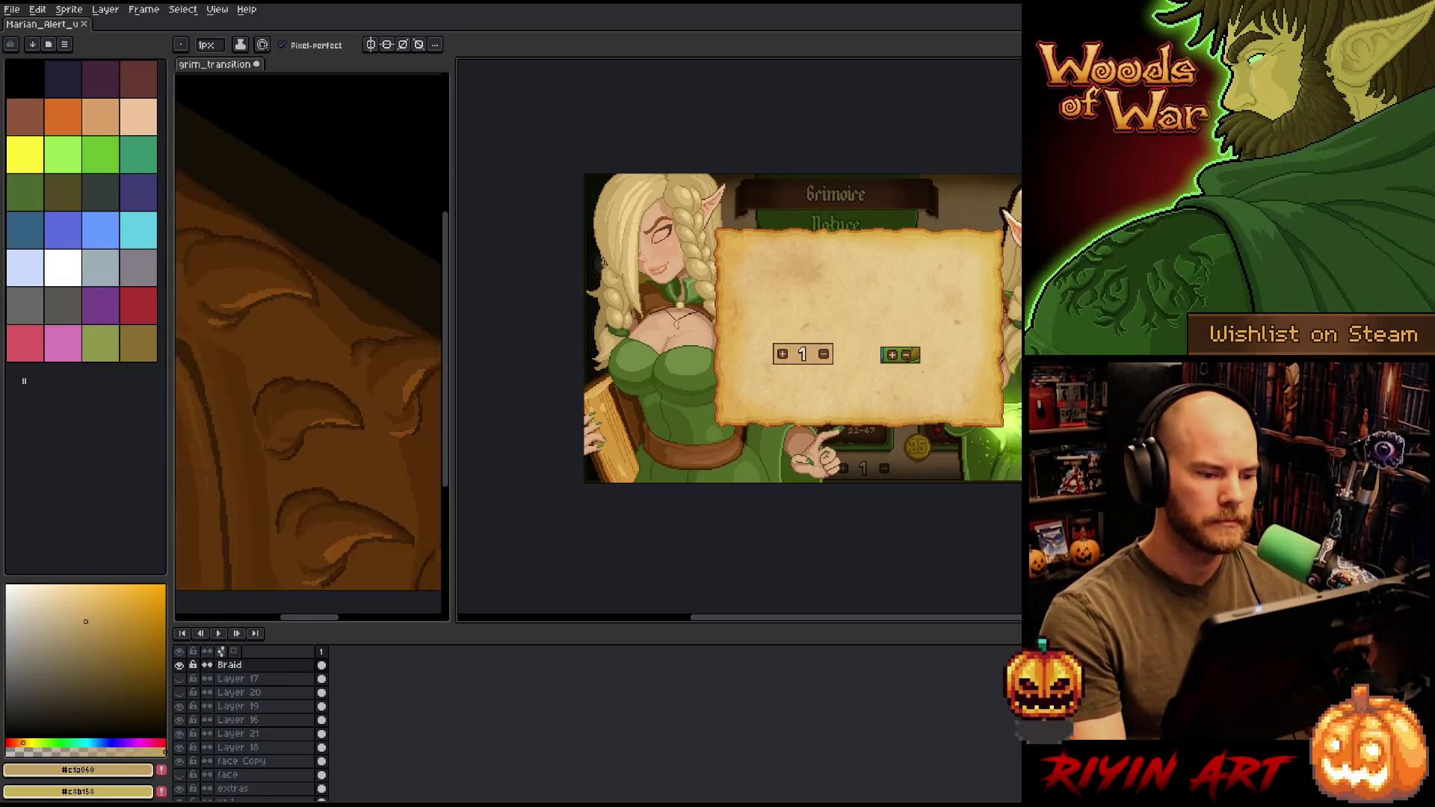
pyautogui.scroll(5, 648, 216)
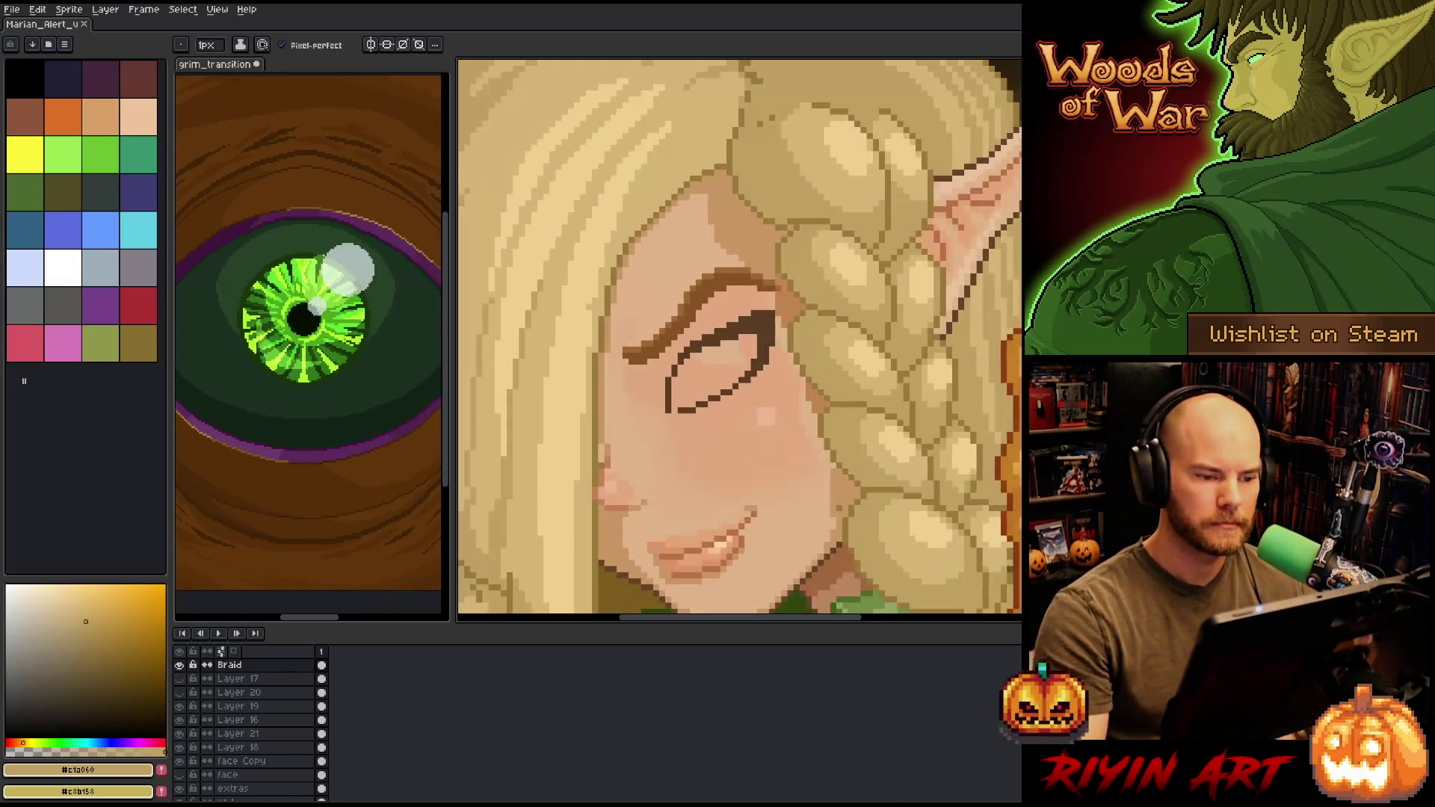
pyautogui.press('q')
pyautogui.moveTo(723, 187)
pyautogui.mouseDown()
pyautogui.moveTo(723, 170)
pyautogui.moveTo(655, 198)
pyautogui.moveTo(637, 260)
pyautogui.mouseUp()
pyautogui.moveTo(723, 171)
pyautogui.mouseDown()
pyautogui.moveTo(680, 163)
pyautogui.moveTo(641, 243)
pyautogui.mouseUp()
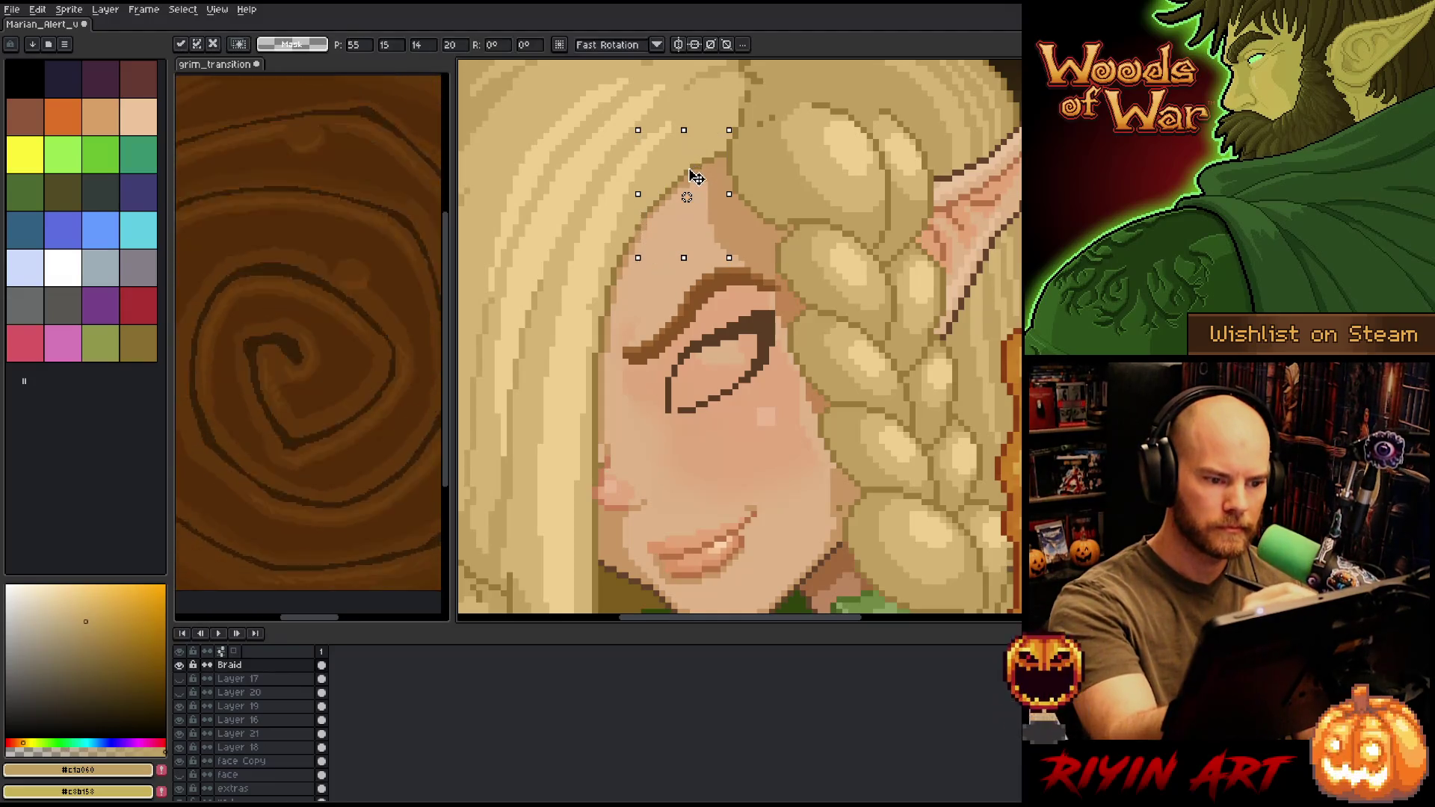
pyautogui.hotkey('ctrl', 'd')
# - Pan and zoom to view the elf beside the Grimoire parchment panel, centred on her face
pyautogui.moveTo(807, 187); pyautogui.dragTo(823, 118)
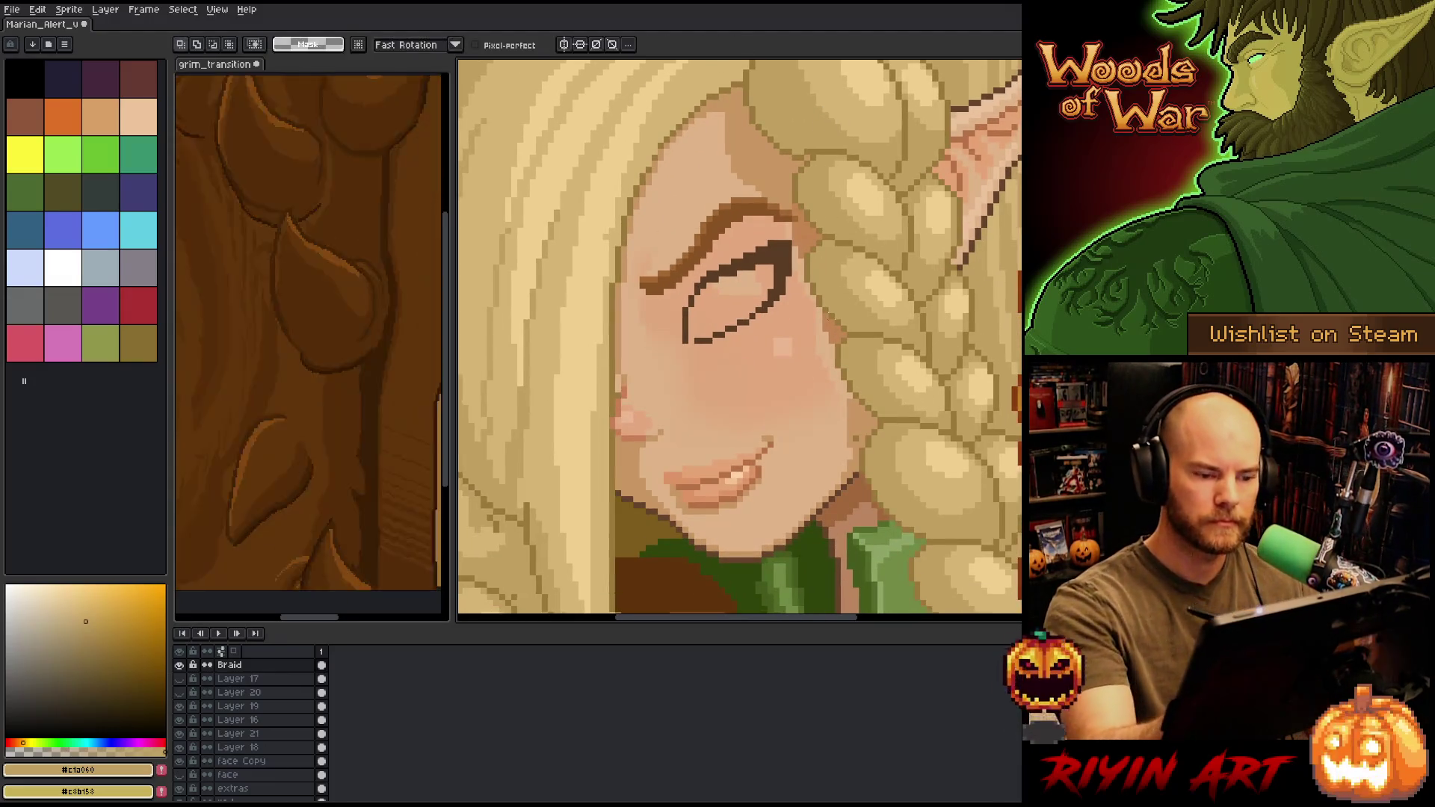
pyautogui.scroll(-5, 840, 428)
pyautogui.scroll(1, 840, 428)
pyautogui.moveTo(873, 457); pyautogui.dragTo(839, 428)
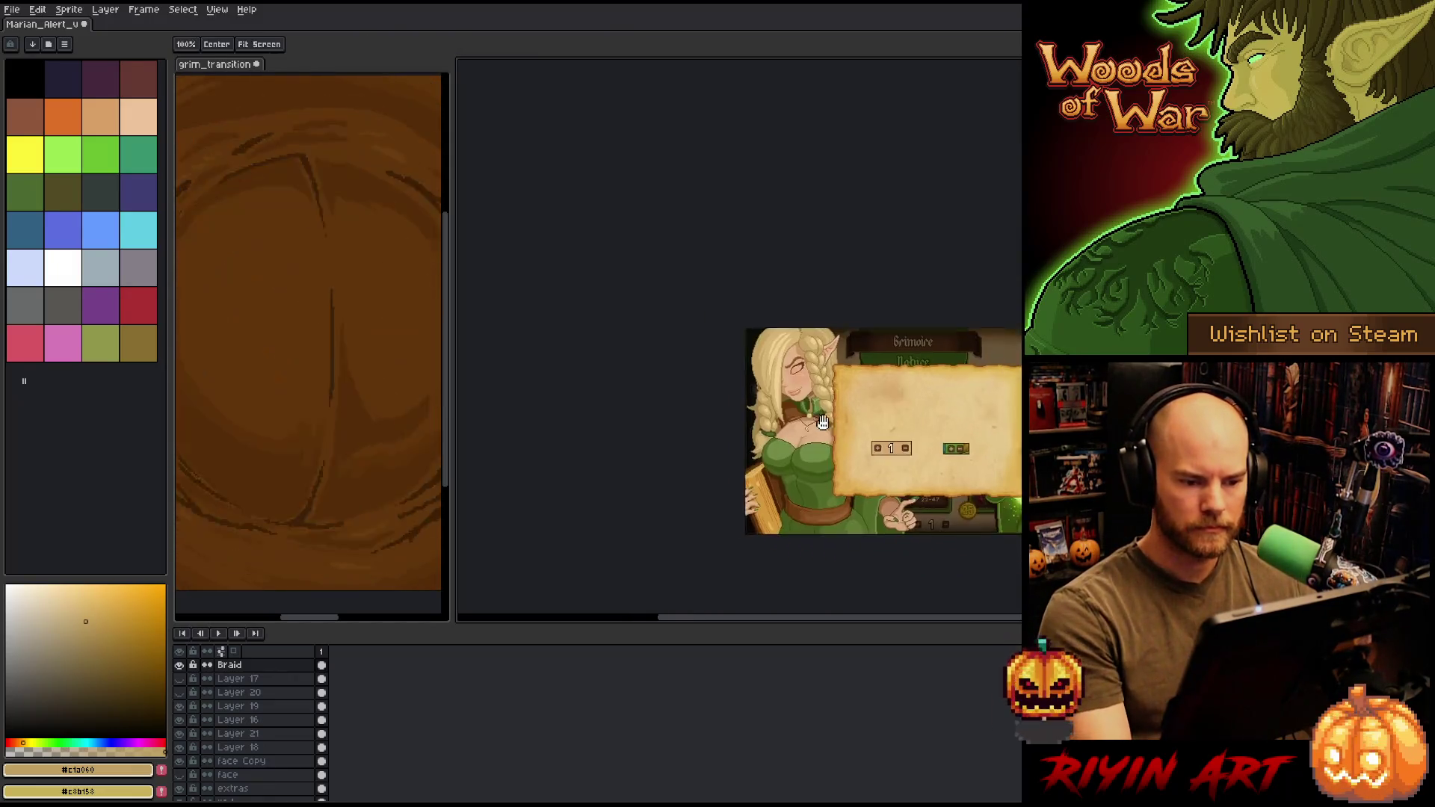
pyautogui.scroll(1, 840, 428)
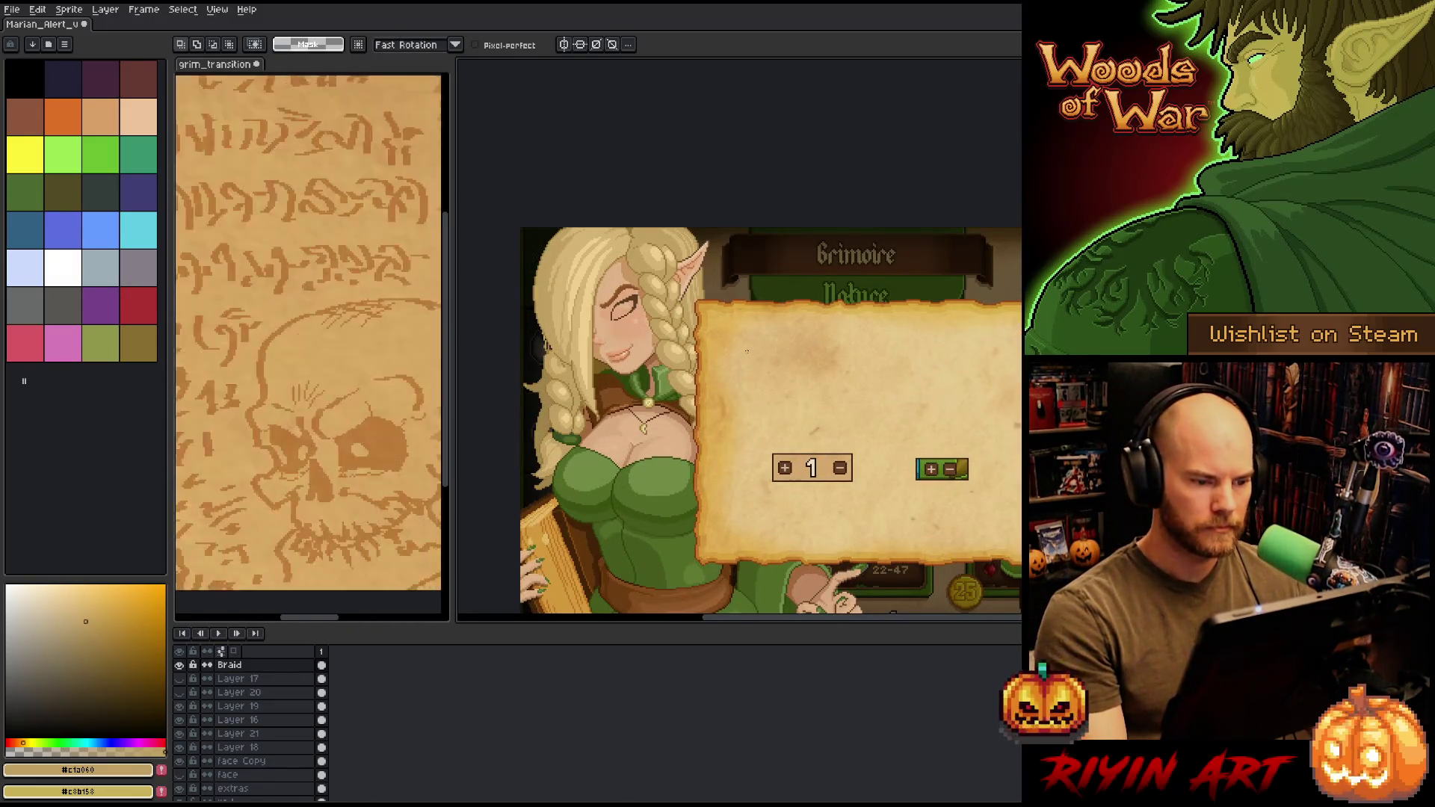
pyautogui.scroll(-1, 746, 349)
pyautogui.moveTo(744, 387)
pyautogui.mouseDown()
pyautogui.moveTo(682, 330)
pyautogui.moveTo(690, 381)
pyautogui.mouseUp()
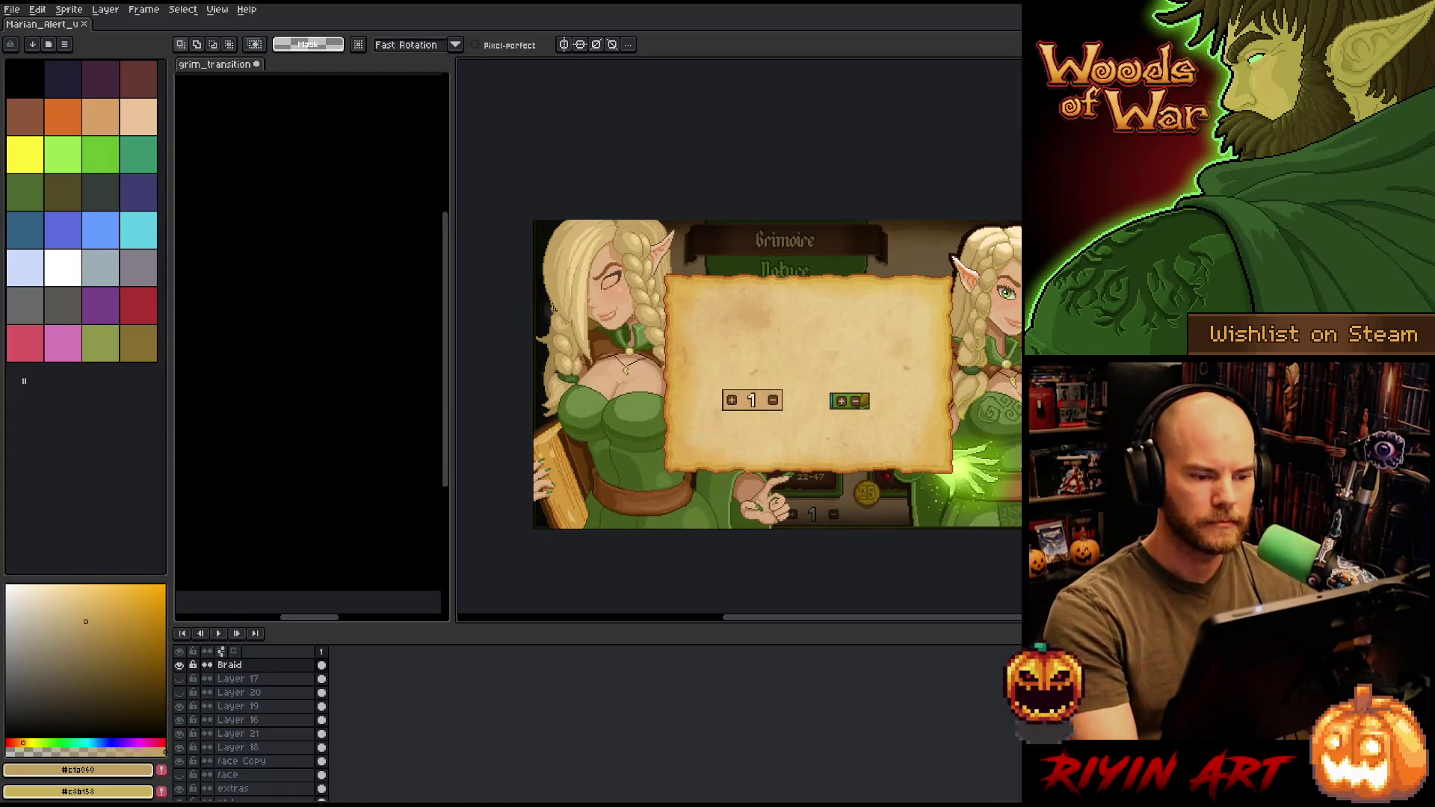
pyautogui.scroll(1, 612, 295)
pyautogui.moveTo(612, 295); pyautogui.dragTo(624, 307)
pyautogui.scroll(1, 744, 360)
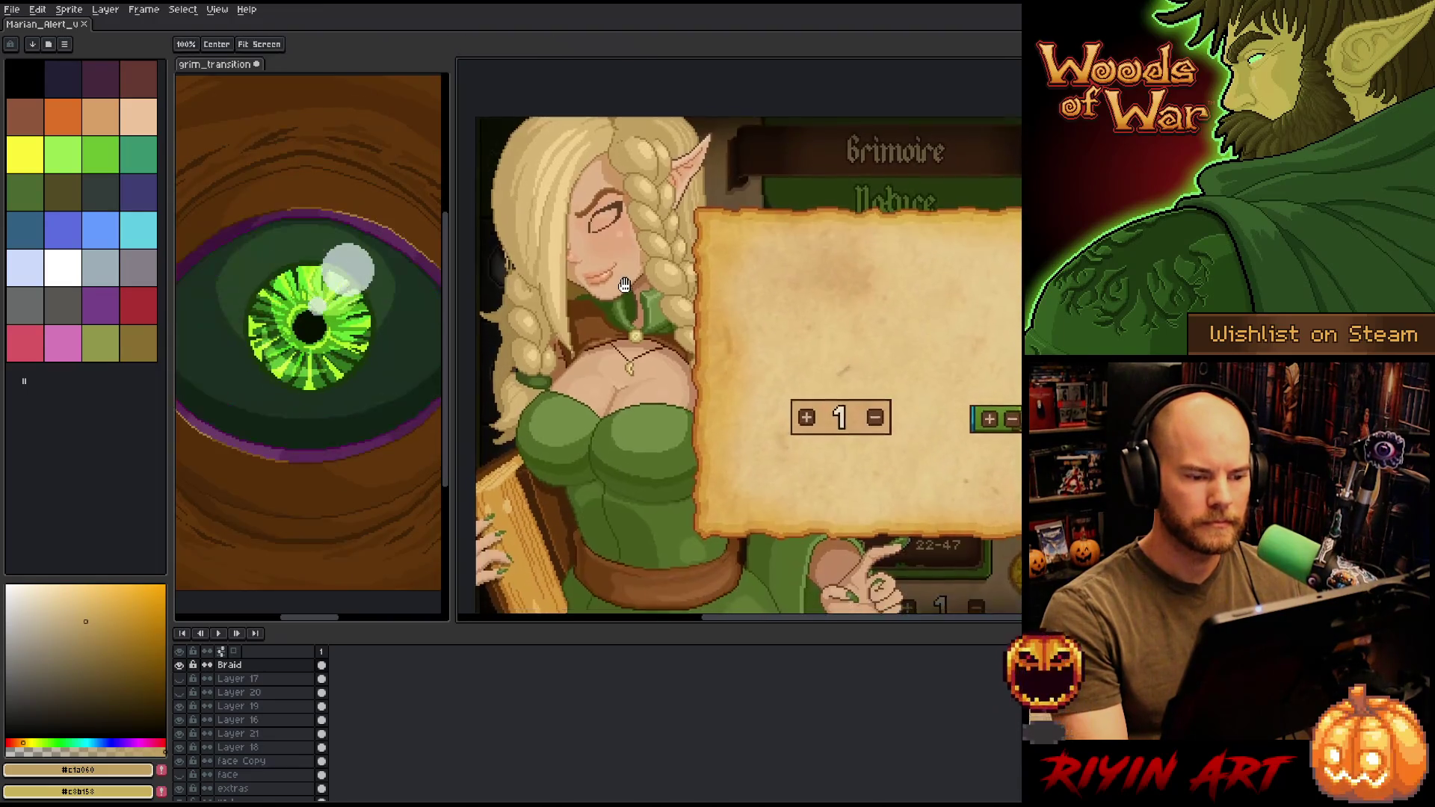
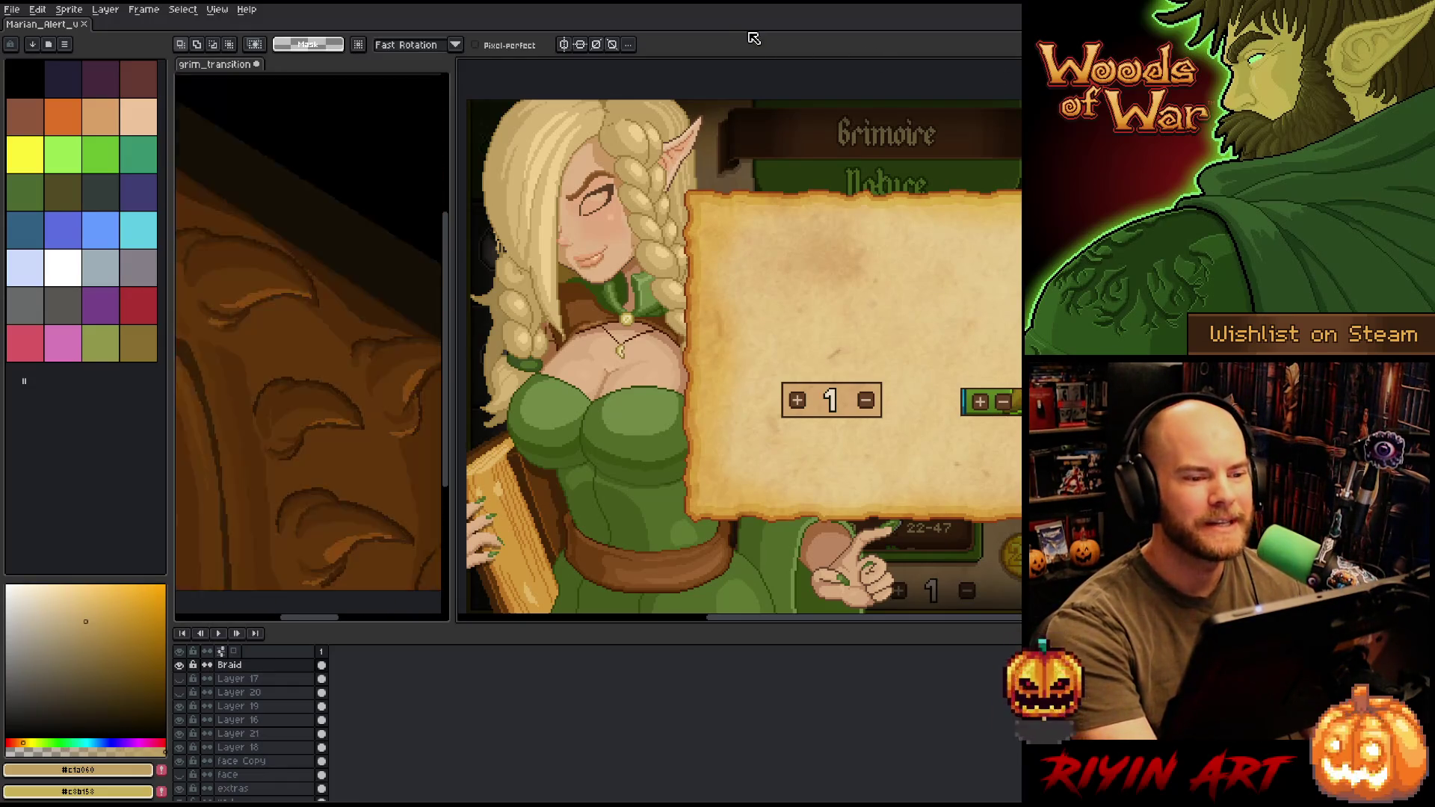
# - Flip the whole canvas horizontally so the elf and grimoire face the other way
pyautogui.scroll(-1, 832, 161)
pyautogui.scroll(1, 859, 255)
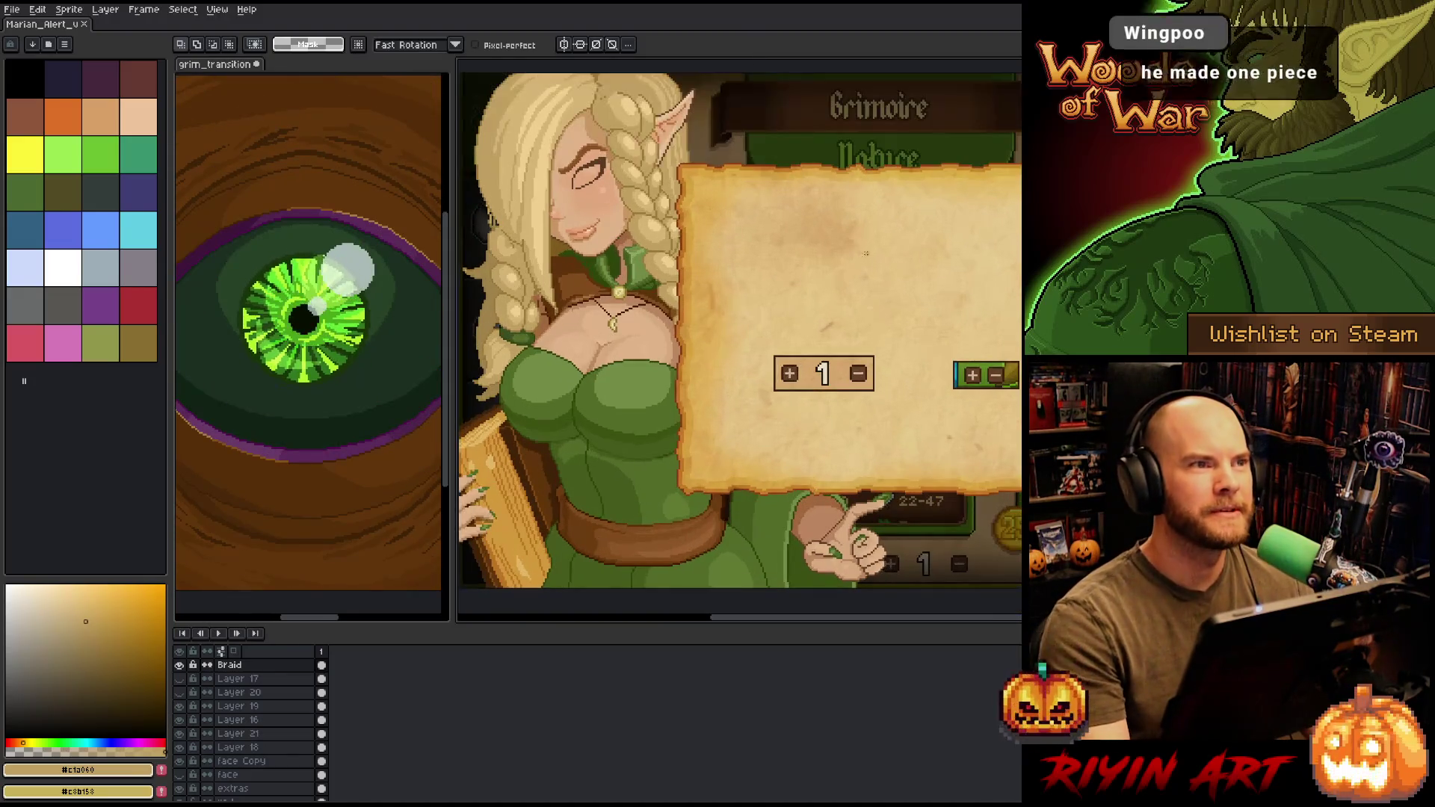
pyautogui.moveTo(698, 260); pyautogui.dragTo(696, 281)
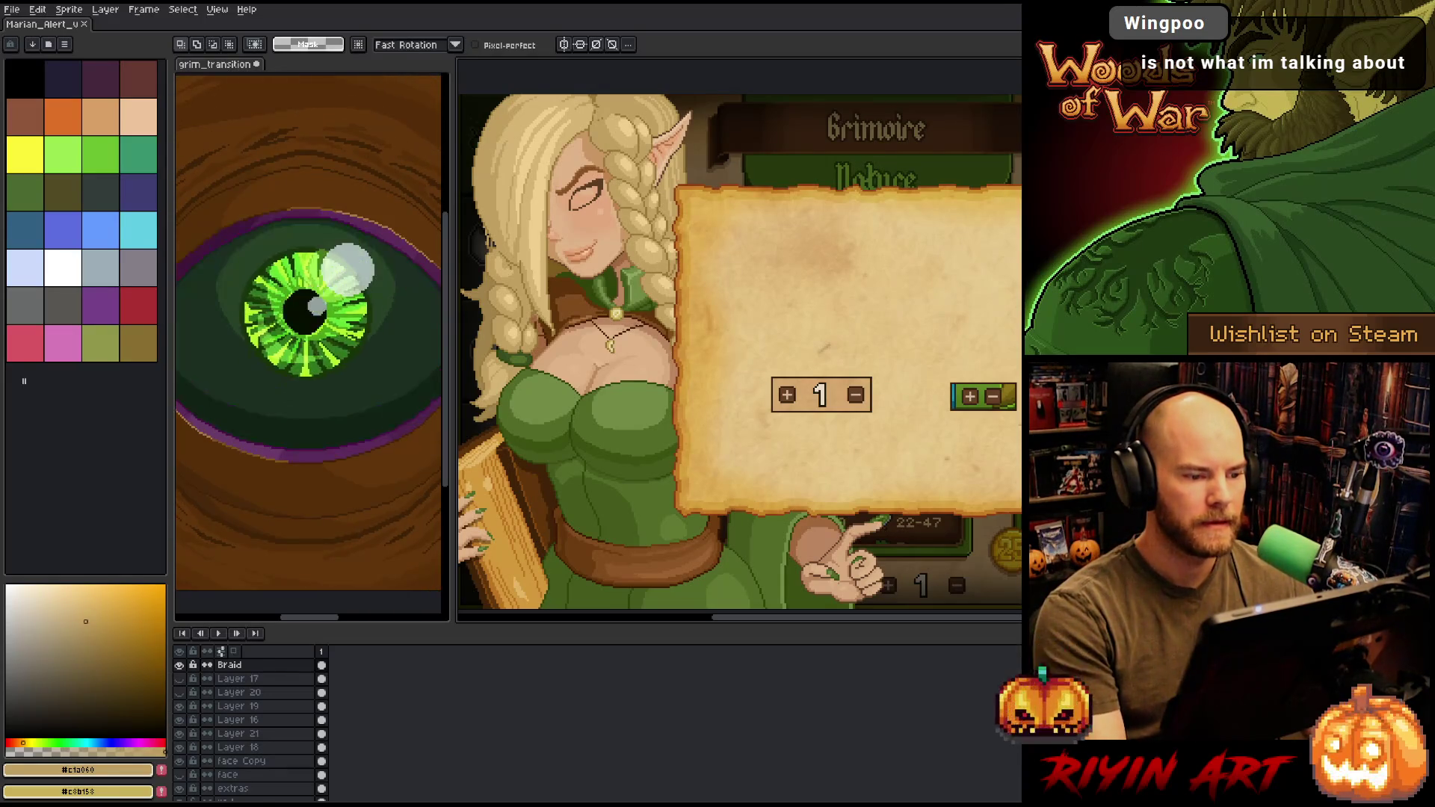
pyautogui.moveTo(575, 339); pyautogui.dragTo(619, 372)
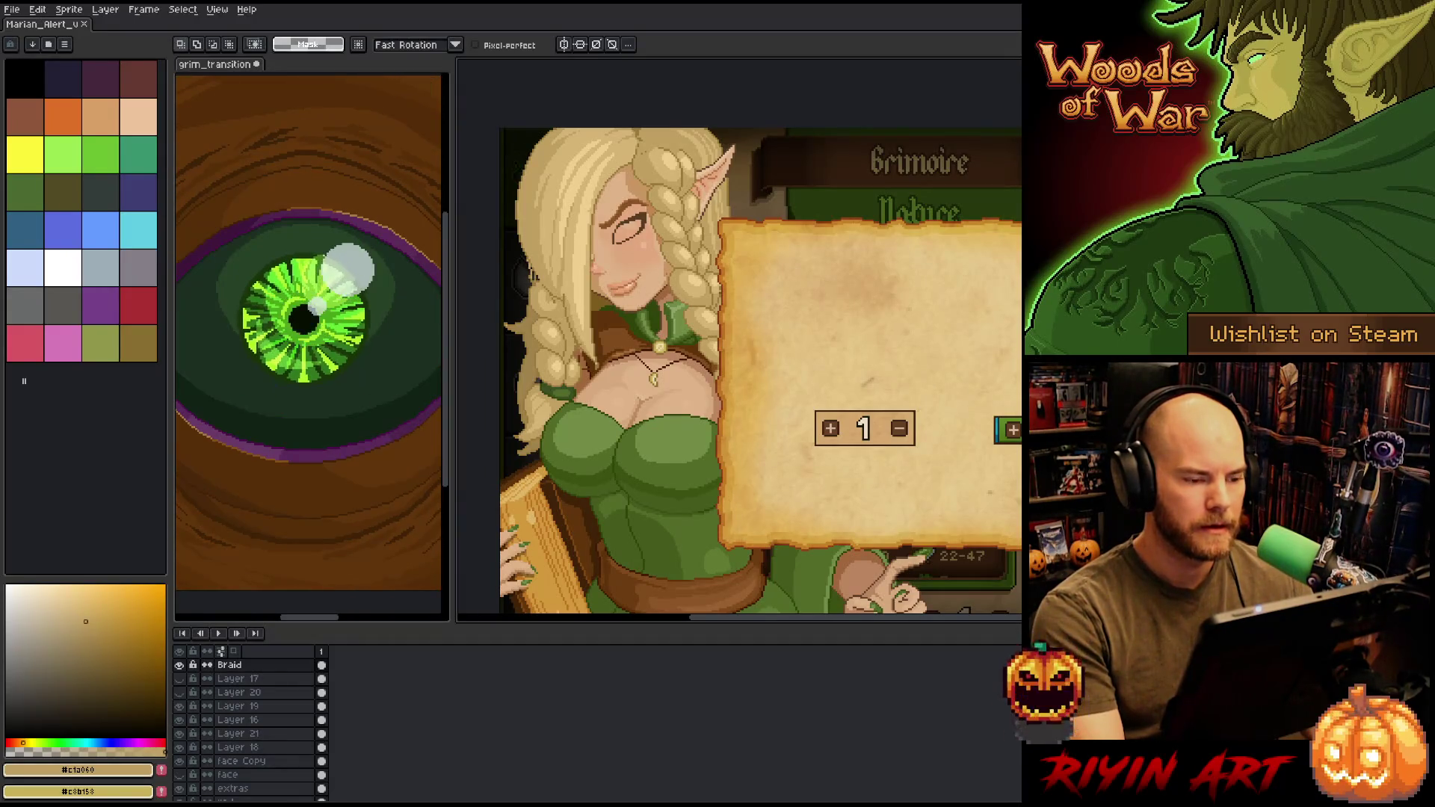
pyautogui.scroll(2, 652, 254)
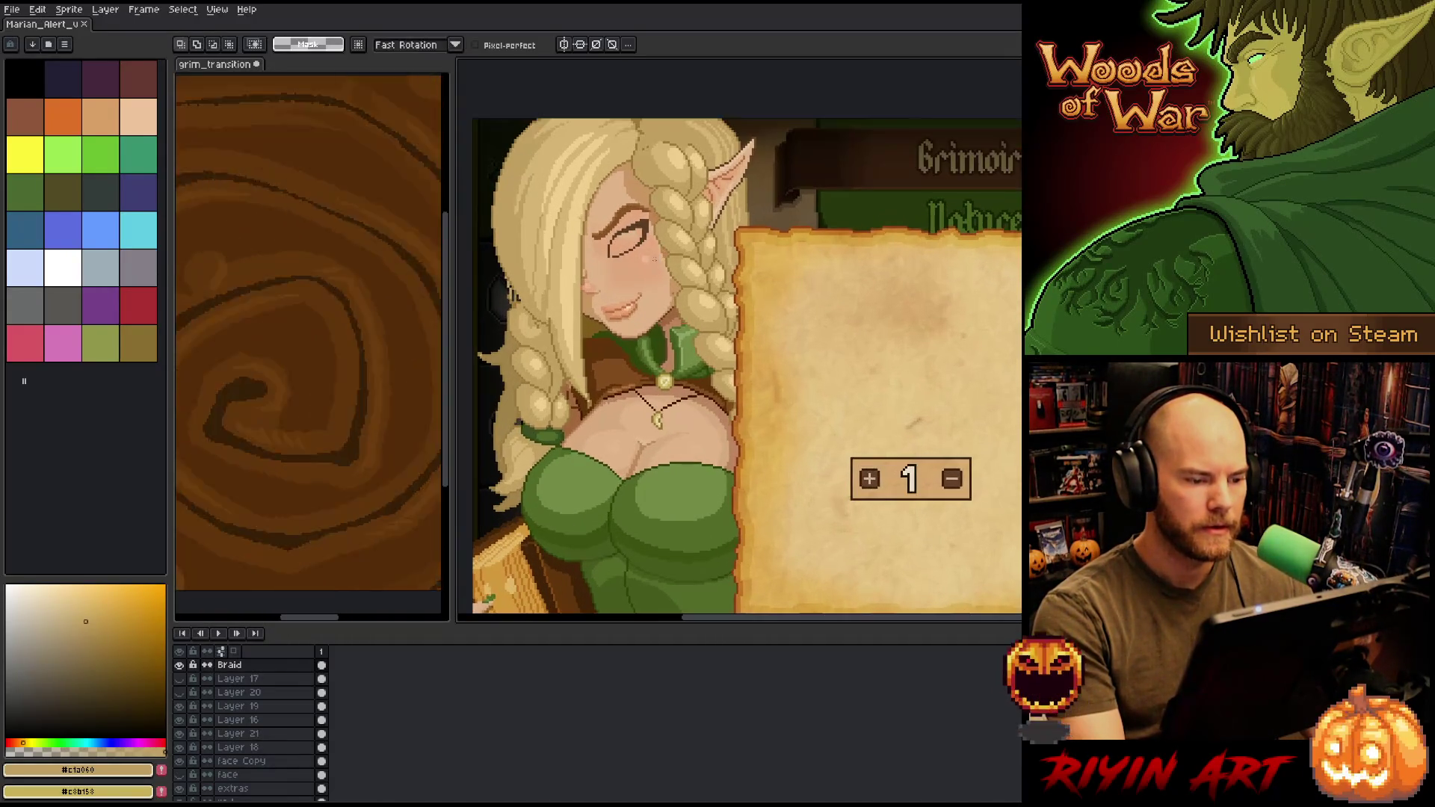
pyautogui.scroll(-1, 652, 258)
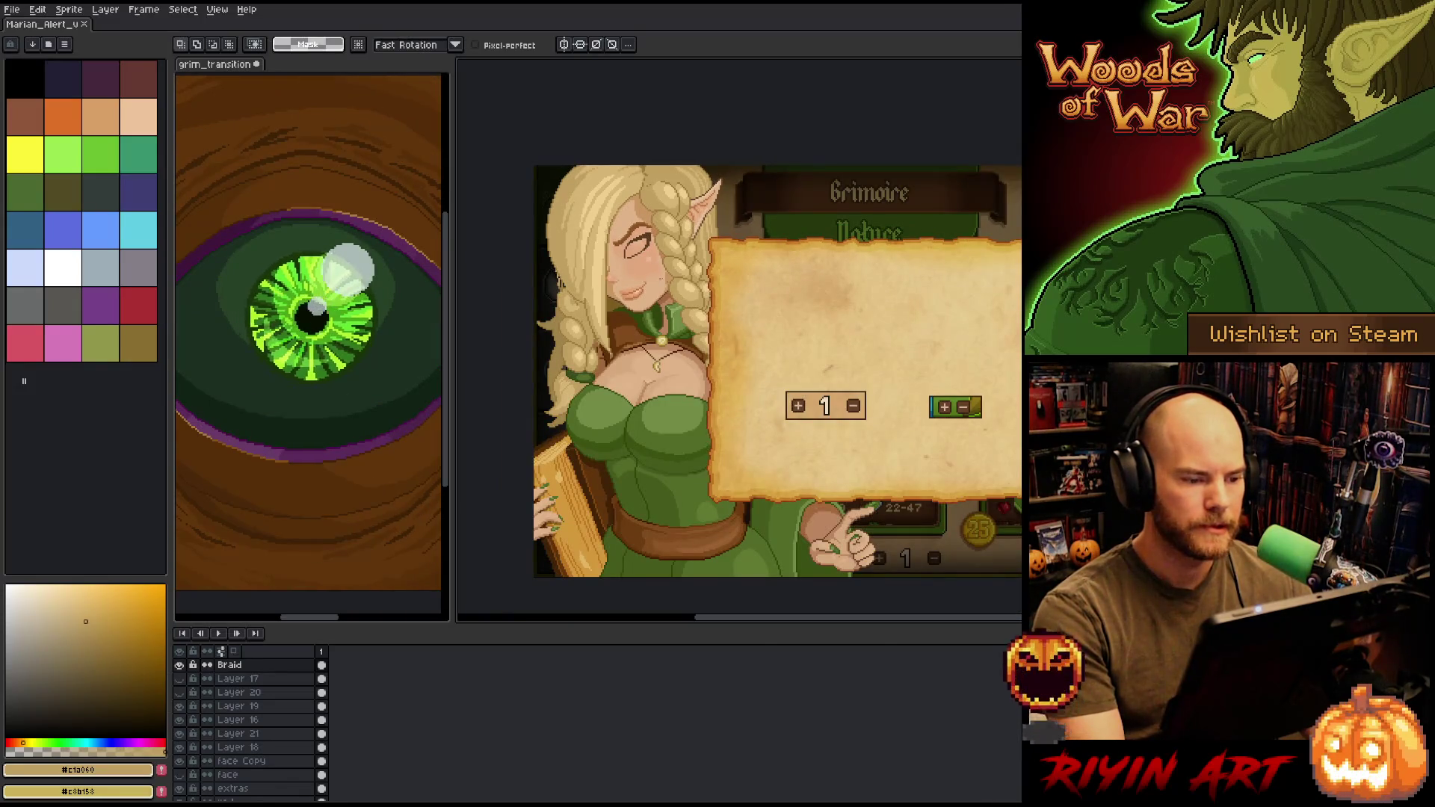
pyautogui.click(82, 10)
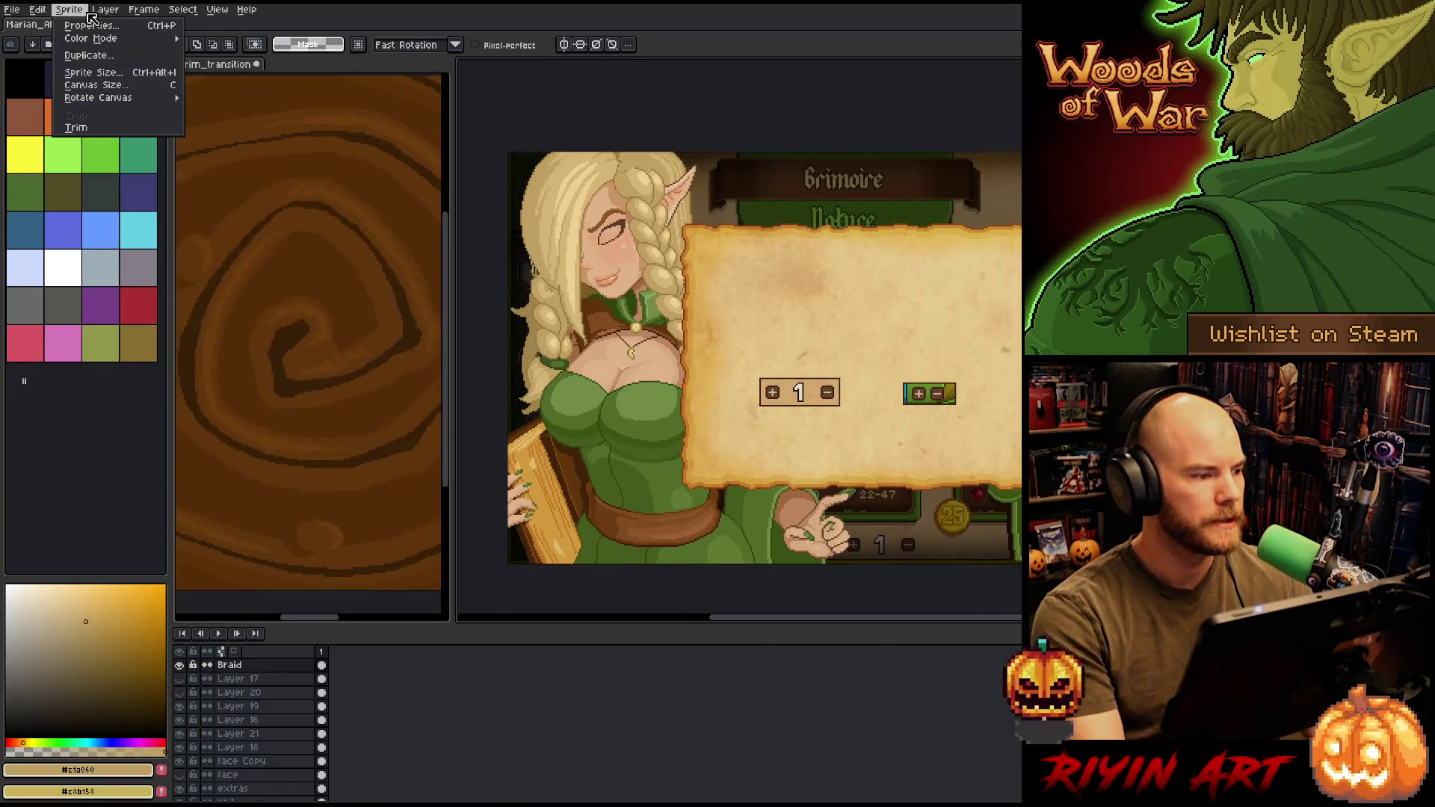
pyautogui.moveTo(133, 98)
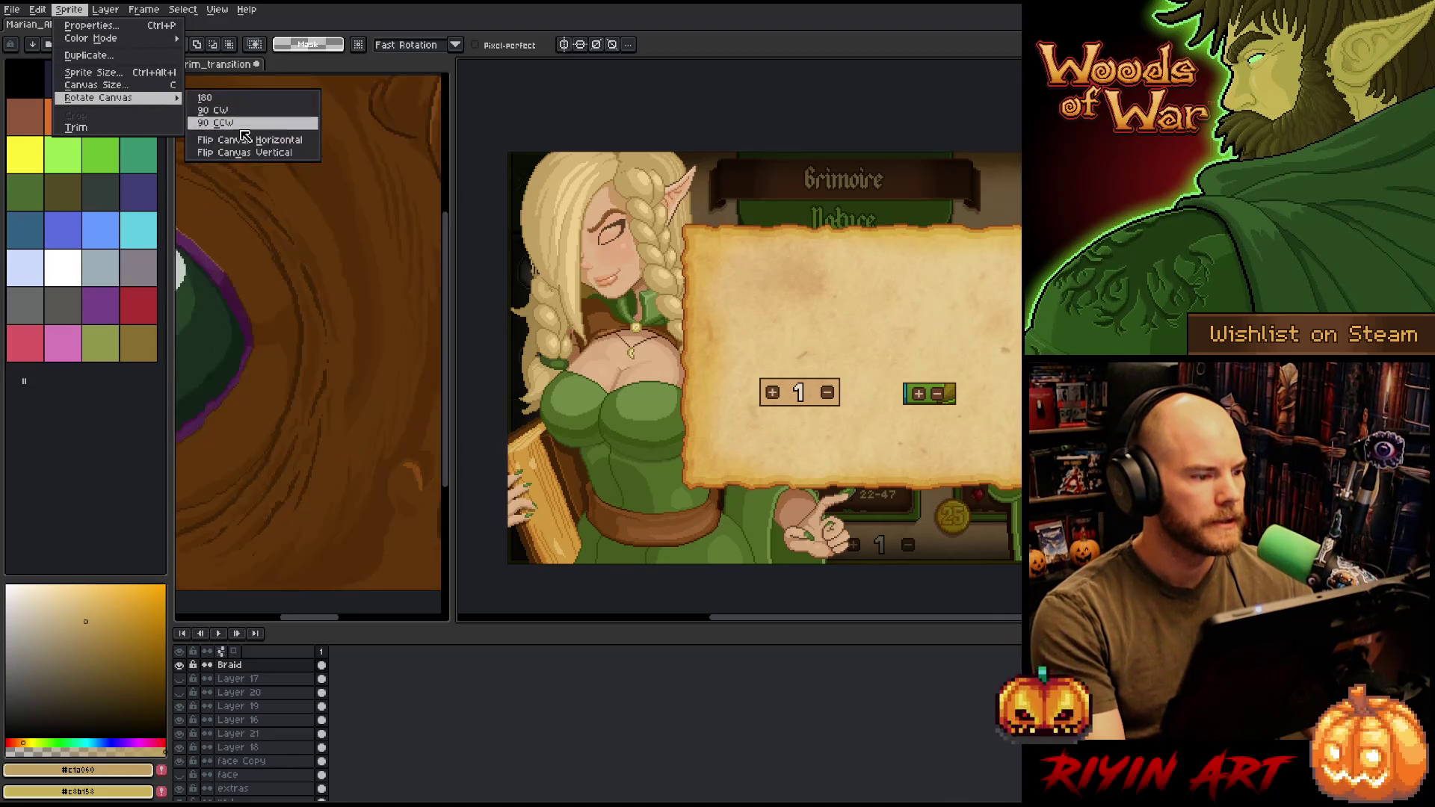
pyautogui.click(245, 140)
# - Zoom in on the elf's face and switch to the Pencil
pyautogui.scroll(2, 903, 264)
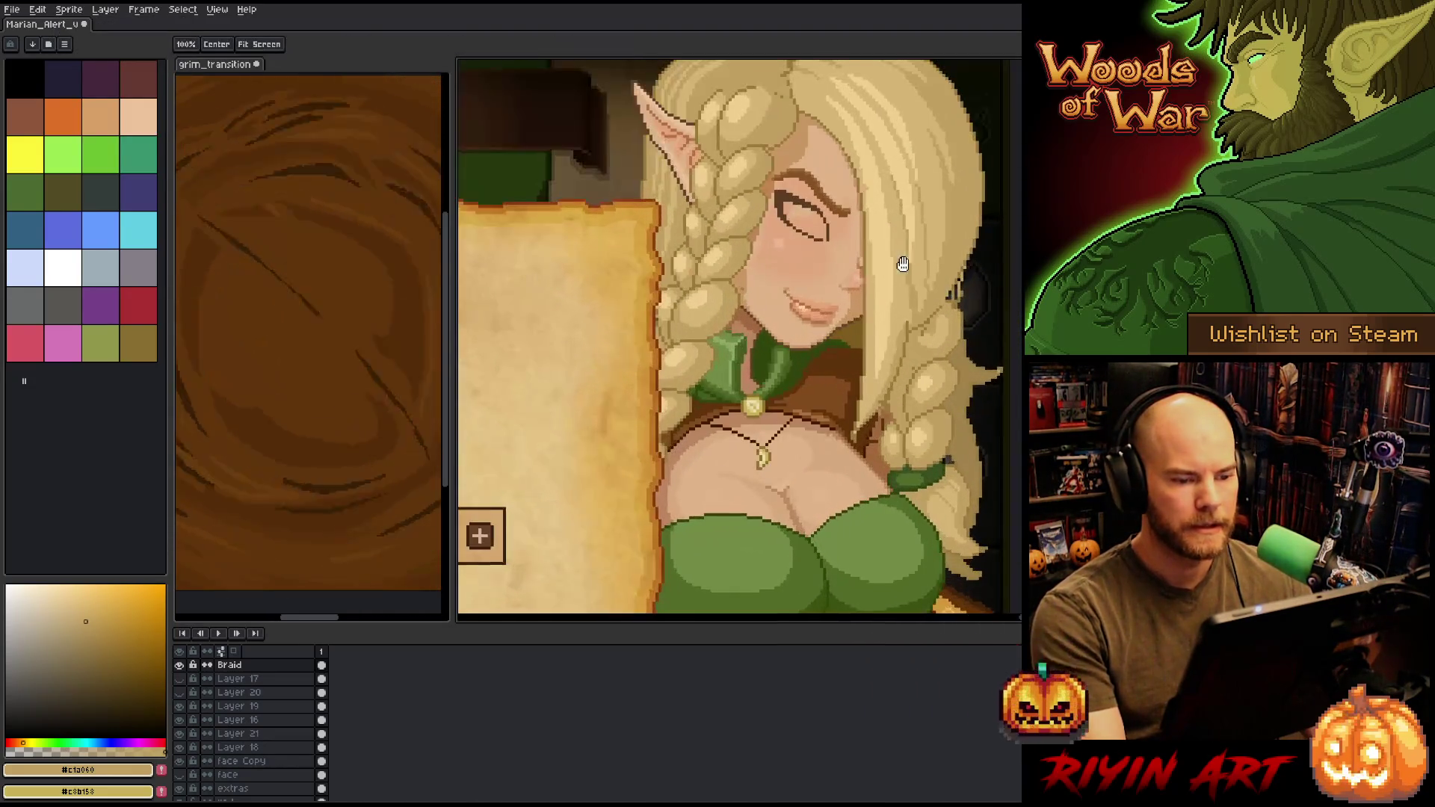
pyautogui.press('m')
pyautogui.scroll(1, 852, 270)
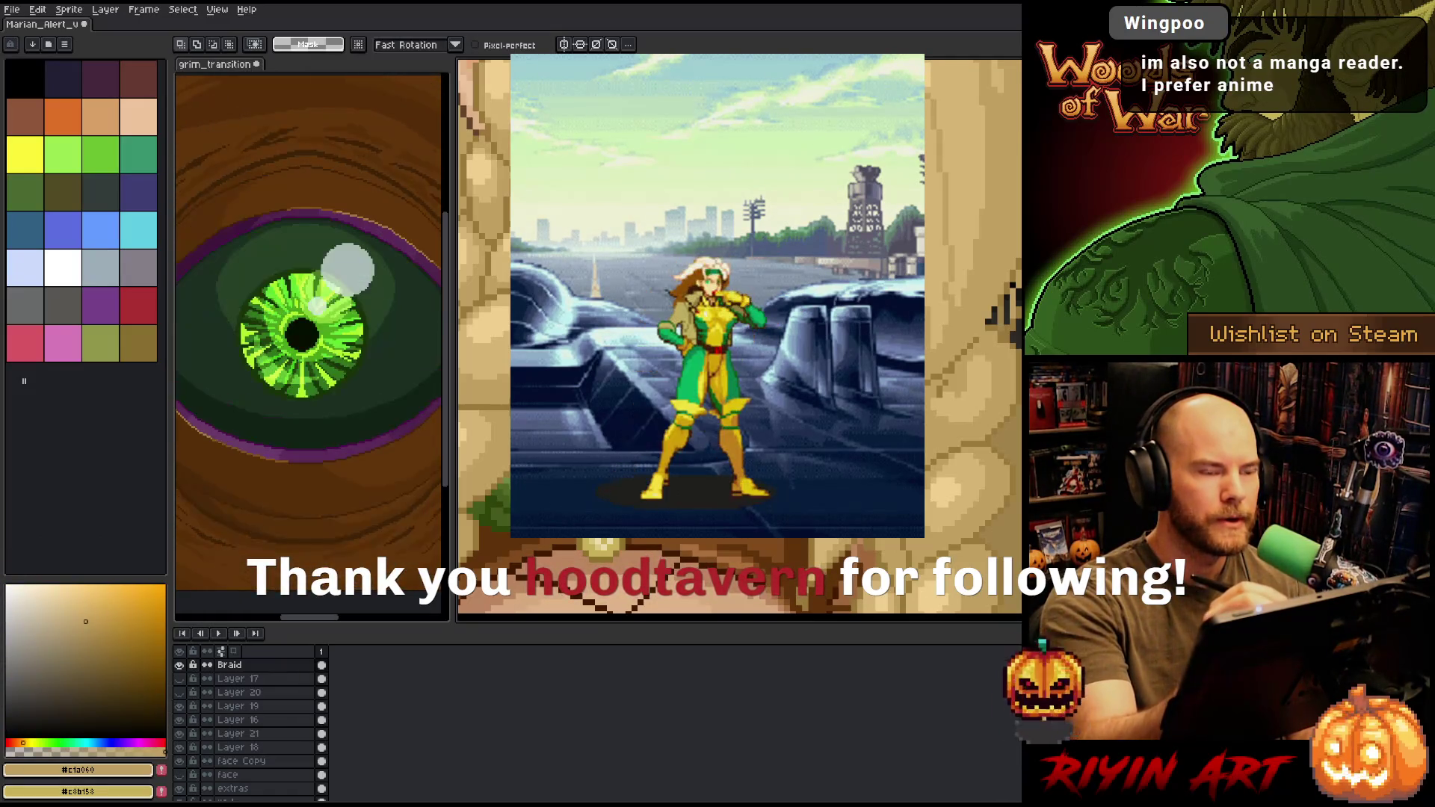
pyautogui.press('b')
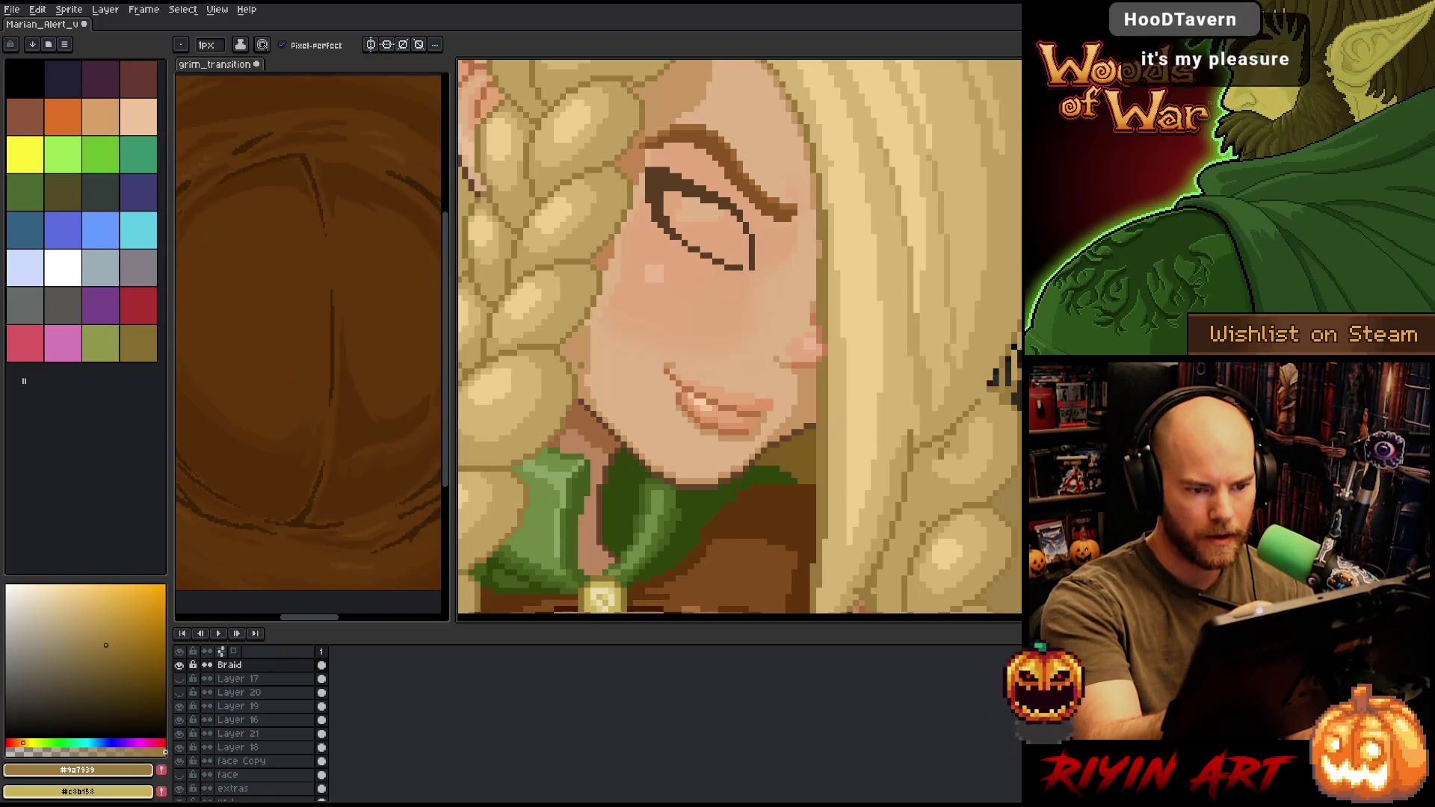
# - Pick the light blonde from the hair and paint a vertical strip along the hair edge
pyautogui.keyDown('alt'); pyautogui.click(827, 163); pyautogui.keyUp('alt')
pyautogui.moveTo(825, 206); pyautogui.dragTo(825, 260)
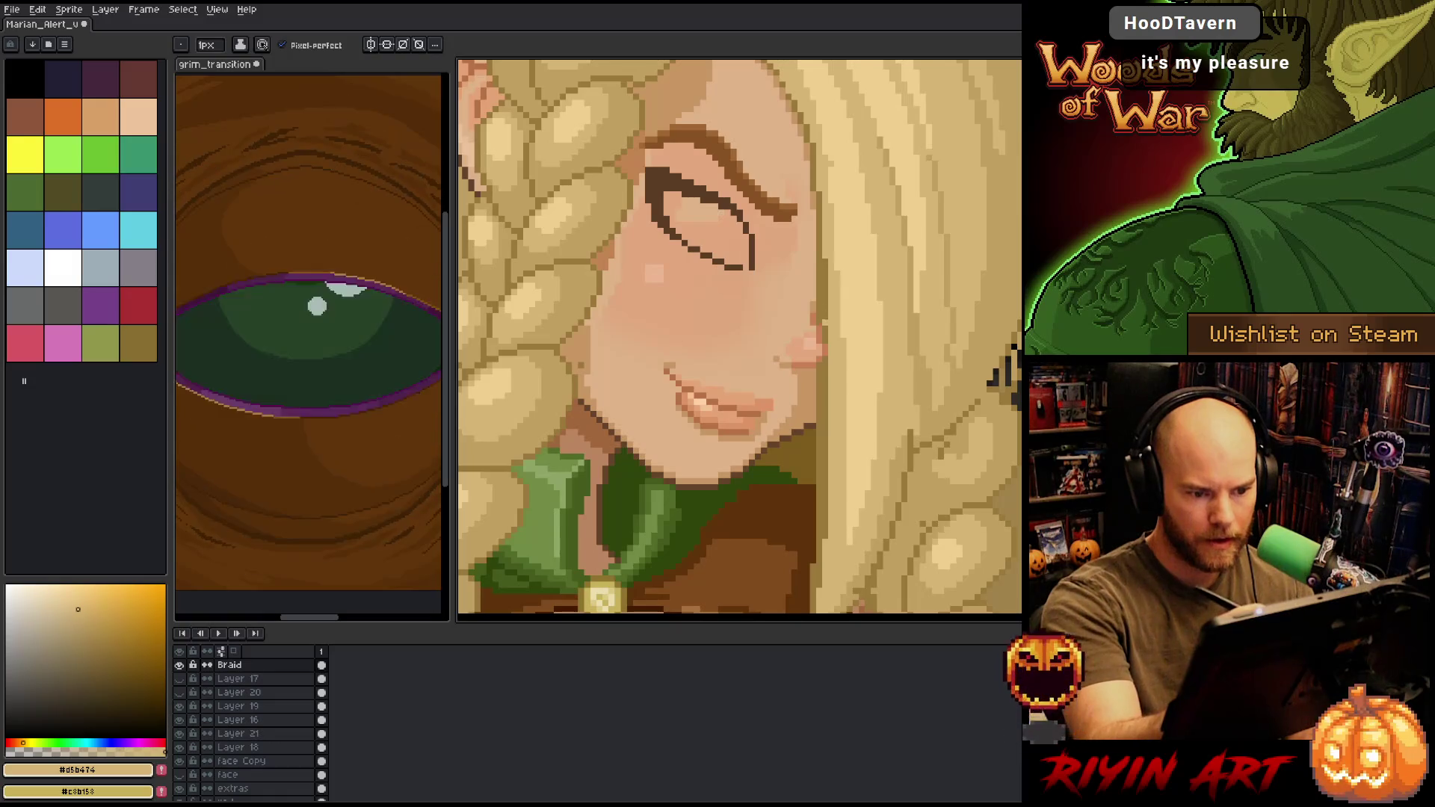
pyautogui.moveTo(824, 341); pyautogui.dragTo(825, 264)
pyautogui.moveTo(825, 359); pyautogui.dragTo(824, 534)
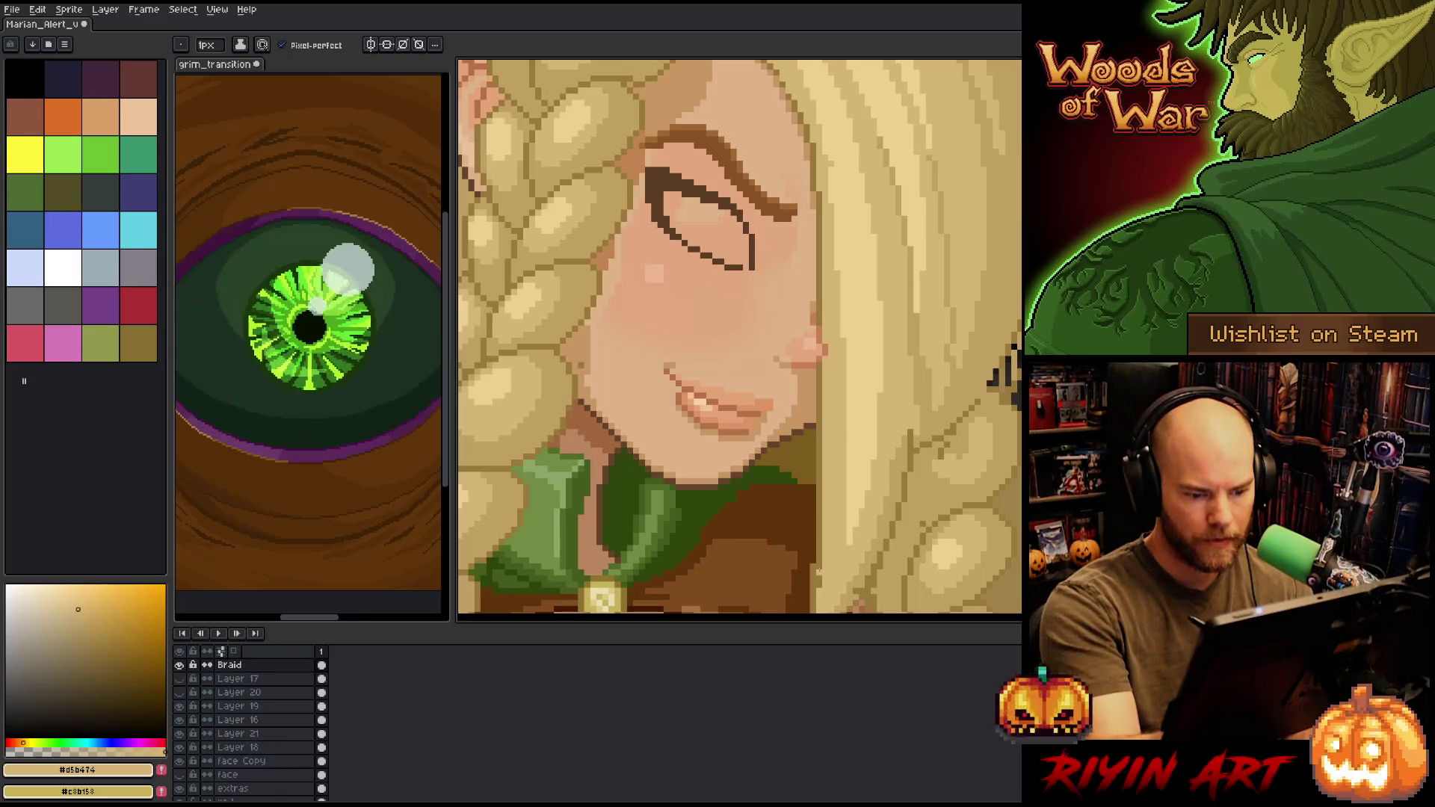
# - Pan over the face to the braid and sample the mid and darker tan hair shades
pyautogui.press('space')
pyautogui.moveTo(845, 388)
pyautogui.mouseDown()
pyautogui.moveTo(877, 454)
pyautogui.moveTo(919, 441)
pyautogui.moveTo(973, 218)
pyautogui.mouseUp()
pyautogui.moveTo(973, 343)
pyautogui.mouseDown()
pyautogui.moveTo(964, 423)
pyautogui.moveTo(935, 396)
pyautogui.moveTo(852, 391)
pyautogui.moveTo(888, 456)
pyautogui.mouseUp()
pyautogui.scroll(-5, 888, 456)
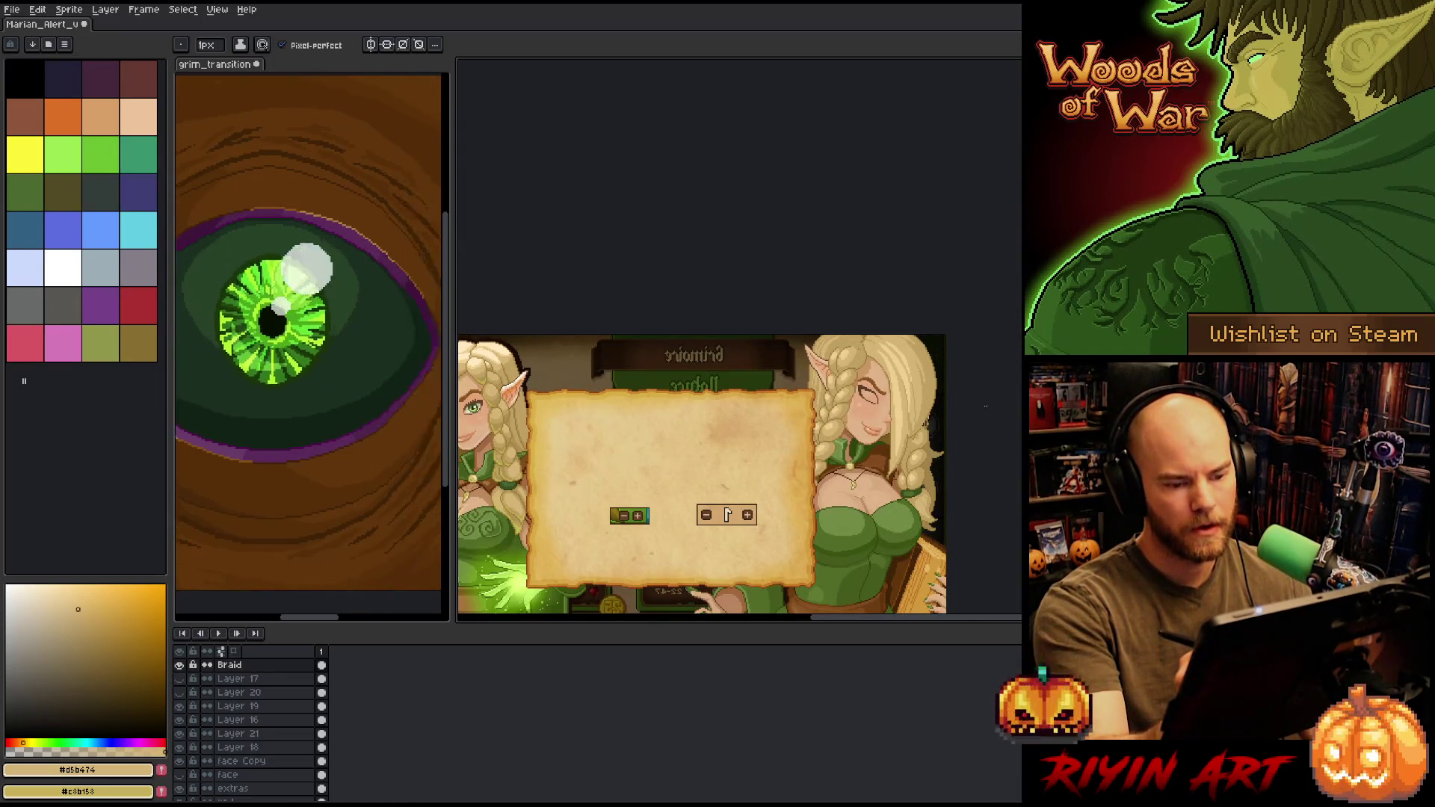
pyautogui.scroll(5, 985, 405)
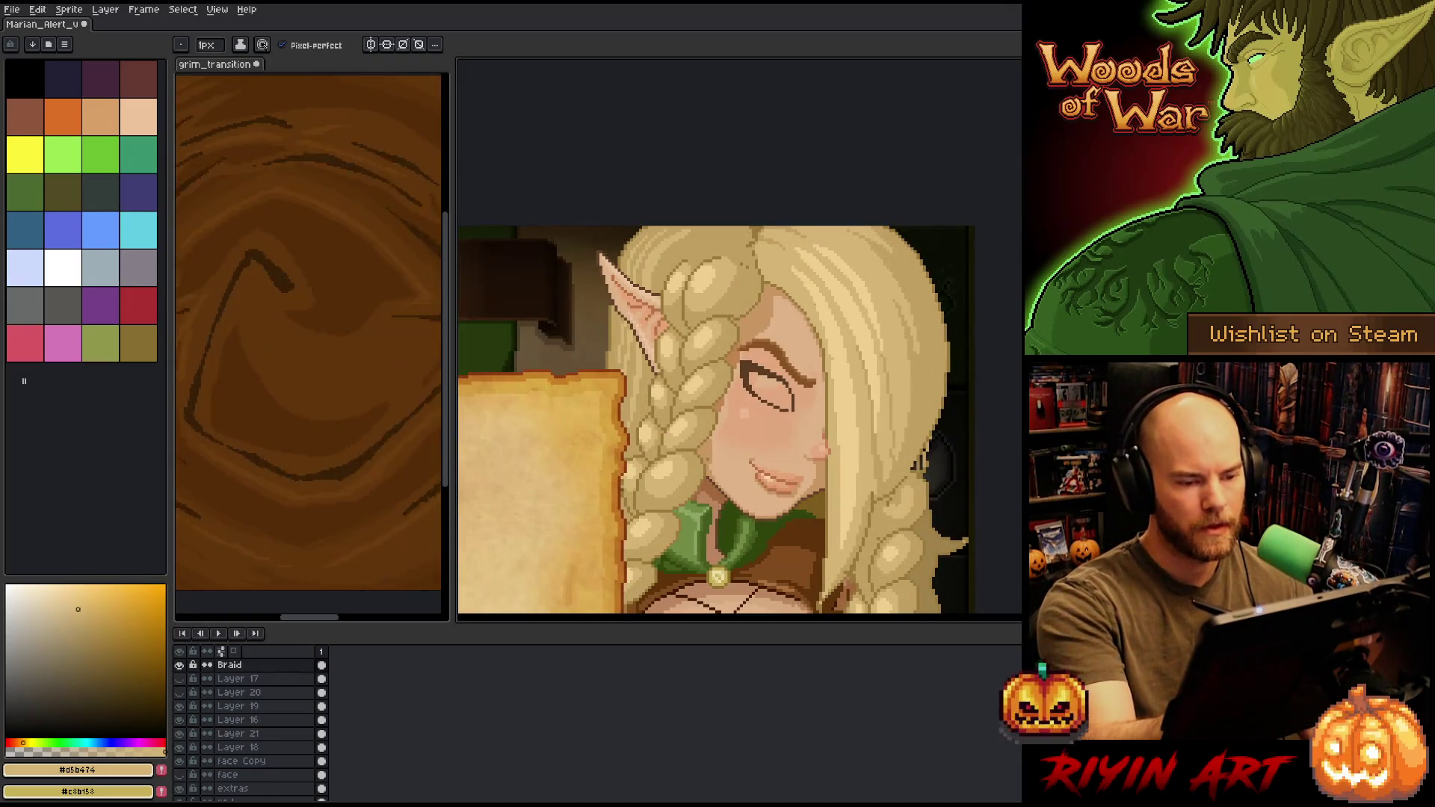
pyautogui.scroll(2, 783, 239)
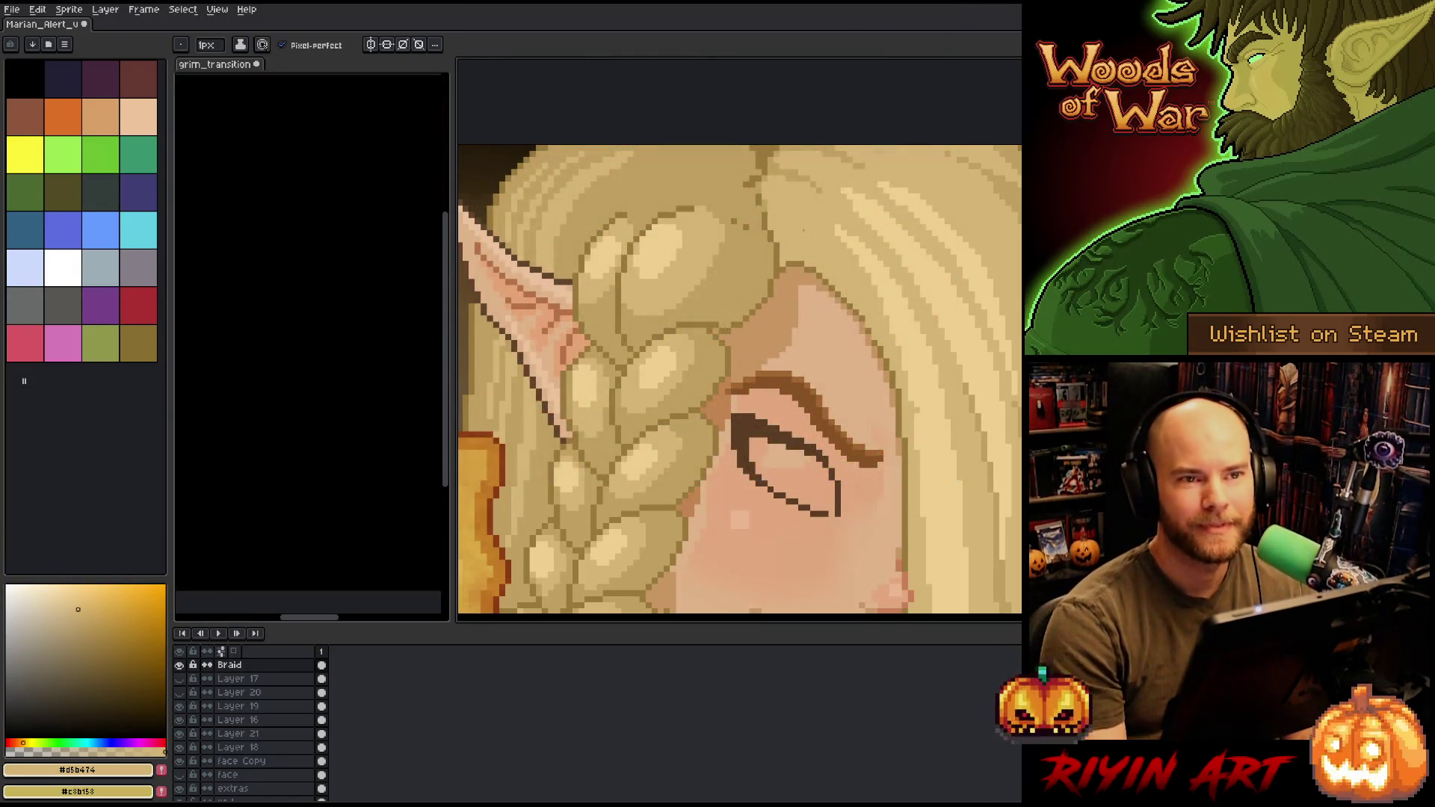
pyautogui.moveTo(827, 284); pyautogui.dragTo(775, 353)
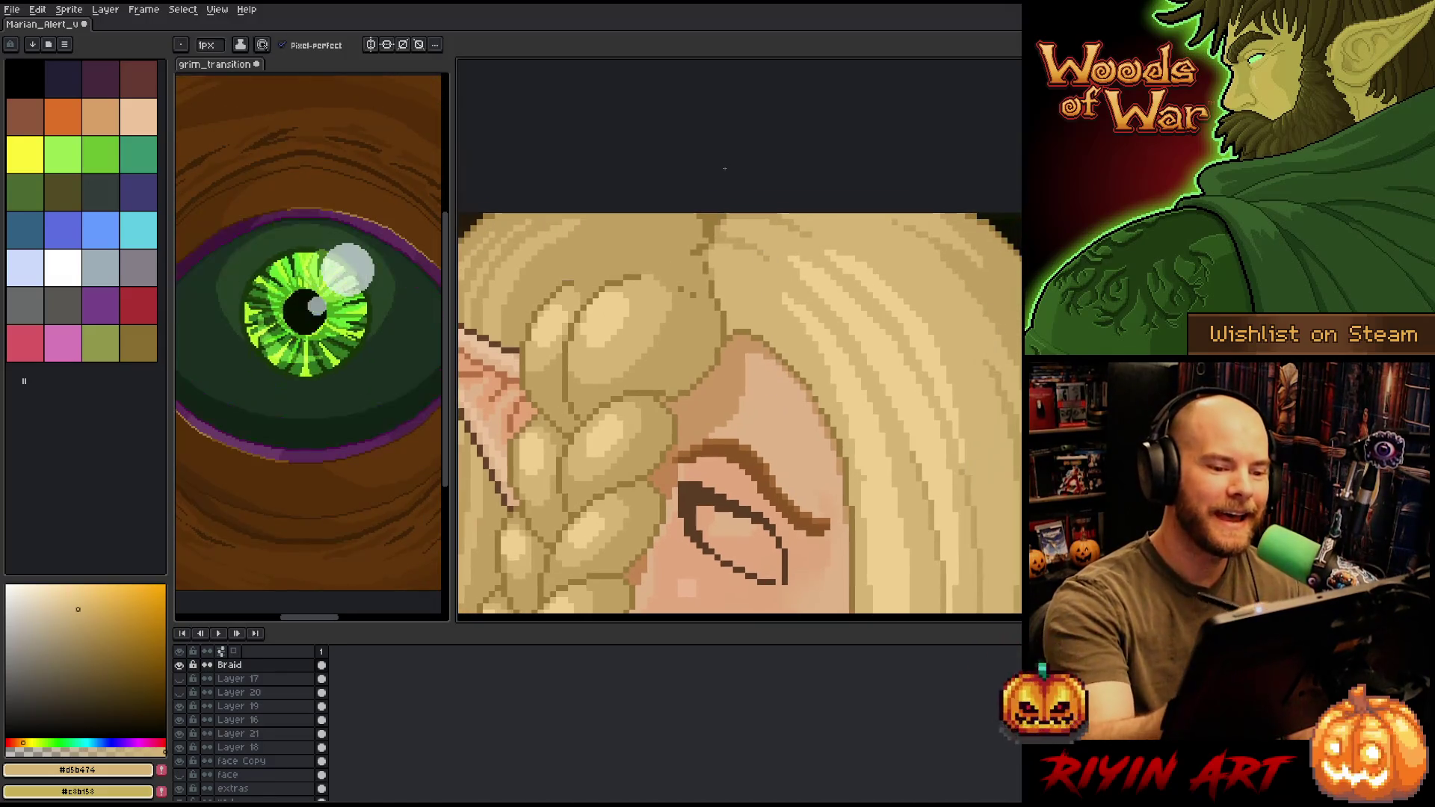
pyautogui.keyDown('alt'); pyautogui.click(728, 231); pyautogui.keyUp('alt')
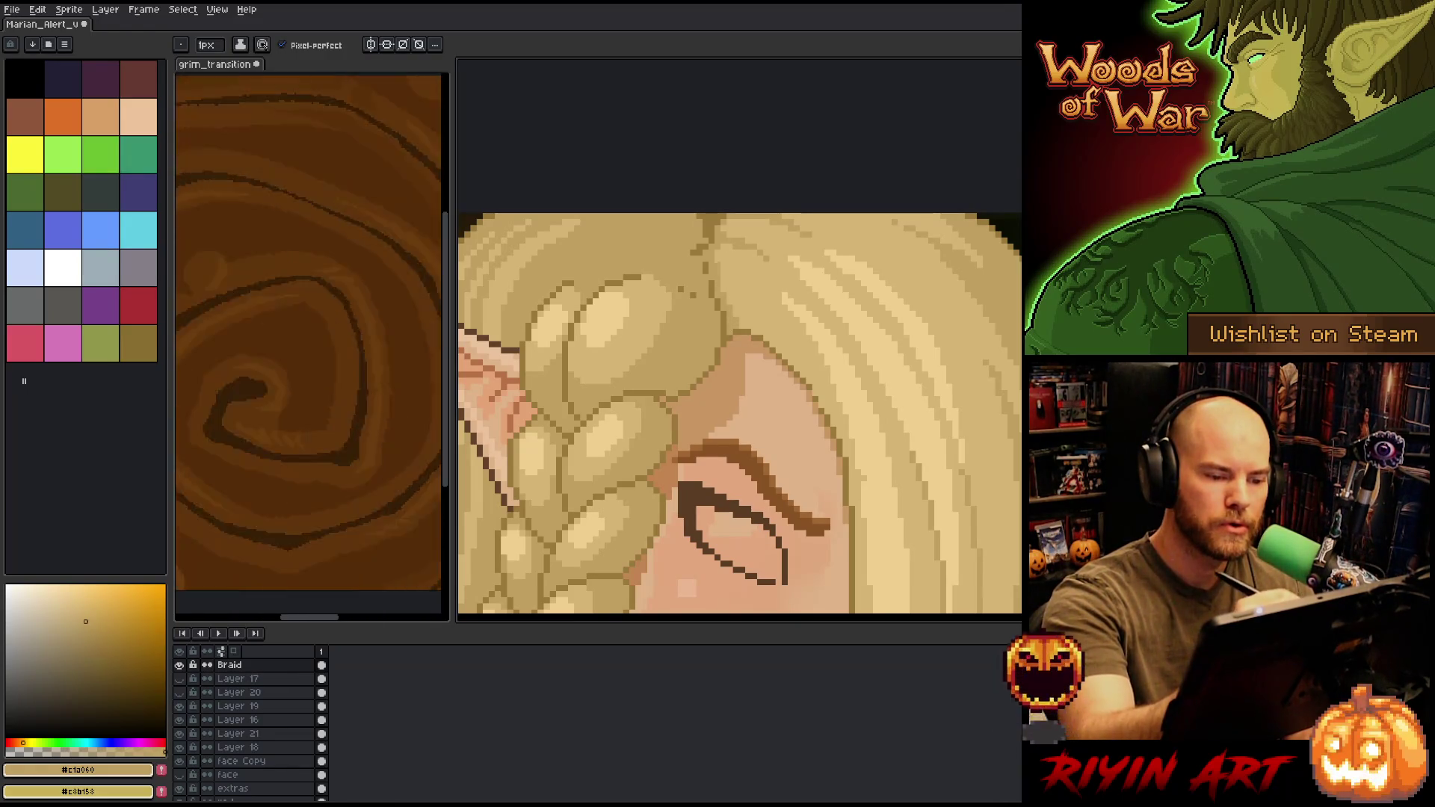
pyautogui.keyDown('alt'); pyautogui.click(703, 233); pyautogui.keyUp('alt')
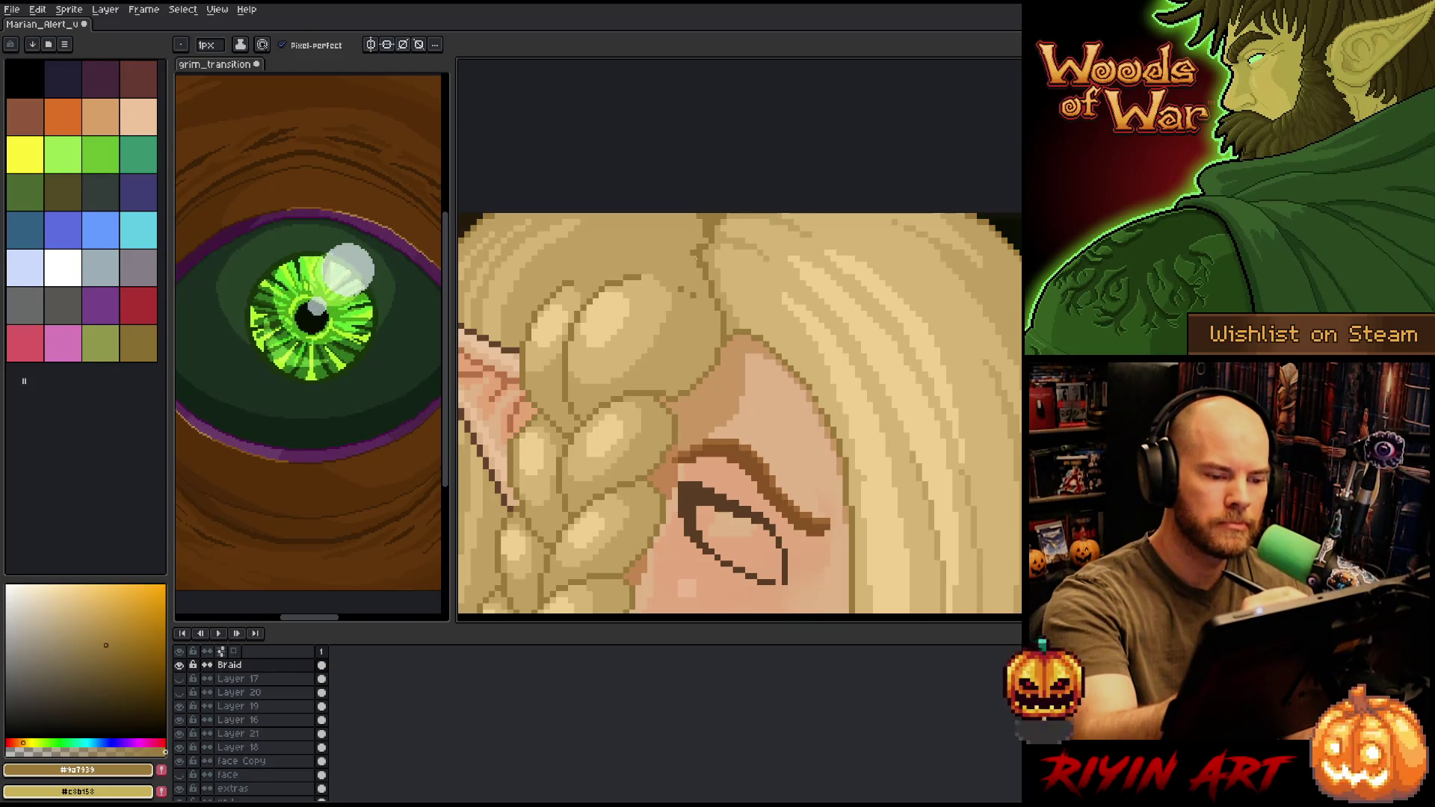
pyautogui.keyDown('alt'); pyautogui.click(702, 261); pyautogui.keyUp('alt')
pyautogui.keyDown('alt'); pyautogui.click(703, 234); pyautogui.keyUp('alt')
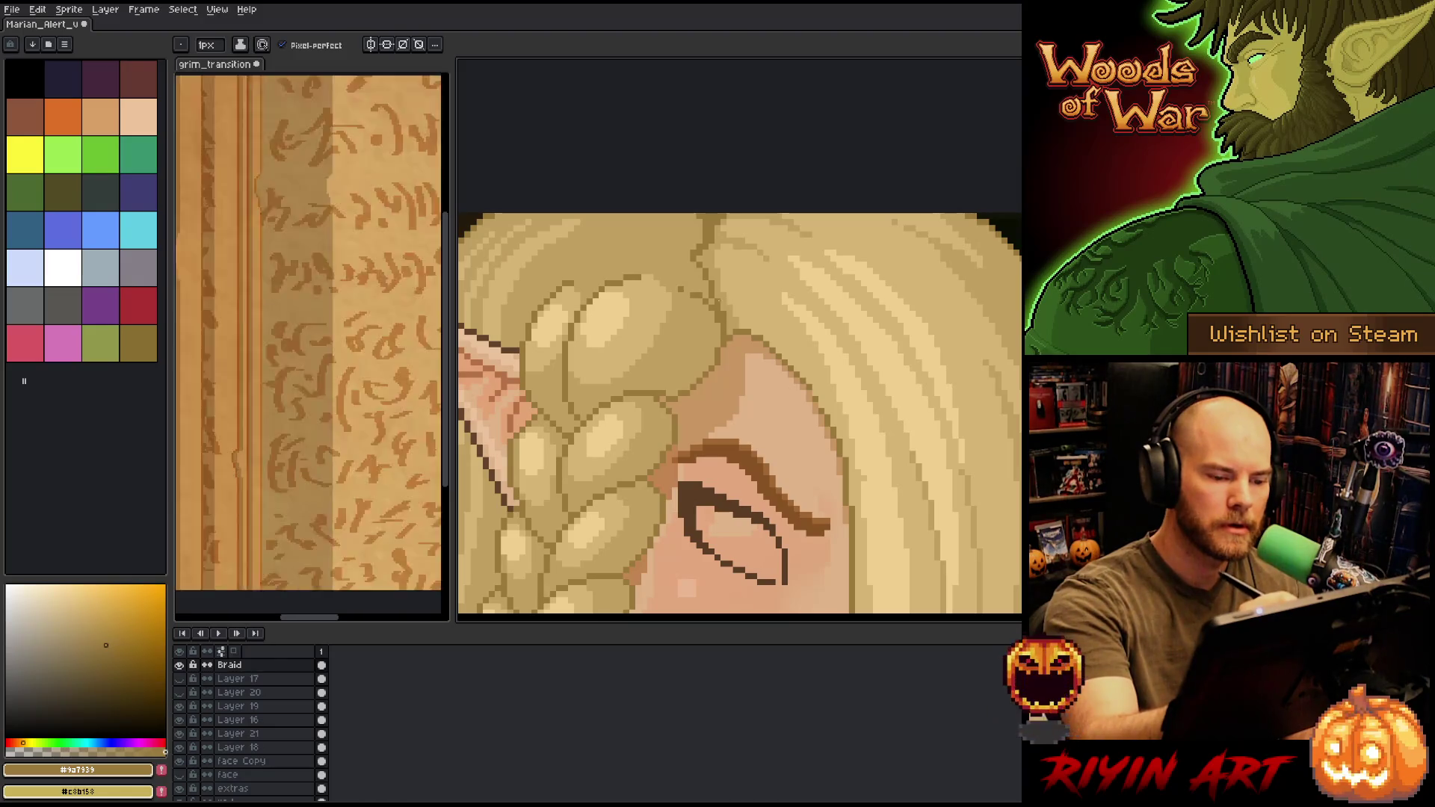
# - Sample more tan hair shades, bring the face and collar into view, and return to the Pencil
pyautogui.keyDown('alt'); pyautogui.click(703, 278); pyautogui.keyUp('alt')
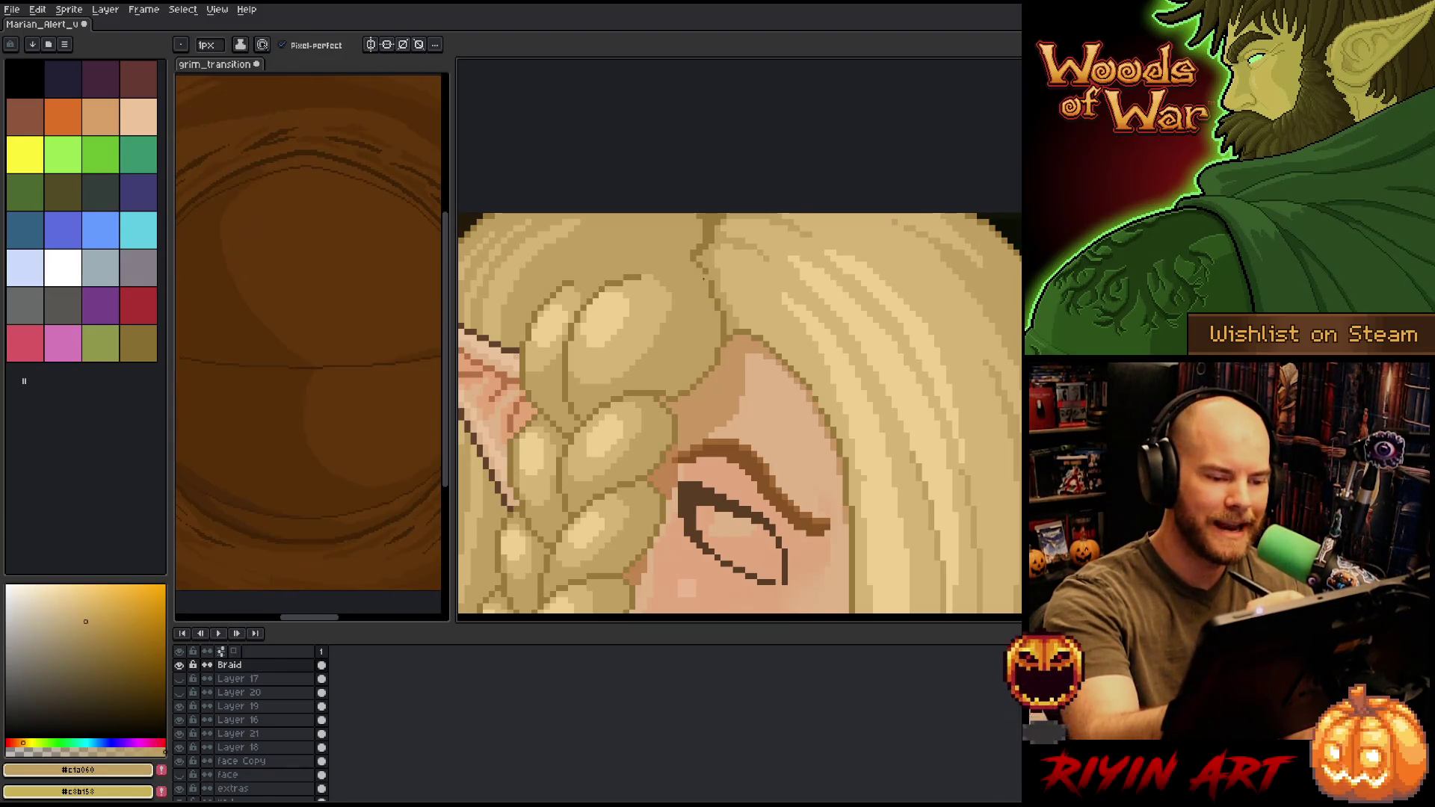
pyautogui.keyDown('alt'); pyautogui.click(675, 258); pyautogui.keyUp('alt')
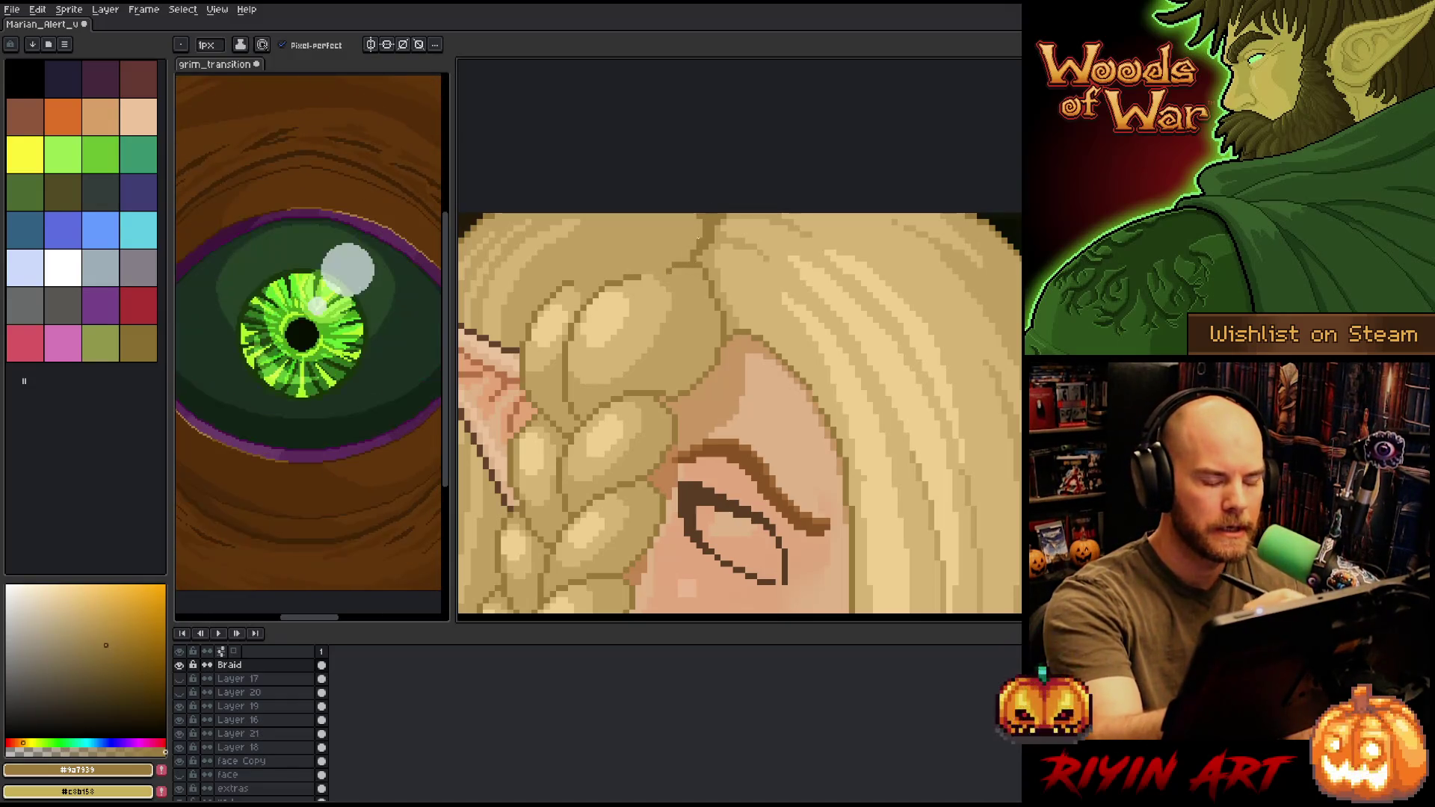
pyautogui.keyDown('alt'); pyautogui.click(674, 274); pyautogui.keyUp('alt')
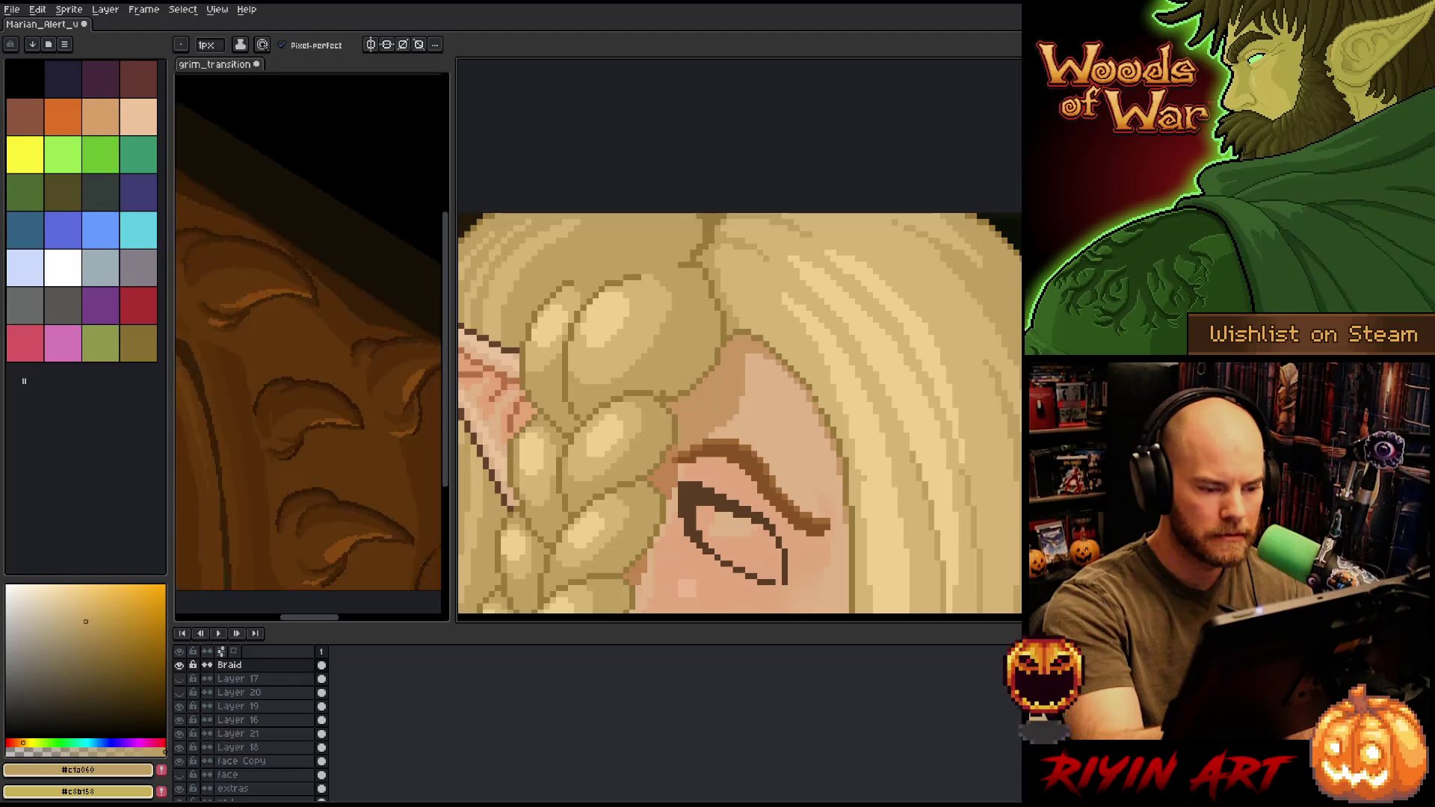
pyautogui.moveTo(764, 415); pyautogui.dragTo(814, 397)
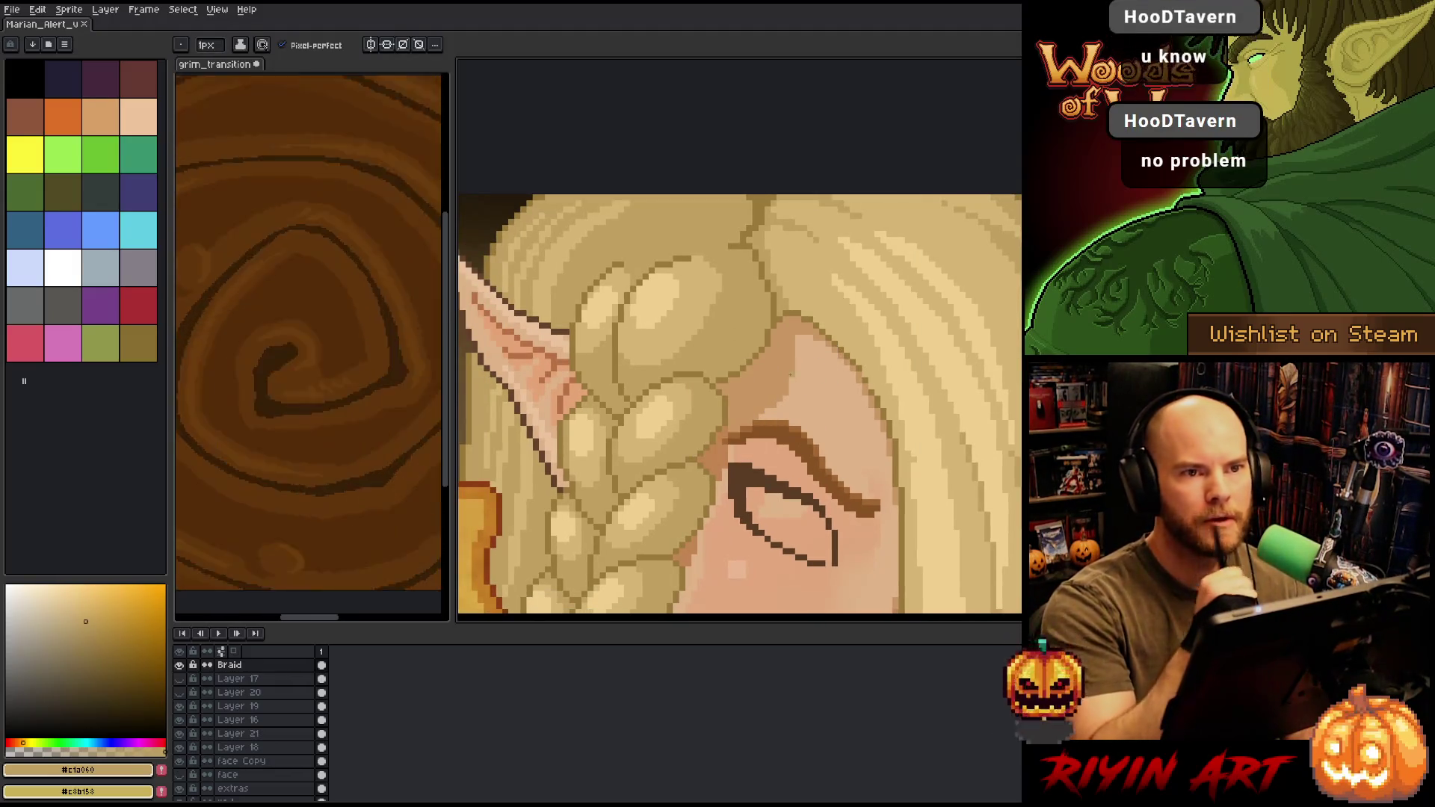
pyautogui.moveTo(789, 374)
pyautogui.mouseDown()
pyautogui.moveTo(714, 370)
pyautogui.moveTo(716, 404)
pyautogui.mouseUp()
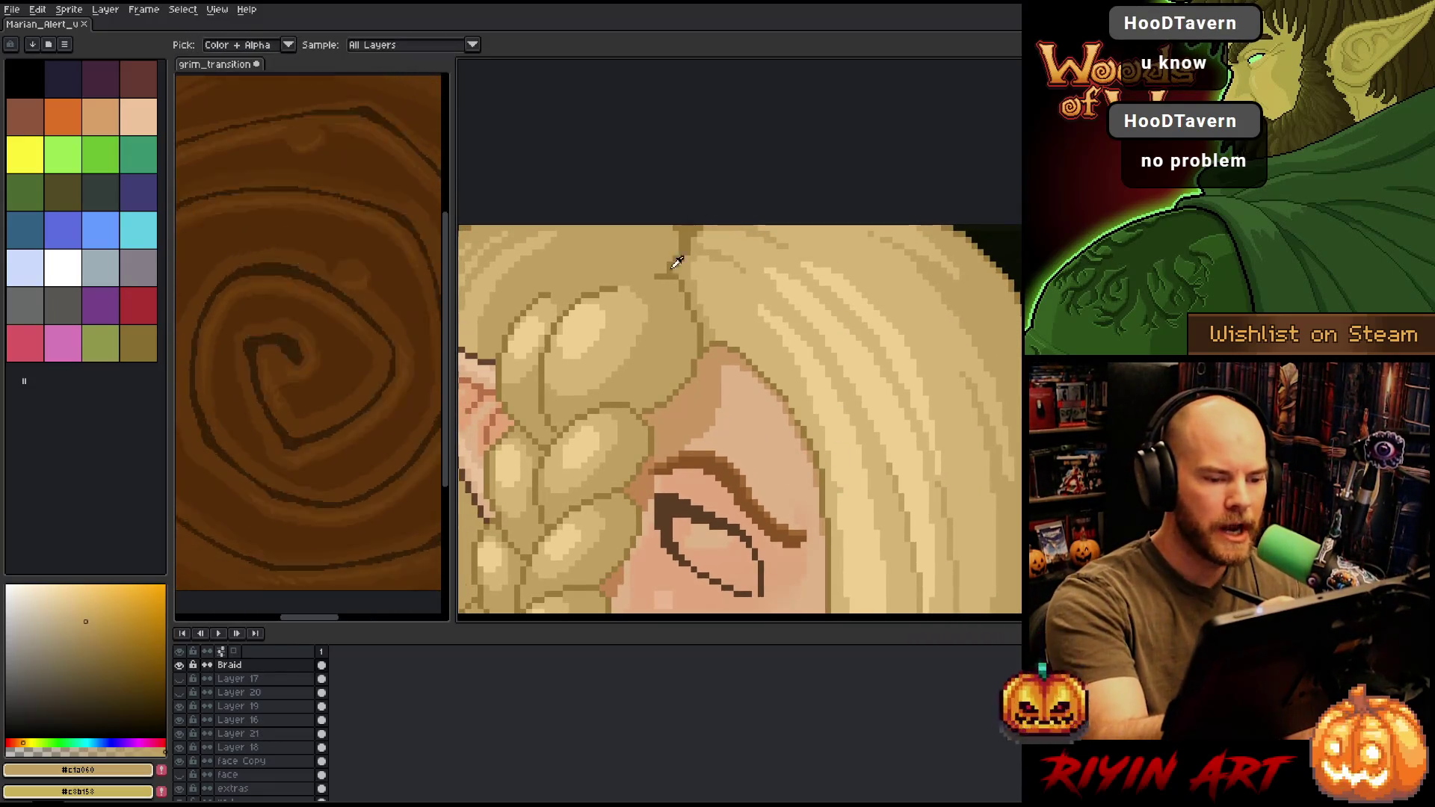
pyautogui.keyDown('alt'); pyautogui.click(676, 263); pyautogui.keyUp('alt')
pyautogui.moveTo(855, 410)
pyautogui.mouseDown()
pyautogui.moveTo(919, 374)
pyautogui.moveTo(910, 307)
pyautogui.moveTo(865, 284)
pyautogui.moveTo(870, 332)
pyautogui.moveTo(855, 336)
pyautogui.mouseUp()
pyautogui.press('b')
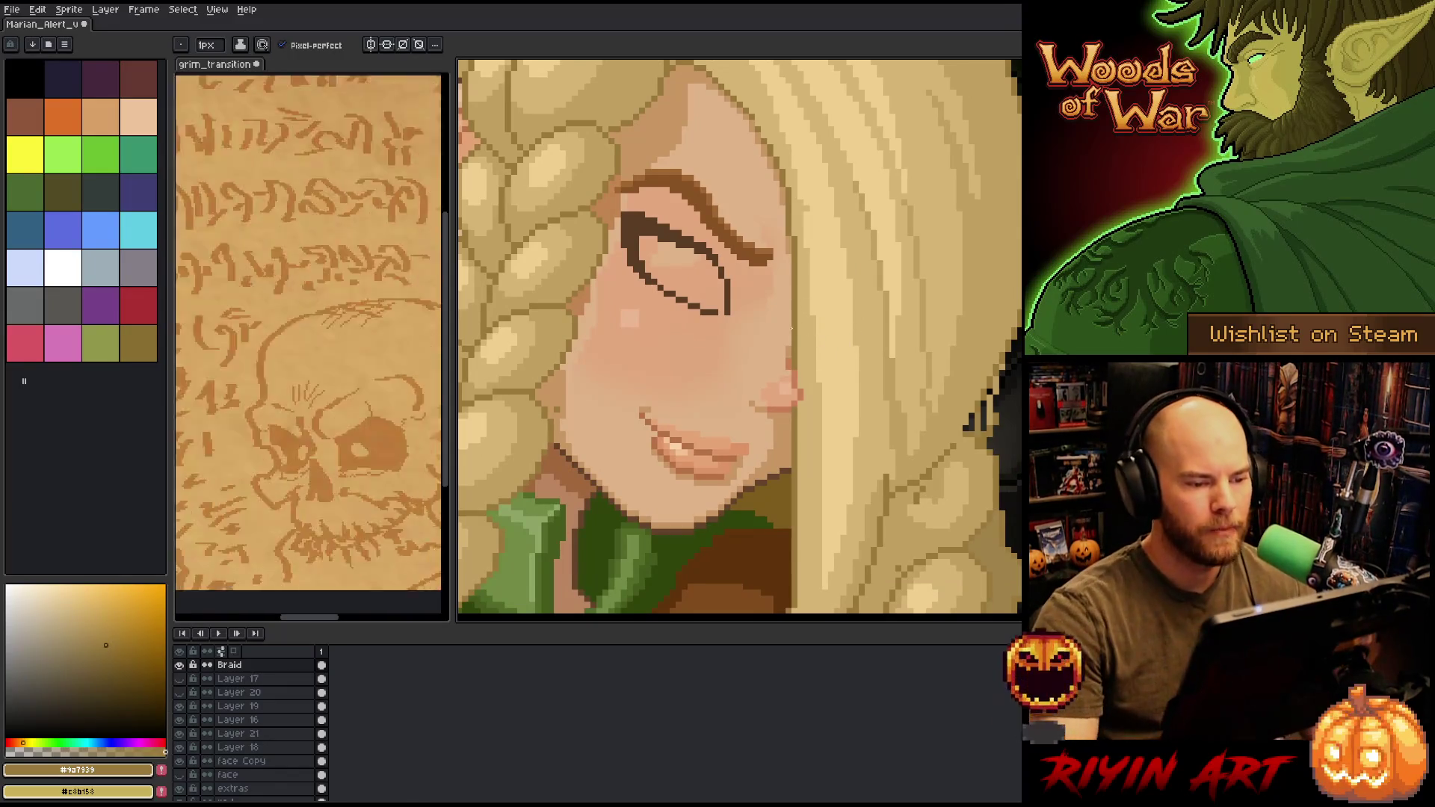
pyautogui.scroll(-3, 790, 329)
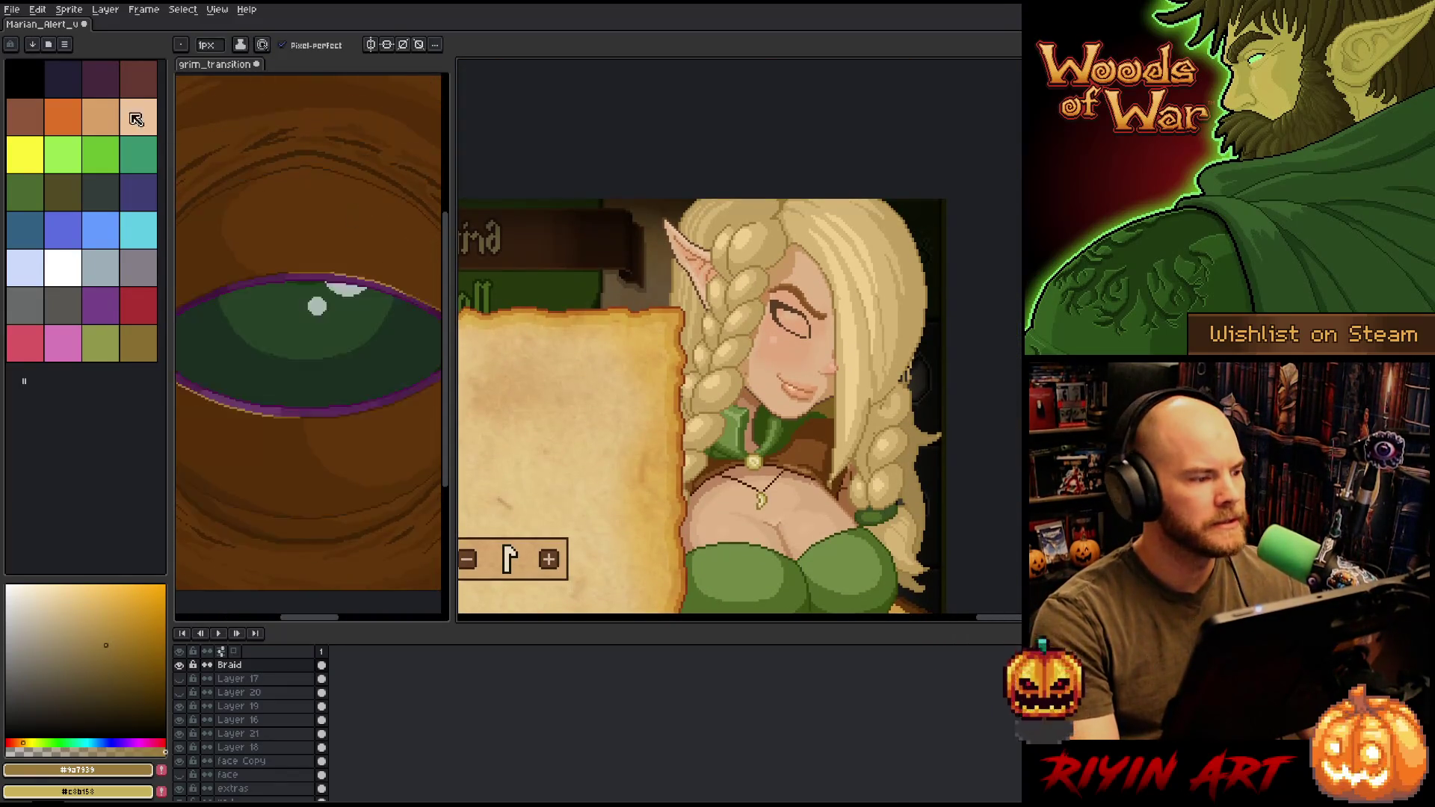
# - Save the sprite and make Layer 17, the open-eye layer, the active layer
pyautogui.hotkey('ctrl', 's')
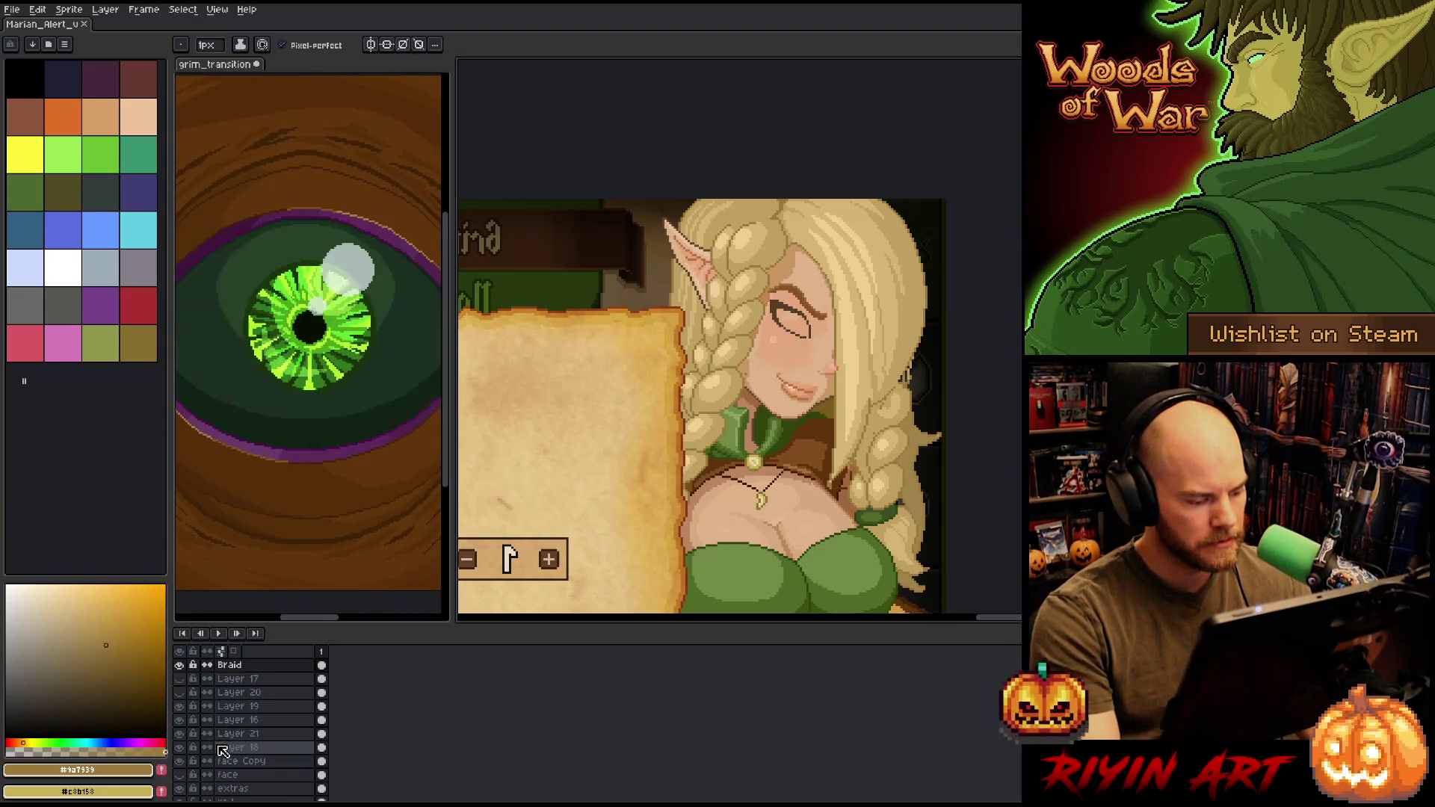
pyautogui.scroll(1, 191, 703)
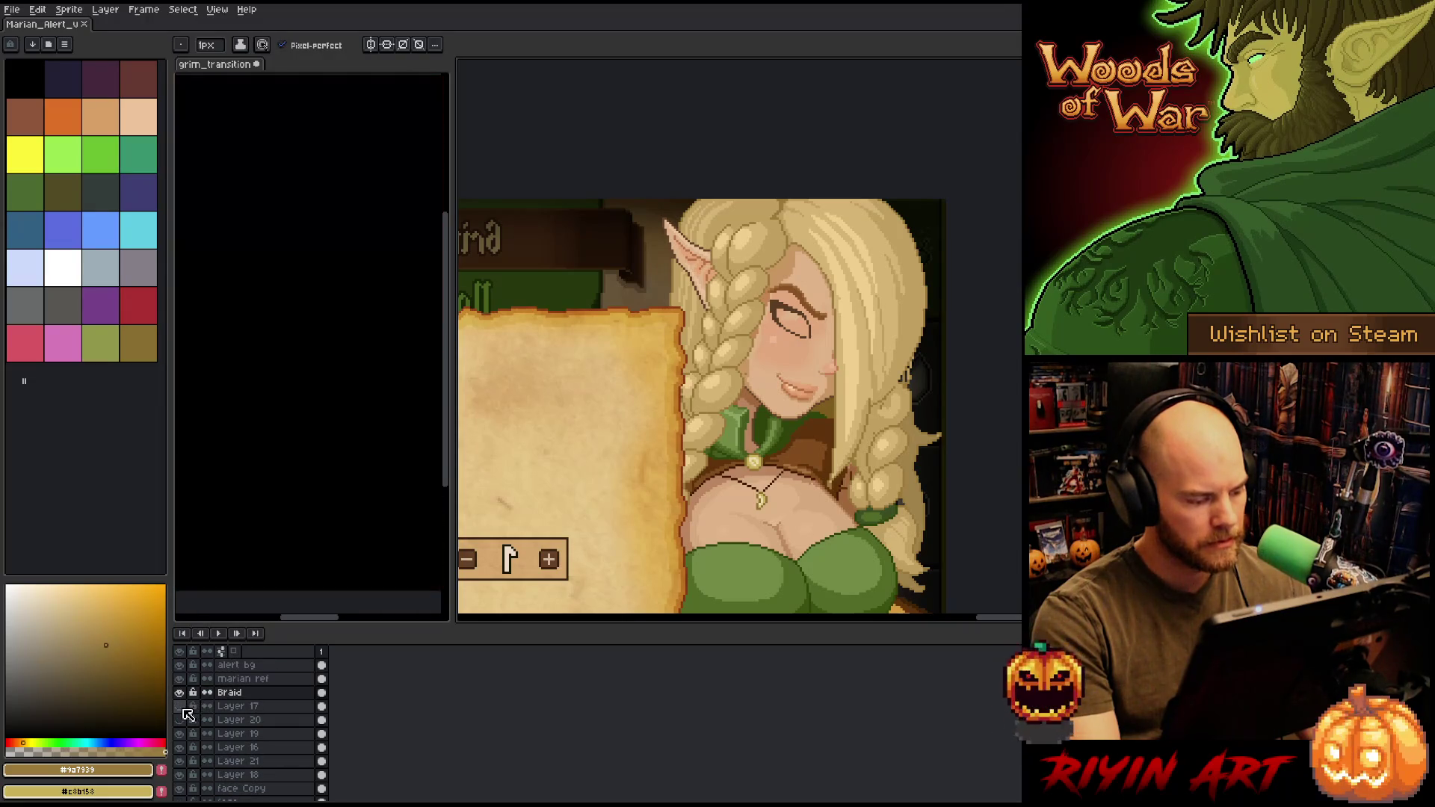
pyautogui.click(180, 706)
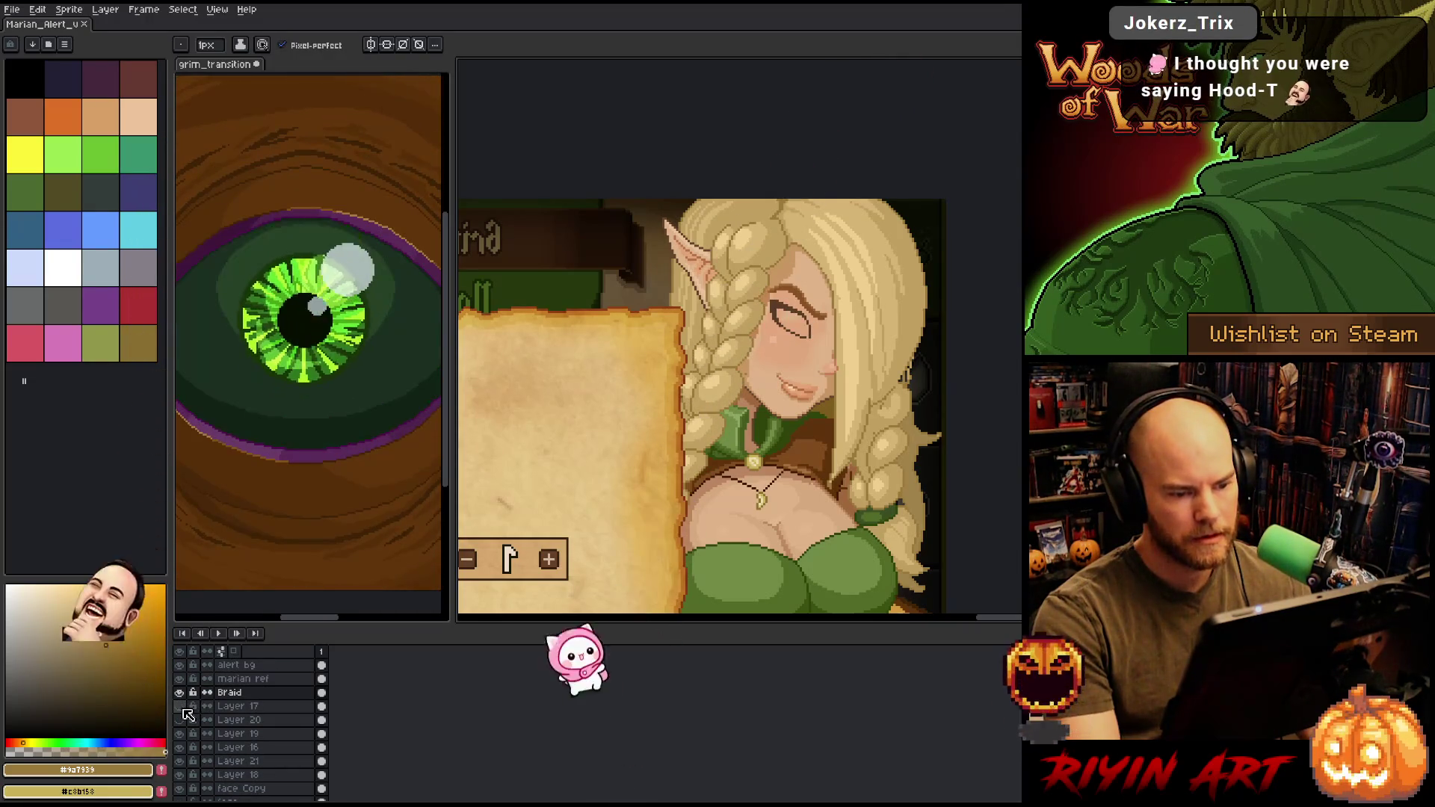
pyautogui.click(243, 708)
pyautogui.press('m')
pyautogui.moveTo(770, 294); pyautogui.dragTo(819, 344)
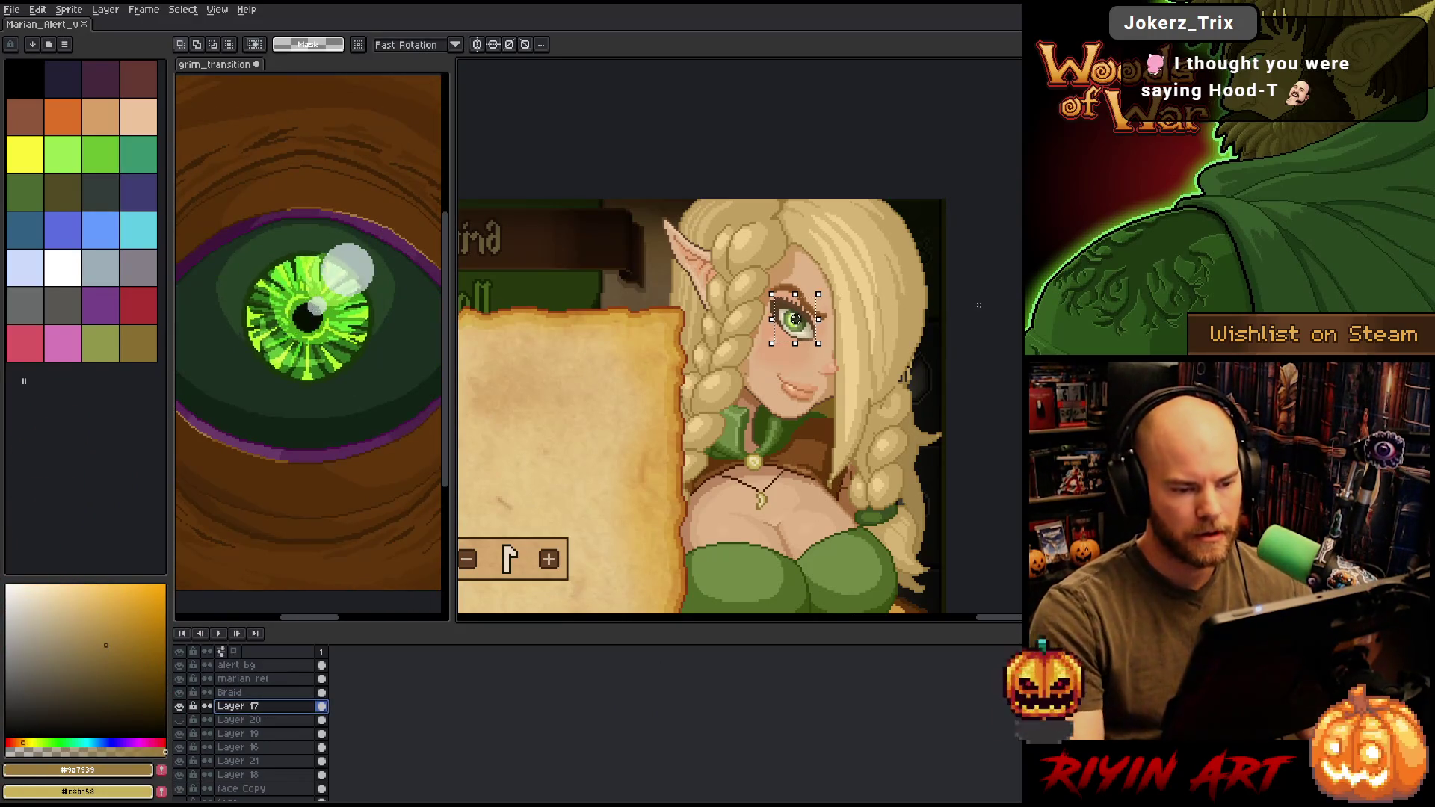
pyautogui.hotkey('ctrl', 'd')
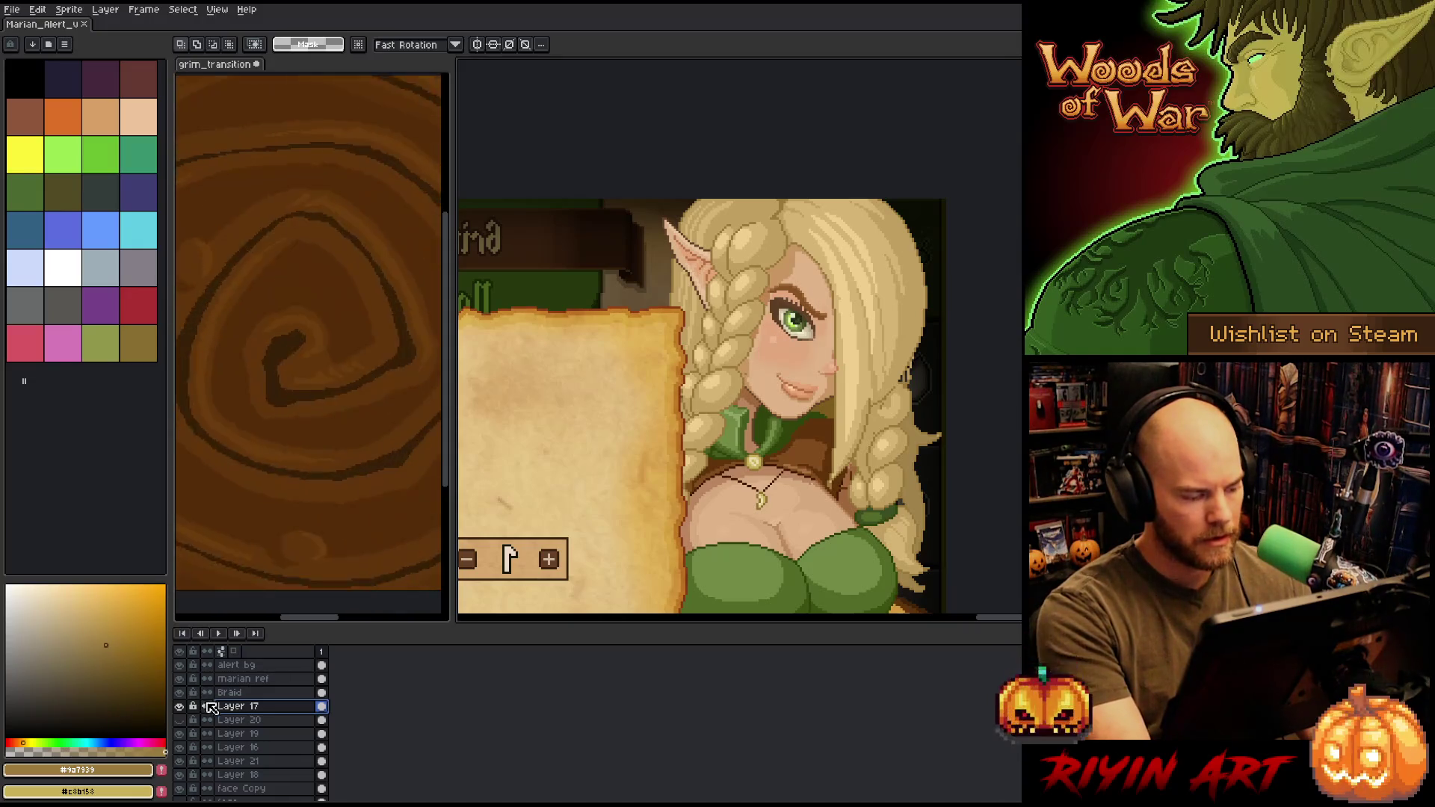
# - Compare the open and closed eye, then show only Layer 17 with all others hidden
pyautogui.click(179, 707)
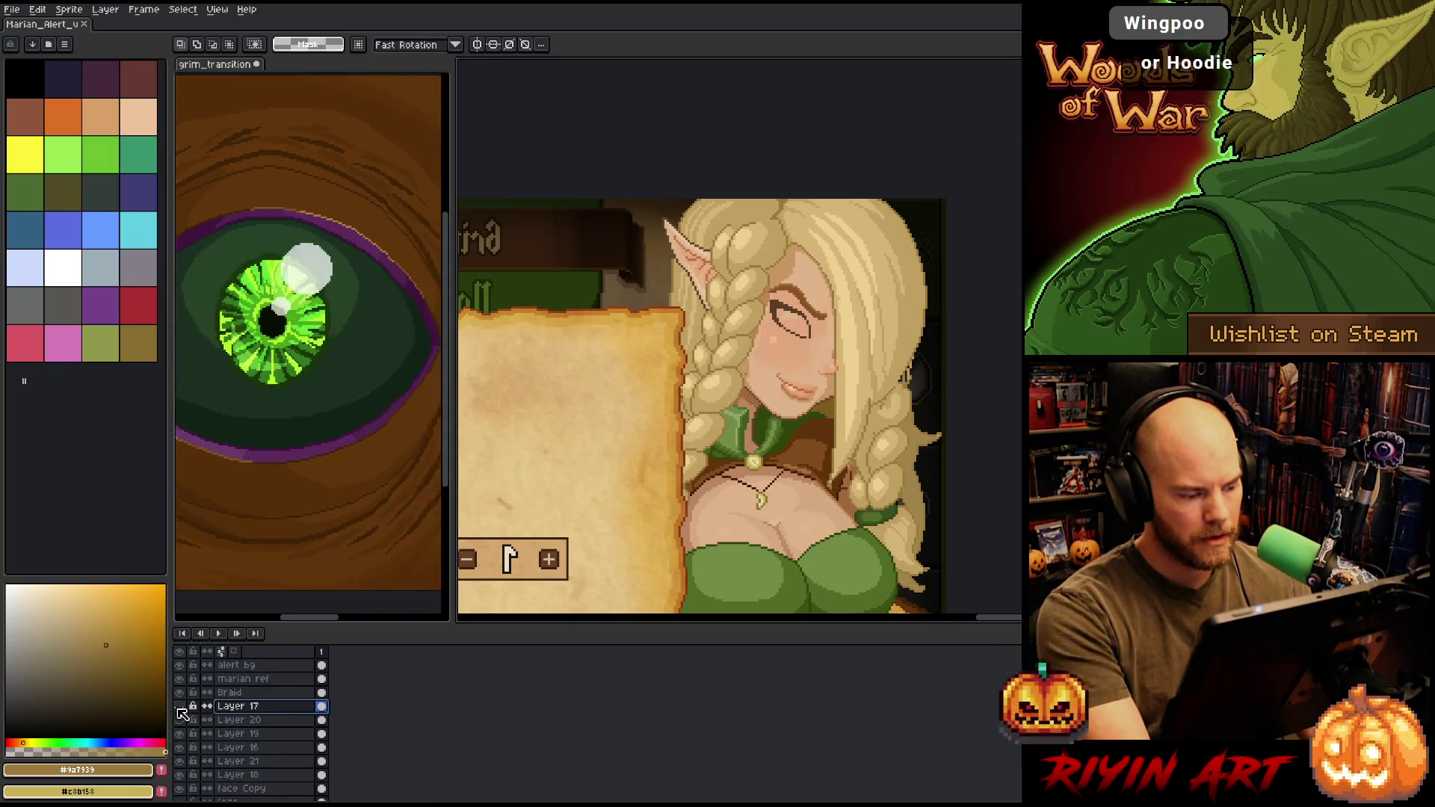
pyautogui.click(180, 707)
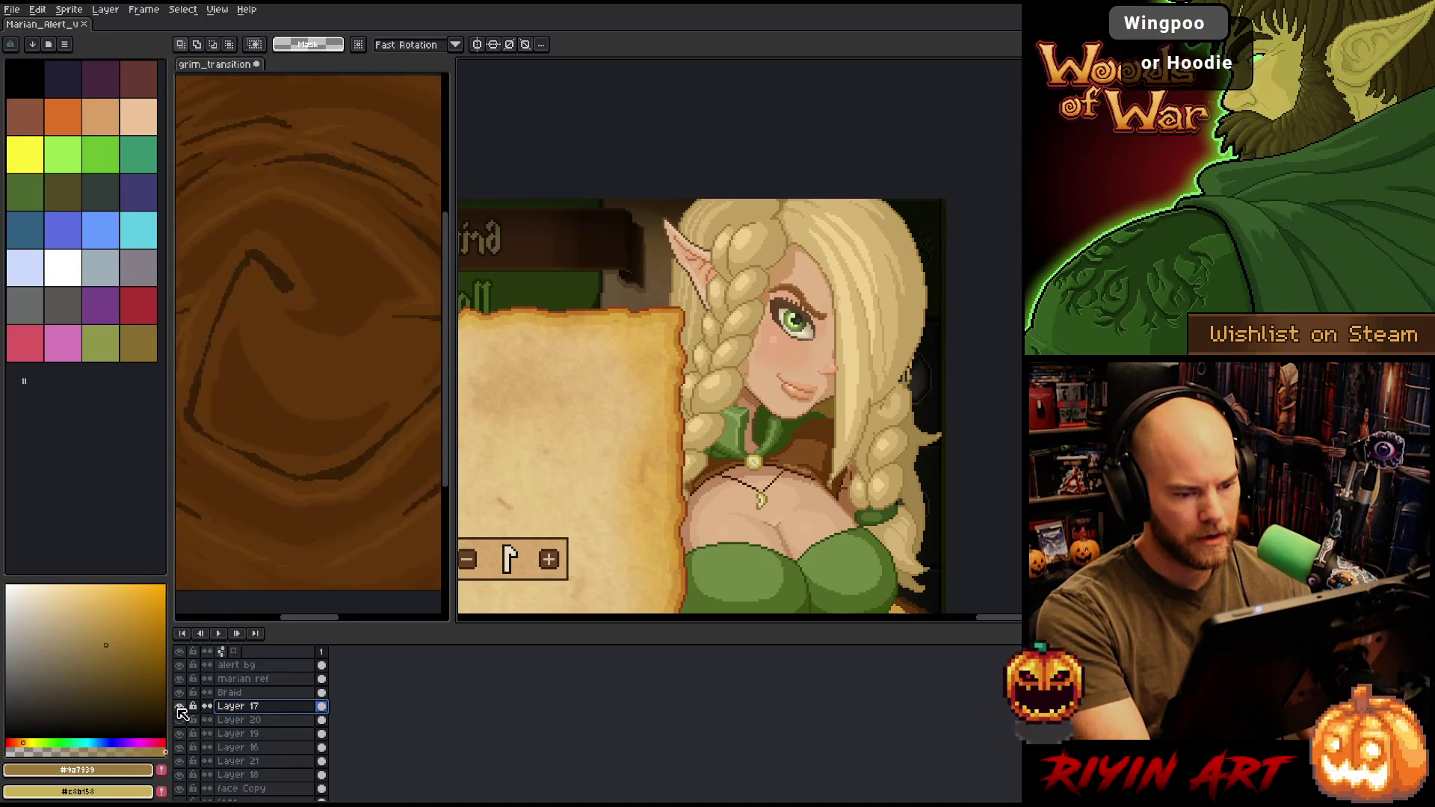
pyautogui.click(179, 707)
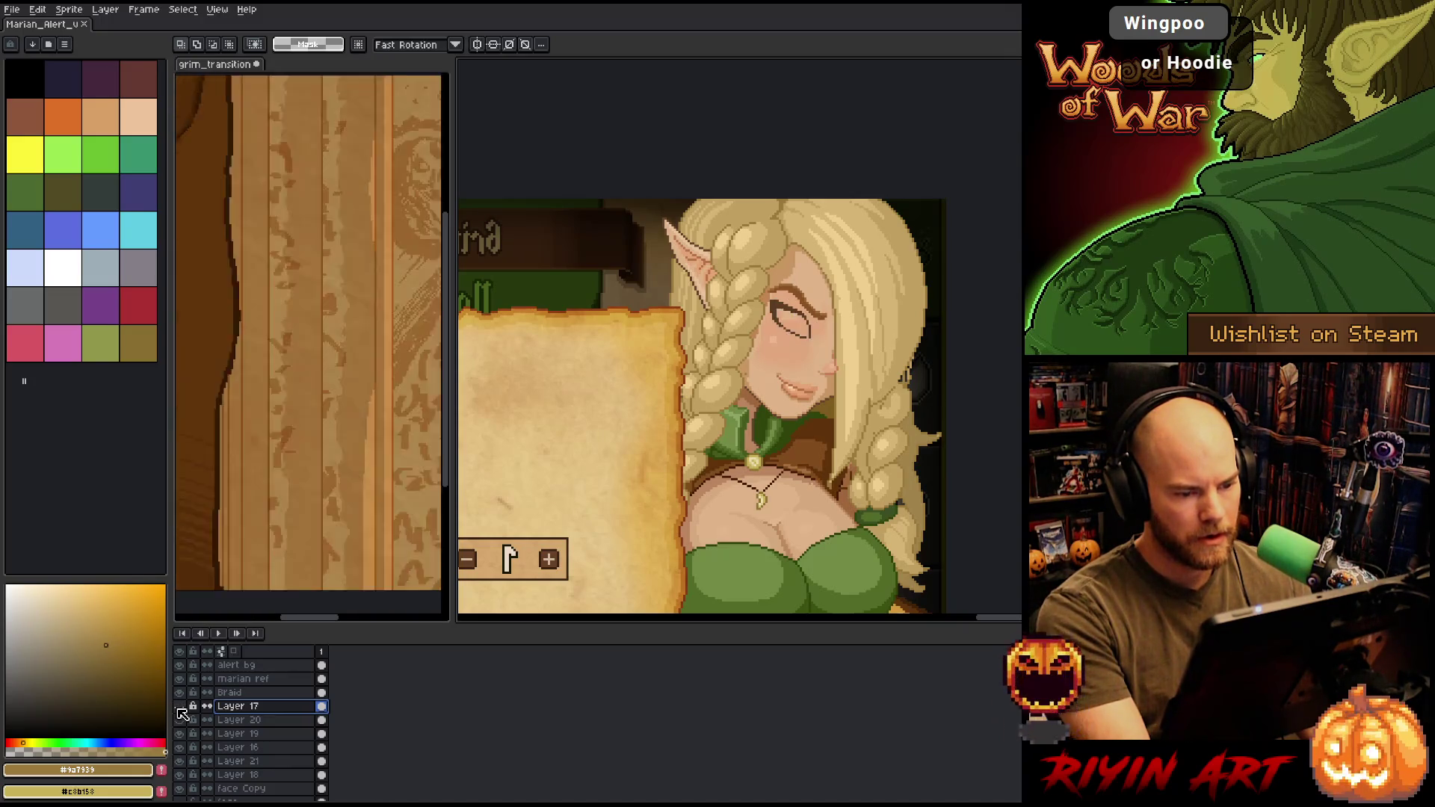
pyautogui.click(179, 707)
pyautogui.scroll(5, 854, 351)
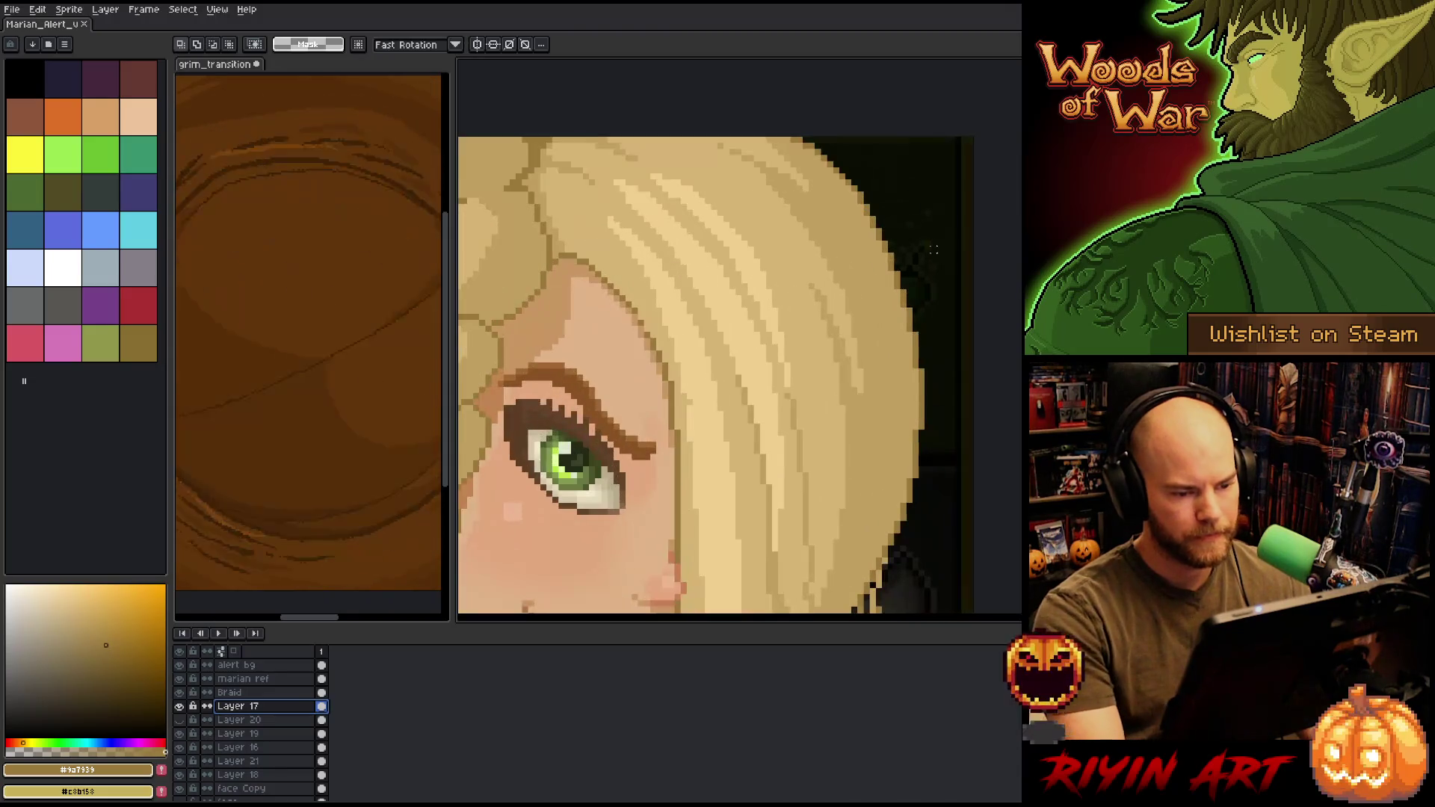
pyautogui.moveTo(854, 351); pyautogui.dragTo(1052, 322)
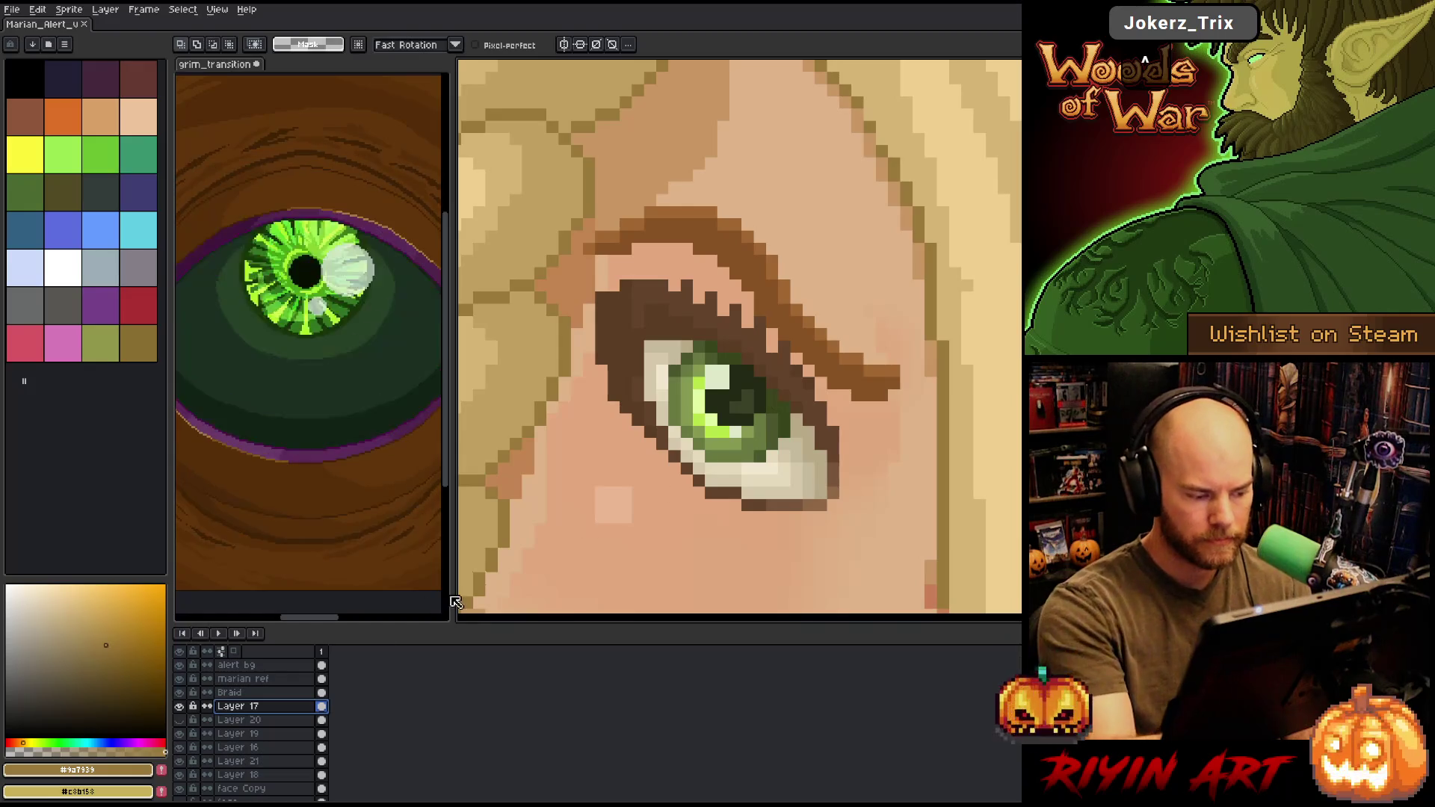
pyautogui.keyDown('alt'); pyautogui.click(179, 706); pyautogui.keyUp('alt')
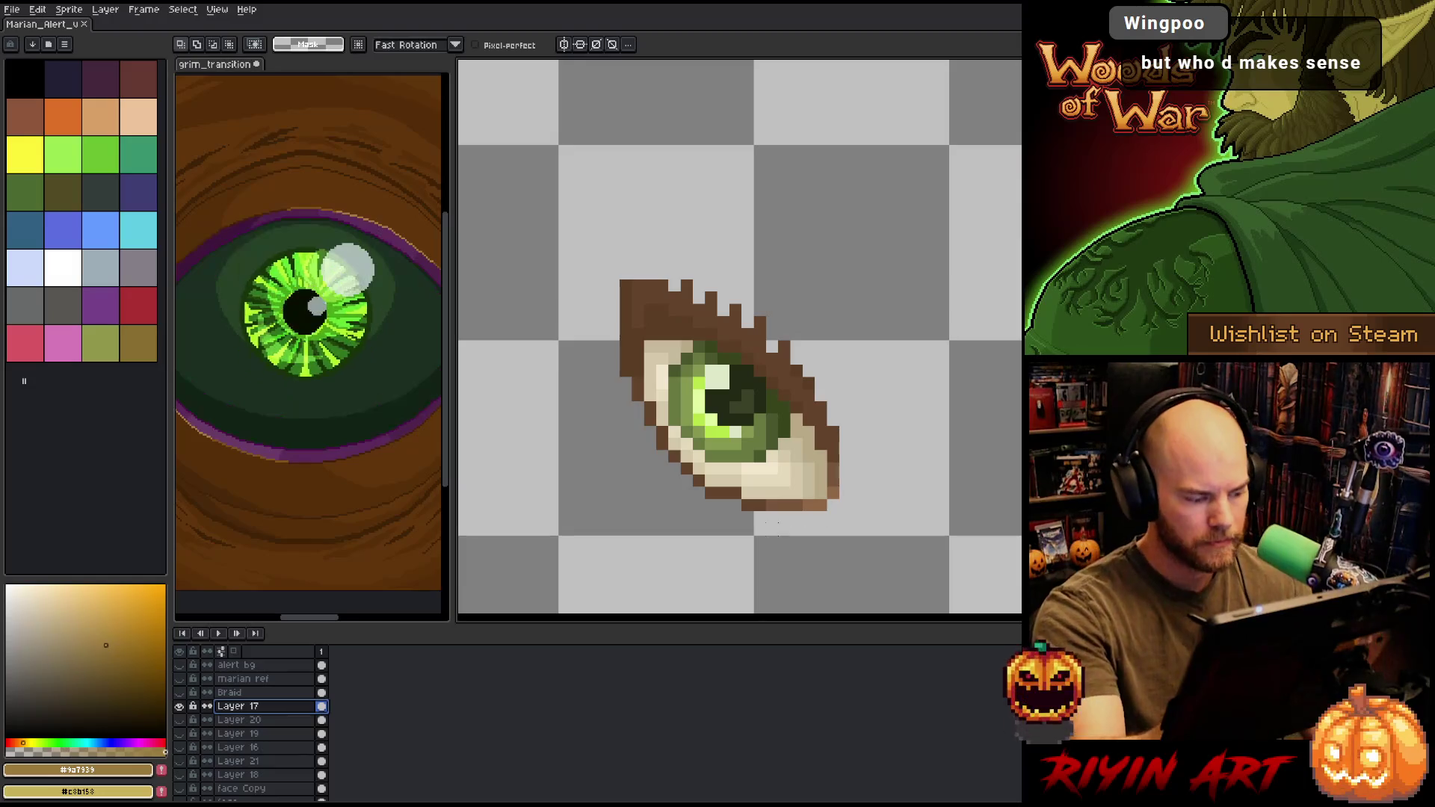
# - Duplicate Layer 17 as a backup copy and keep the original active
pyautogui.rightClick(257, 707)
pyautogui.click(284, 770)
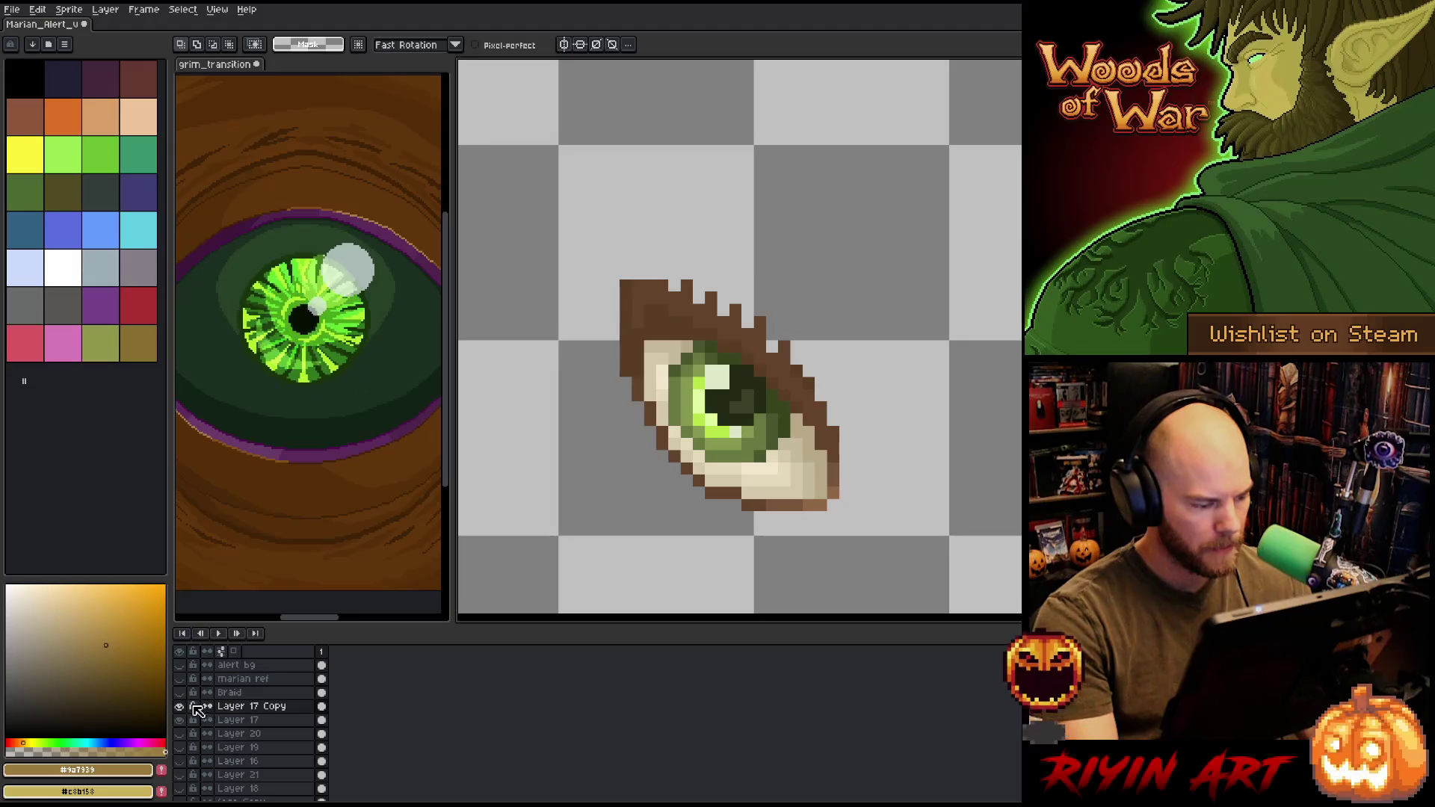
pyautogui.click(199, 719)
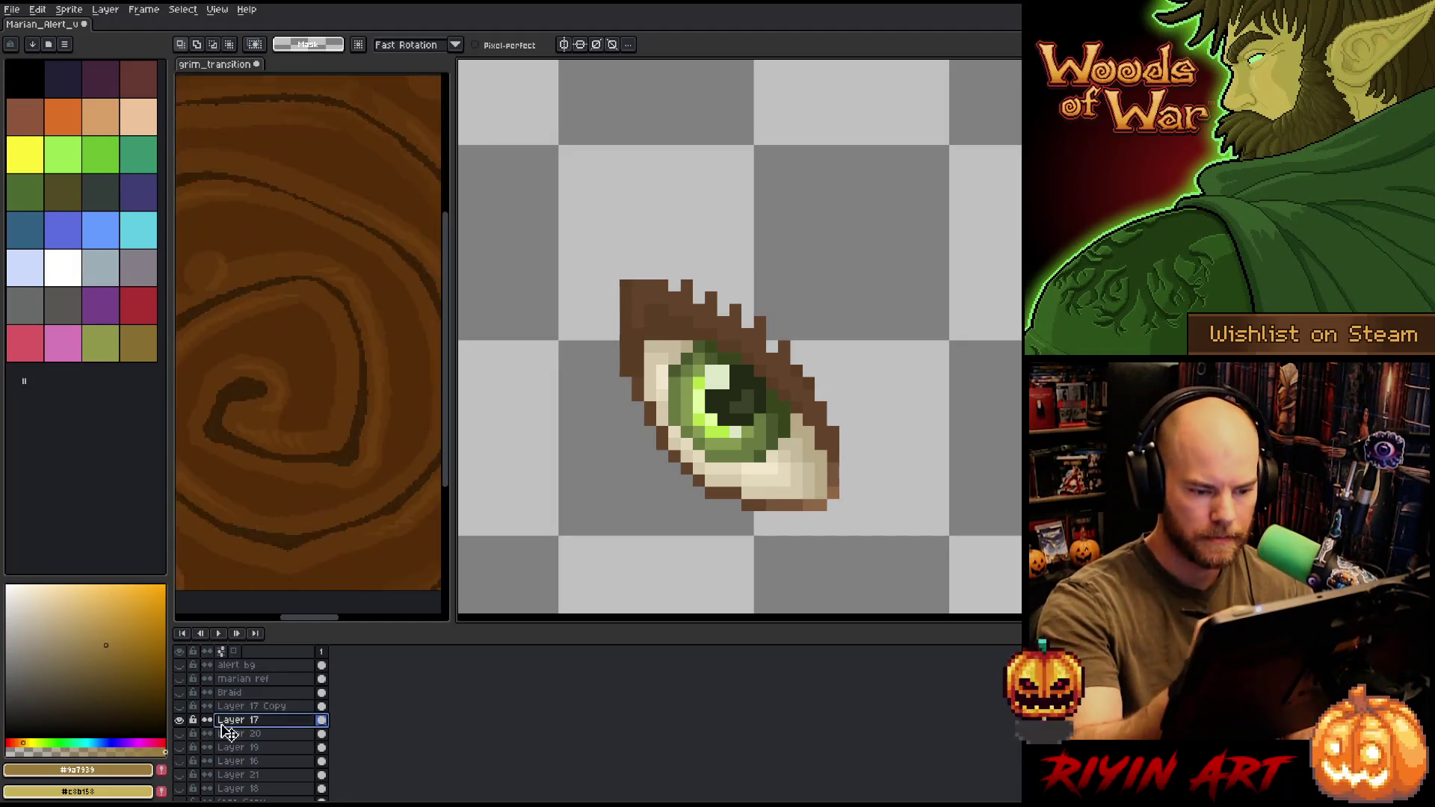
# - Try moving the eye pixels and painting strokes below the eye, undoing both experiments
pyautogui.press('m')
pyautogui.moveTo(841, 526); pyautogui.dragTo(812, 325)
pyautogui.moveTo(813, 416)
pyautogui.mouseDown()
pyautogui.moveTo(806, 294)
pyautogui.moveTo(775, 240)
pyautogui.mouseUp()
pyautogui.moveTo(809, 383); pyautogui.dragTo(784, 314)
pyautogui.hotkey('ctrl', 'z')
pyautogui.hotkey('ctrl', 'z')
pyautogui.hotkey('ctrl', 'z')
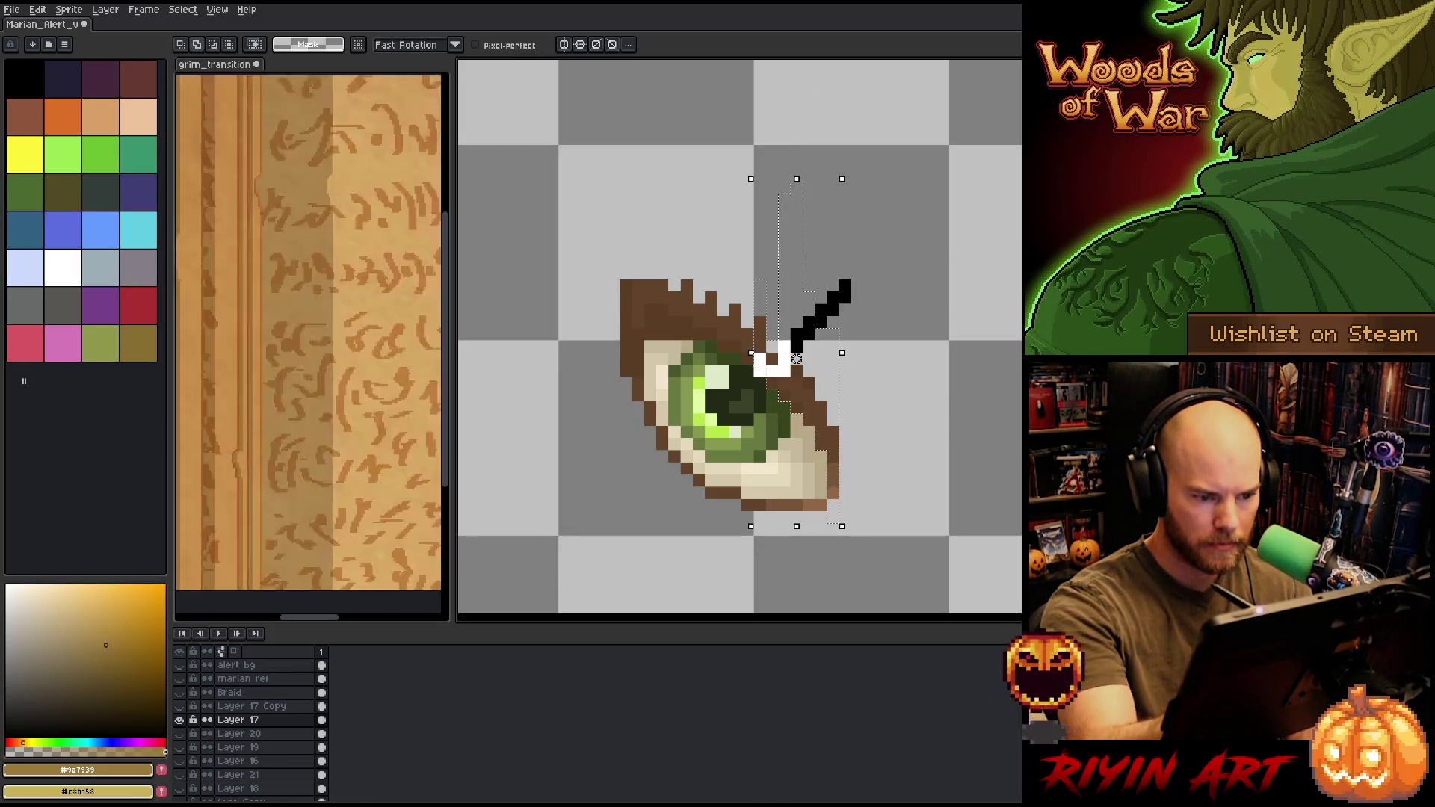
pyautogui.moveTo(796, 358)
pyautogui.mouseDown()
pyautogui.moveTo(639, 343)
pyautogui.moveTo(635, 417)
pyautogui.moveTo(702, 154)
pyautogui.moveTo(698, 346)
pyautogui.mouseUp()
pyautogui.moveTo(811, 568)
pyautogui.mouseDown()
pyautogui.moveTo(818, 516)
pyautogui.moveTo(706, 523)
pyautogui.mouseUp()
pyautogui.moveTo(635, 566)
pyautogui.mouseDown()
pyautogui.moveTo(751, 505)
pyautogui.moveTo(676, 545)
pyautogui.moveTo(672, 452)
pyautogui.moveTo(647, 427)
pyautogui.mouseUp()
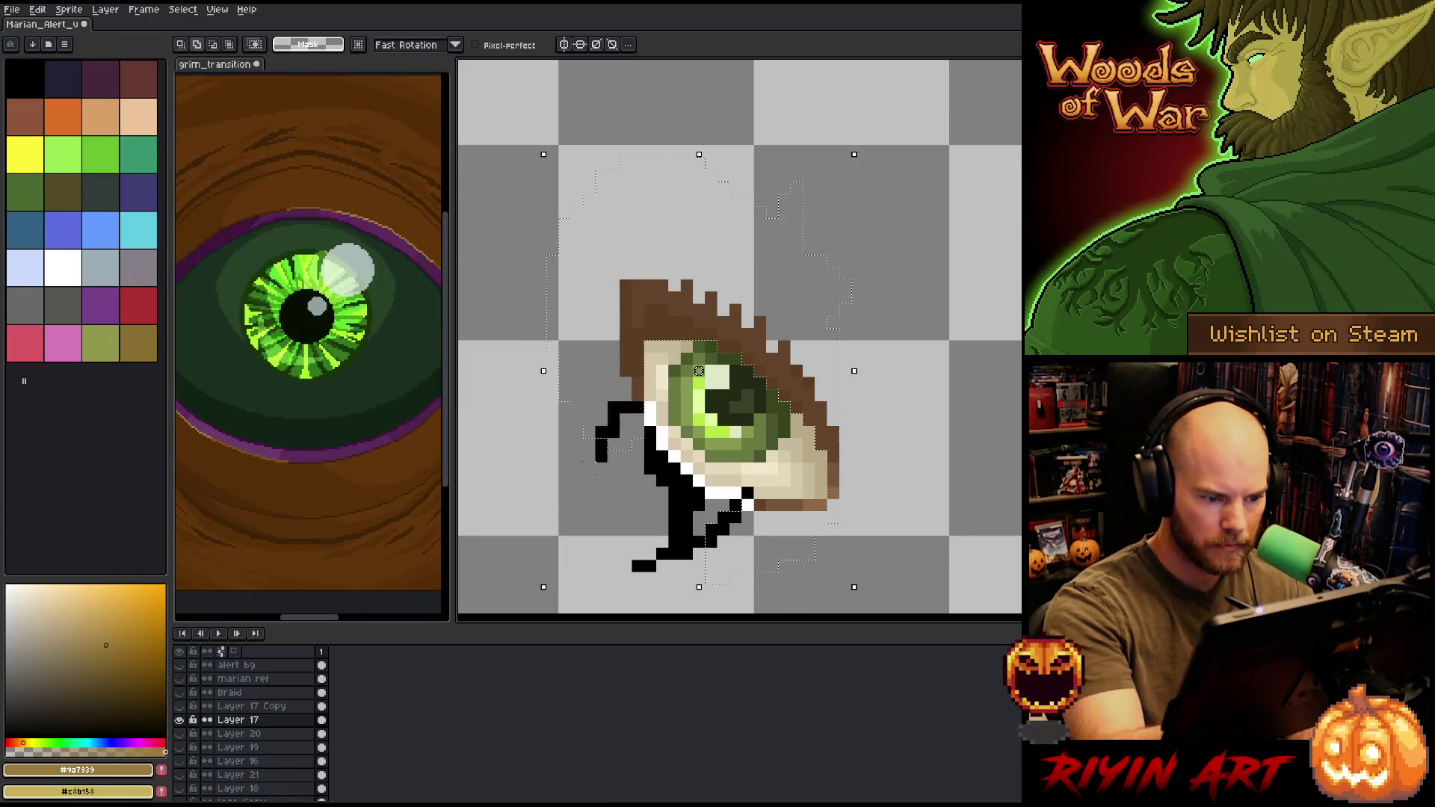
pyautogui.hotkey('ctrl', 'z')
pyautogui.hotkey('ctrl', 'z')
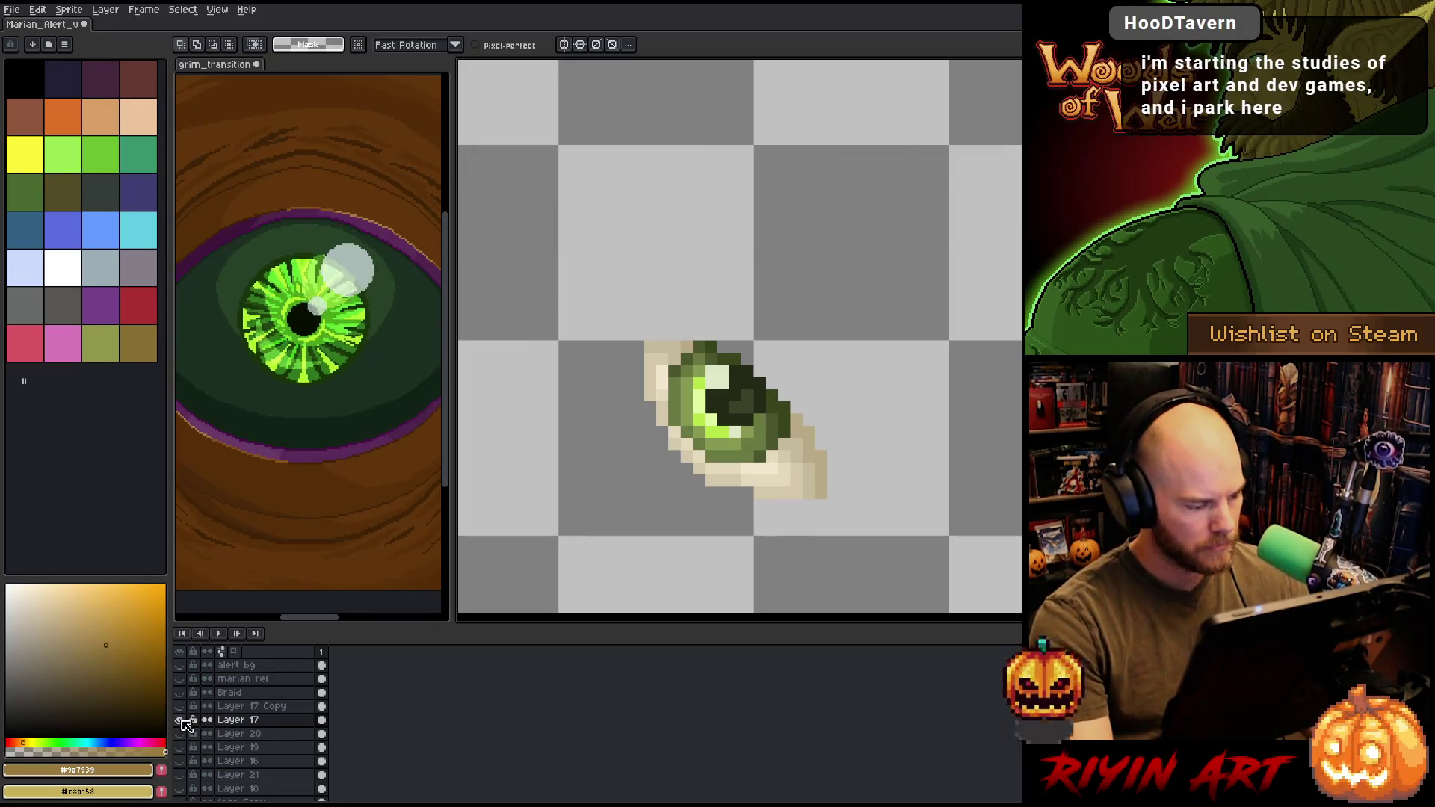
# - Show all layers, hide Layer 17 Copy, and move Layer 17 below Layer 16
pyautogui.click(182, 720)
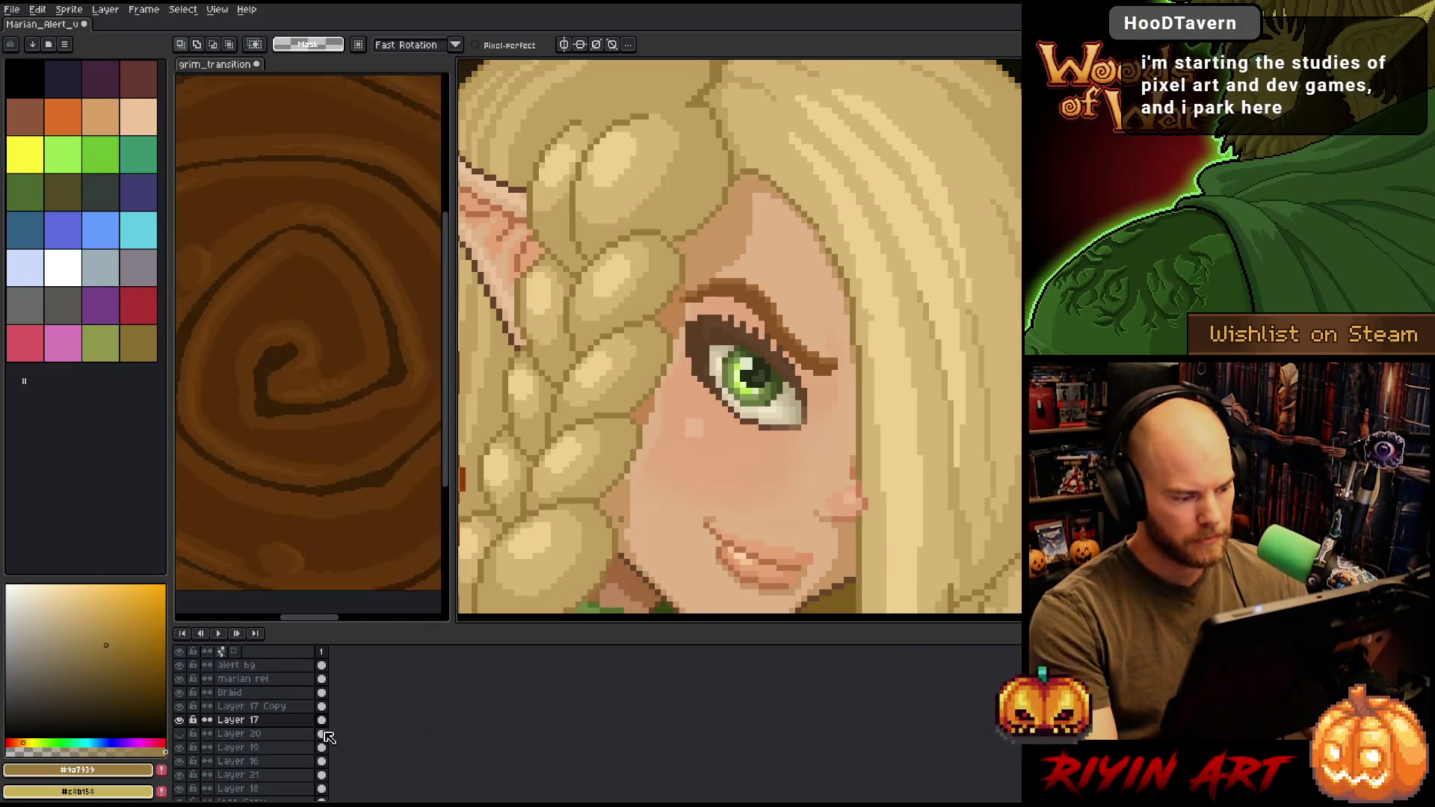
pyautogui.click(179, 706)
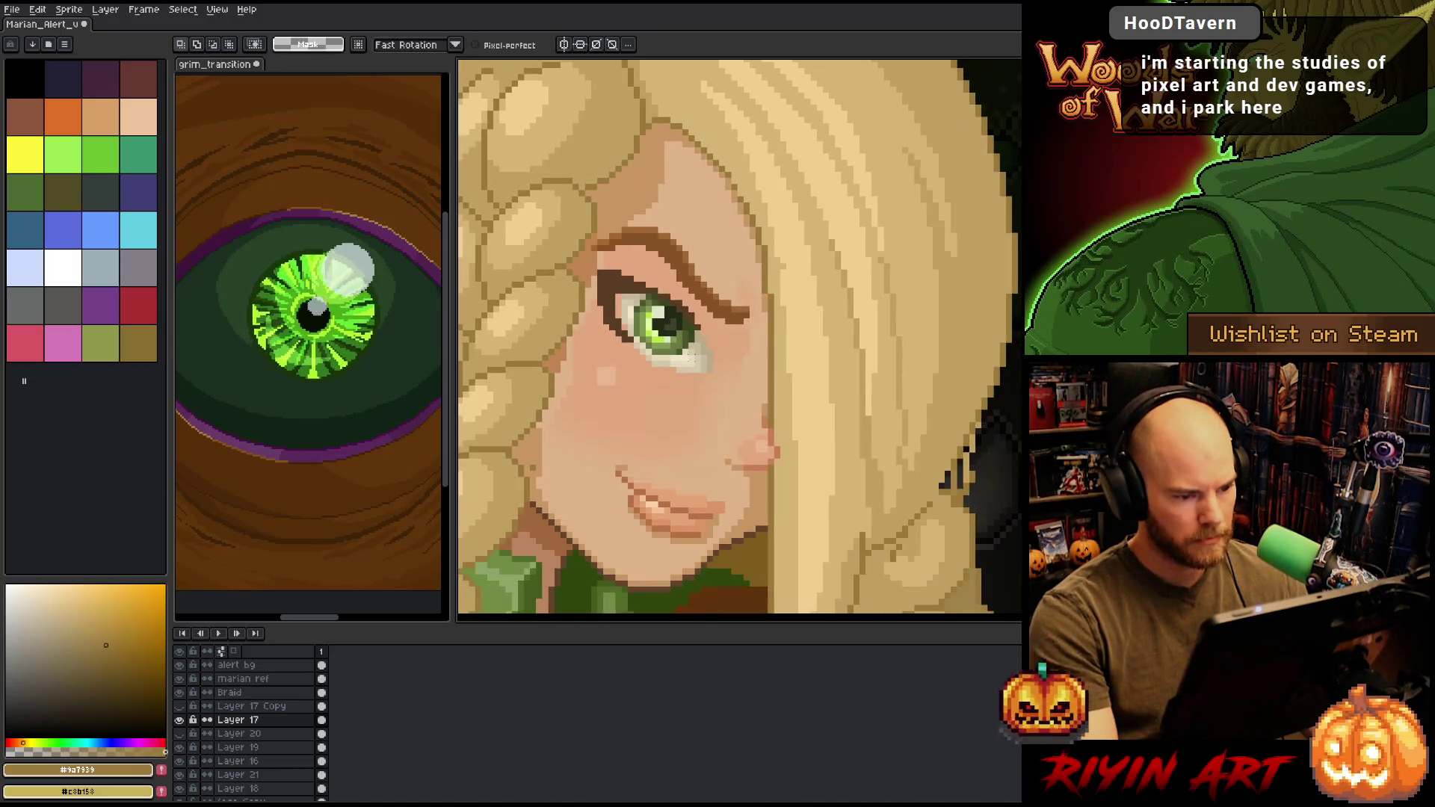
pyautogui.click(249, 721)
pyautogui.moveTo(252, 732); pyautogui.dragTo(260, 765)
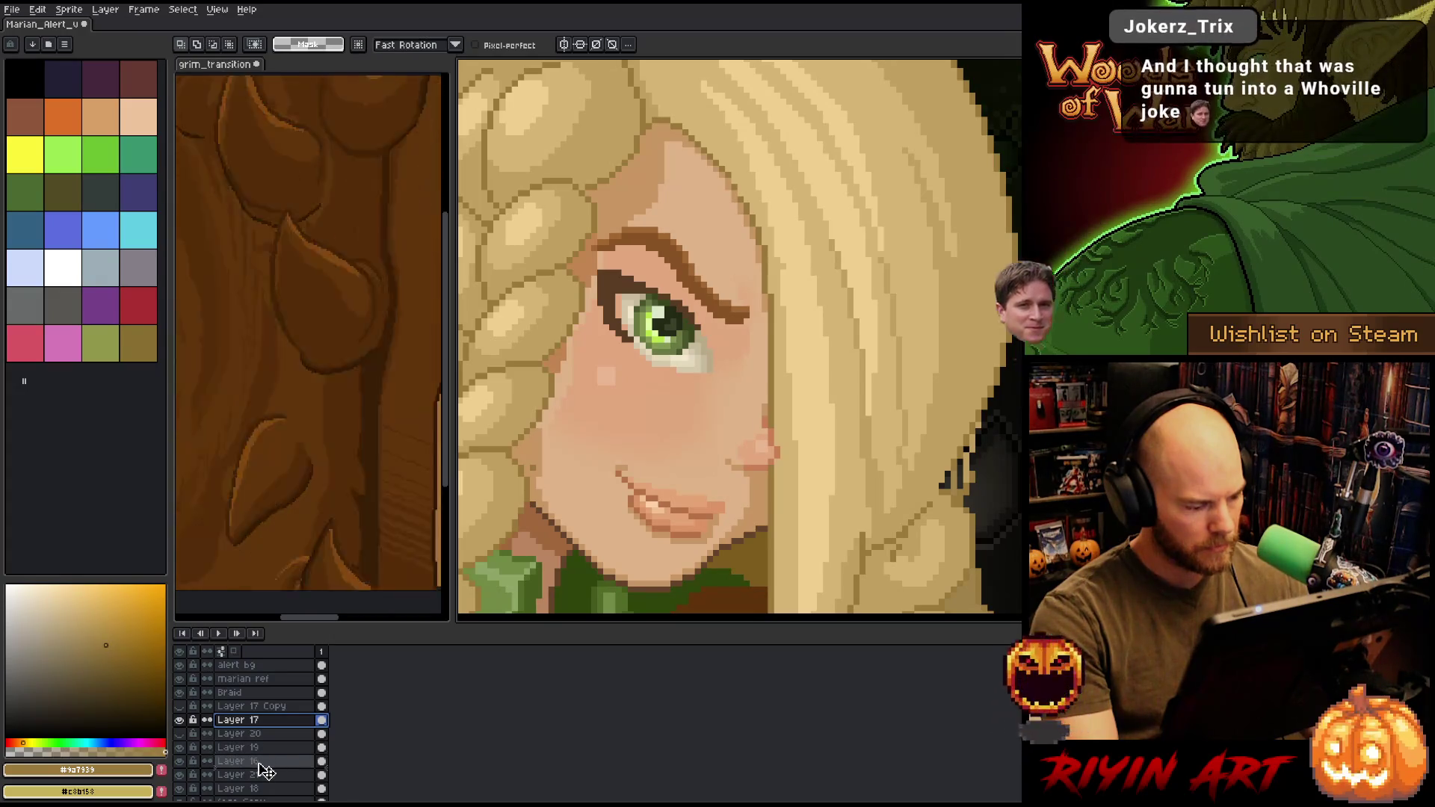
pyautogui.press('-')
pyautogui.press('-')
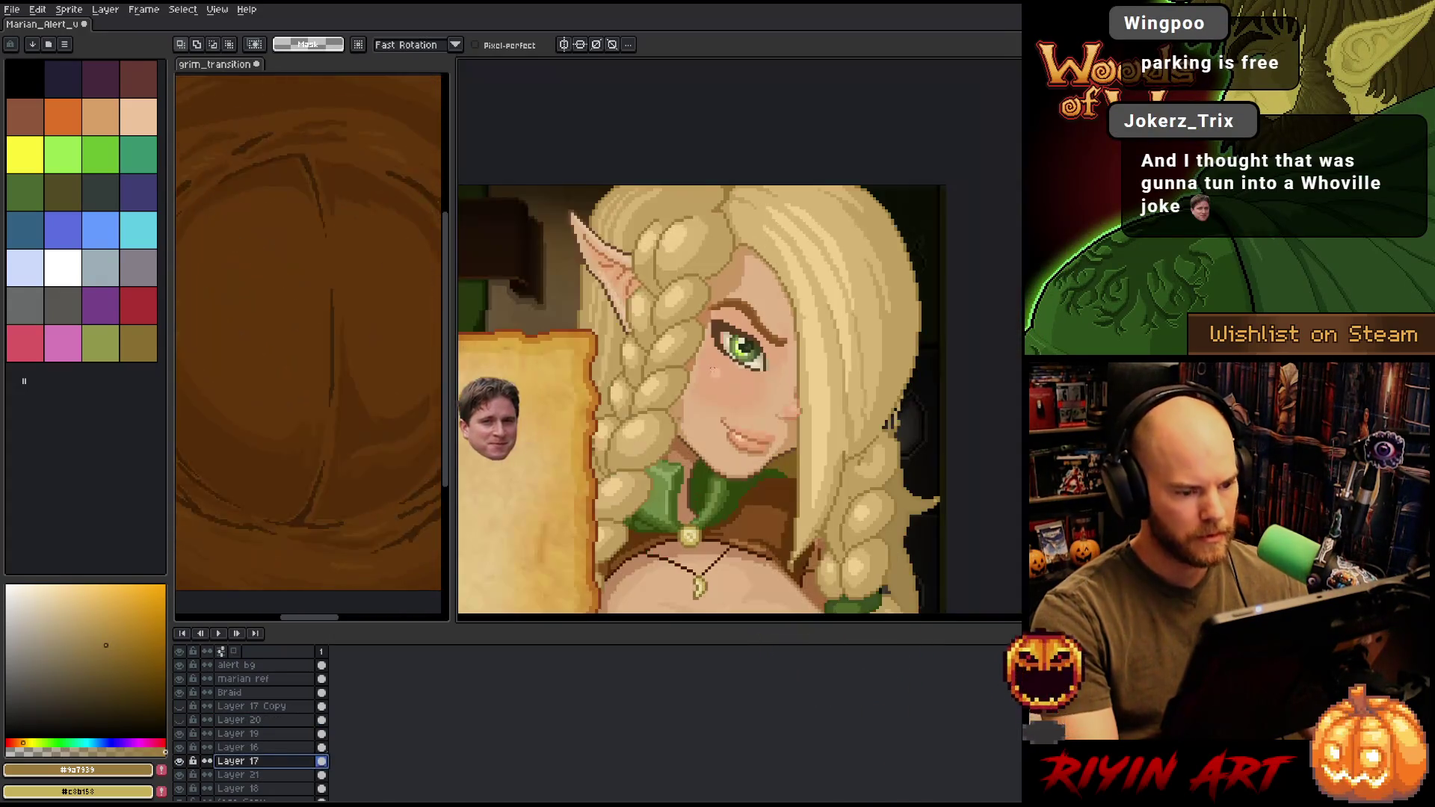
pyautogui.press('+')
pyautogui.press('+')
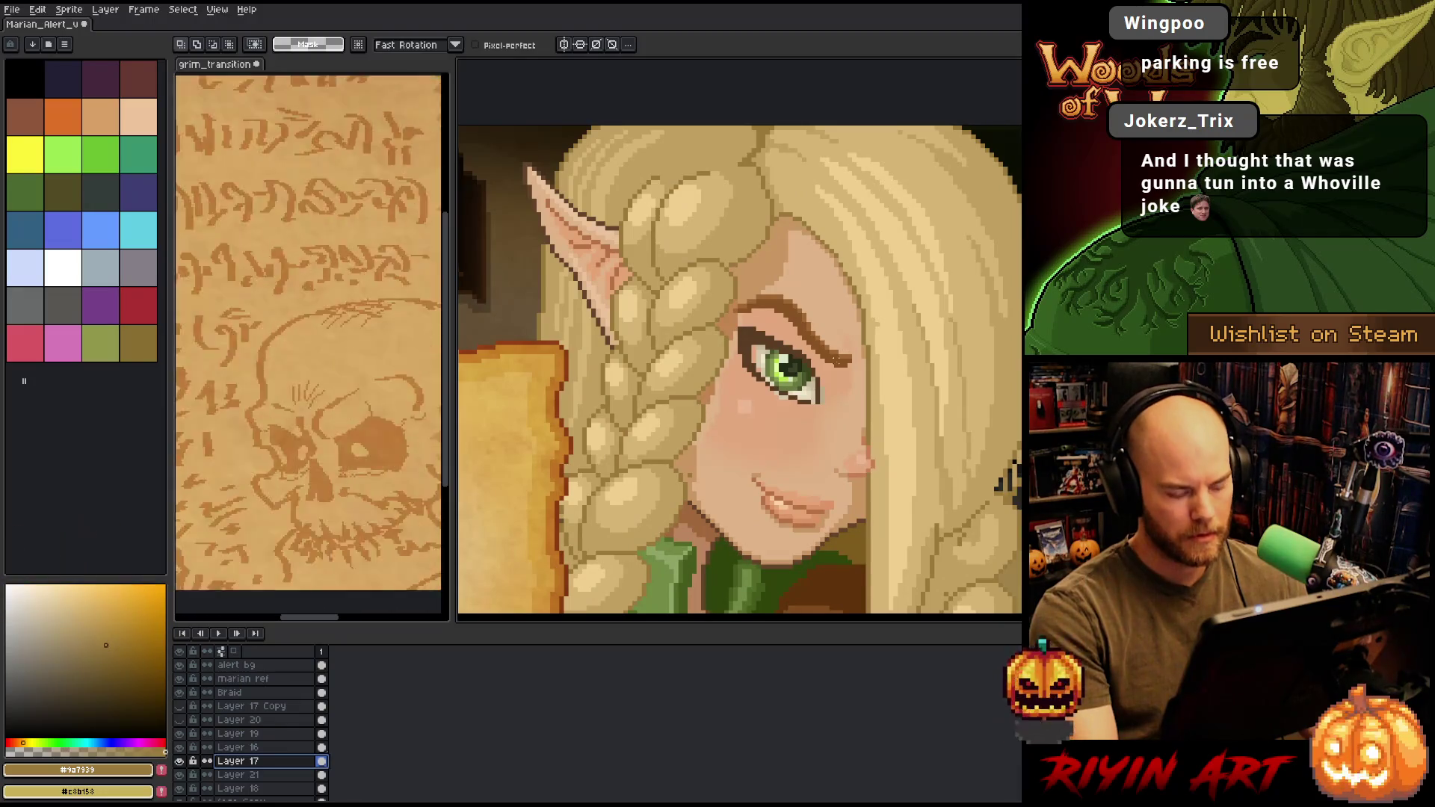
pyautogui.scroll(-3, 727, 342)
pyautogui.scroll(2, 728, 342)
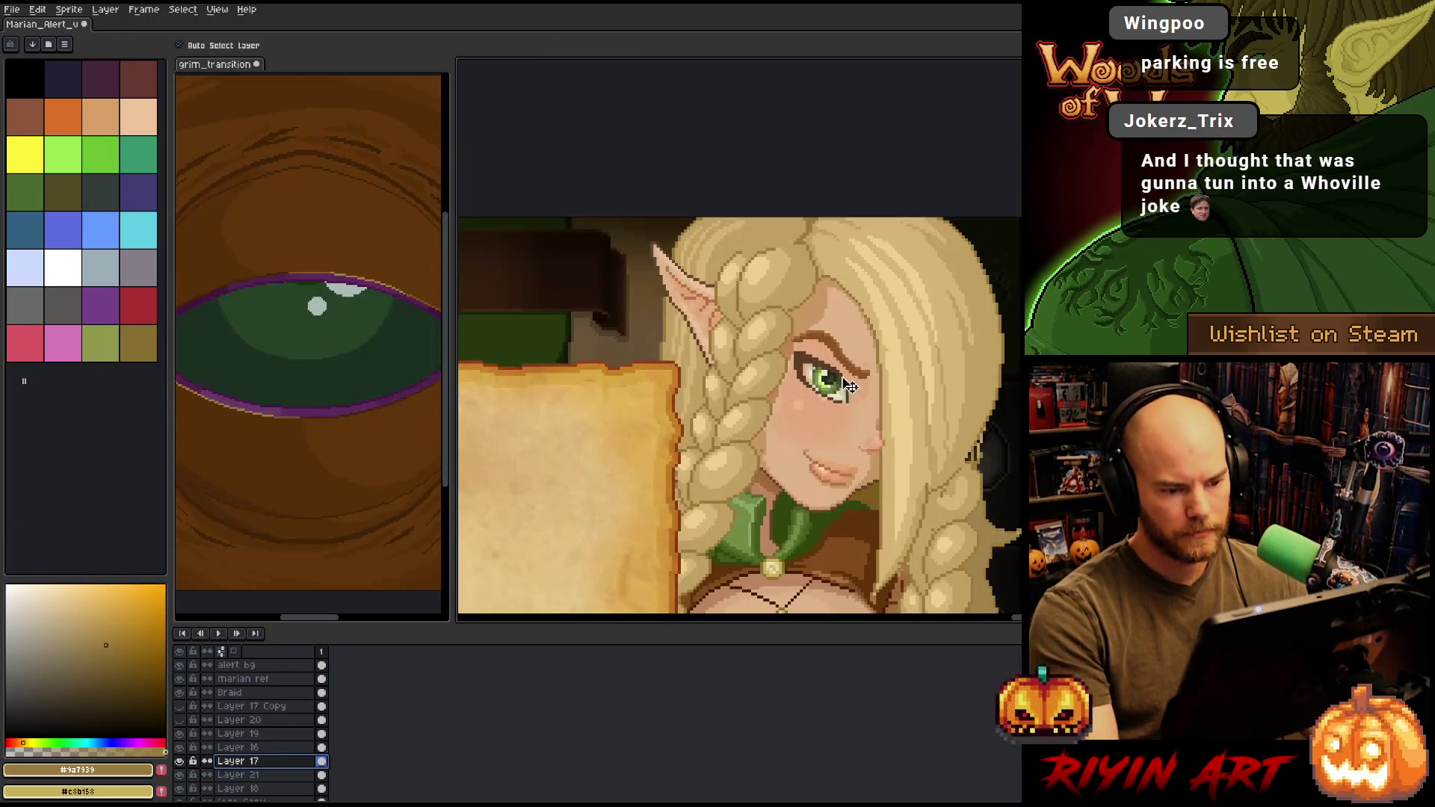
pyautogui.scroll(-1, 728, 342)
# - Switch to the Move tool and browse the Frame and Sprite menu commands
pyautogui.press('v')
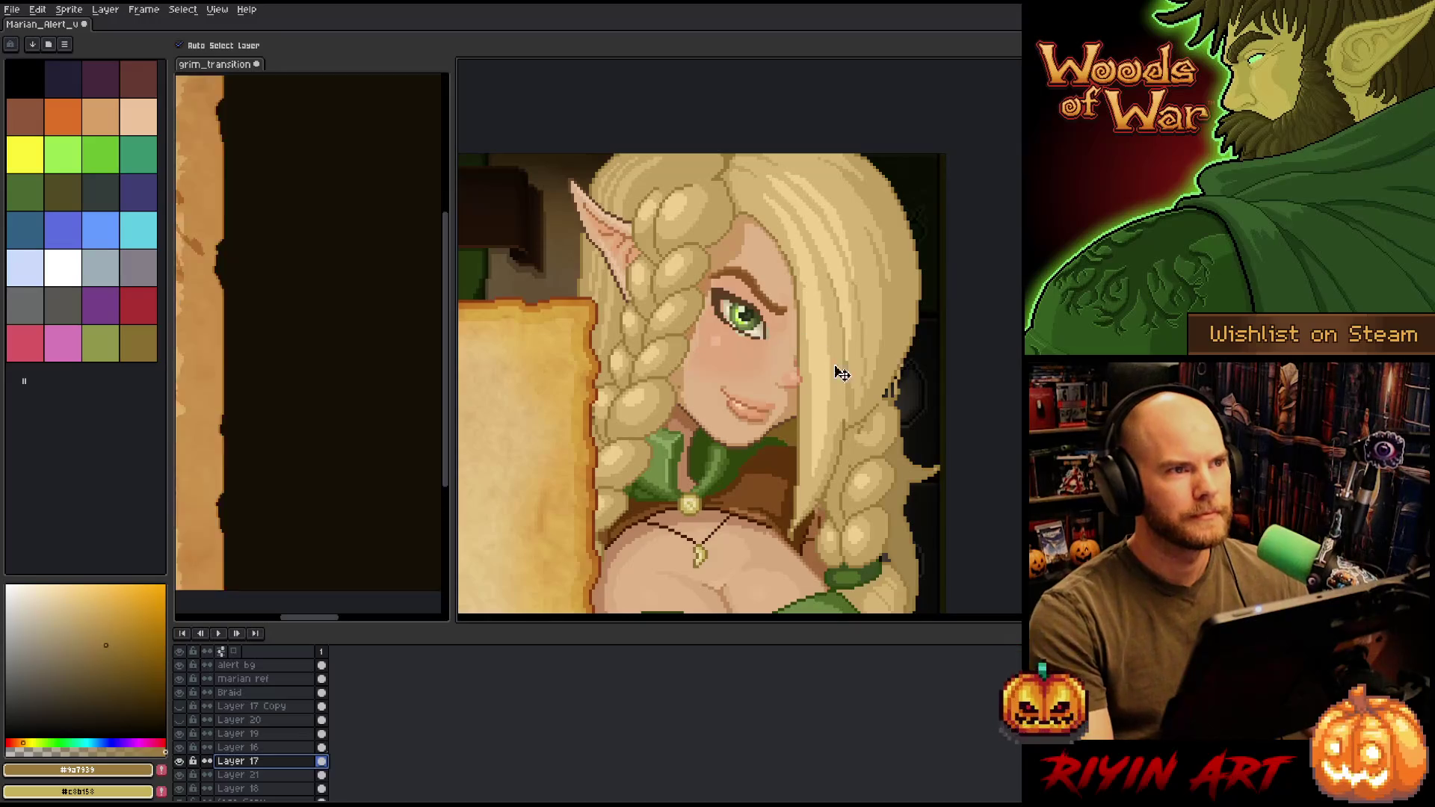
pyautogui.click(157, 10)
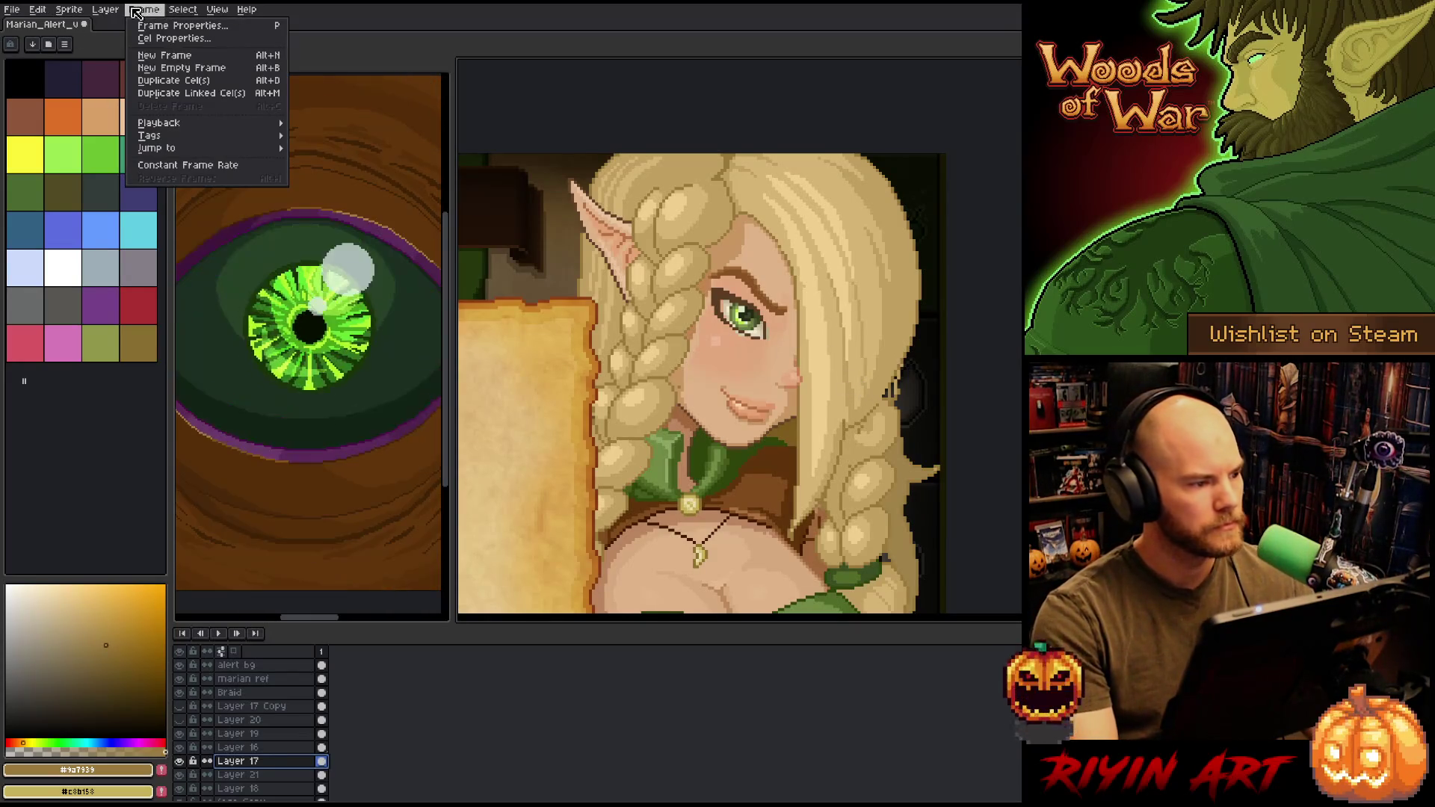
pyautogui.moveTo(182, 9)
pyautogui.moveTo(193, 93)
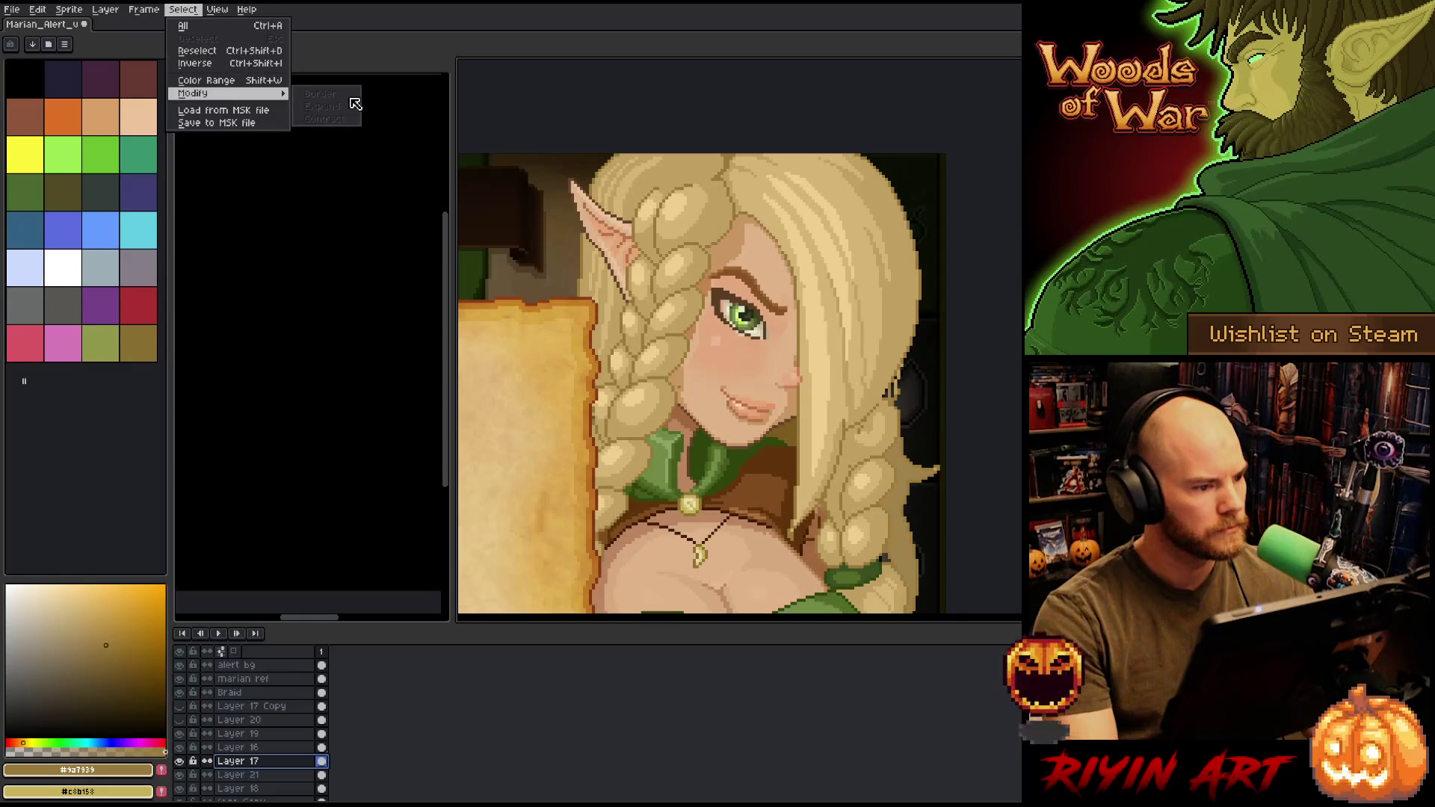
pyautogui.moveTo(69, 10)
pyautogui.moveTo(114, 98)
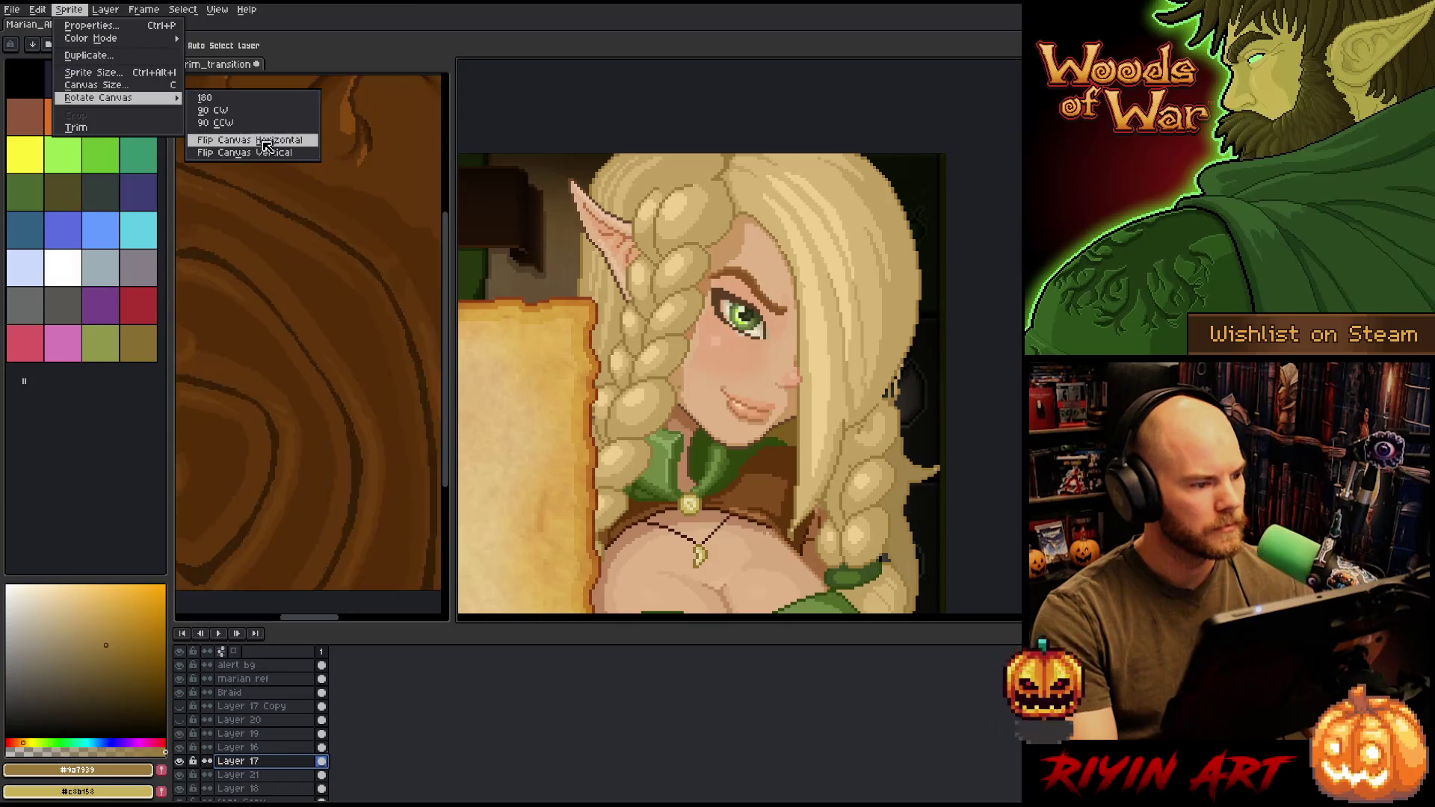
# - Dismiss the canvas rotation menu, zoom in on the eye, and sample the eye-corner beige
pyautogui.press('Escape')
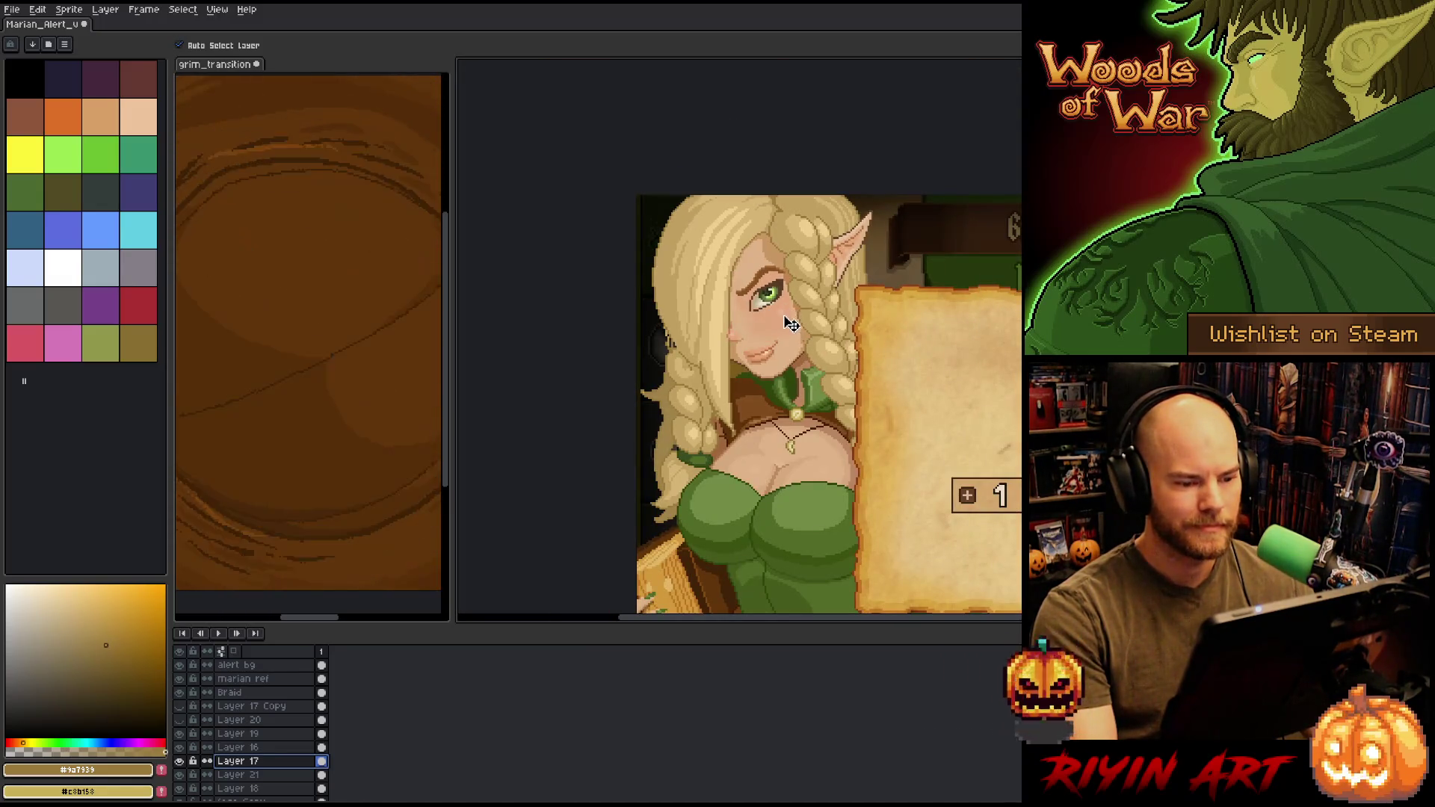
pyautogui.scroll(3, 772, 300)
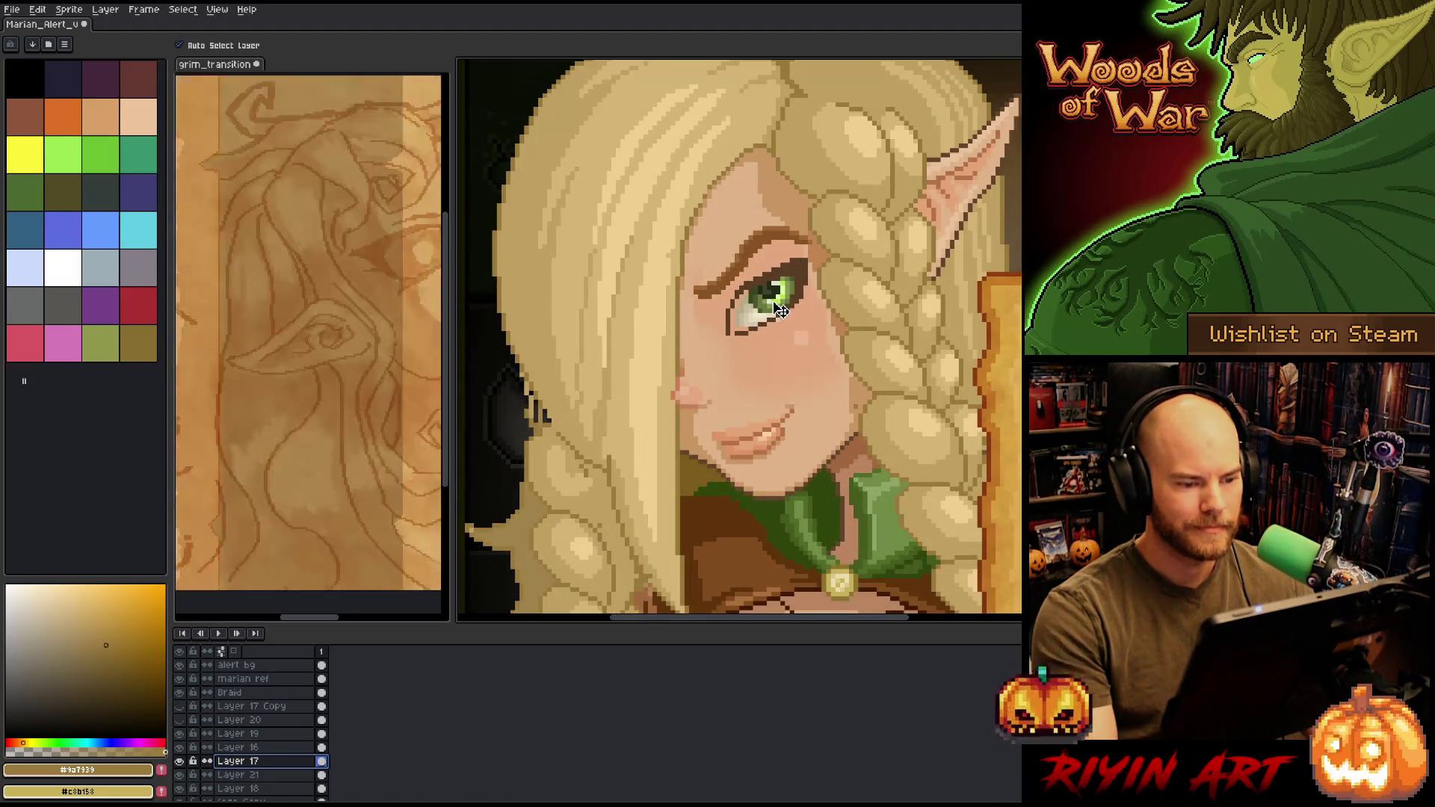
pyautogui.scroll(-3, 779, 315)
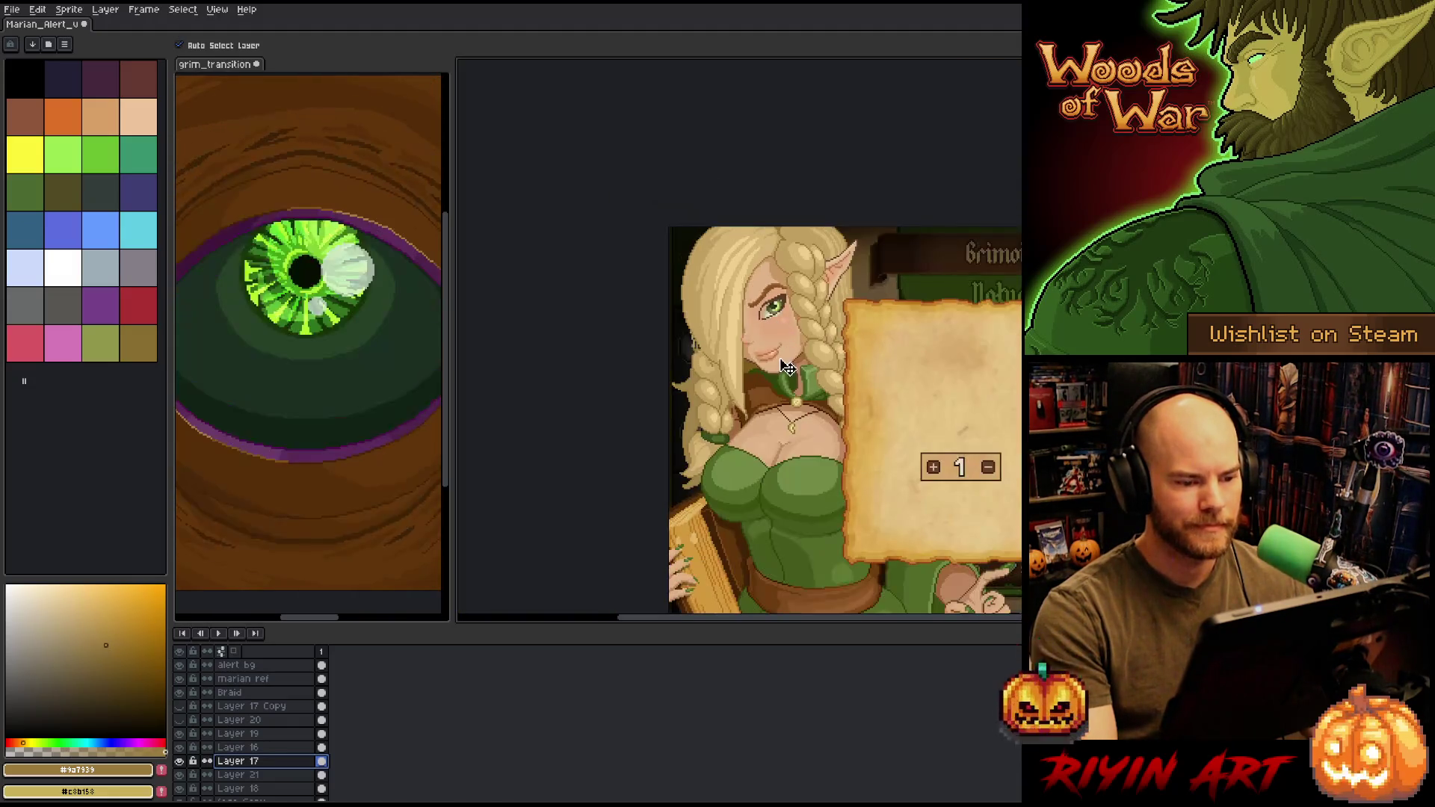
pyautogui.scroll(2, 795, 334)
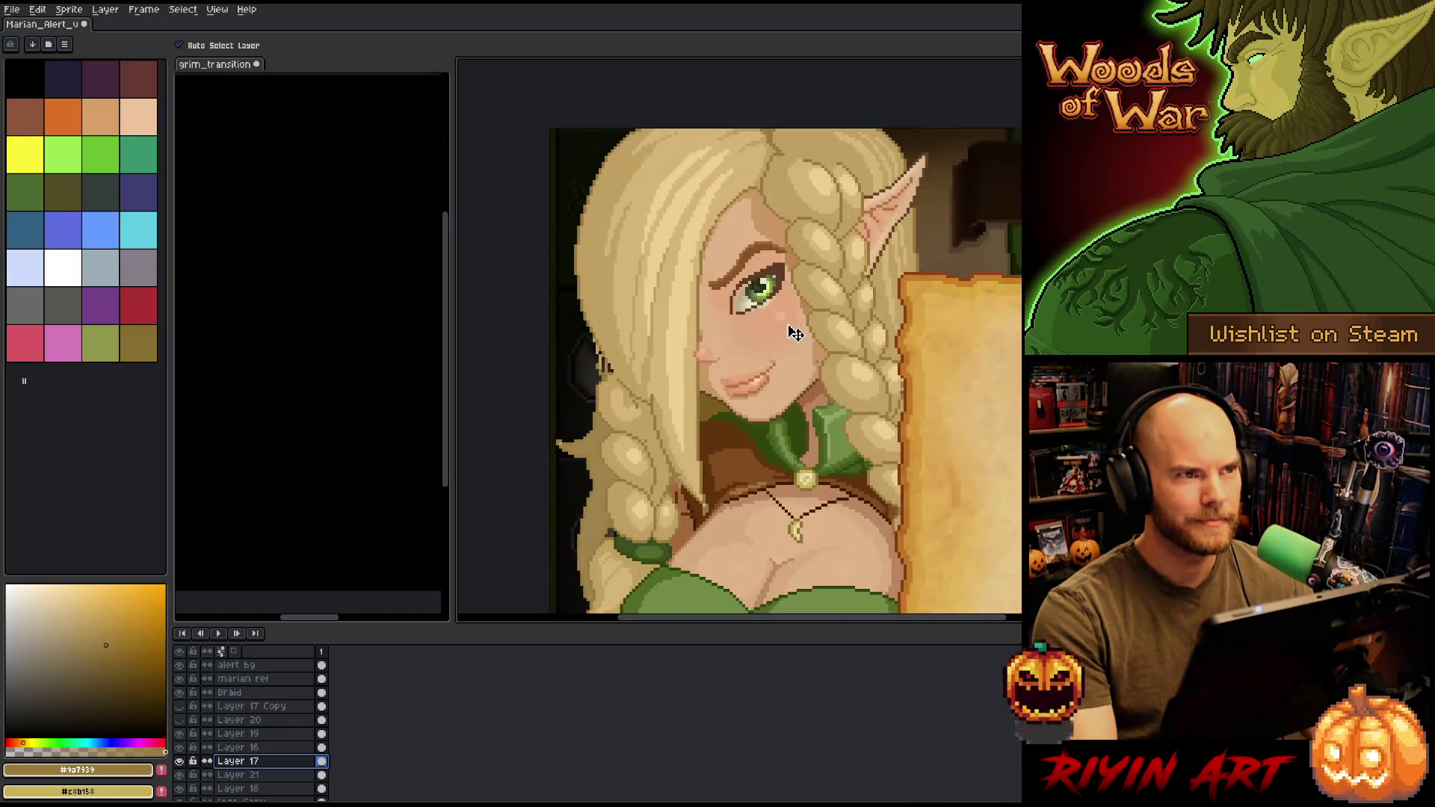
pyautogui.scroll(2, 761, 297)
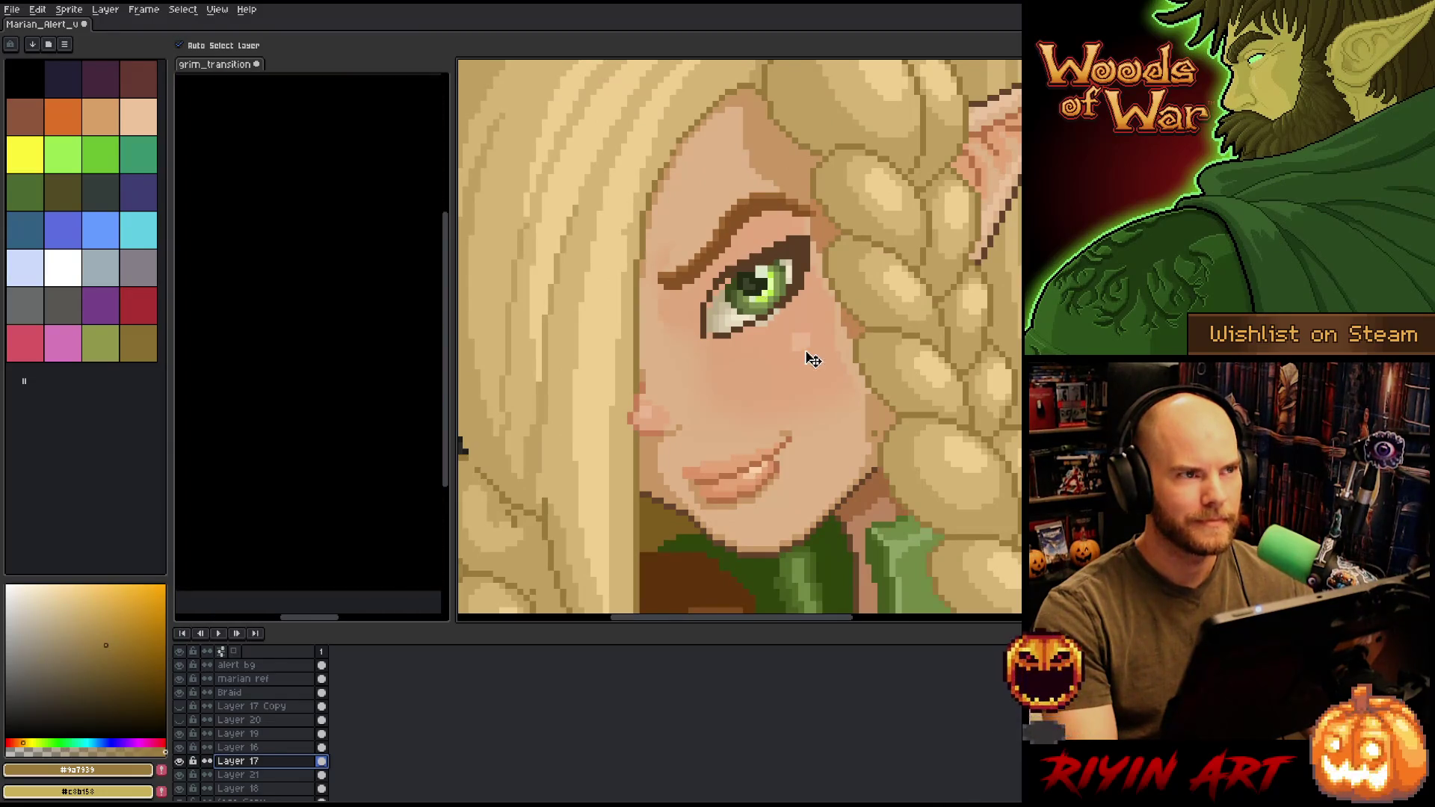
pyautogui.scroll(3, 791, 344)
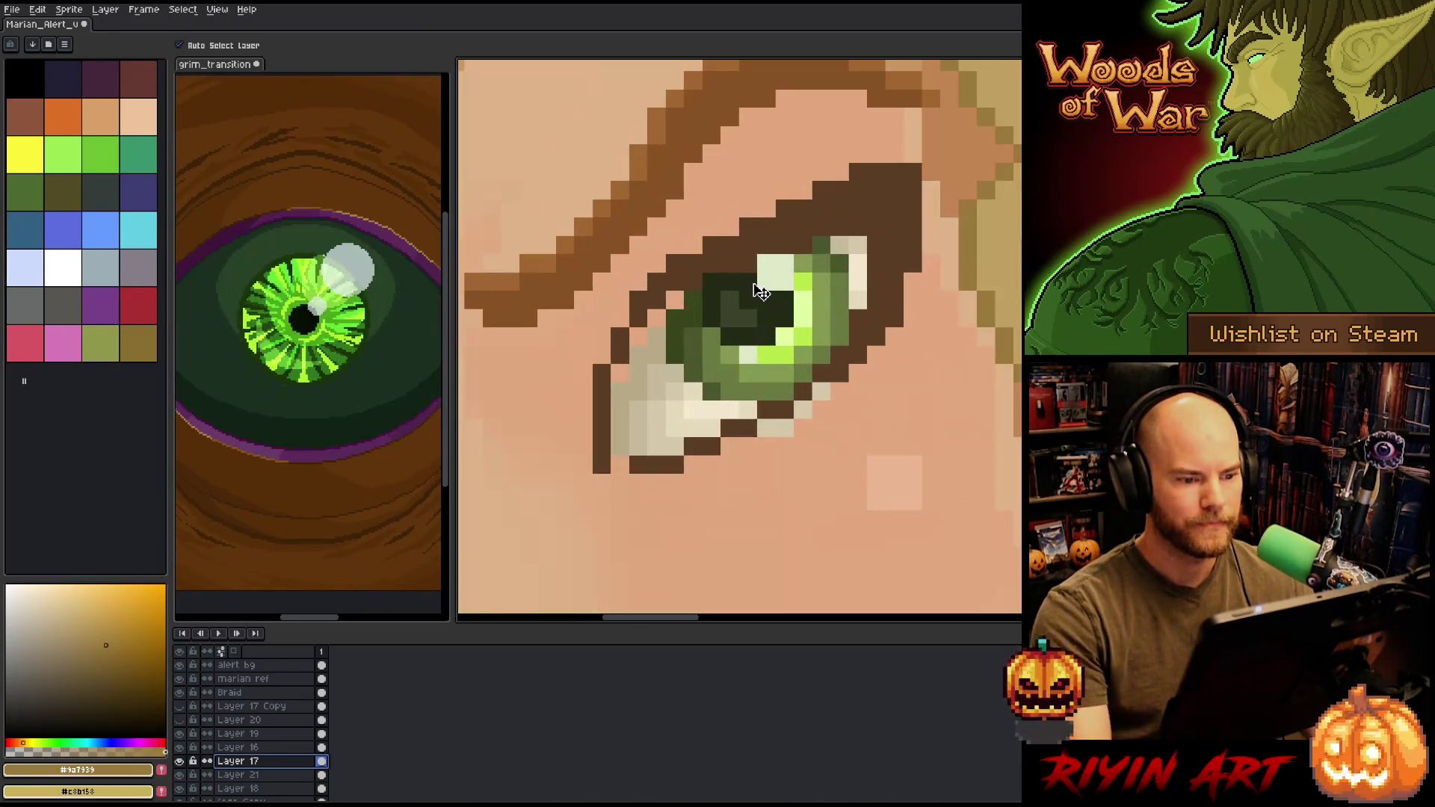
pyautogui.keyDown('alt'); pyautogui.click(672, 299); pyautogui.keyUp('alt')
pyautogui.press('b')
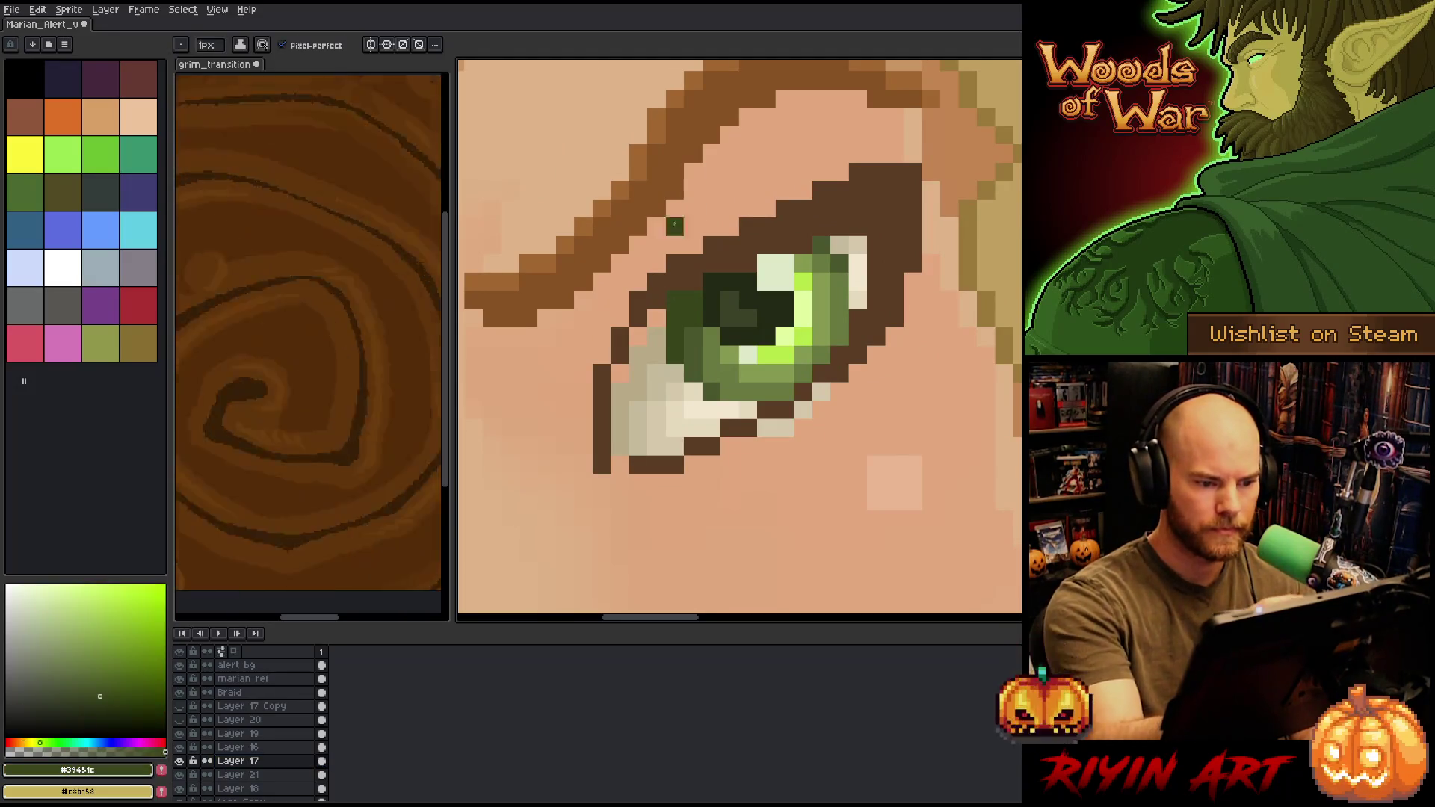
pyautogui.keyDown('alt'); pyautogui.click(646, 337); pyautogui.keyUp('alt')
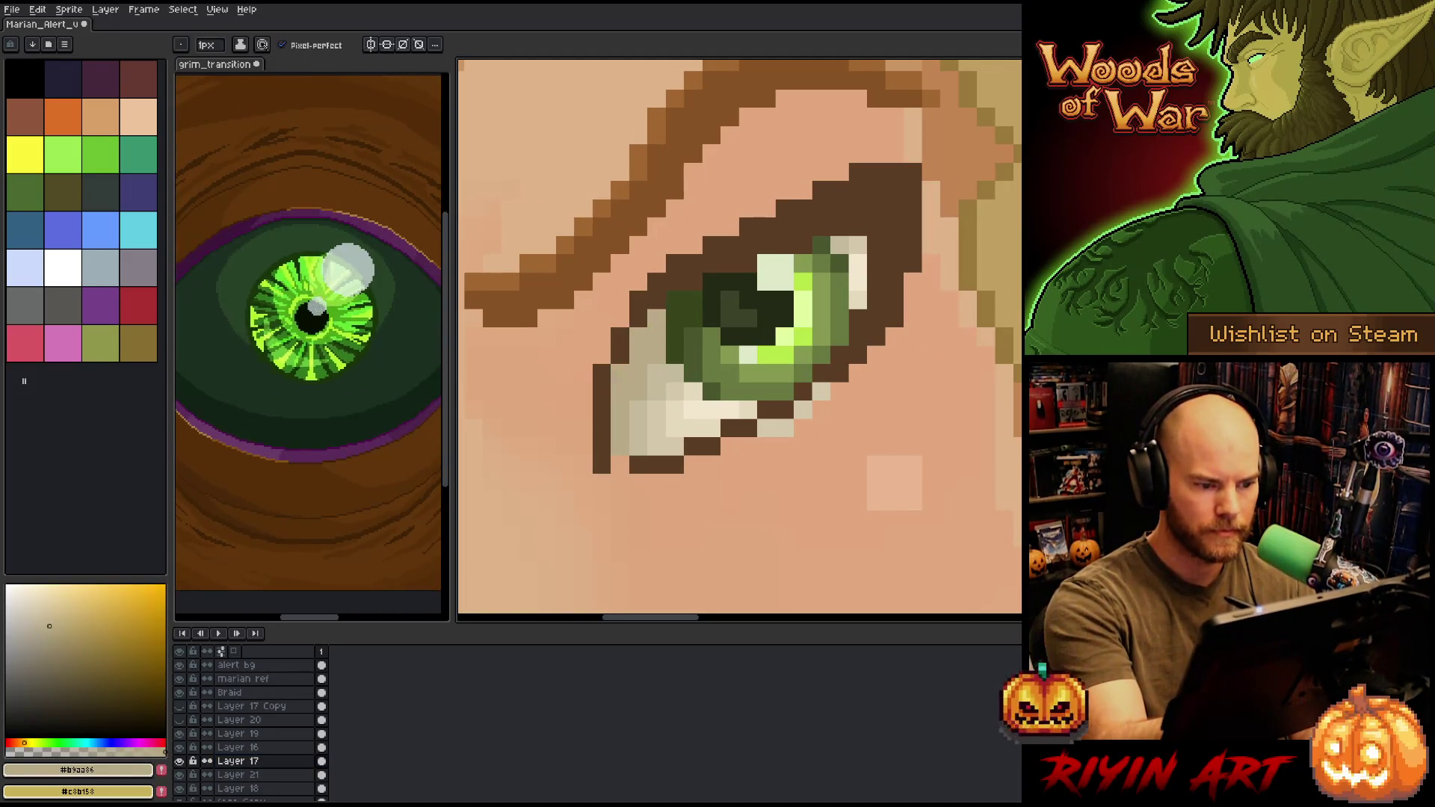
# - Erase the light beige pixels under the eye and zoom out to view the whole character
pyautogui.press('e')
pyautogui.moveTo(777, 430); pyautogui.dragTo(821, 390)
pyautogui.scroll(-5, 876, 390)
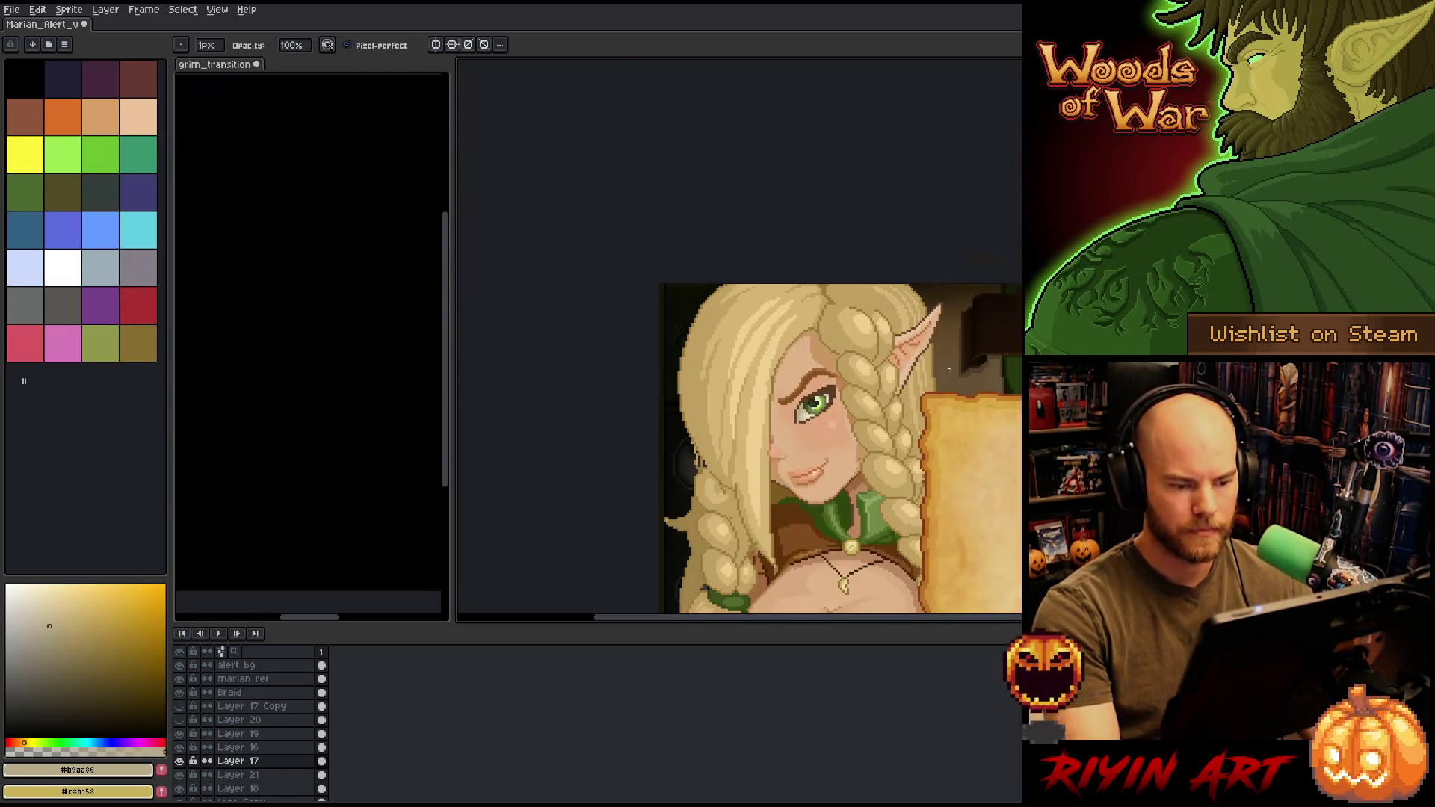
pyautogui.moveTo(857, 358); pyautogui.dragTo(791, 229)
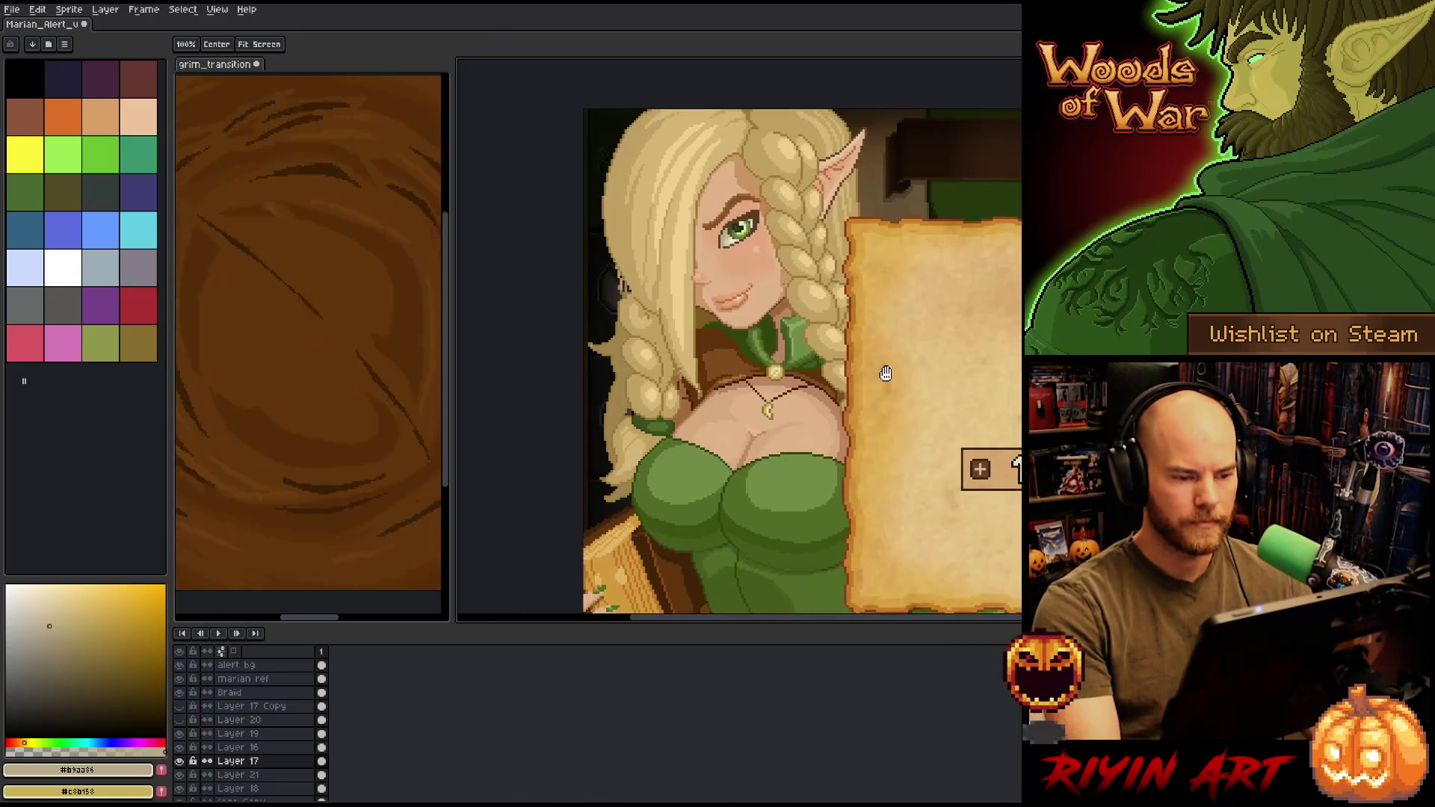
pyautogui.moveTo(835, 308); pyautogui.dragTo(787, 371)
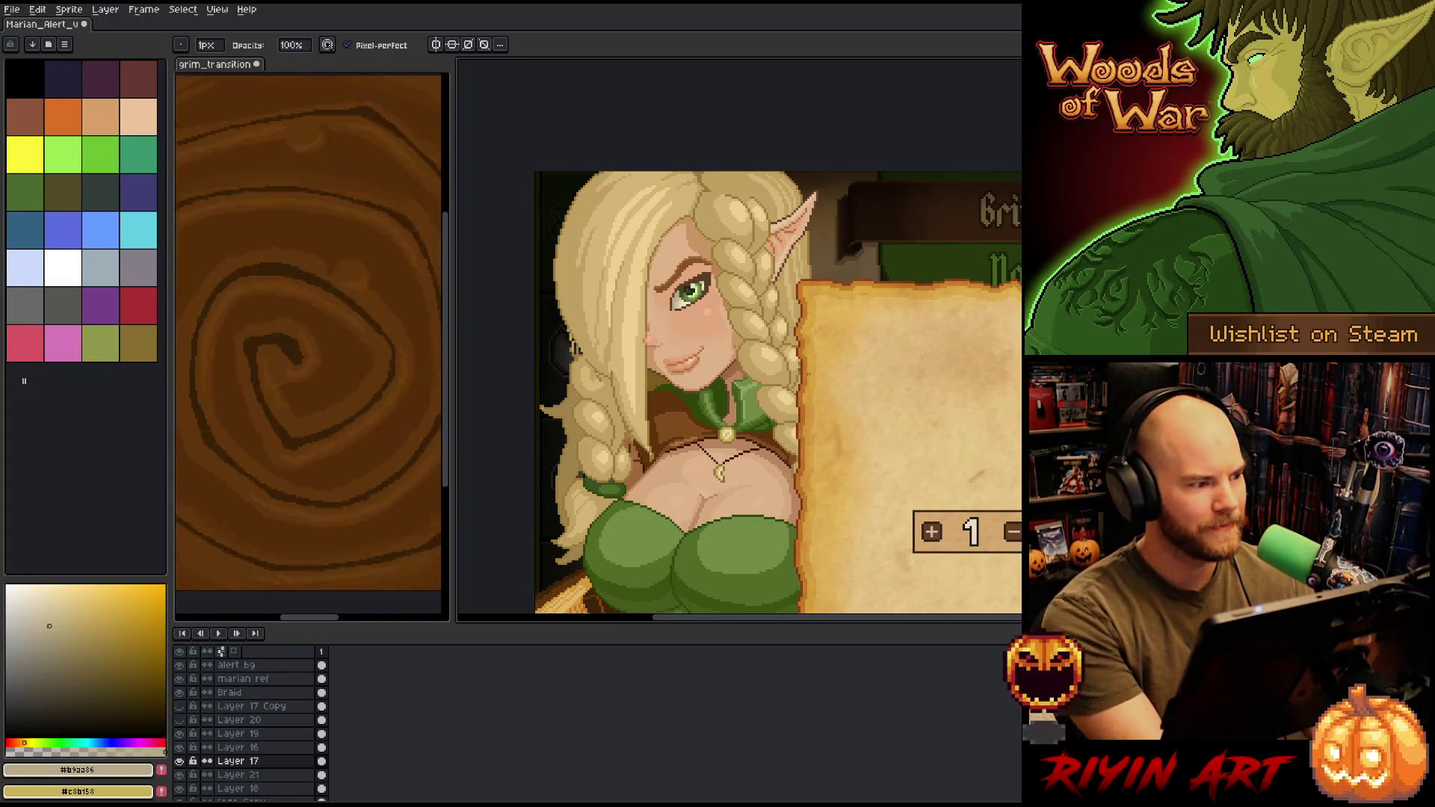
pyautogui.press('v')
pyautogui.press('h')
pyautogui.scroll(1, 681, 367)
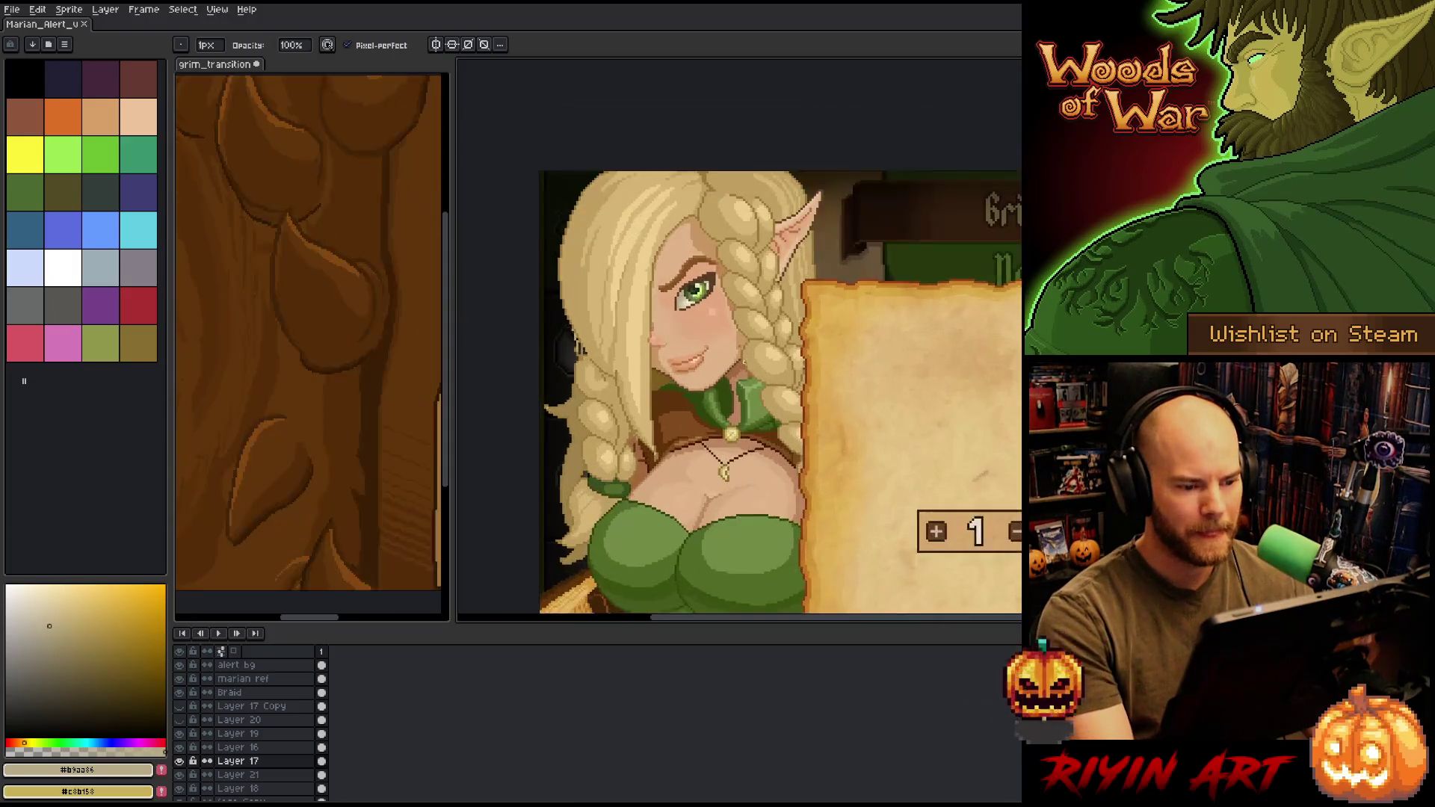
pyautogui.press('b')
pyautogui.scroll(2, 681, 368)
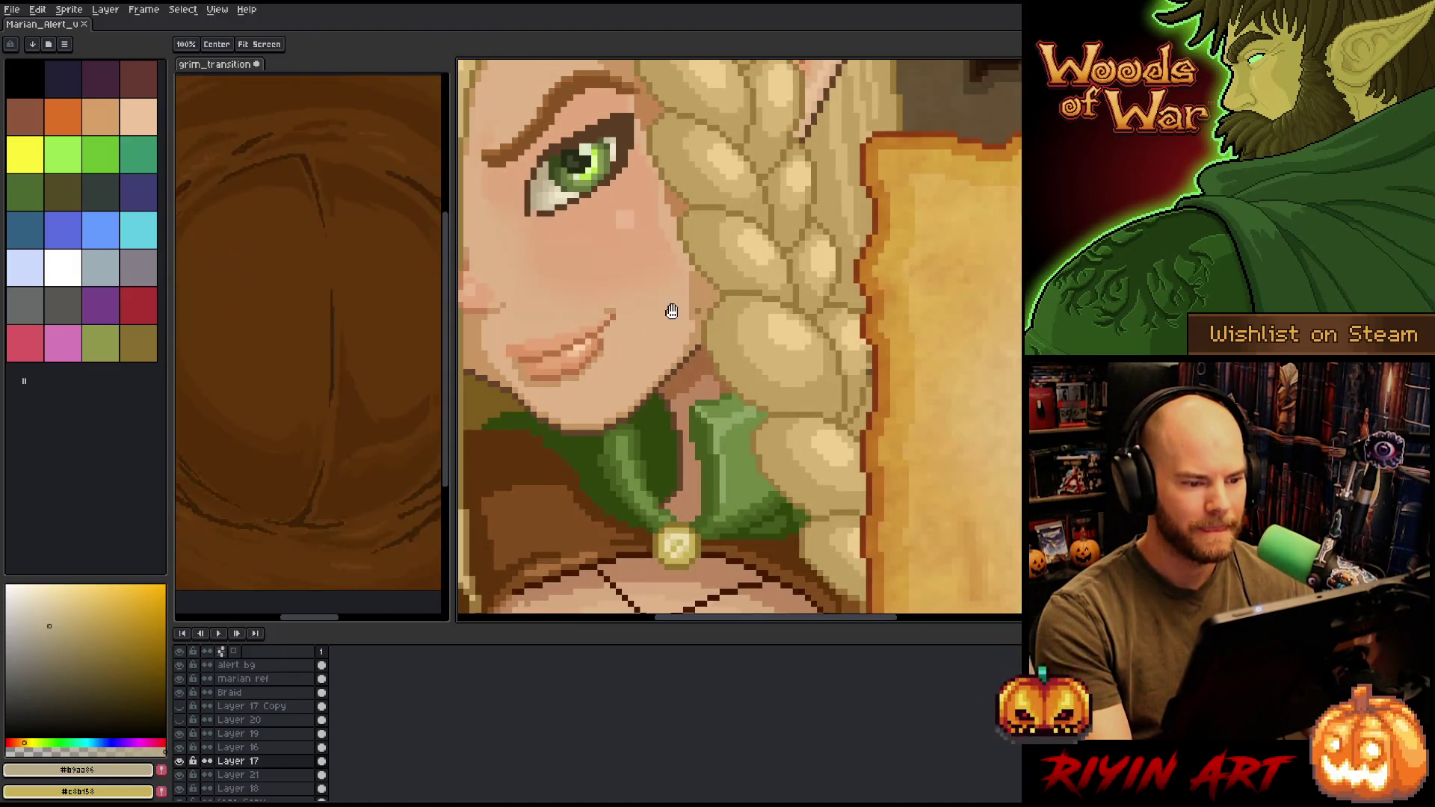
pyautogui.scroll(2, 702, 377)
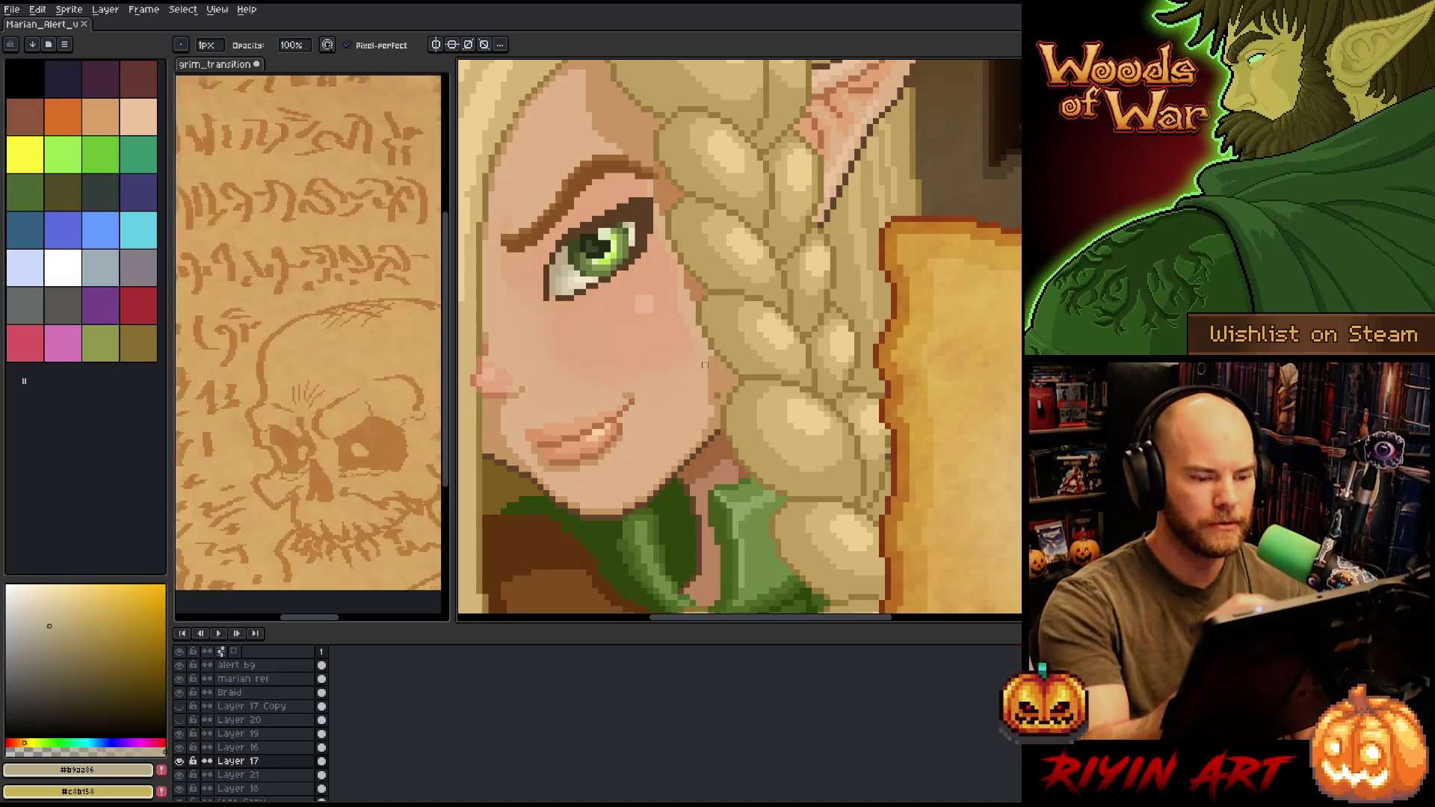
pyautogui.press('i')
pyautogui.click(723, 377)
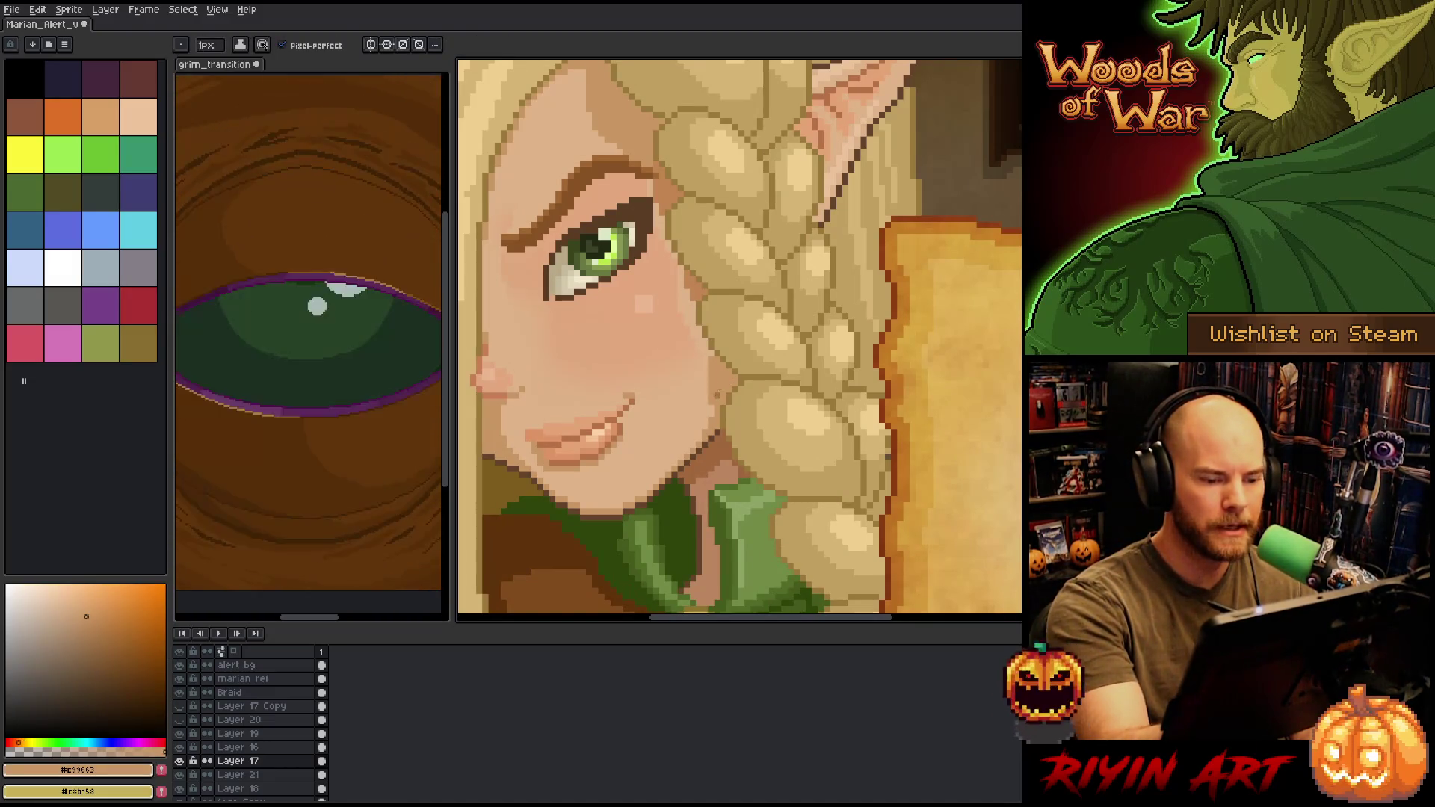
pyautogui.press('v')
pyautogui.click(726, 405)
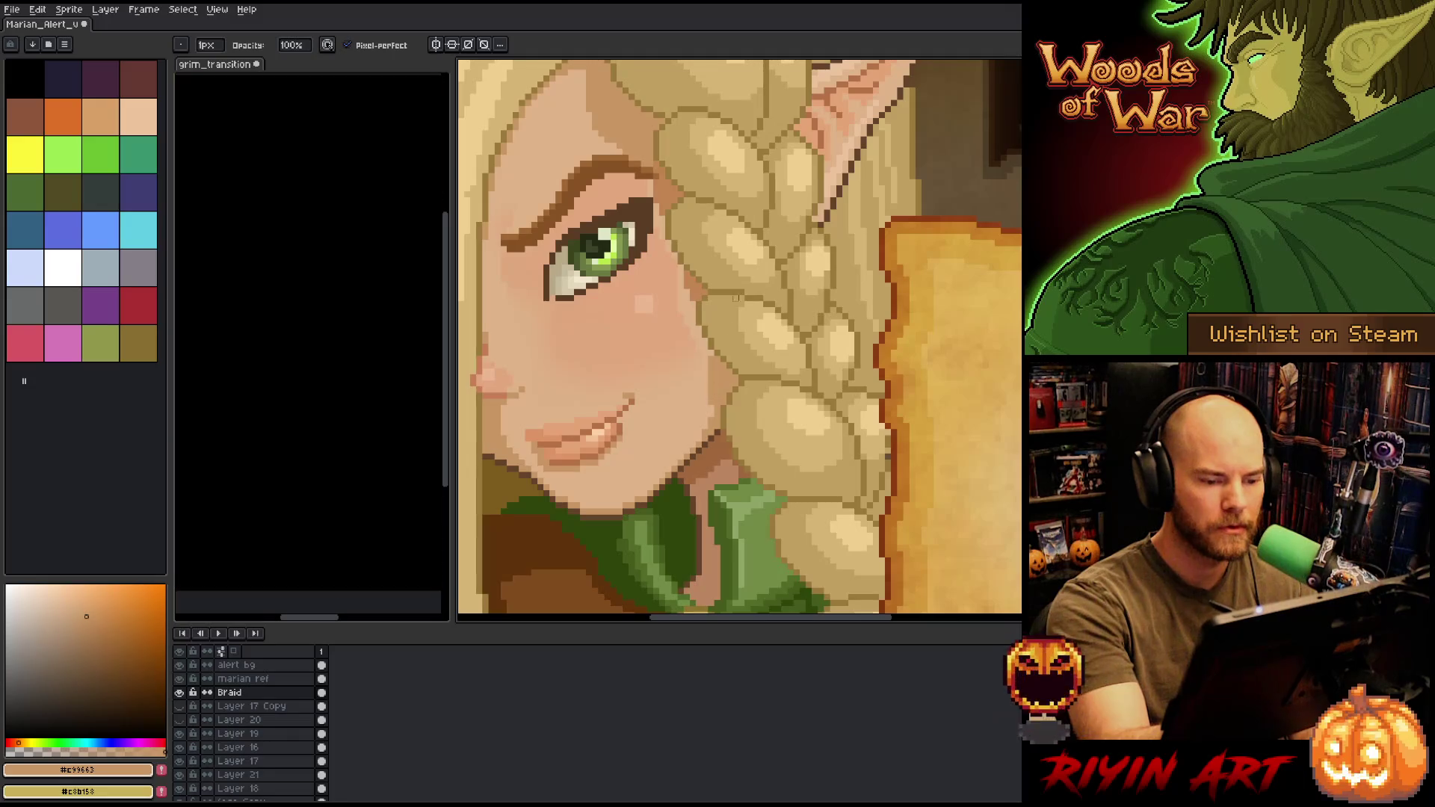
pyautogui.moveTo(728, 224); pyautogui.dragTo(766, 282)
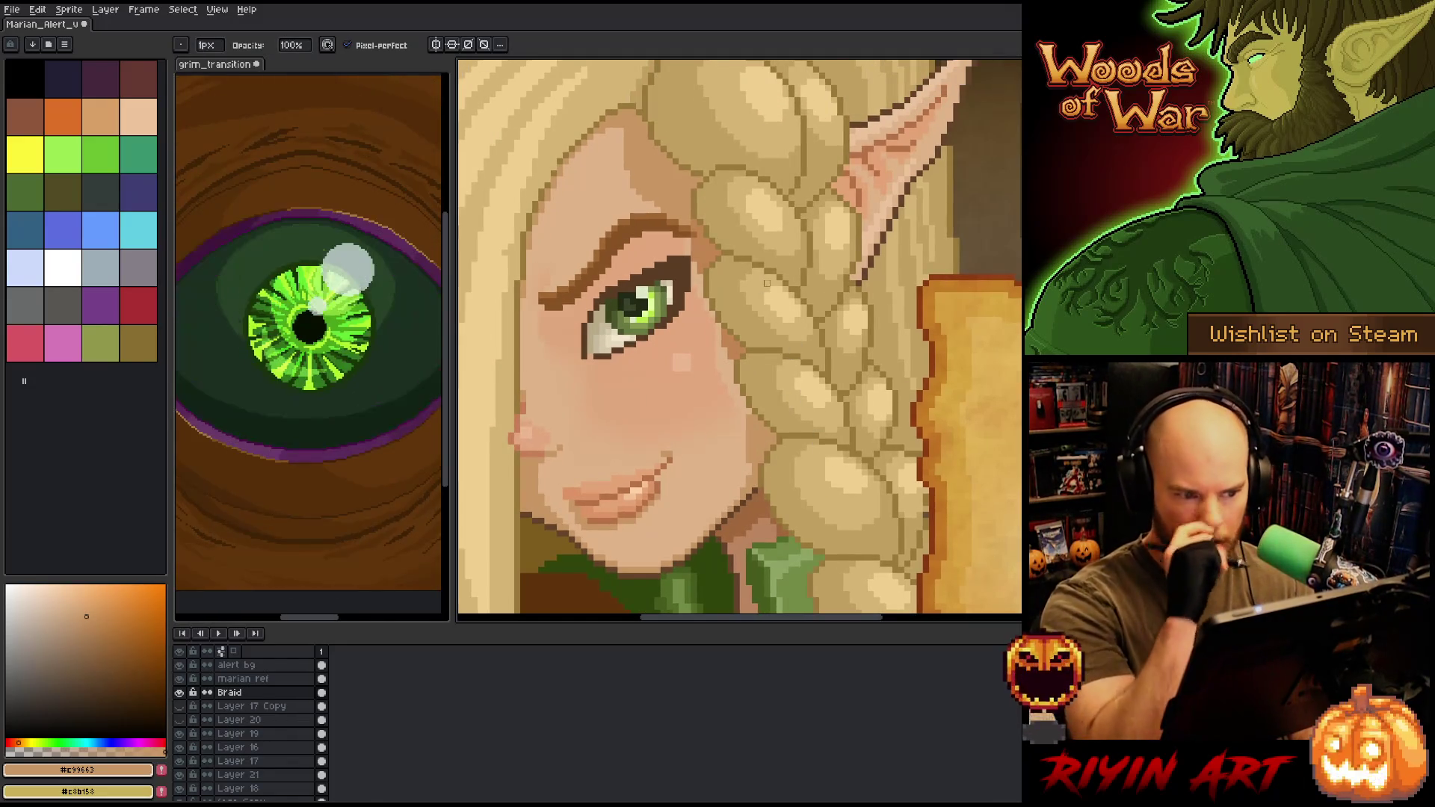
pyautogui.moveTo(780, 372); pyautogui.dragTo(881, 365)
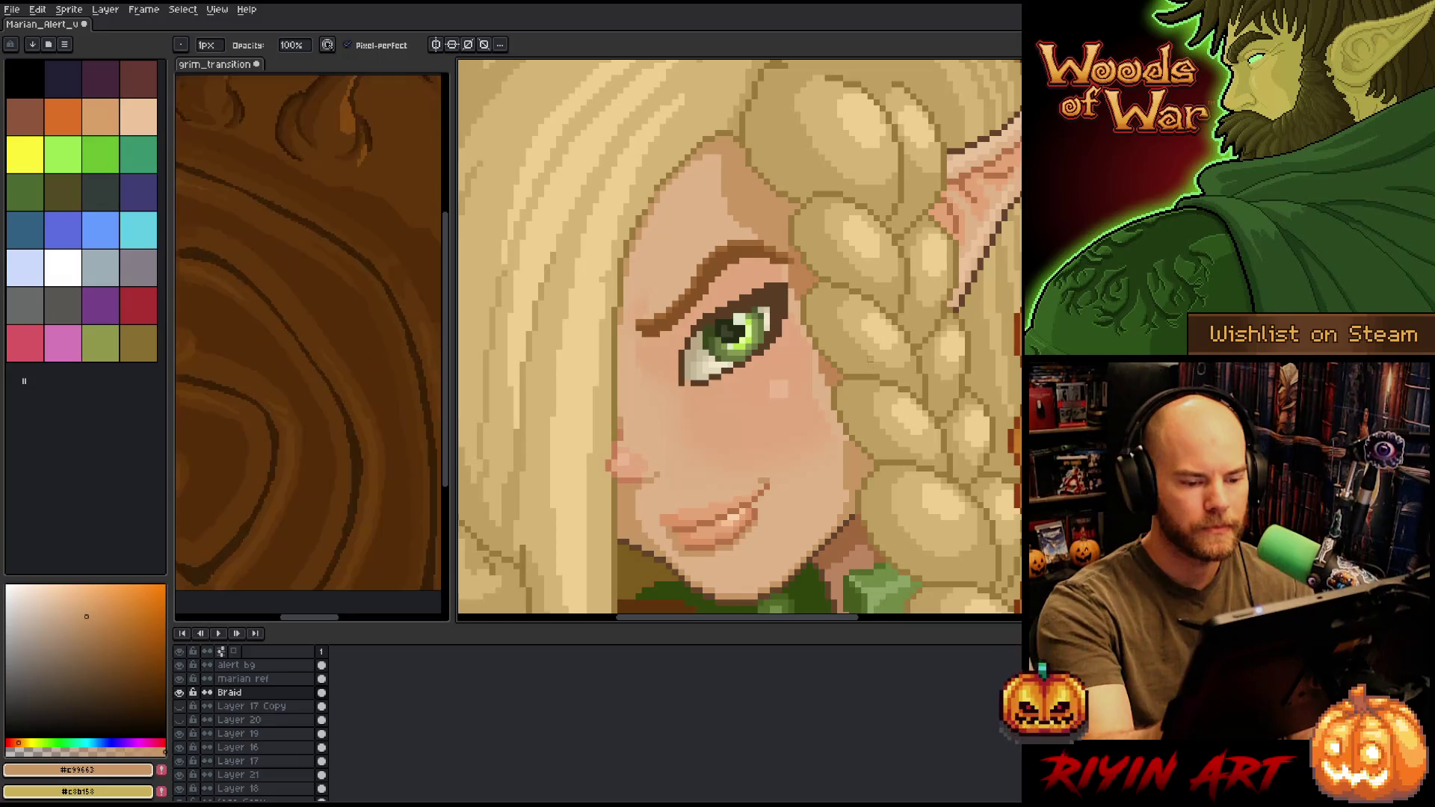
# - Sample the light skin colour from the head and make Layer 17 active
pyautogui.keyDown('ctrl'); pyautogui.click(848, 478); pyautogui.keyUp('ctrl')
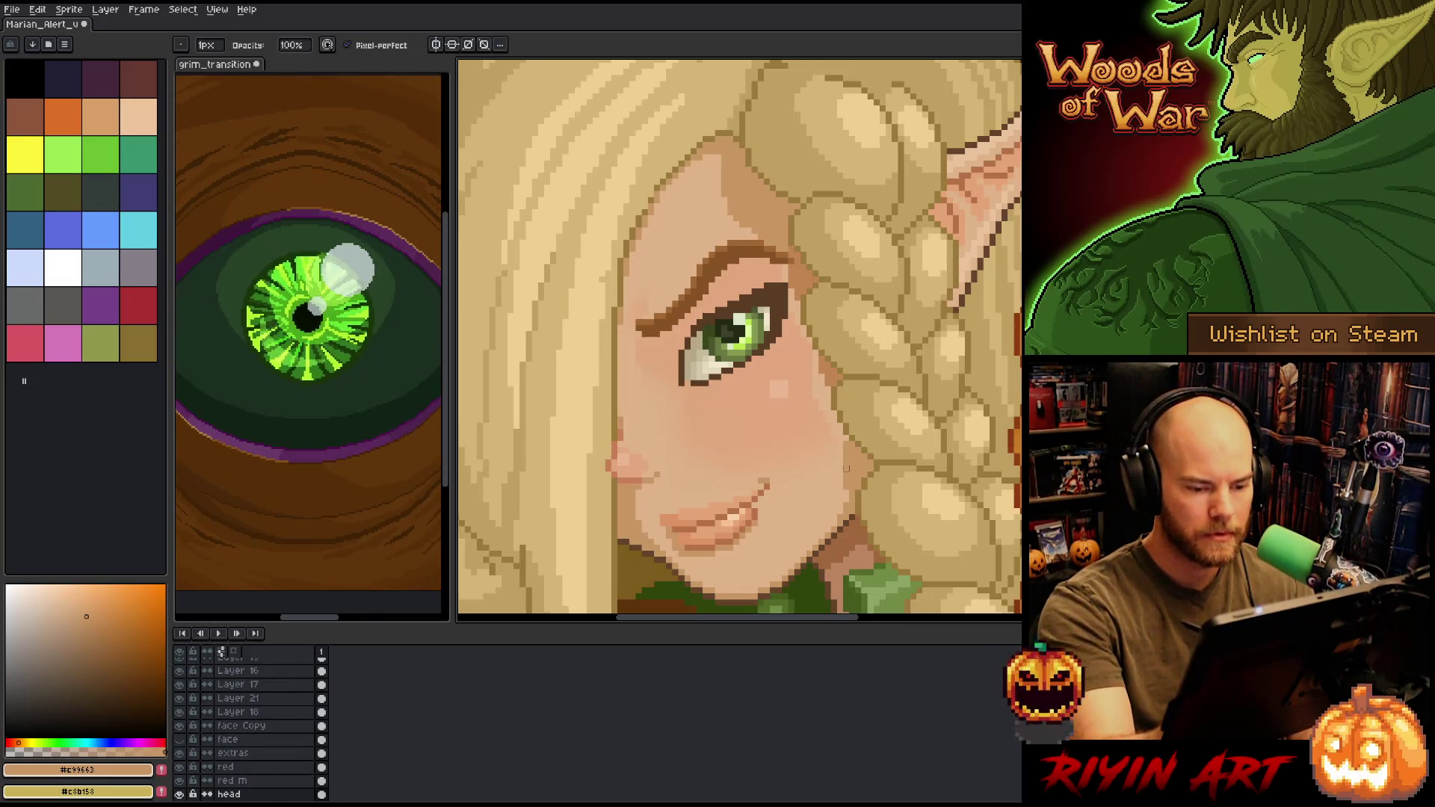
pyautogui.keyDown('alt'); pyautogui.click(852, 486); pyautogui.keyUp('alt')
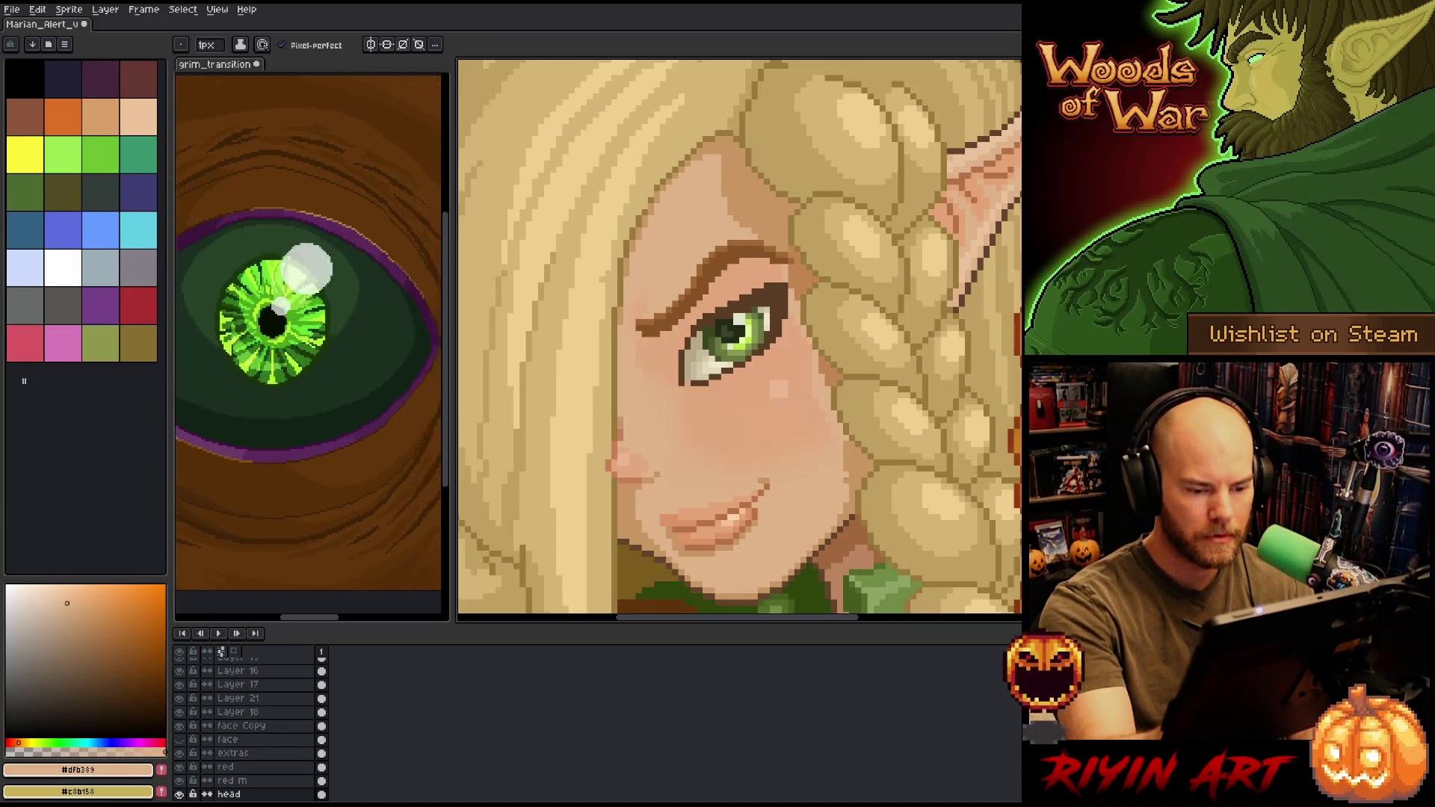
pyautogui.keyDown('ctrl'); pyautogui.click(854, 488); pyautogui.keyUp('ctrl')
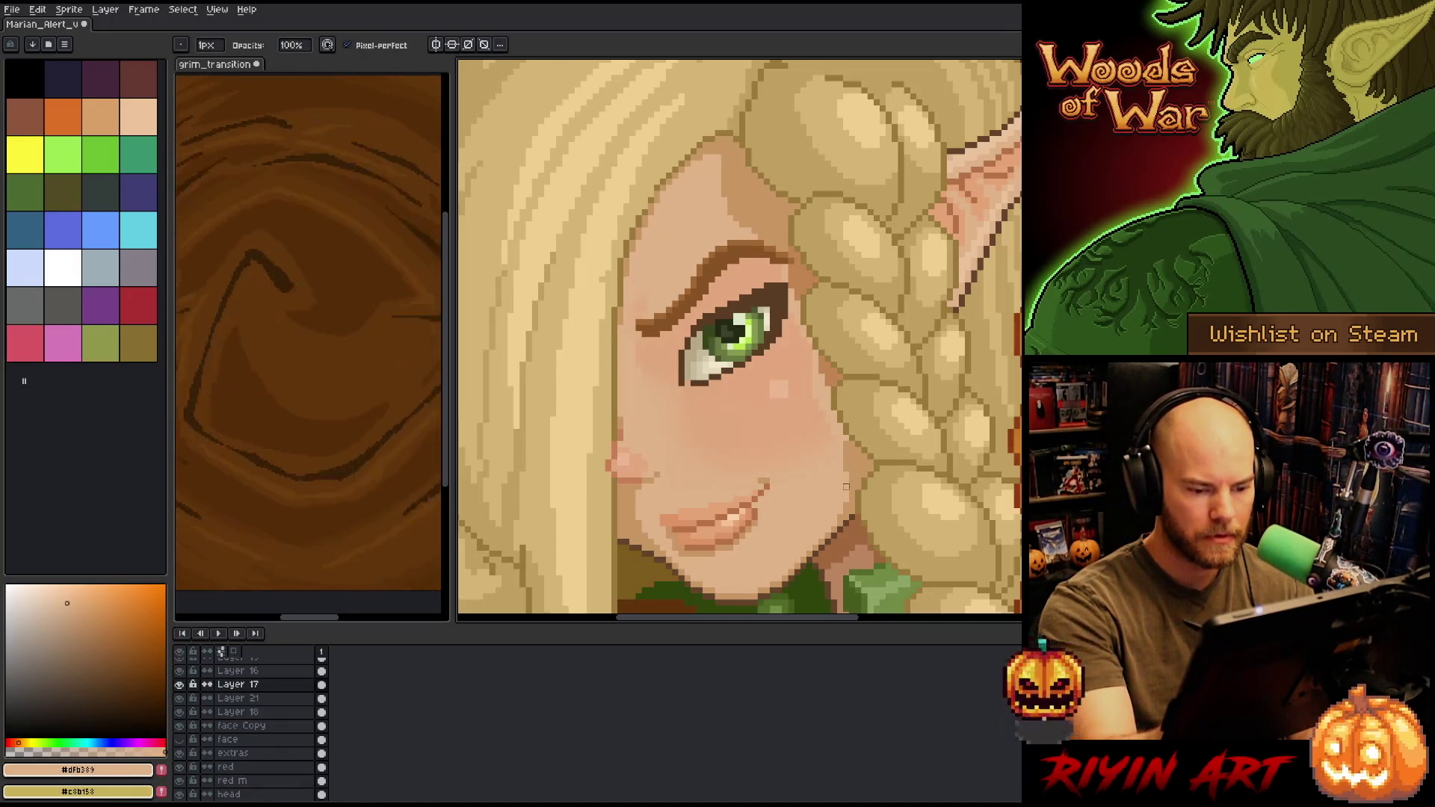
pyautogui.scroll(-3, 877, 367)
pyautogui.scroll(1, 614, 411)
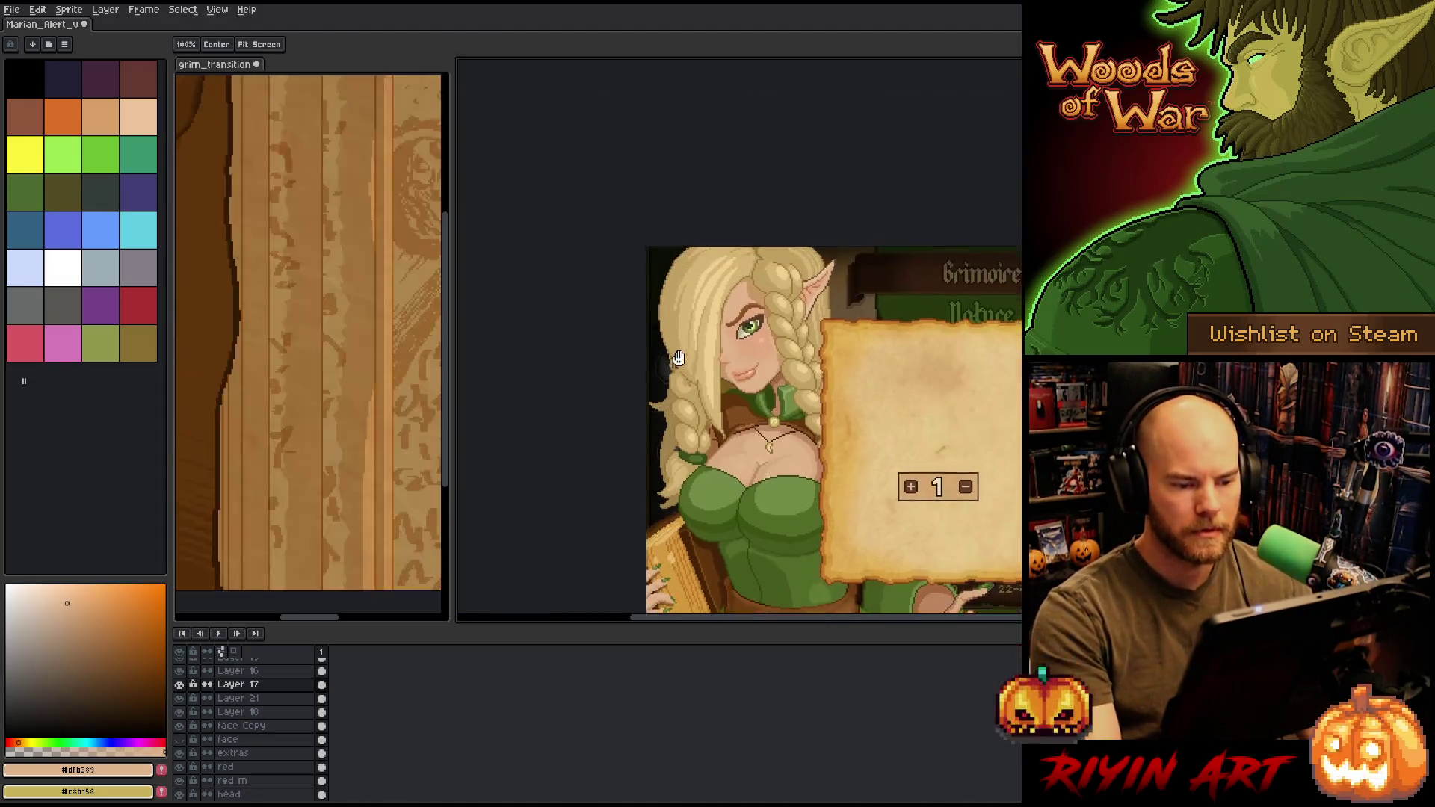
pyautogui.moveTo(614, 412); pyautogui.dragTo(615, 426)
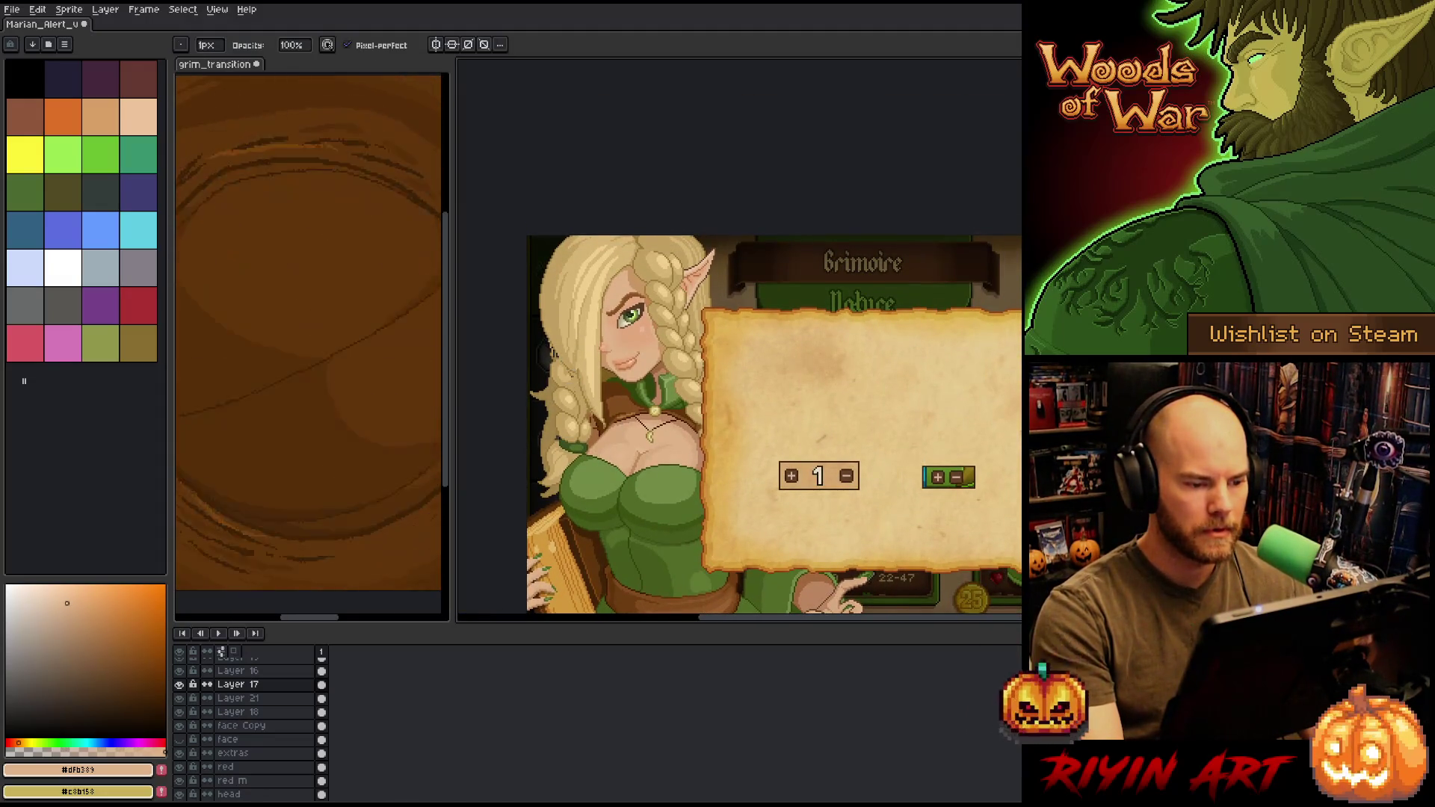
pyautogui.scroll(1, 593, 367)
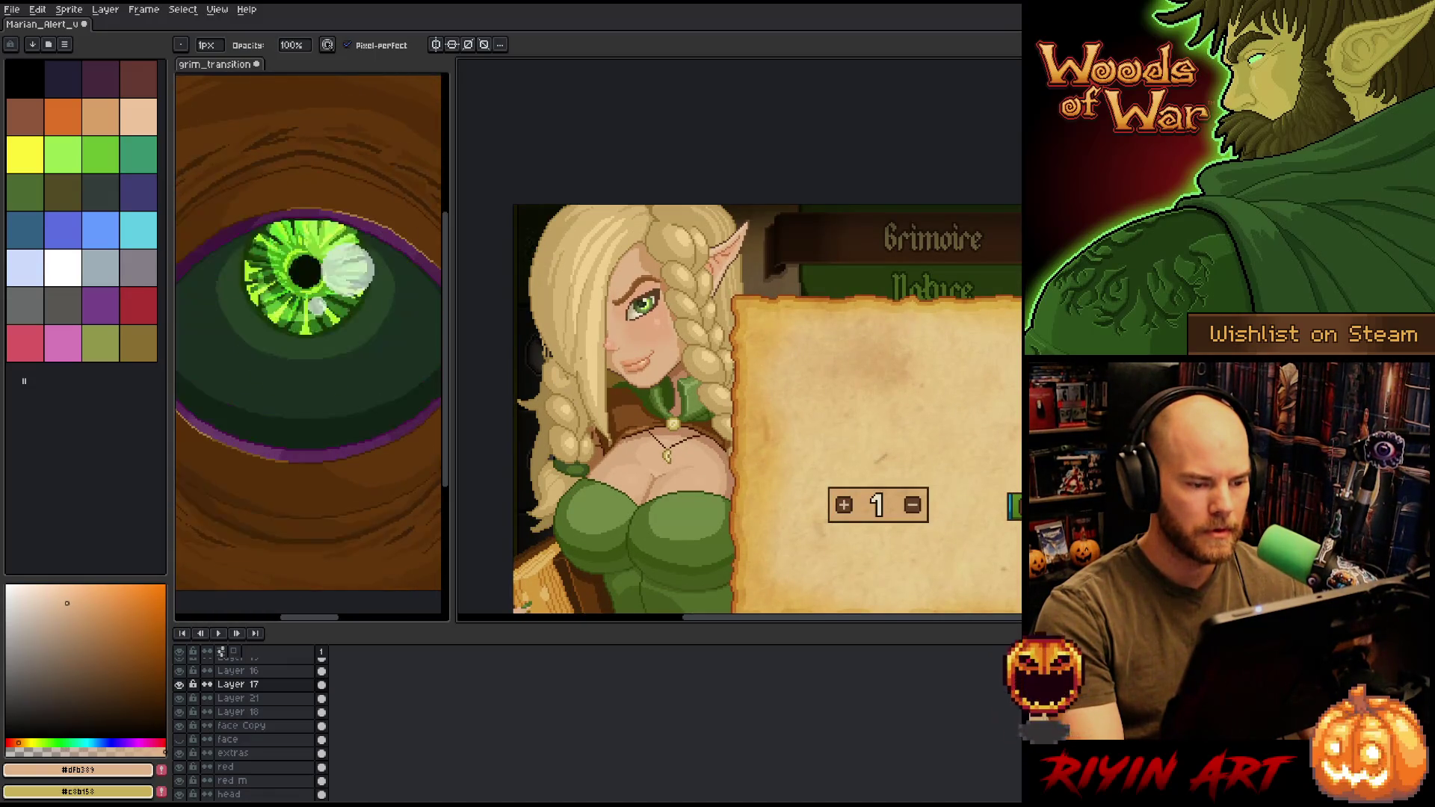
pyautogui.scroll(-1, 766, 412)
pyautogui.scroll(1, 766, 412)
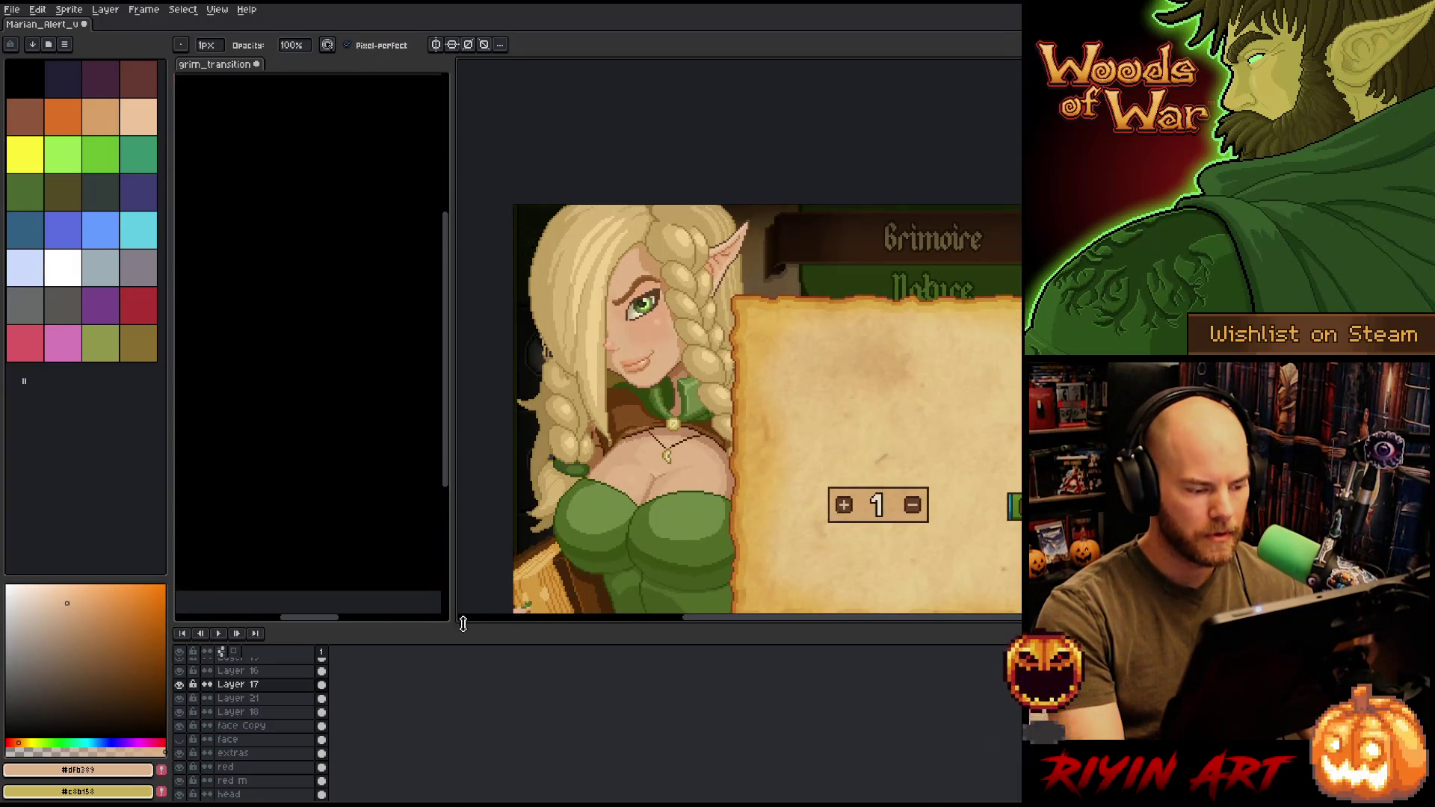
pyautogui.scroll(1, 247, 710)
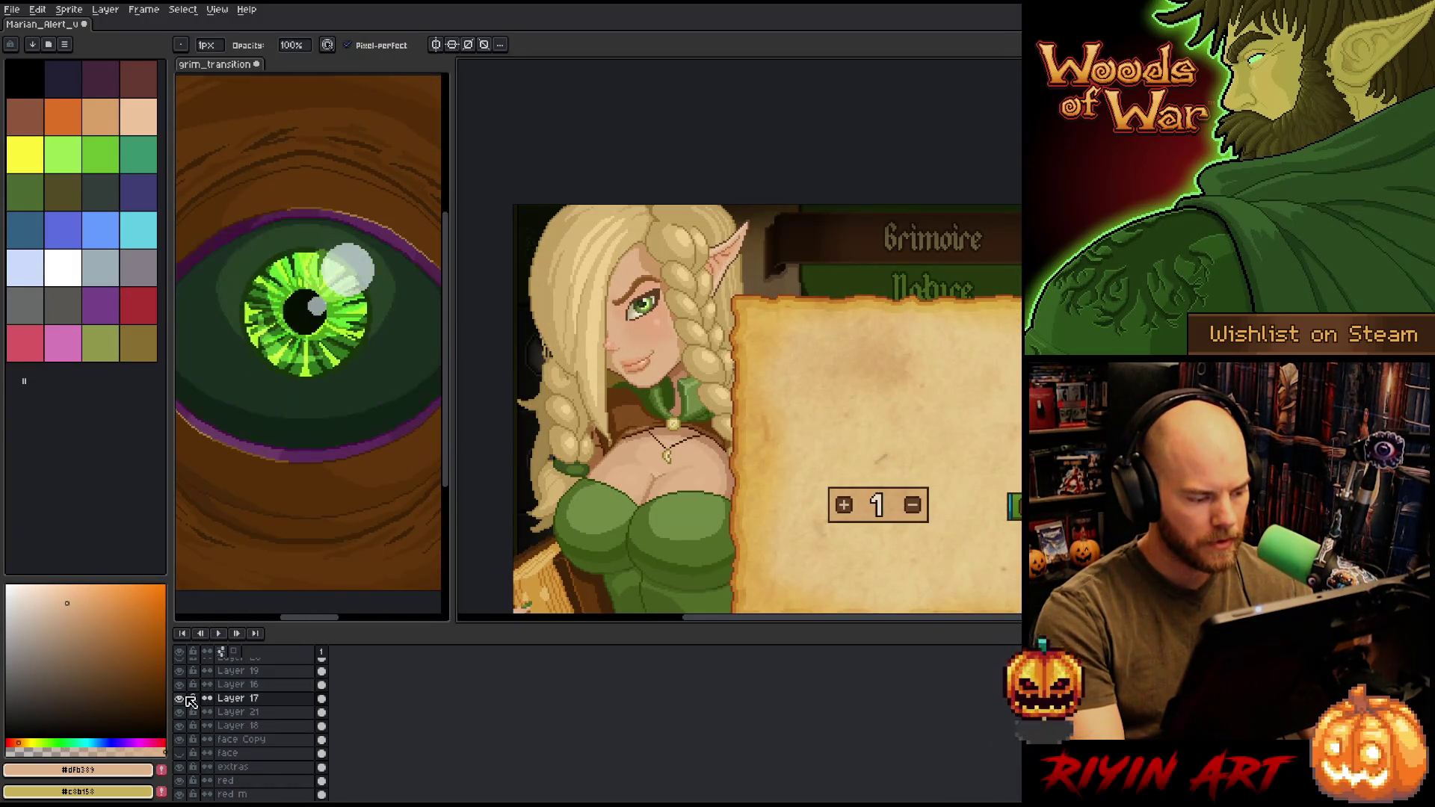
# - Toggle Layer 17 to compare the eye and move Layer 19 below Layer 16
pyautogui.moveTo(224, 698); pyautogui.dragTo(273, 689)
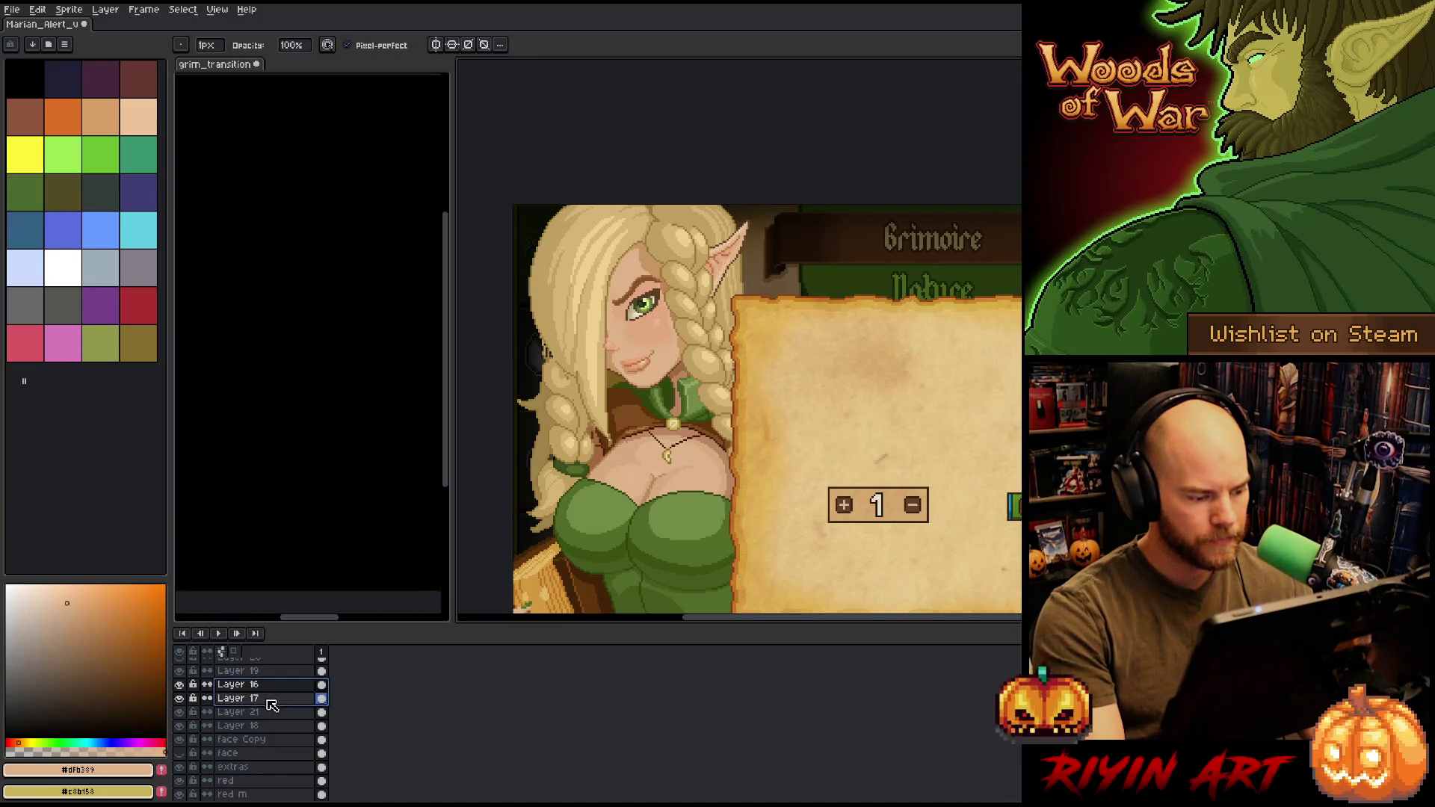
pyautogui.press('v')
pyautogui.scroll(1, 635, 314)
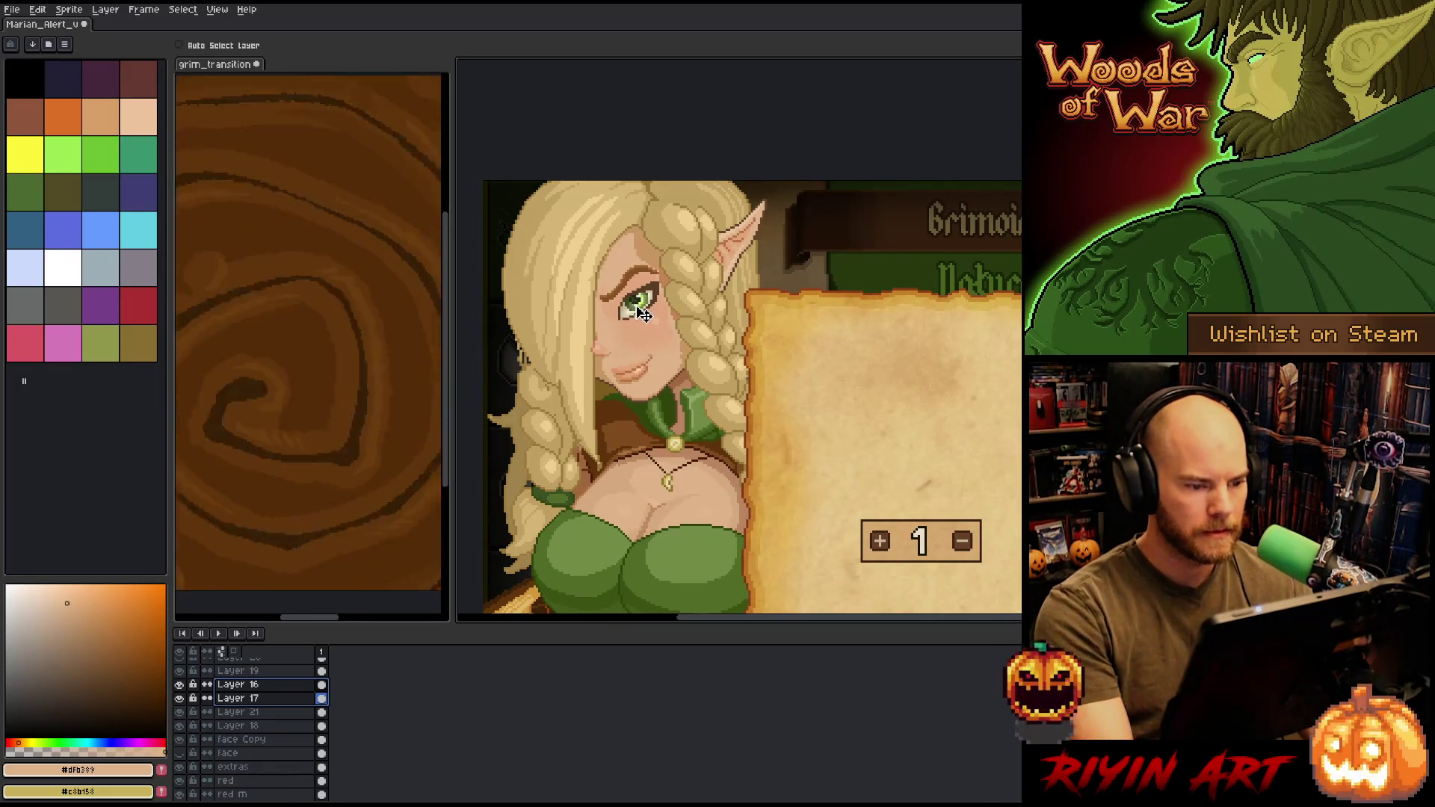
pyautogui.click(261, 700)
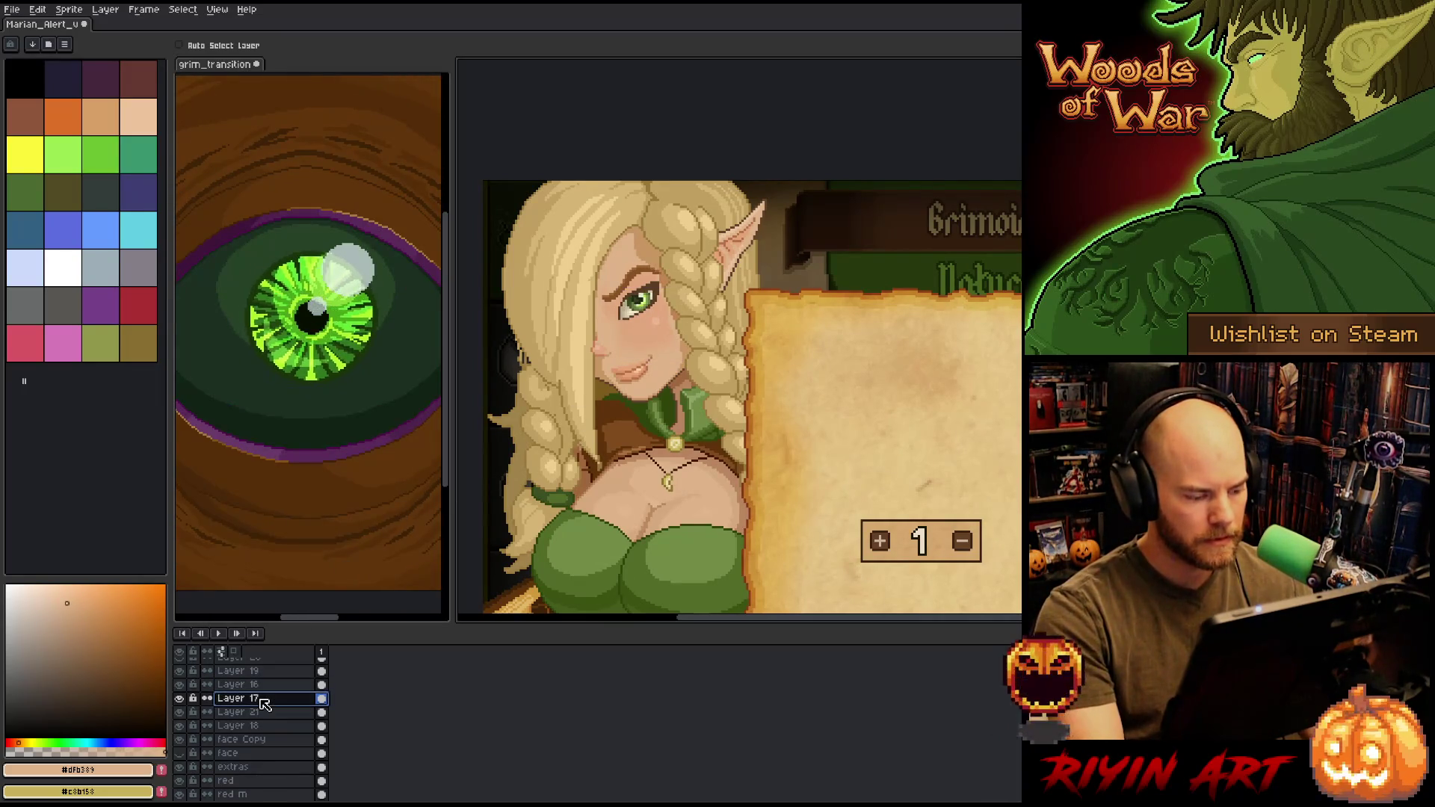
pyautogui.click(179, 698)
pyautogui.click(179, 698)
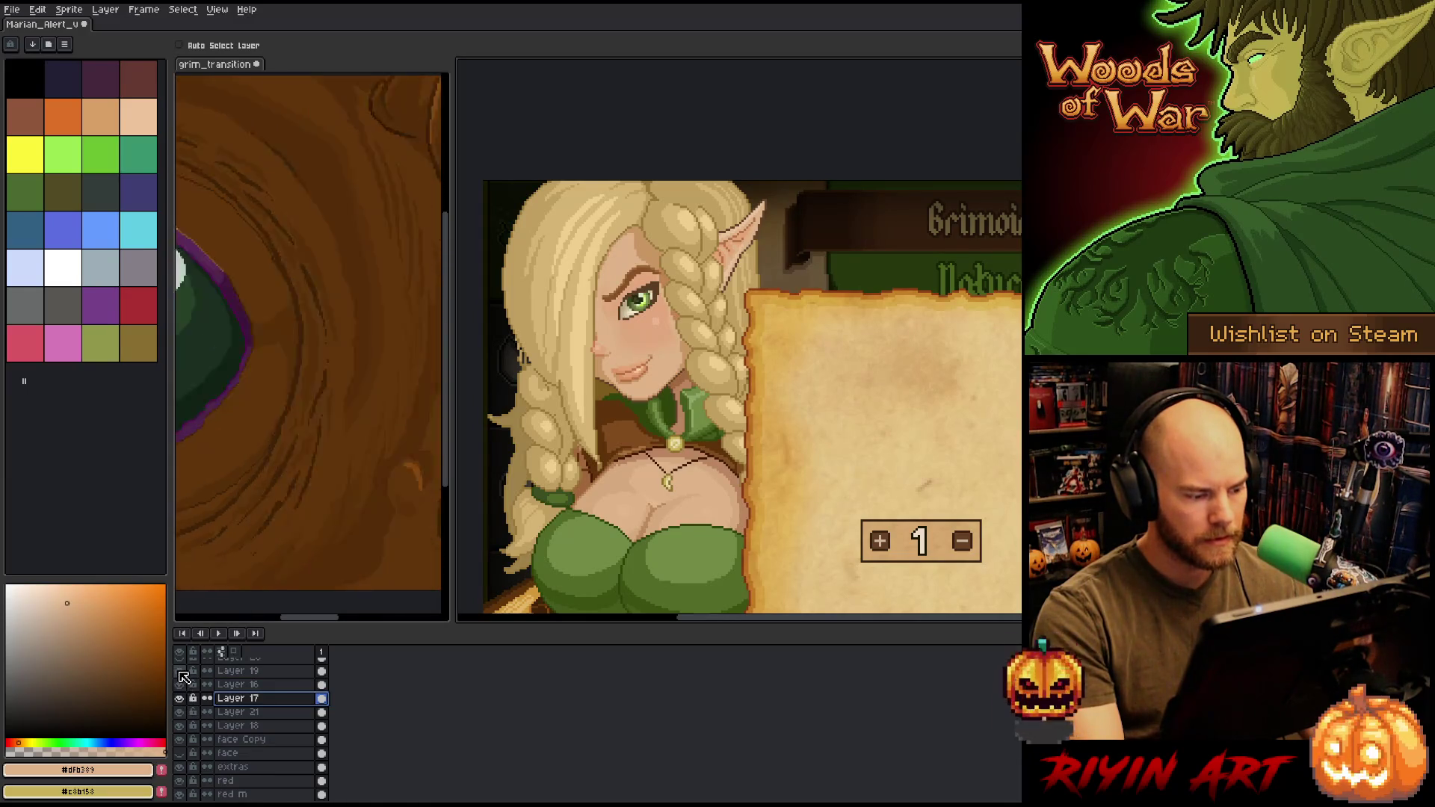
pyautogui.click(254, 672)
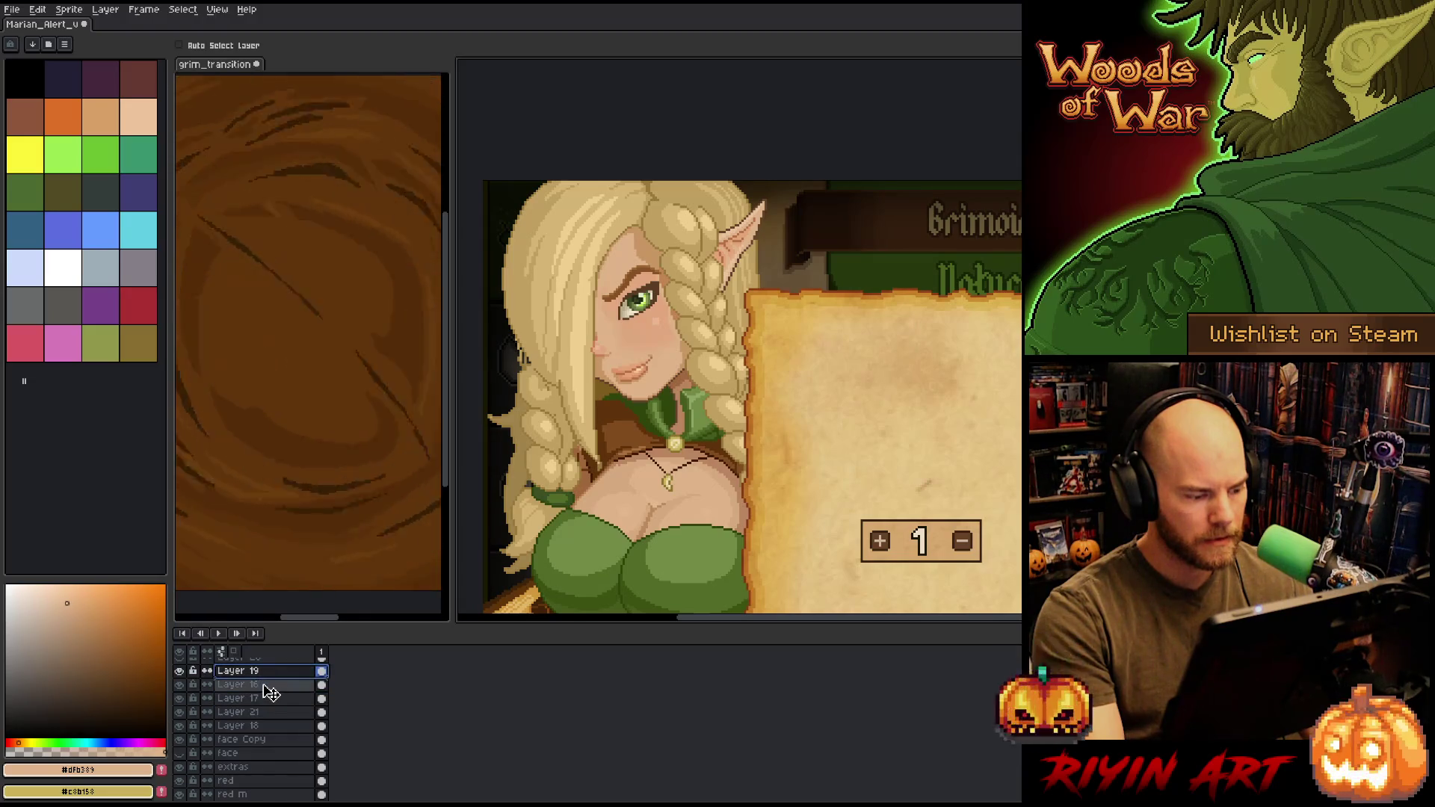
pyautogui.moveTo(270, 695); pyautogui.dragTo(269, 698)
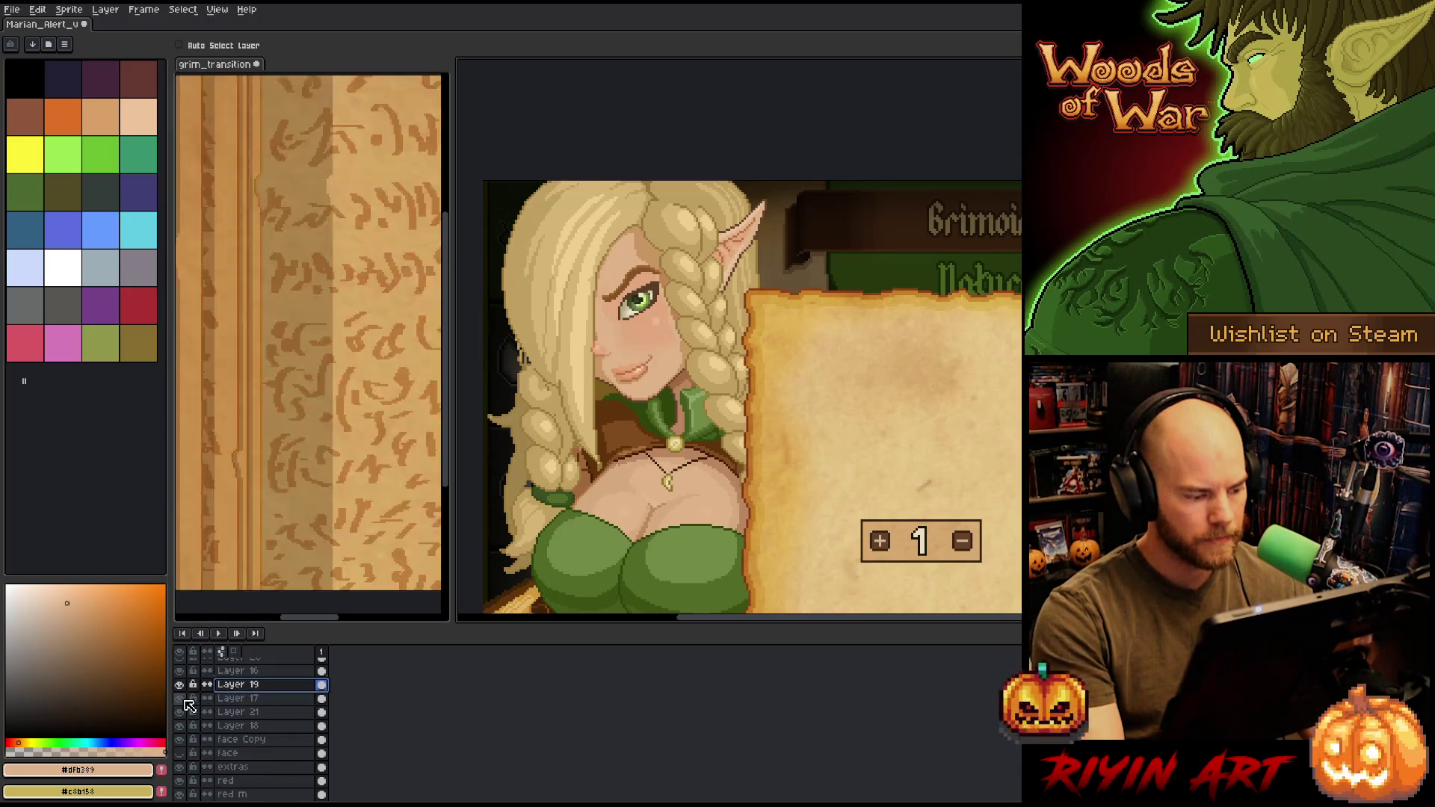
# - Select Layer 17 and Layer 19 together and move the eye up a few pixels
pyautogui.keyDown('shift'); pyautogui.click(277, 696); pyautogui.keyUp('shift')
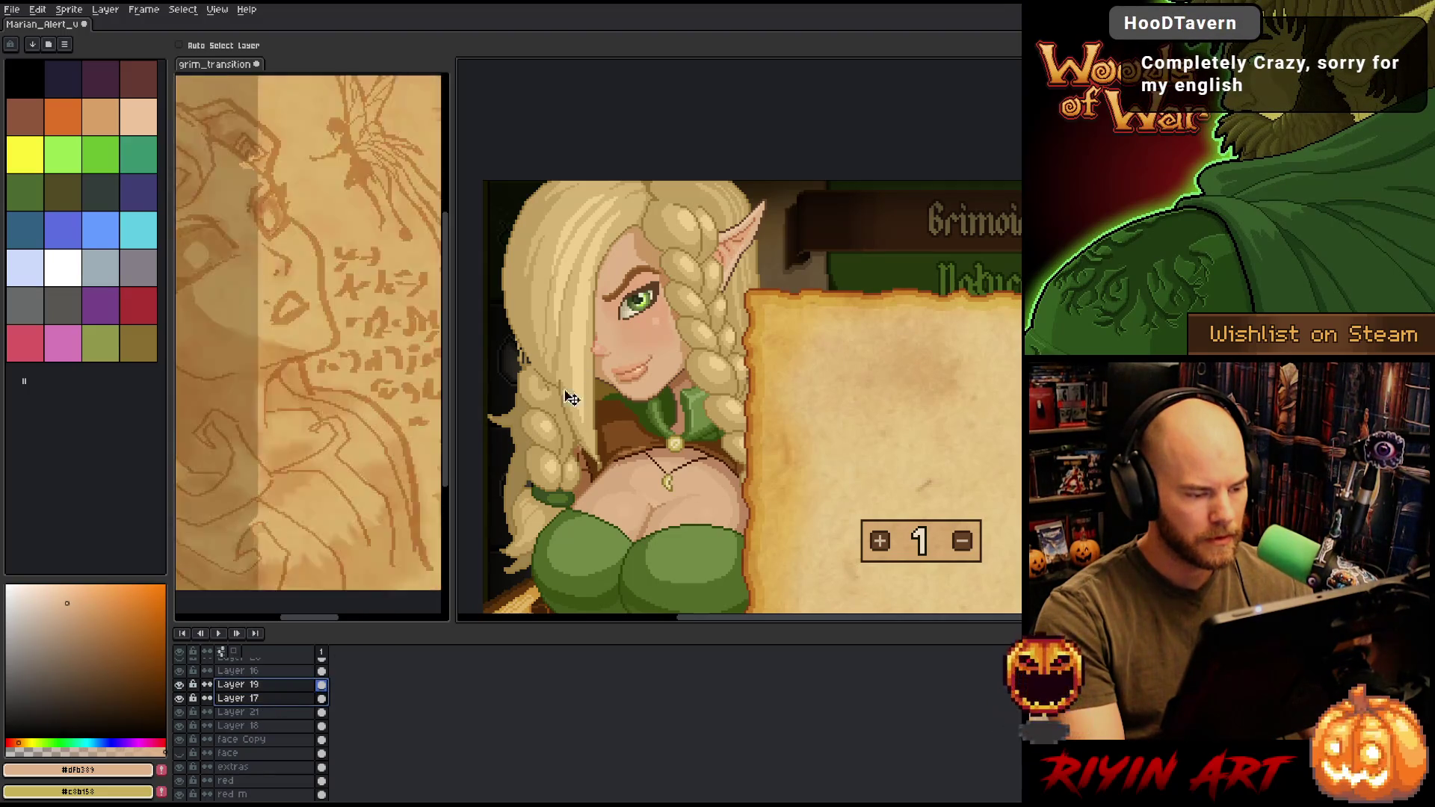
pyautogui.scroll(2, 567, 397)
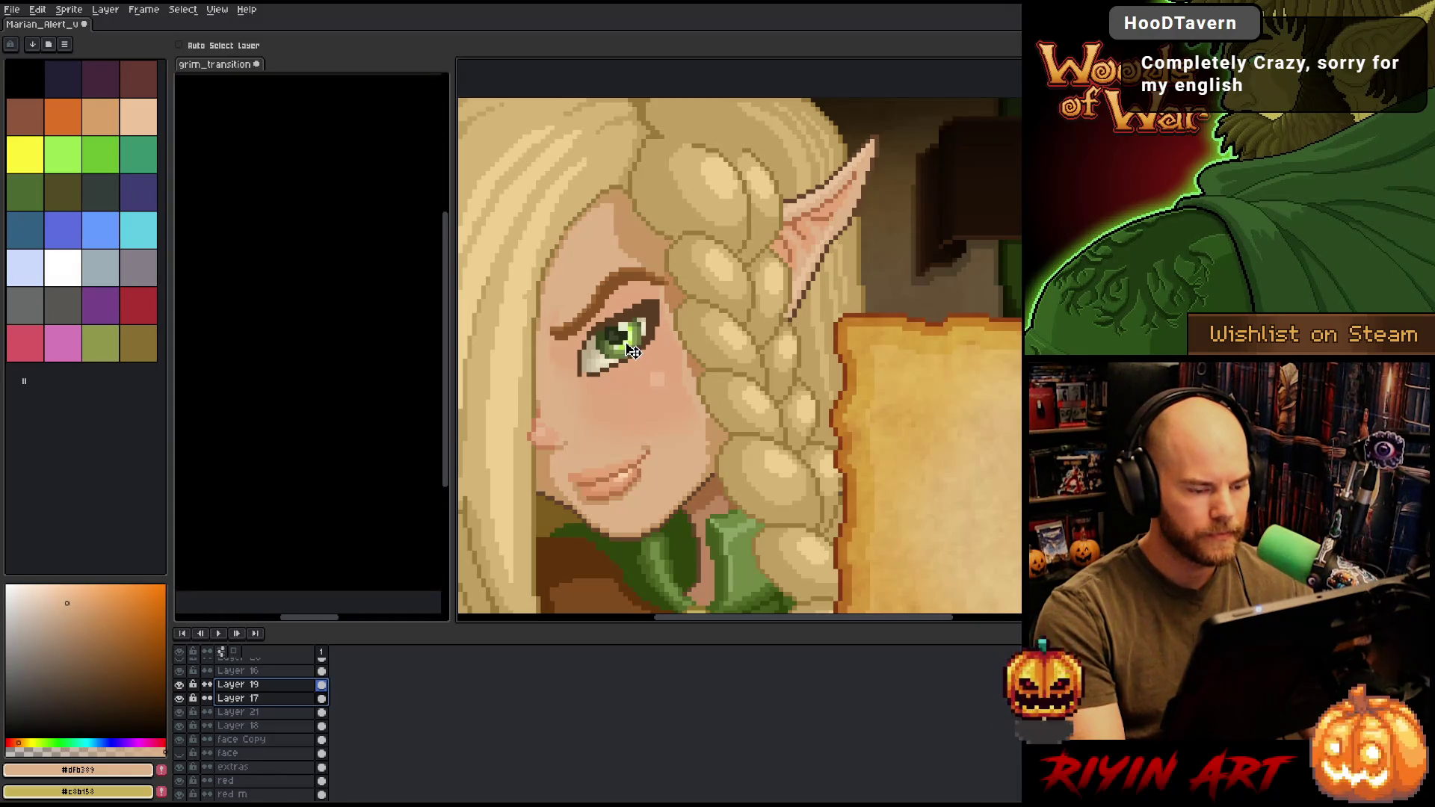
pyautogui.press('m')
pyautogui.moveTo(648, 397); pyautogui.dragTo(777, 517)
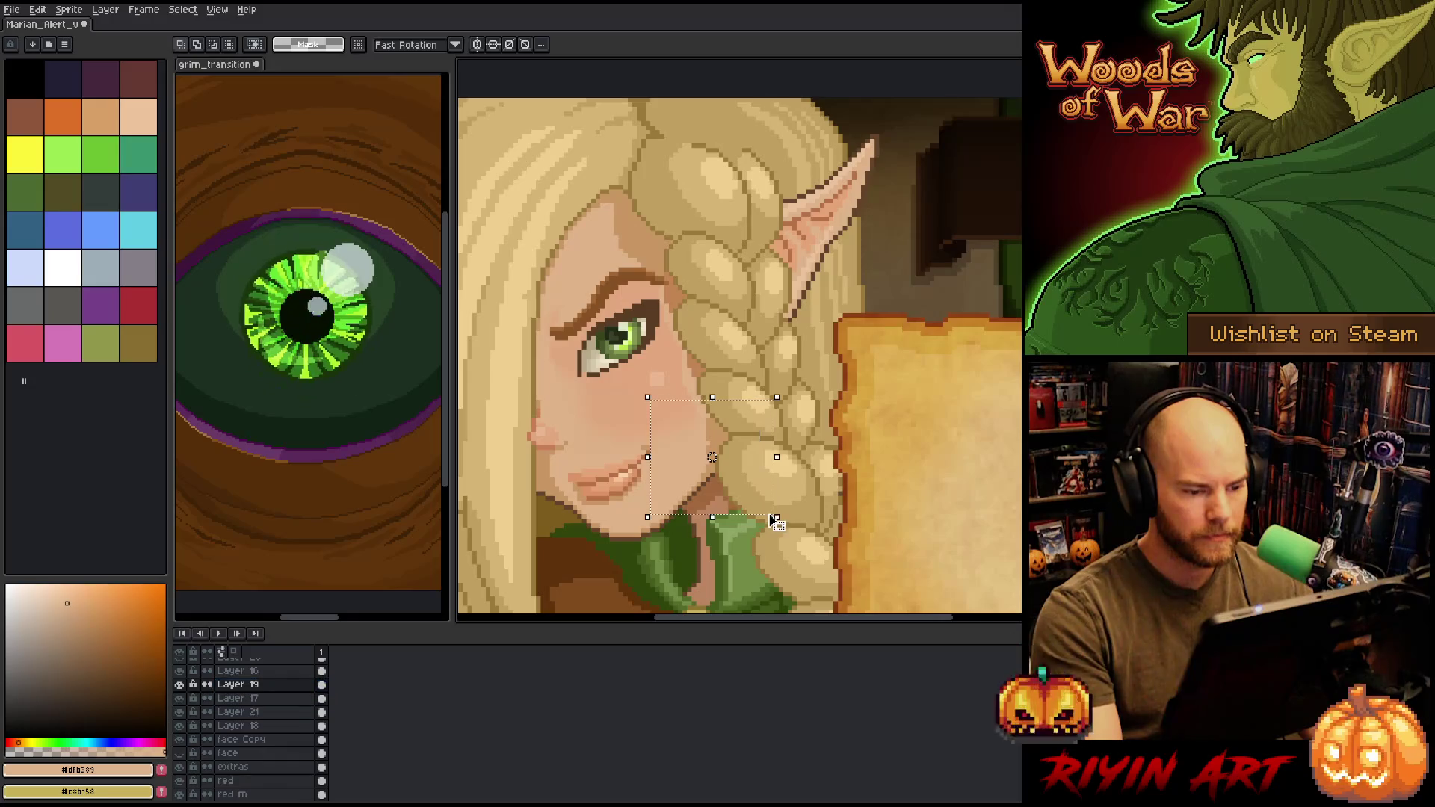
pyautogui.click(237, 697)
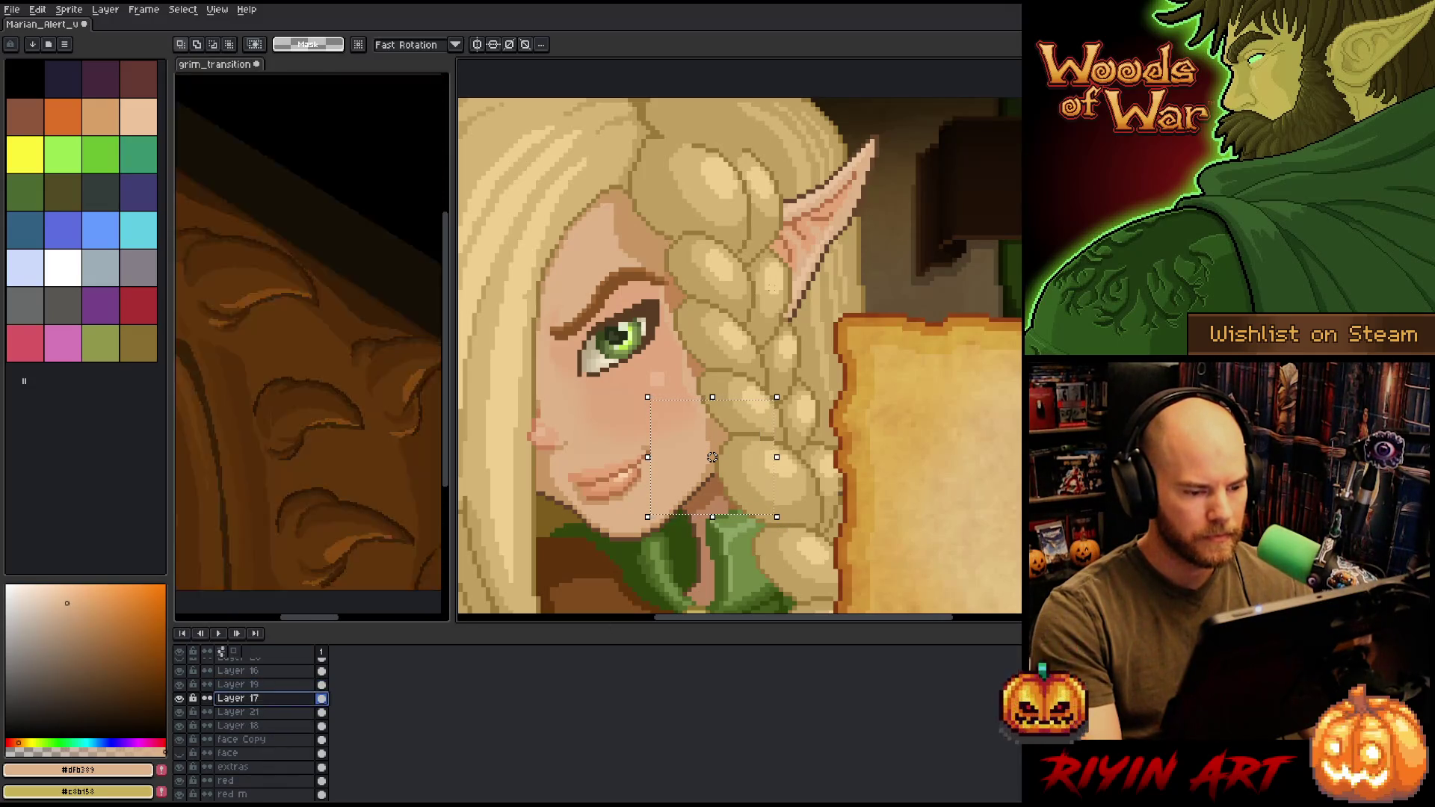
pyautogui.click(712, 457)
pyautogui.moveTo(573, 439); pyautogui.dragTo(678, 421)
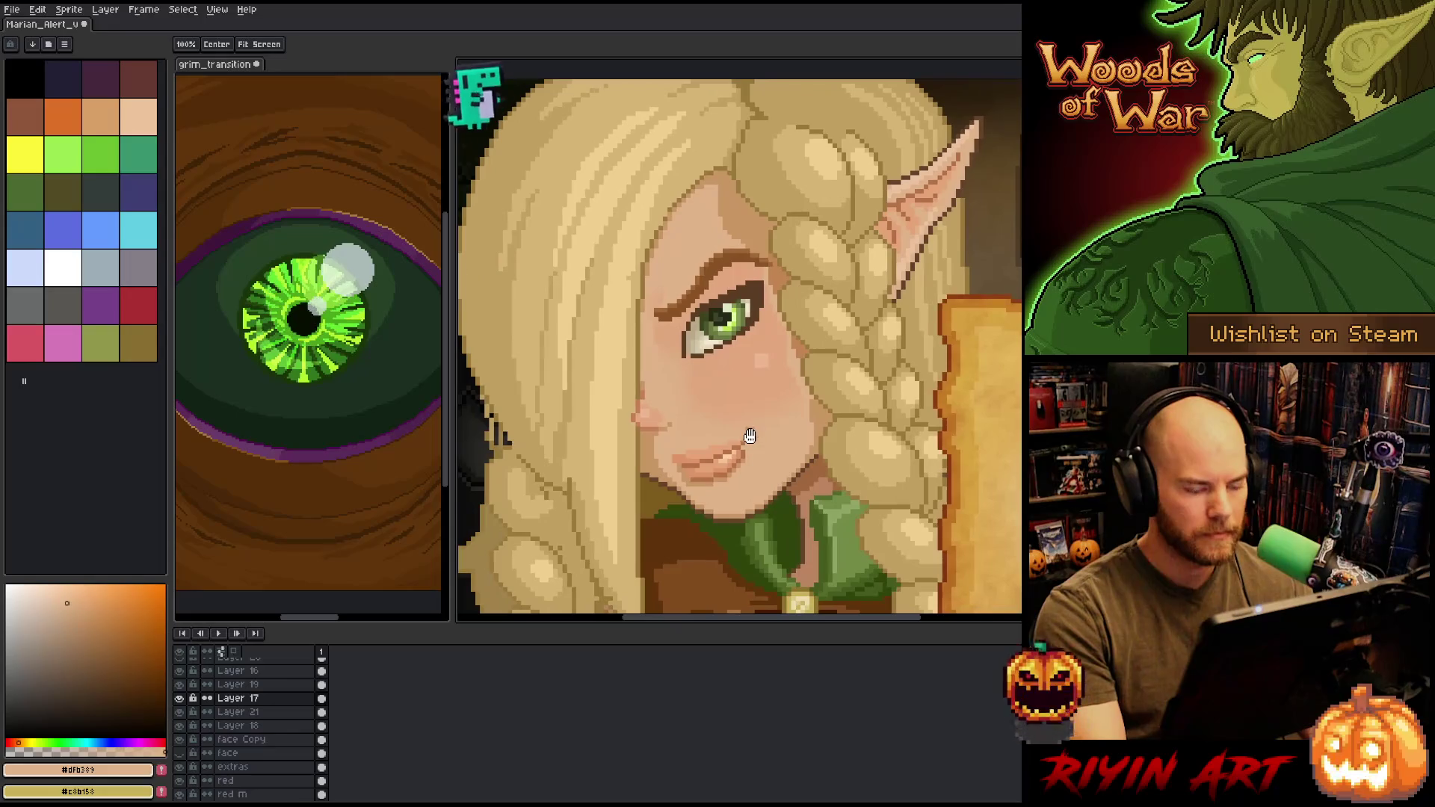
pyautogui.keyDown('shift'); pyautogui.click(238, 684); pyautogui.keyUp('shift')
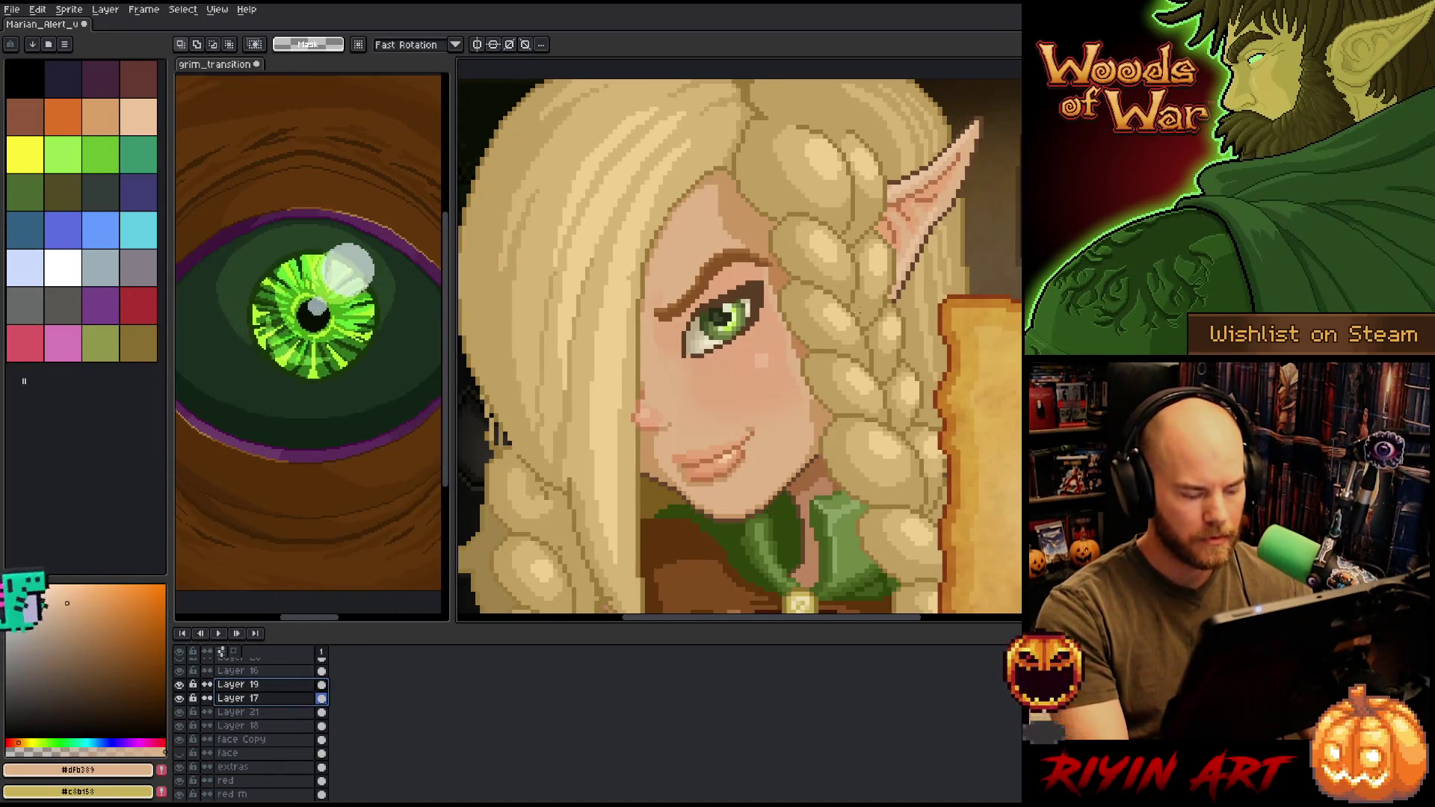
pyautogui.press('v')
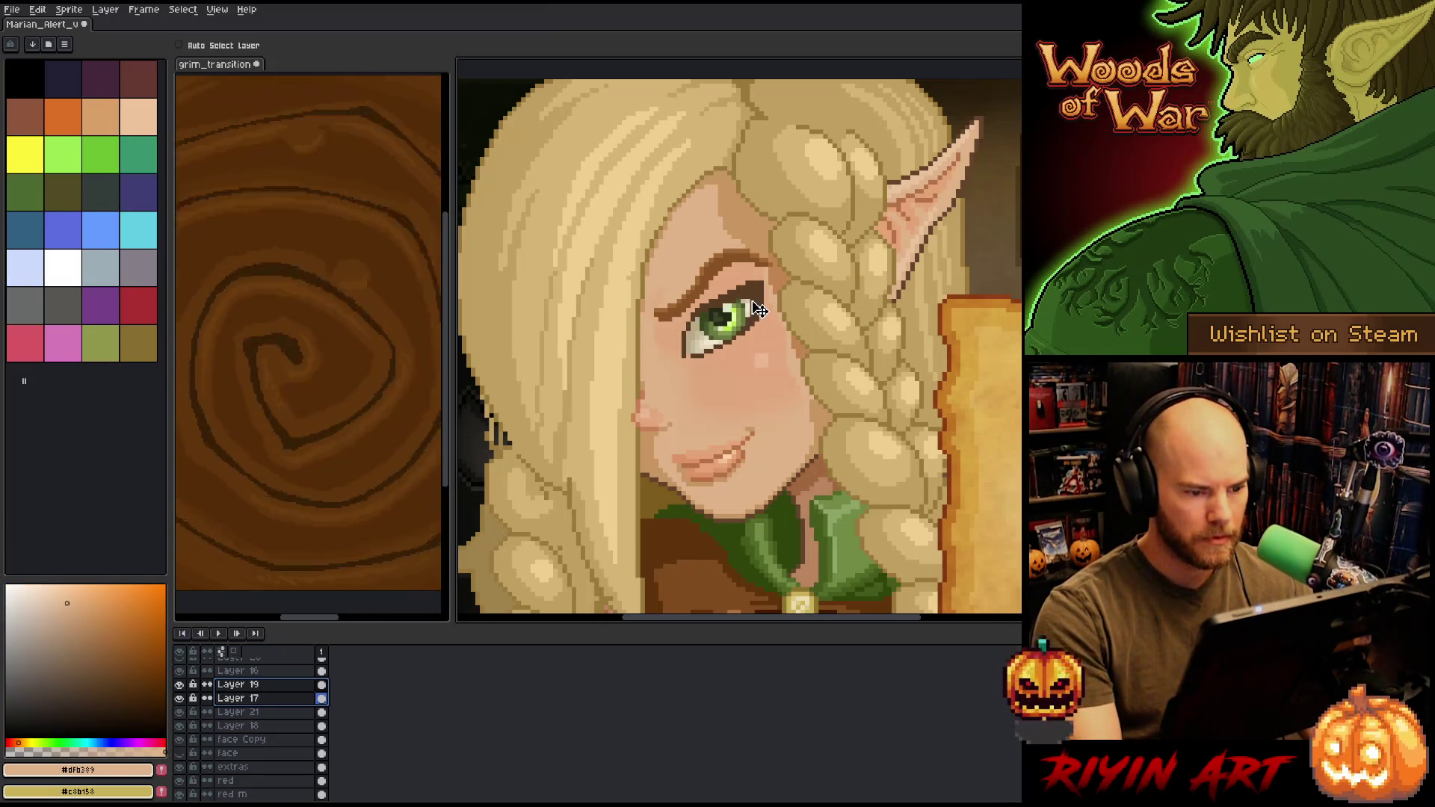
pyautogui.moveTo(757, 309); pyautogui.dragTo(757, 305)
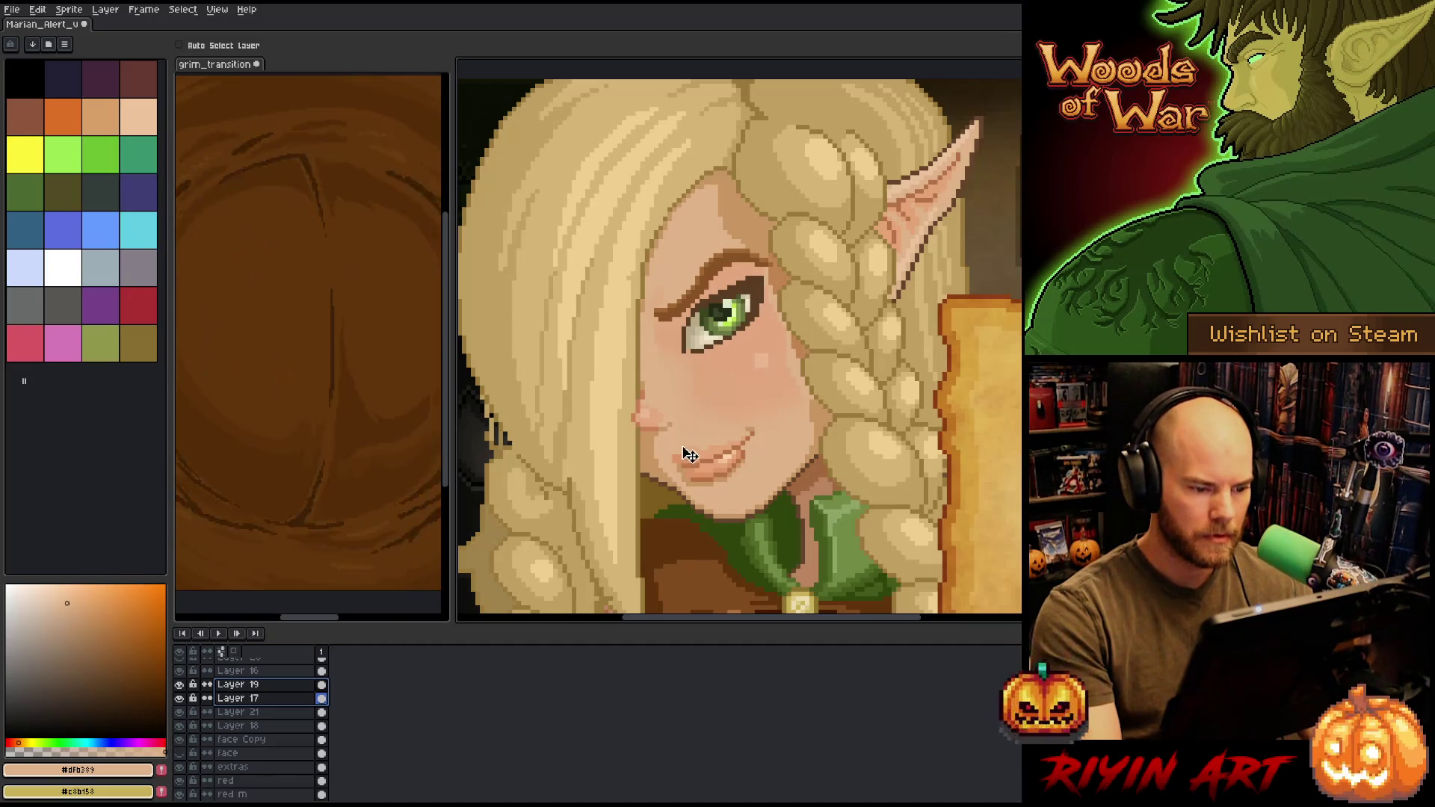
pyautogui.click(254, 45)
pyautogui.click(649, 417)
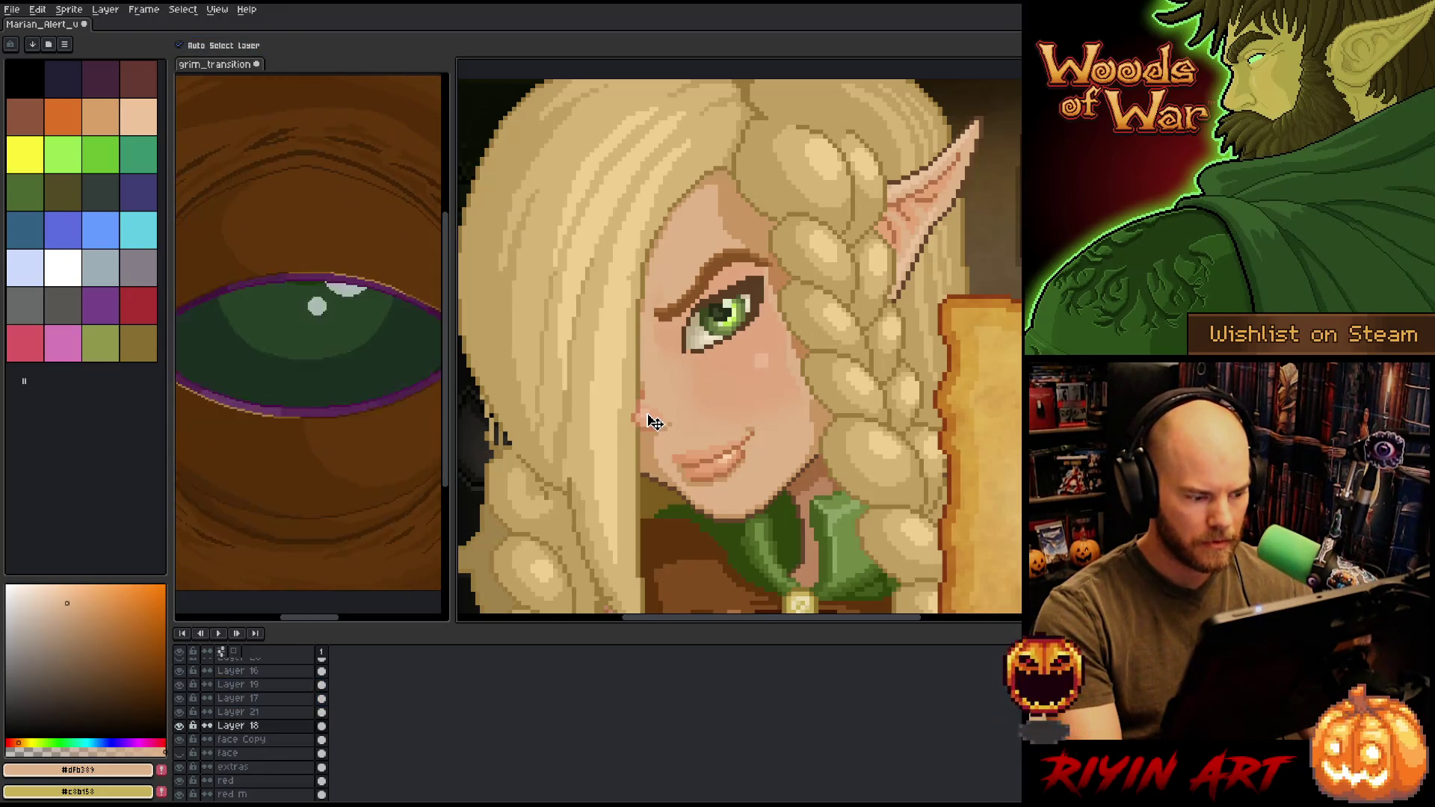
# - Lasso the skin patch beside the nose on Layer 18, nudge it down one pixel, and deselect
pyautogui.press('b')
pyautogui.moveTo(694, 433)
pyautogui.mouseDown()
pyautogui.moveTo(657, 378)
pyautogui.moveTo(641, 400)
pyautogui.moveTo(652, 429)
pyautogui.mouseUp()
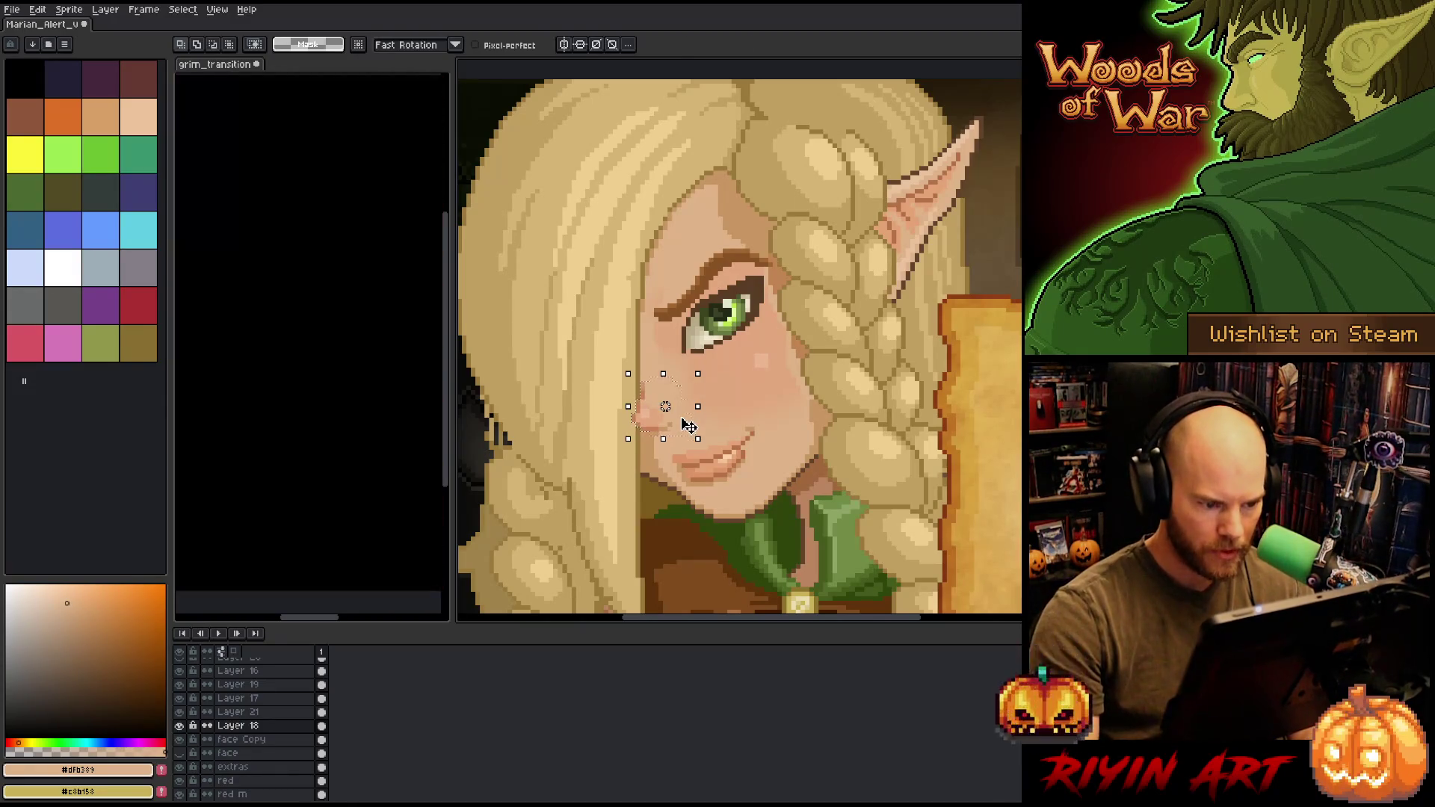
pyautogui.press('v')
pyautogui.press('Down')
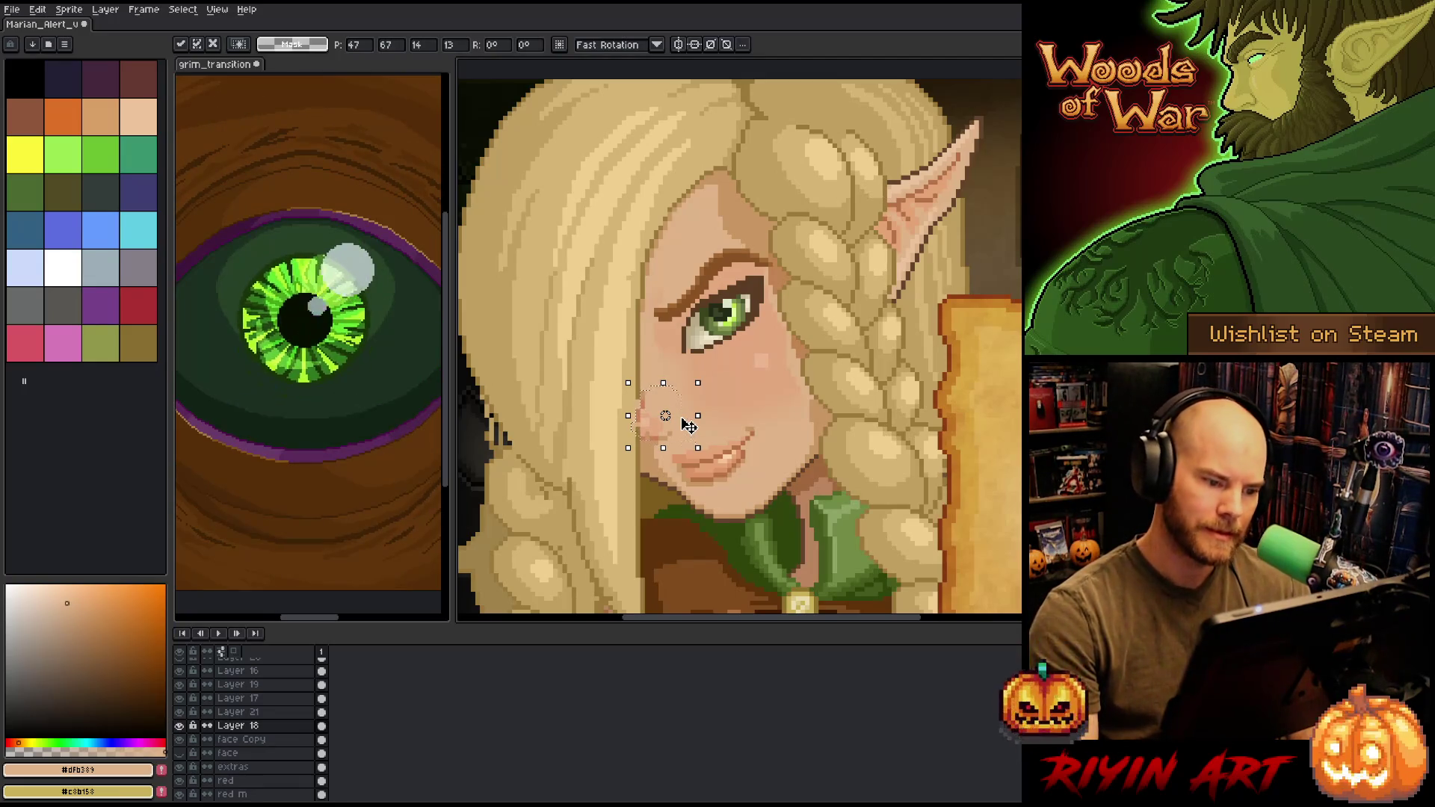
pyautogui.hotkey('ctrl', 'd')
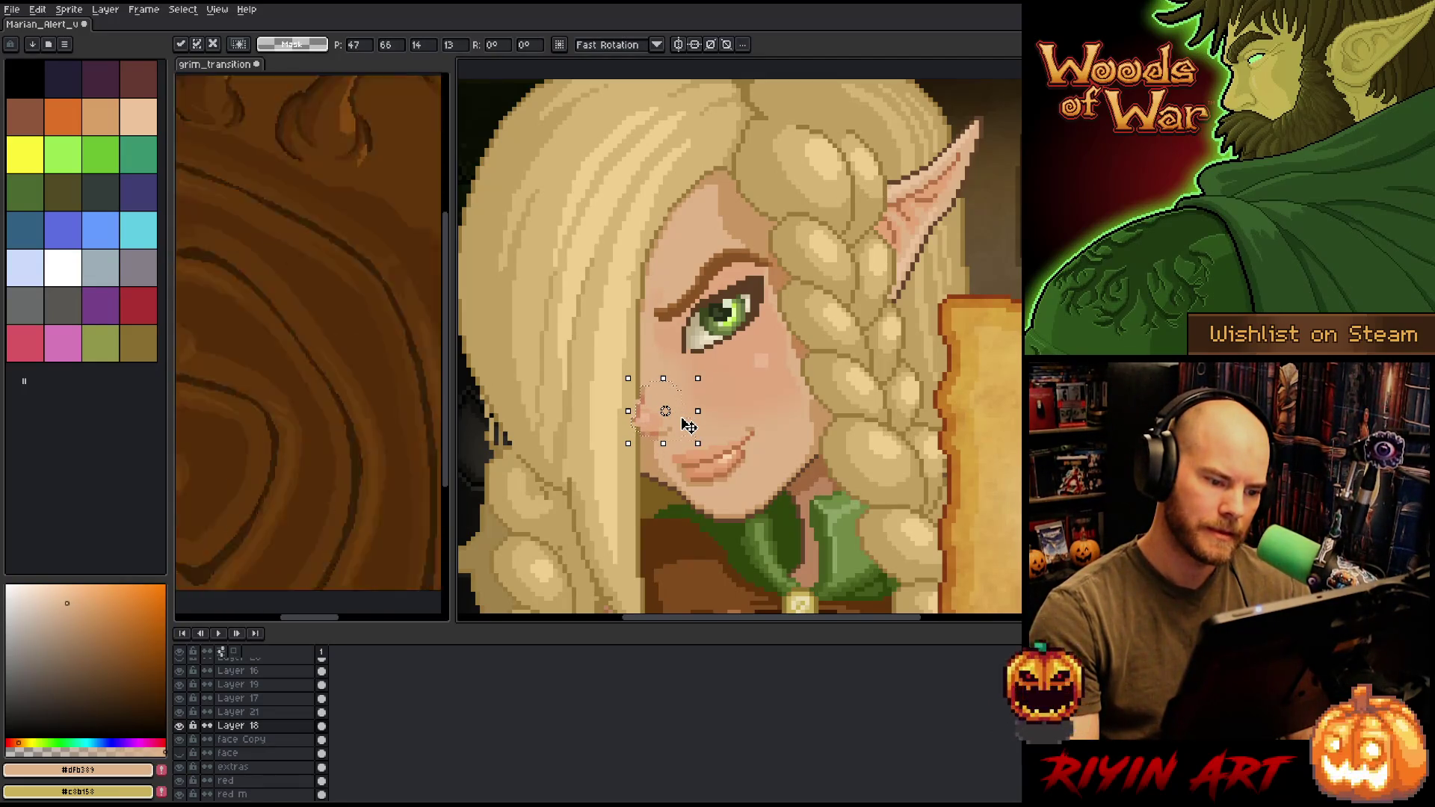
pyautogui.press('b')
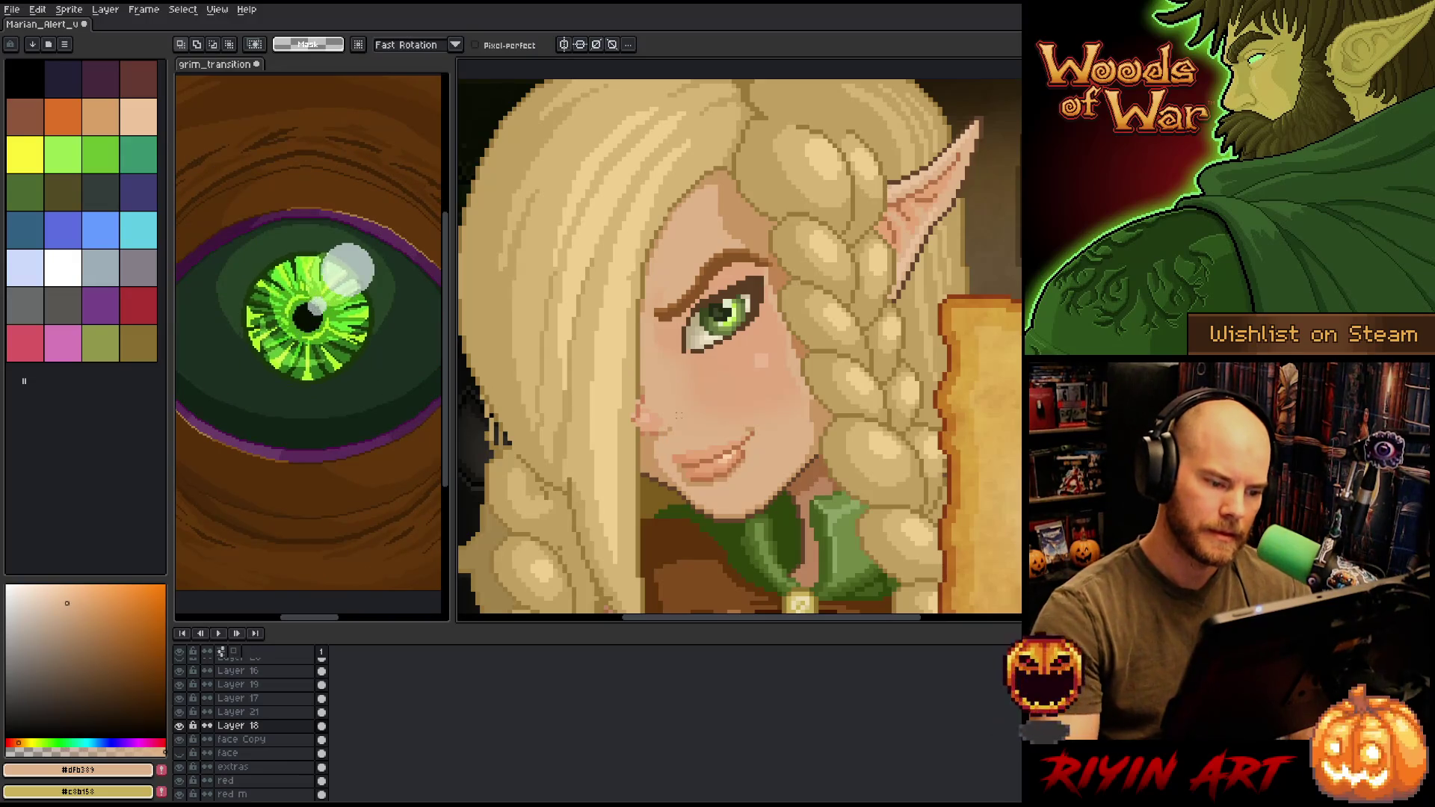
pyautogui.press('b')
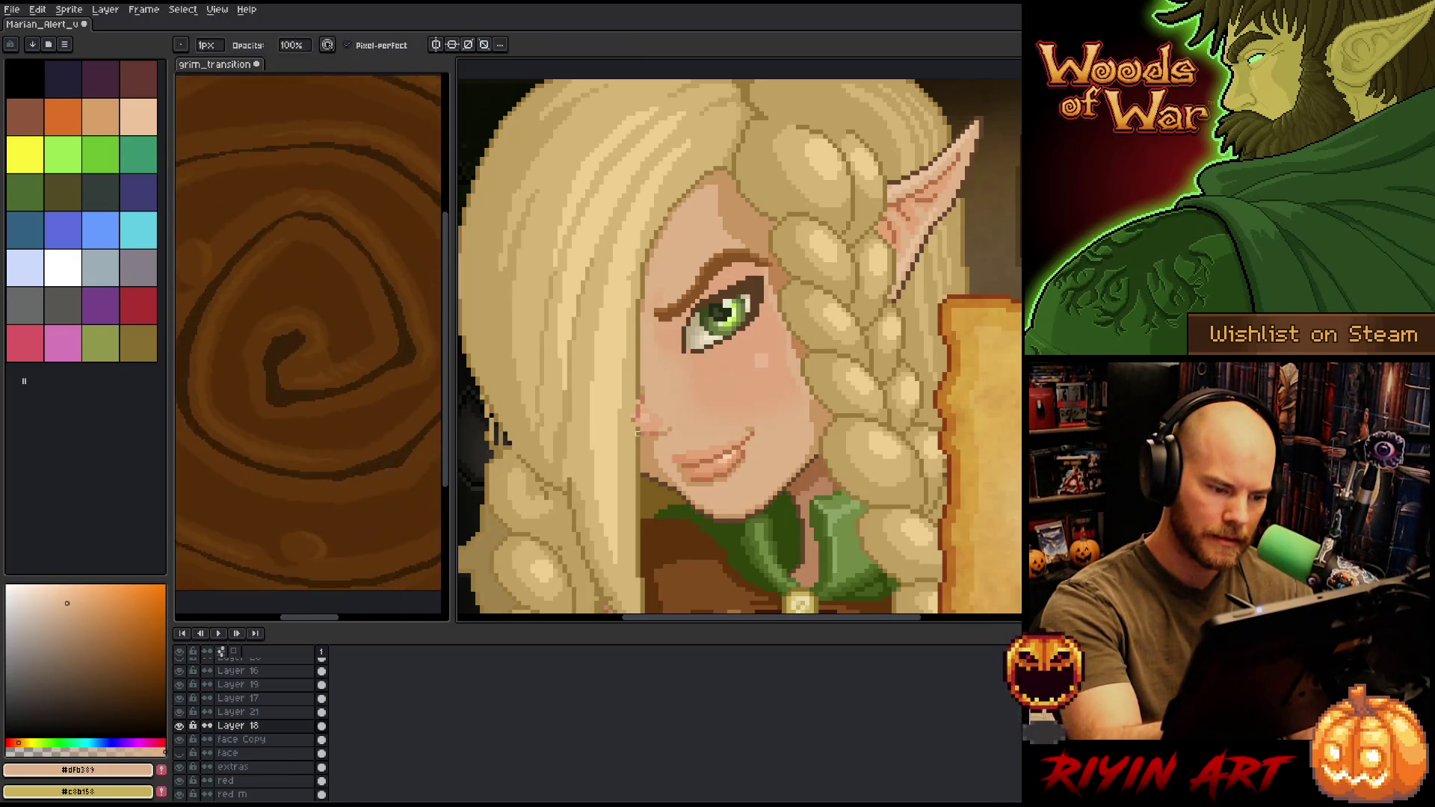
pyautogui.keyDown('ctrl'); pyautogui.click(637, 419); pyautogui.keyUp('ctrl')
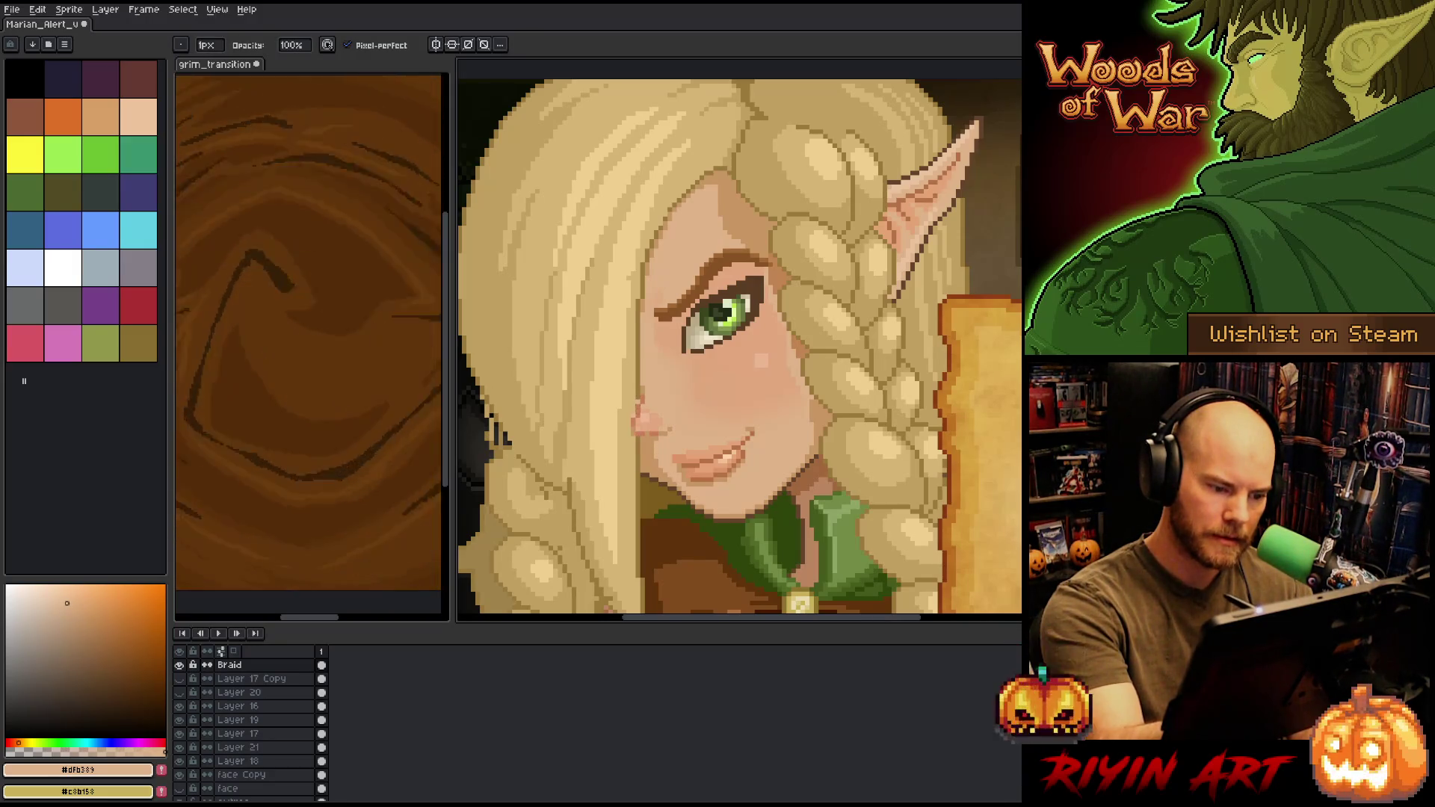
# - Switch between Braid and Layer 18, pick the darker skin tone beside the nose, and save the sprite
pyautogui.keyDown('ctrl'); pyautogui.click(633, 429); pyautogui.keyUp('ctrl')
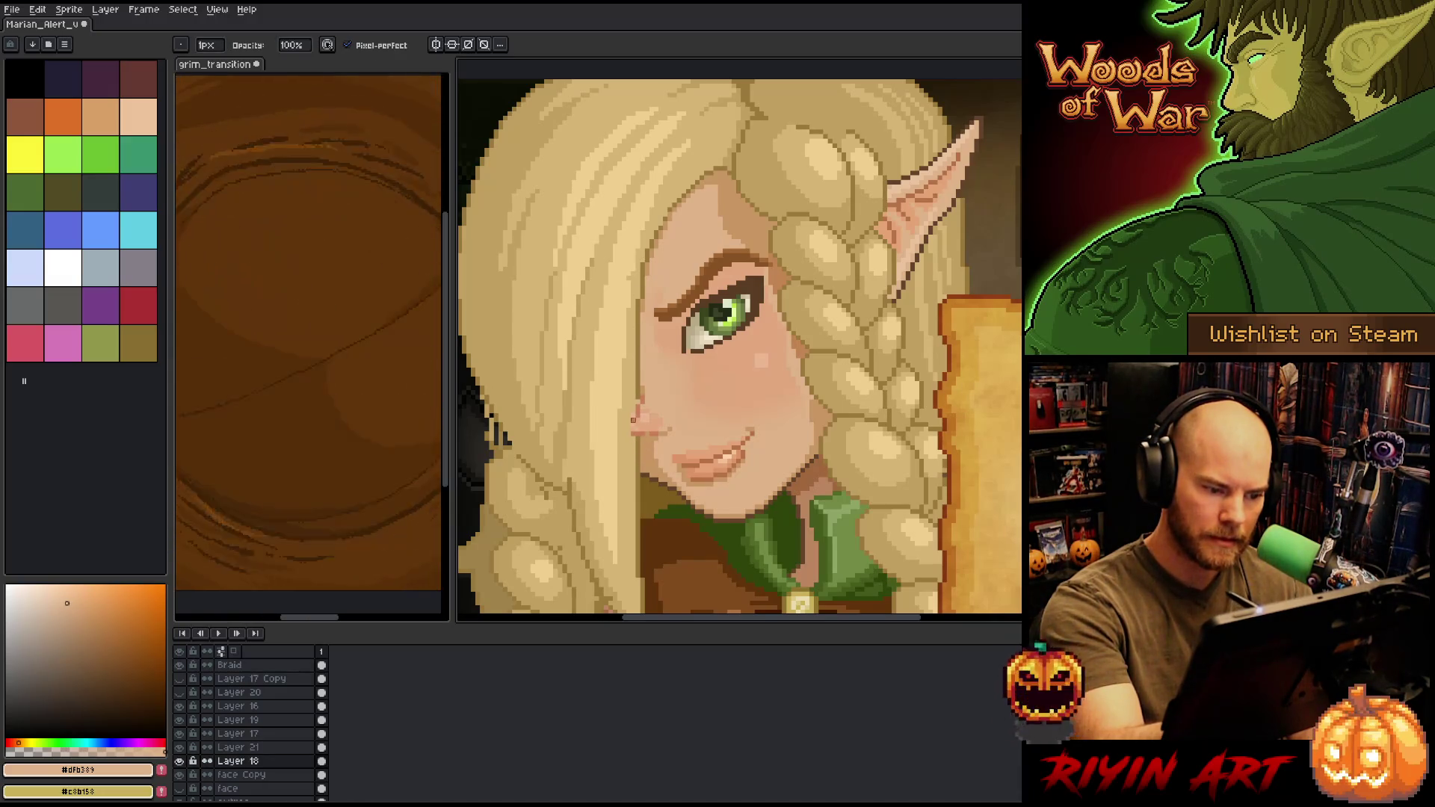
pyautogui.keyDown('ctrl'); pyautogui.click(637, 365); pyautogui.keyUp('ctrl')
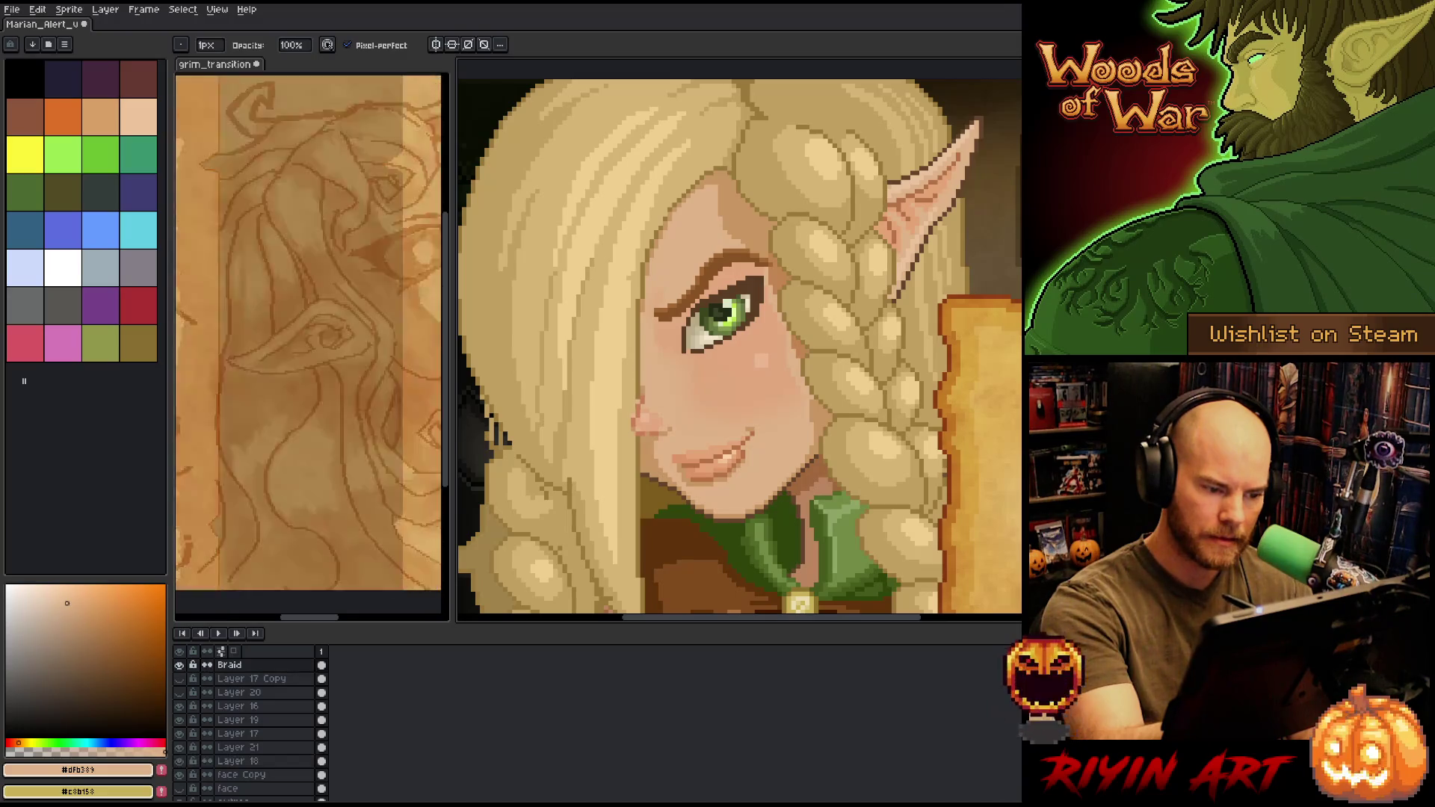
pyautogui.keyDown('alt'); pyautogui.click(633, 410); pyautogui.keyUp('alt')
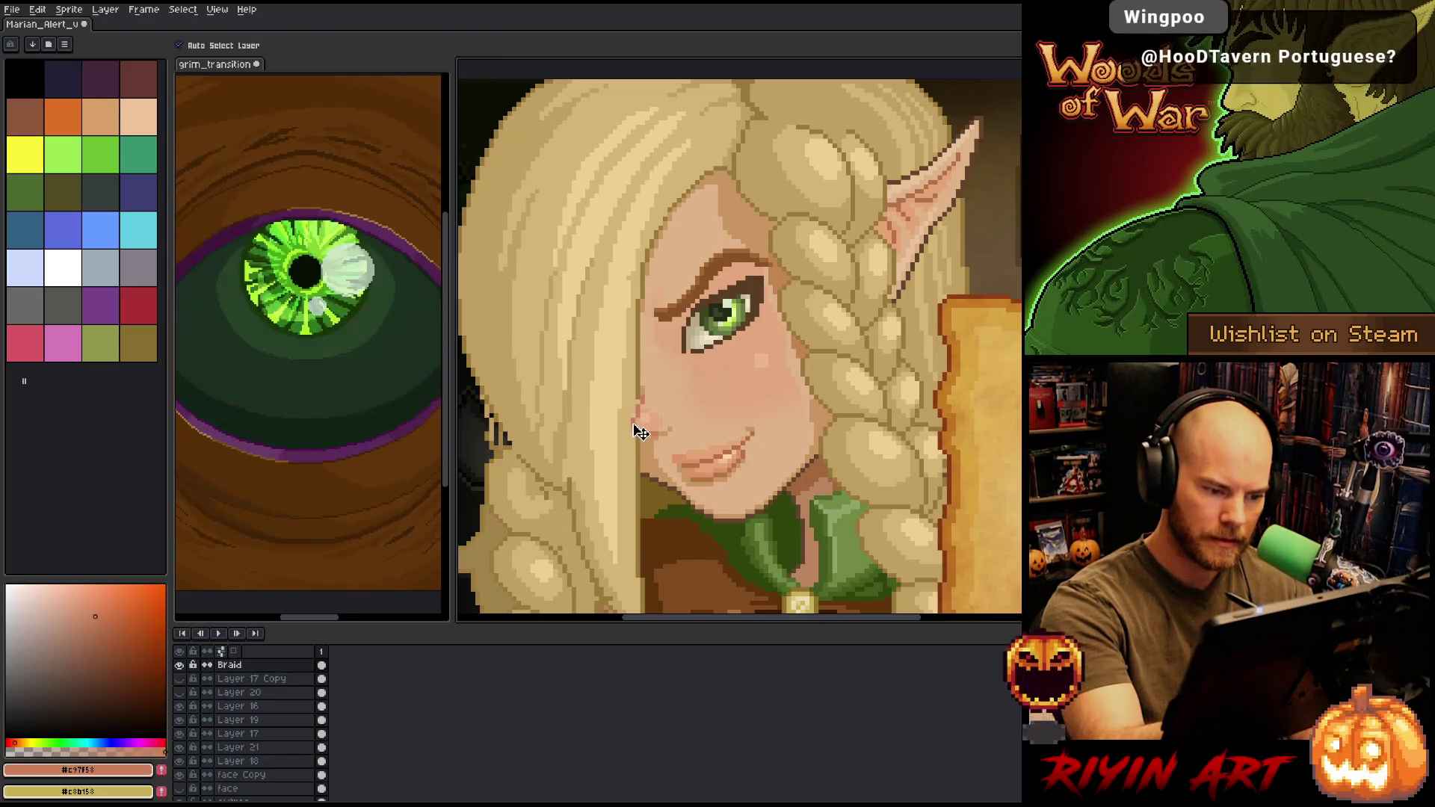
pyautogui.click(238, 760)
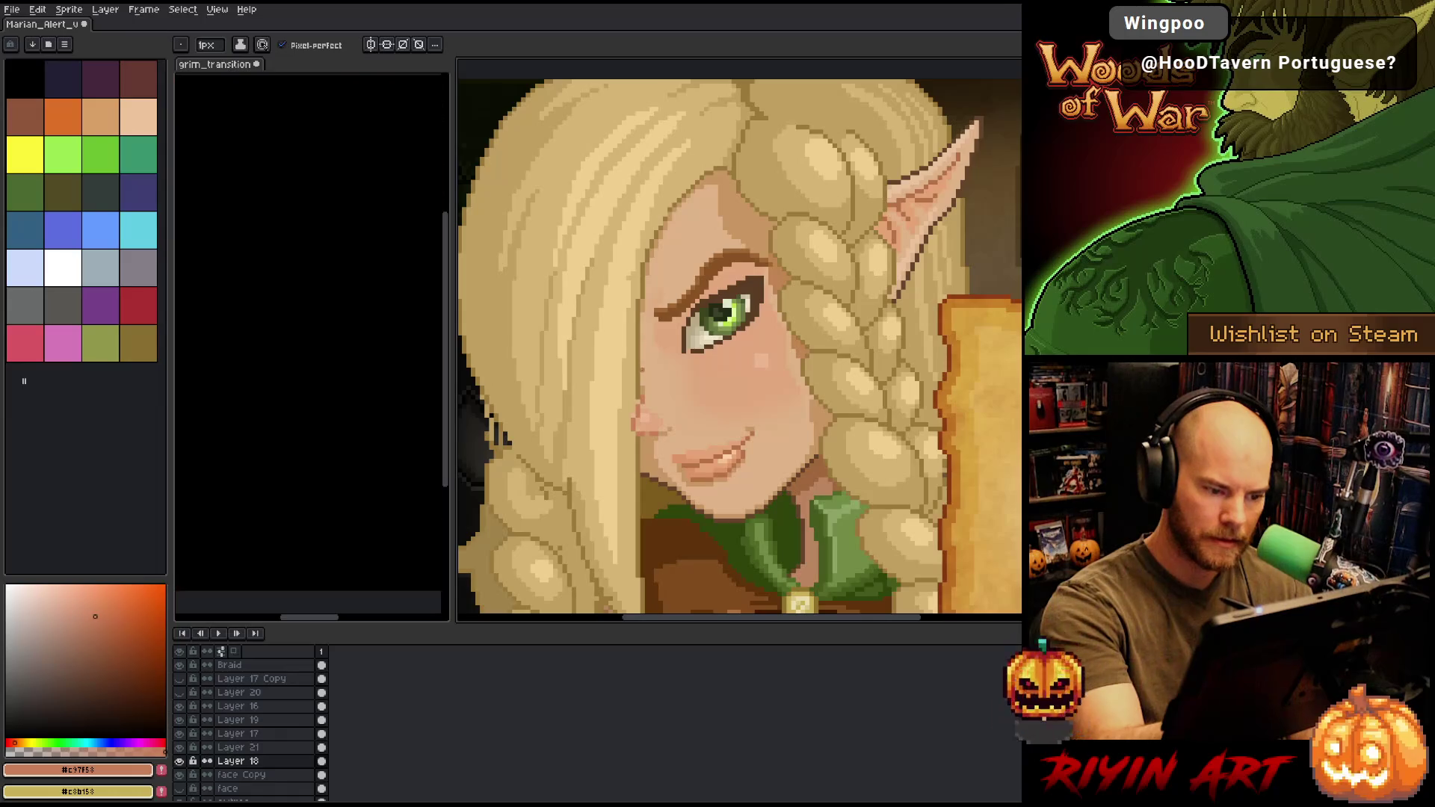
pyautogui.keyDown('alt'); pyautogui.click(638, 391); pyautogui.keyUp('alt')
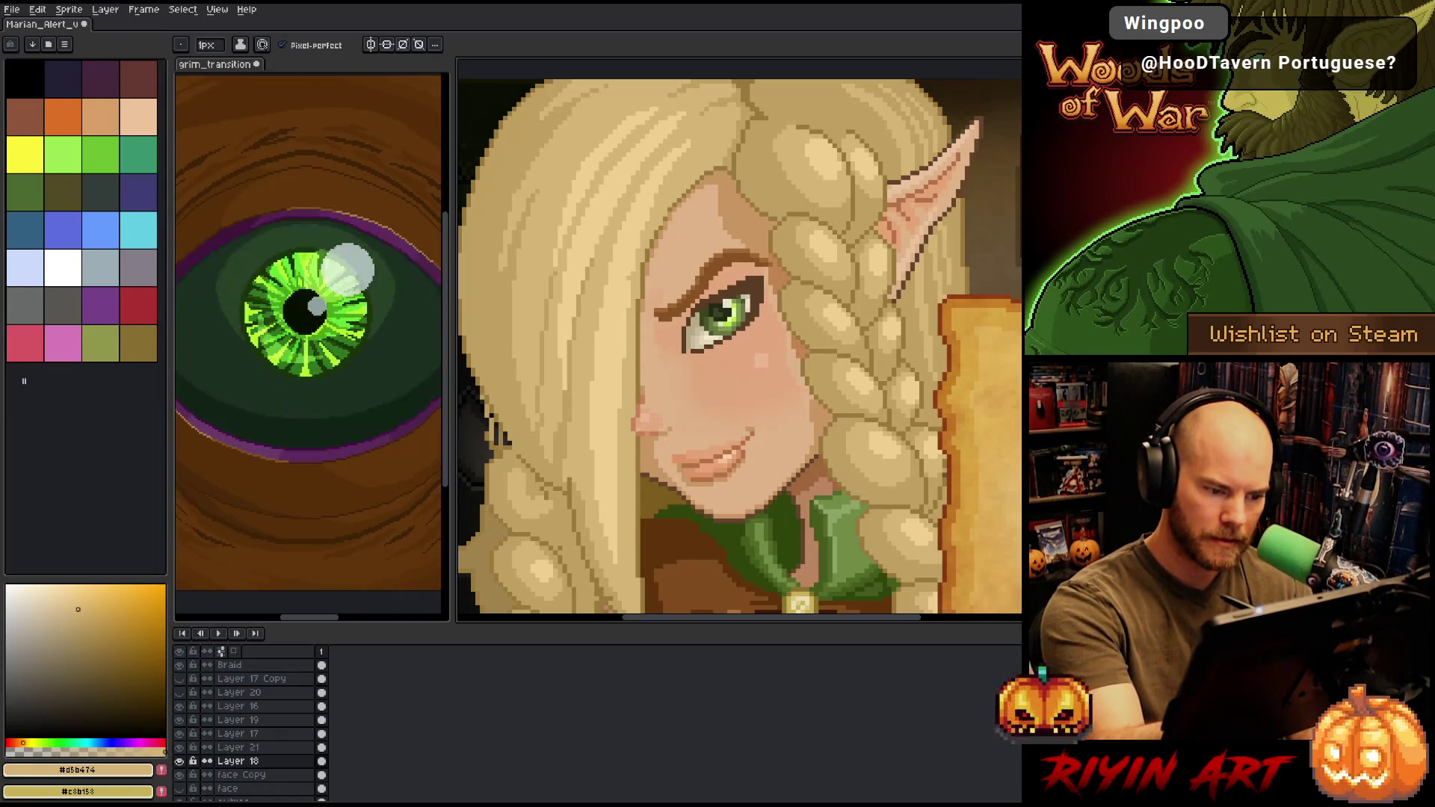
pyautogui.keyDown('alt'); pyautogui.click(644, 387); pyautogui.keyUp('alt')
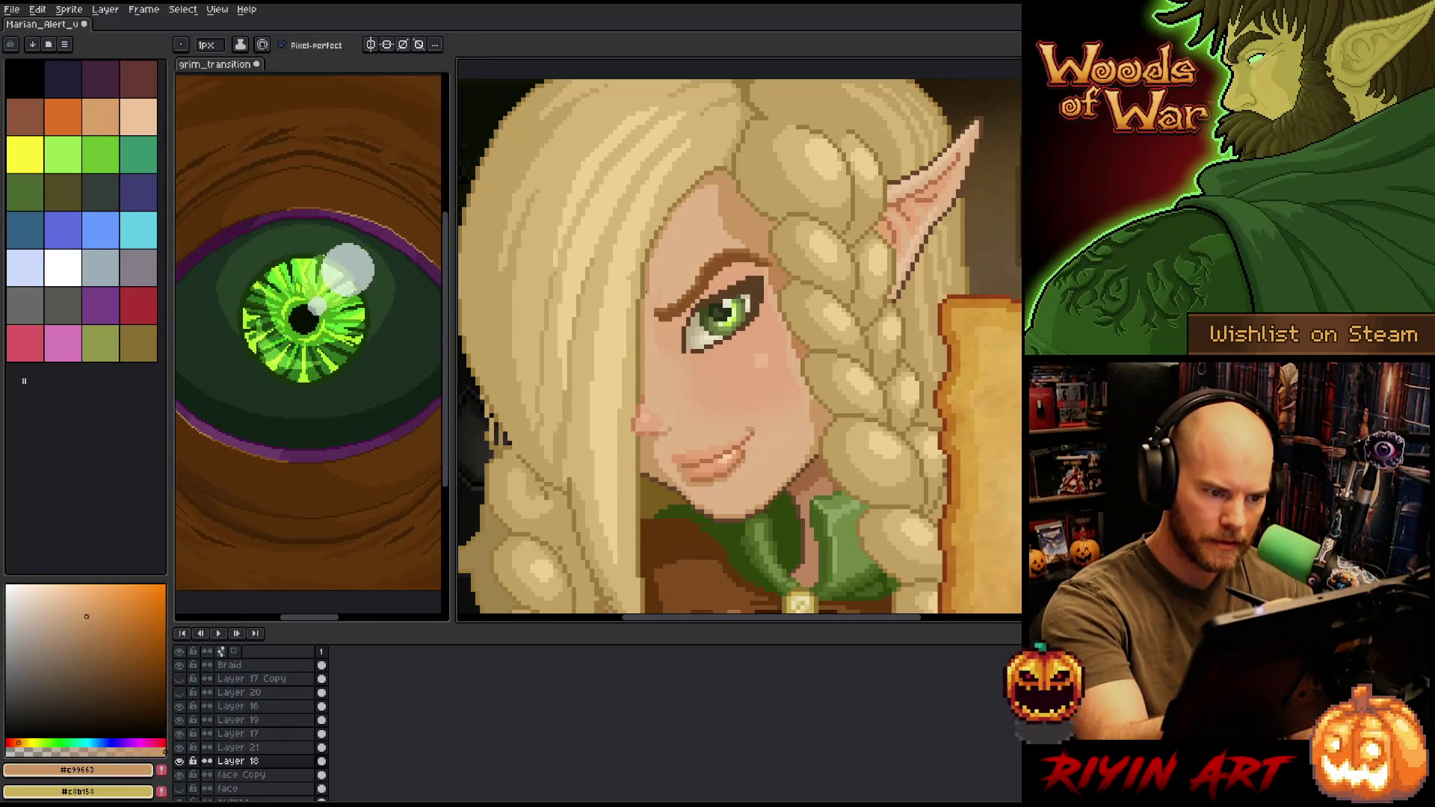
pyautogui.hotkey('ctrl', 's')
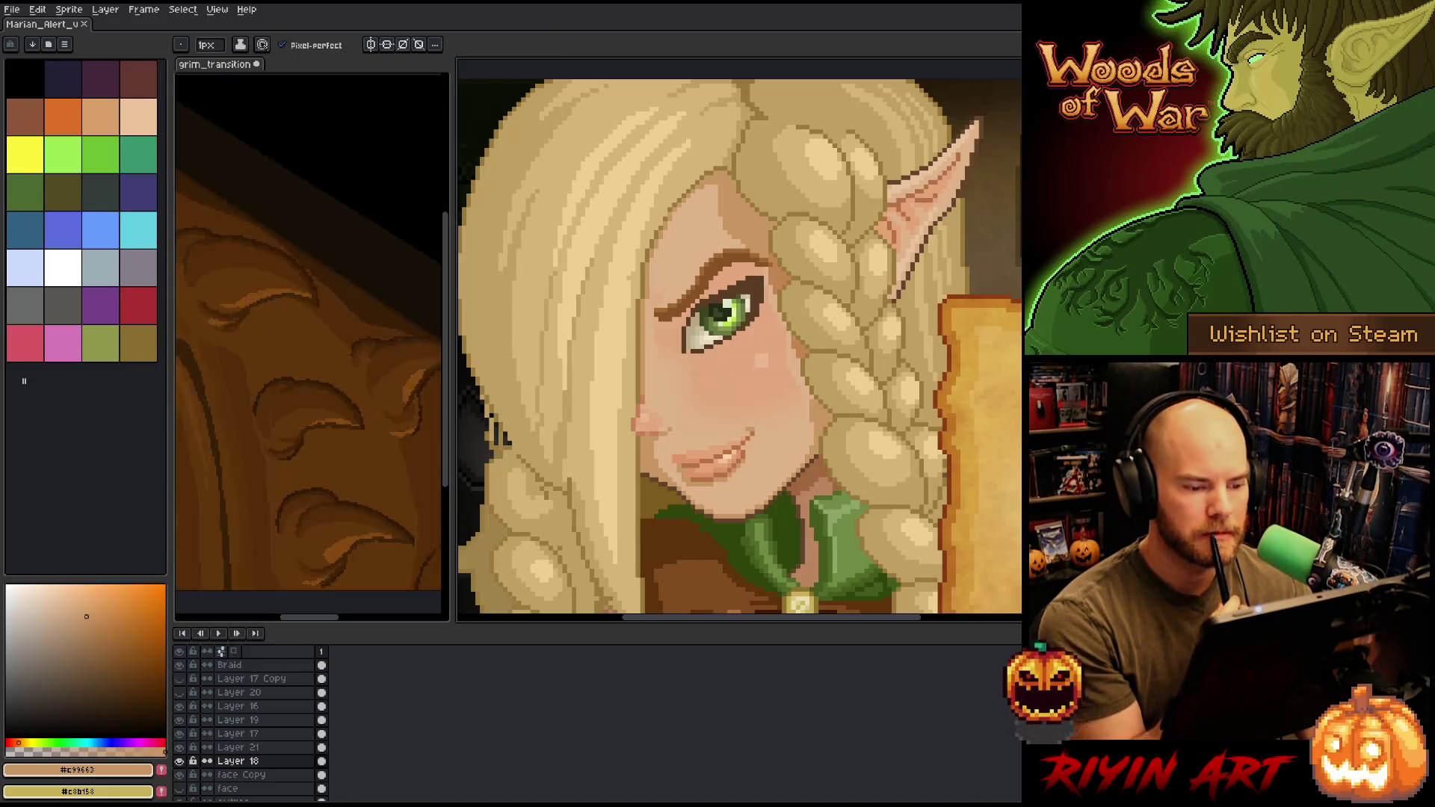
# - Add a darker shading pixel on the elf's nose
pyautogui.scroll(2, 774, 386)
pyautogui.scroll(-1, 773, 386)
pyautogui.scroll(1, 733, 410)
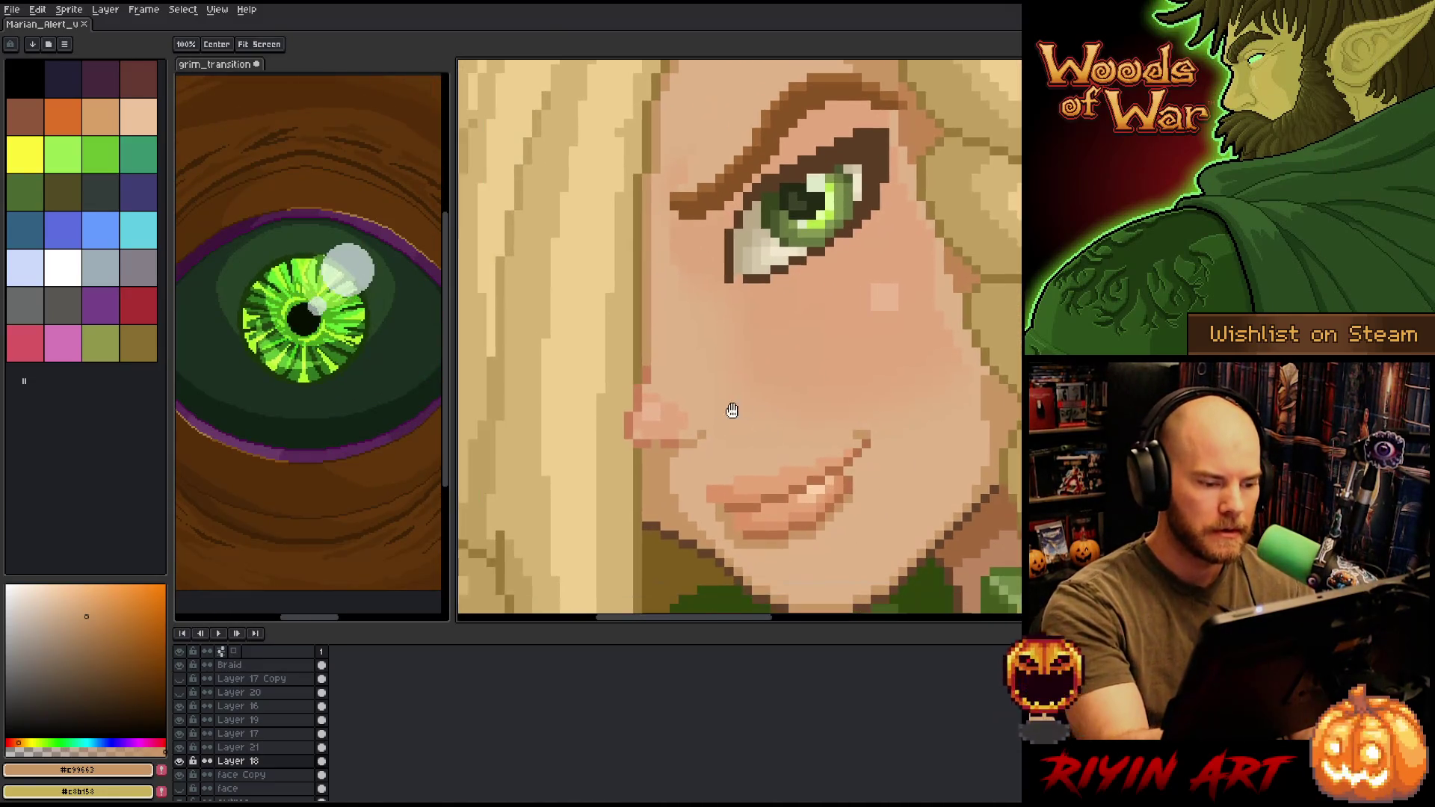
pyautogui.click(675, 415)
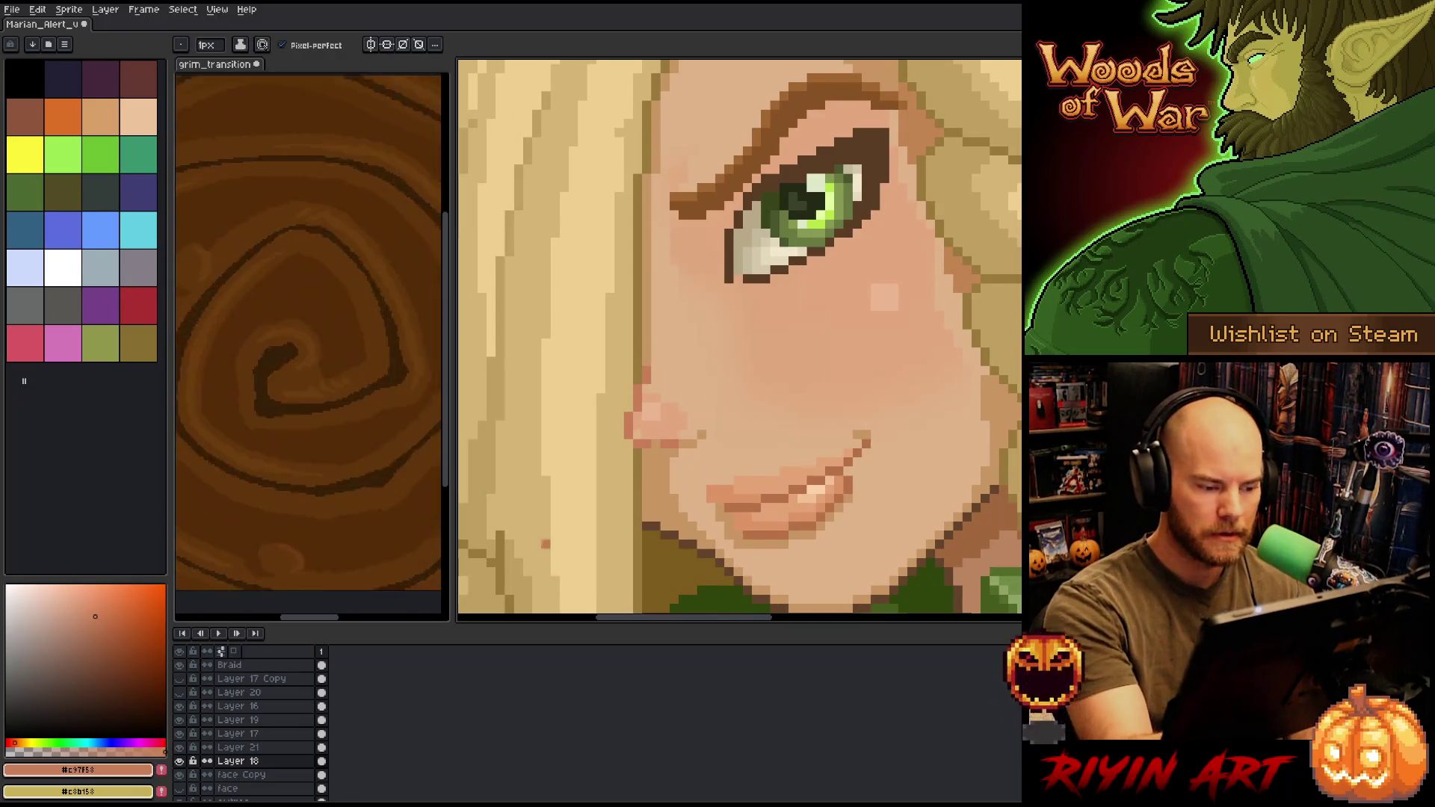
# - Toggle Layer 18's visibility to compare the nose, then show only the face copy layer
pyautogui.press('v')
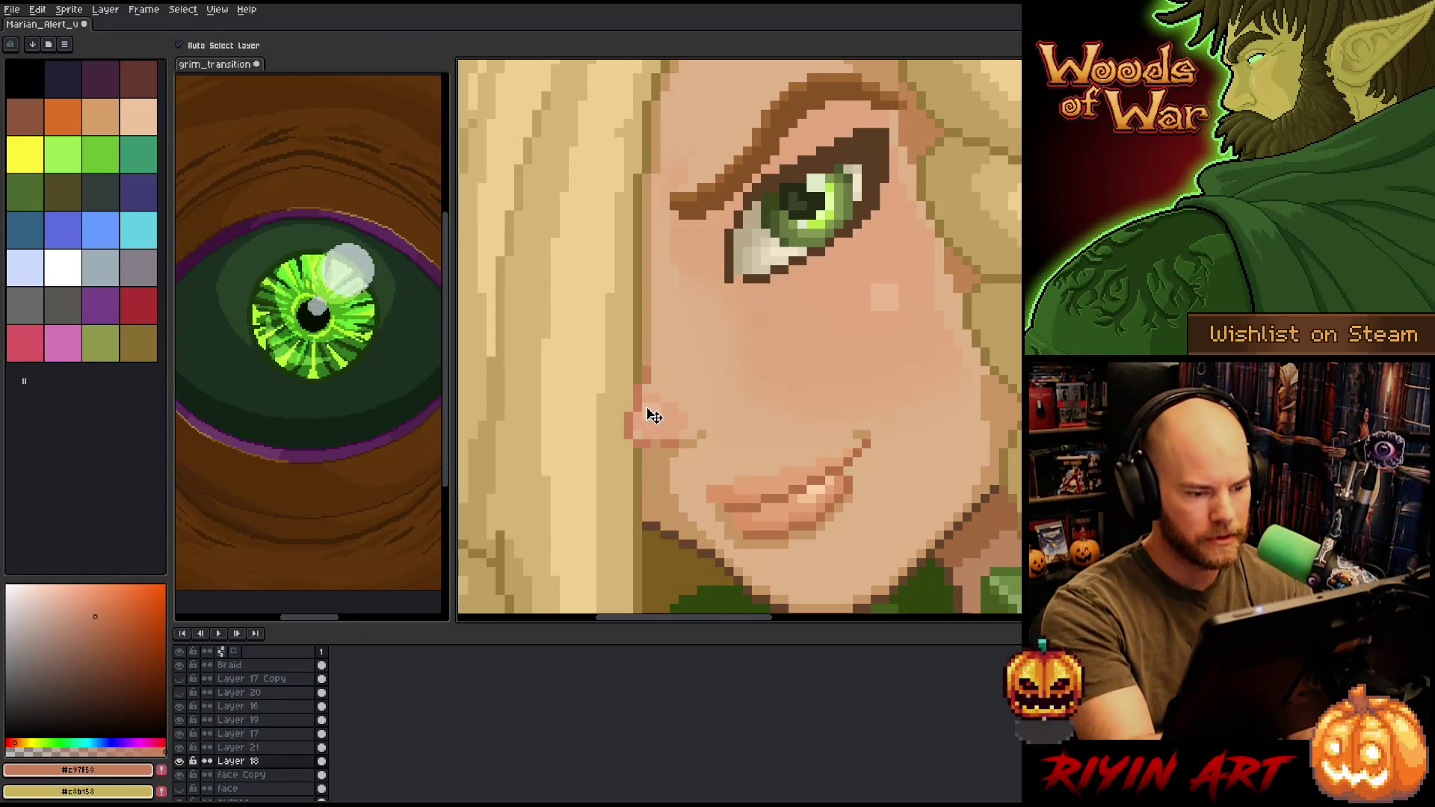
pyautogui.click(179, 762)
pyautogui.click(179, 762)
pyautogui.click(179, 762)
pyautogui.click(179, 762)
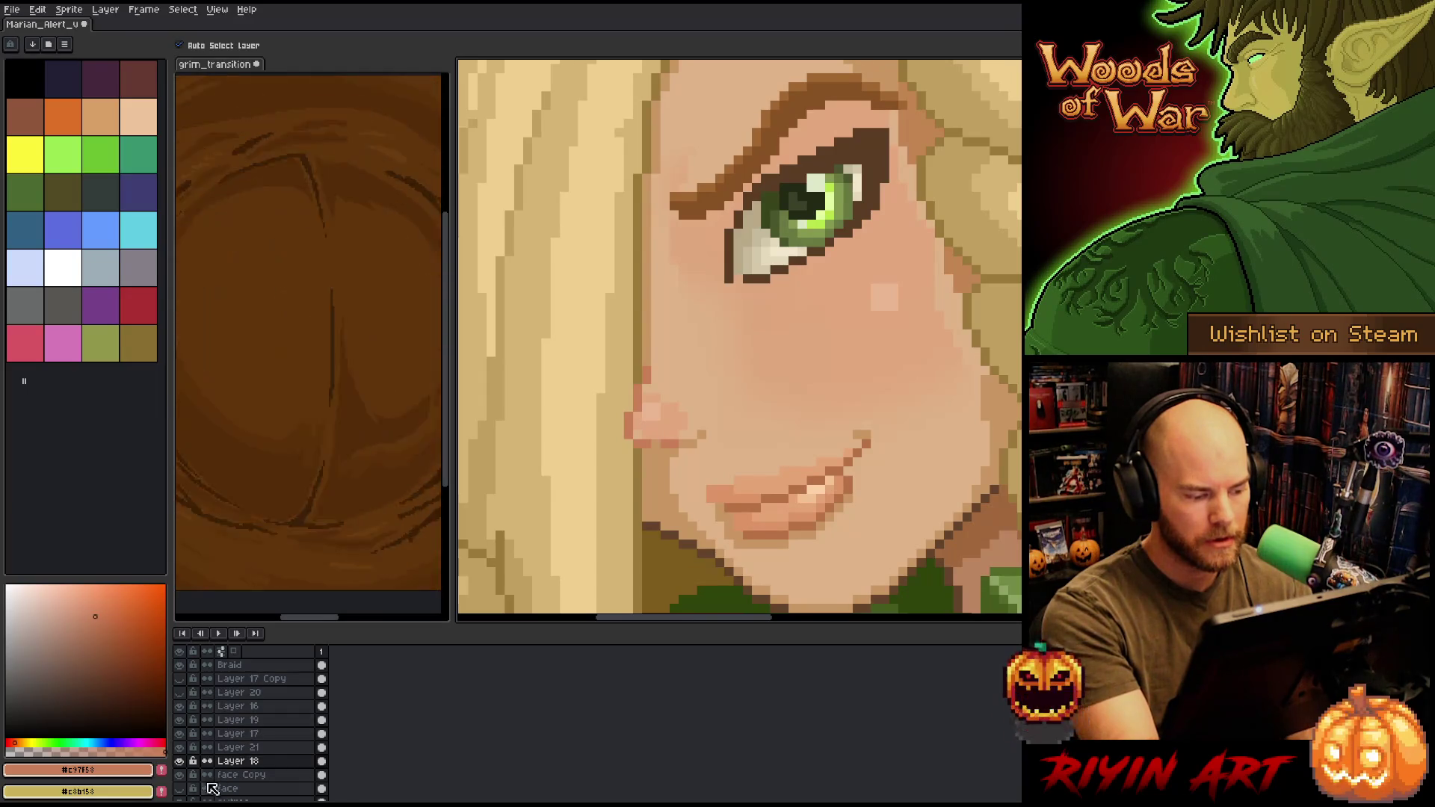
pyautogui.keyDown('alt'); pyautogui.click(181, 775); pyautogui.keyUp('alt')
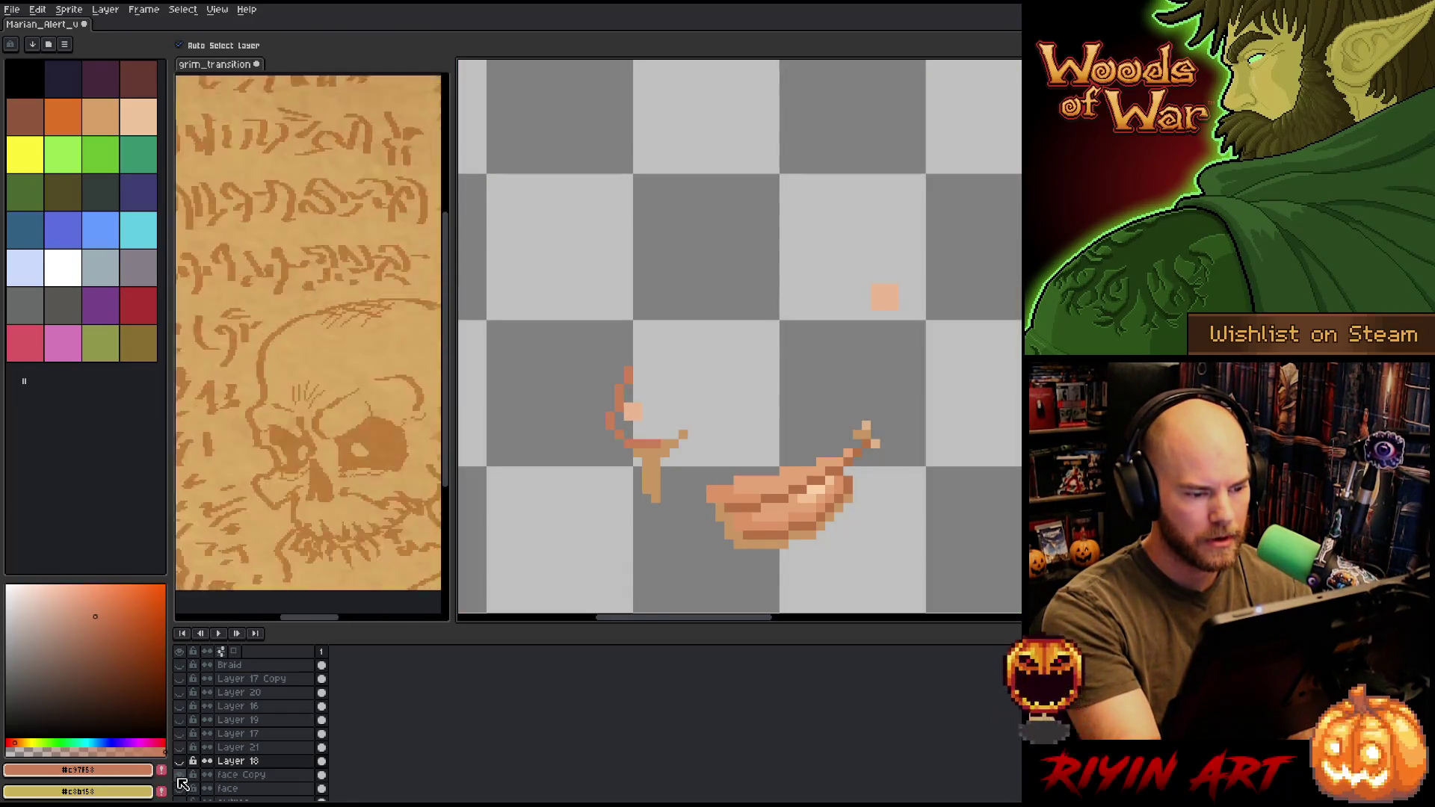
# - Lasso the nose pixels, restore hidden layers, and try a leftward face nudge before cancelling it
pyautogui.press('q')
pyautogui.moveTo(589, 468)
pyautogui.mouseDown()
pyautogui.moveTo(641, 471)
pyautogui.moveTo(652, 330)
pyautogui.moveTo(601, 523)
pyautogui.moveTo(689, 441)
pyautogui.moveTo(647, 318)
pyautogui.mouseUp()
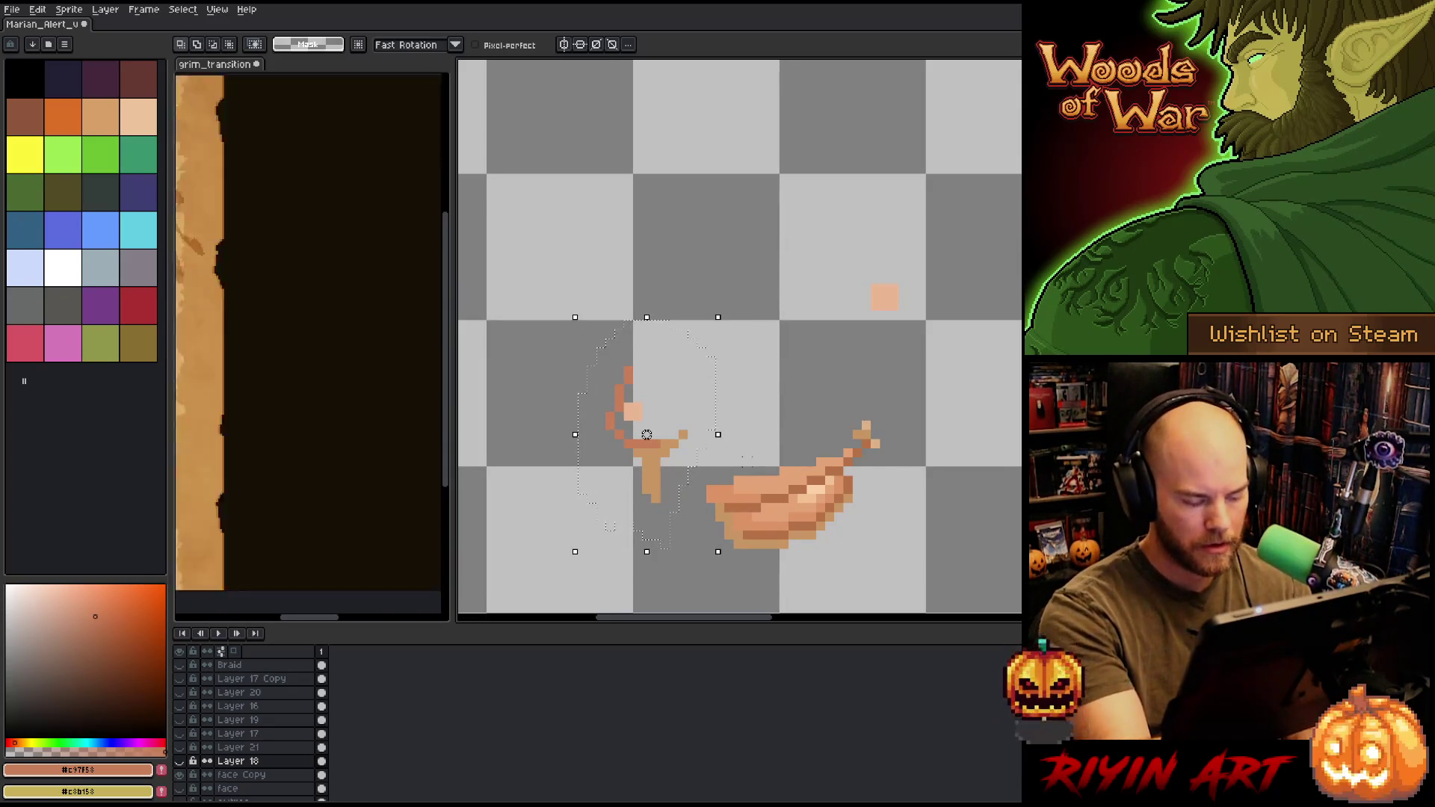
pyautogui.keyDown('alt'); pyautogui.click(180, 775); pyautogui.keyUp('alt')
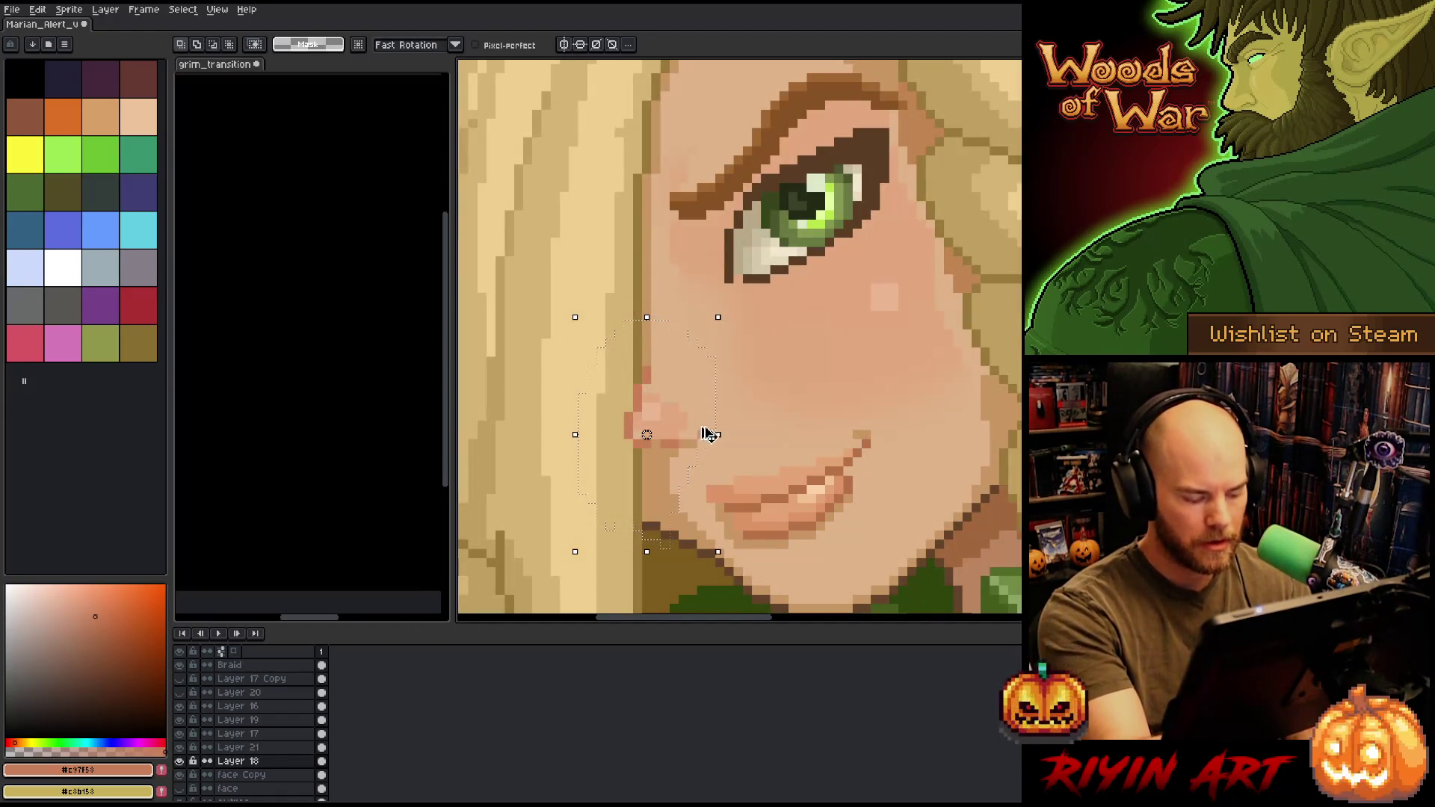
pyautogui.hotkey('ctrl', 'd')
pyautogui.press('v')
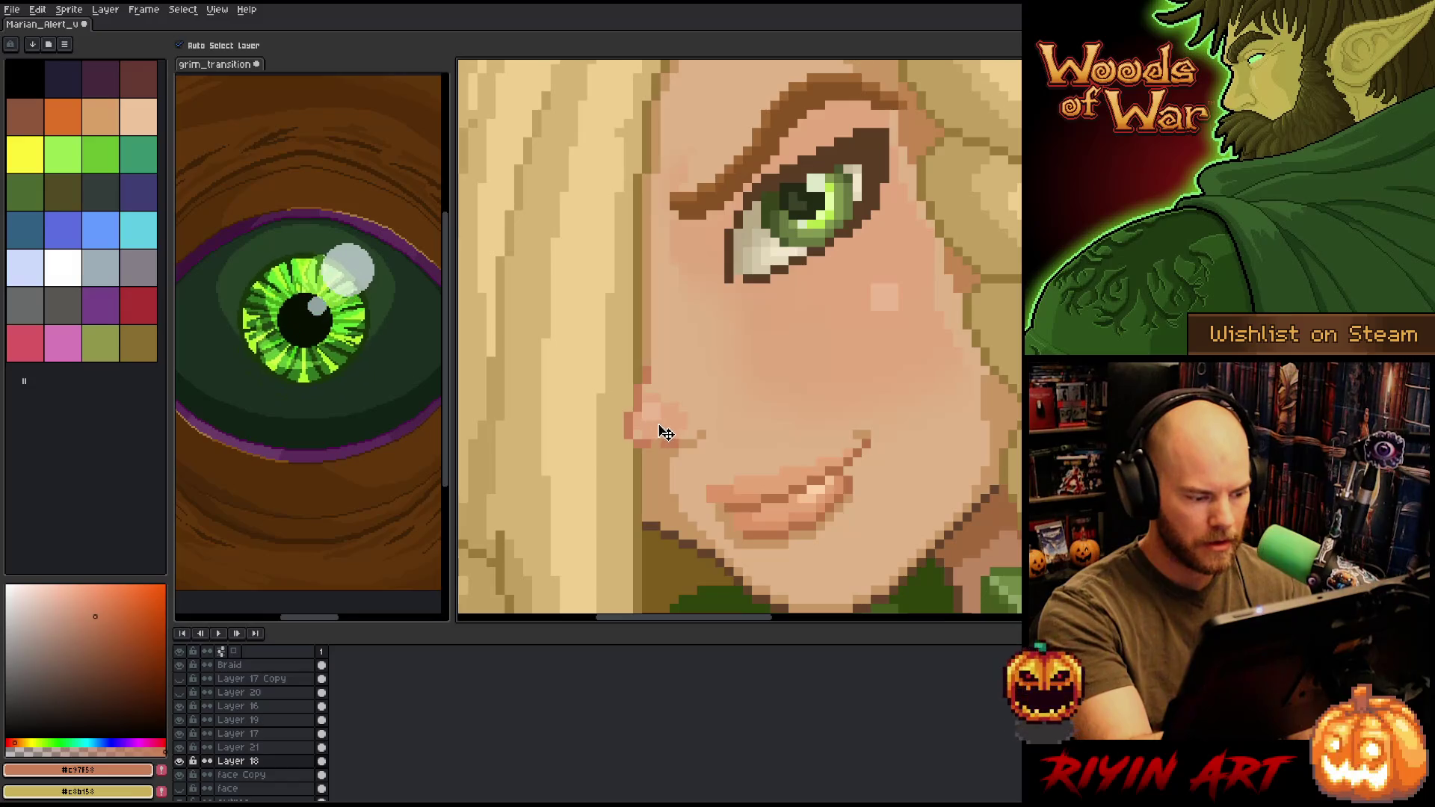
pyautogui.press('ctrl')
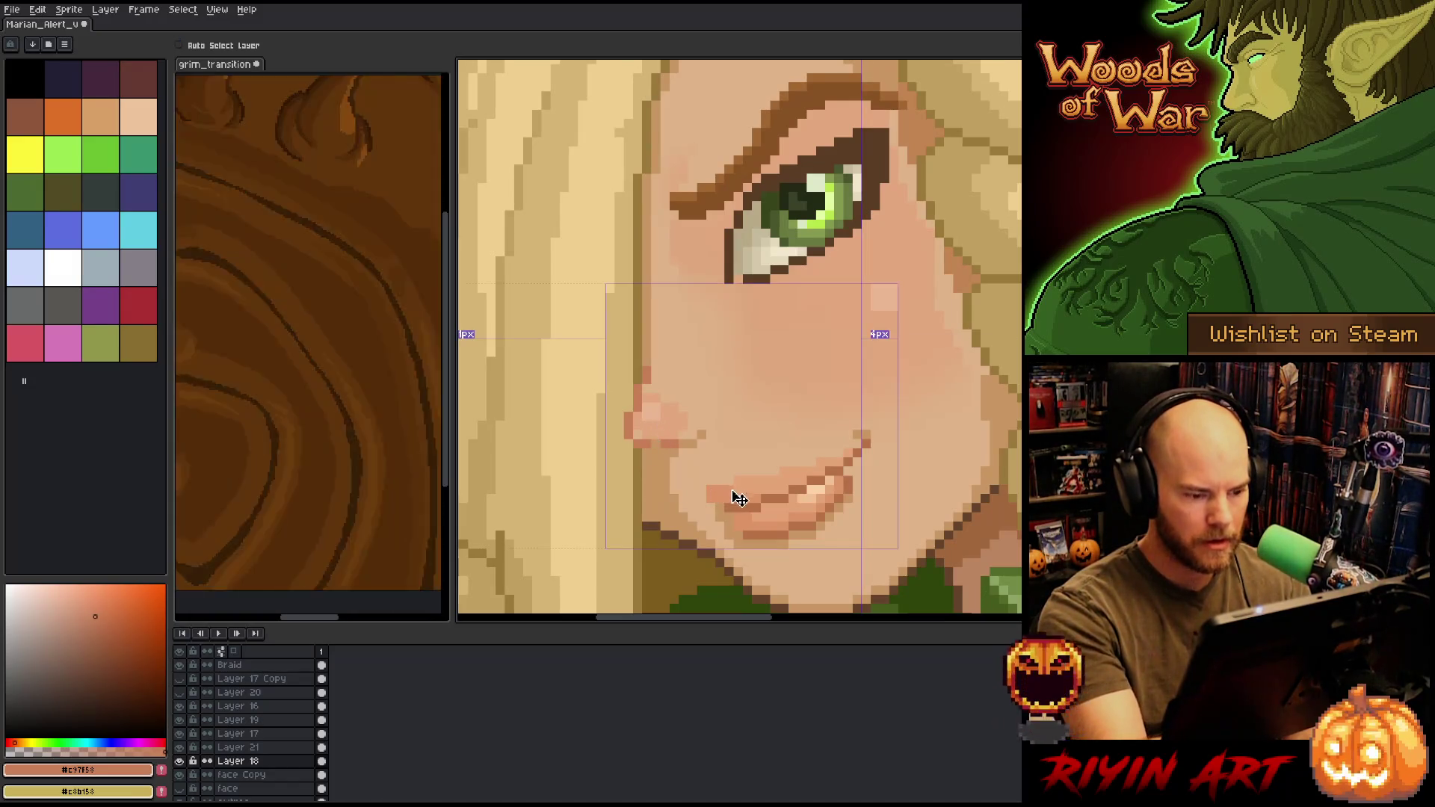
pyautogui.press('Left')
pyautogui.press('Left')
pyautogui.press('Escape')
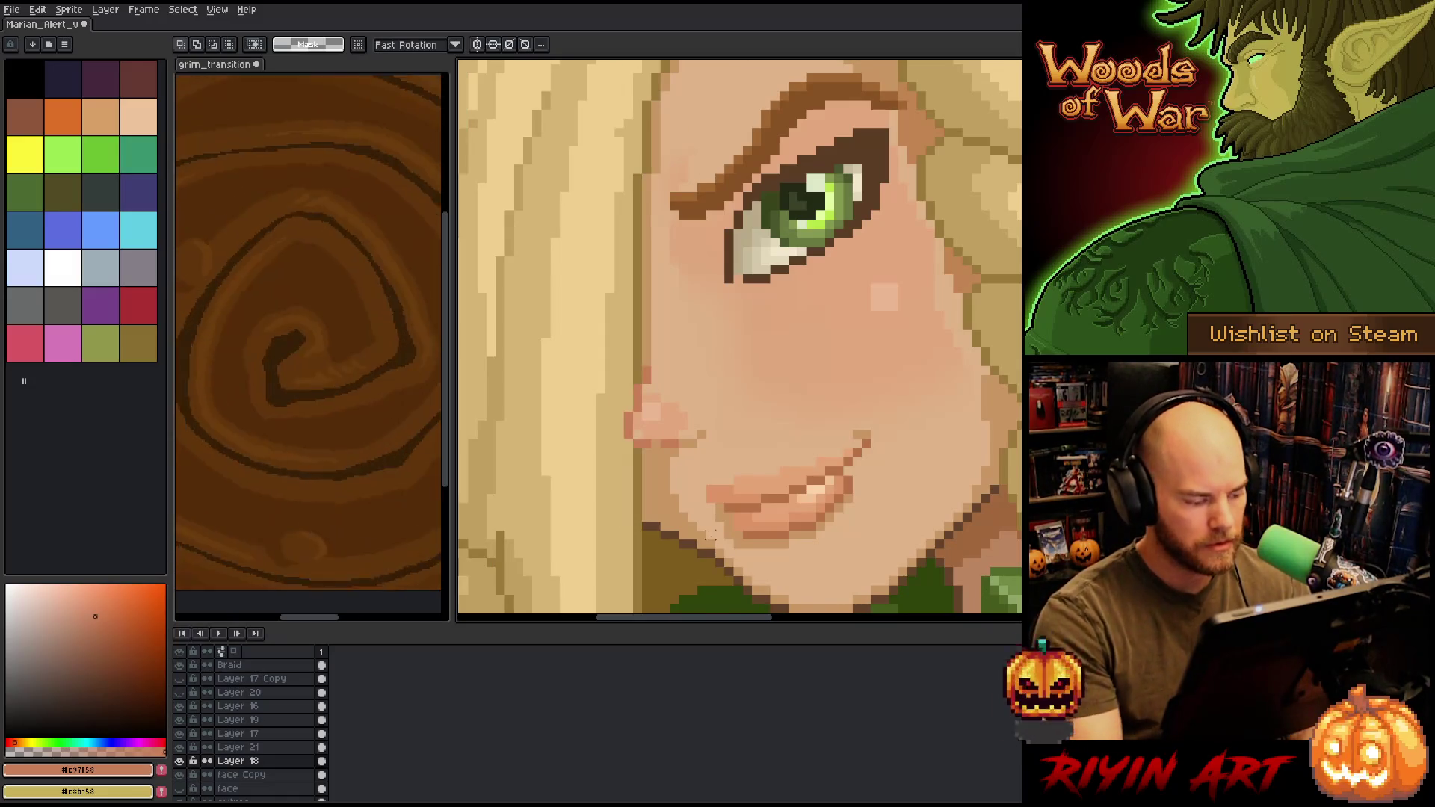
# - Select the area around the nose with the face hidden, then make Layer 18 active
pyautogui.click(179, 788)
pyautogui.press('b')
pyautogui.moveTo(700, 385)
pyautogui.mouseDown()
pyautogui.moveTo(703, 430)
pyautogui.moveTo(607, 334)
pyautogui.moveTo(716, 356)
pyautogui.mouseUp()
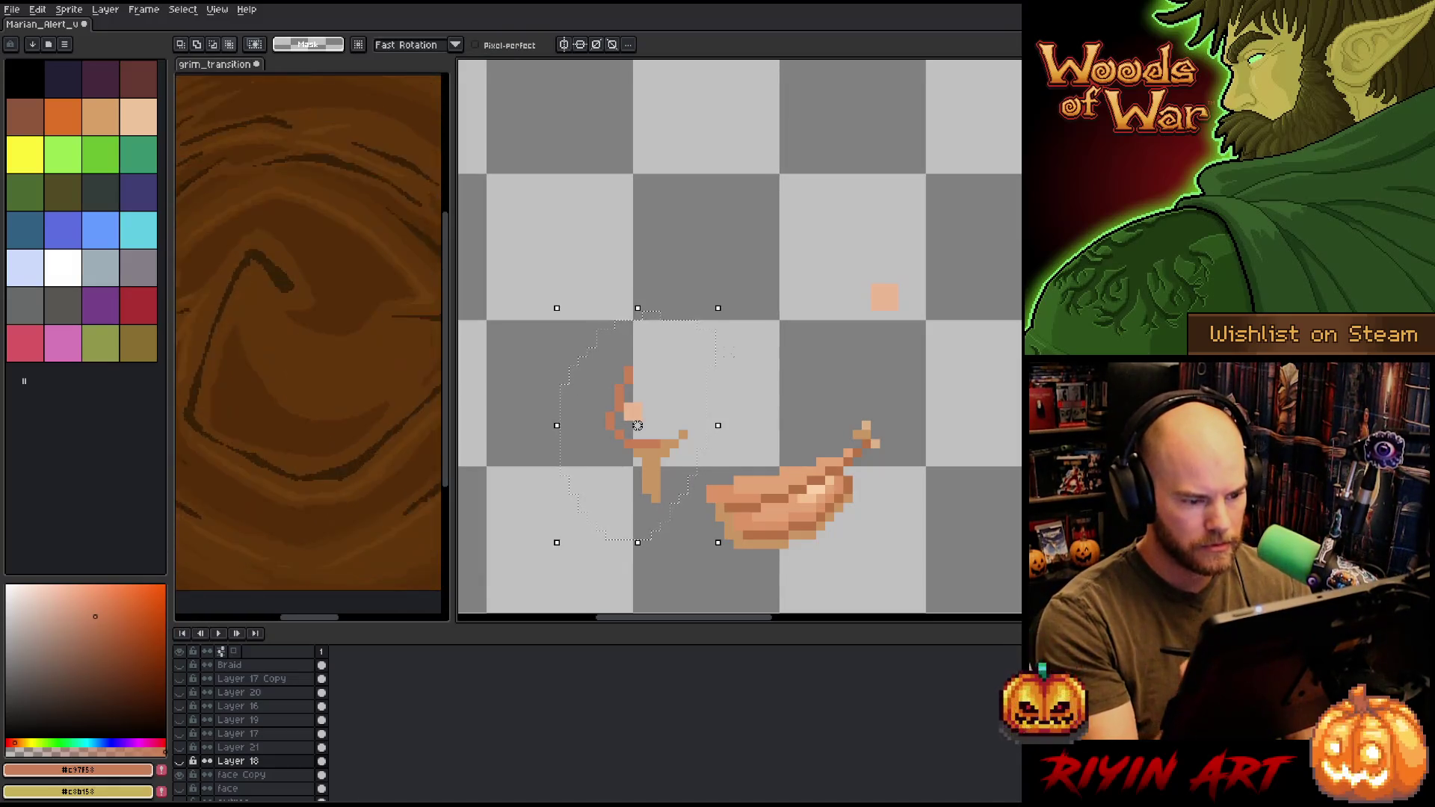
pyautogui.click(180, 789)
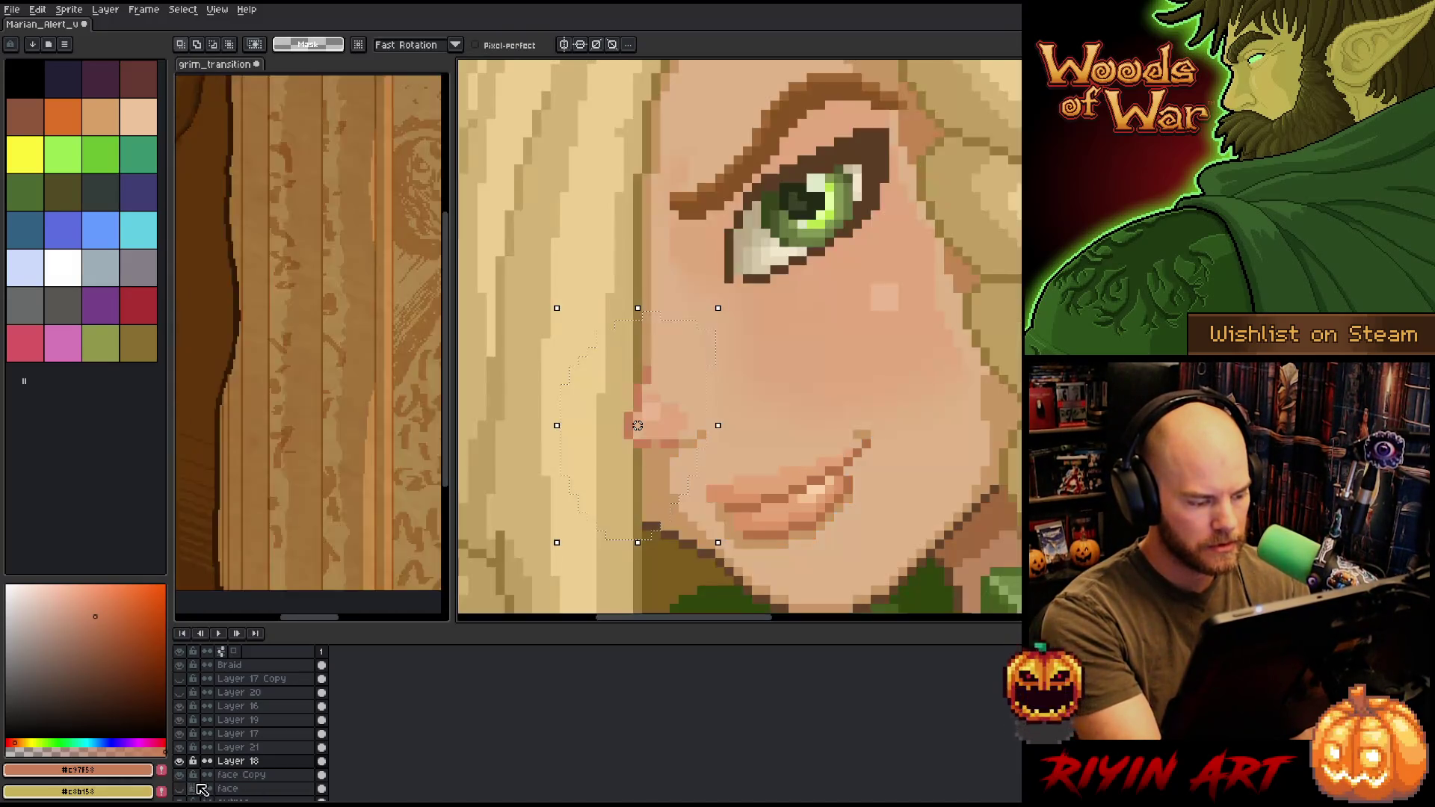
pyautogui.click(256, 762)
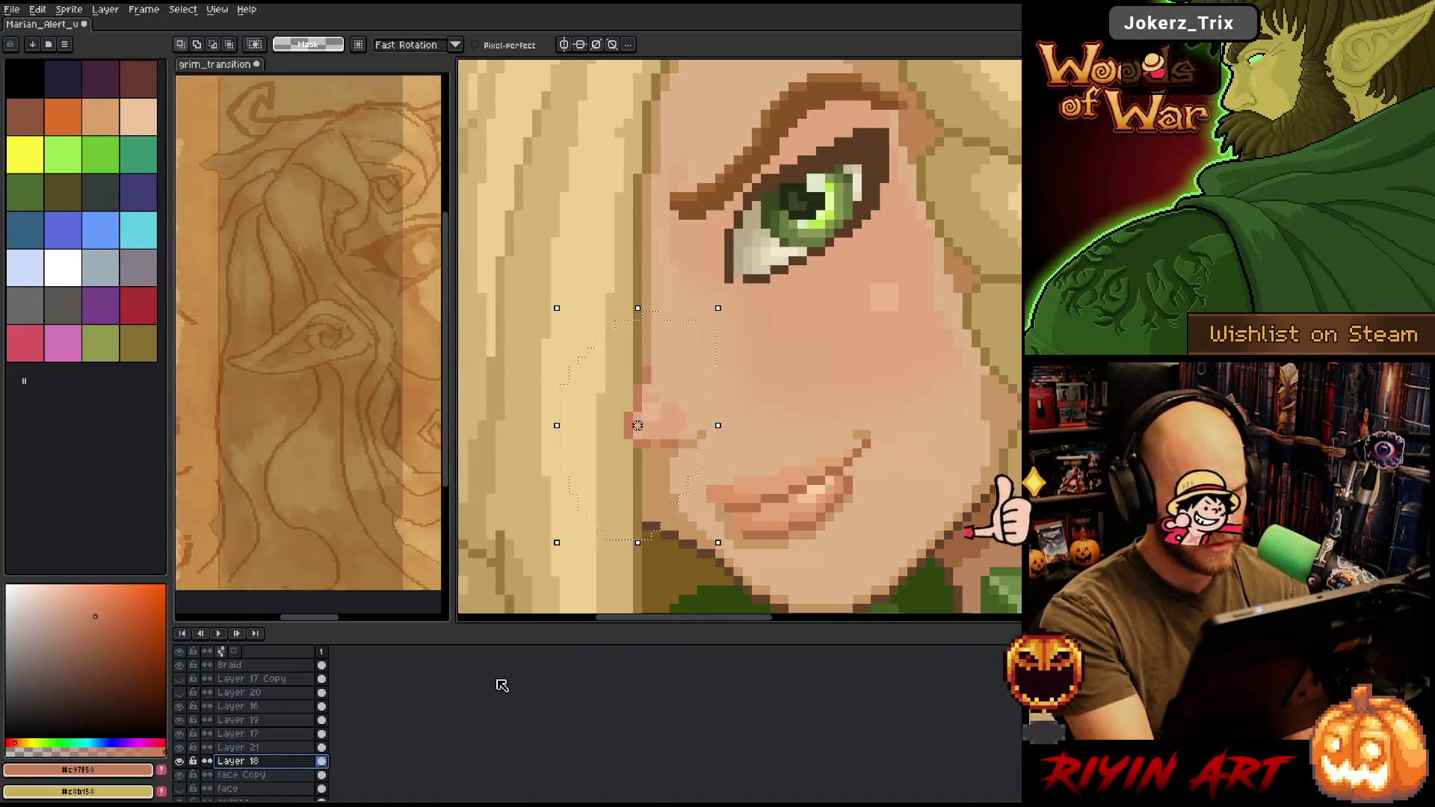
# - Transform the nose two pixels right on Layer 18, commit it, and add Layer 22
pyautogui.hotkey('ctrl', 't')
pyautogui.press('Right')
pyautogui.press('Right')
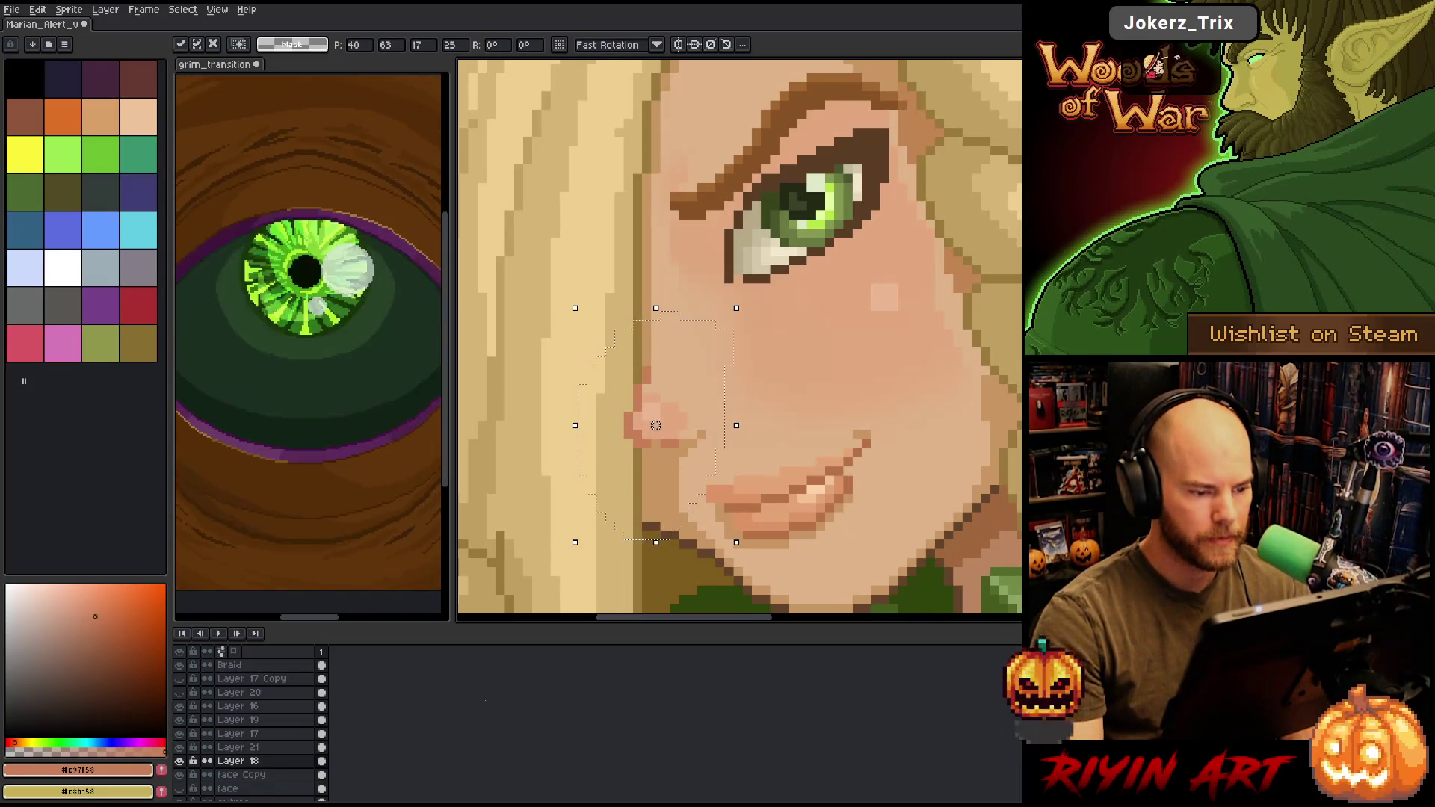
pyautogui.press('Right')
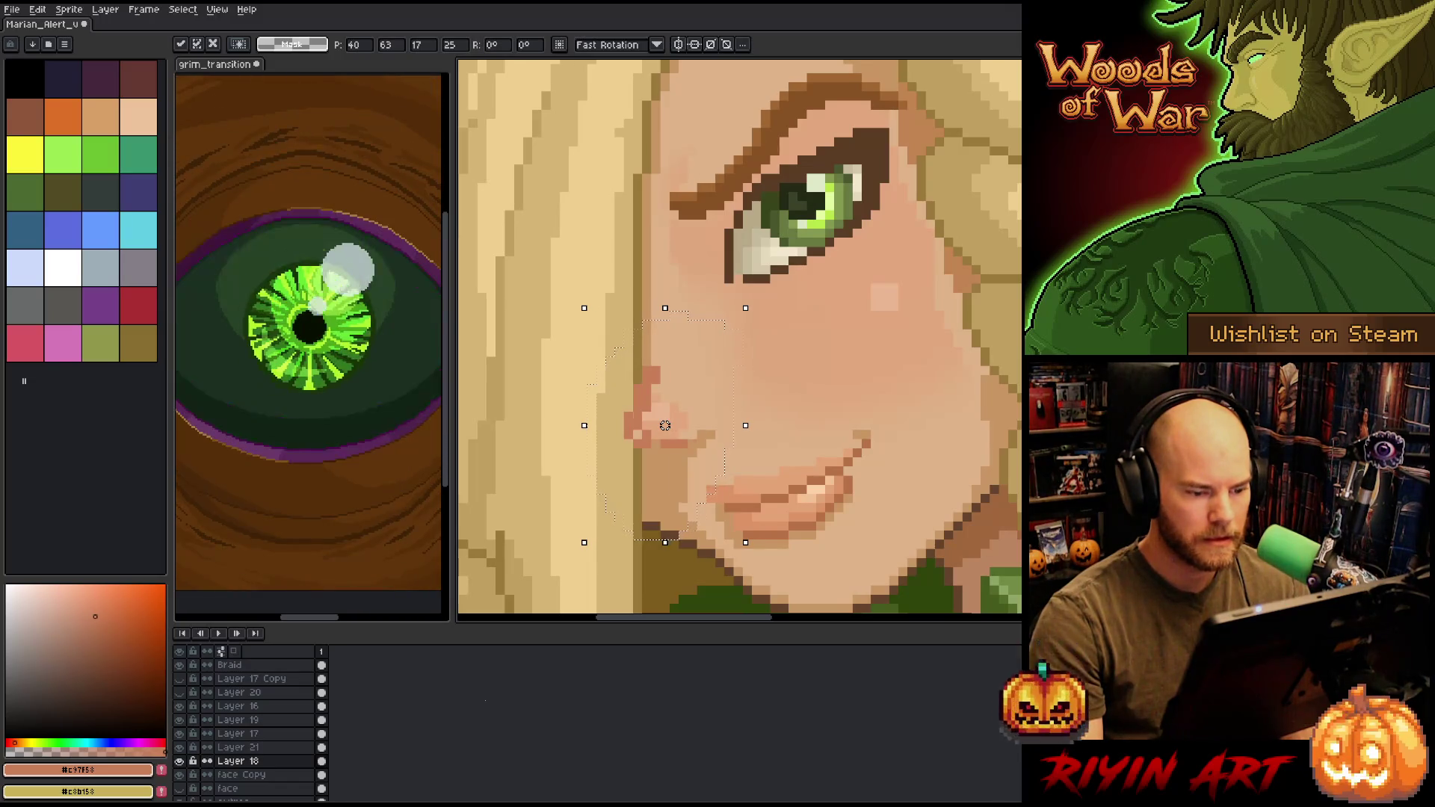
pyautogui.press('Right')
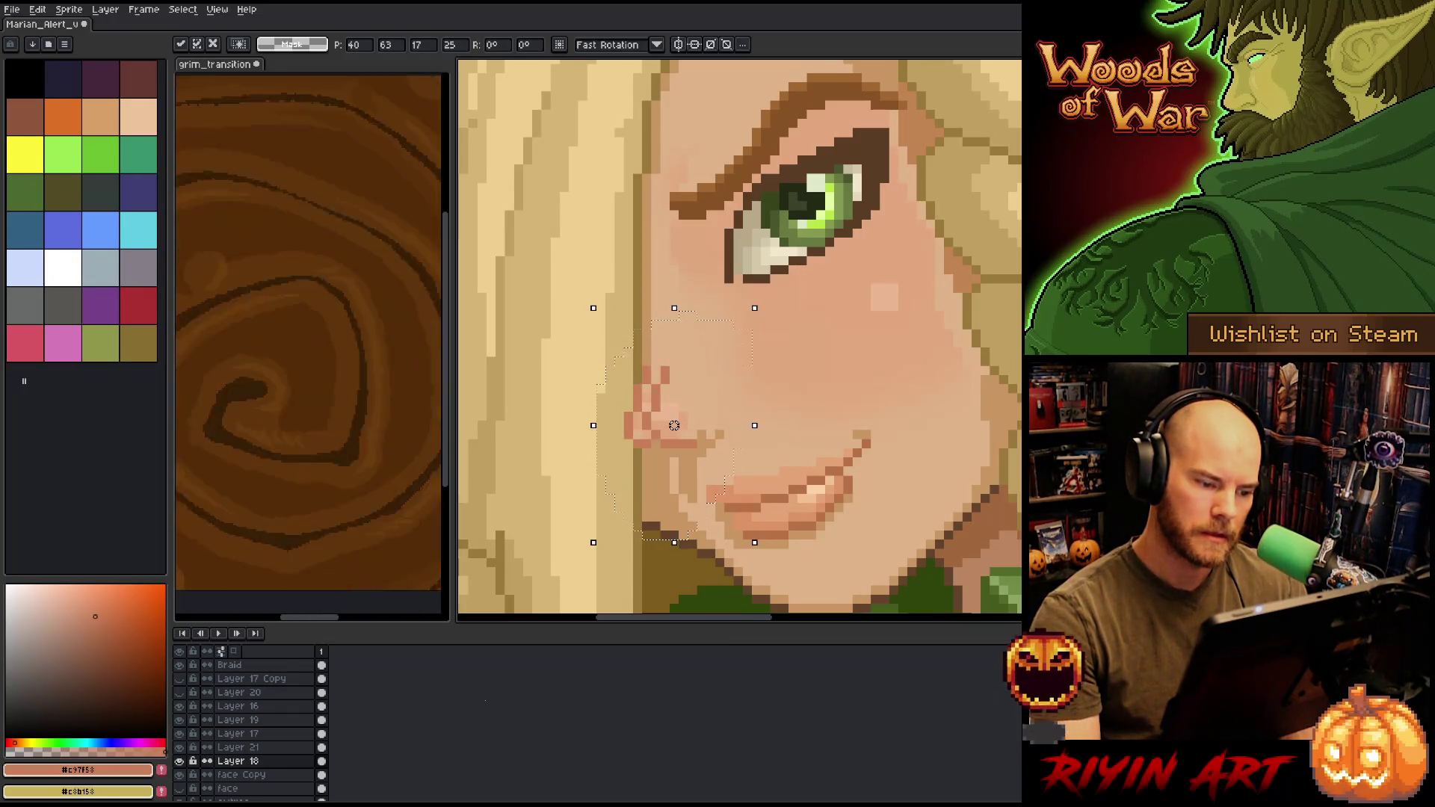
pyautogui.press('Left')
pyautogui.press('Return')
pyautogui.hotkey('shift', 'n')
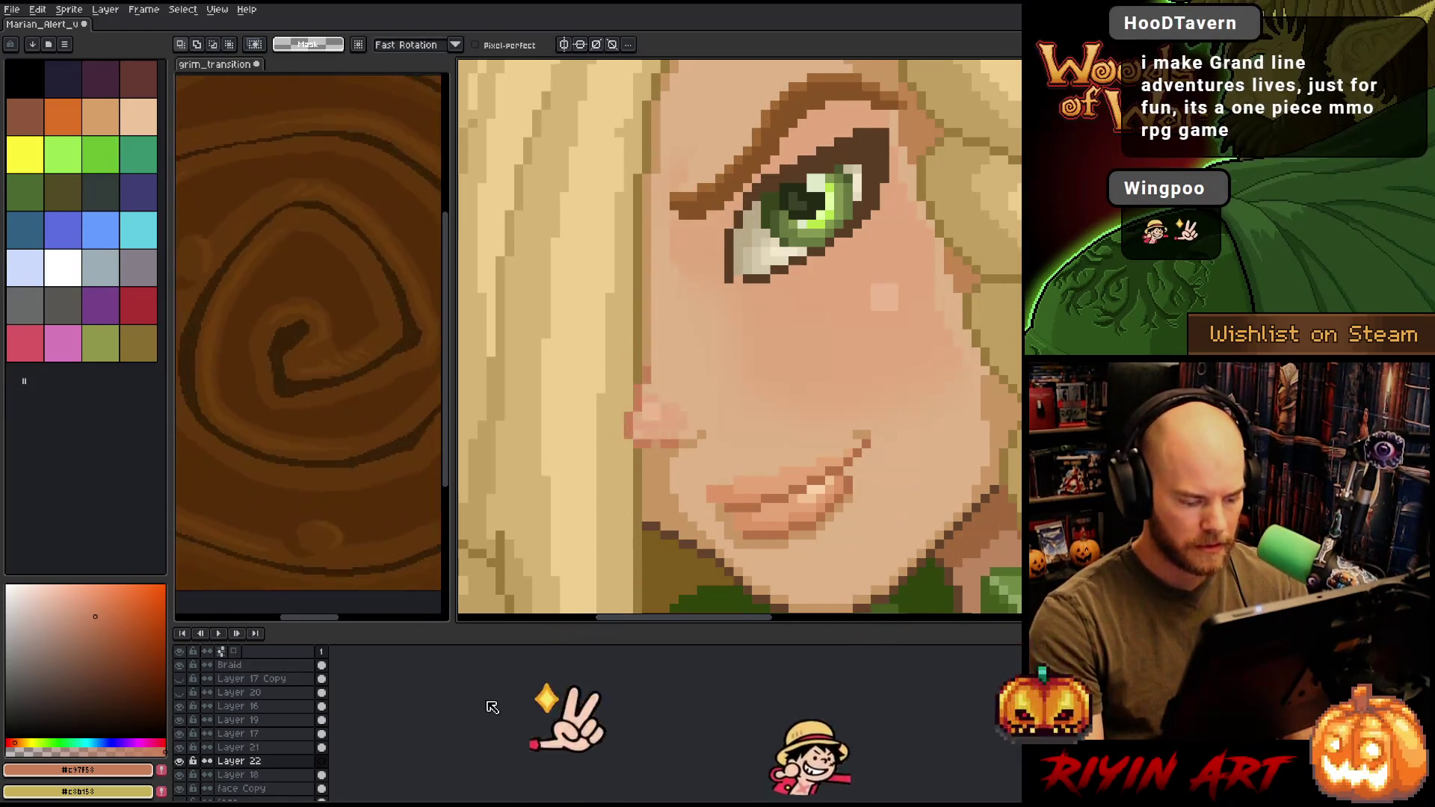
# - Paste the nose onto Layer 22, shift it up one pixel, and place it
pyautogui.hotkey('ctrl', 'v')
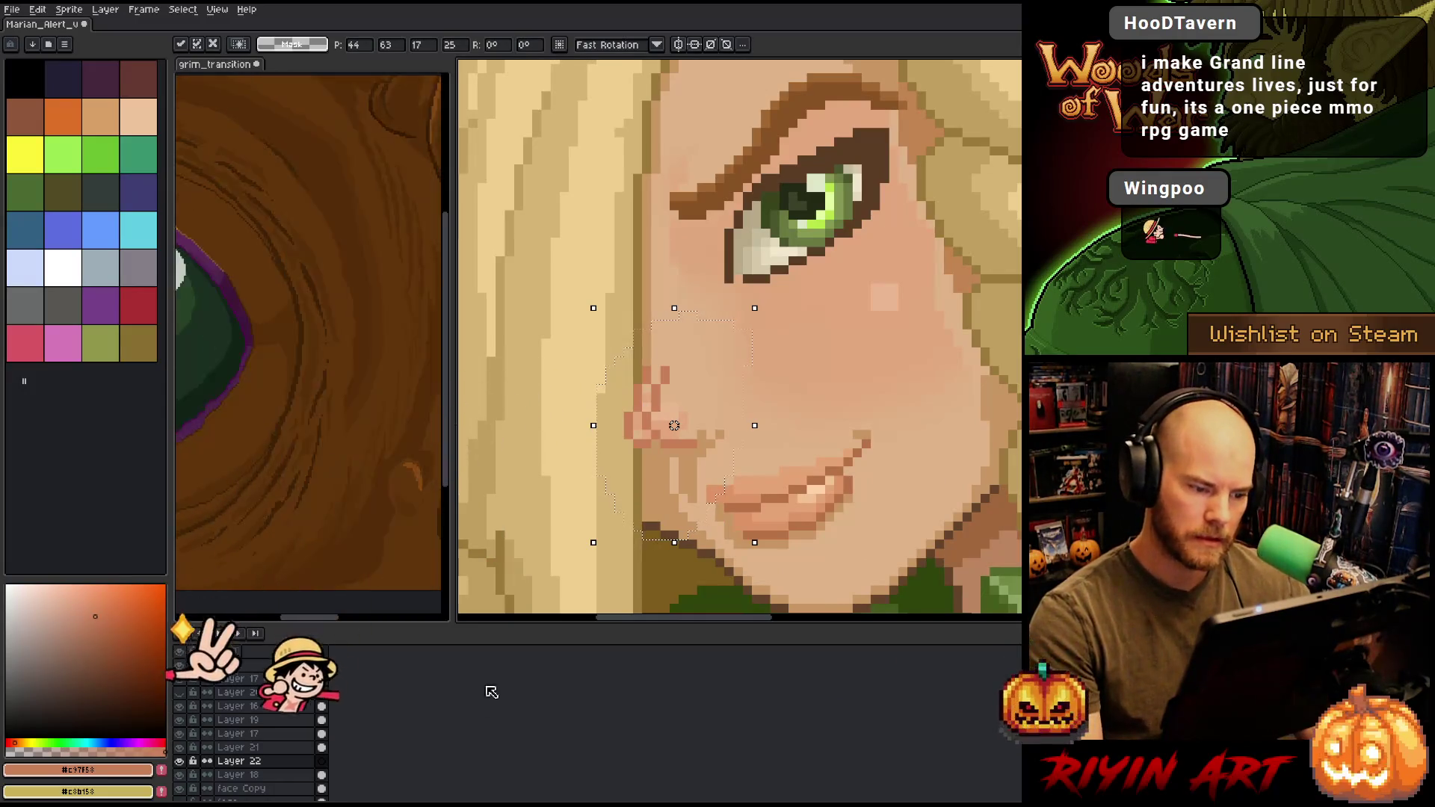
pyautogui.scroll(-5, 650, 407)
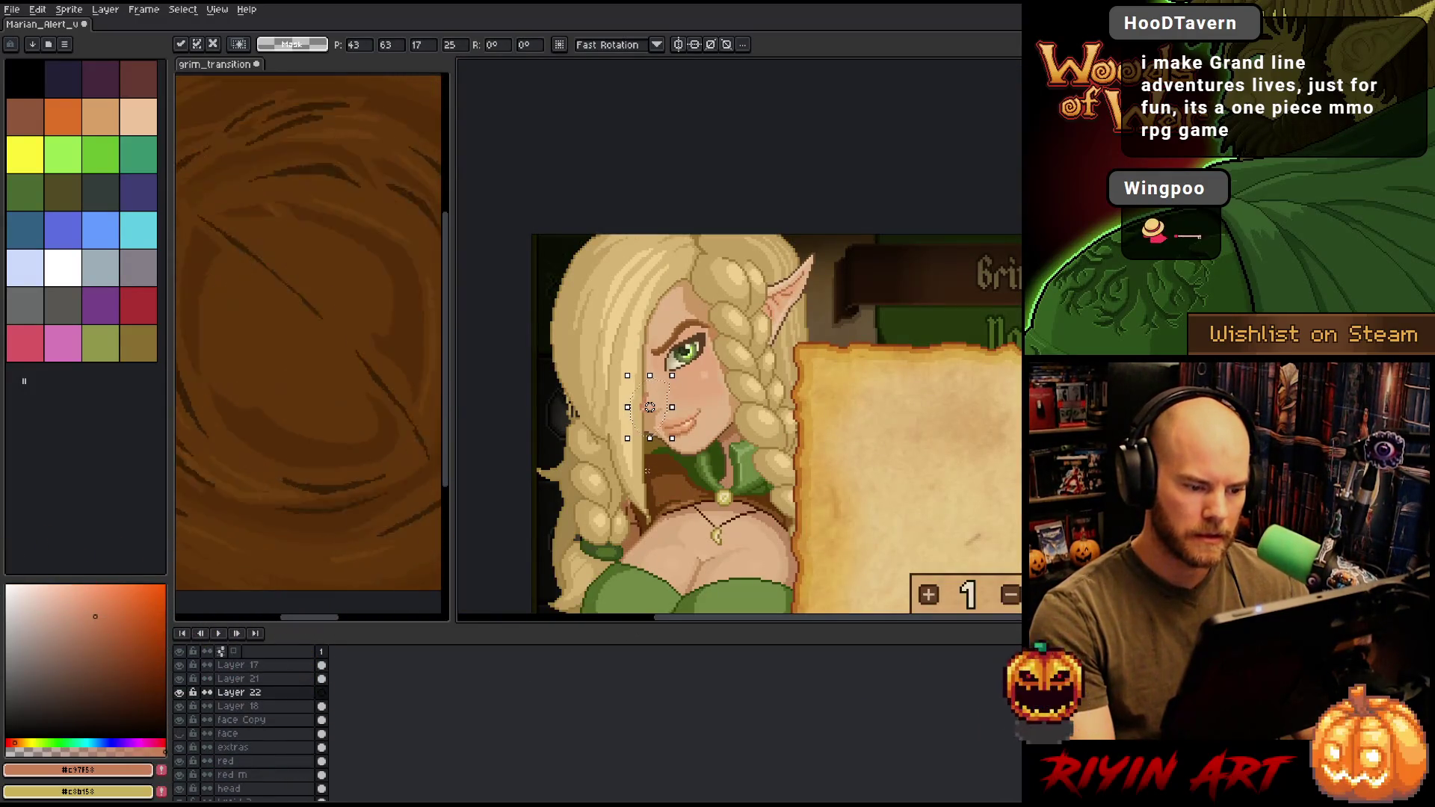
pyautogui.moveTo(649, 407); pyautogui.dragTo(650, 407)
pyautogui.scroll(3, 650, 405)
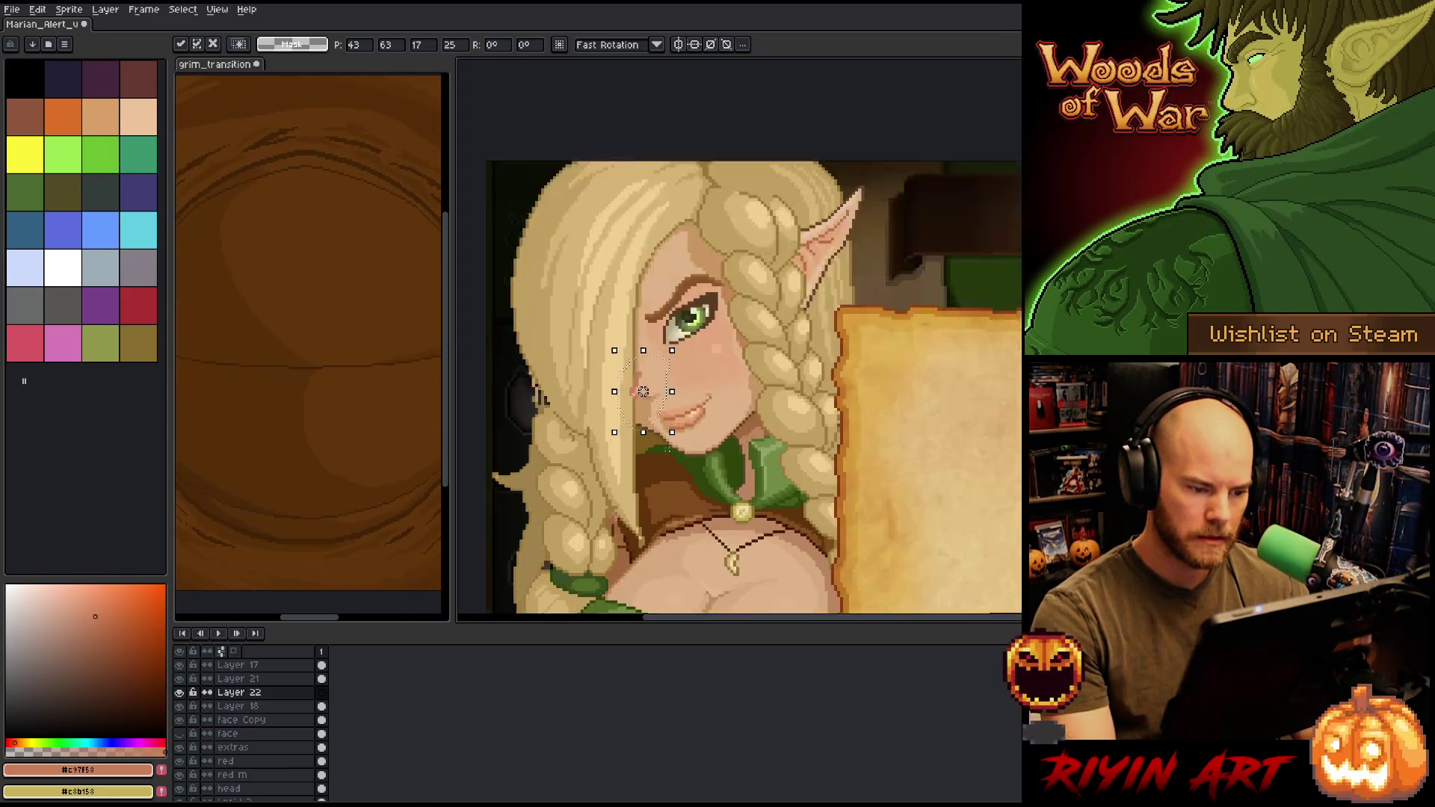
pyautogui.hotkey('ctrl', 'd')
pyautogui.scroll(1, 622, 338)
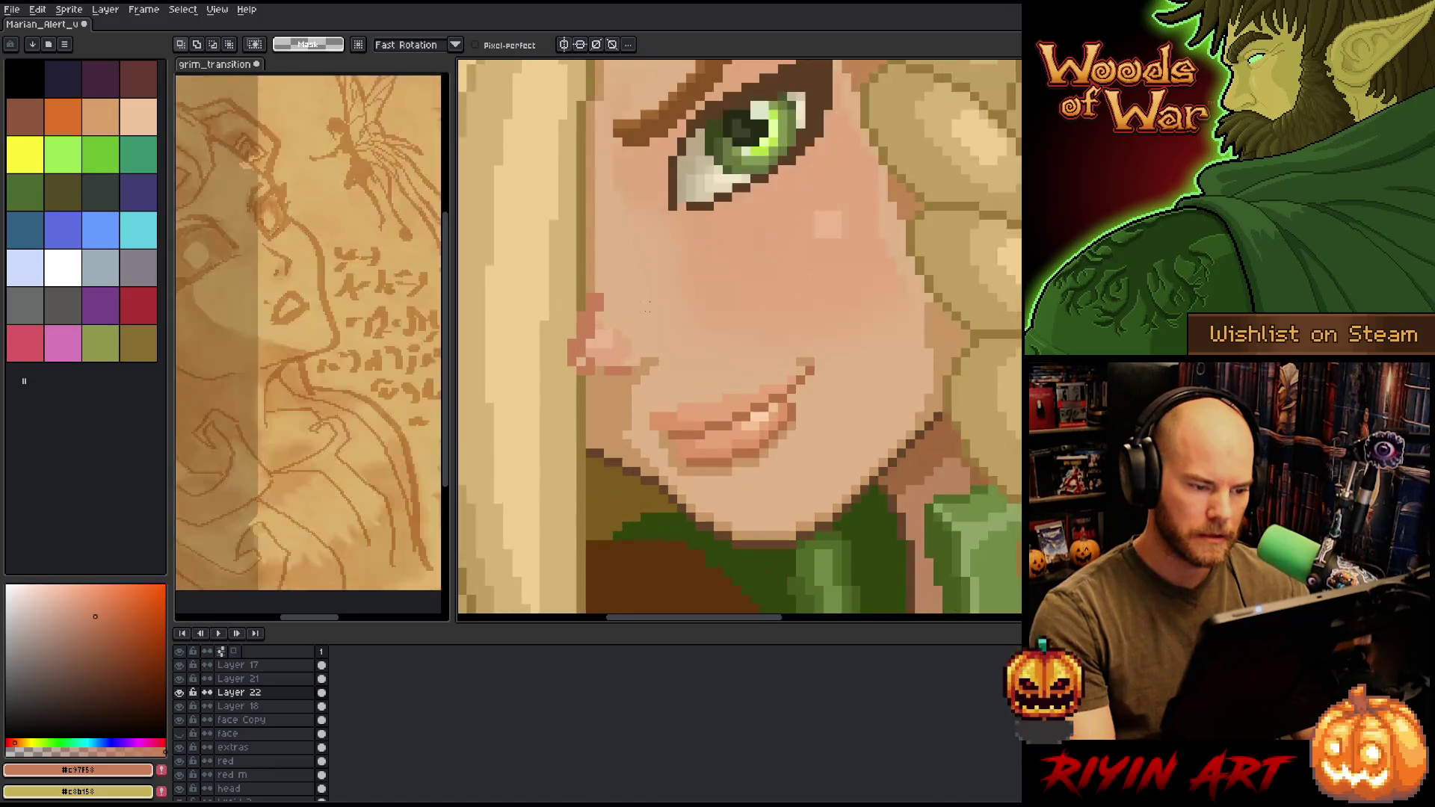
# - On Layer 18, repaint the nose edge in sampled hair colour and pick the skin-shadow tone
pyautogui.click(288, 710)
pyautogui.moveTo(644, 334); pyautogui.dragTo(778, 393)
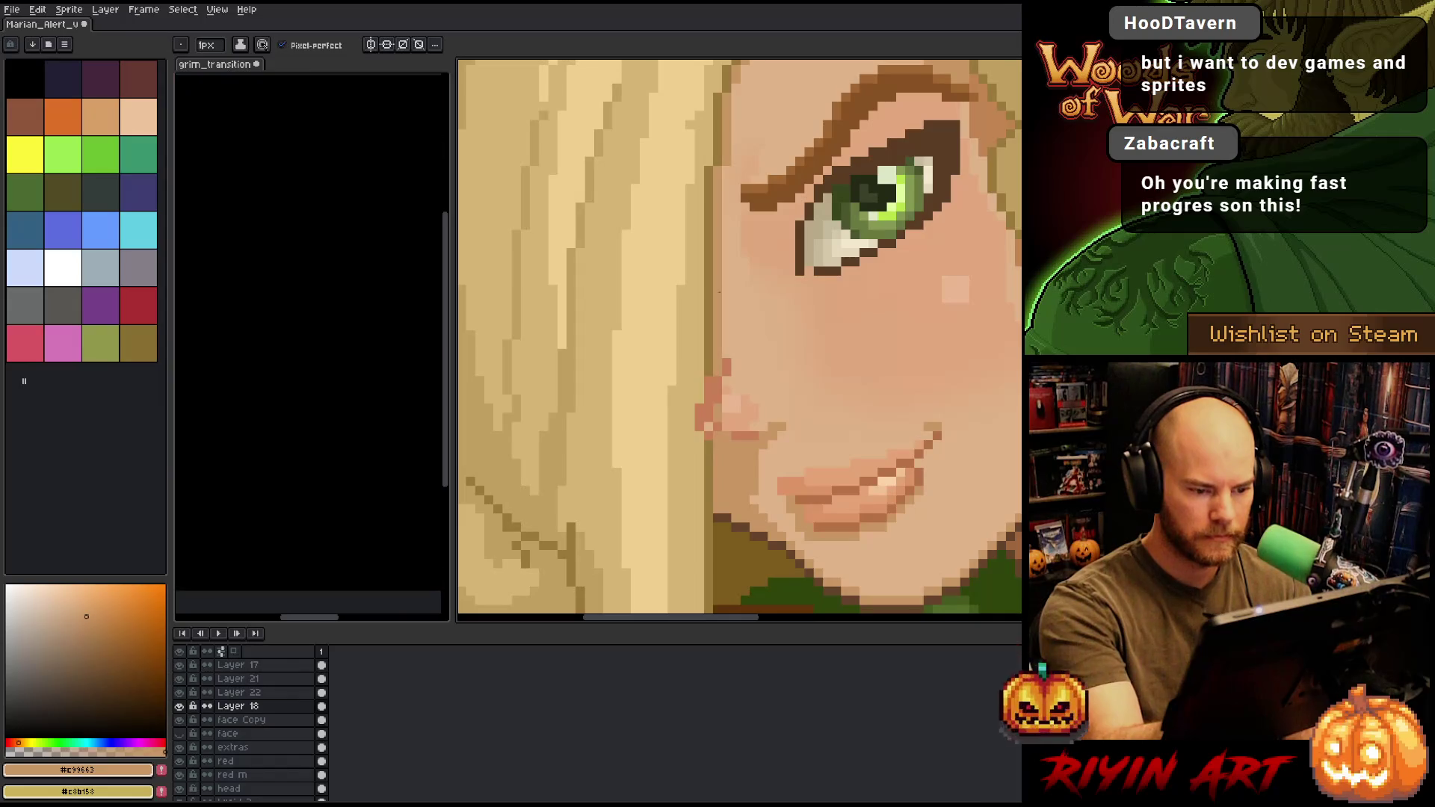
pyautogui.keyDown('alt'); pyautogui.click(707, 361); pyautogui.keyUp('alt')
pyautogui.moveTo(709, 378); pyautogui.dragTo(700, 431)
pyautogui.keyDown('alt'); pyautogui.click(688, 418); pyautogui.keyUp('alt')
pyautogui.click(718, 343)
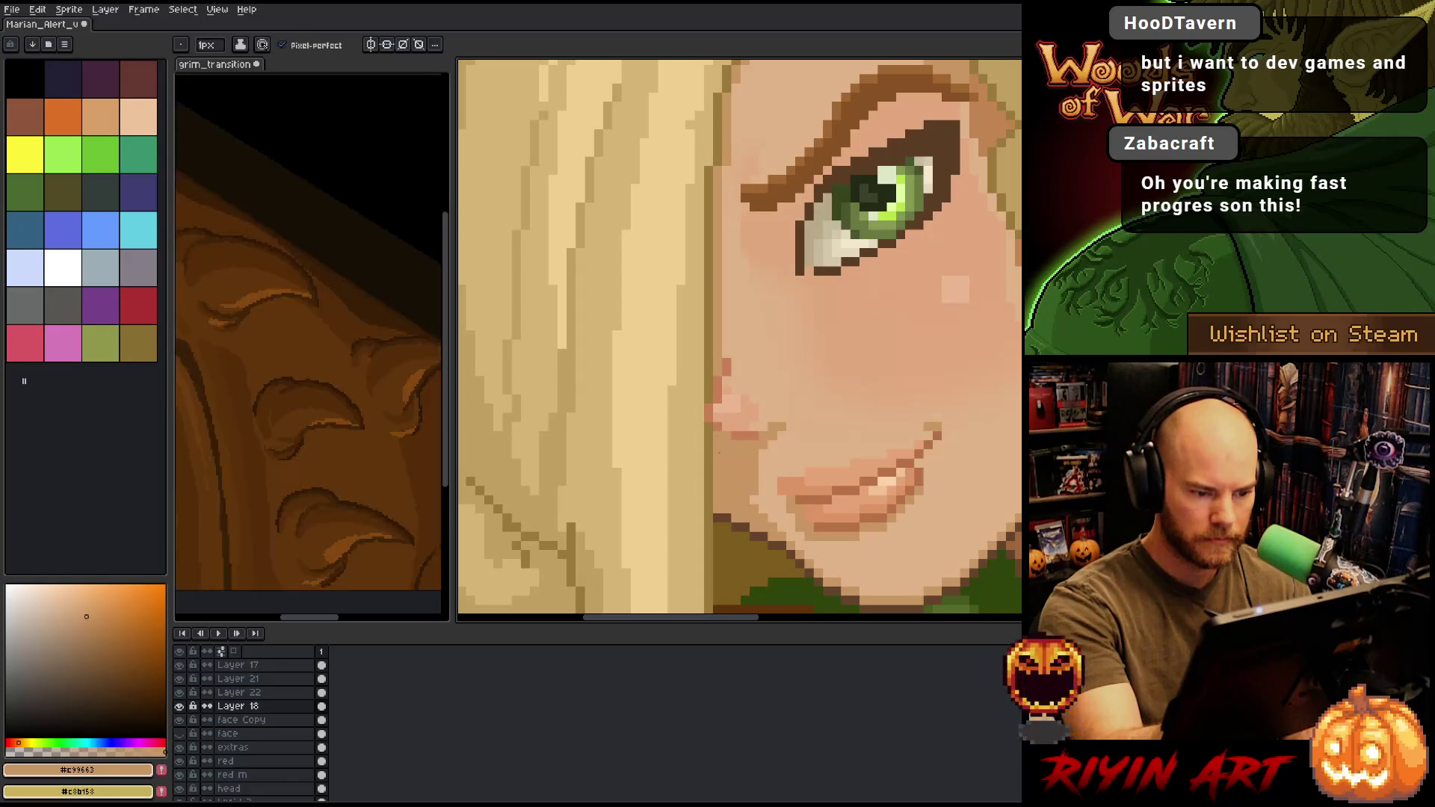
pyautogui.keyDown('alt'); pyautogui.click(726, 443); pyautogui.keyUp('alt')
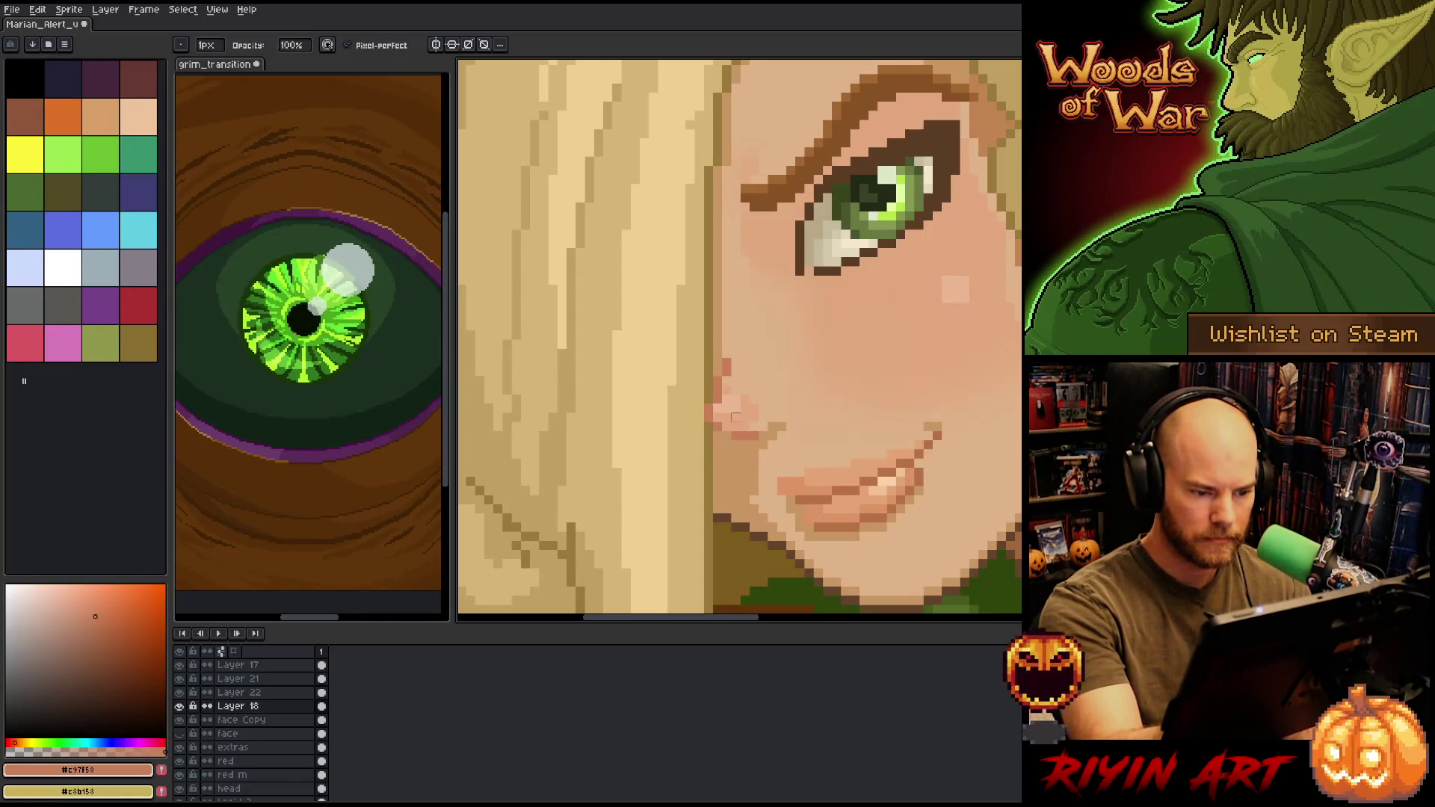
pyautogui.keyDown('ctrl'); pyautogui.click(728, 442); pyautogui.keyUp('ctrl')
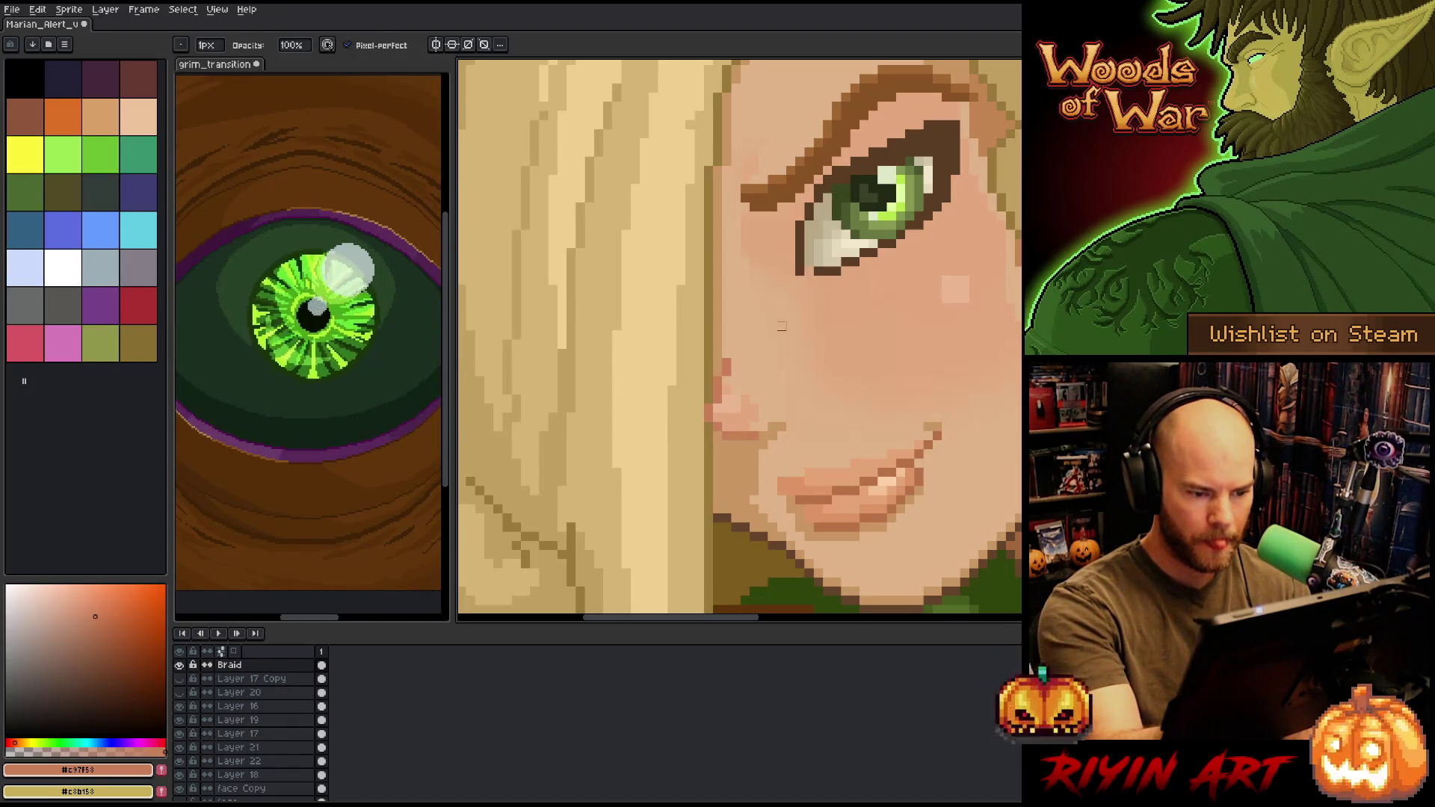
pyautogui.press('e')
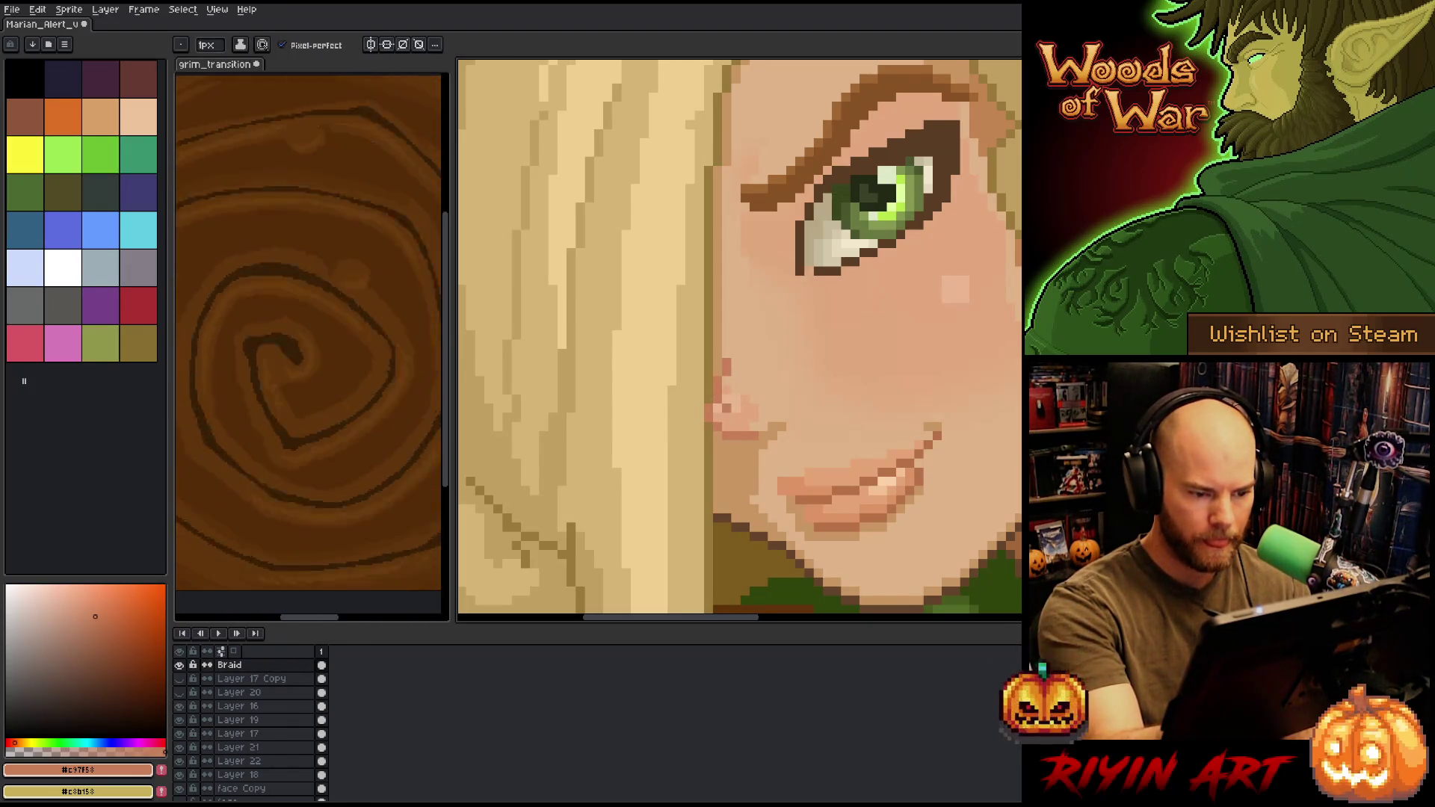
pyautogui.keyDown('ctrl'); pyautogui.click(730, 409); pyautogui.keyUp('ctrl')
pyautogui.click(179, 762)
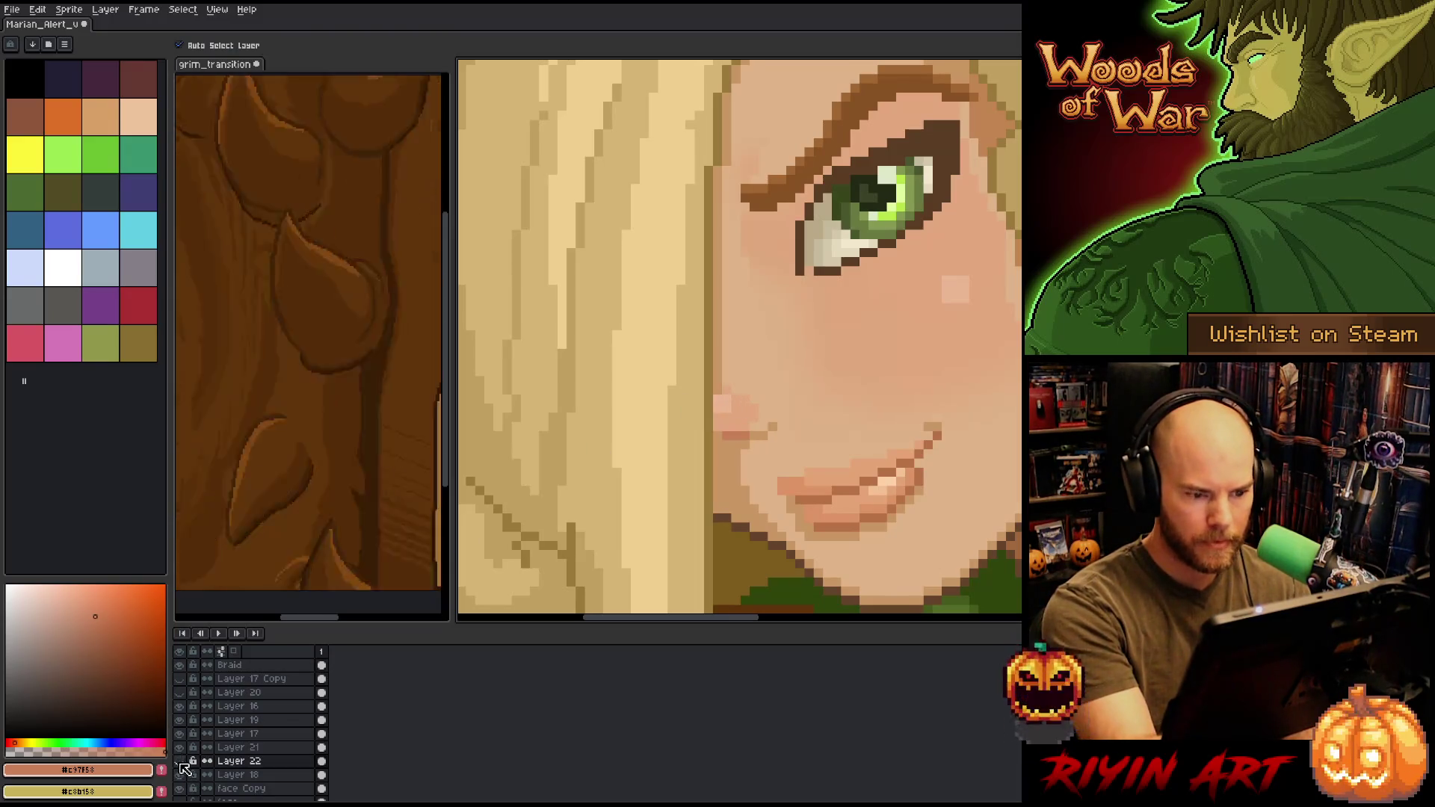
pyautogui.click(179, 761)
pyautogui.click(179, 760)
pyautogui.click(179, 761)
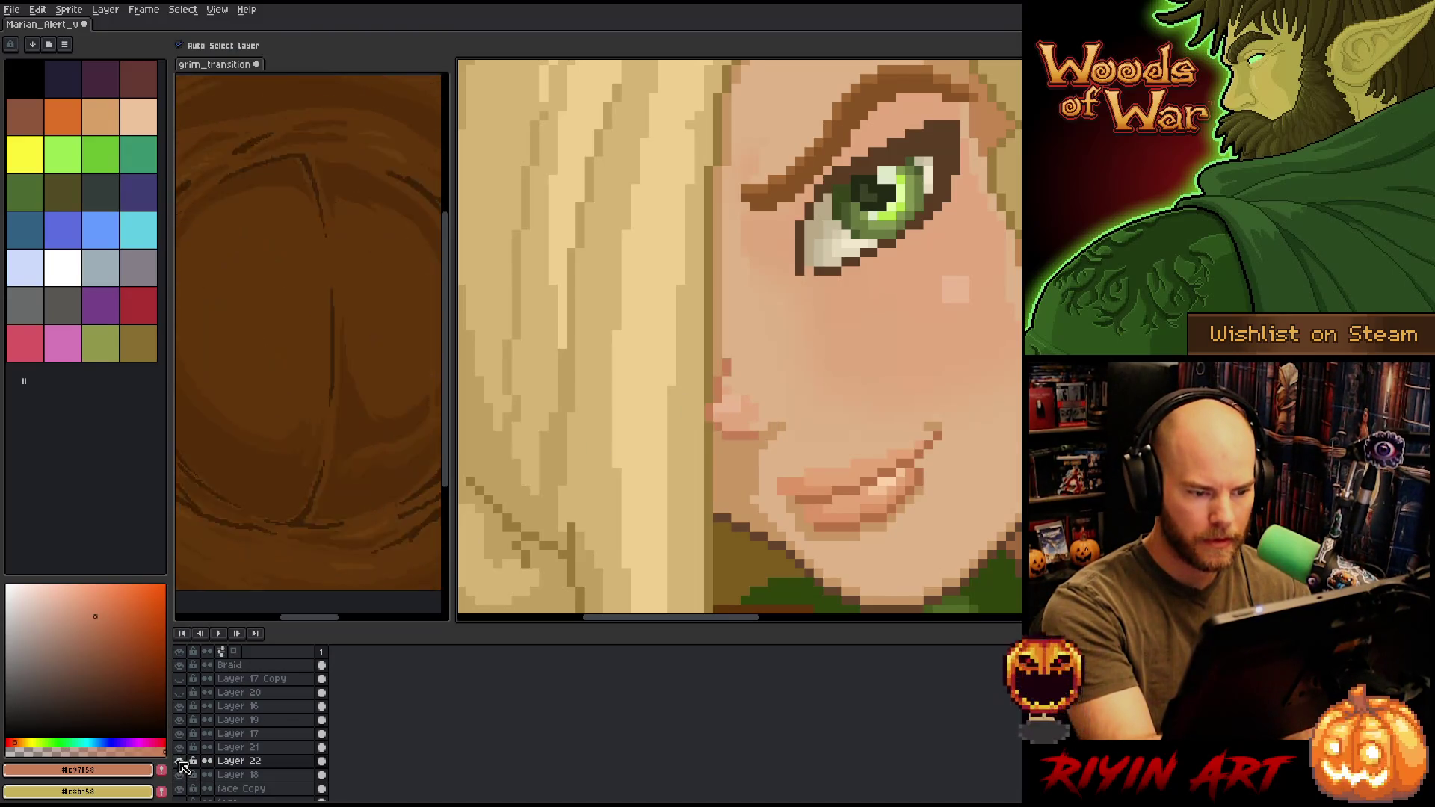
pyautogui.keyDown('alt'); pyautogui.click(717, 409); pyautogui.keyUp('alt')
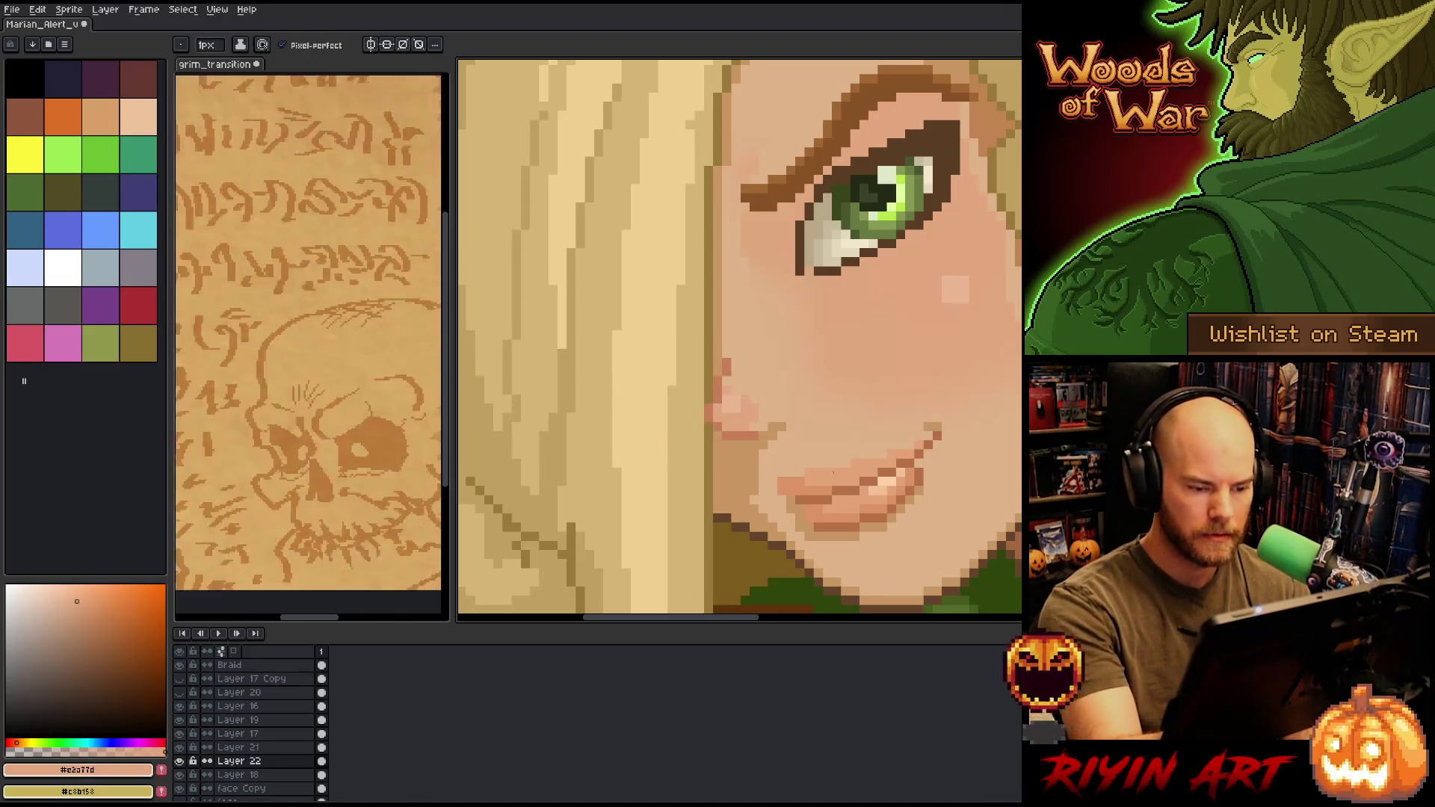
pyautogui.click(179, 760)
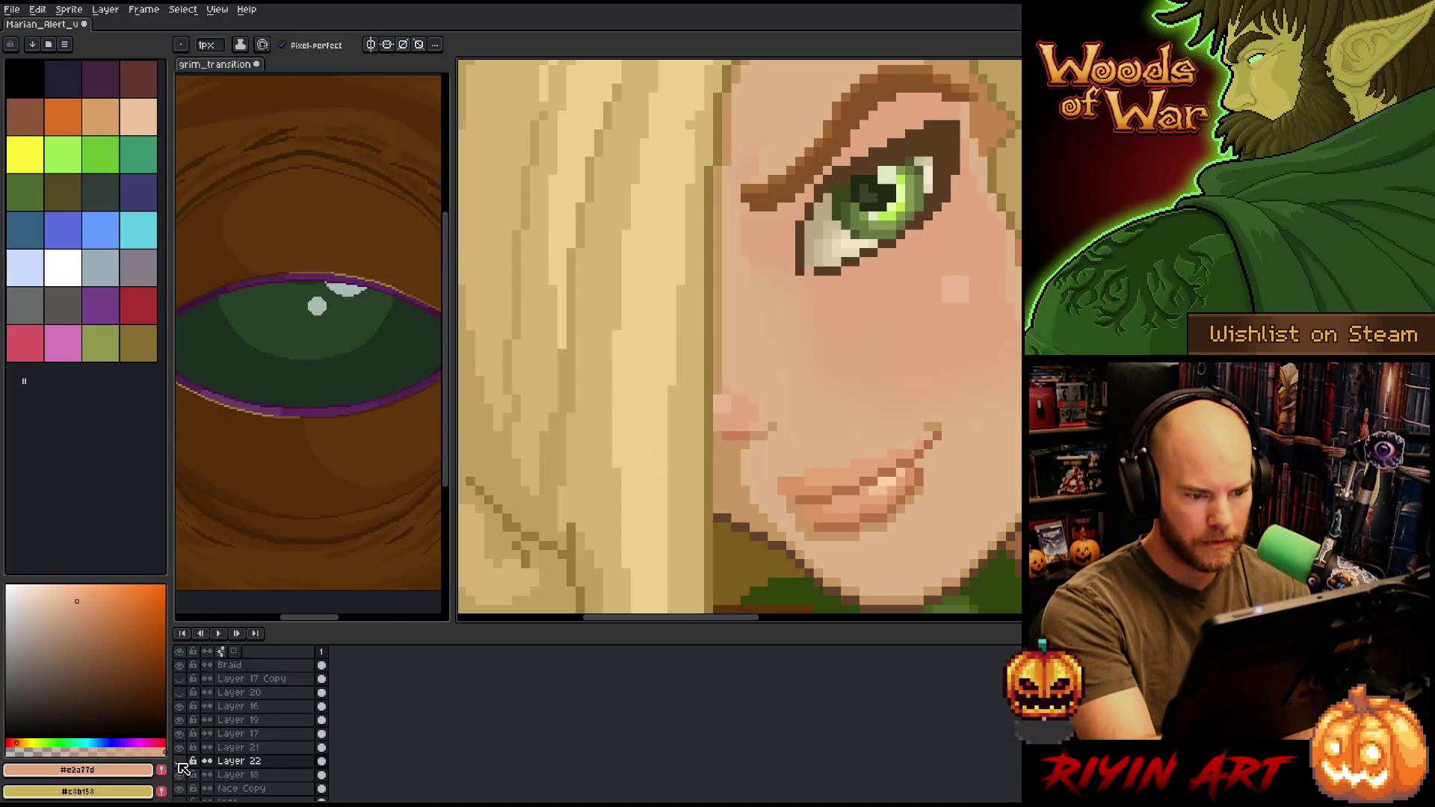
pyautogui.click(179, 761)
pyautogui.click(180, 761)
pyautogui.click(180, 761)
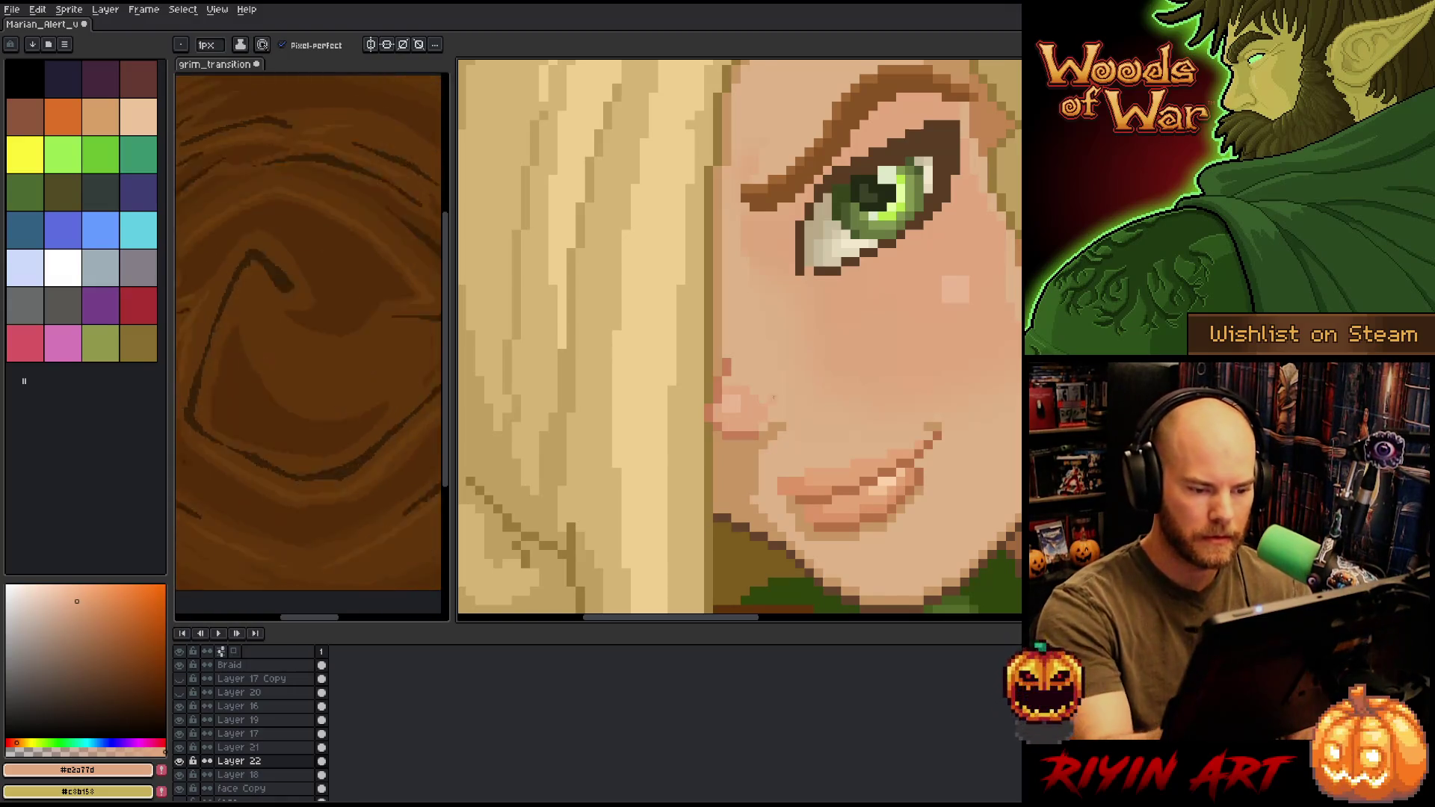
pyautogui.keyDown('alt'); pyautogui.click(772, 424); pyautogui.keyUp('alt')
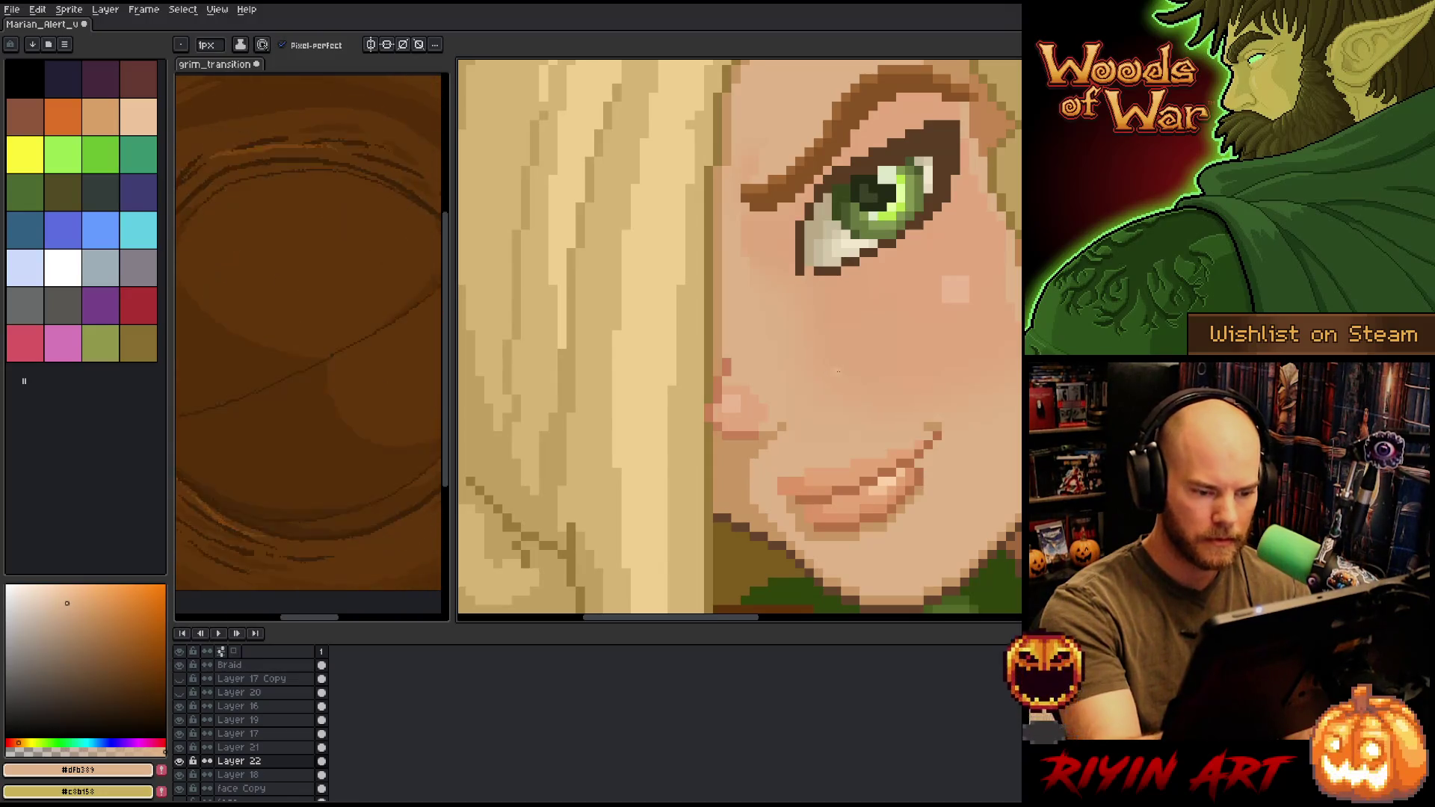
pyautogui.keyDown('alt'); pyautogui.click(767, 499); pyautogui.keyUp('alt')
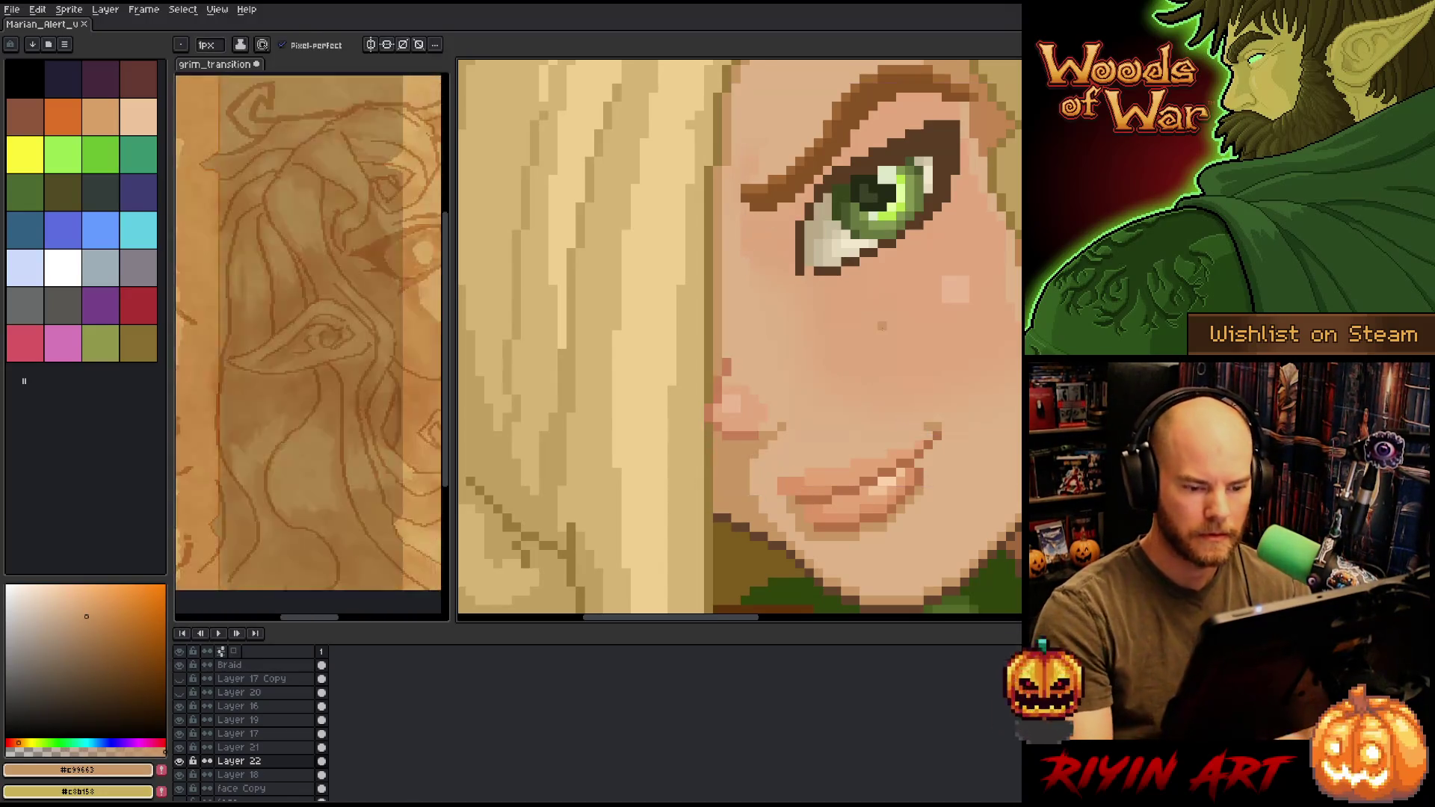
pyautogui.scroll(-5, 818, 420)
pyautogui.moveTo(819, 420); pyautogui.dragTo(696, 429)
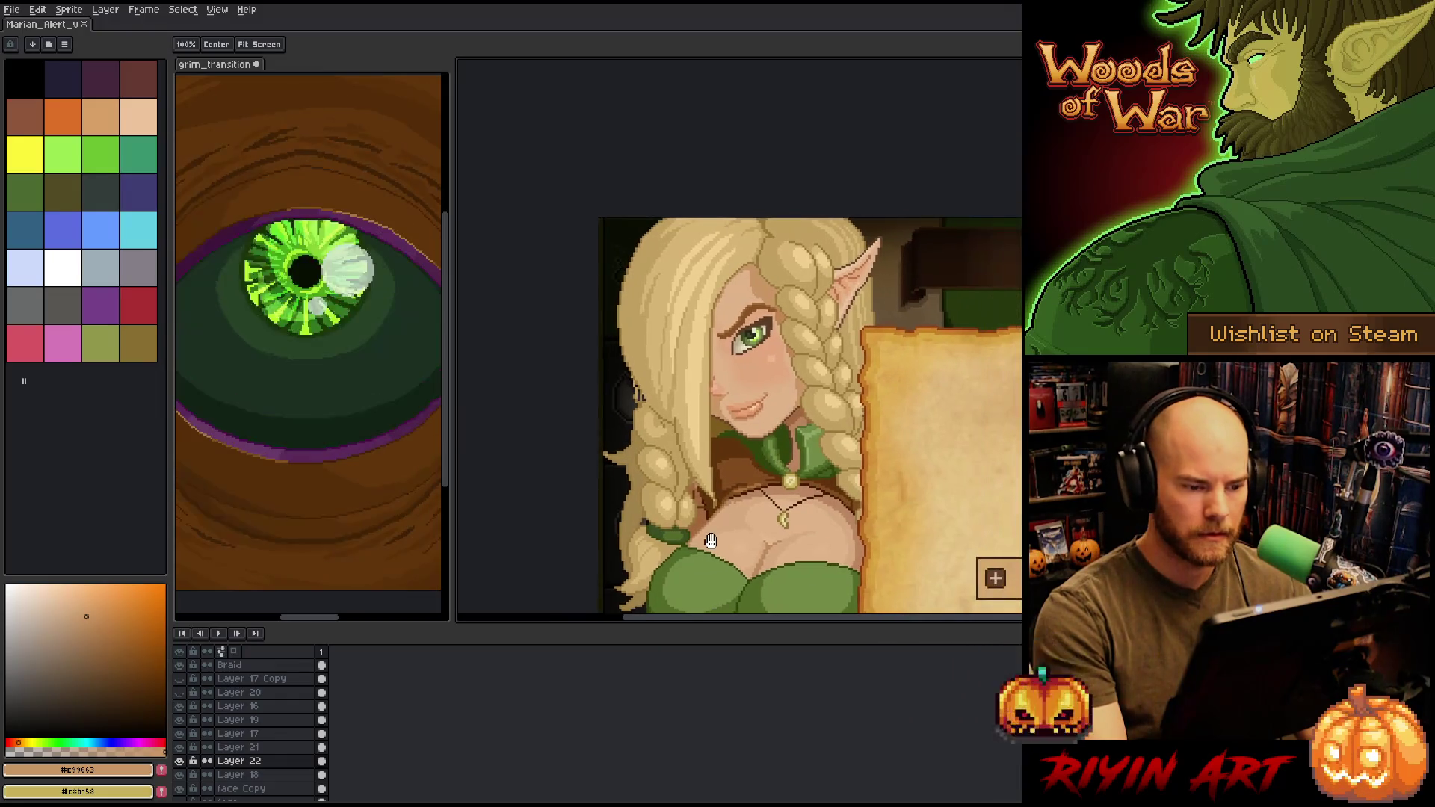
# - Sample the cheek and set the drawing colour to skin tone #e2a77d
pyautogui.press('b')
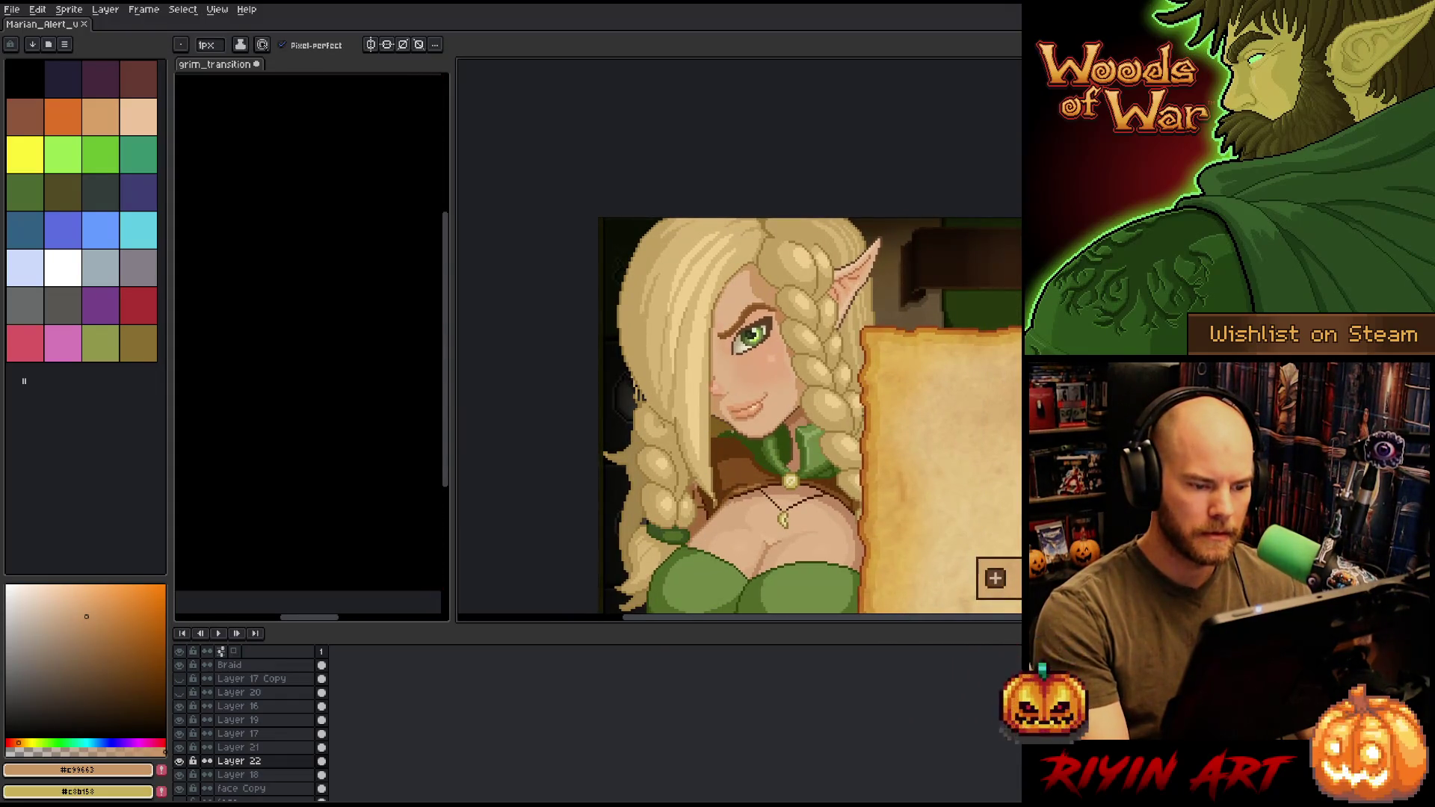
pyautogui.scroll(3, 732, 390)
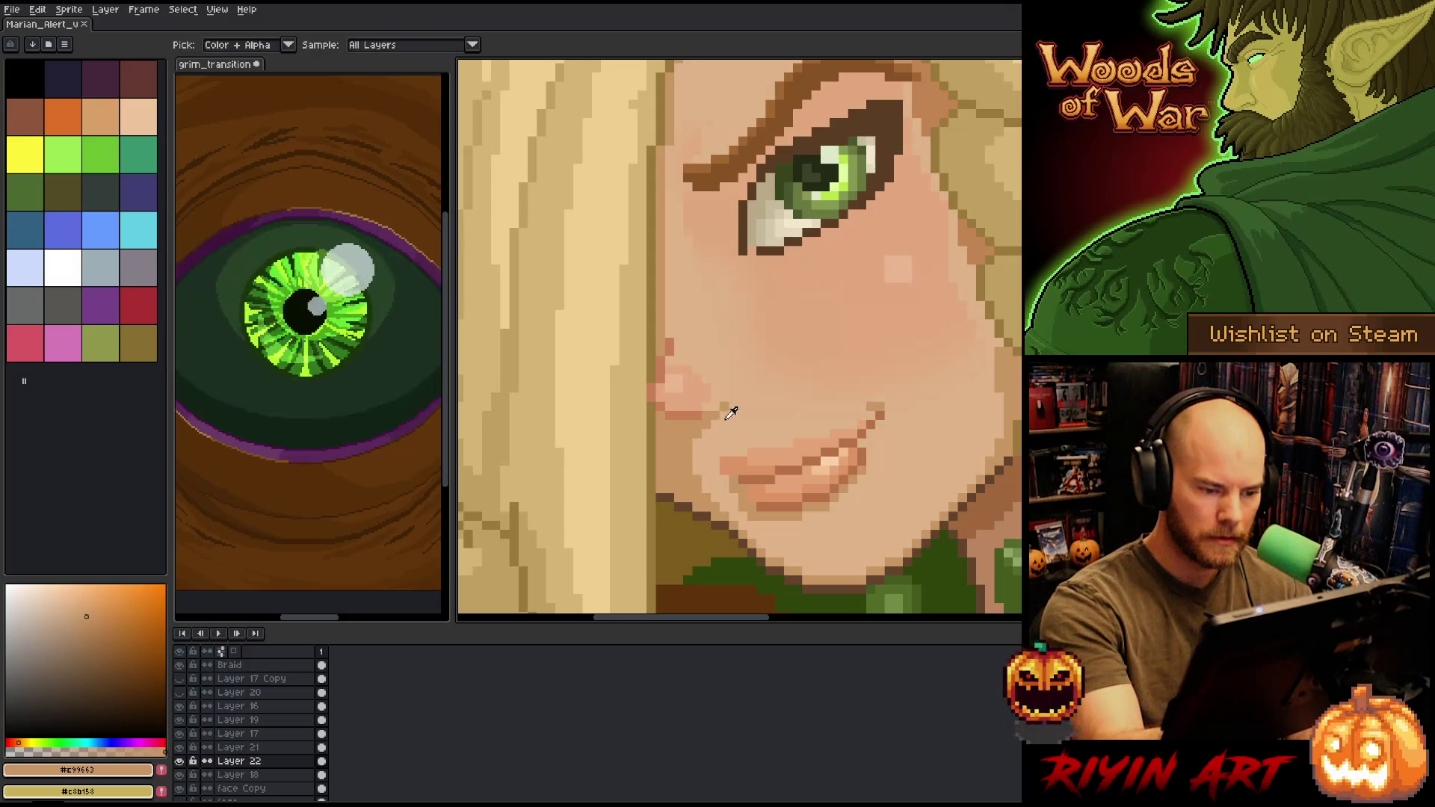
pyautogui.keyDown('alt'); pyautogui.click(722, 410); pyautogui.keyUp('alt')
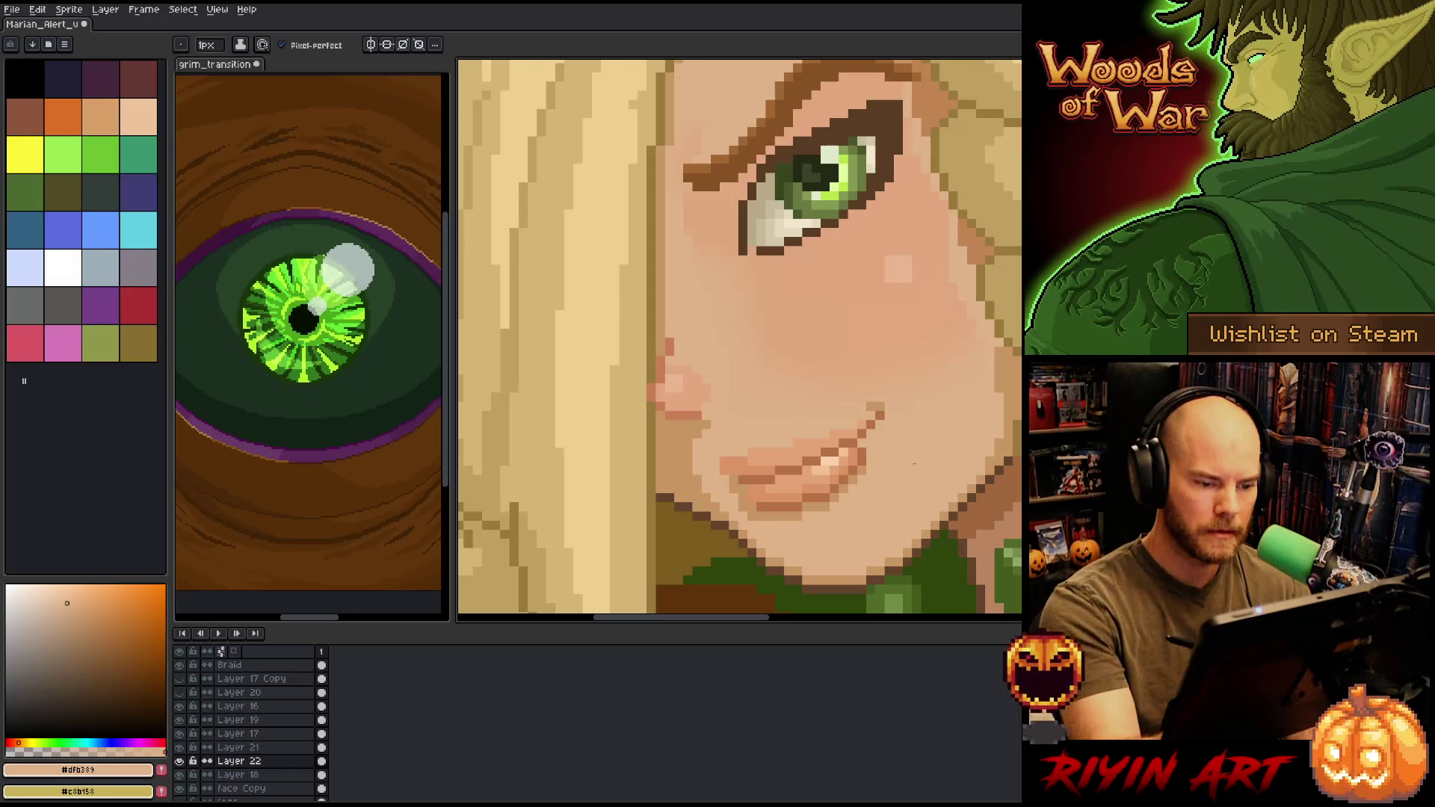
pyautogui.scroll(-3, 740, 337)
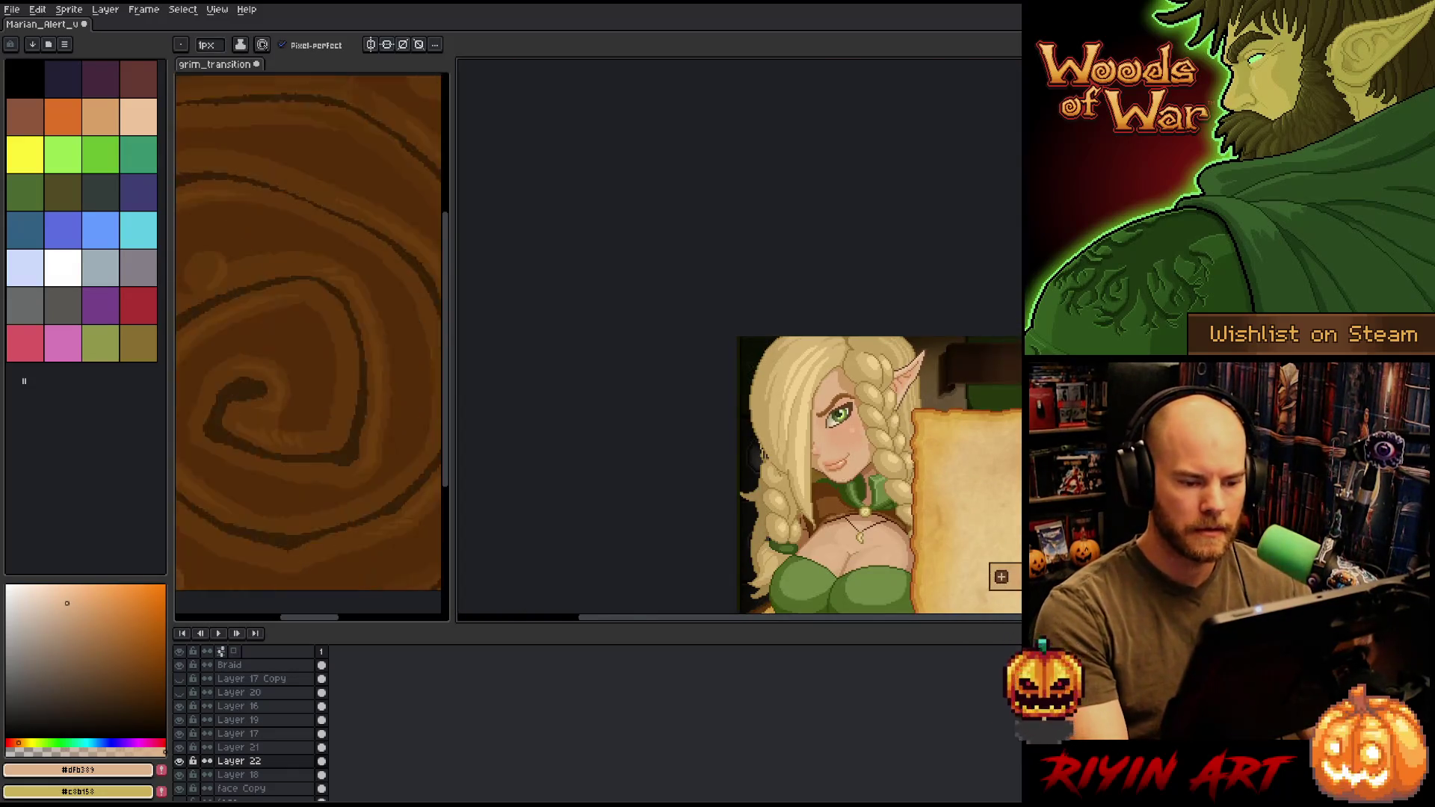
pyautogui.scroll(3, 740, 337)
pyautogui.keyDown('alt'); pyautogui.click(822, 466); pyautogui.keyUp('alt')
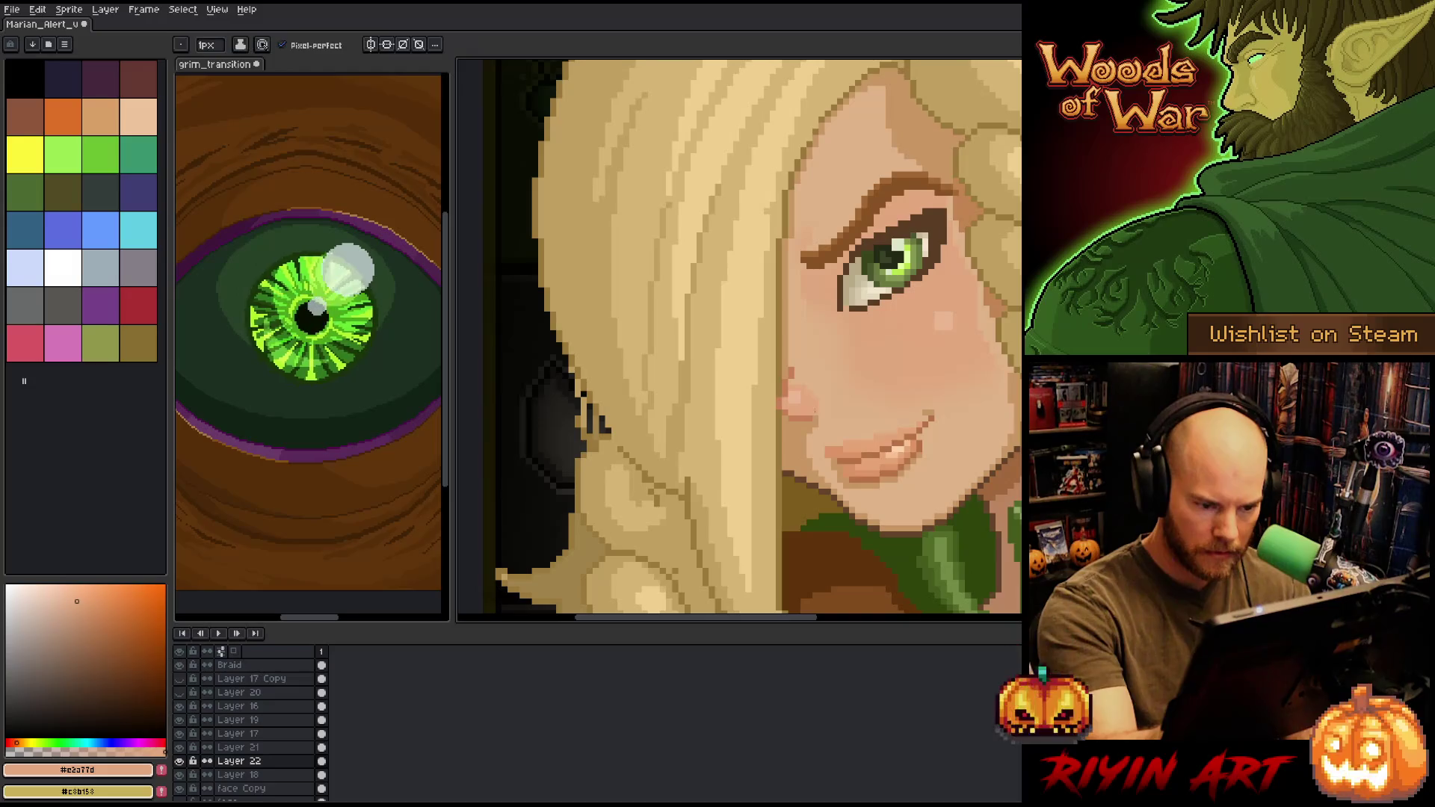
# - Recentre the elf's face in view and switch to the Move tool on Layer 19
pyautogui.scroll(-3, 821, 466)
pyautogui.scroll(2, 773, 369)
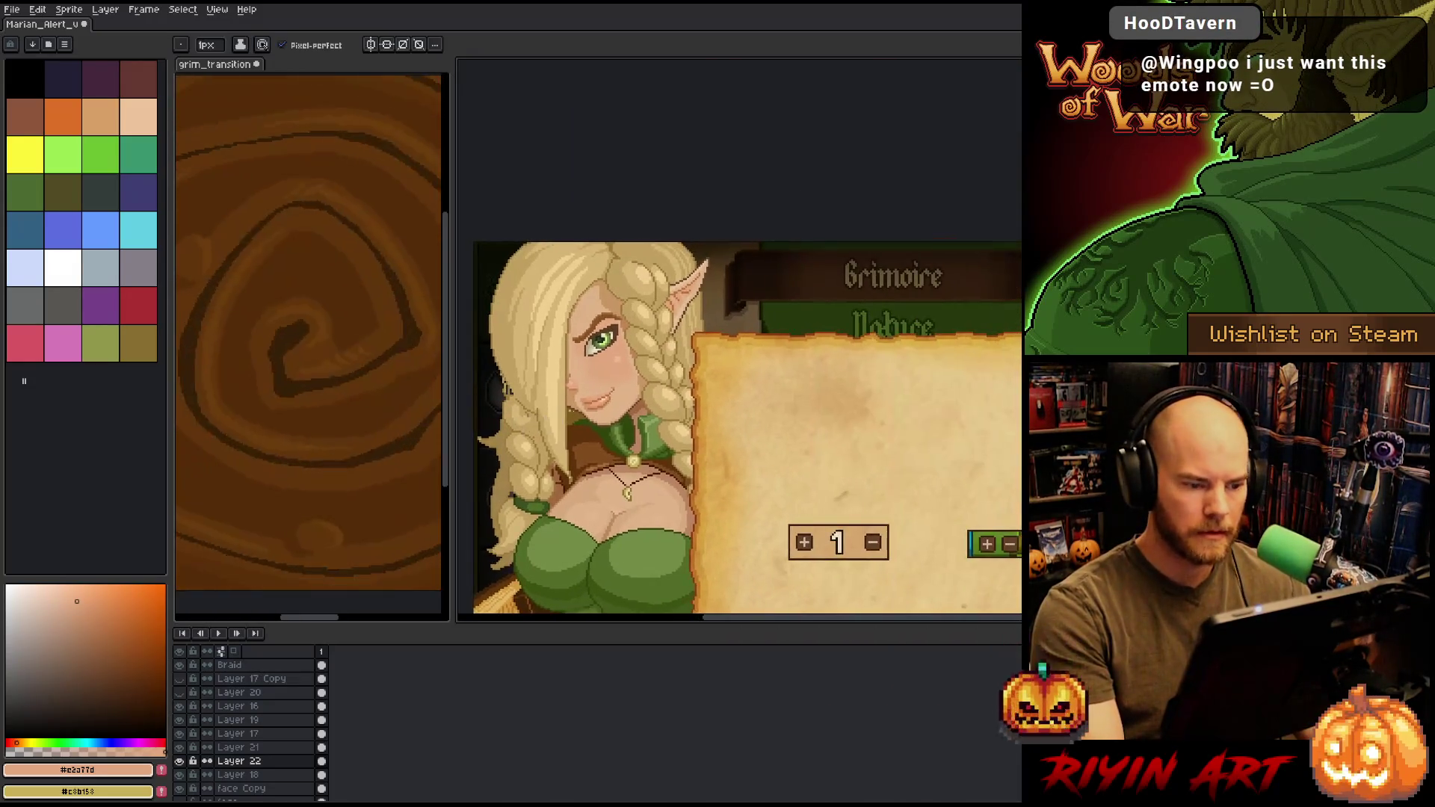
pyautogui.moveTo(444, 384); pyautogui.dragTo(484, 387)
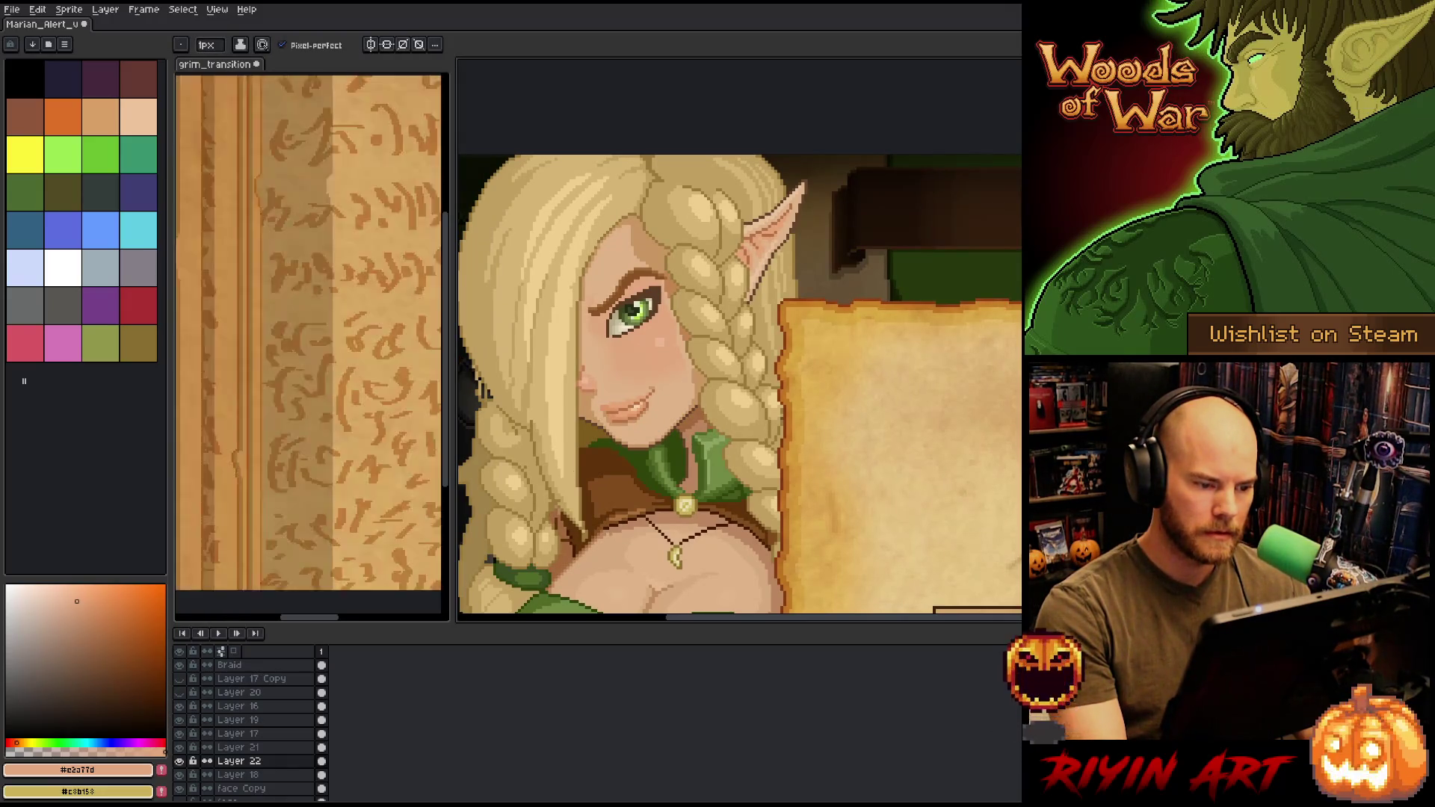
pyautogui.scroll(-1, 576, 448)
pyautogui.moveTo(554, 385); pyautogui.dragTo(608, 386)
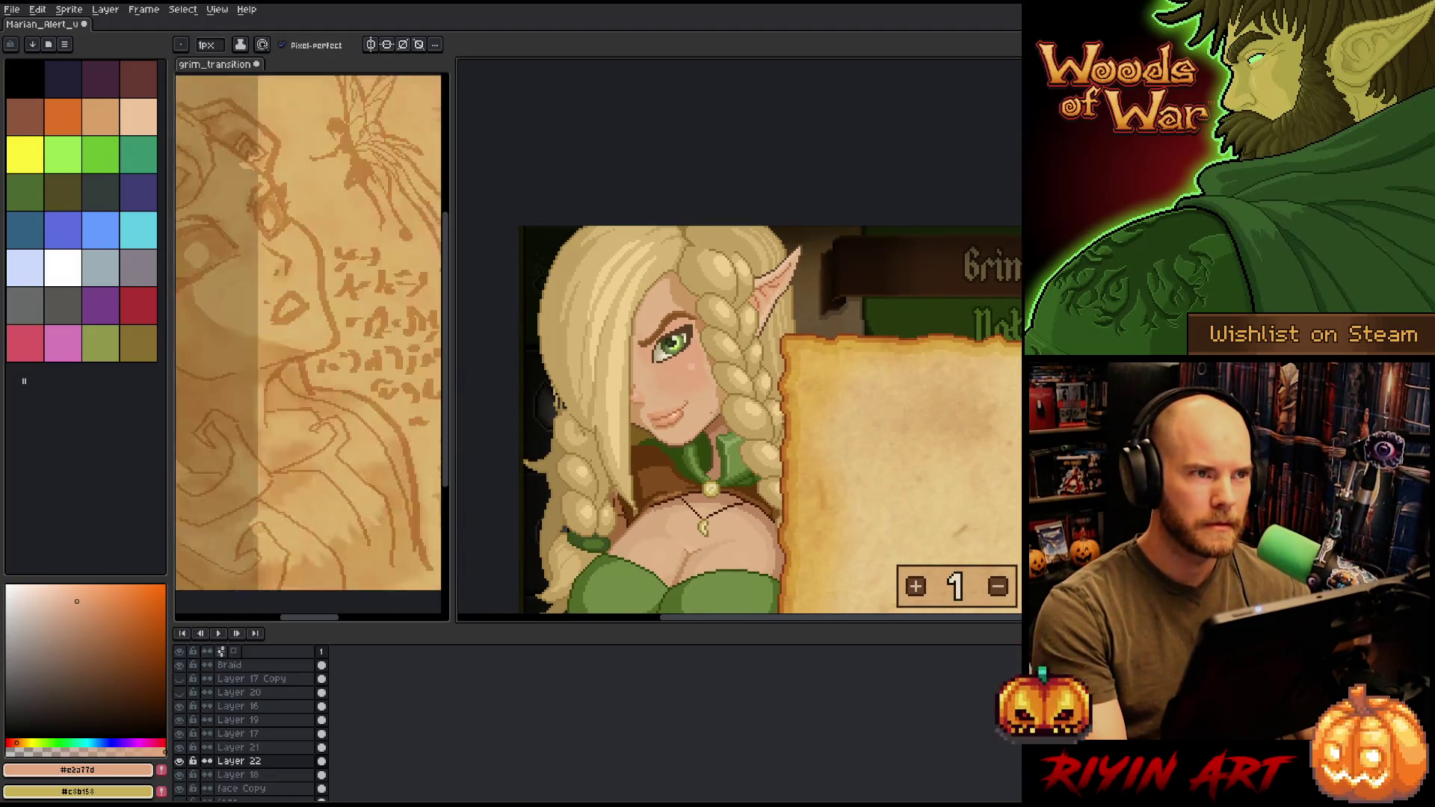
pyautogui.scroll(1, 691, 392)
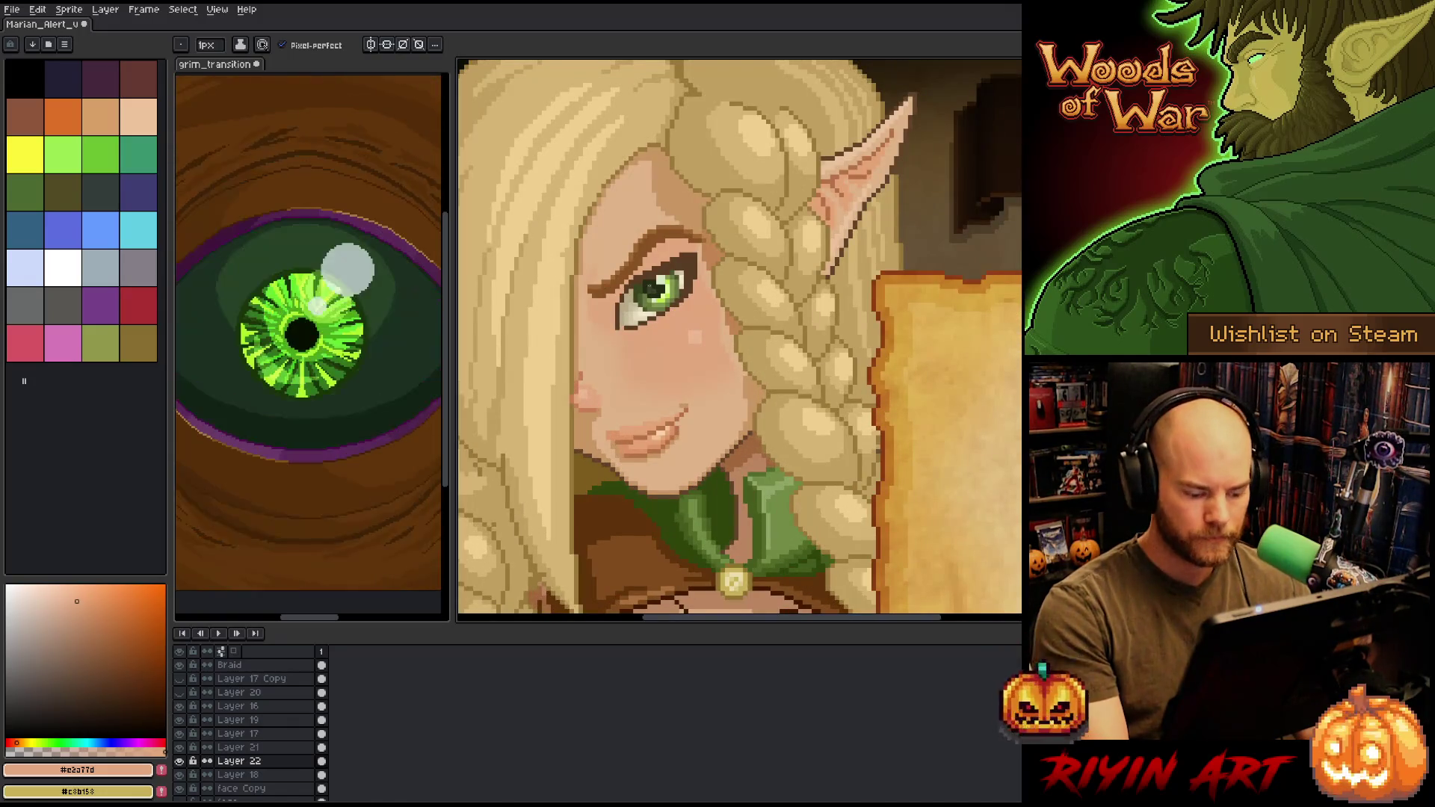
pyautogui.keyDown('ctrl'); pyautogui.click(689, 271); pyautogui.keyUp('ctrl')
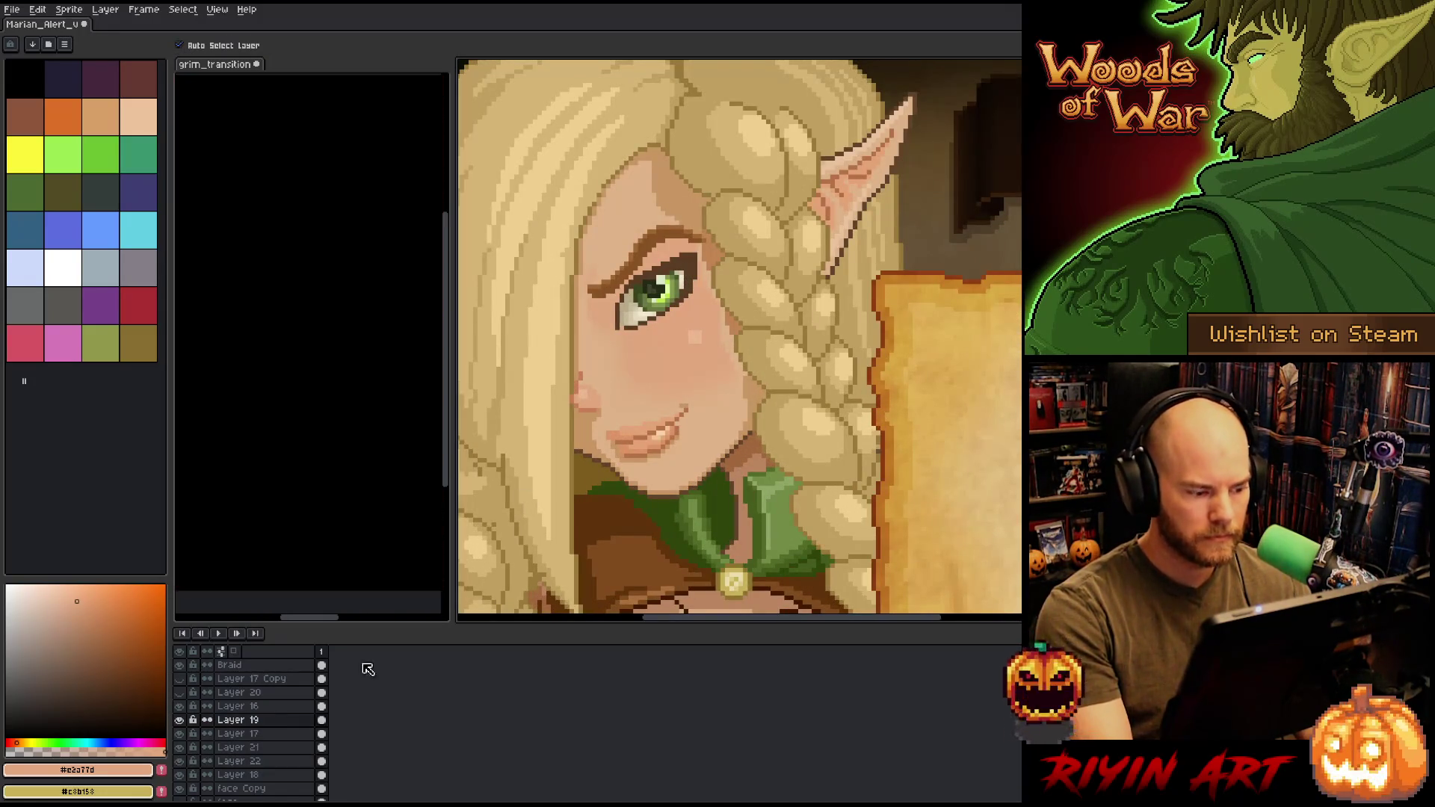
# - Add Layer 17 to Layer 19, move the green eye slightly up-right, then auto-select face Copy
pyautogui.moveTo(236, 722); pyautogui.dragTo(236, 736)
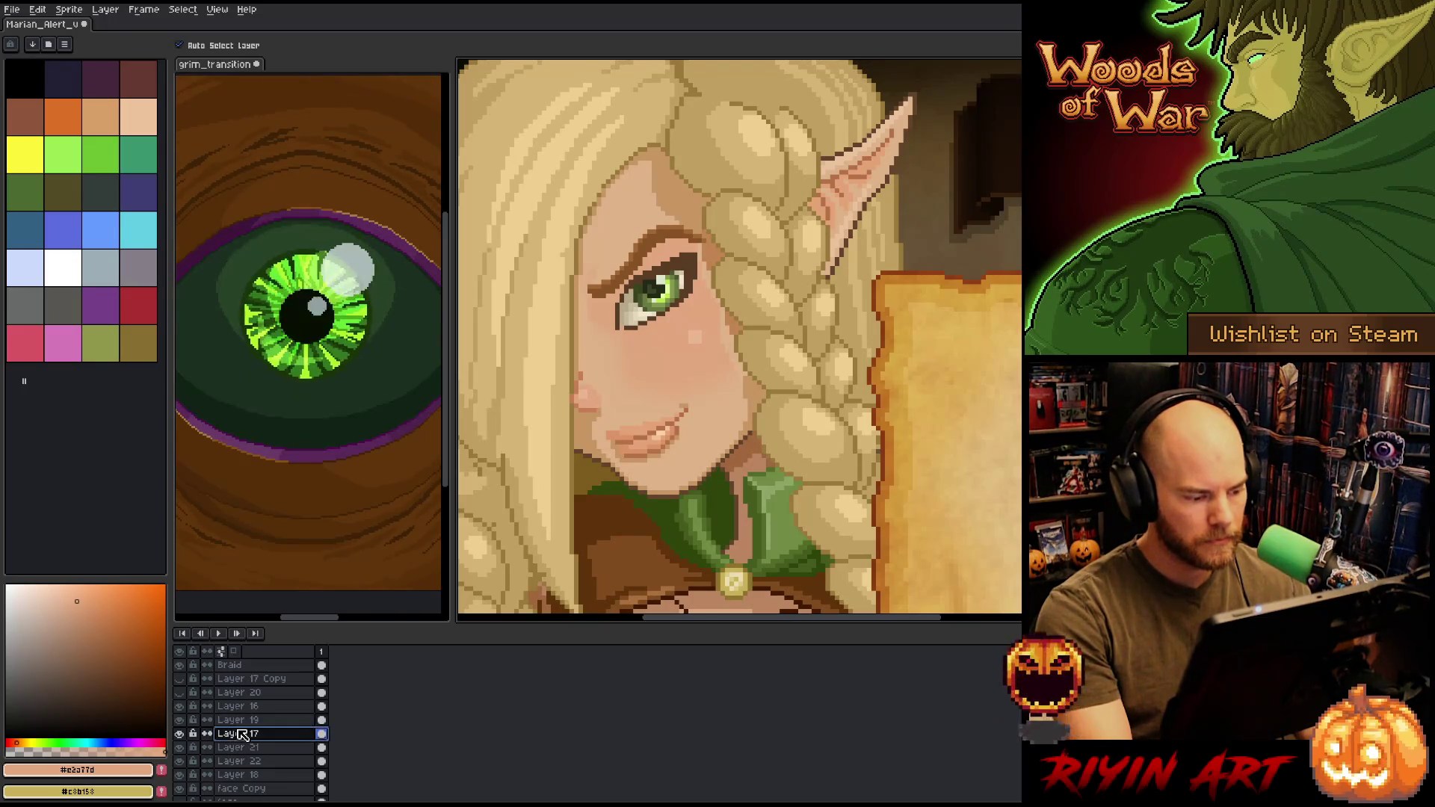
pyautogui.scroll(1, 236, 739)
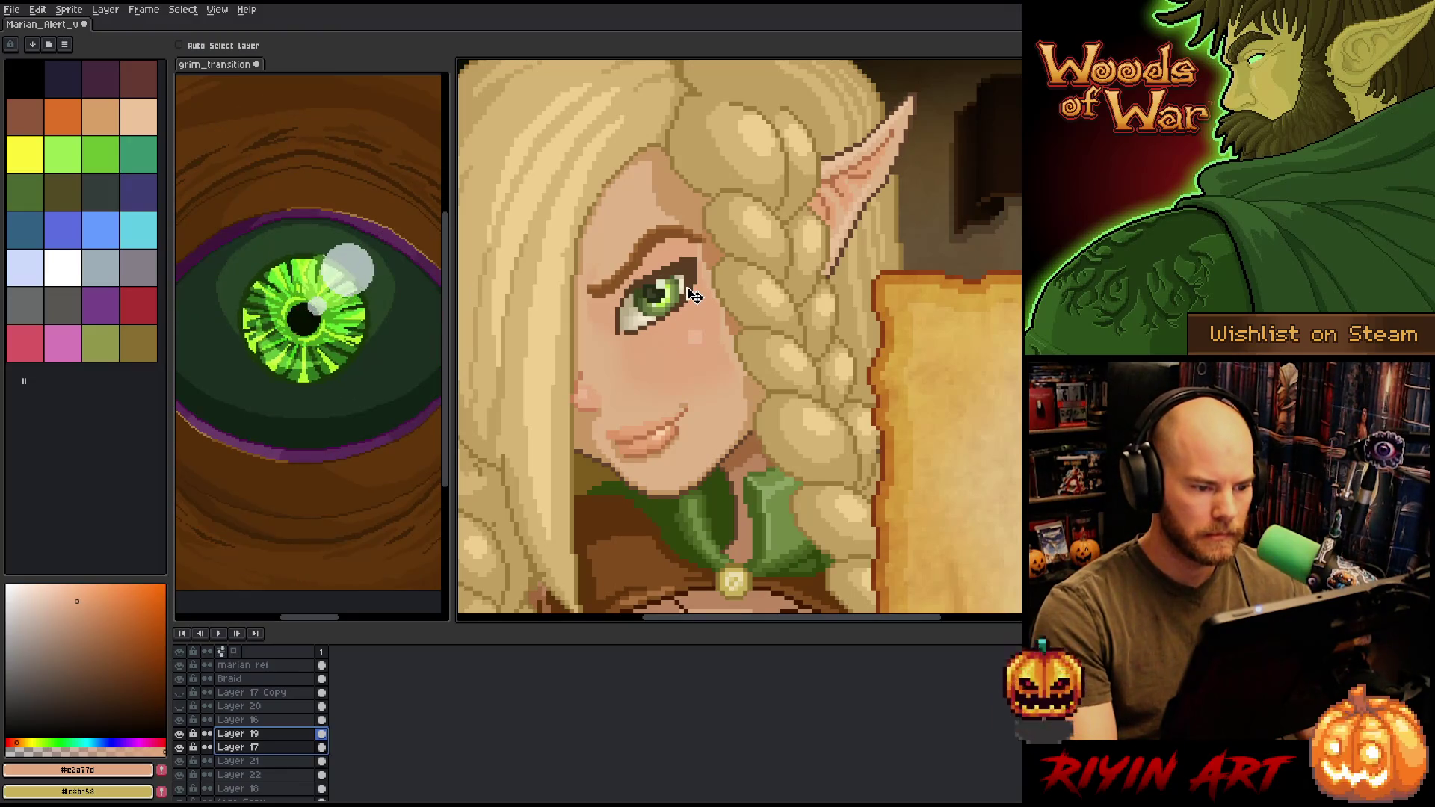
pyautogui.moveTo(693, 296); pyautogui.dragTo(700, 288)
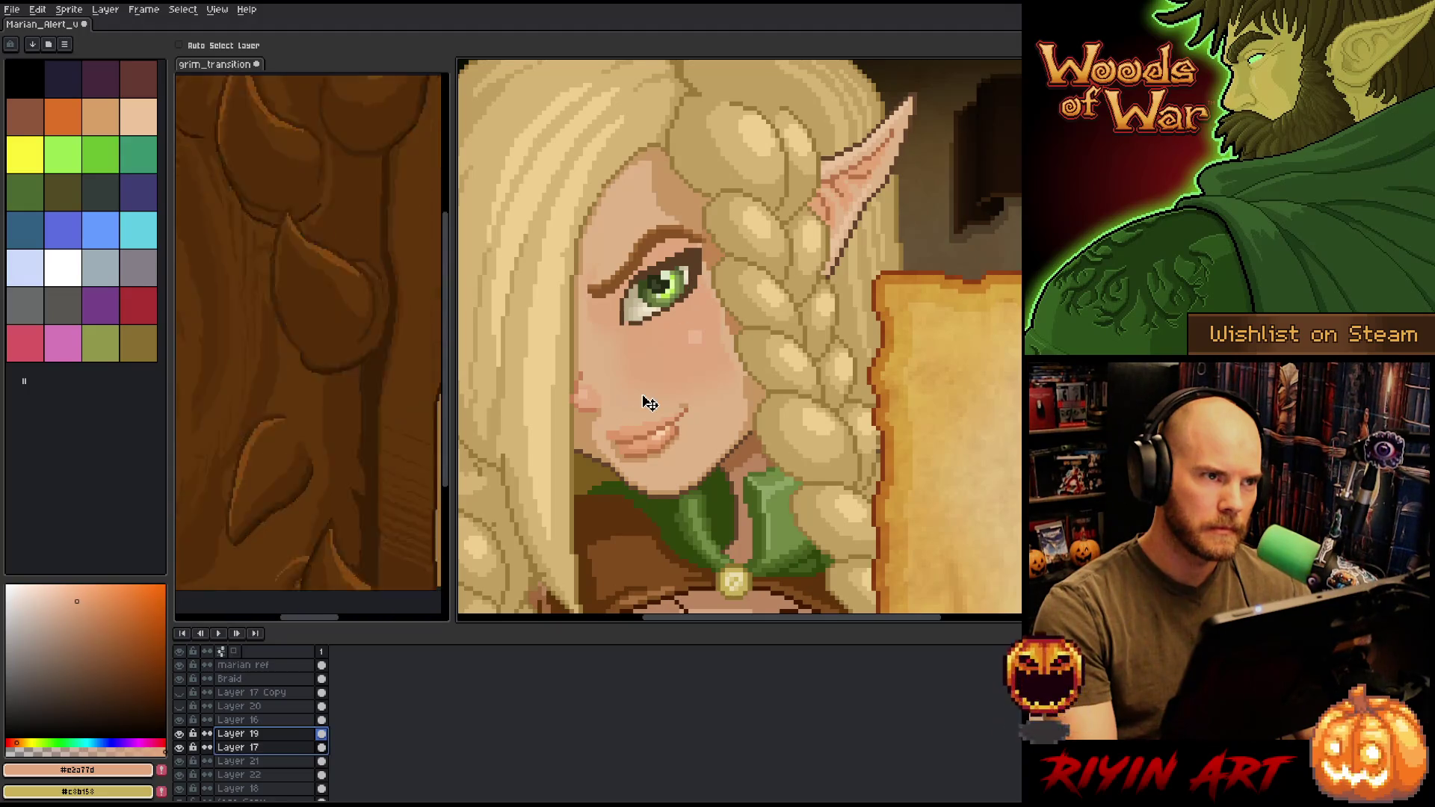
pyautogui.scroll(-3, 658, 379)
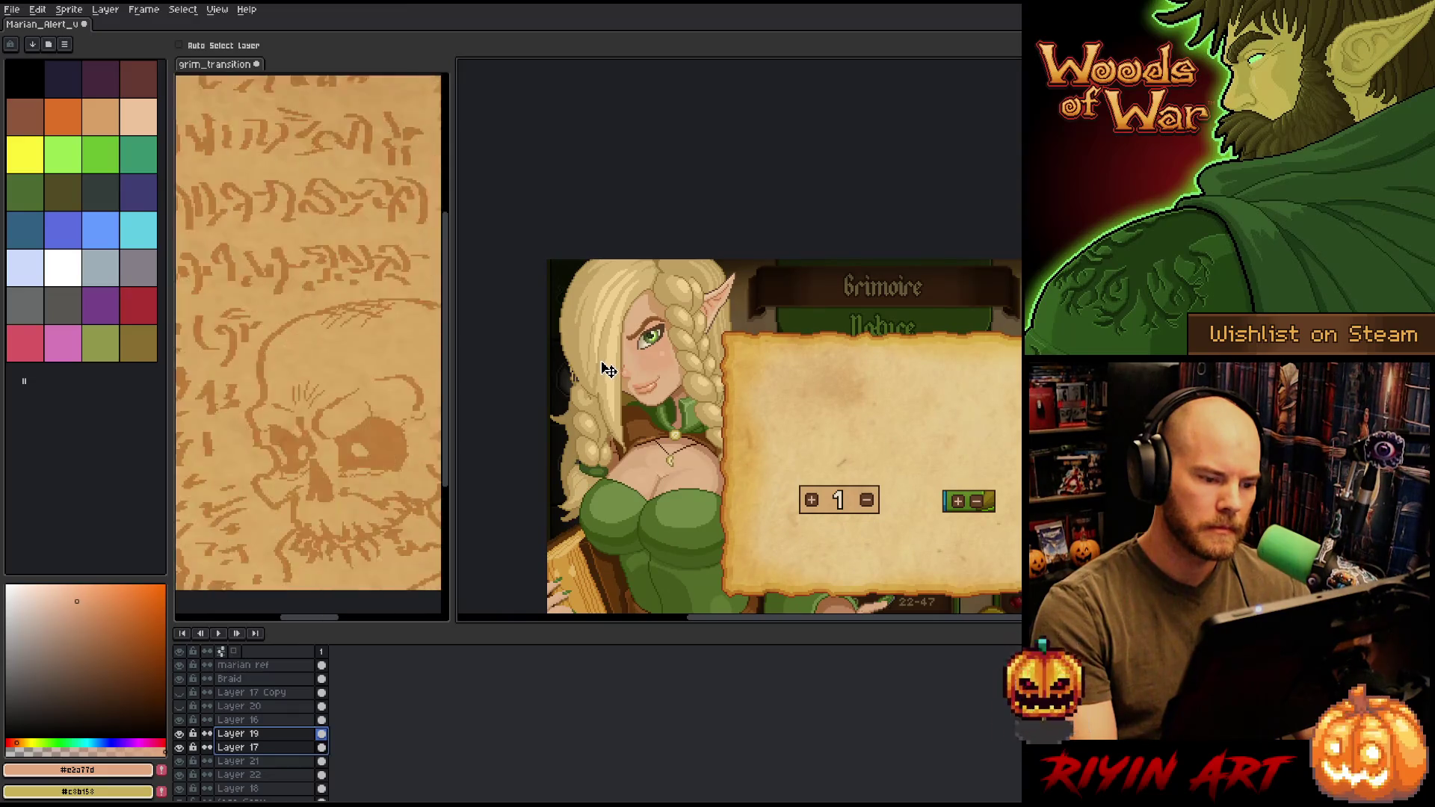
pyautogui.scroll(3, 609, 370)
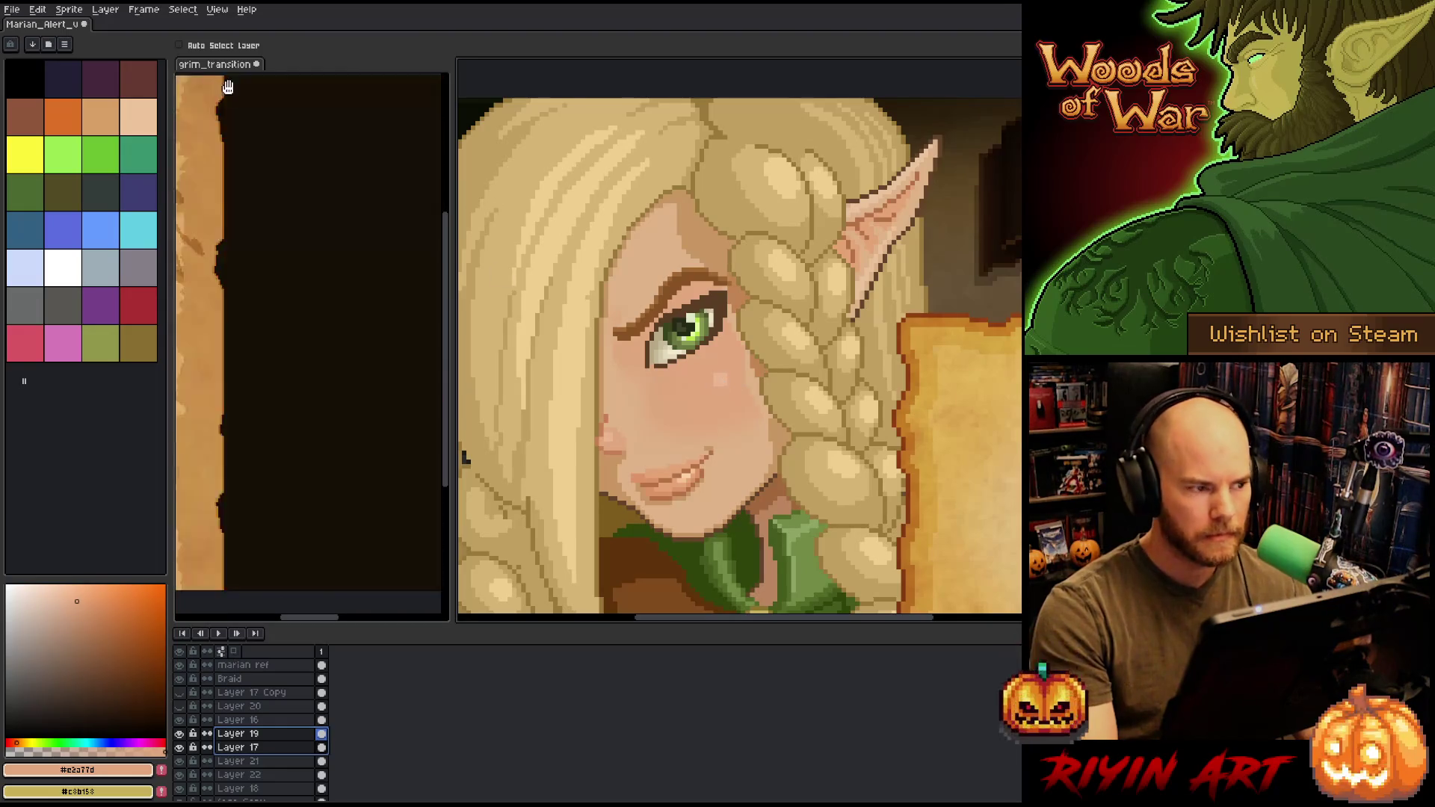
pyautogui.click(180, 46)
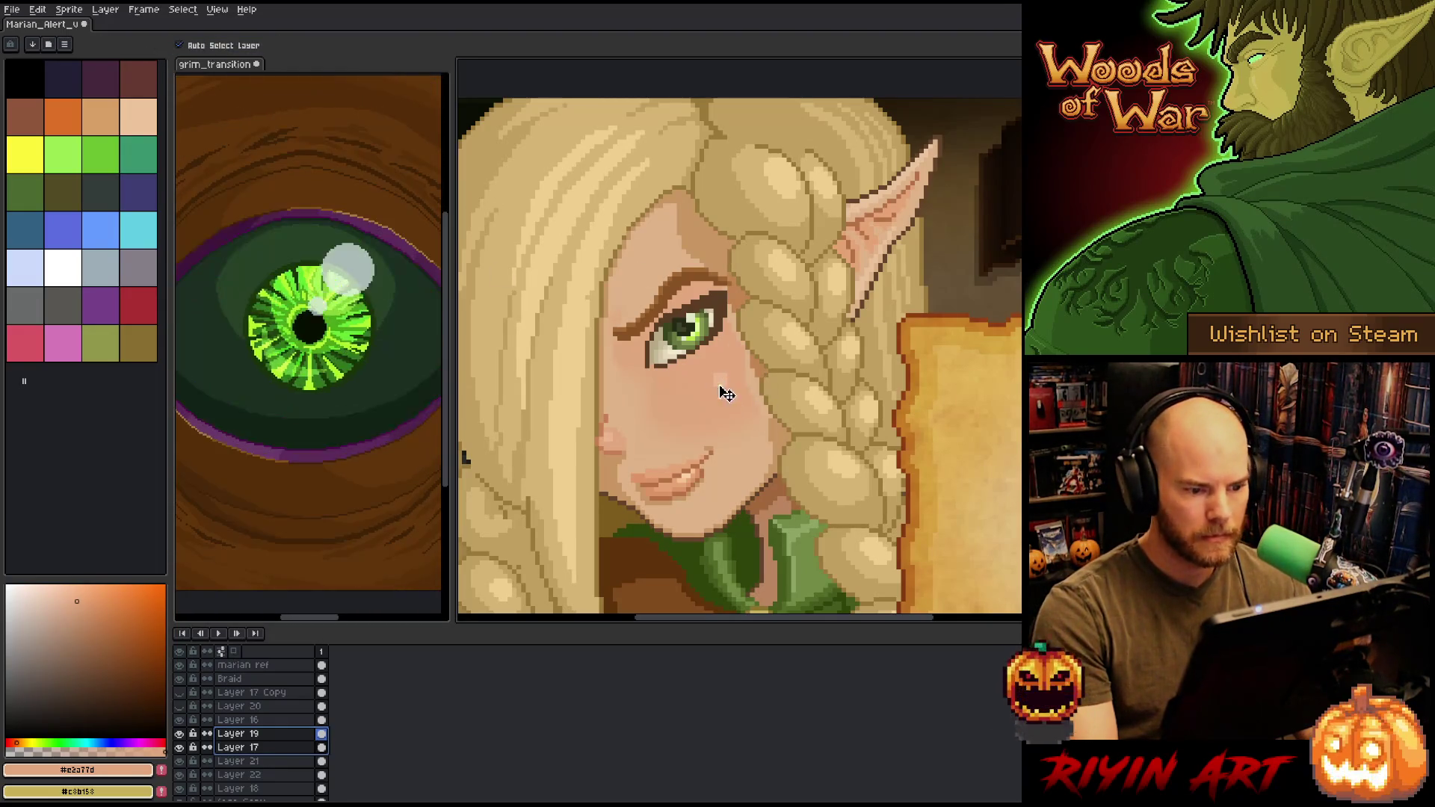
pyautogui.click(724, 387)
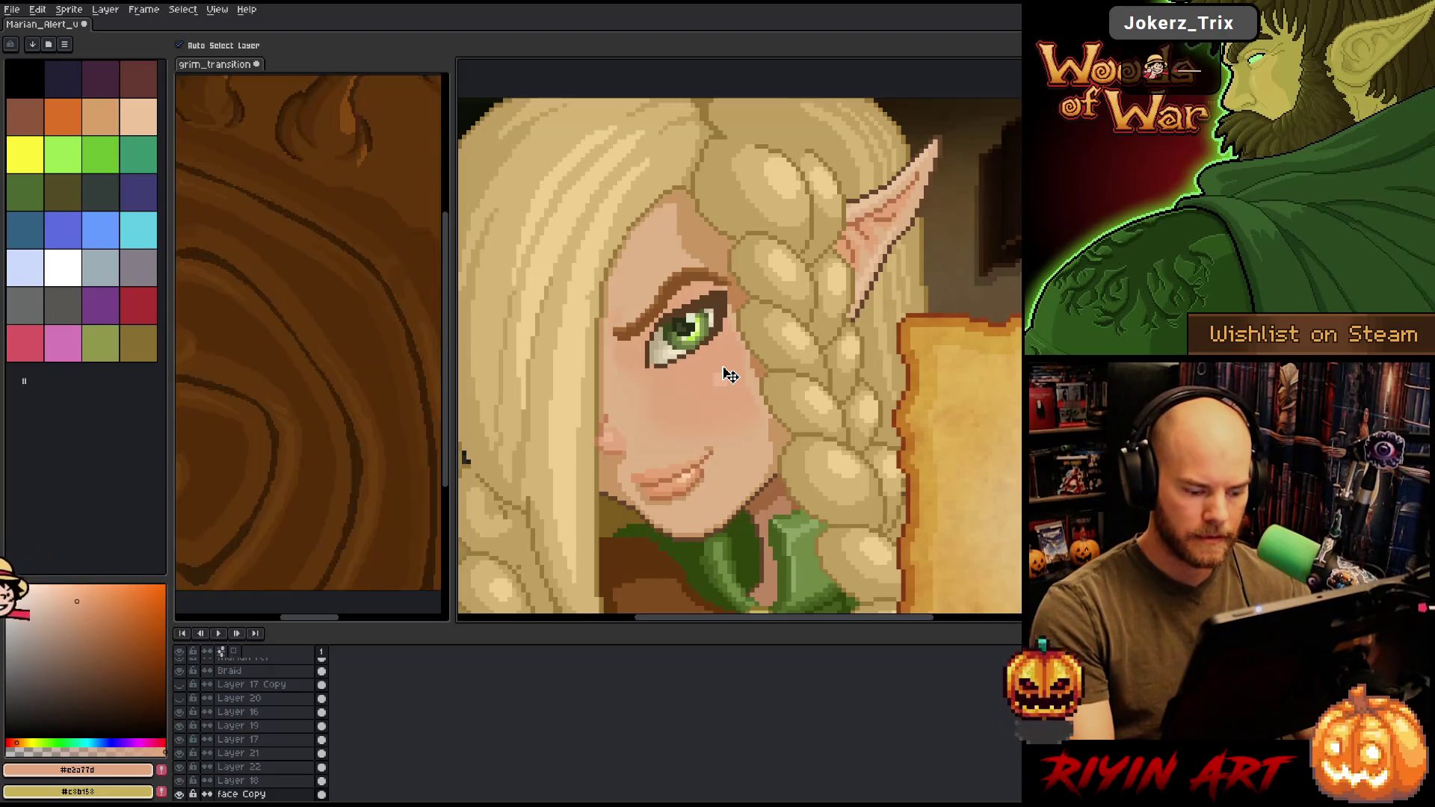
# - Marquee-select the elf's mouth, nudge it pixel by pixel with arrow keys, and apply the position
pyautogui.moveTo(574, 509); pyautogui.dragTo(725, 369)
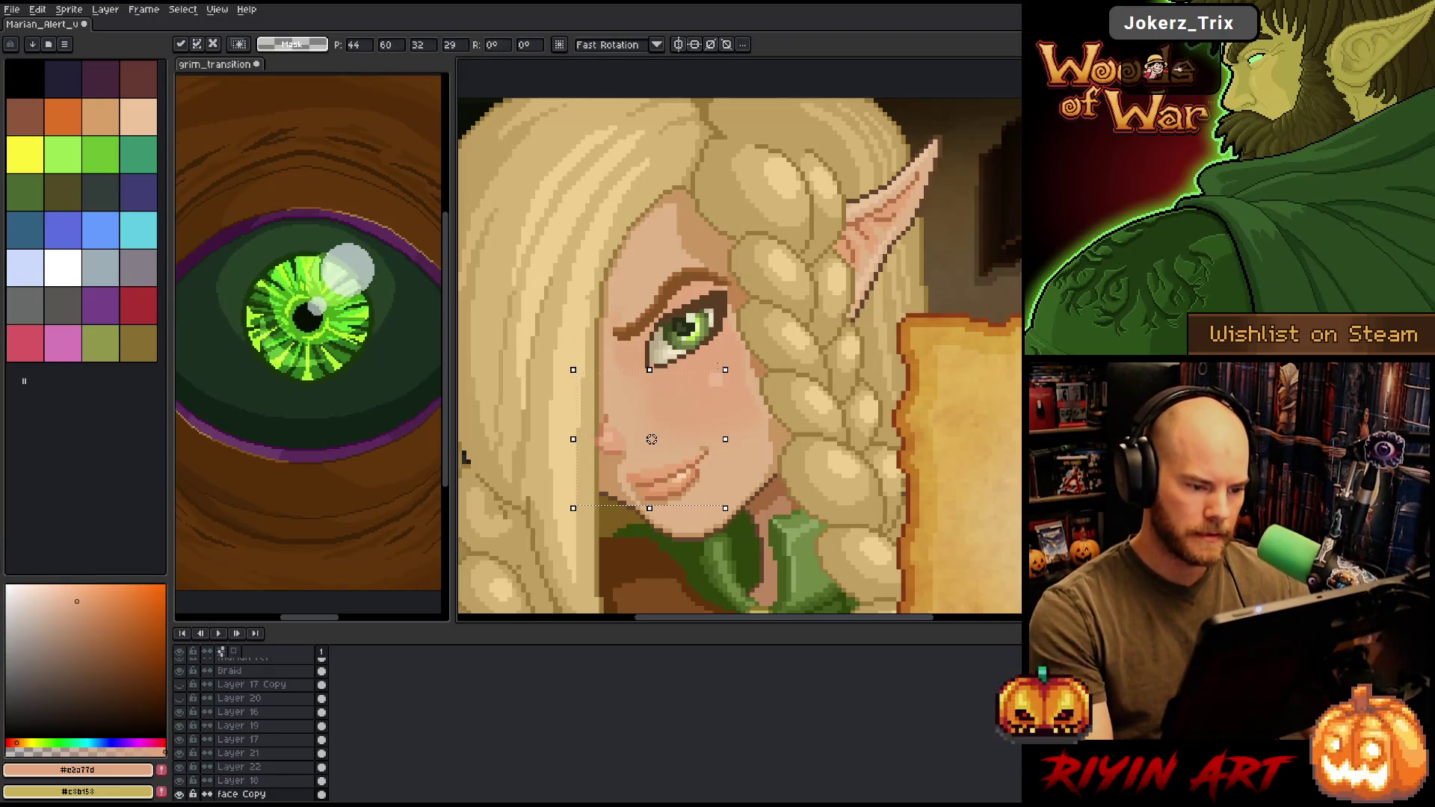
pyautogui.moveTo(757, 347)
pyautogui.mouseDown()
pyautogui.moveTo(696, 407)
pyautogui.moveTo(650, 506)
pyautogui.moveTo(614, 522)
pyautogui.mouseUp()
pyautogui.moveTo(585, 397)
pyautogui.mouseDown()
pyautogui.moveTo(672, 496)
pyautogui.moveTo(724, 512)
pyautogui.mouseUp()
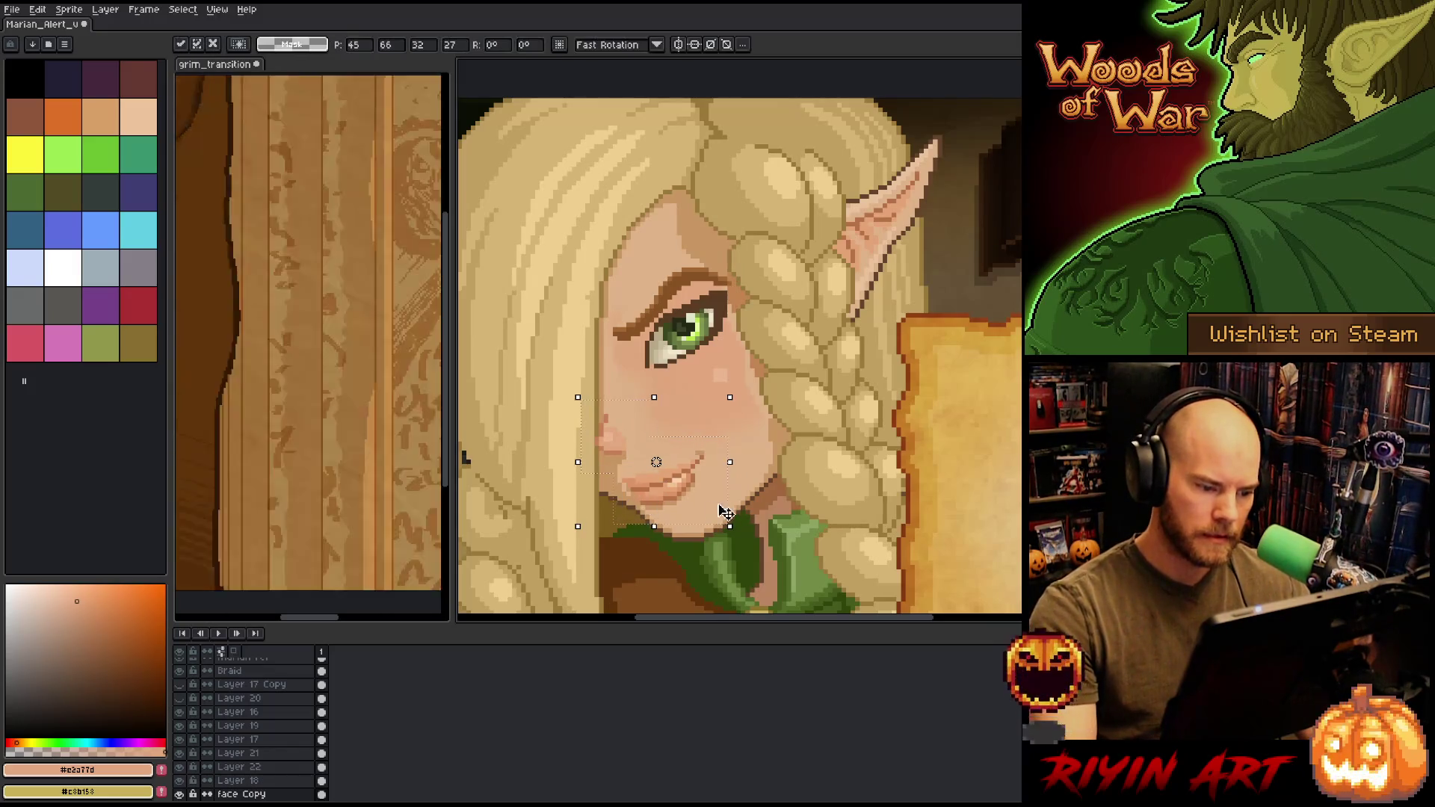
pyautogui.scroll(-3, 725, 511)
pyautogui.scroll(1, 725, 512)
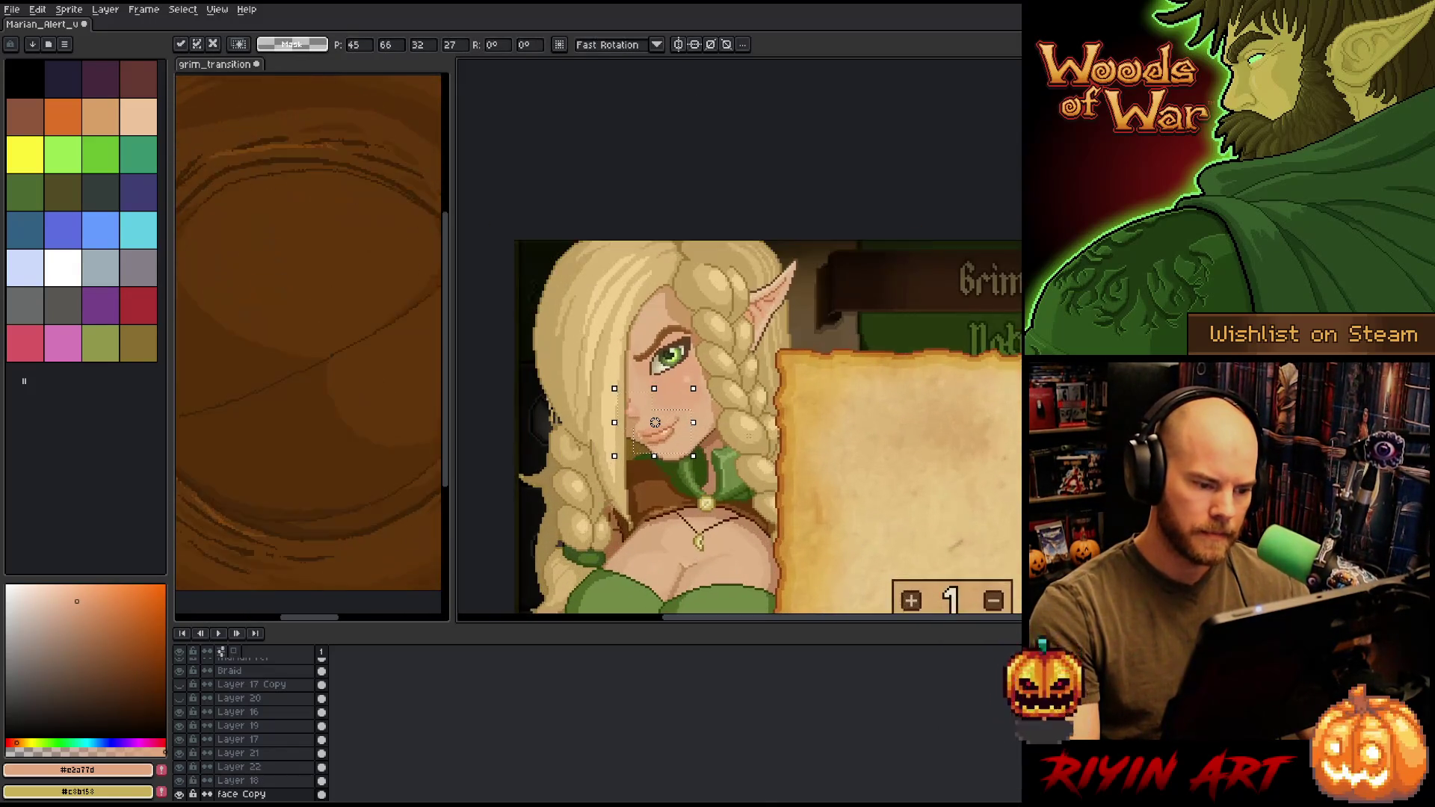
pyautogui.press('Left')
pyautogui.press('Up')
pyautogui.press('Right')
pyautogui.press('Right')
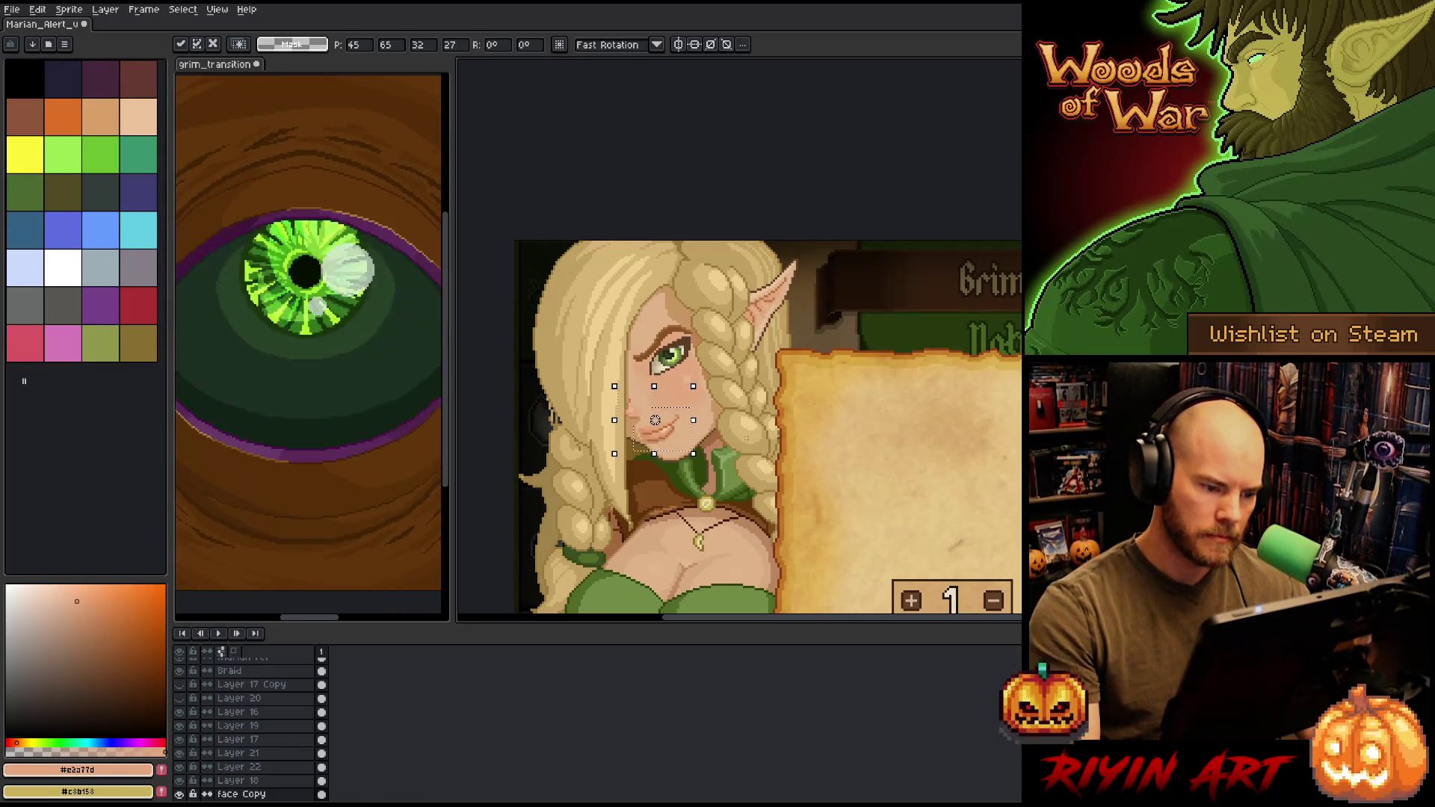
pyautogui.press('Left')
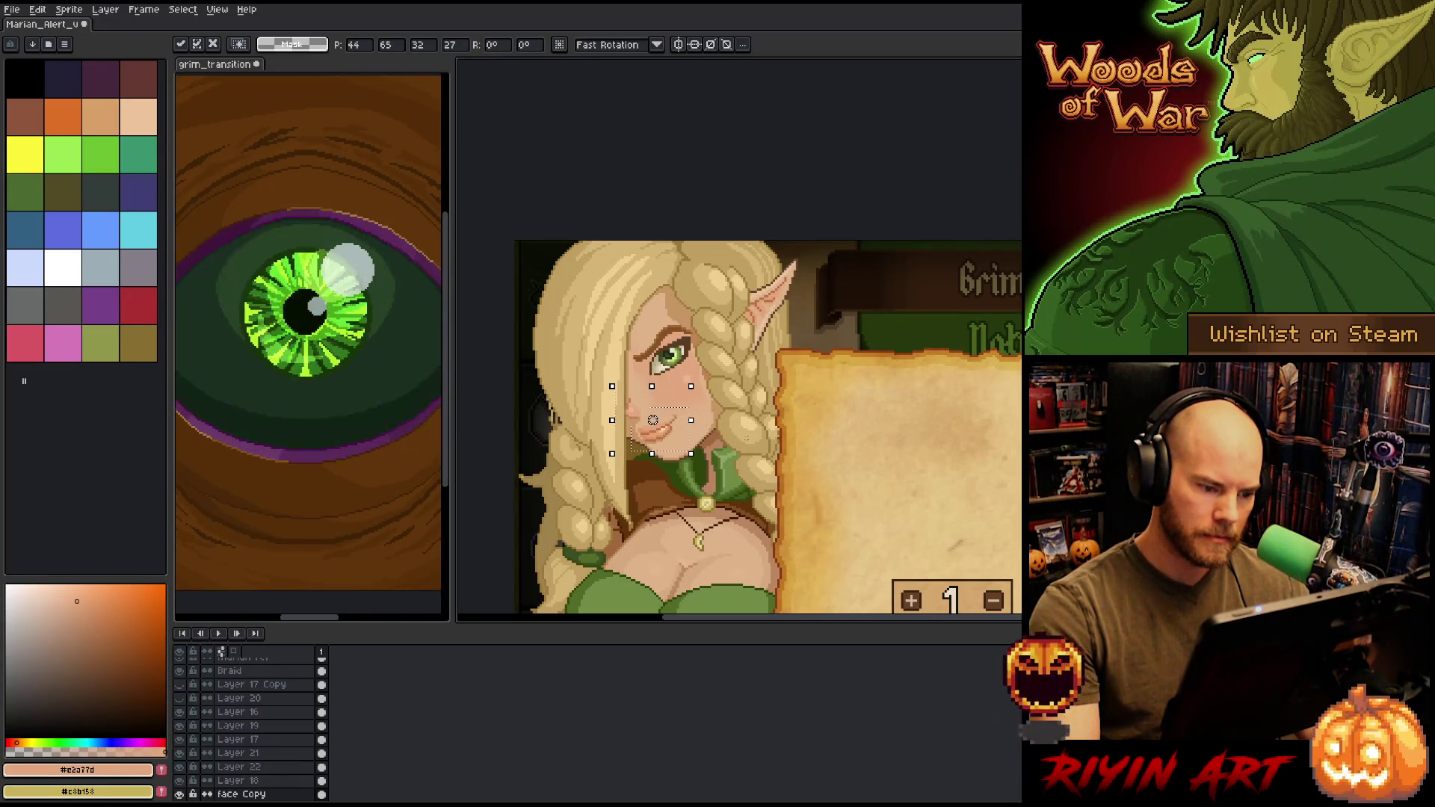
pyautogui.press('Right')
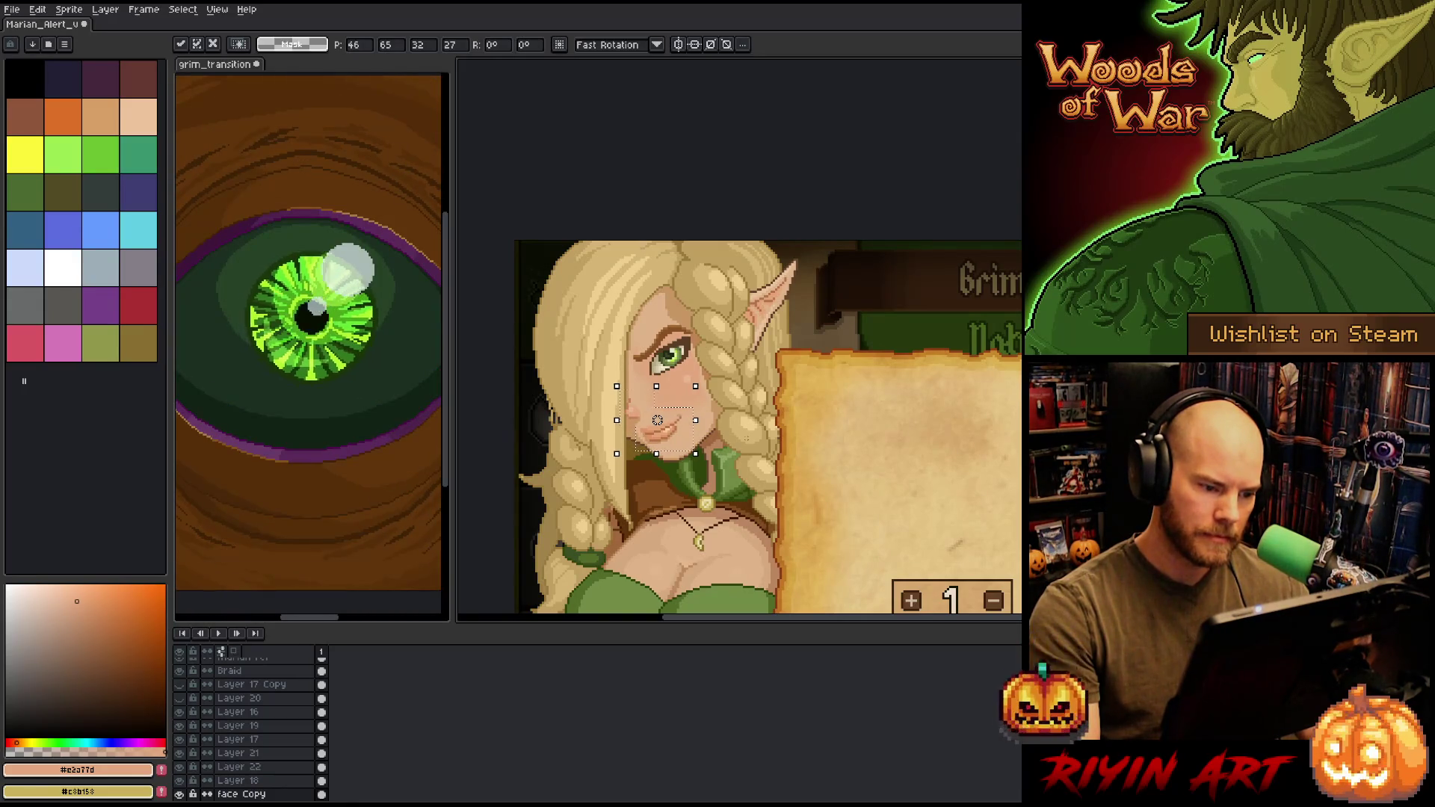
pyautogui.scroll(-1, 754, 439)
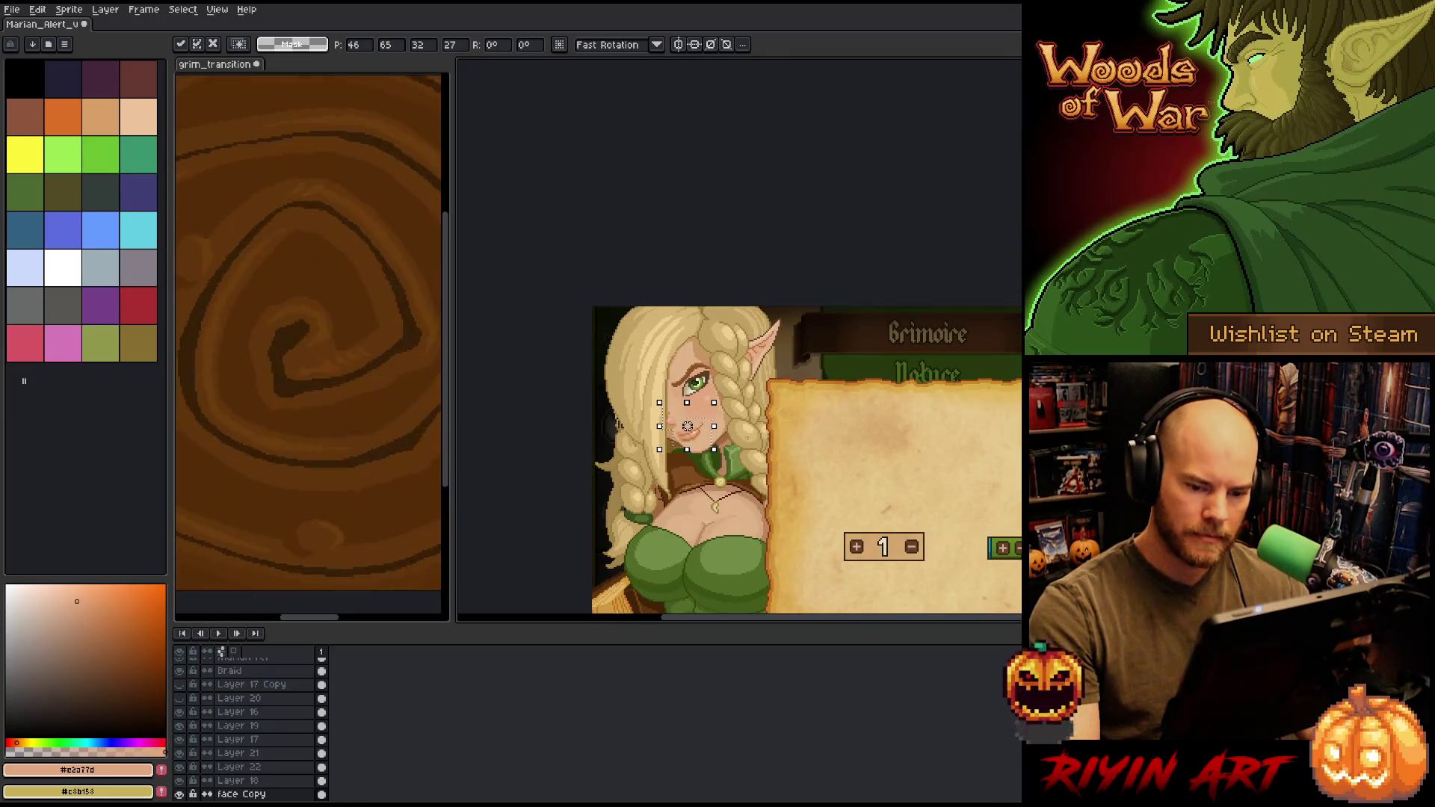
pyautogui.press('Down')
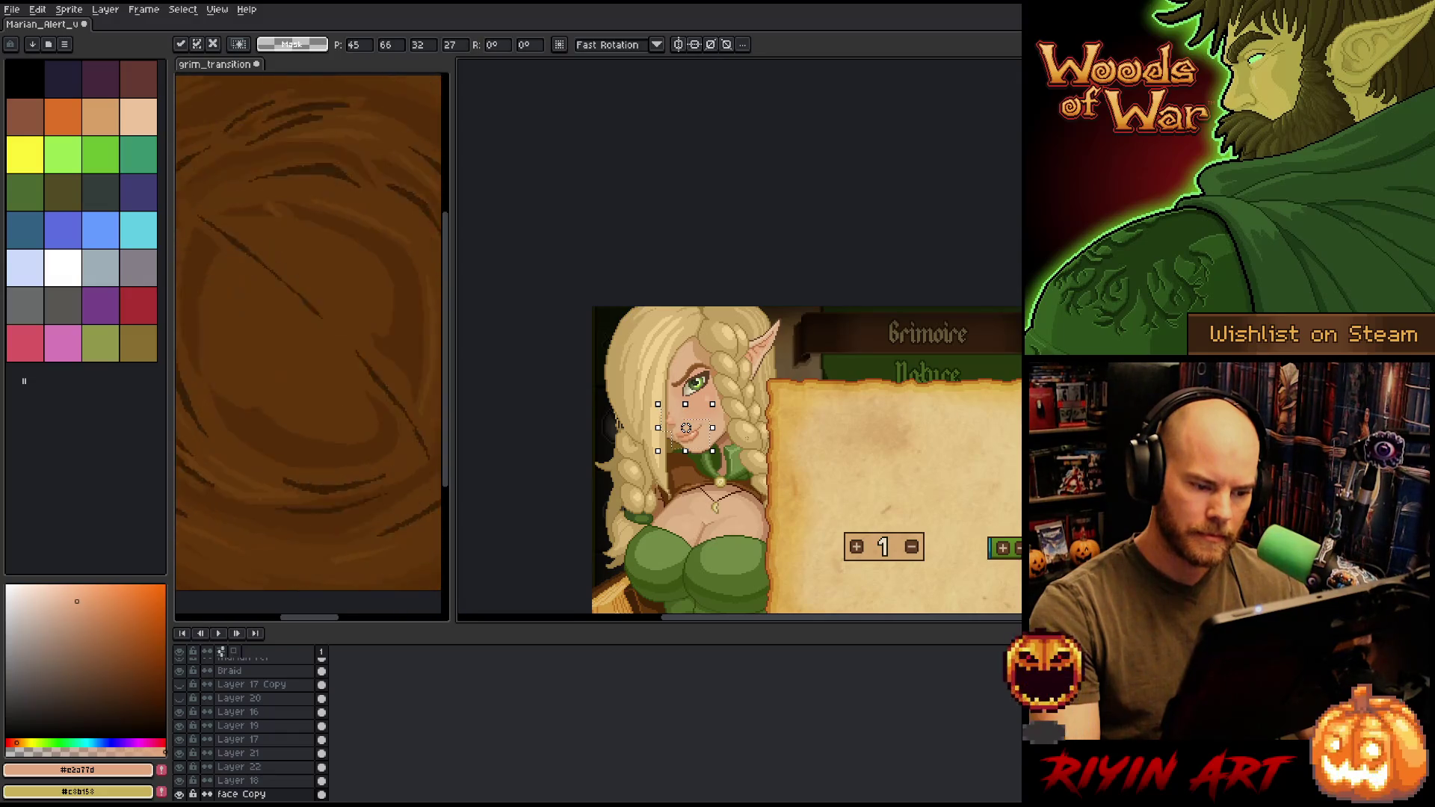
pyautogui.press('Return')
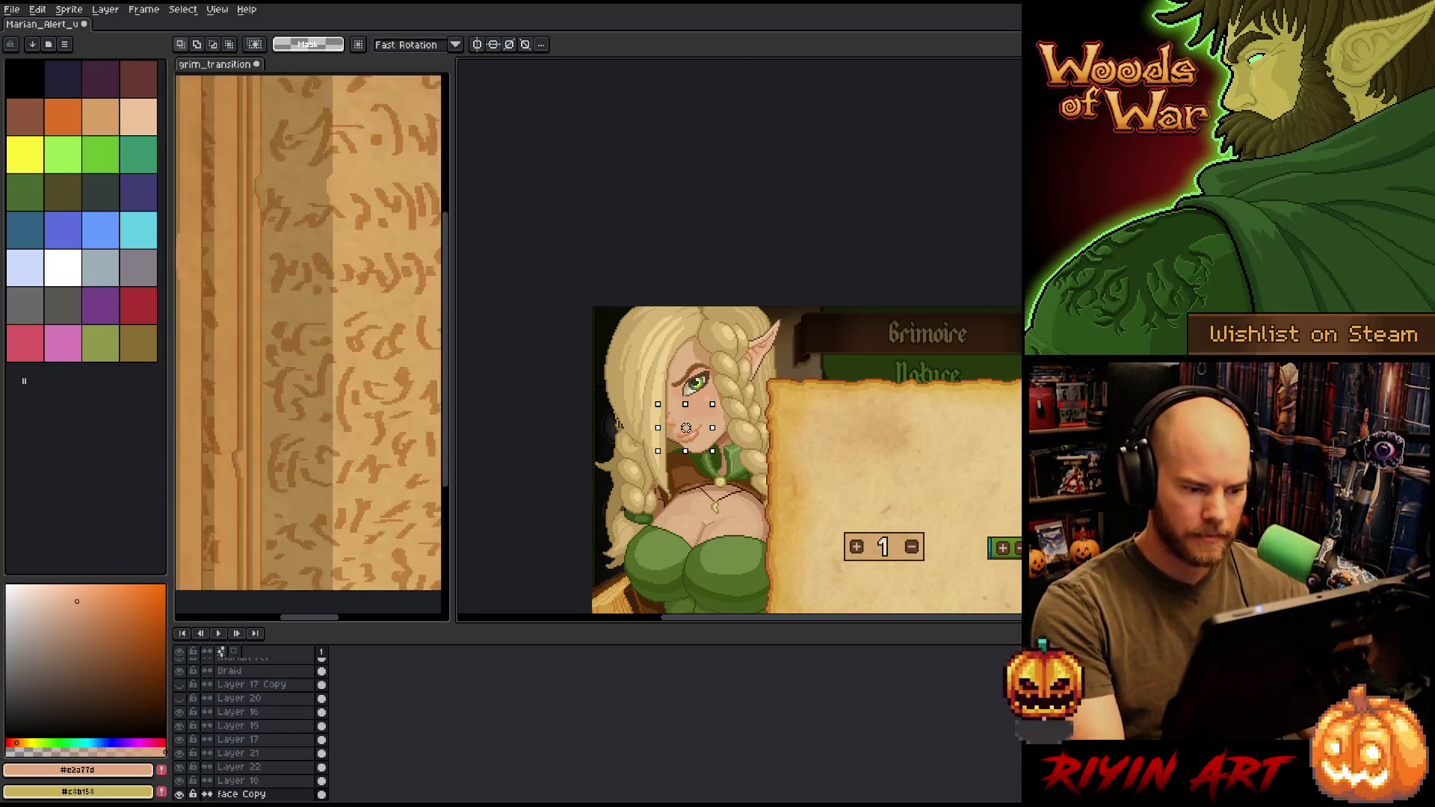
# - Raise the mouth one pixel, cut it from the face layer, and create Layer 23
pyautogui.scroll(1, 735, 392)
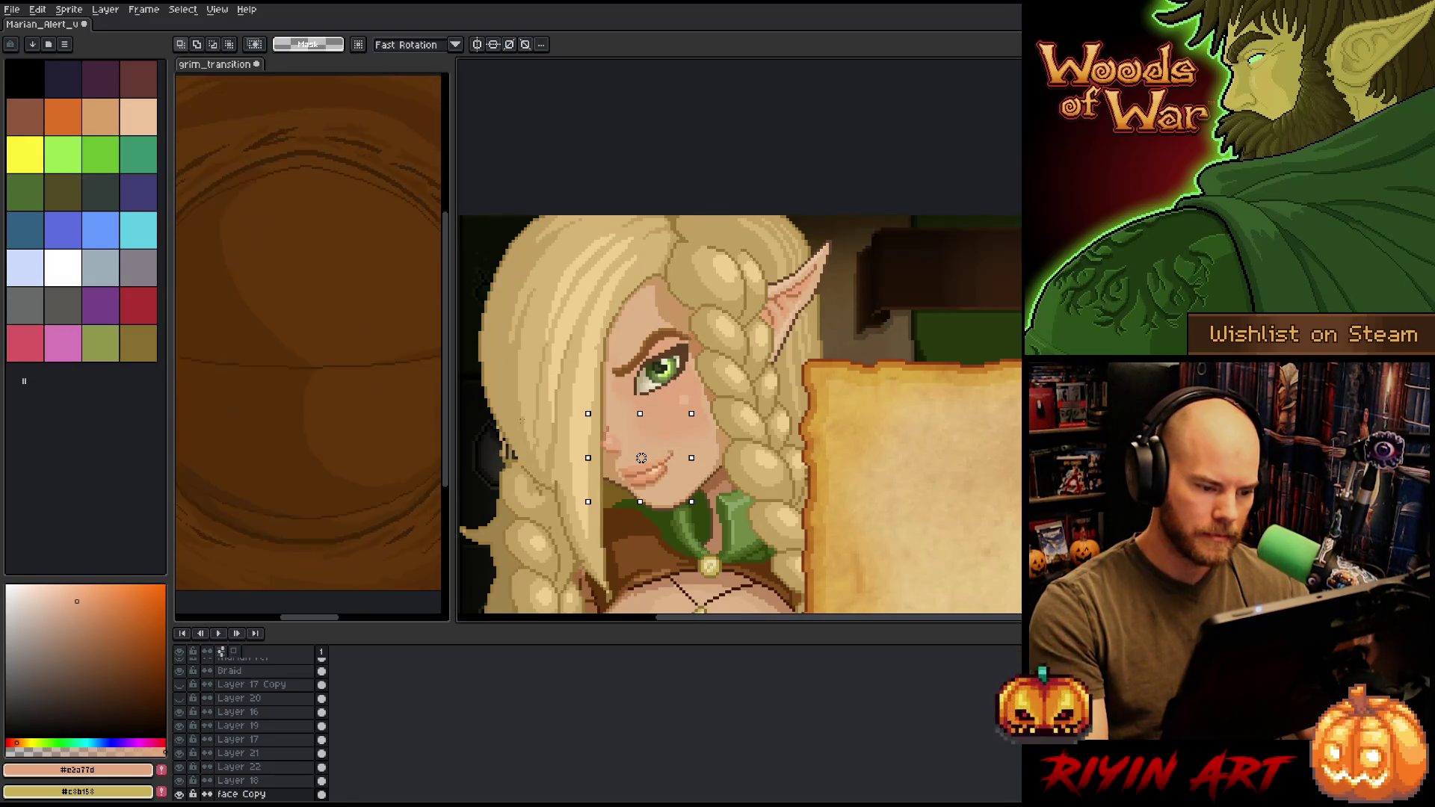
pyautogui.click(645, 461)
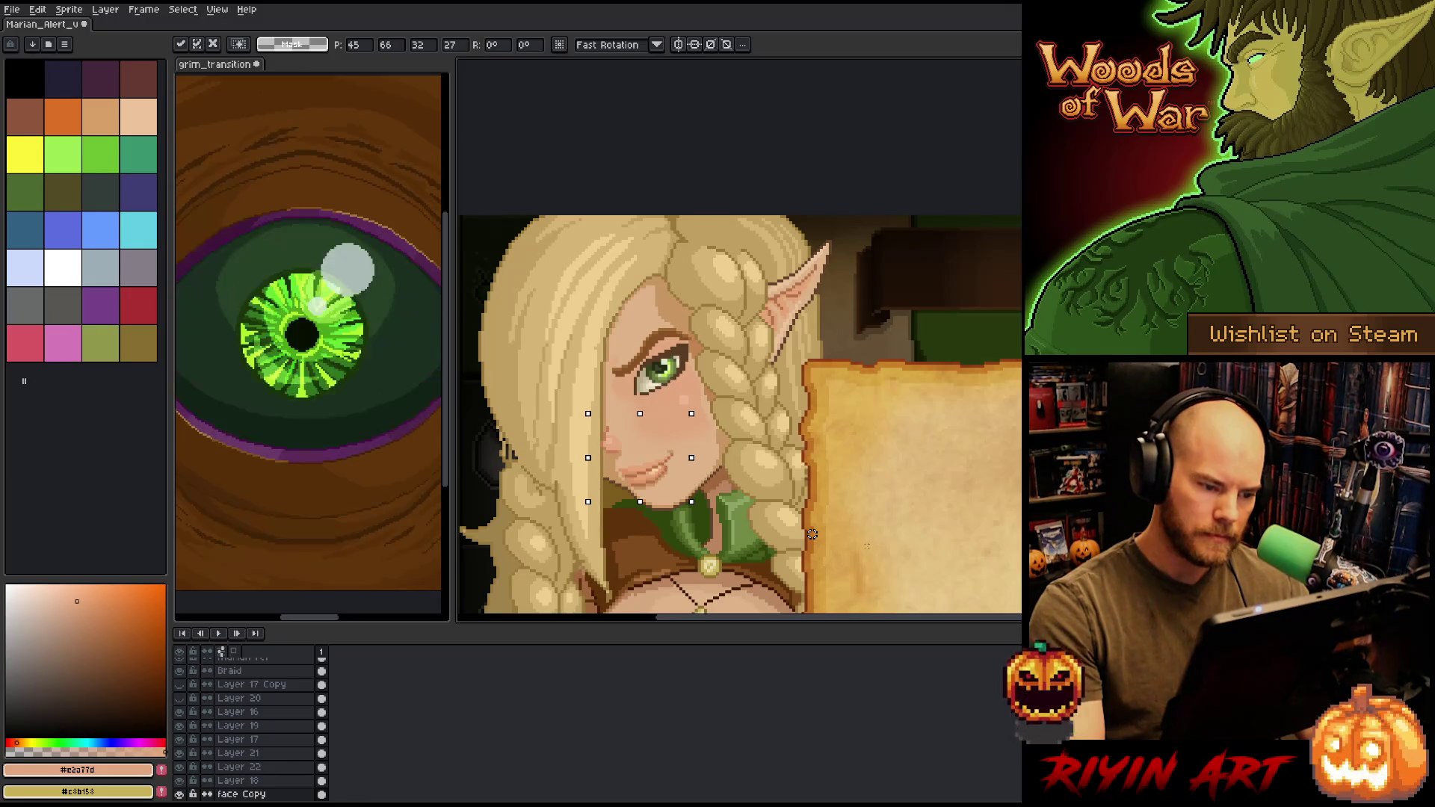
pyautogui.moveTo(812, 534); pyautogui.dragTo(818, 534)
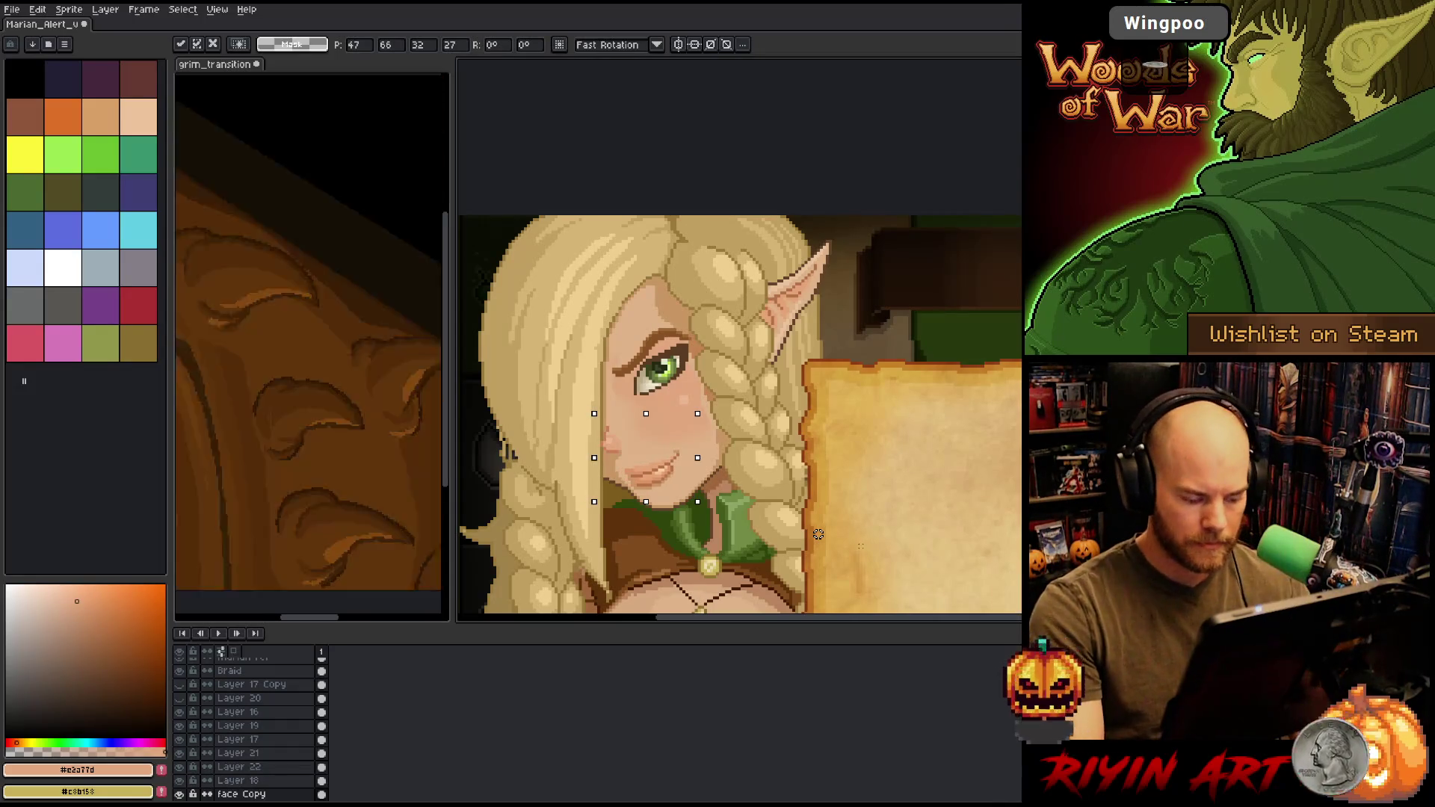
pyautogui.press('Escape')
pyautogui.hotkey('shift', 'n')
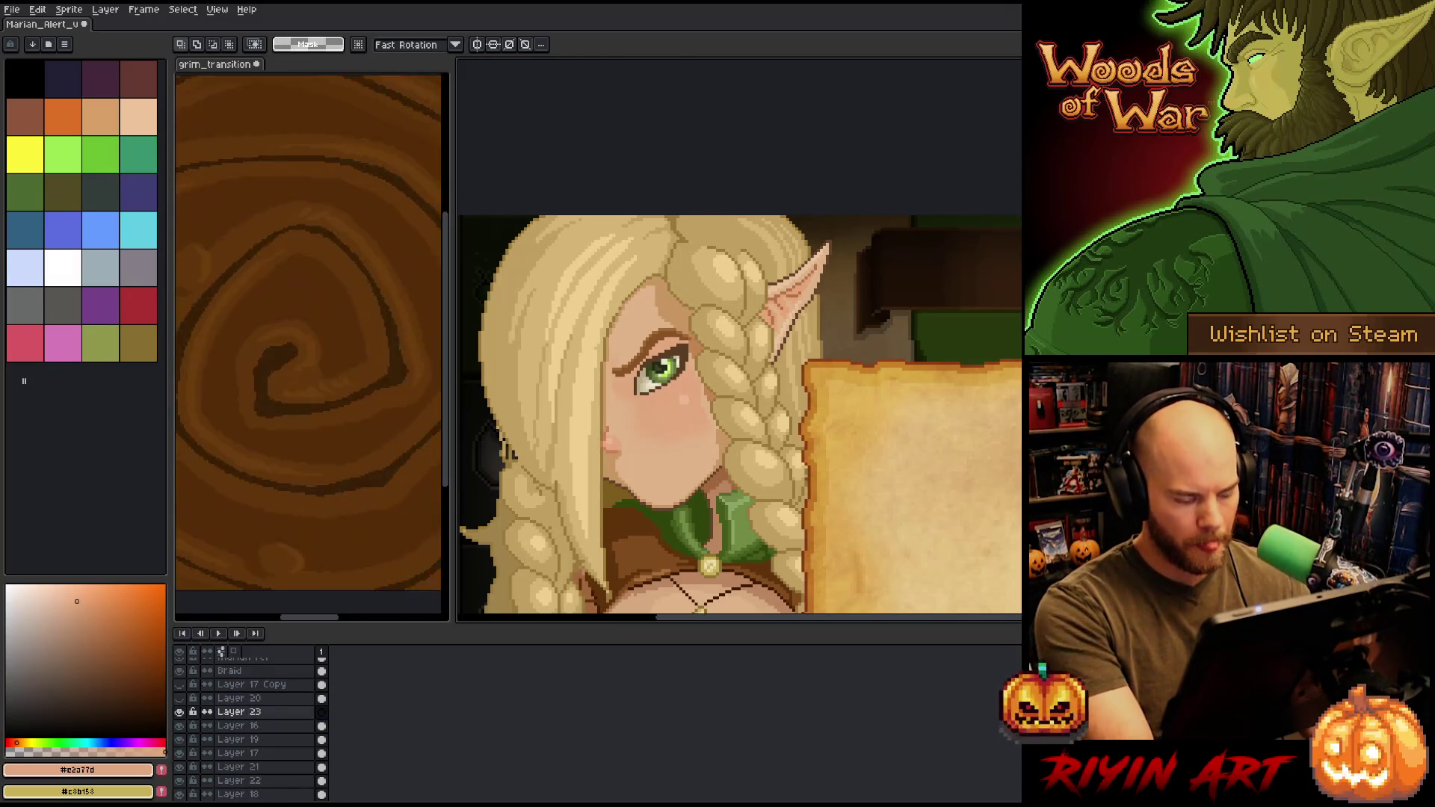
# - Paste the mouth onto Layer 23 and shift it slightly left and down under the nose
pyautogui.hotkey('ctrl', 'v')
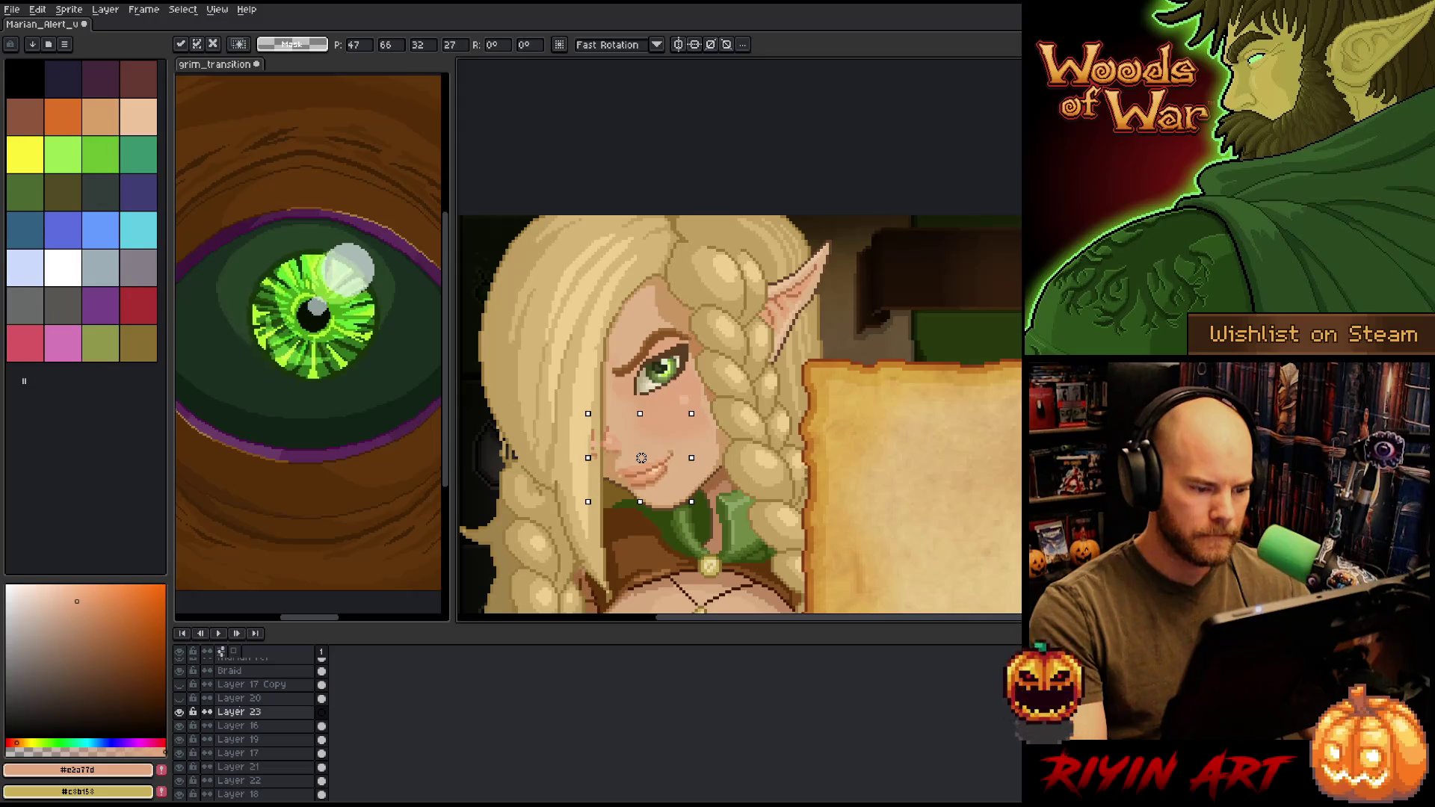
pyautogui.moveTo(638, 457); pyautogui.dragTo(642, 457)
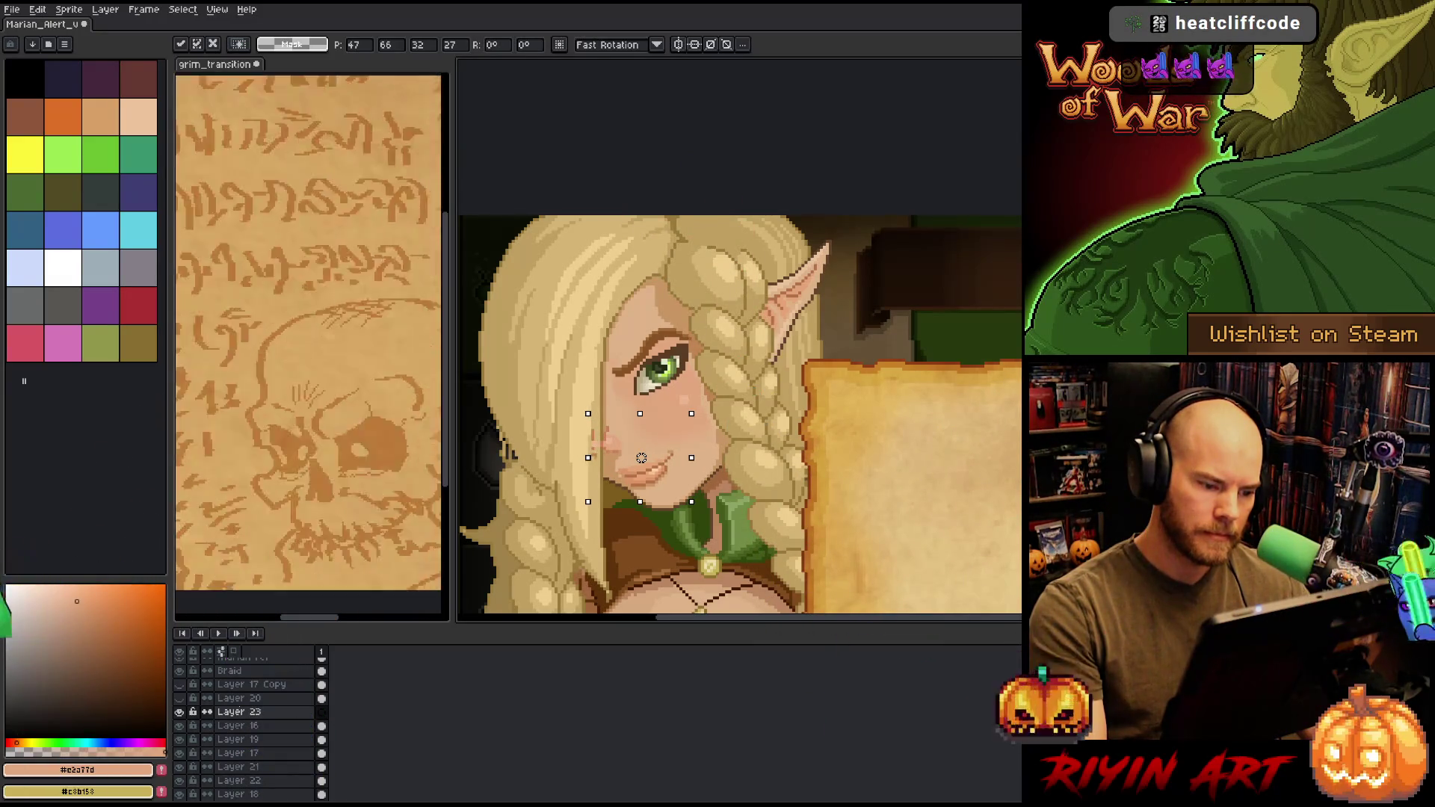
pyautogui.moveTo(641, 457); pyautogui.dragTo(641, 457)
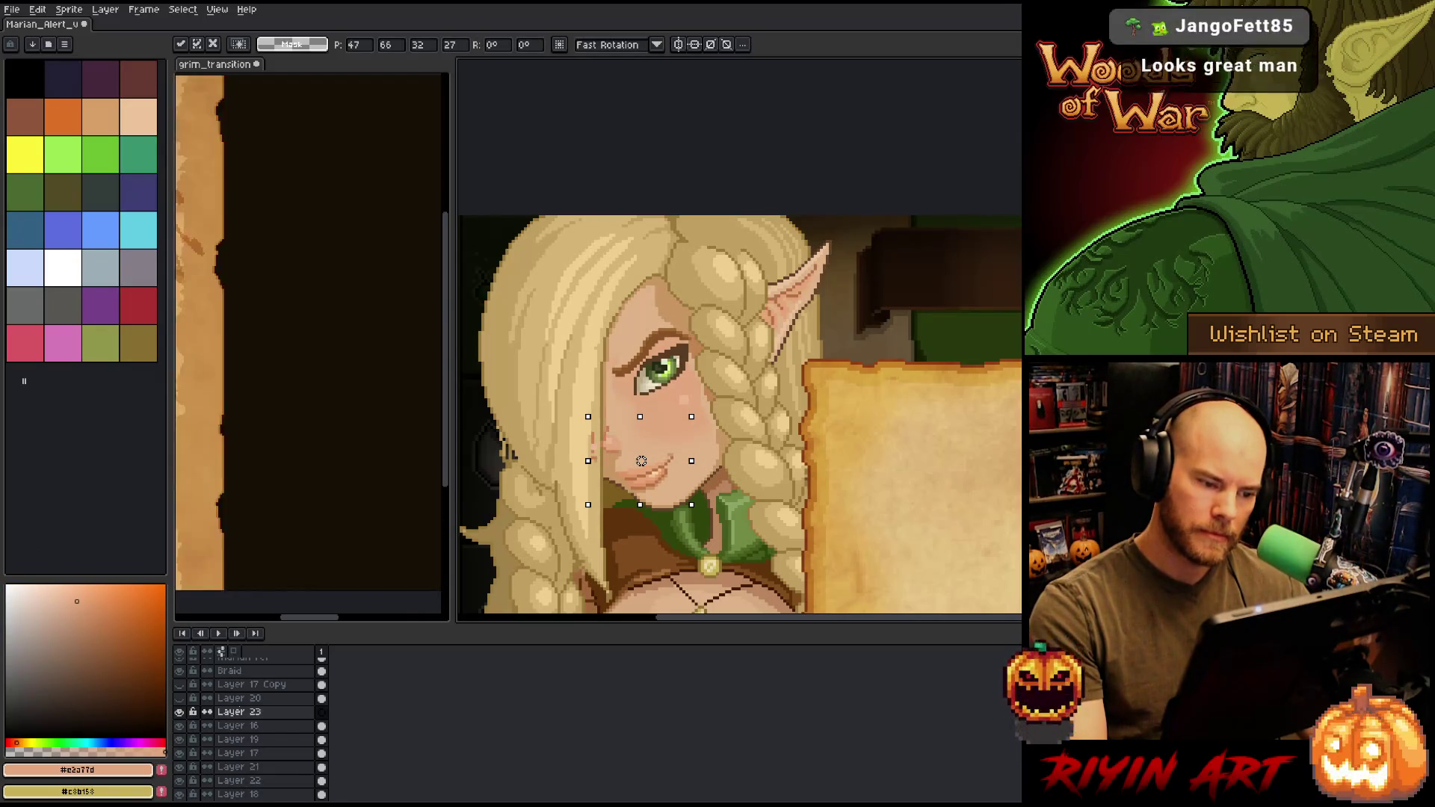